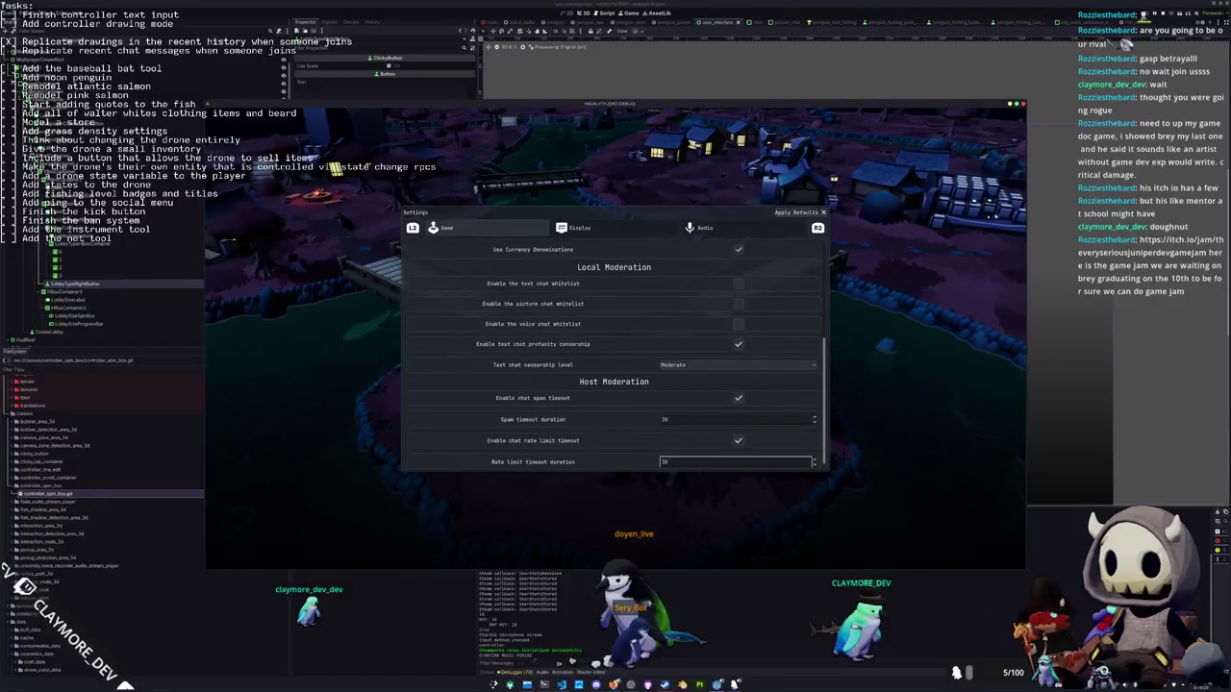
Stop the running game and find the ScrollContainer nodes in the scene tree
key("F8")
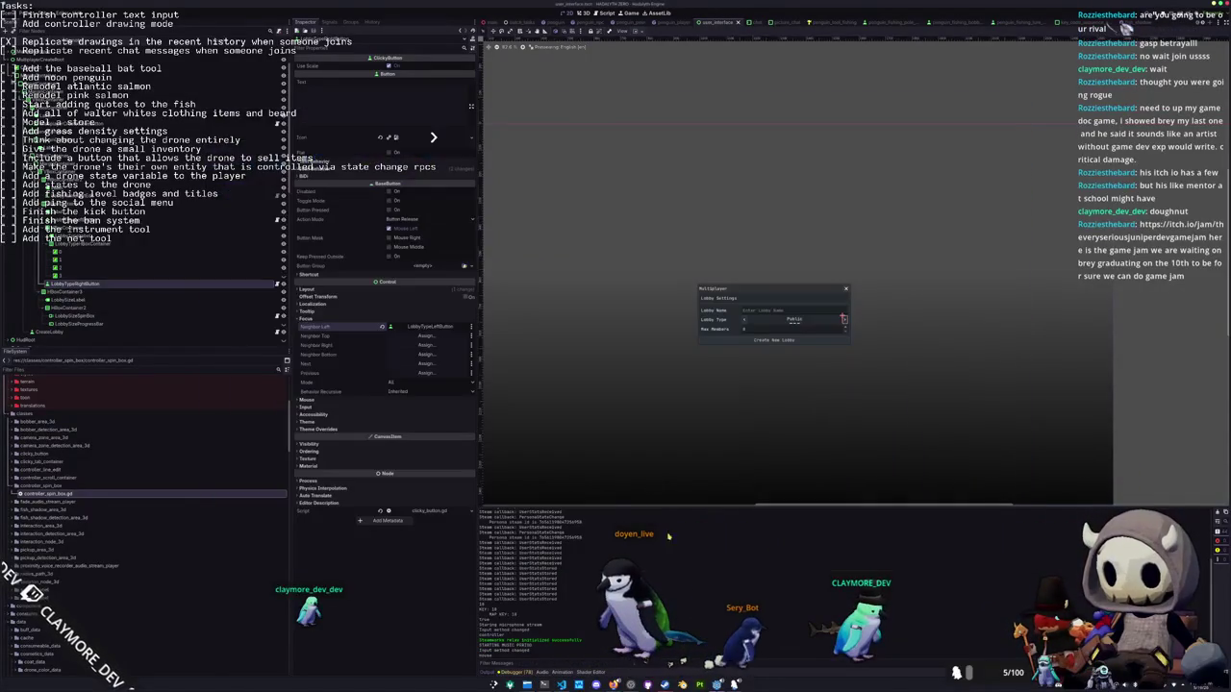
scroll(92, 58, "up", 2)
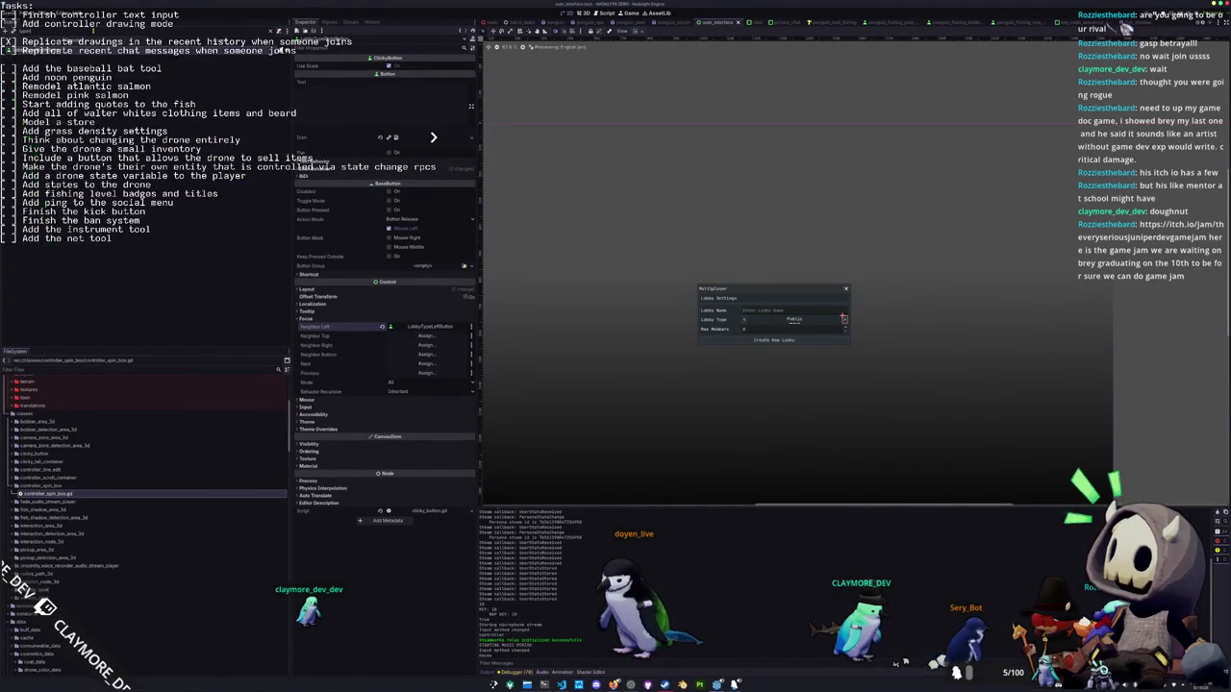
type("Scroll")
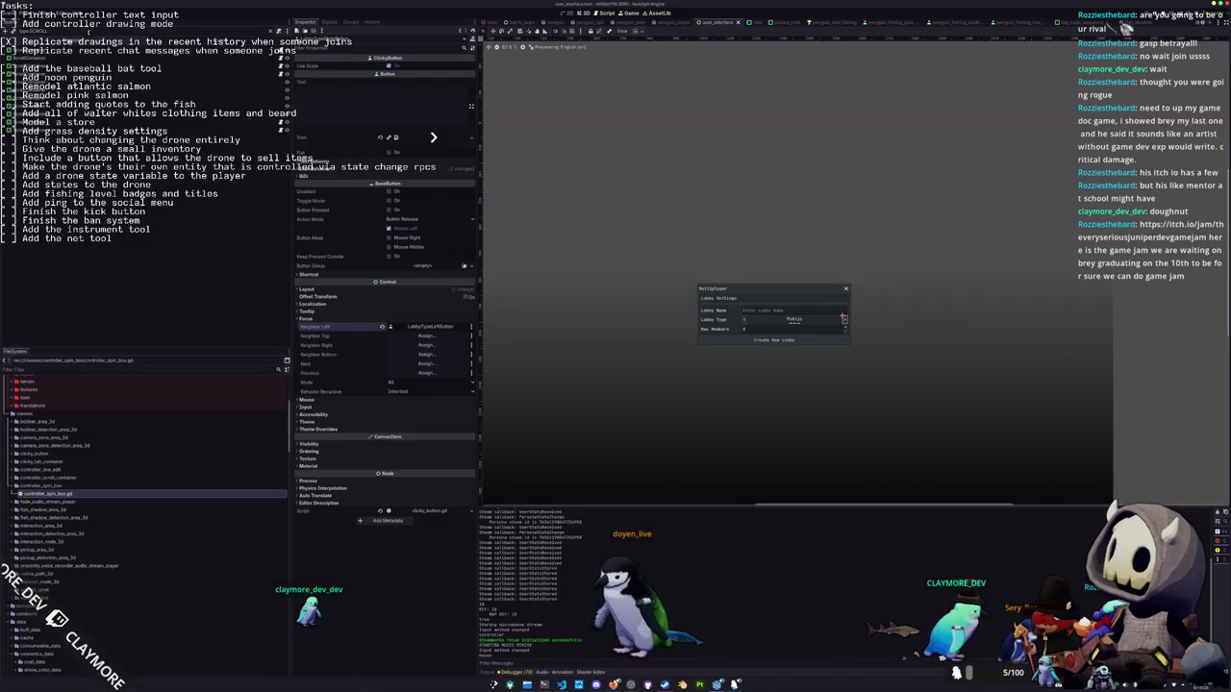
left_click(87, 57)
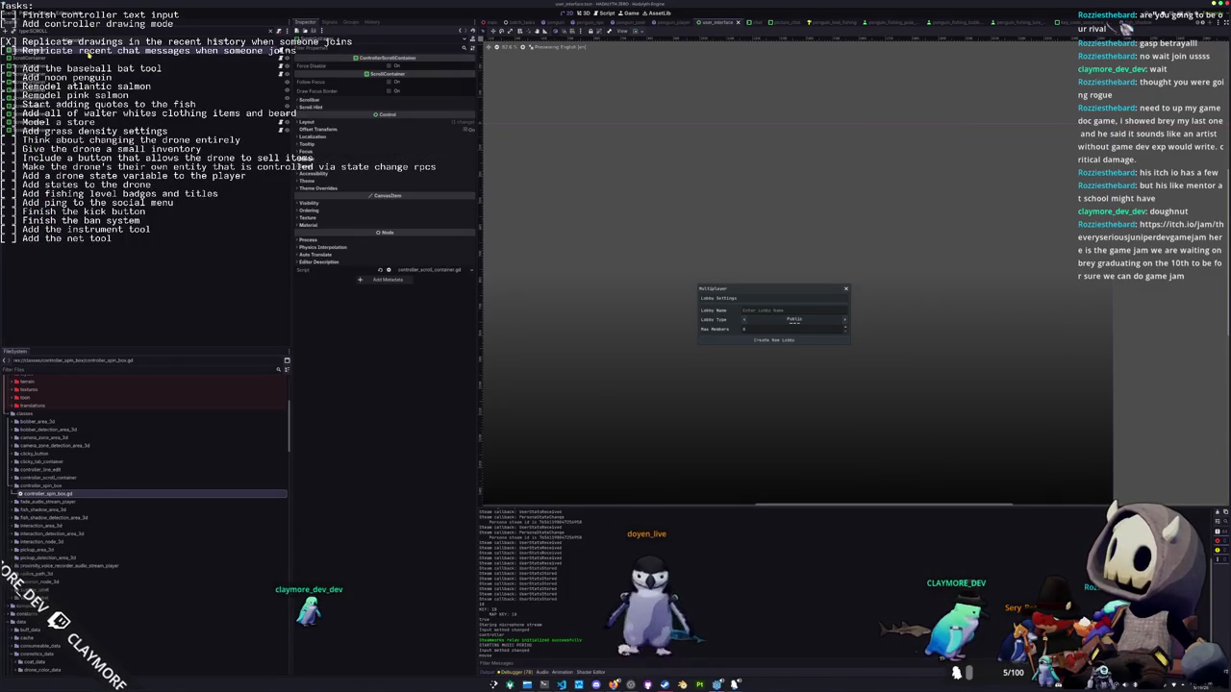
key("BackSpace")
key("BackSpace")
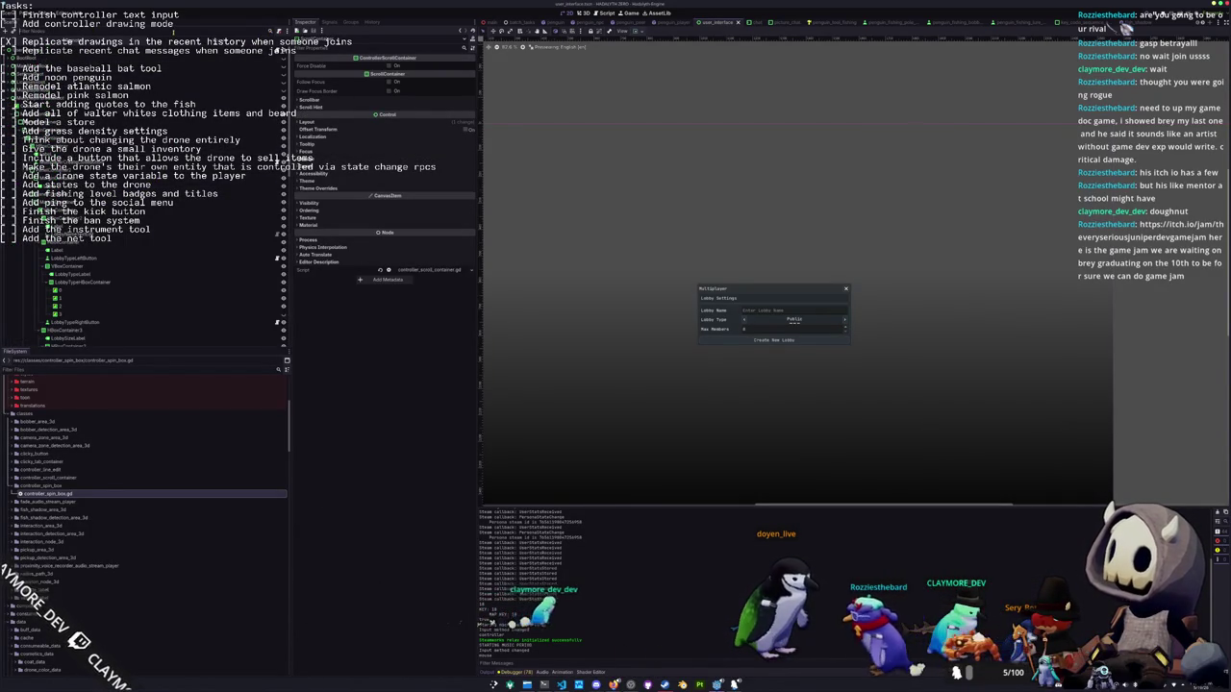
key("Left")
left_click(115, 47)
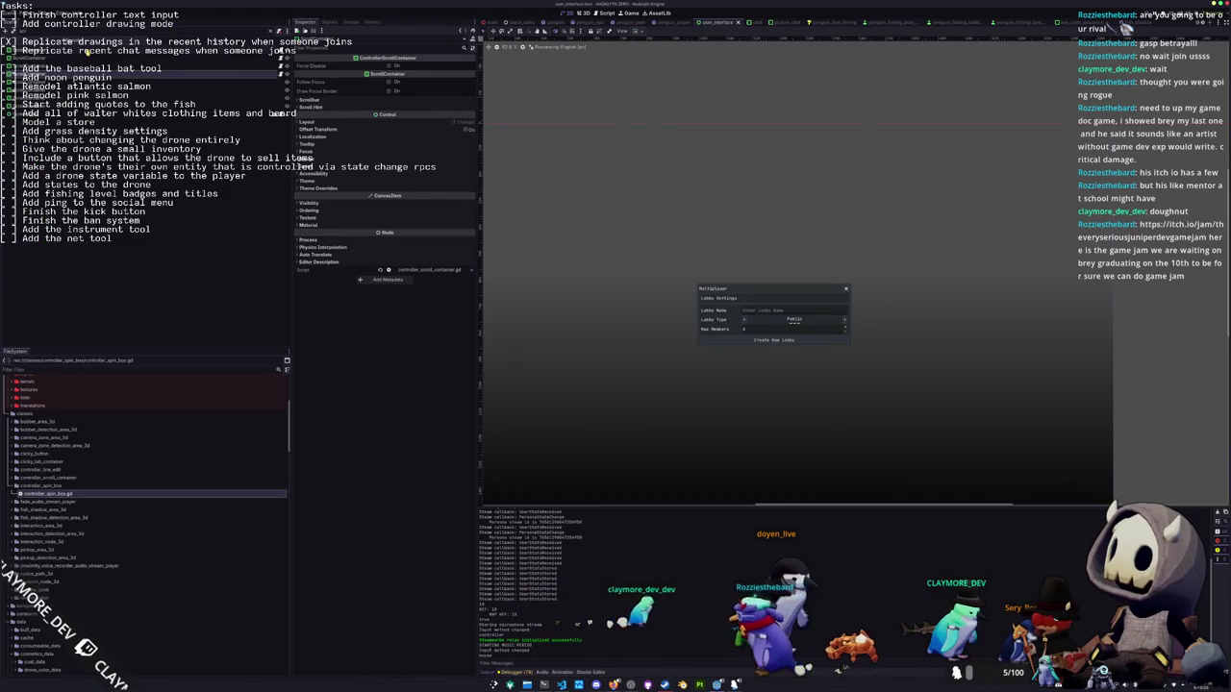
key("Right")
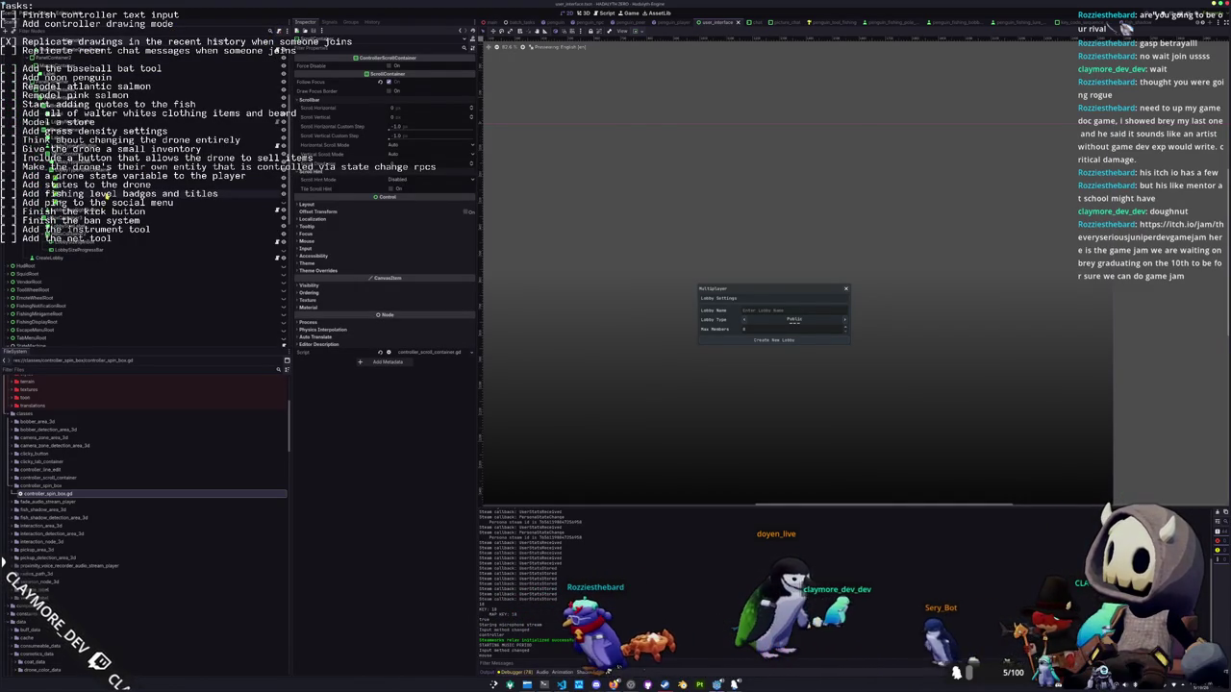
key("Right")
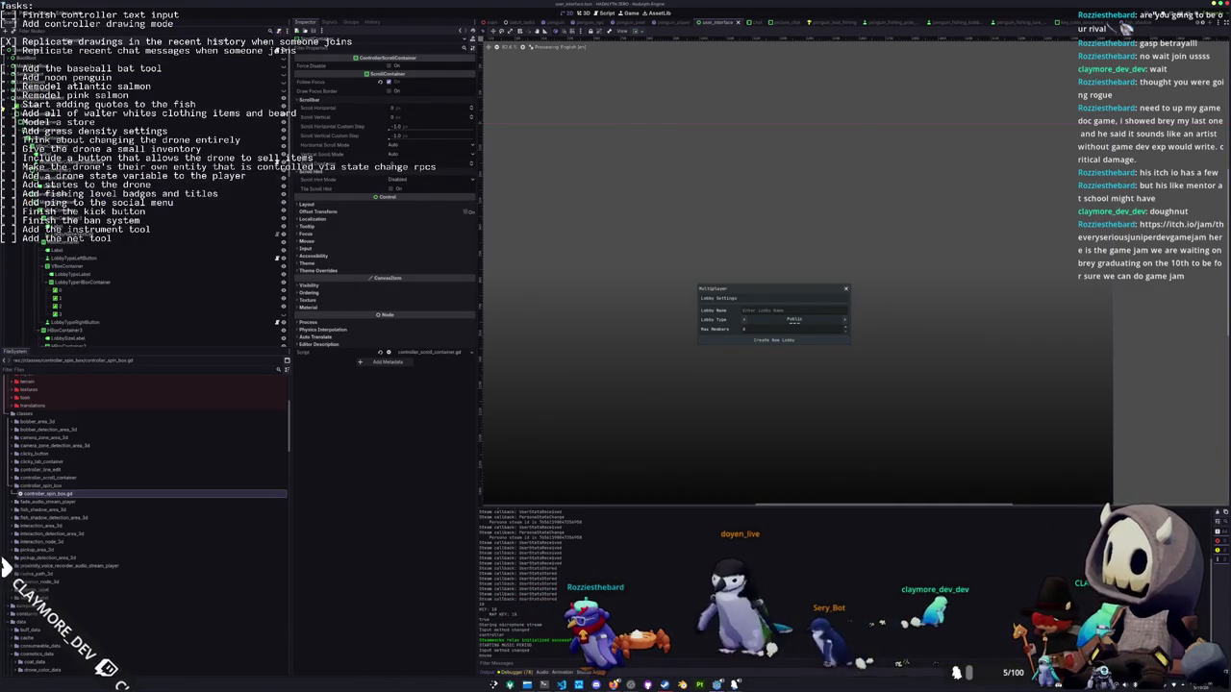
key("Down")
key("Down")
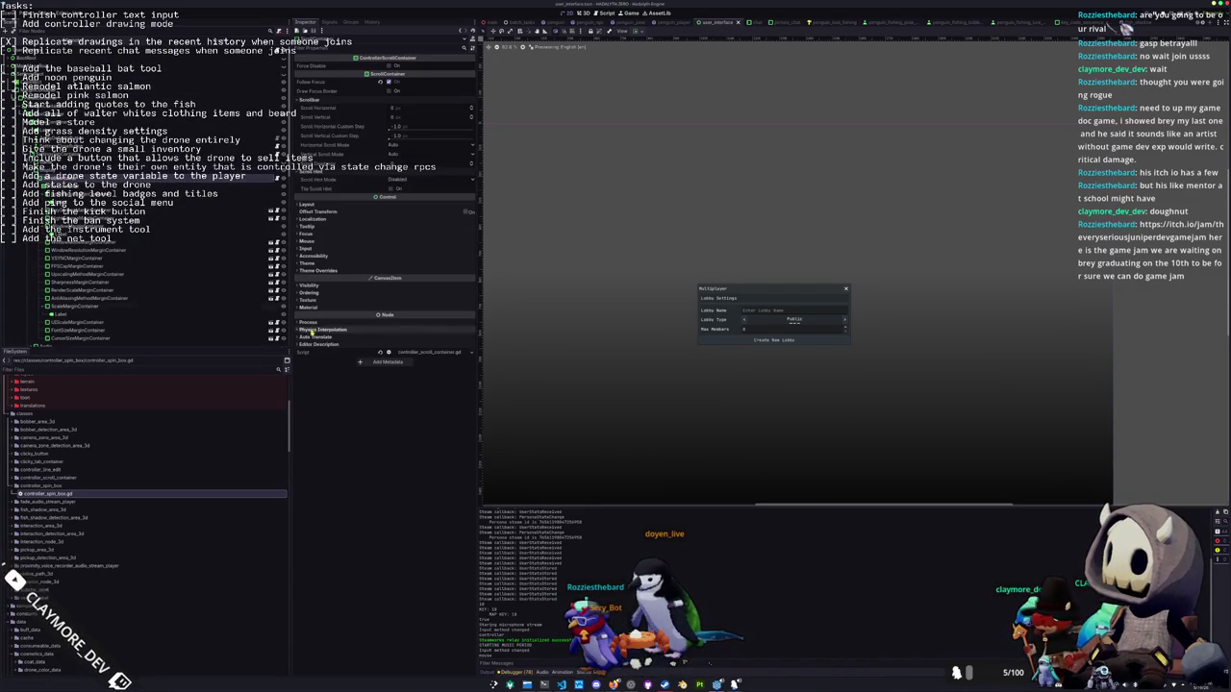
Step between the plain ScrollContainer and ControllerScrollContainer nodes to compare them
key("Up")
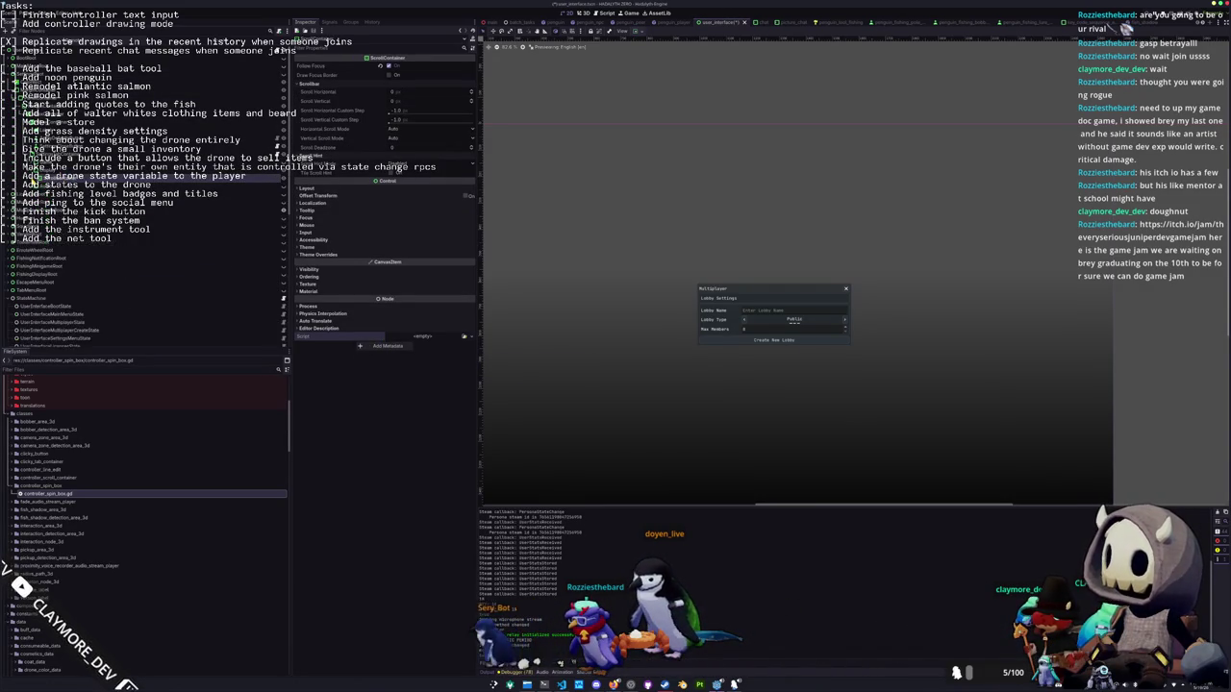
key("Down")
key("Down")
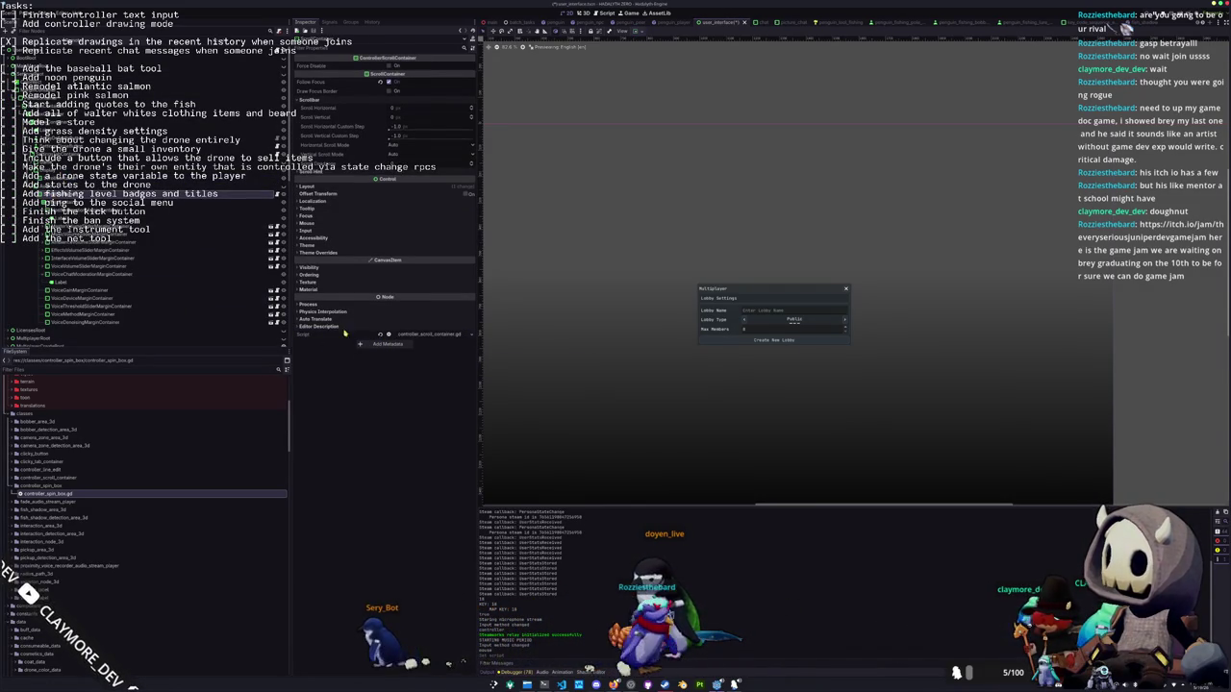
key("Up")
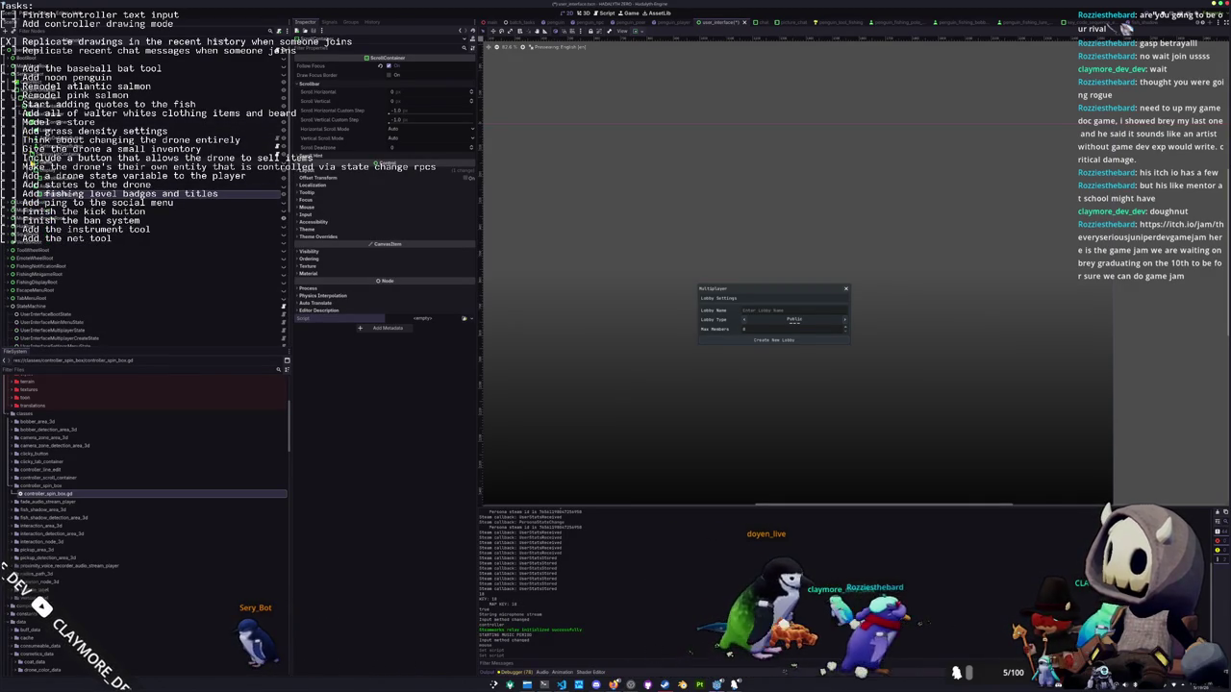
key("Right")
key("Left")
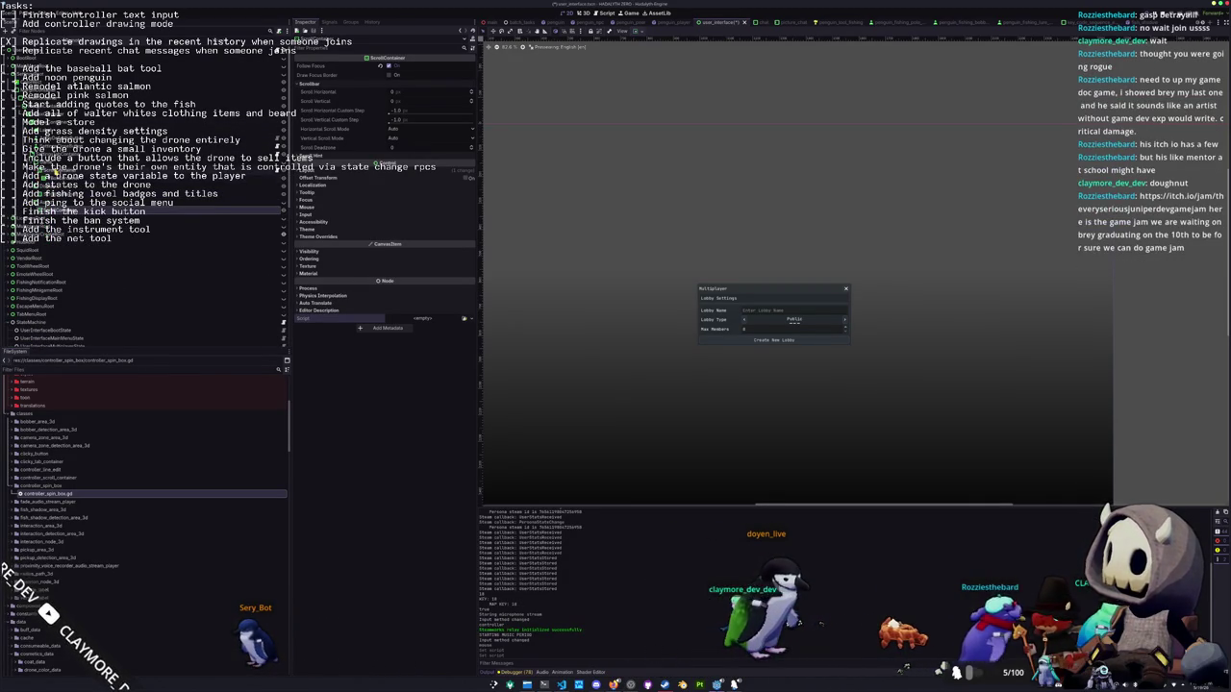
key("Down")
key("Up")
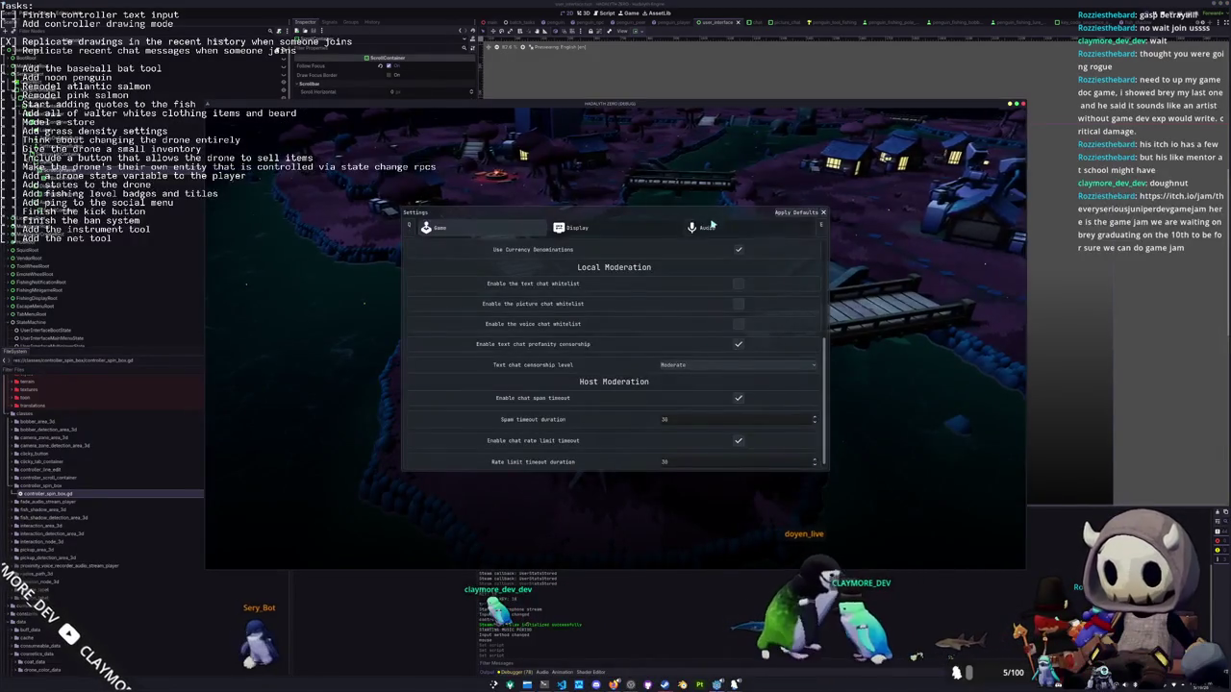
In the game's Settings, switch to Audio, mute Music, then close the game
left_click(702, 228)
left_click(665, 289)
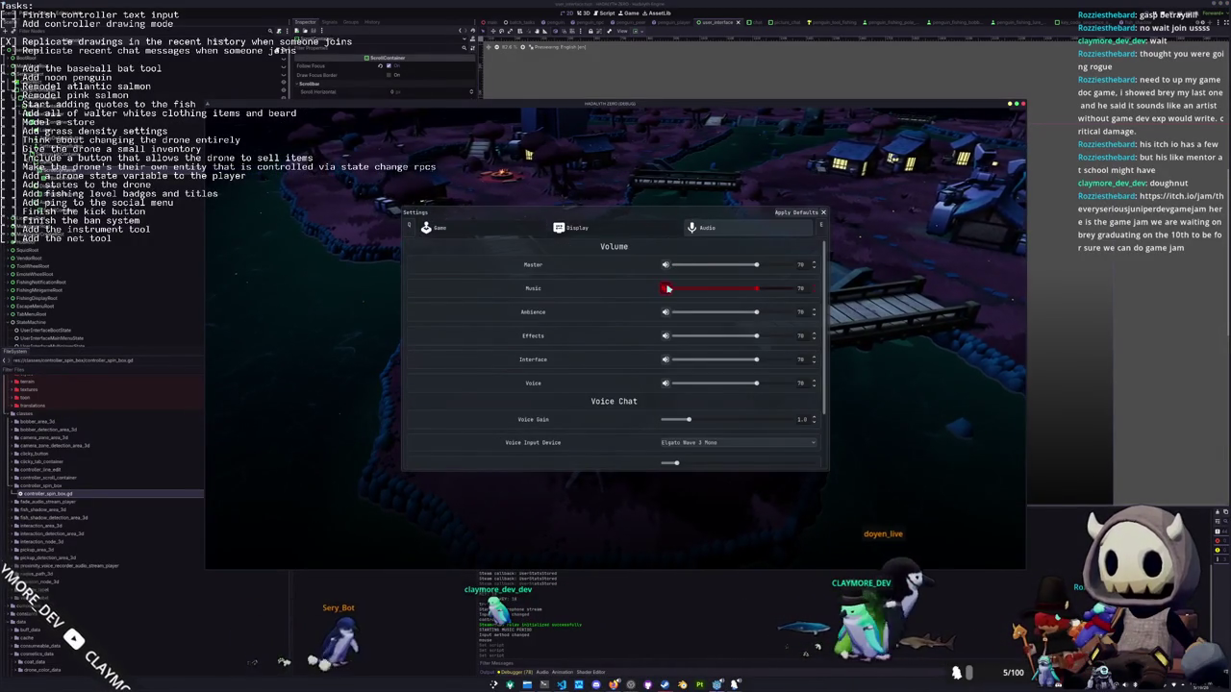
left_click(823, 213)
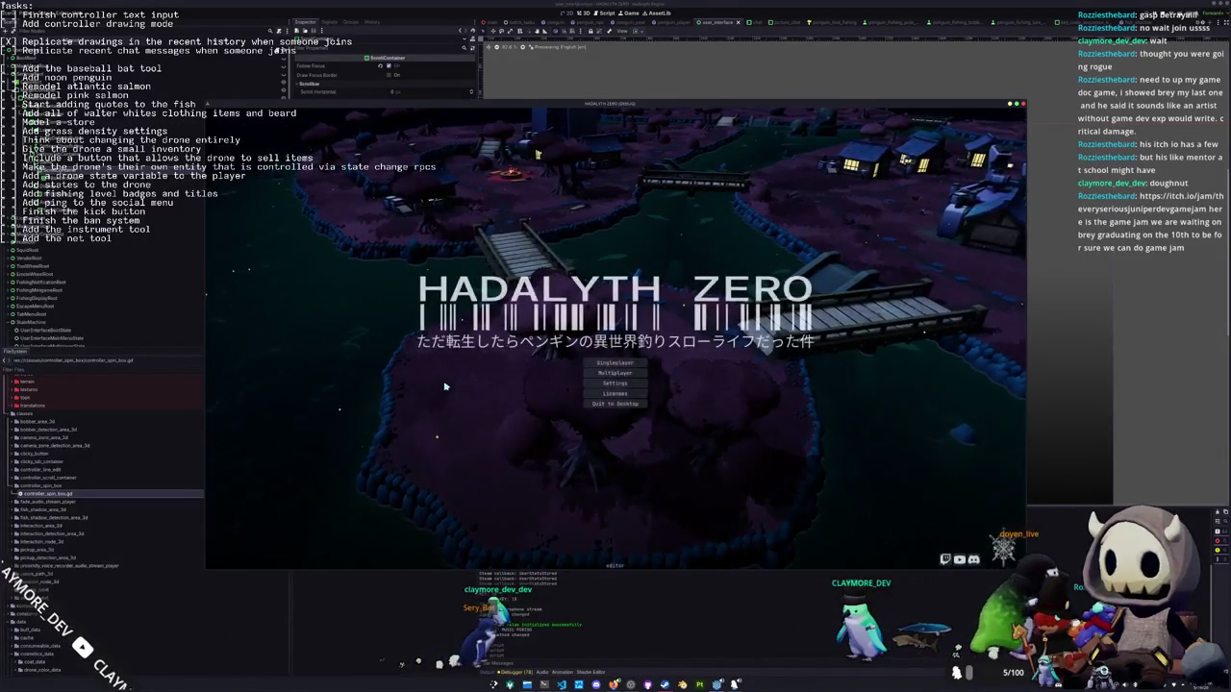
key("F8")
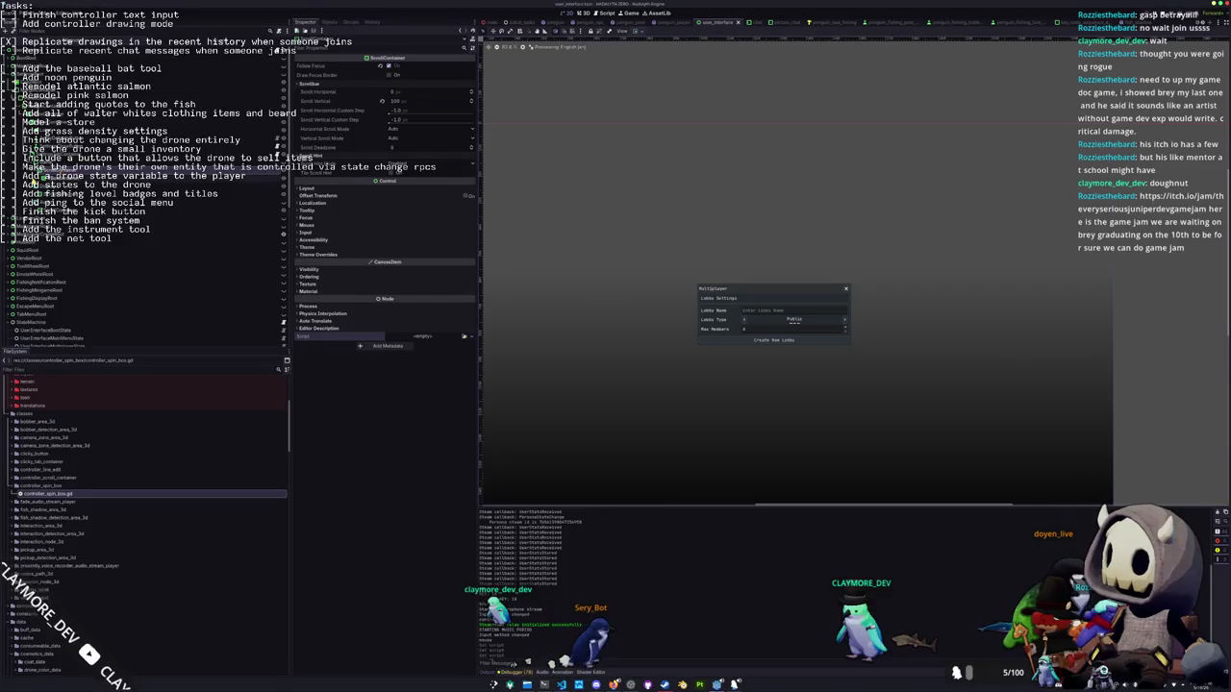
Make the Settings panel visible and hide the Multiplayer lobby panel
left_click(115, 202)
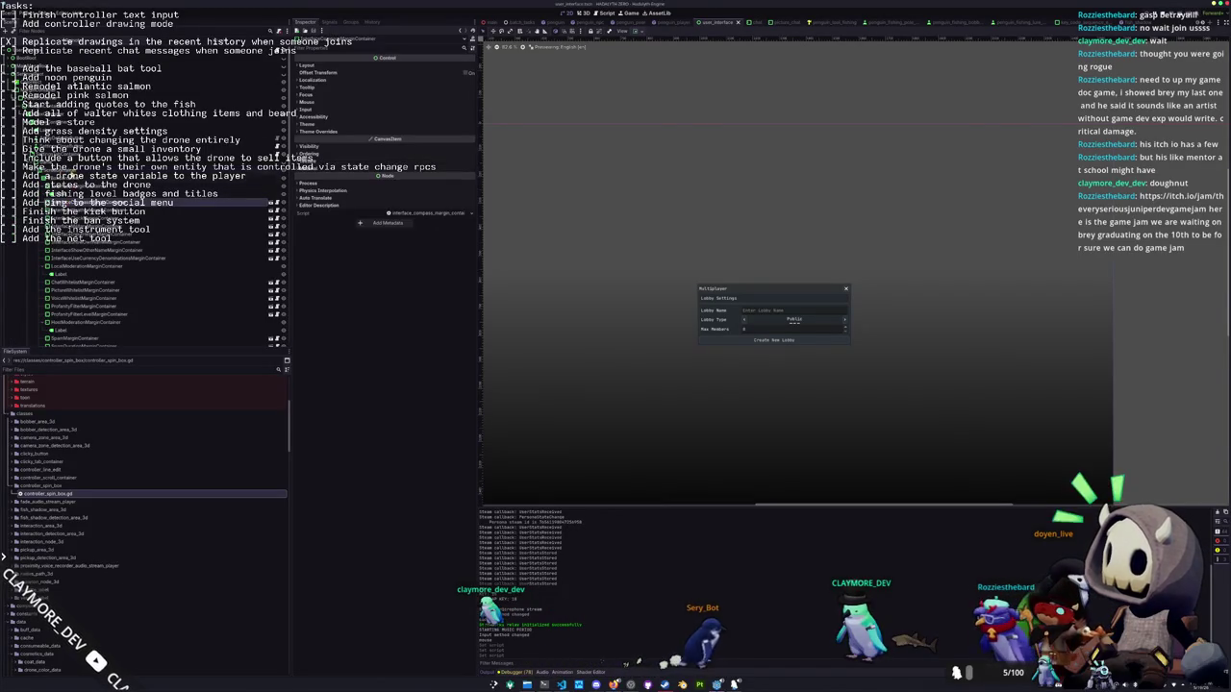
left_click(283, 72)
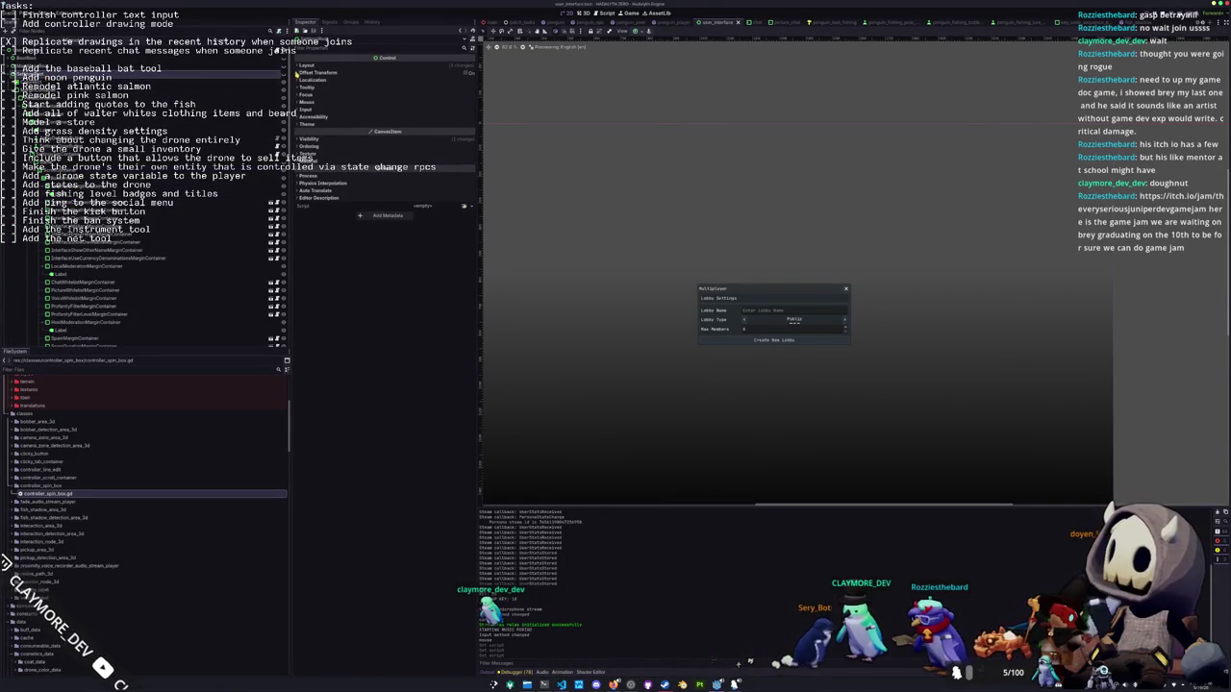
left_click(283, 81)
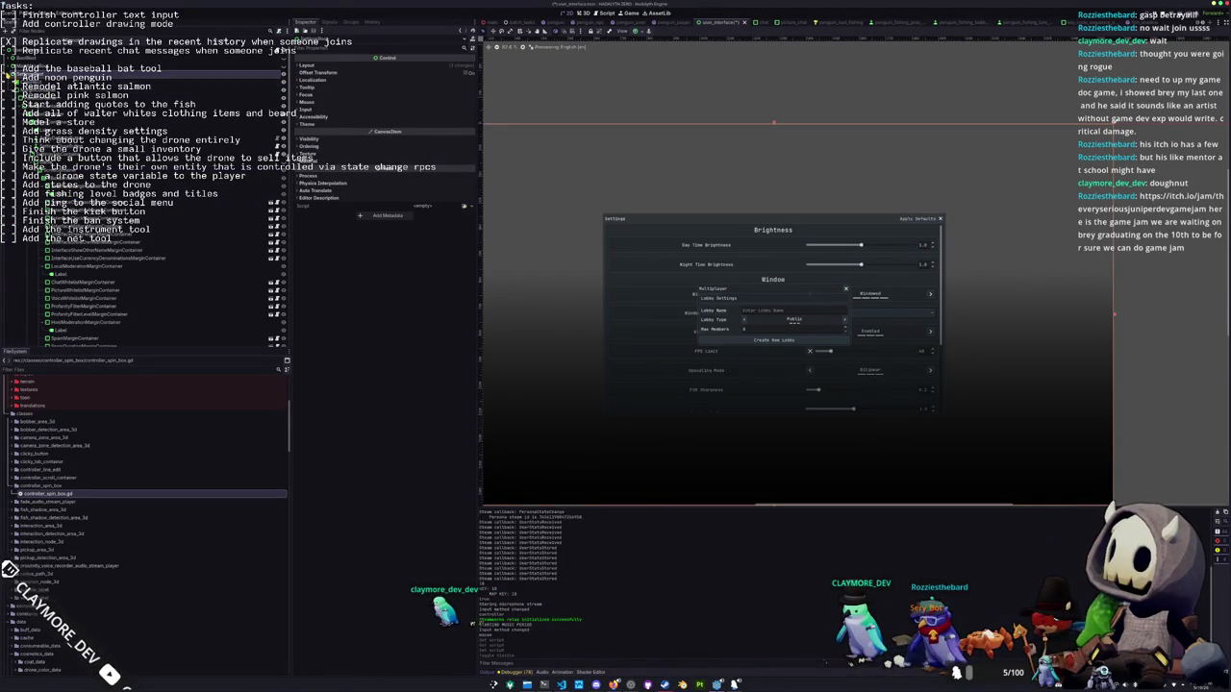
scroll(118, 88, "down", 5)
left_click(285, 104)
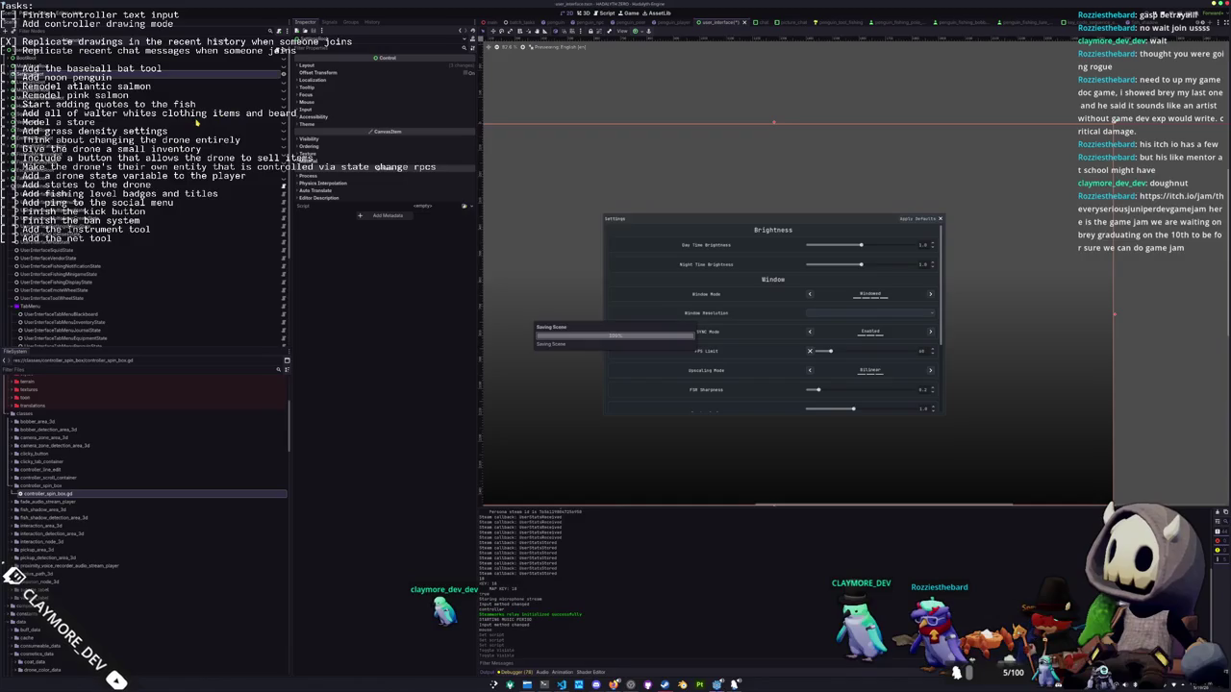
Browse the Settings rows: FPS Limit, Day Time Brightness, Show Own Name, Local and Host Moderation
left_click(923, 352)
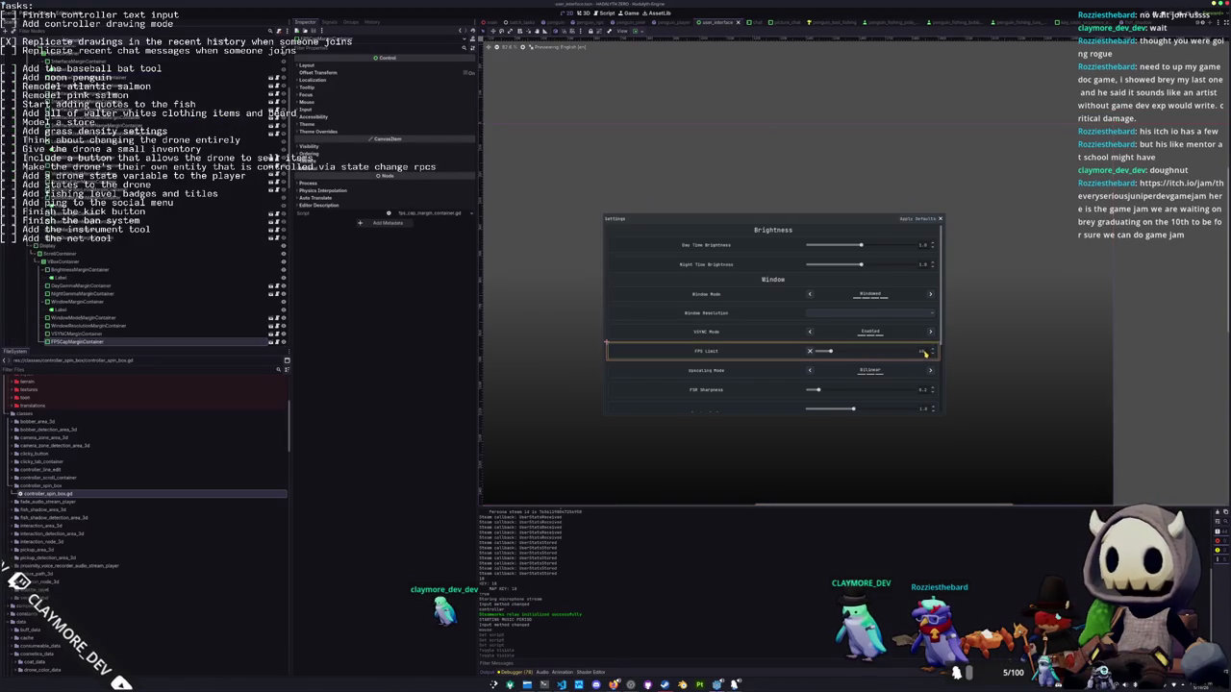
left_click(924, 246)
scroll(100, 179, "up", 5)
left_click(145, 149)
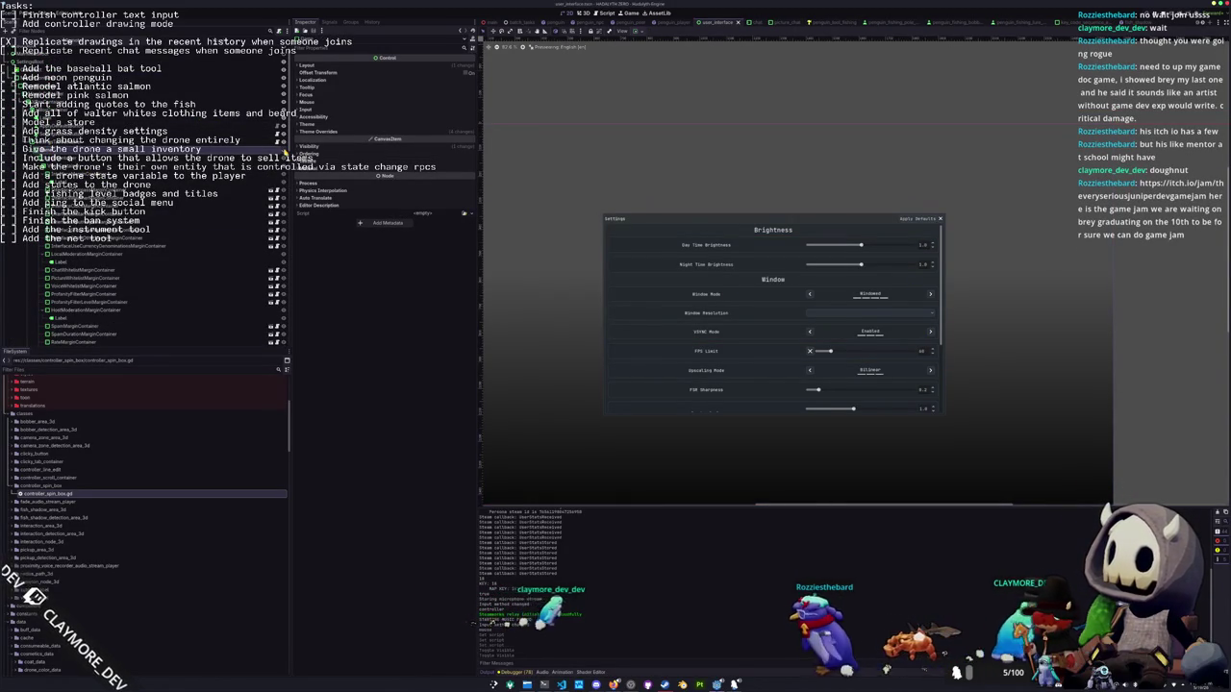
left_click(277, 155)
left_click(125, 232)
left_click(121, 255)
left_click(104, 315)
Open the RateDurationMarginContainer's own scene from the settings VBoxContainer
scroll(101, 289, "up", 5)
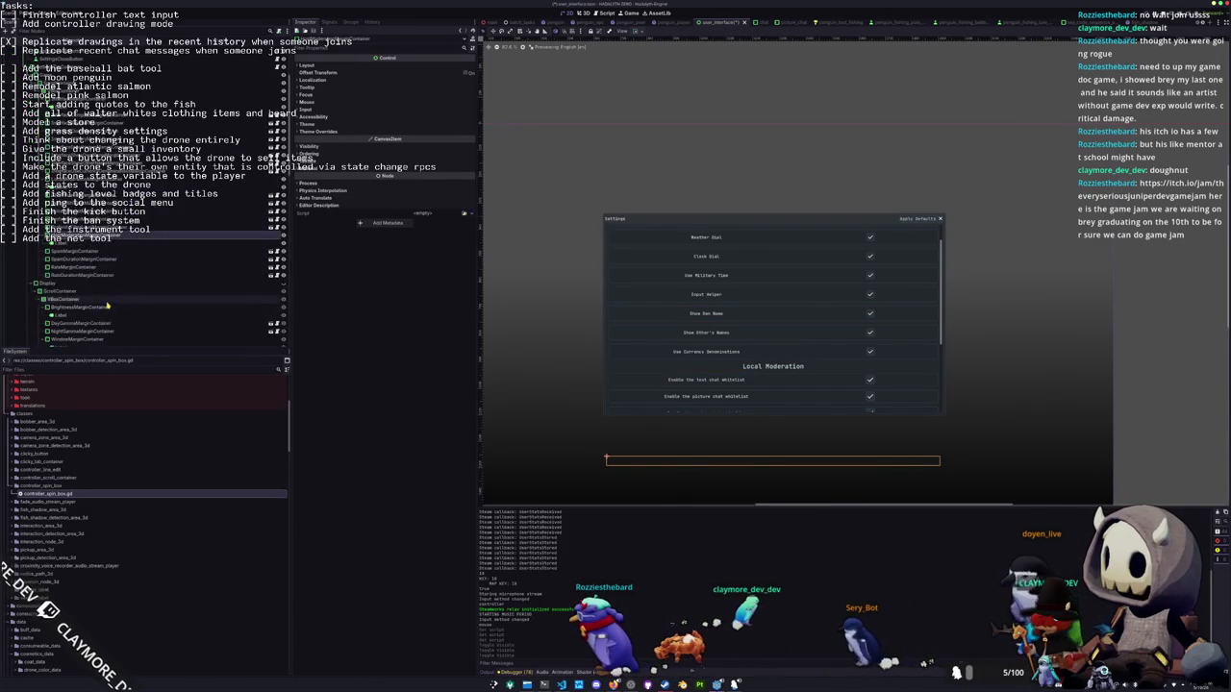
left_click(100, 263)
left_click(85, 240)
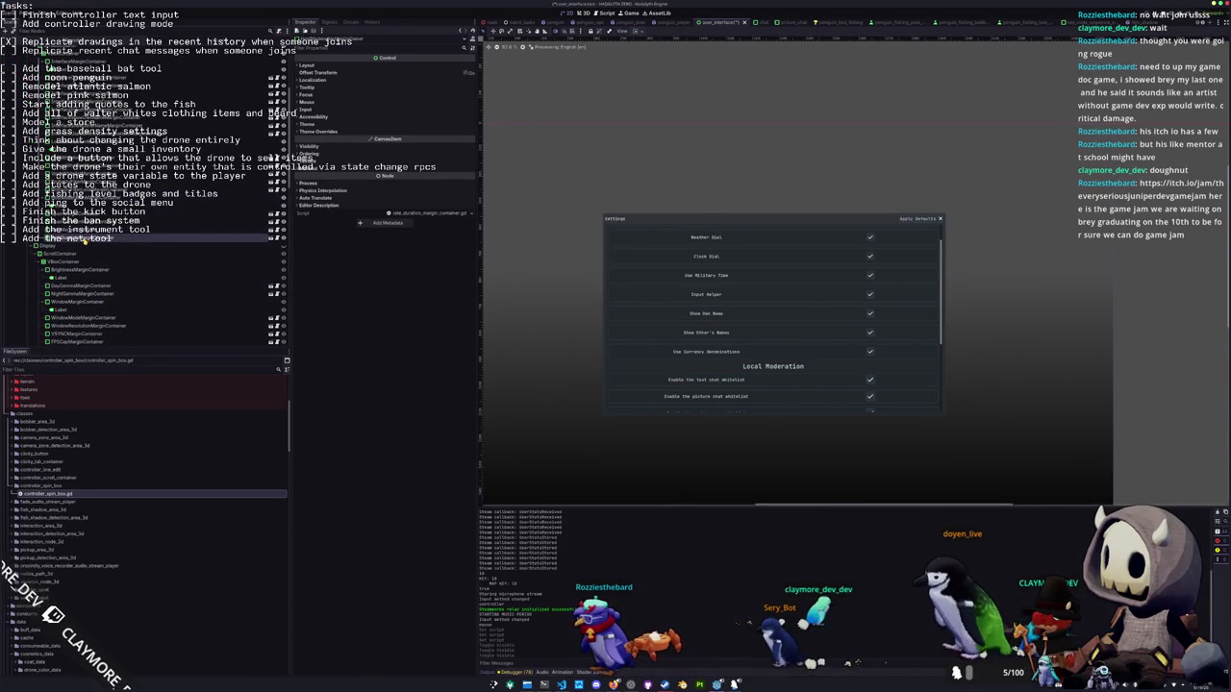
left_click(272, 240)
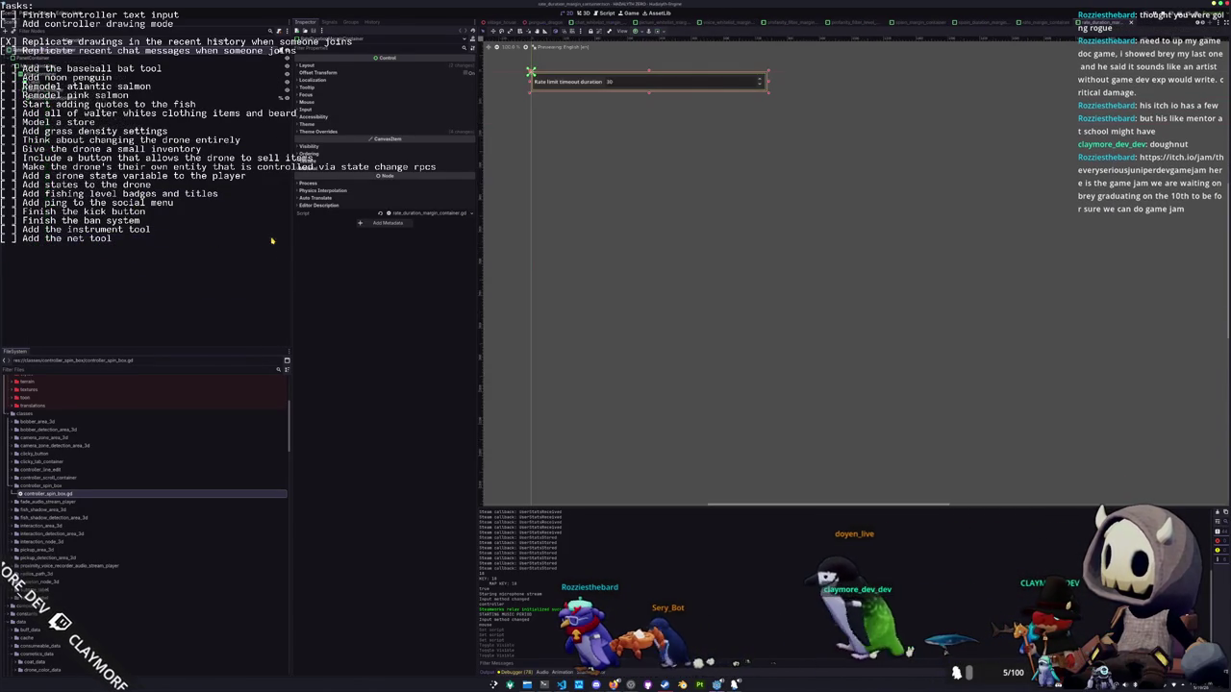
Attach controller_spin_box.gd to the rate limit duration SpinBox and return to user_interface.tscn
left_click(710, 84)
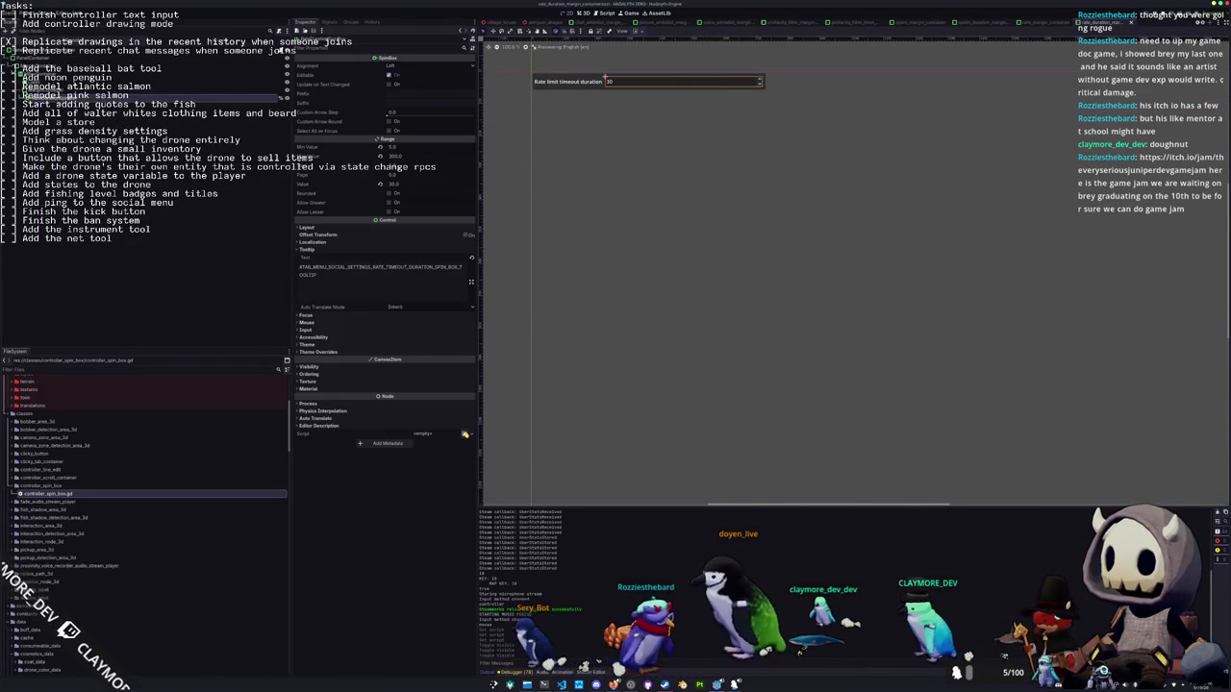
left_click(464, 434)
double_click(561, 260)
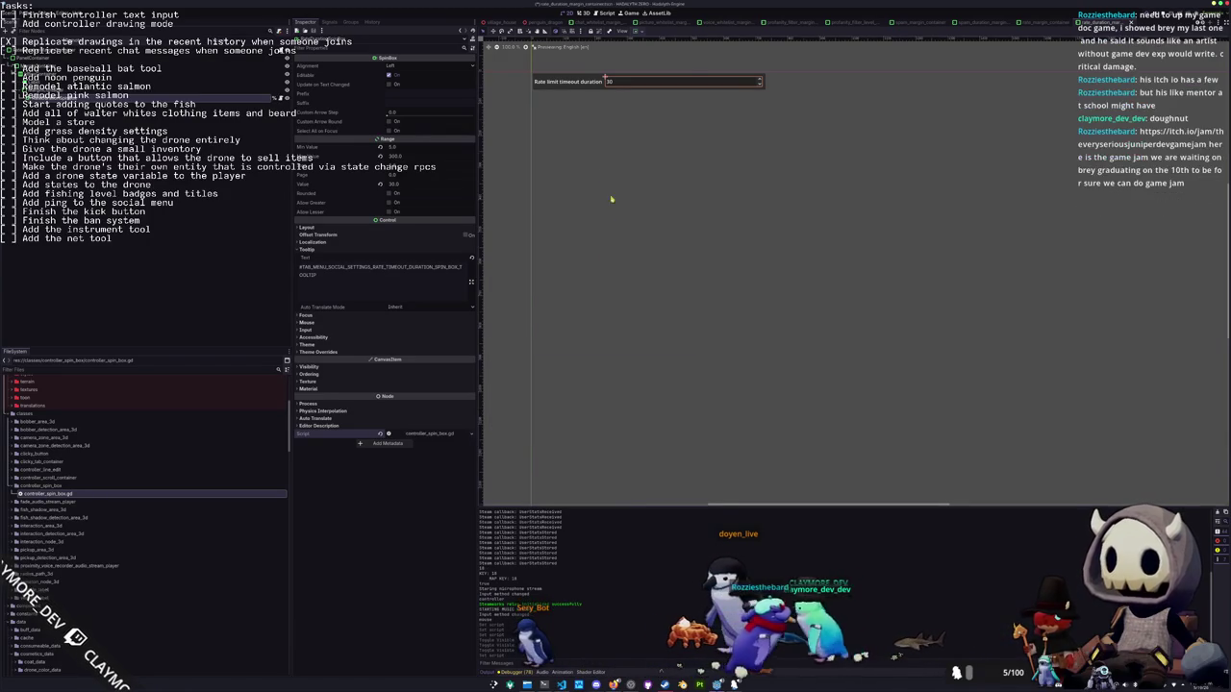
key("alt+shift+o")
type("user_interface")
key("Down")
key("Return")
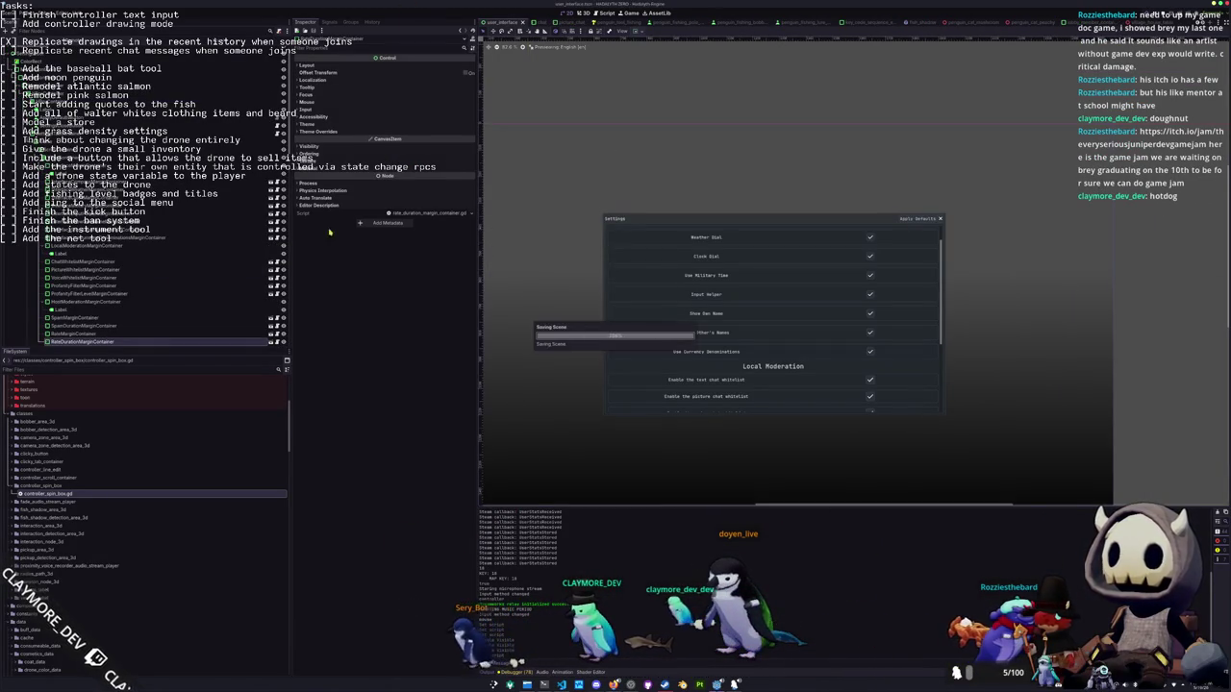
Open the Spam timeout duration container scene and bring up its script list
left_click(86, 326)
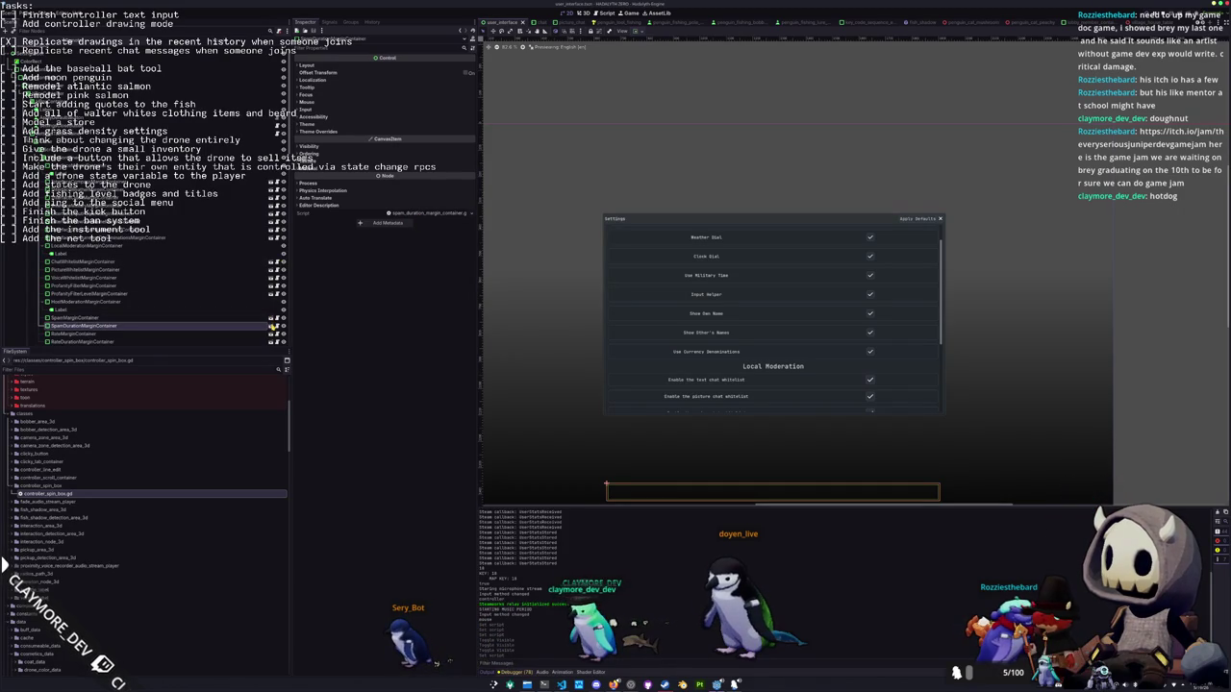
left_click(274, 327)
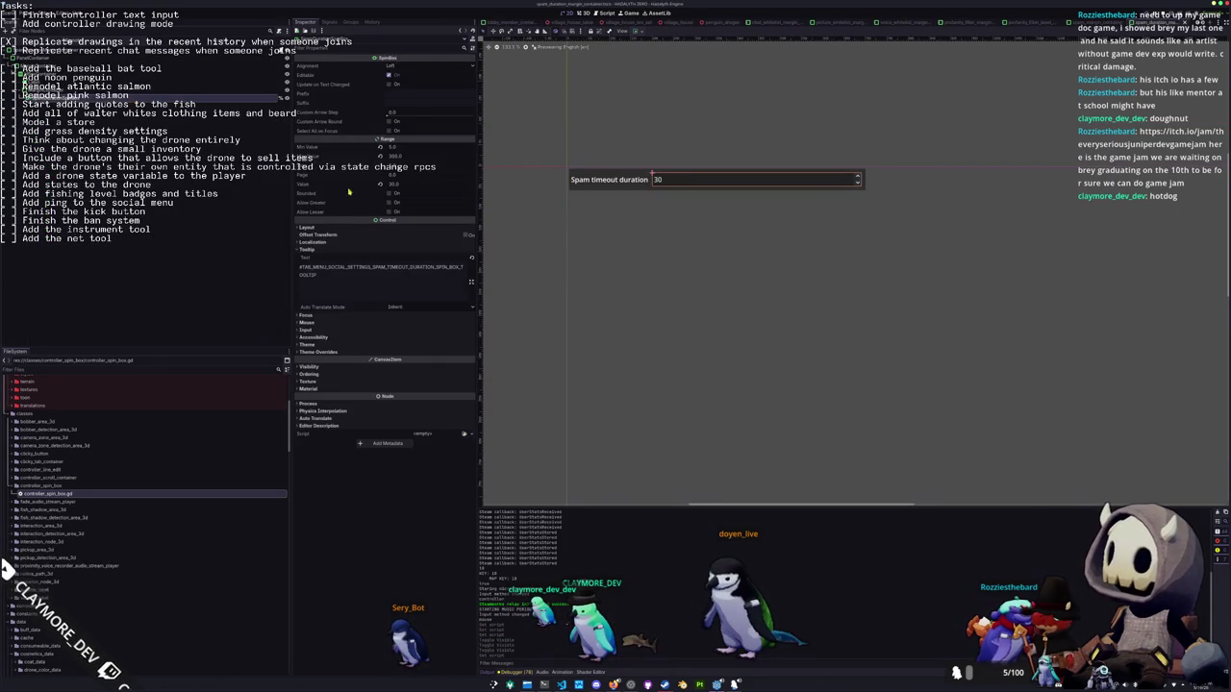
left_click(464, 435)
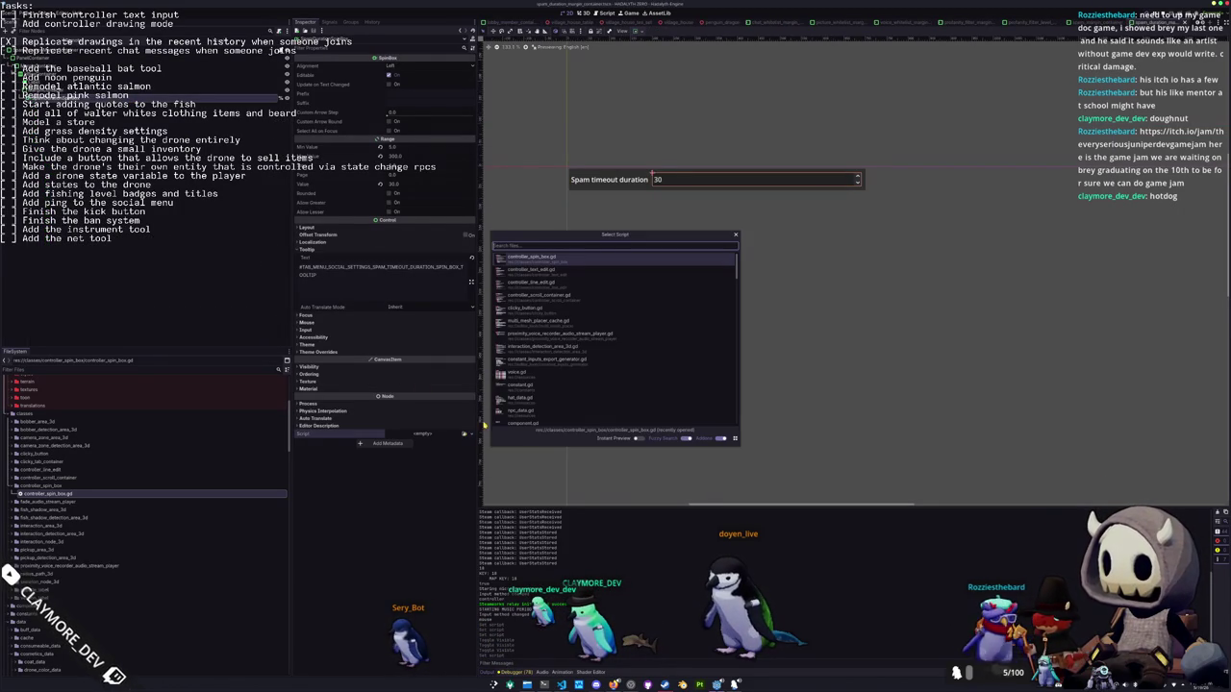
Set controller_spin_box.gd as the Spam timeout duration SpinBox's Script
double_click(534, 259)
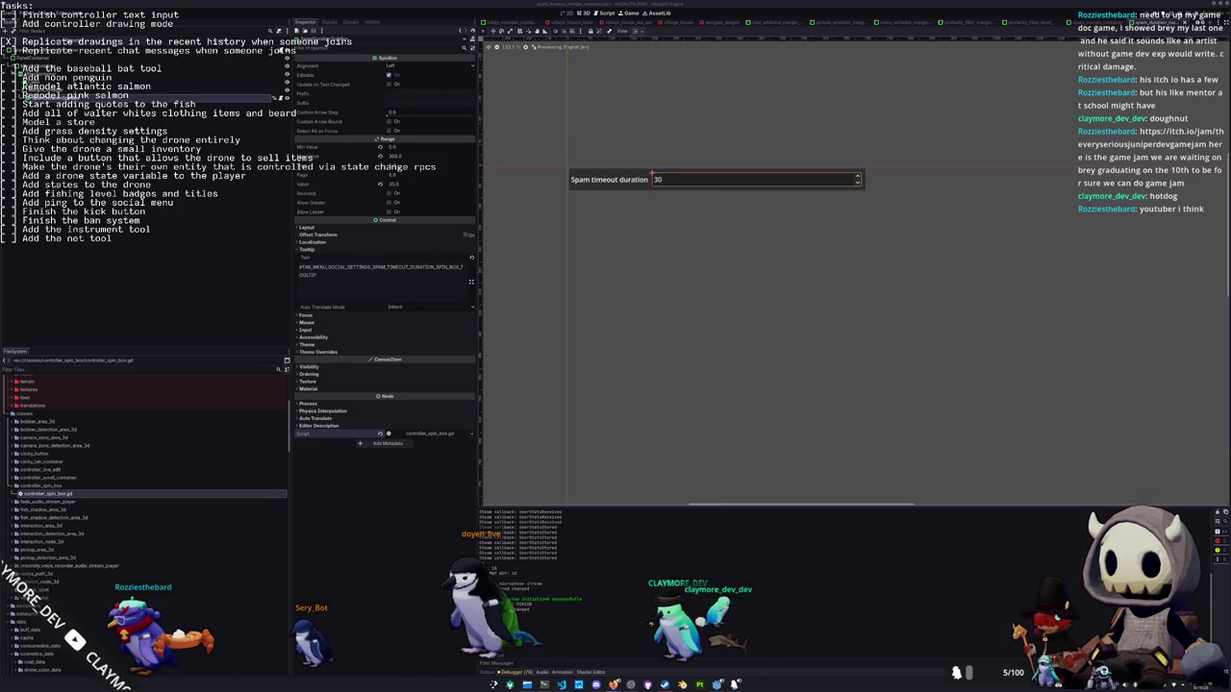
scroll(894, 304, "down", 1)
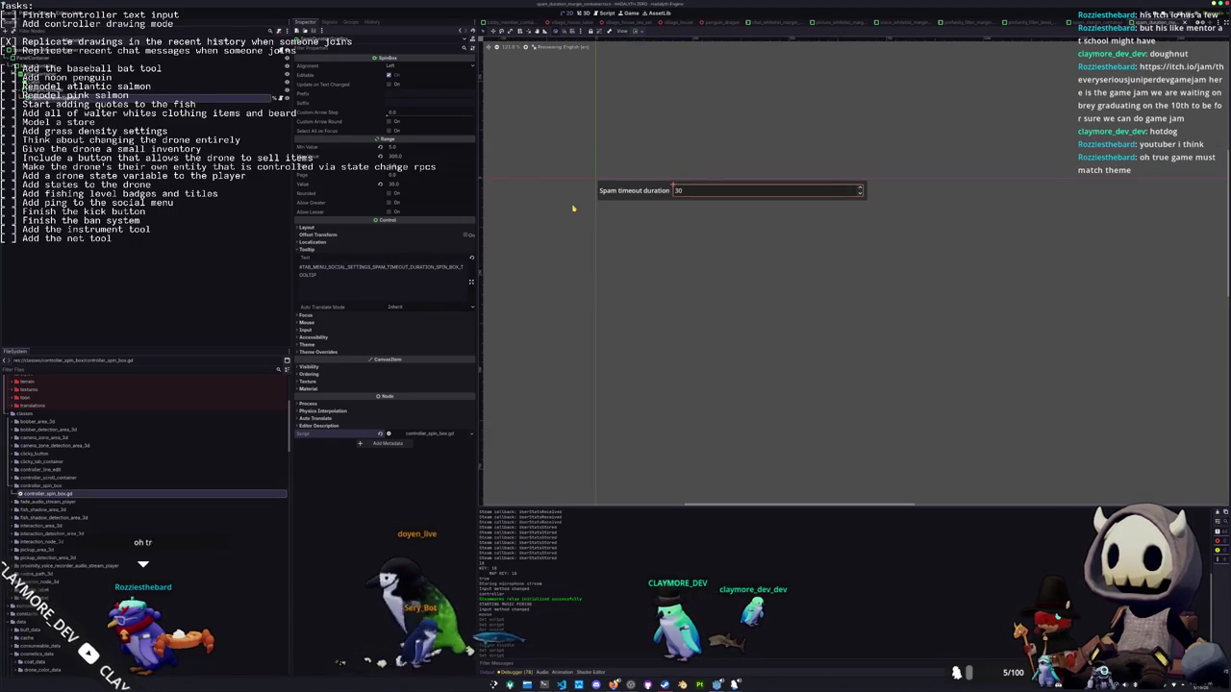
Reopen user_interface.tscn and open the DayGammaMarginContainer (Day Time Brightness) sub-scene
key("shift+alt+o")
type("user_interface")
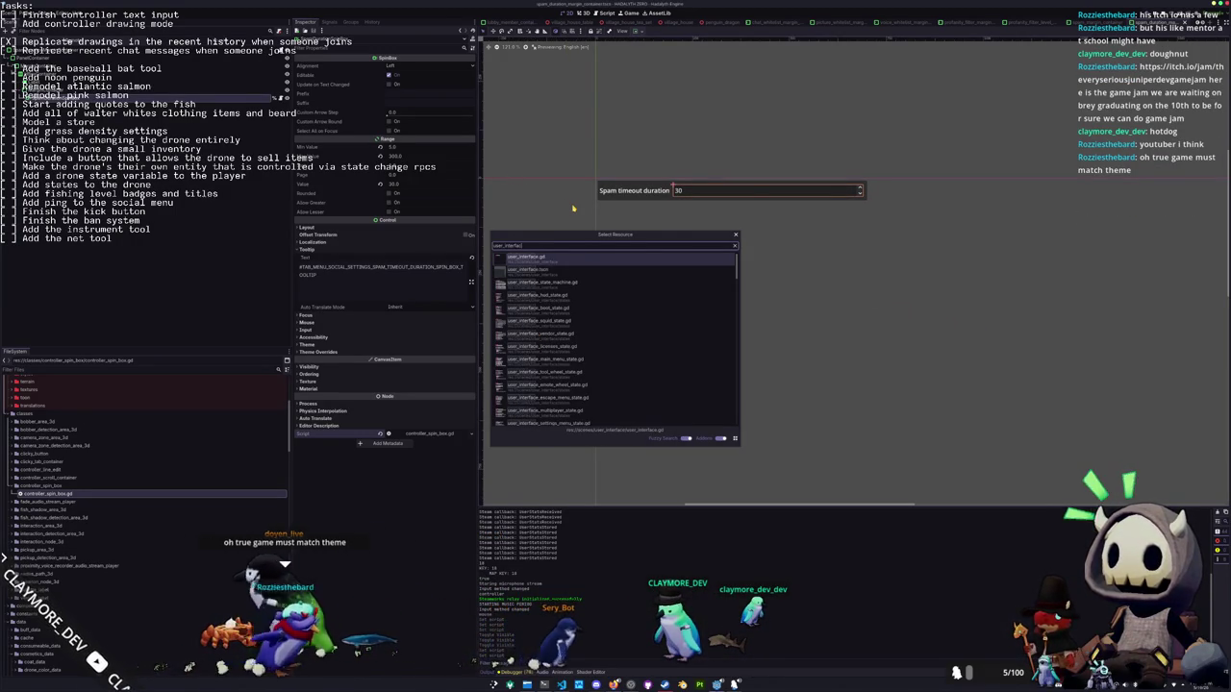
key("Return")
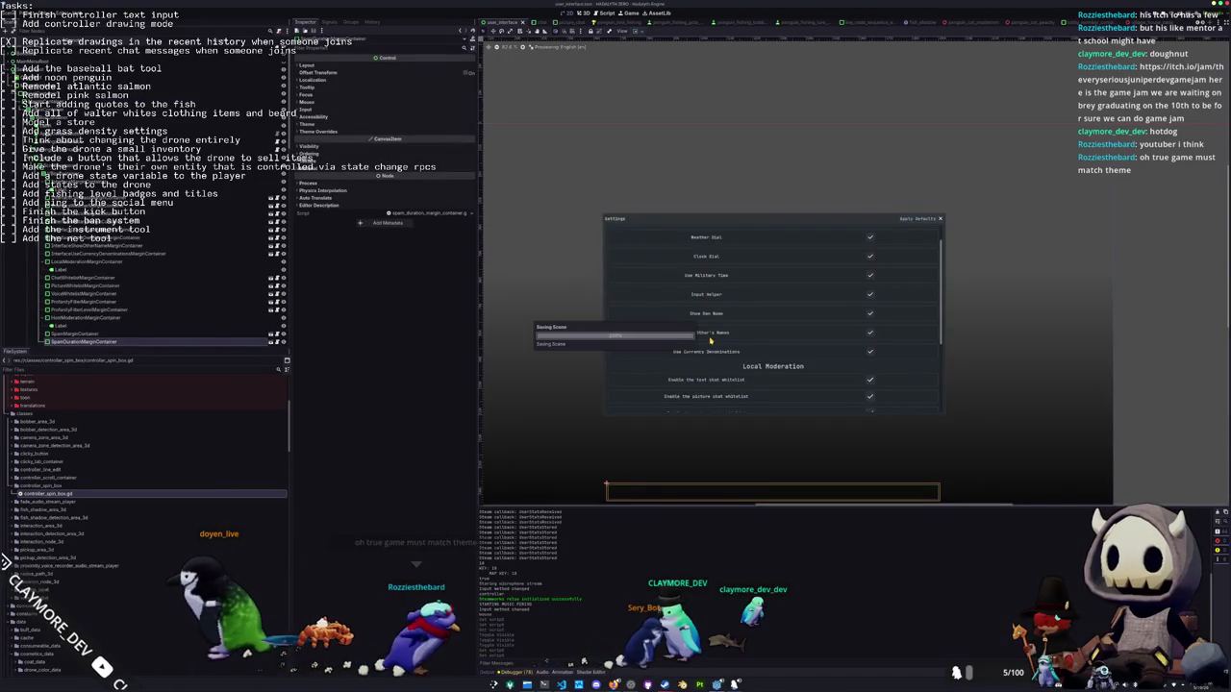
scroll(252, 295, "down", 5)
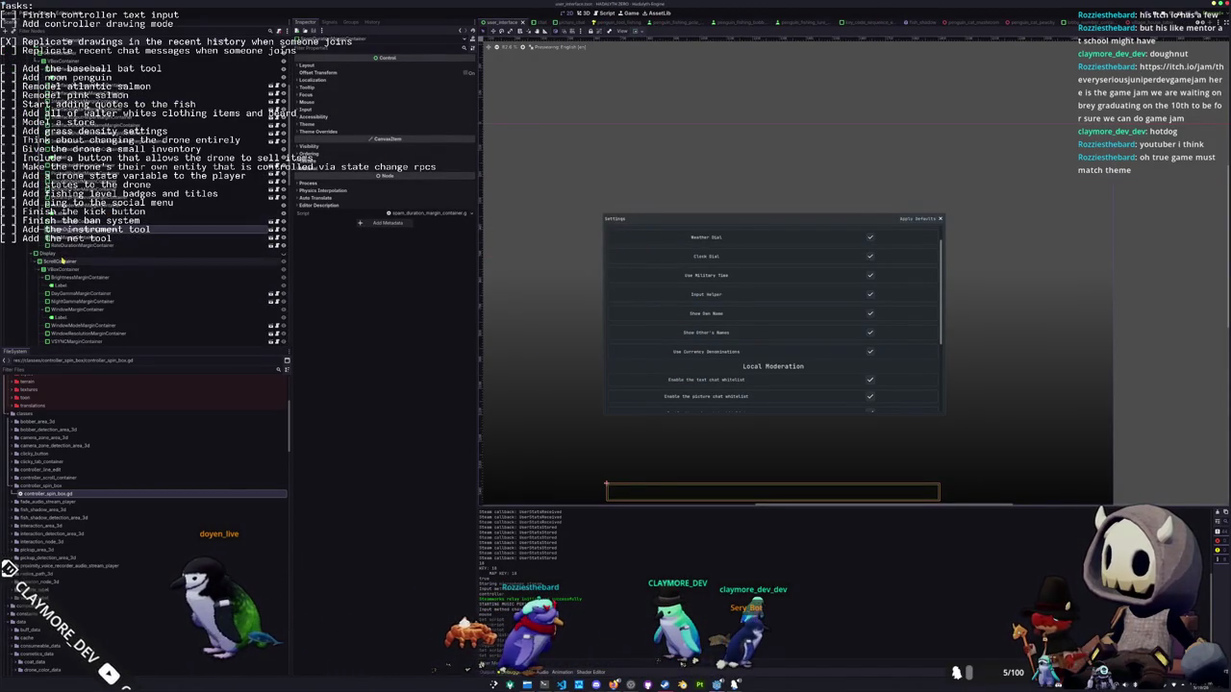
left_click(203, 262)
left_click(153, 269)
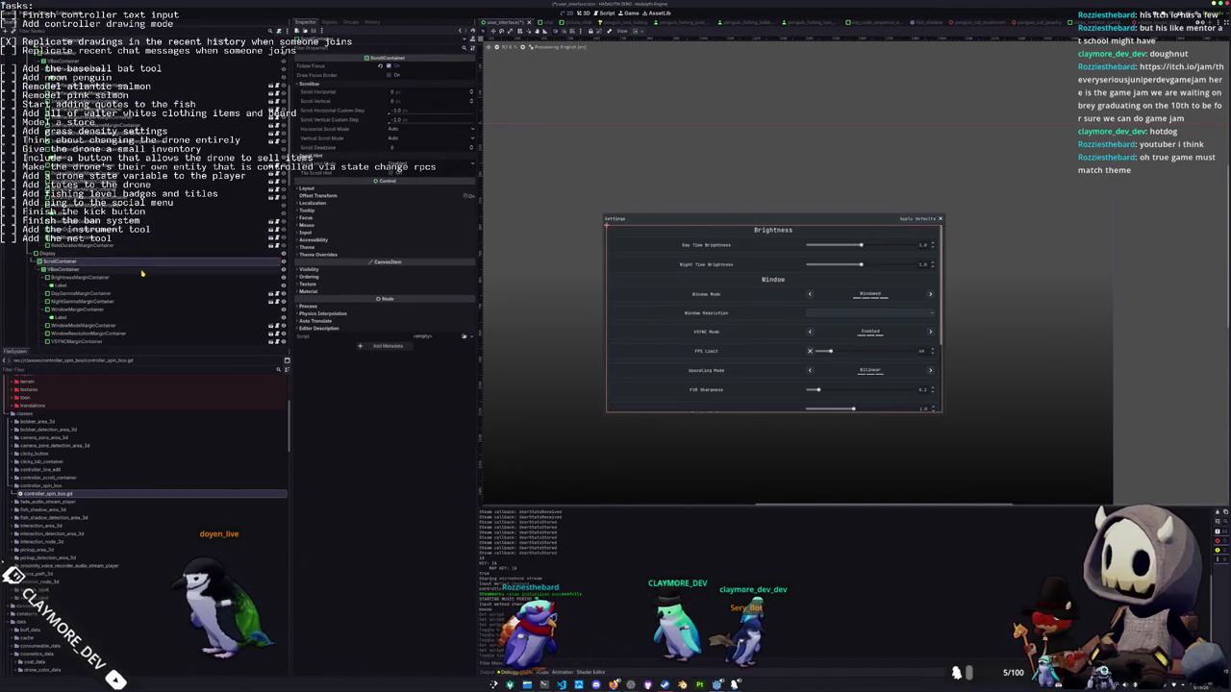
left_click(138, 278)
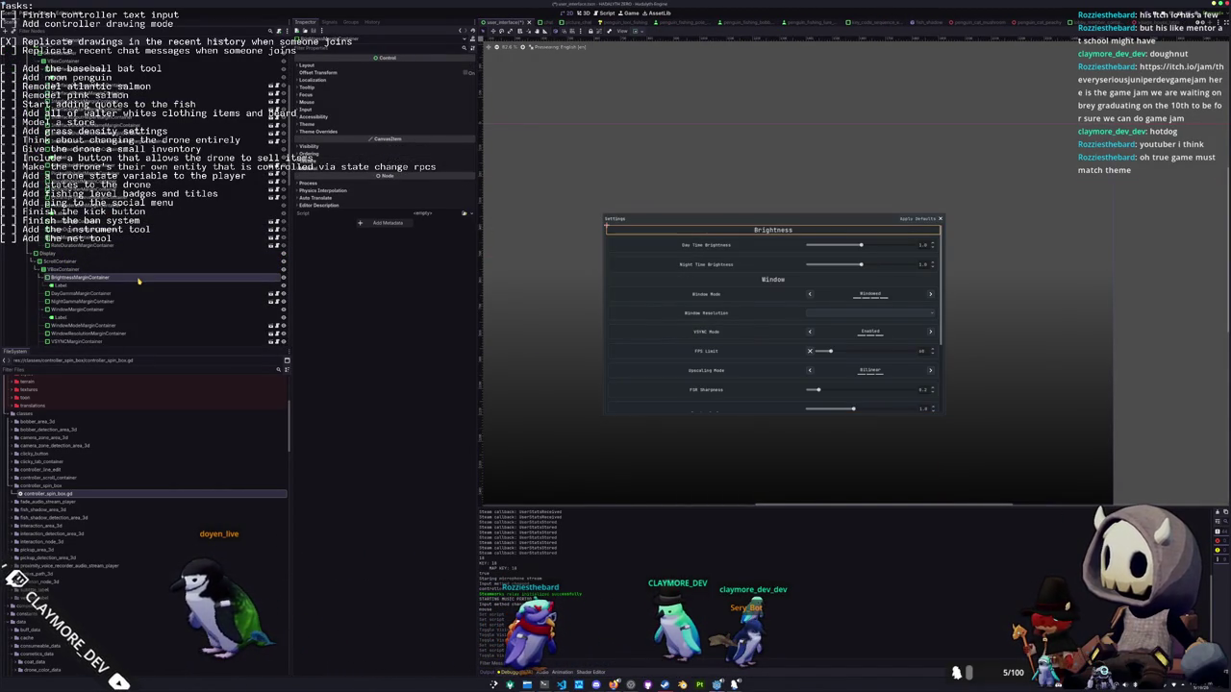
double_click(918, 250)
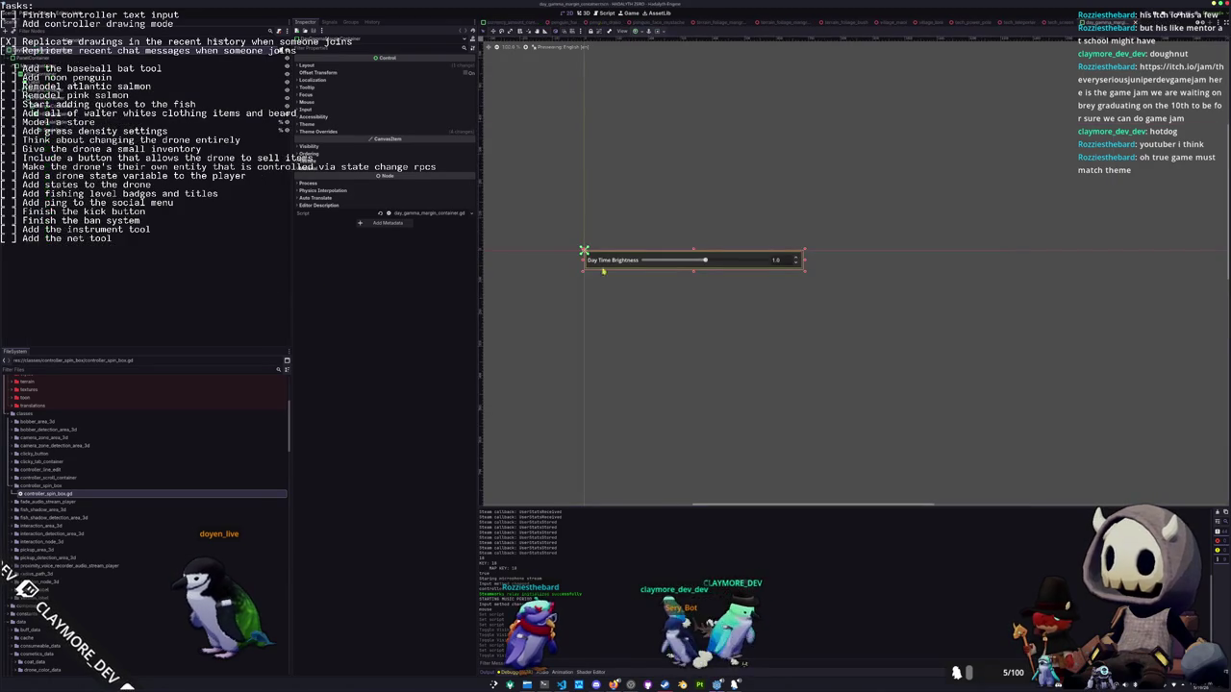
Attach controller_spin_box.gd to the Day Time Brightness SpinBox
left_click(775, 260)
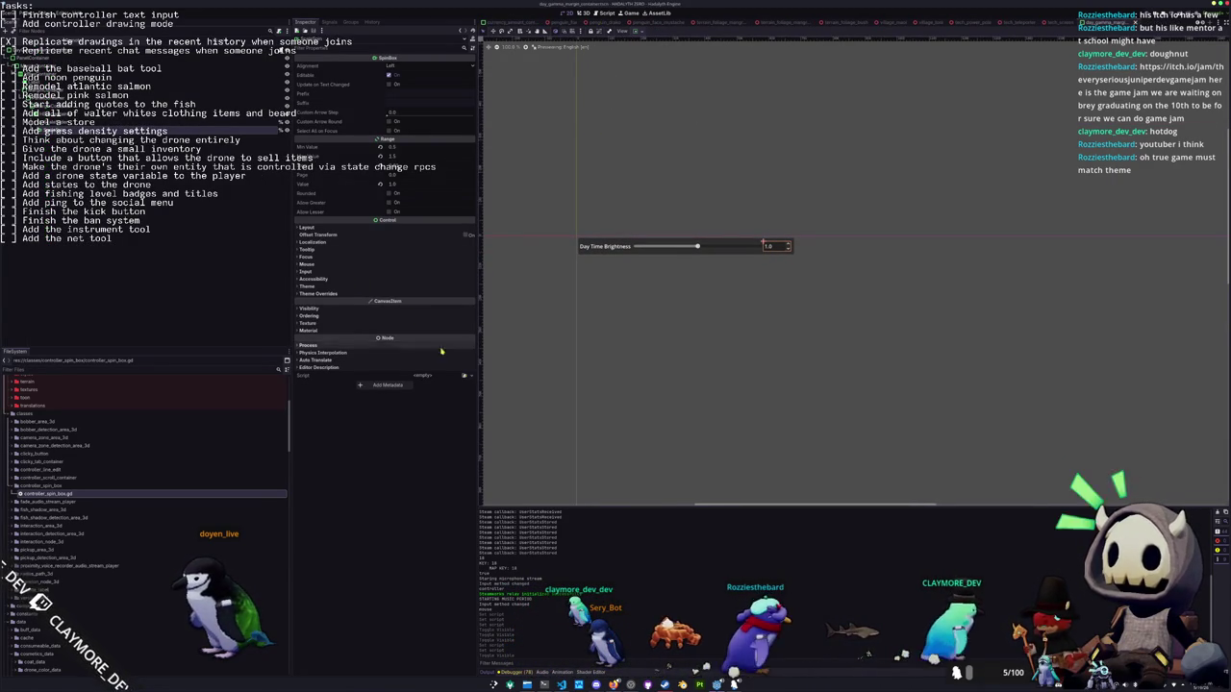
left_click(463, 377)
double_click(558, 262)
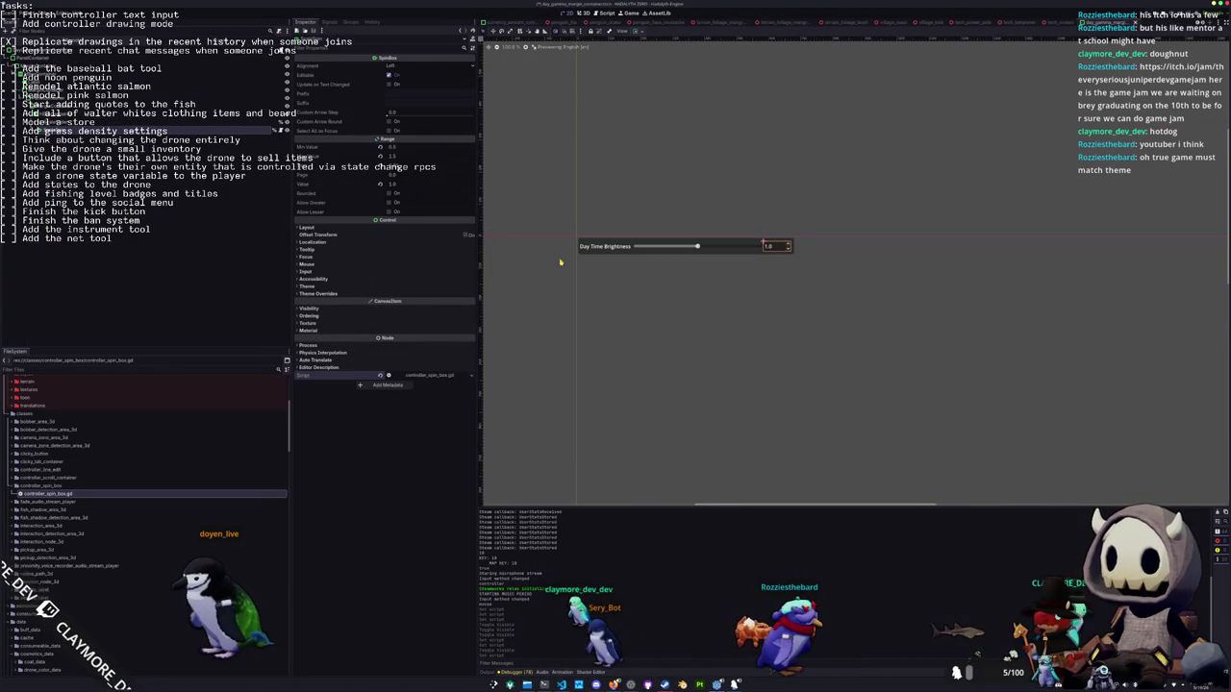
Quick Open user_interface.tscn to return to the Settings scene
key("alt+shift+o")
type("user_interf")
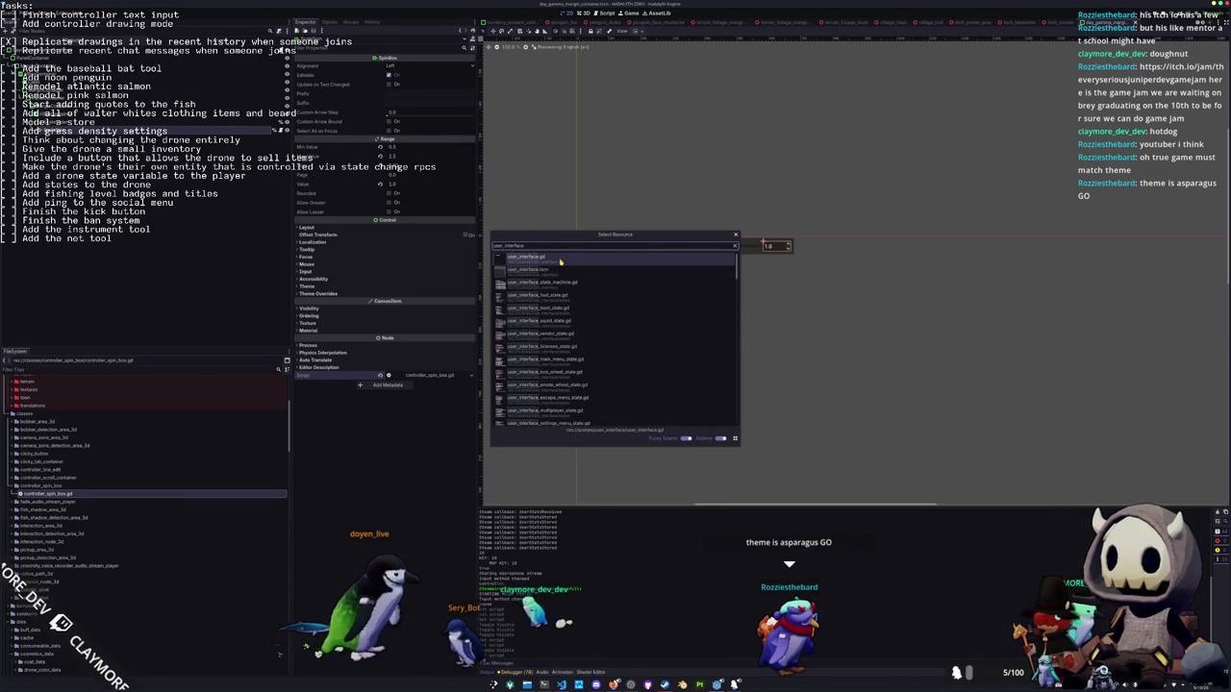
type("ace")
key("Down")
key("Return")
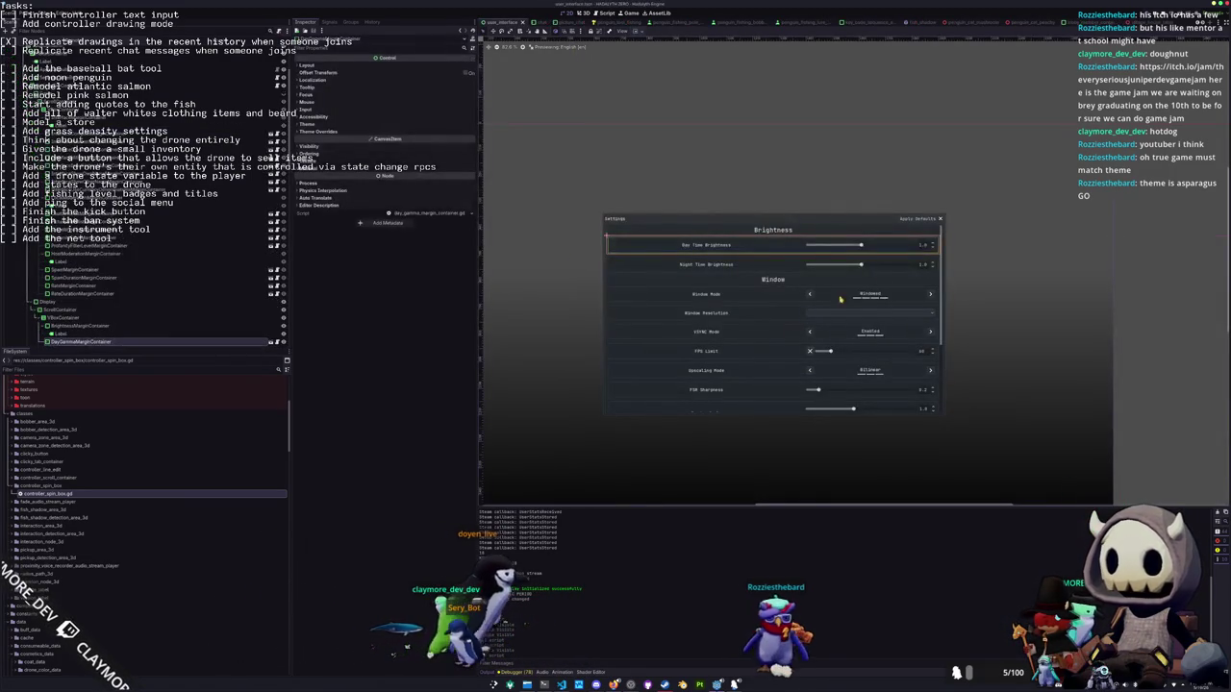
Give the Night Time Brightness SpinBox controller_spin_box.gd and reopen user_interface.tscn
left_click(270, 341)
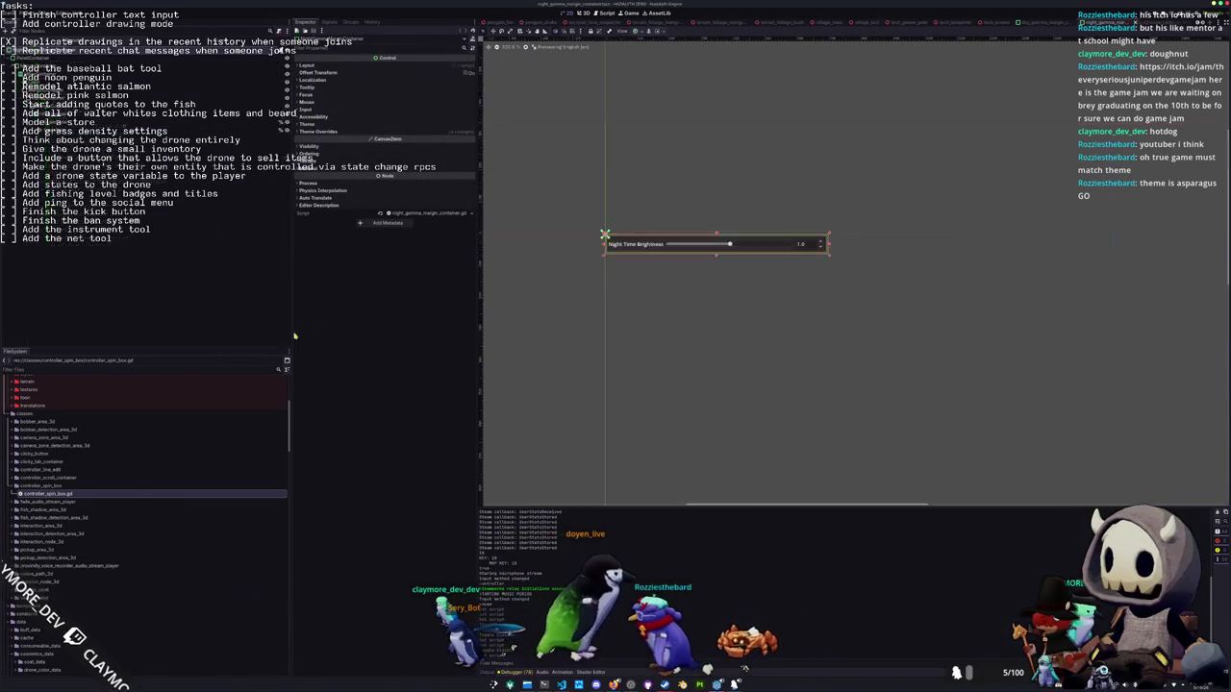
left_click(463, 375)
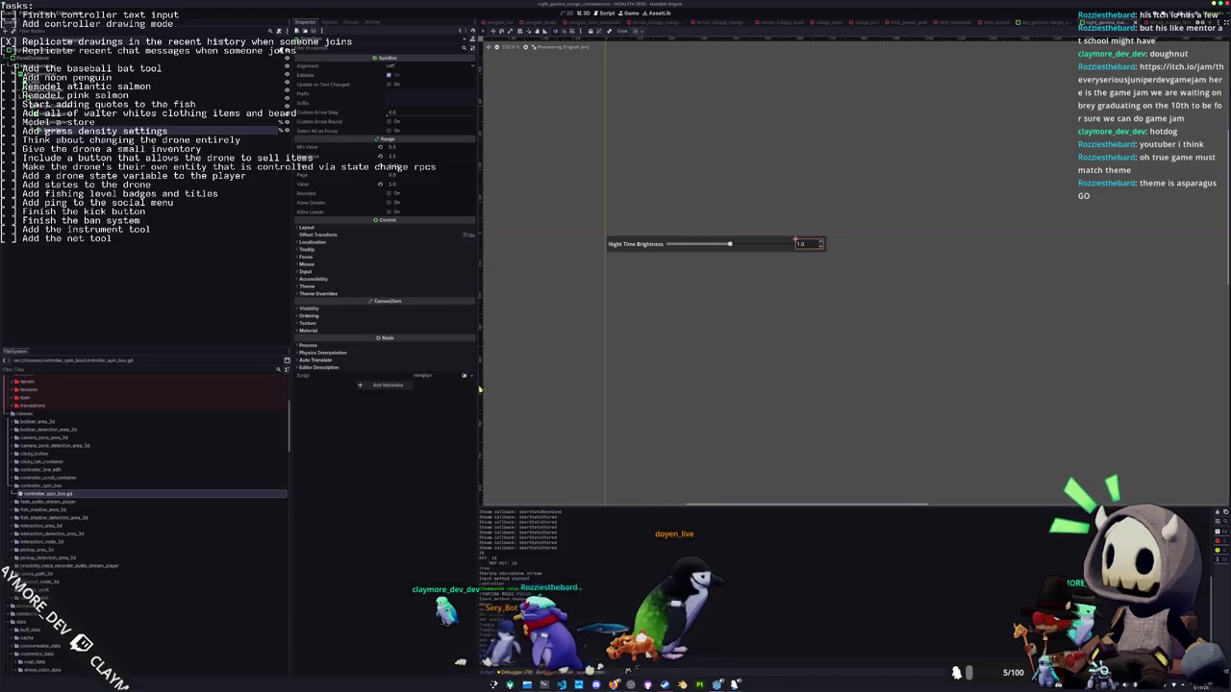
left_click(443, 423)
double_click(536, 259)
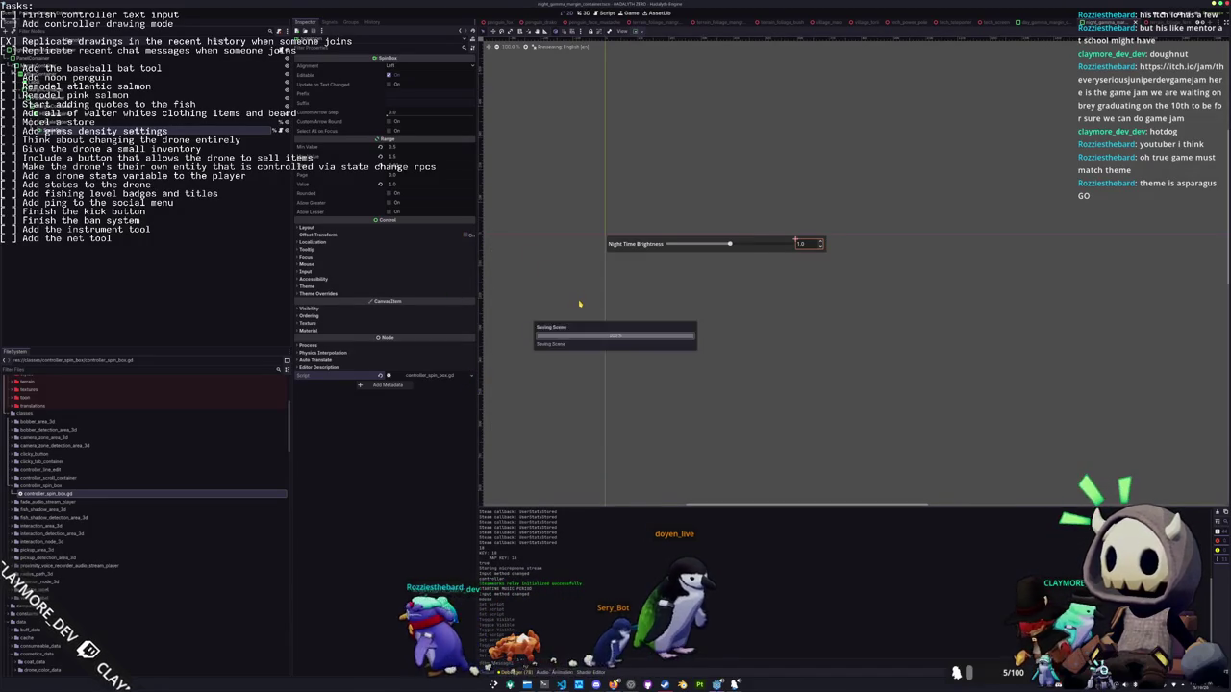
key("alt+shift+o")
type("user_inter")
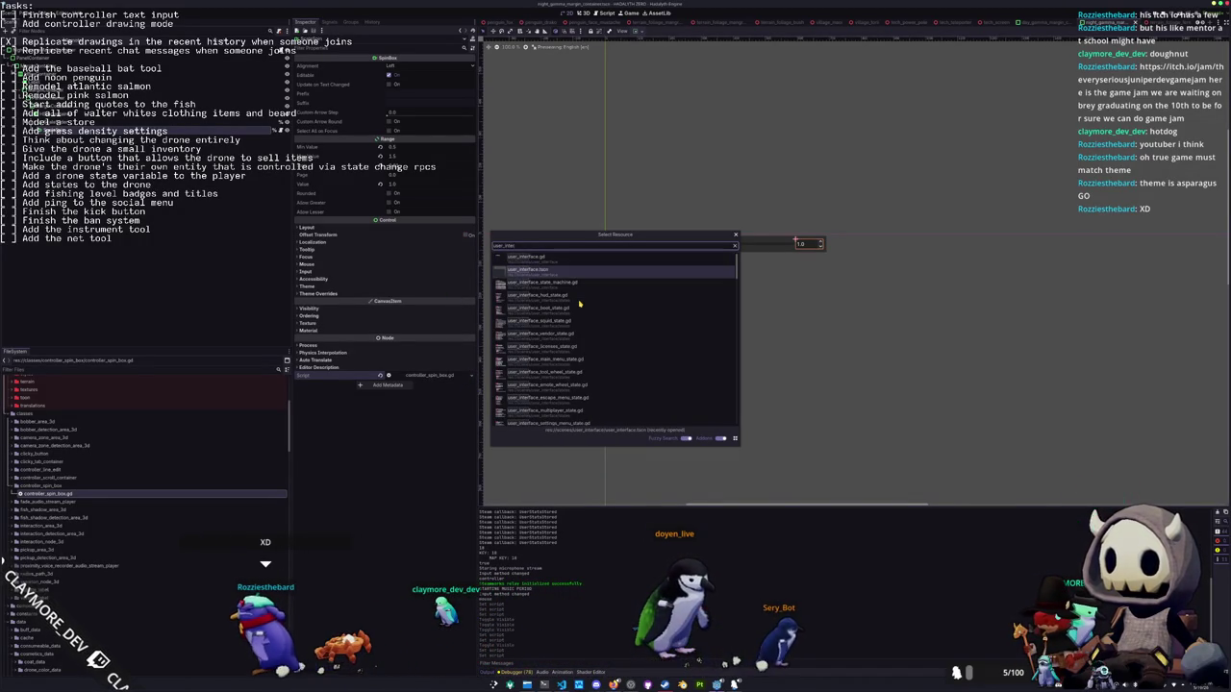
key("Return")
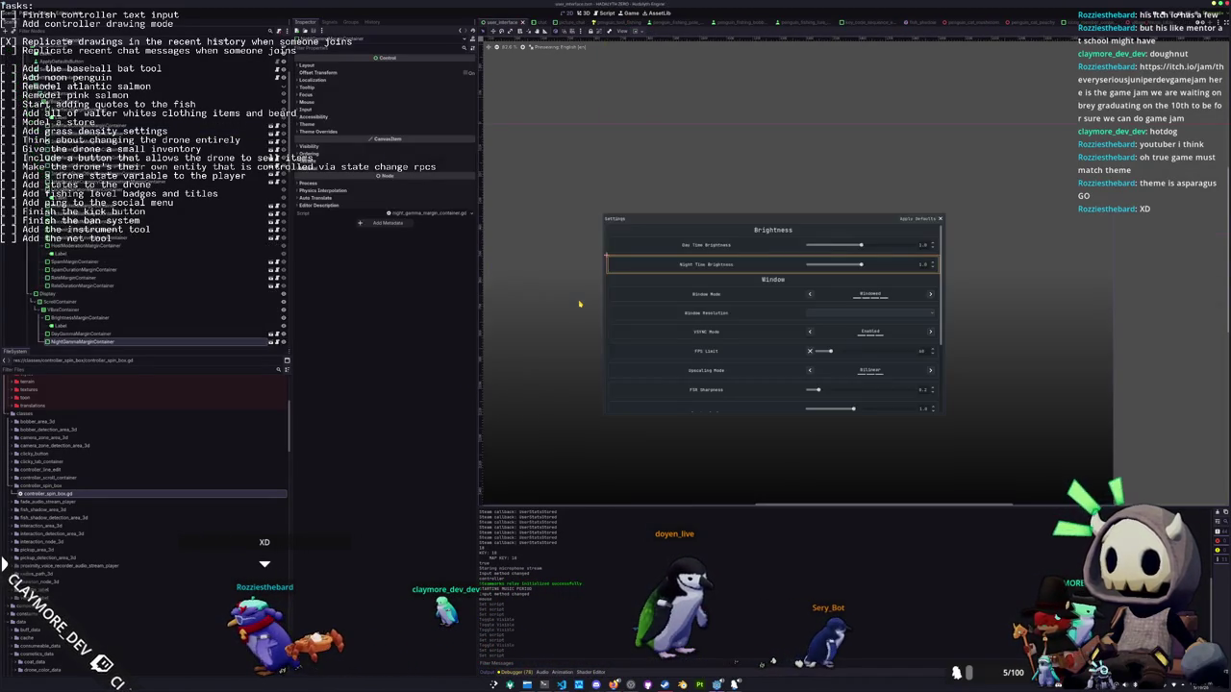
Save, give the FPS Limit SpinBox controller_spin_box.gd, and reopen user_interface.tscn
left_click(910, 351)
key("ctrl+s")
scroll(228, 326, "down", 2)
left_click(271, 304)
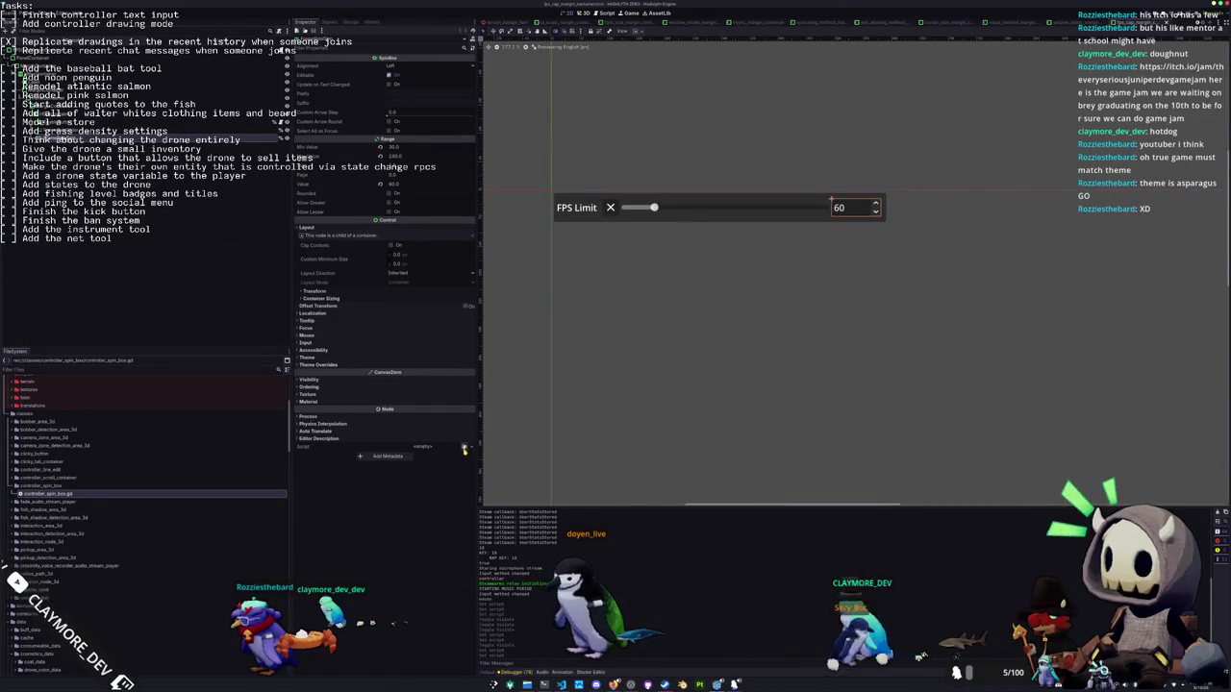
key("ctrl+alt+o")
double_click(561, 258)
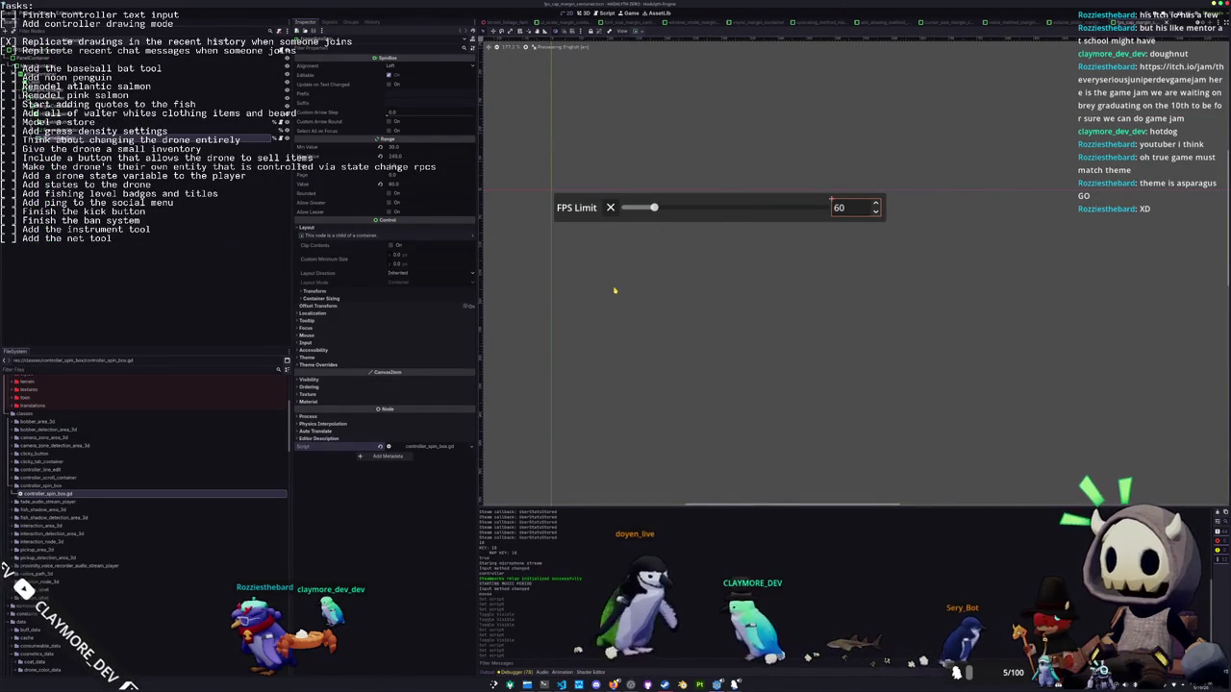
key("shift+alt+o")
type("user_iface")
key("Return")
scroll(797, 311, "up", 3)
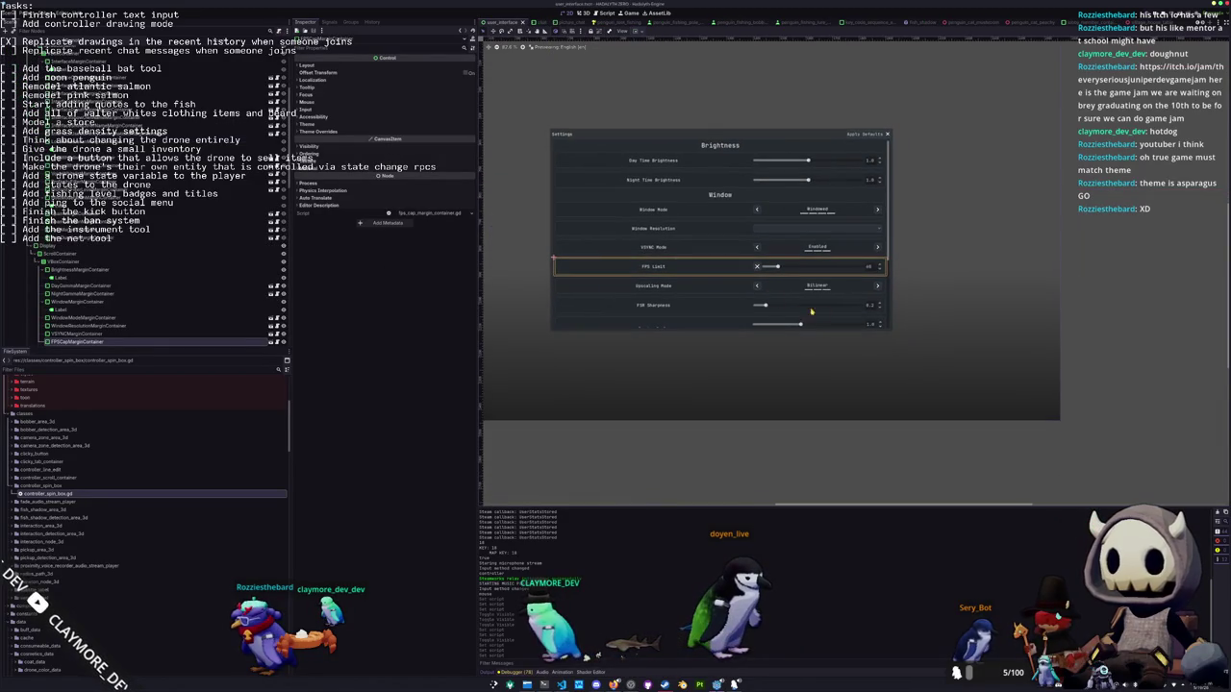
Give the FSR Sharpness SpinBox (0.2) controller_spin_box.gd and reopen user_interface.tscn
left_click(873, 309)
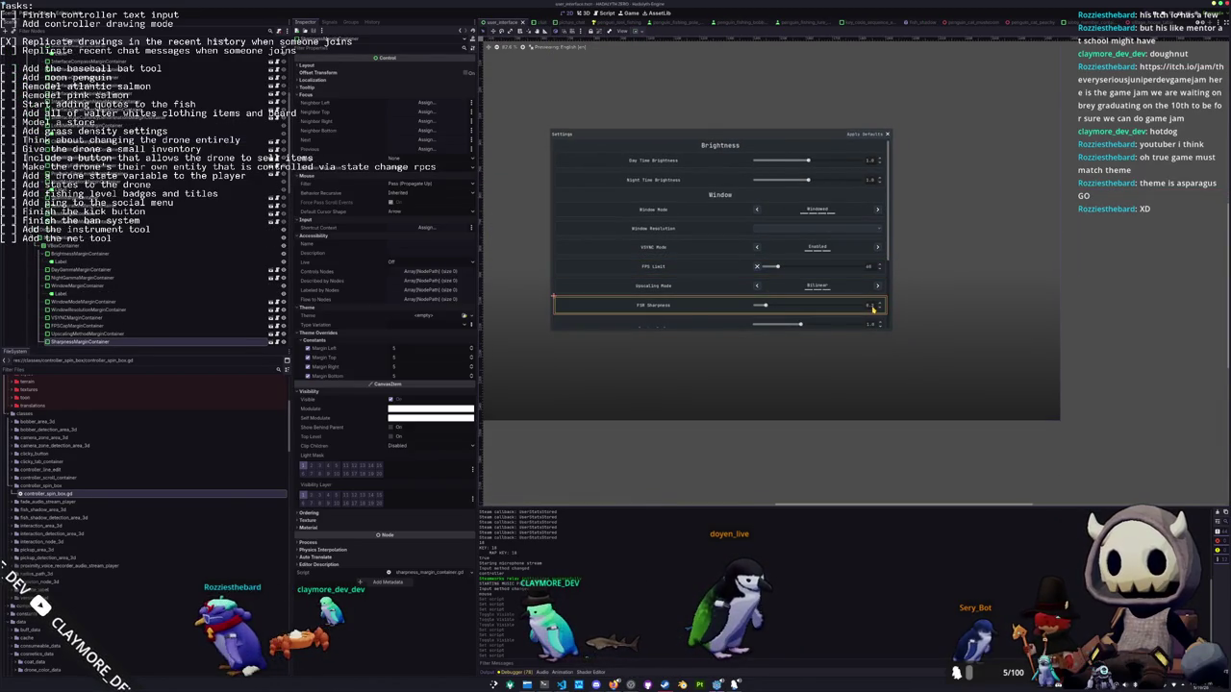
left_click(282, 315)
left_click(752, 290)
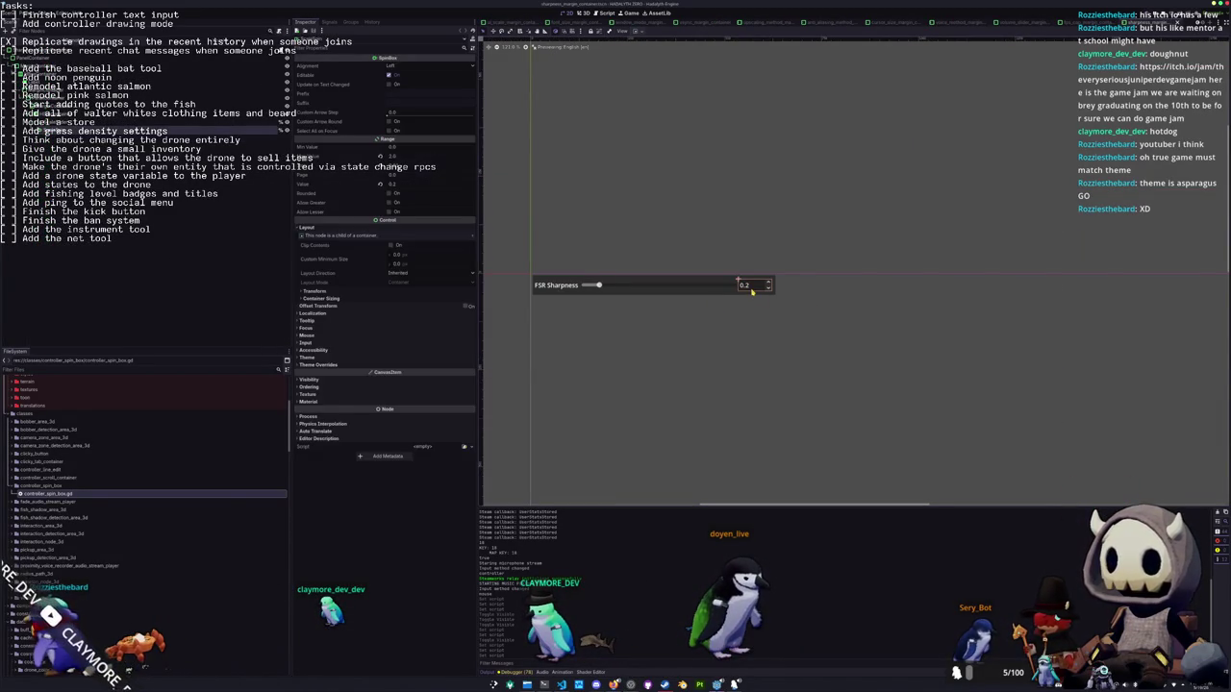
scroll(744, 315, "up", 1)
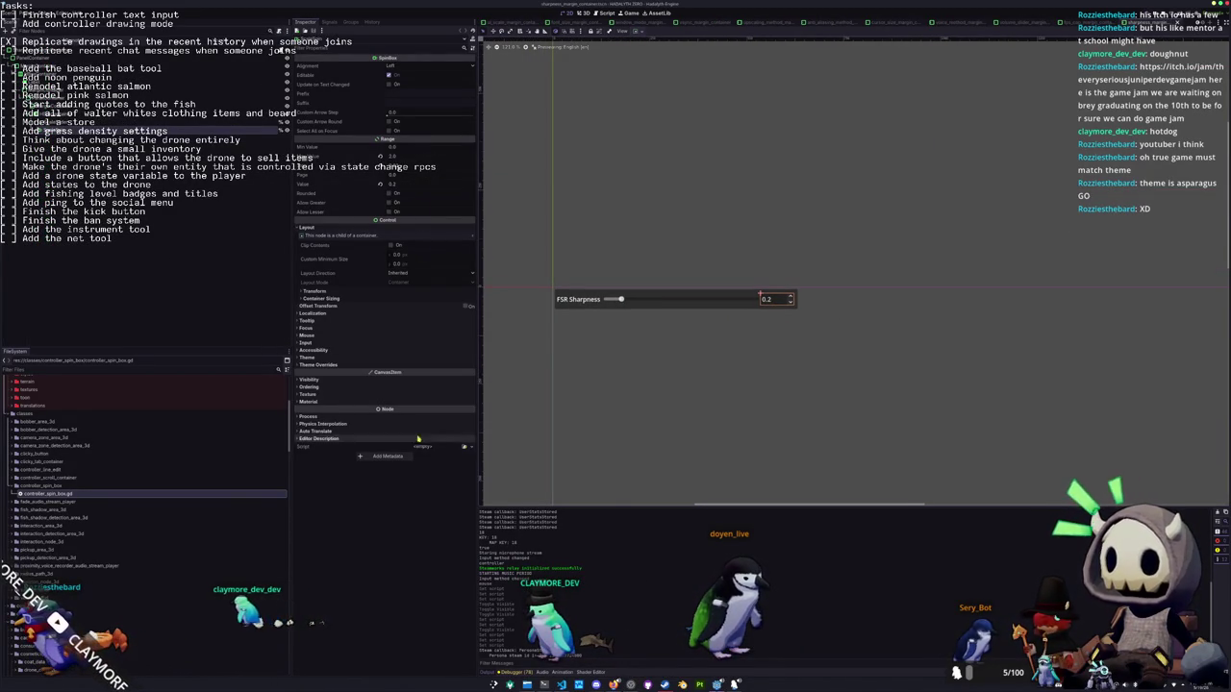
left_click(465, 448)
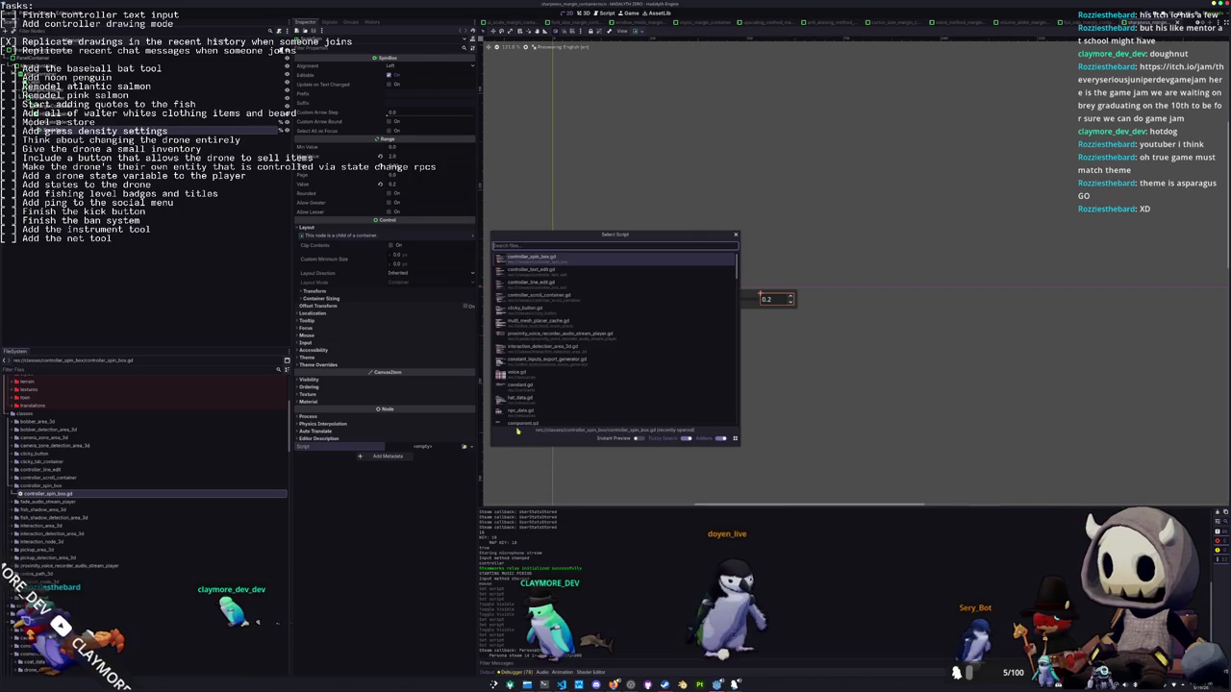
double_click(617, 285)
key("shift+alt+o")
type("user")
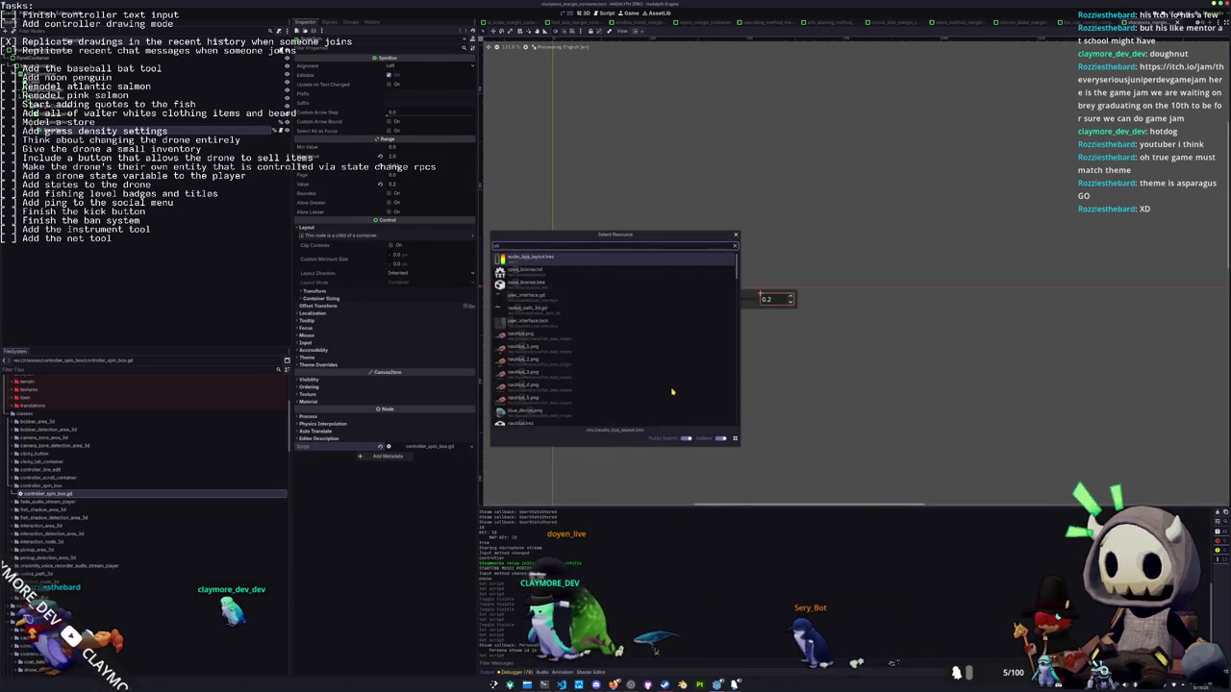
key("Return")
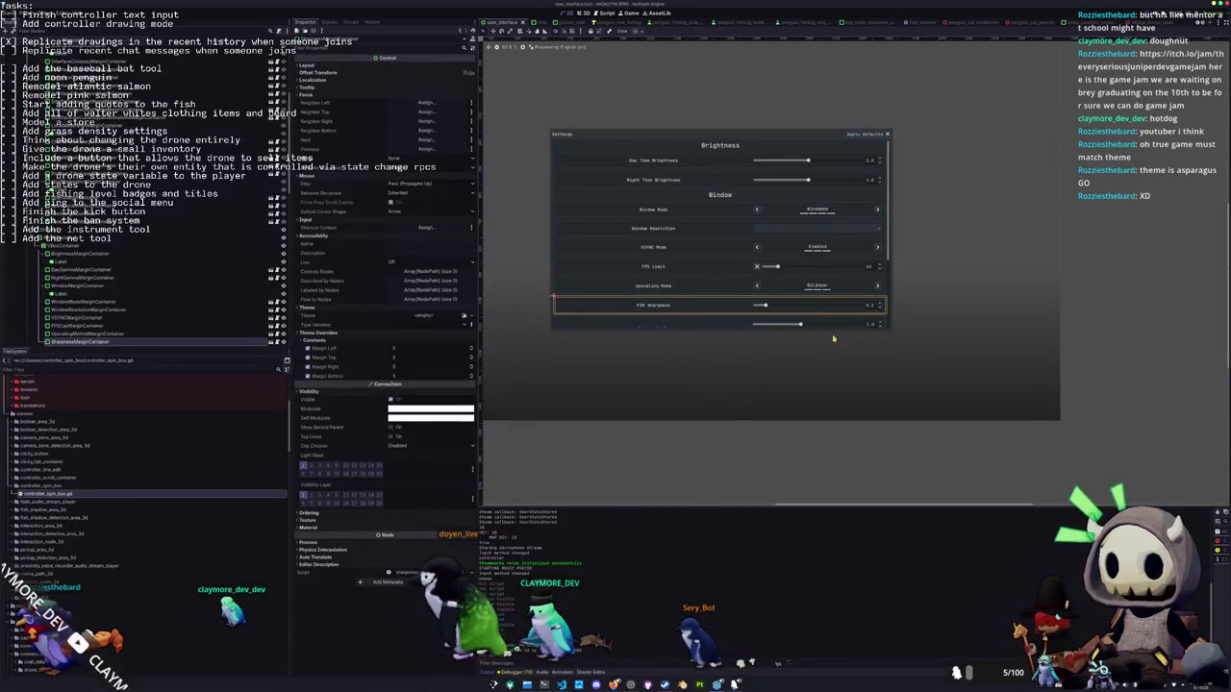
Revisit the FPS Limit and FSR Sharpness container scenes, returning to user_interface.tscn each time
left_click(711, 266)
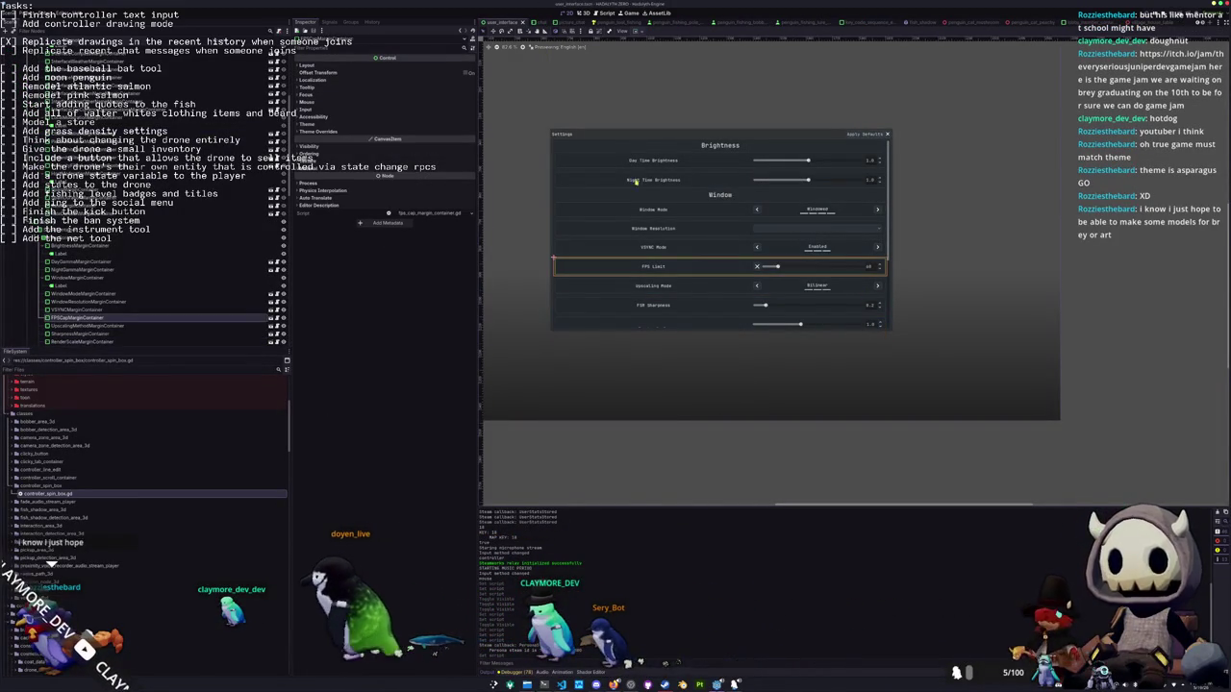
left_click(270, 318)
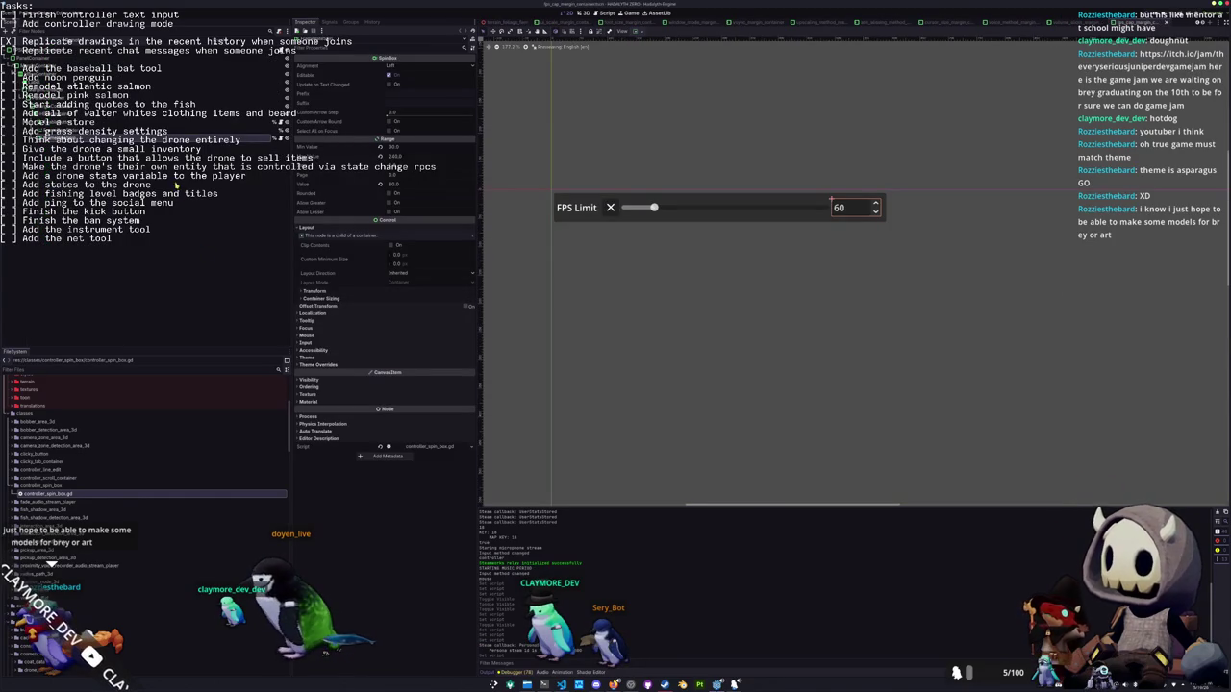
key("ctrl+shift+o")
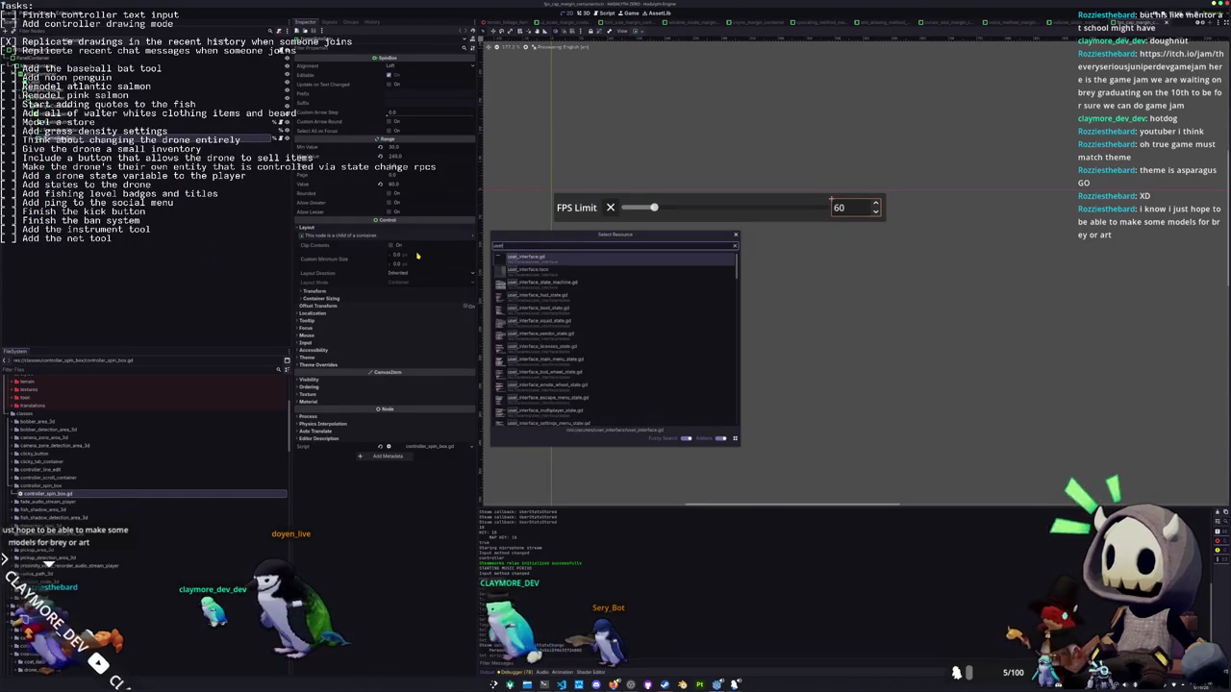
key("Return")
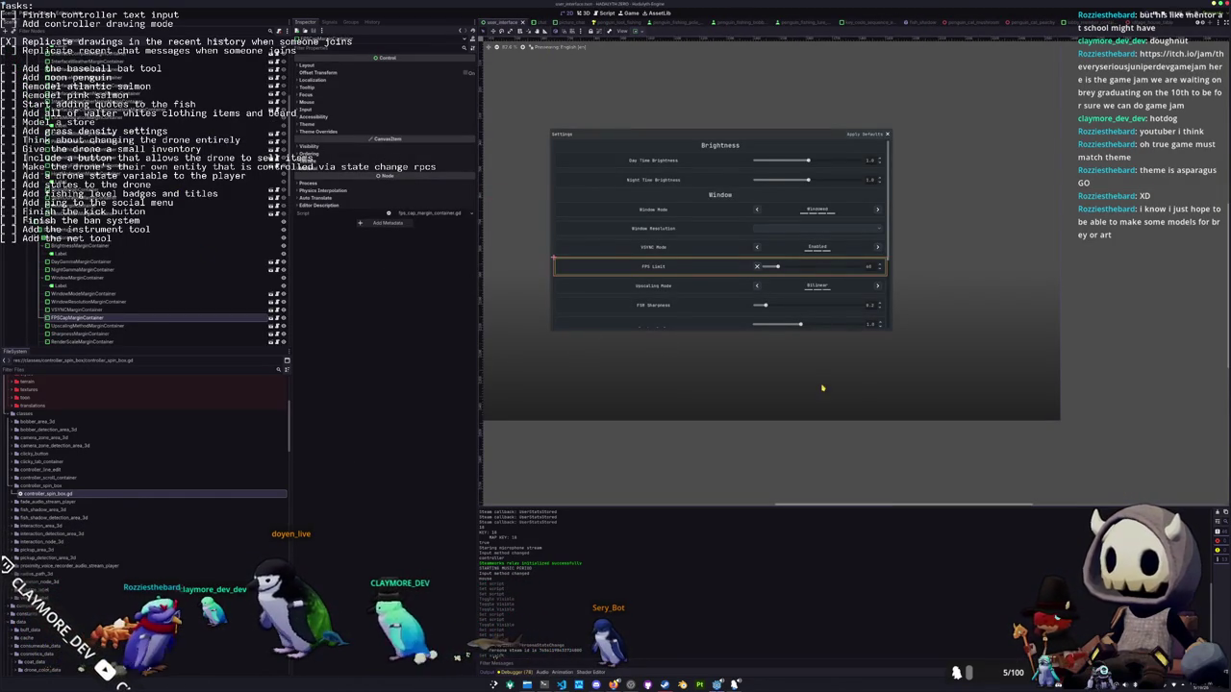
left_click(871, 309)
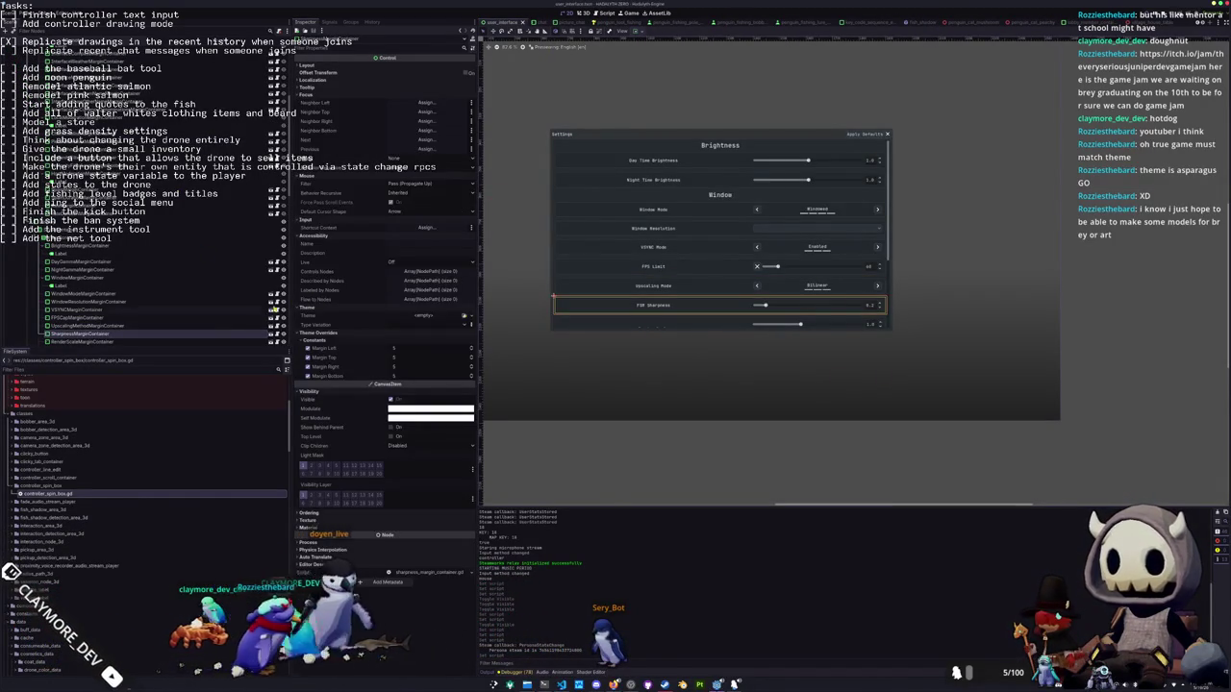
left_click(272, 334)
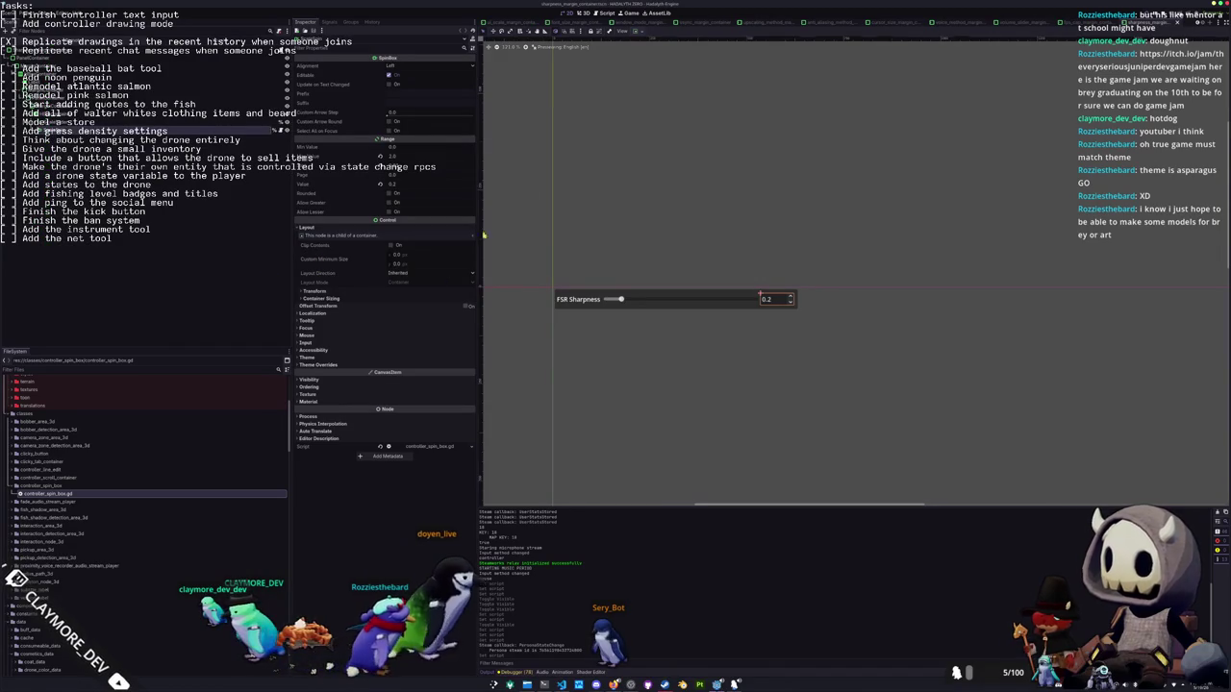
key("ctrl+shift+o")
type("user_int")
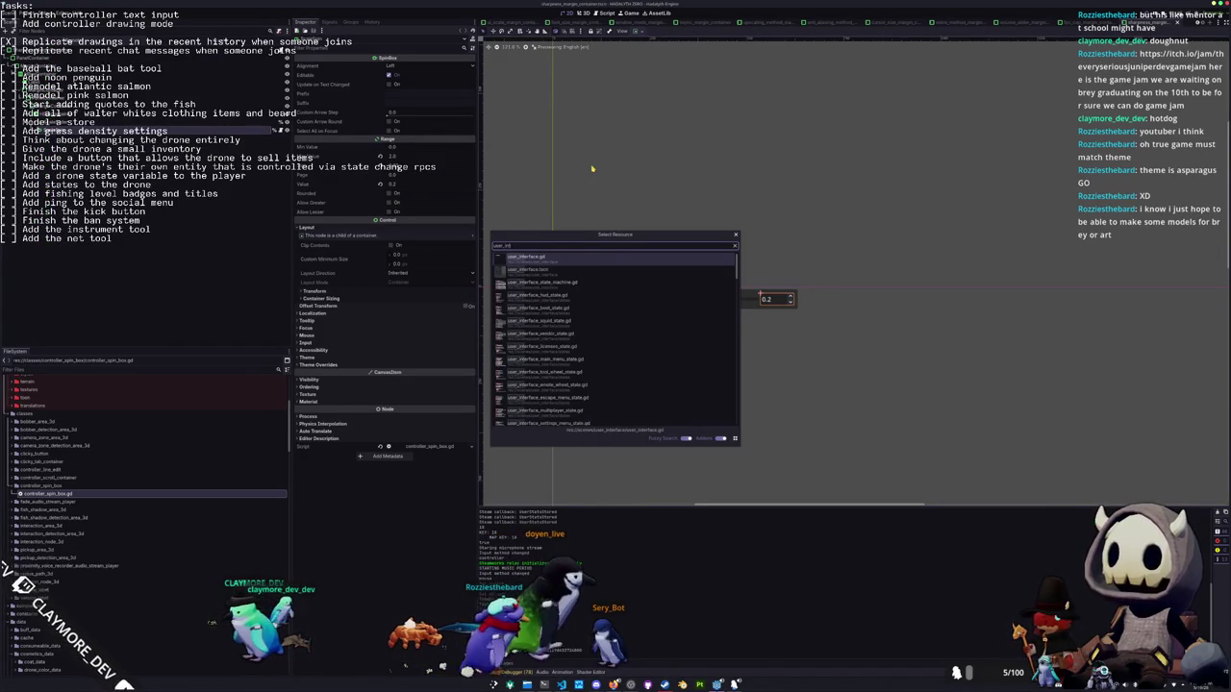
key("Down")
key("Return")
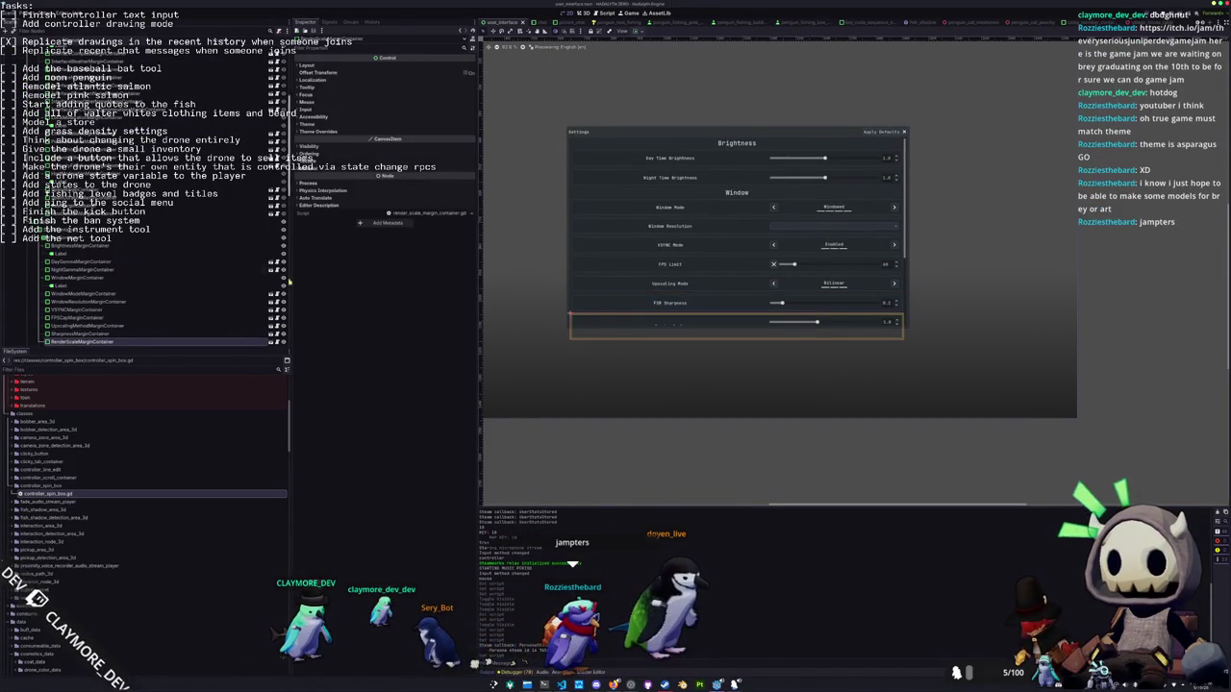
Give the Render Scale SpinBox controller_spin_box.gd and reopen user_interface.tscn
left_click(287, 157)
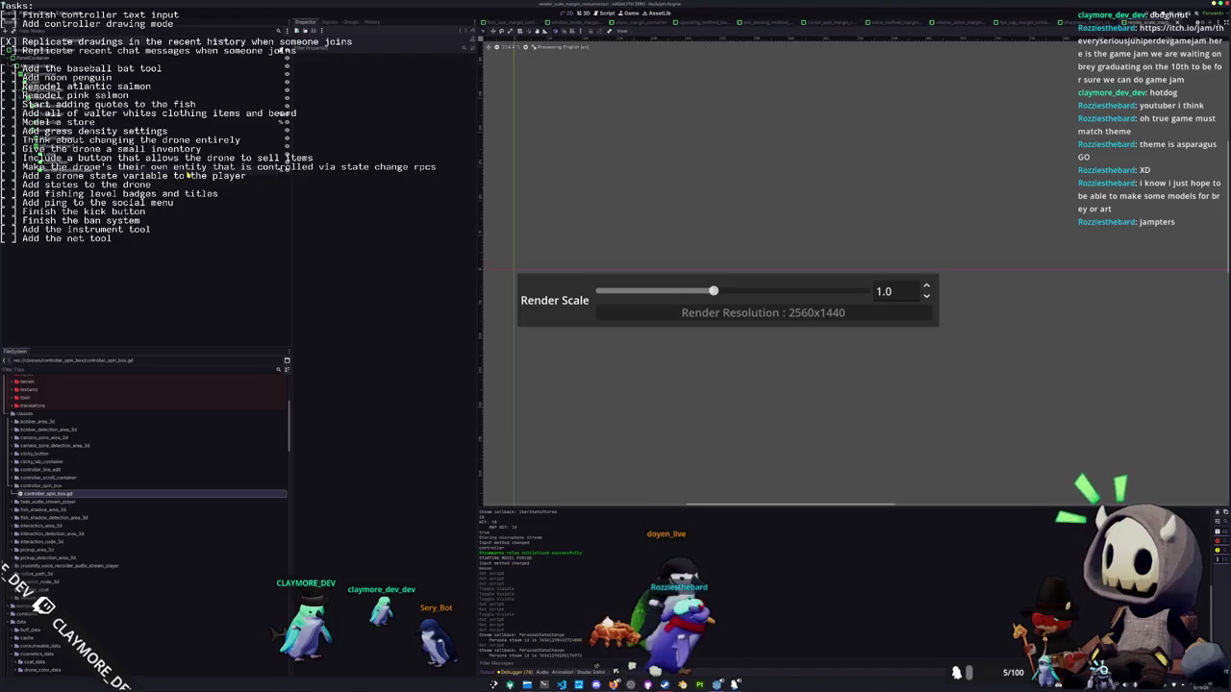
left_click(287, 157)
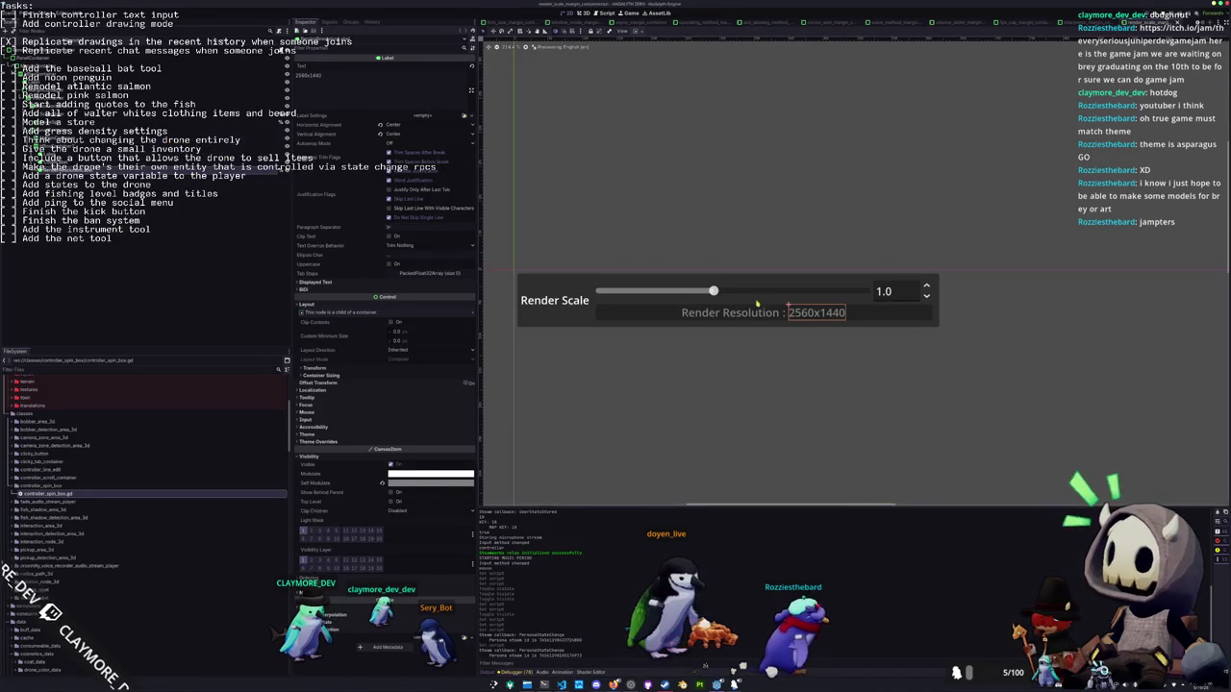
left_click(884, 291)
left_click(464, 449)
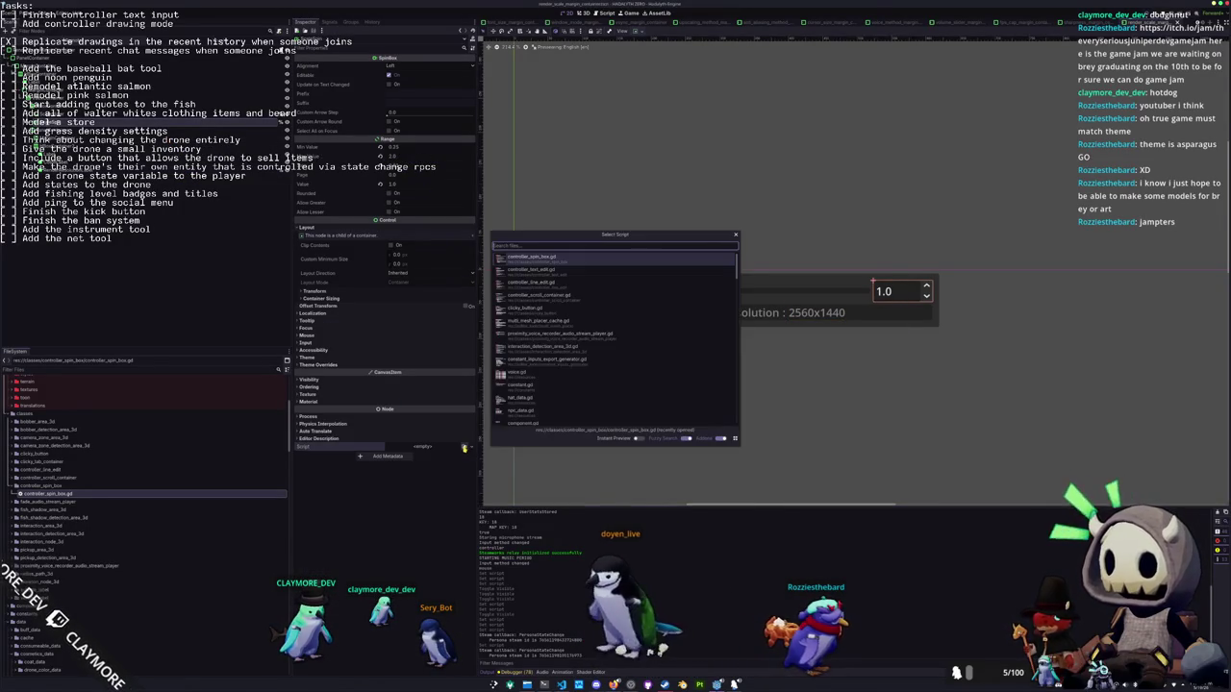
double_click(552, 260)
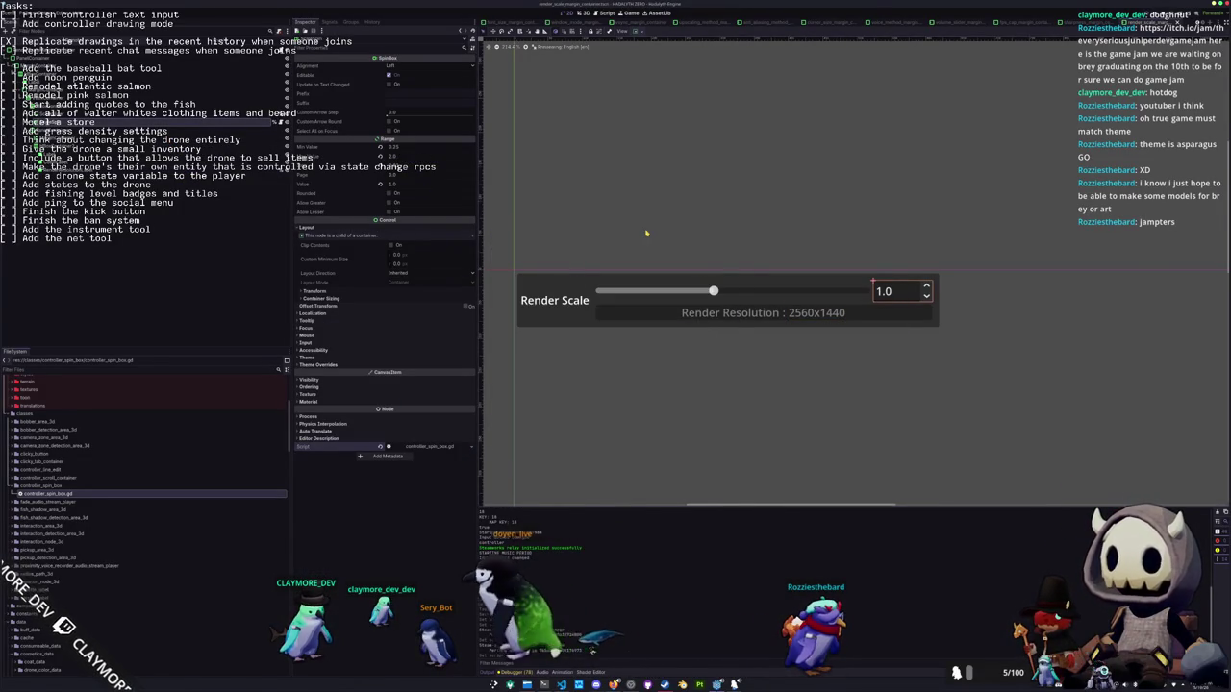
key("shift+alt+o")
type("user_interface")
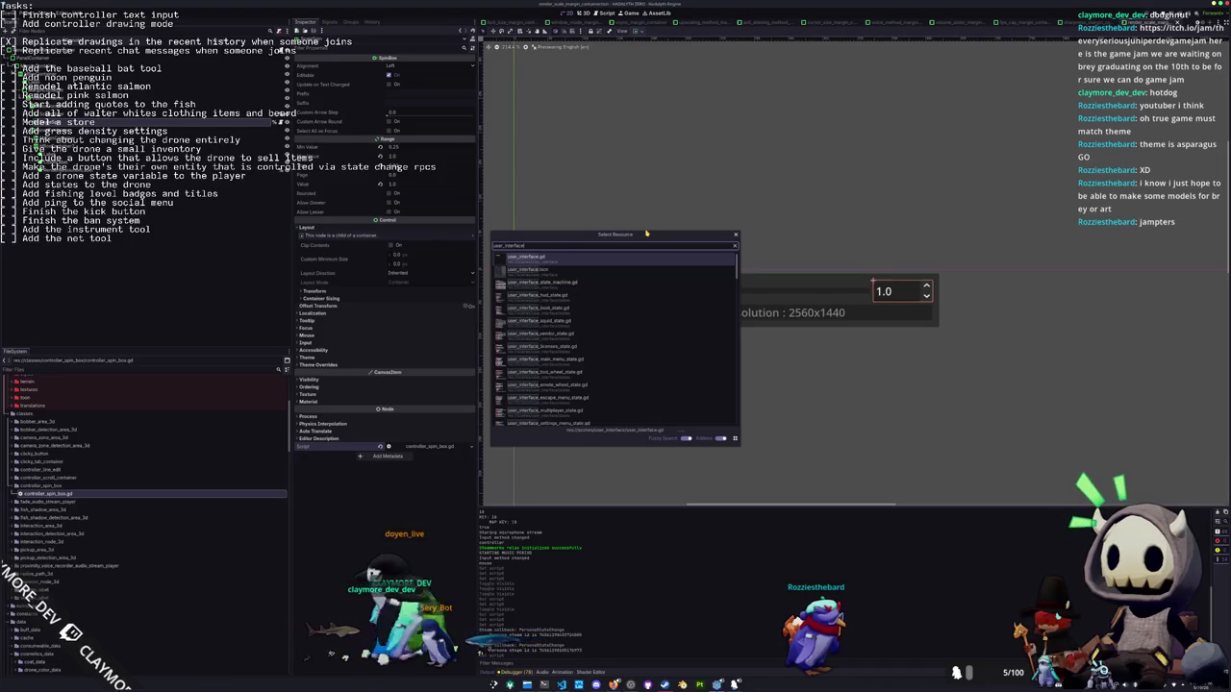
key("Down")
key("Return")
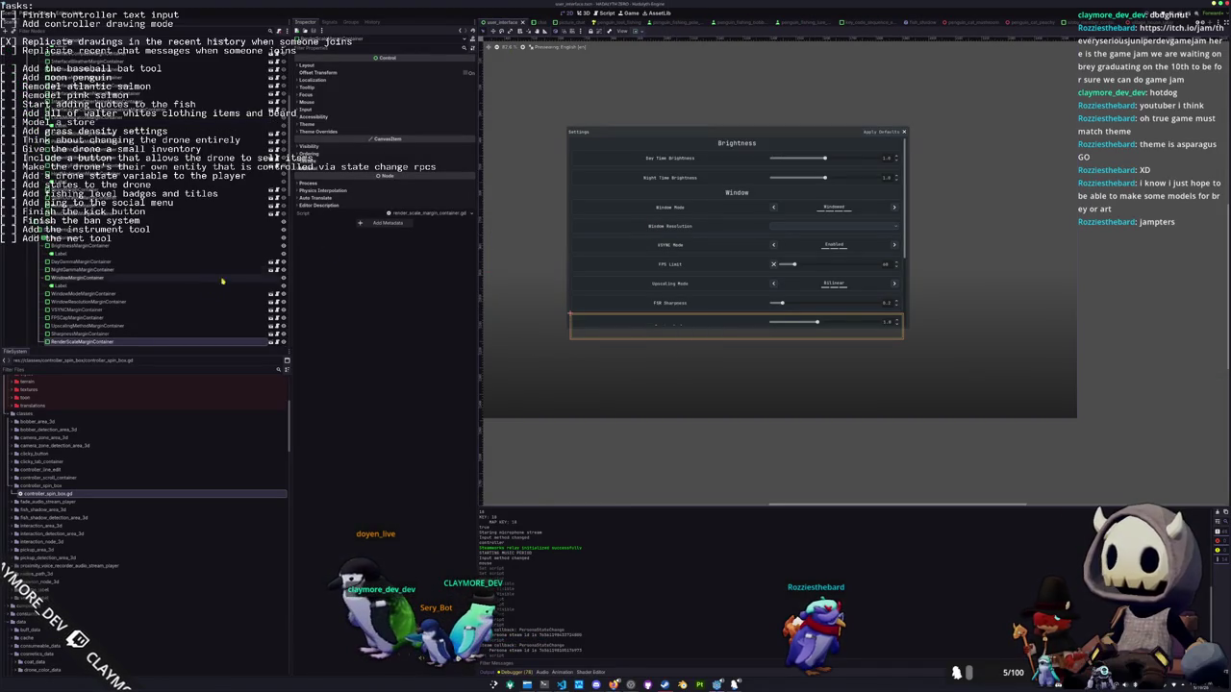
Open the UIScaleMarginContainer scene from the settings tree
scroll(204, 312, "down", 2)
left_click(203, 312)
left_click(199, 320)
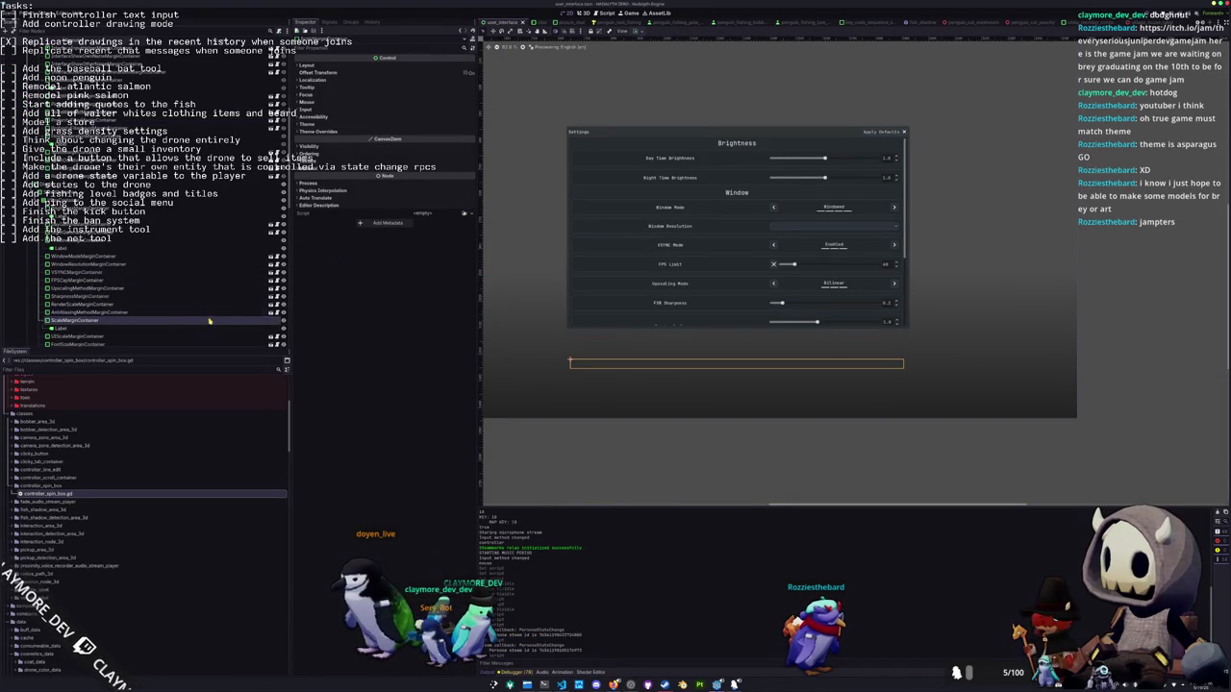
scroll(255, 322, "down", 2)
left_click(271, 301)
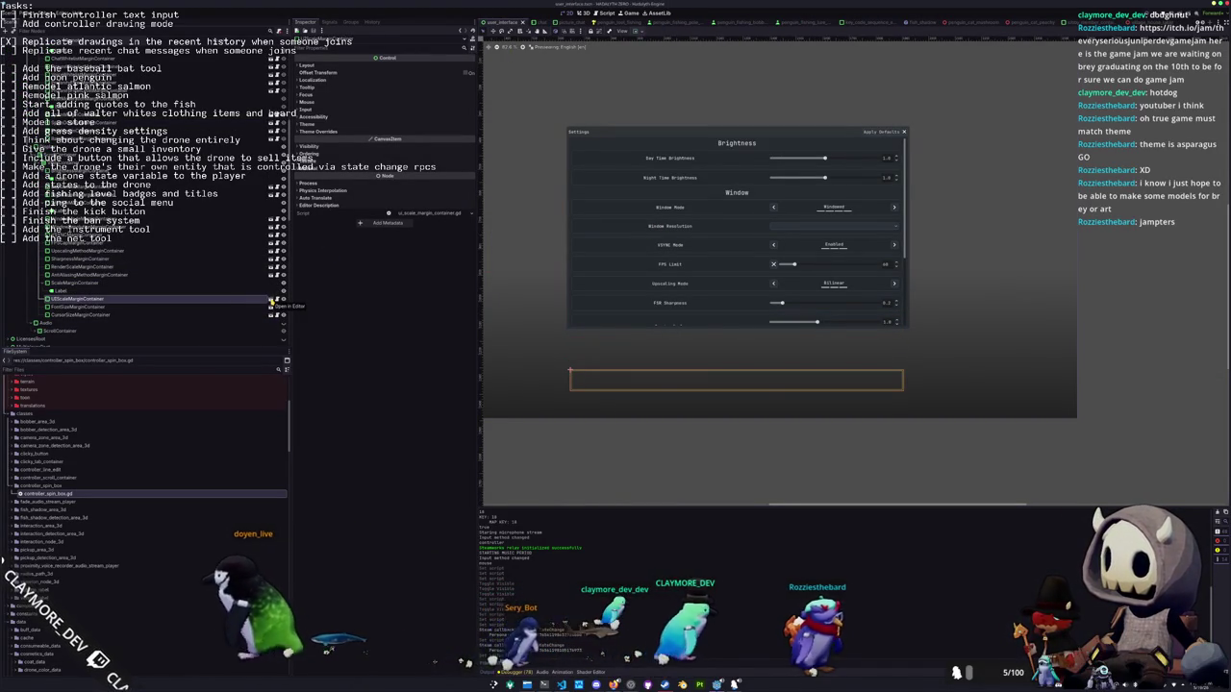
left_click(272, 301)
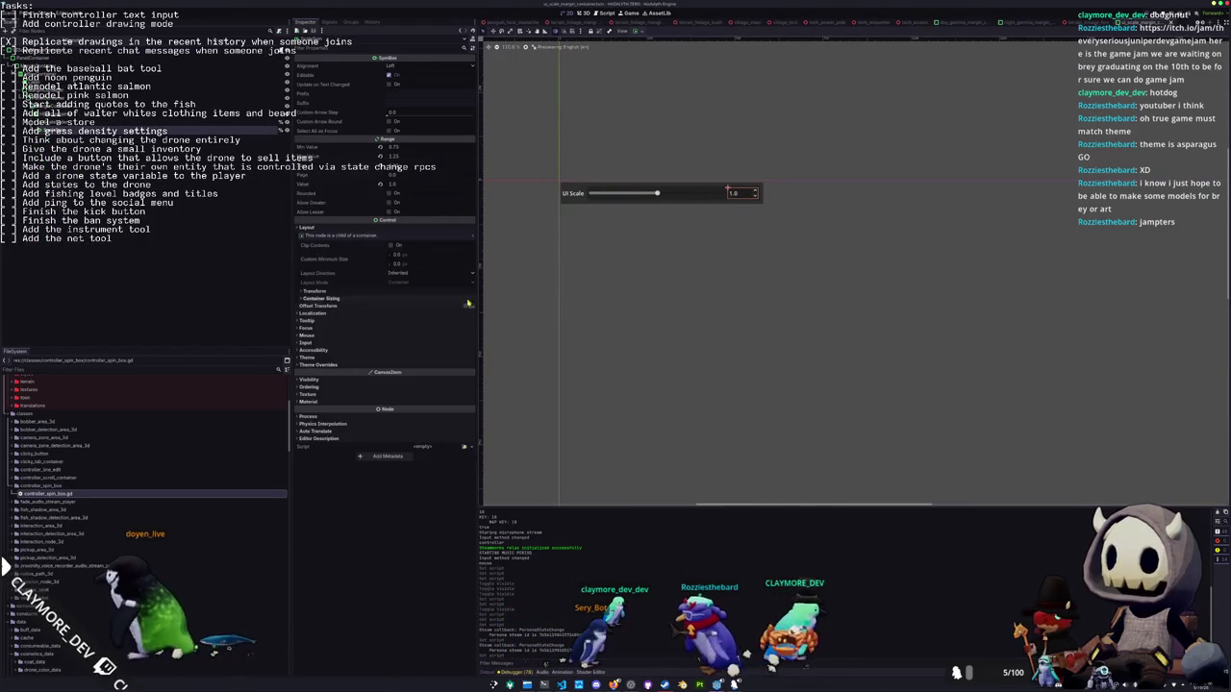
Give the UI Scale SpinBox controller_spin_box.gd and reopen user_interface.tscn
left_click(466, 448)
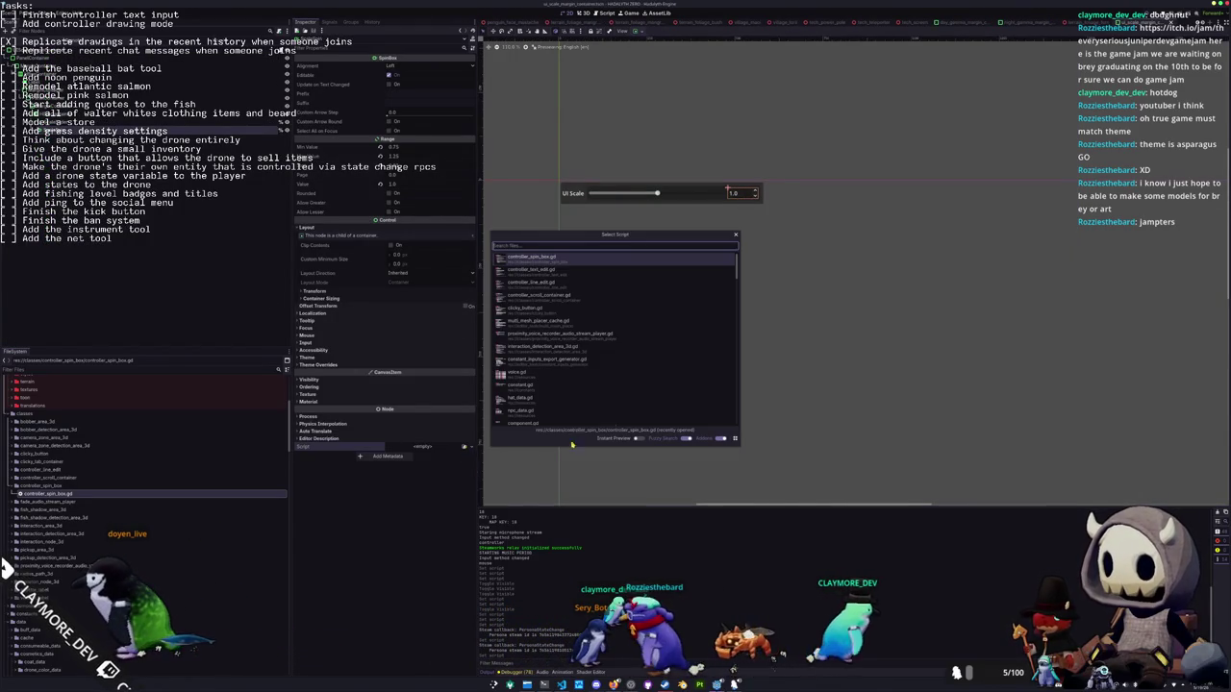
left_click(556, 260)
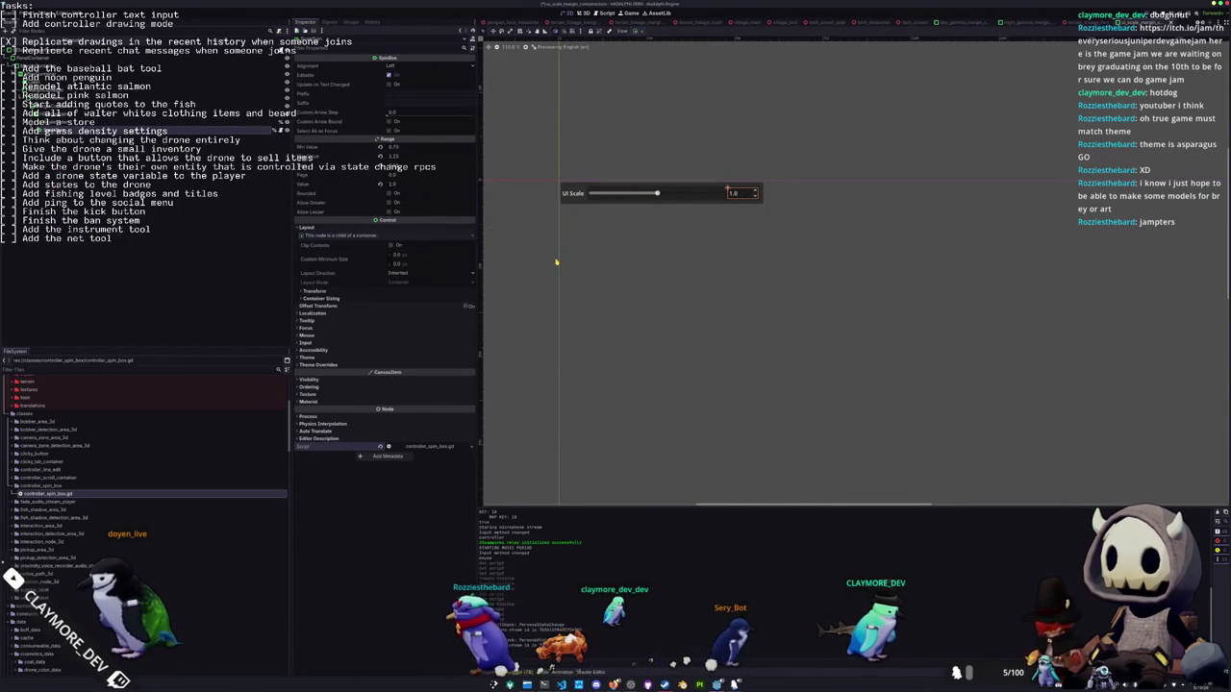
key("alt+shift+o")
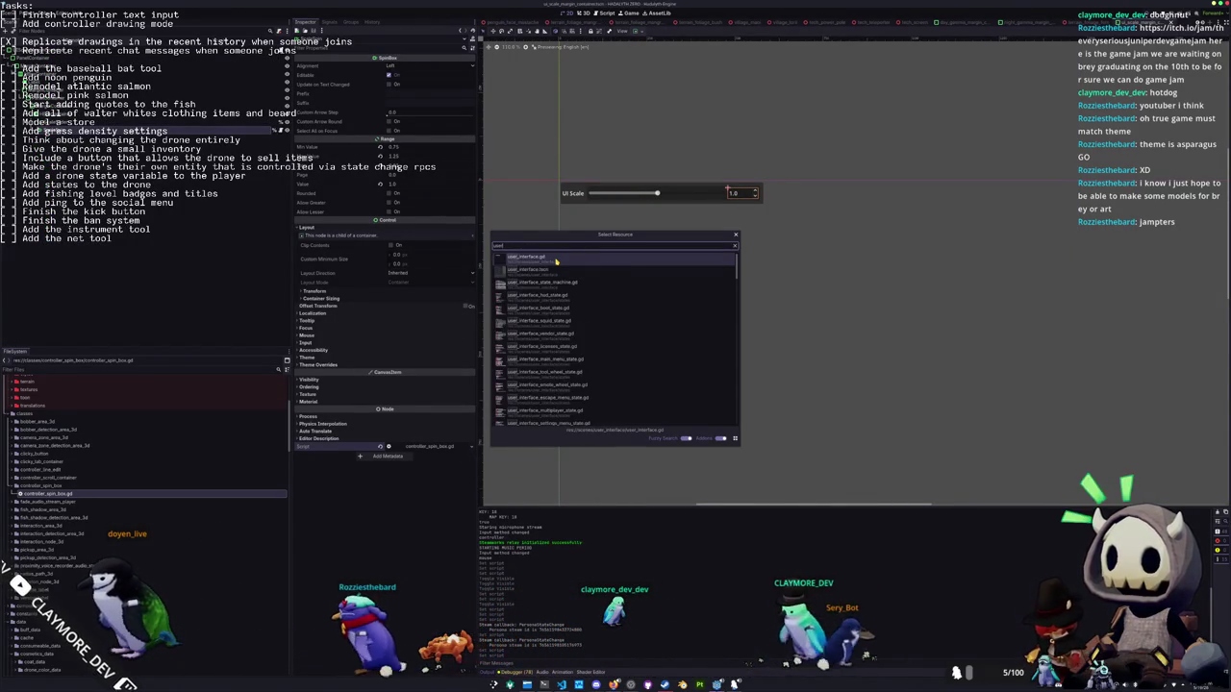
type("user_interface")
key("Return")
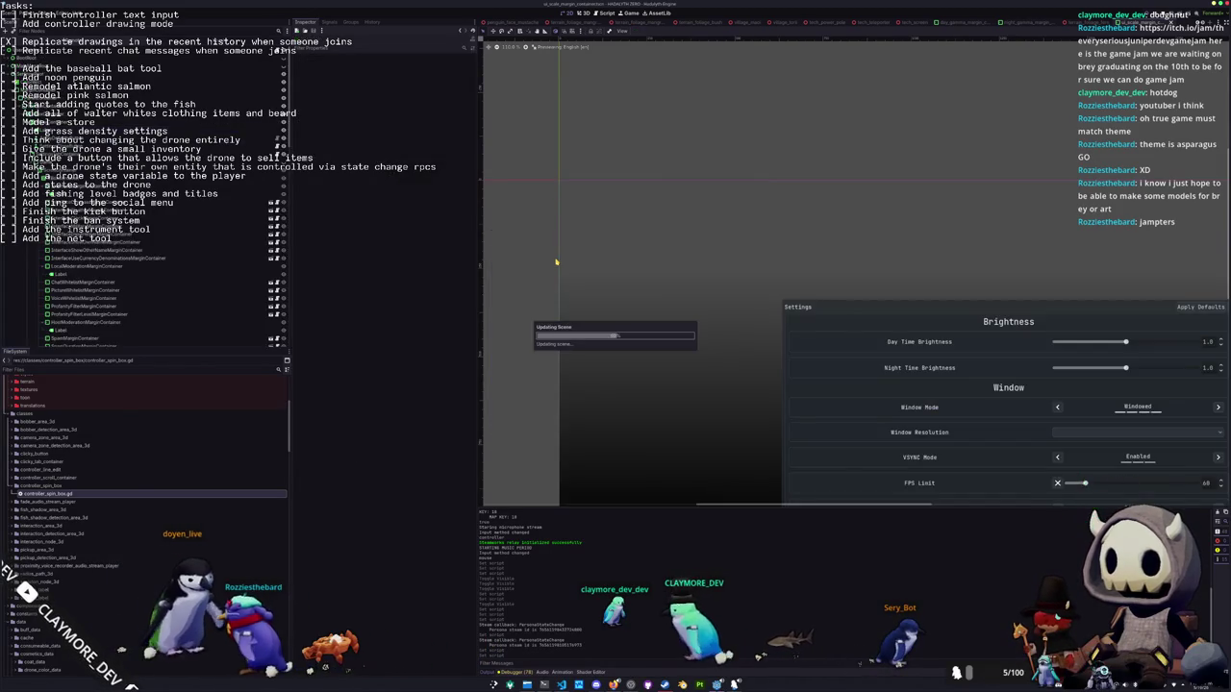
Give the Font Size SpinBox controller_spin_box.gd and return to user_interface.tscn
scroll(186, 344, "down", 2)
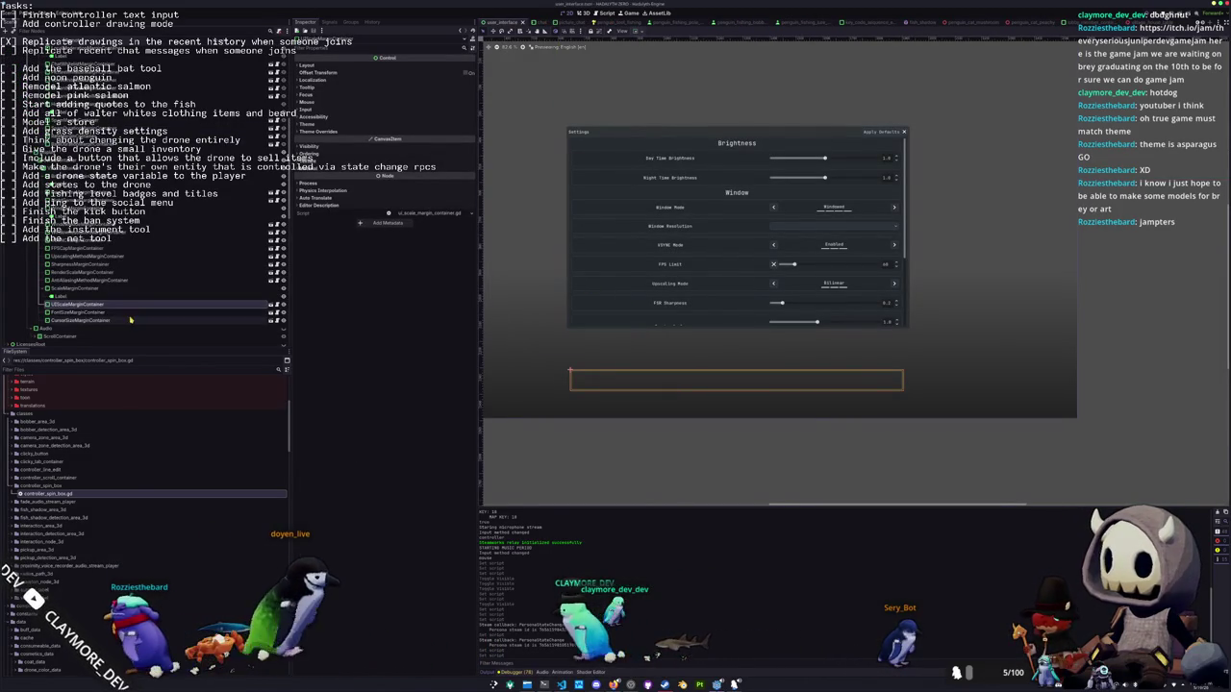
left_click(115, 312)
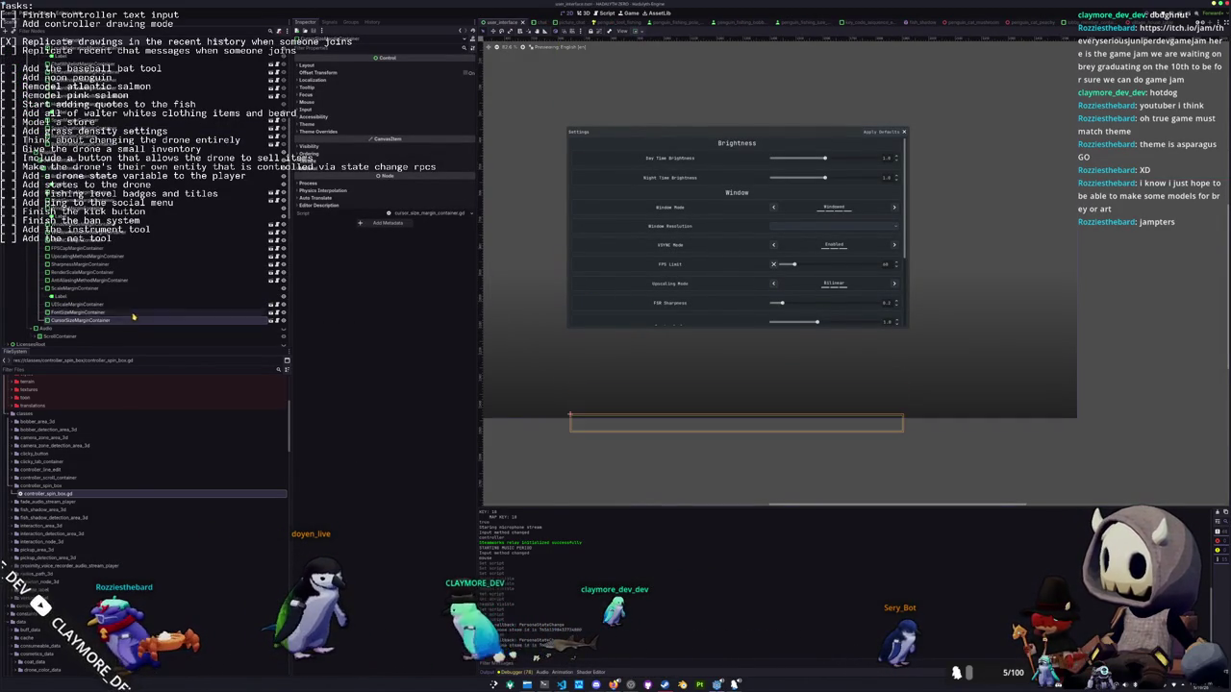
scroll(154, 298, "down", 2)
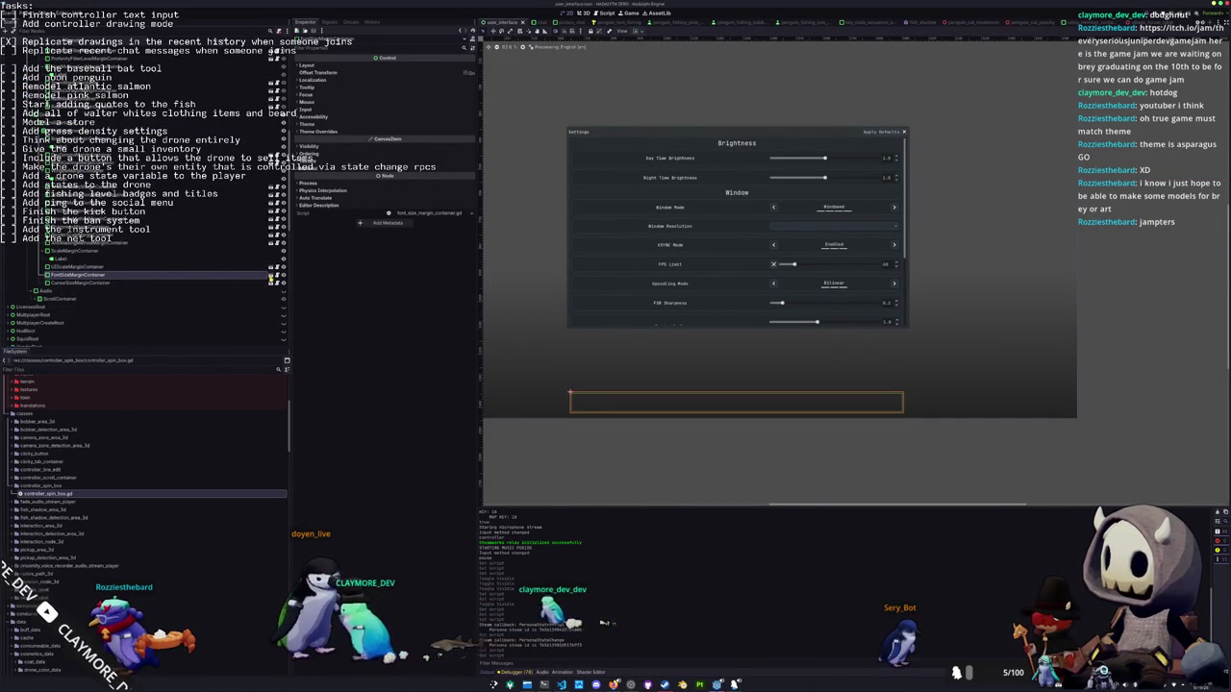
left_click(271, 277)
left_click(104, 132)
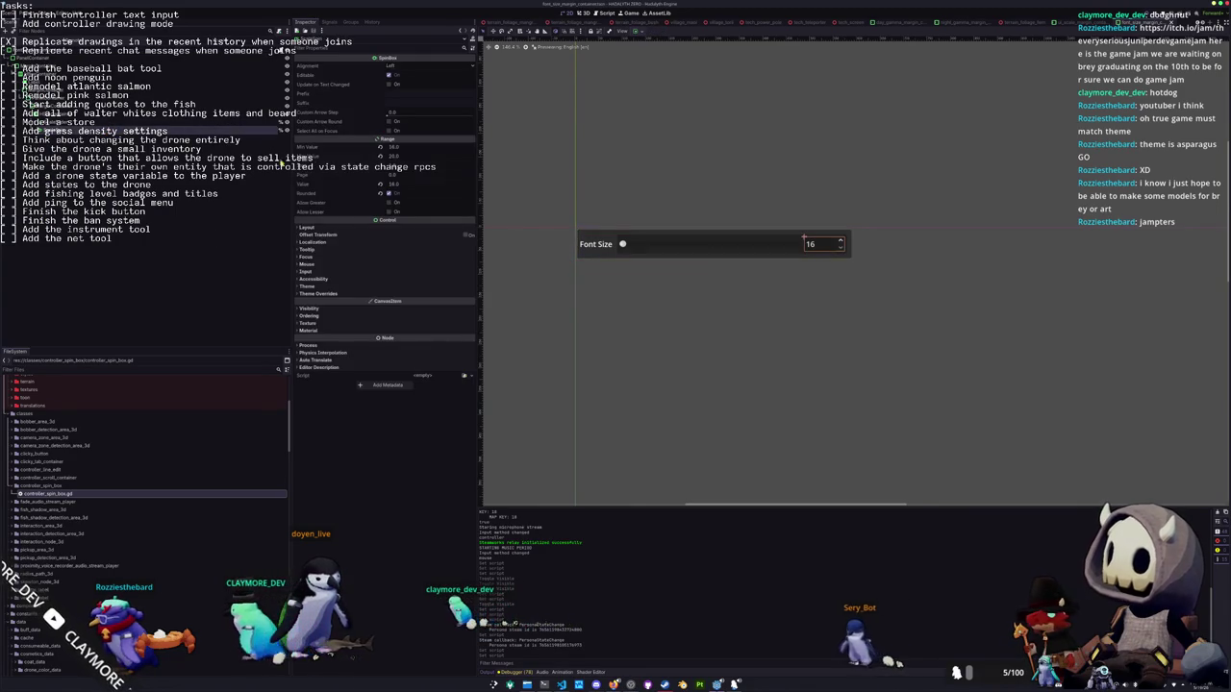
left_click(466, 377)
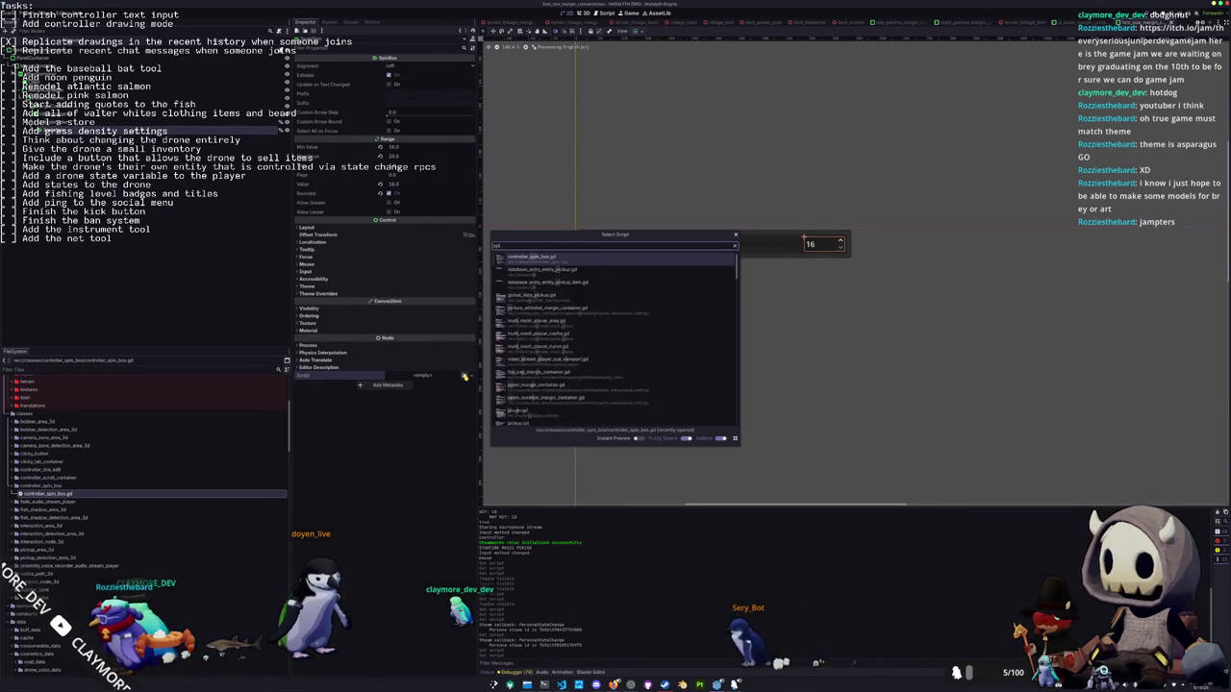
key("Return")
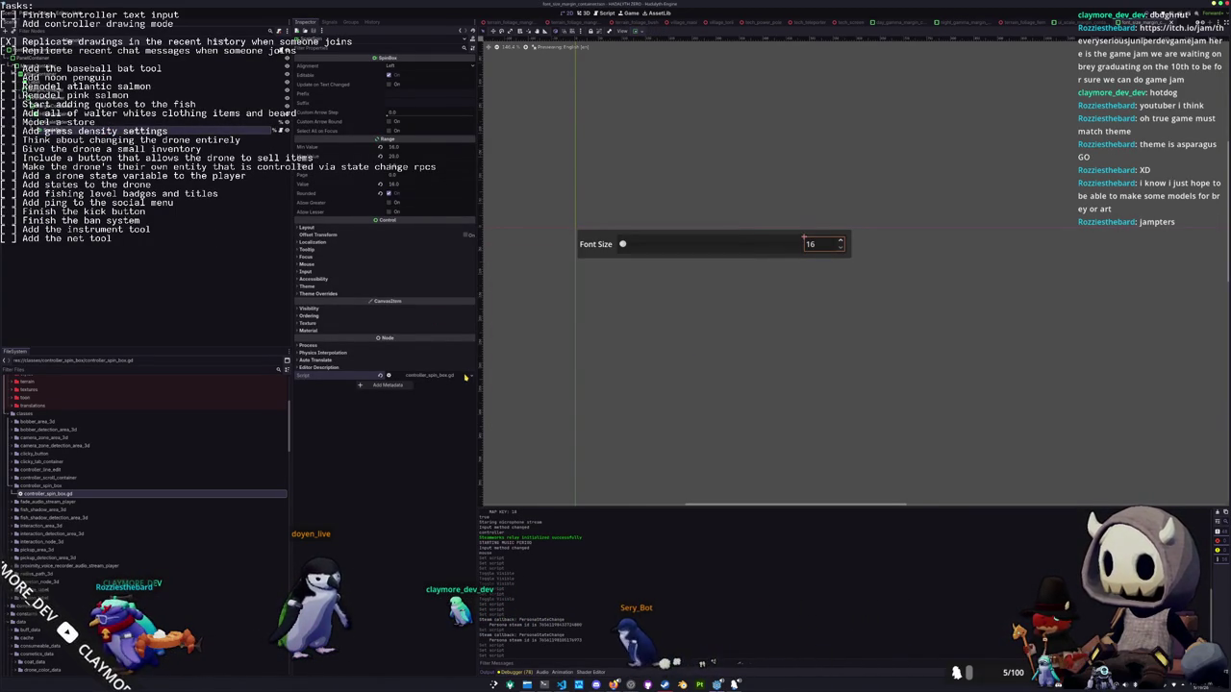
left_click(466, 377)
key("Down")
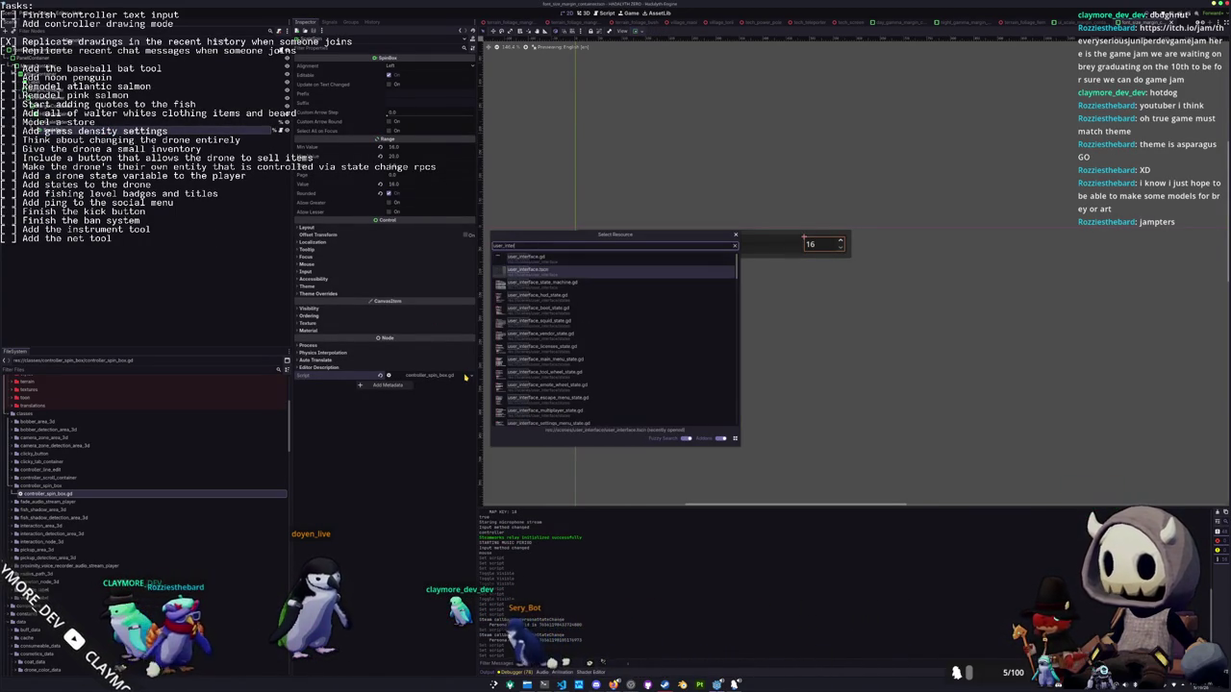
key("Return")
Open the volume slider container scene and select its spin box
scroll(107, 277, "down", 8)
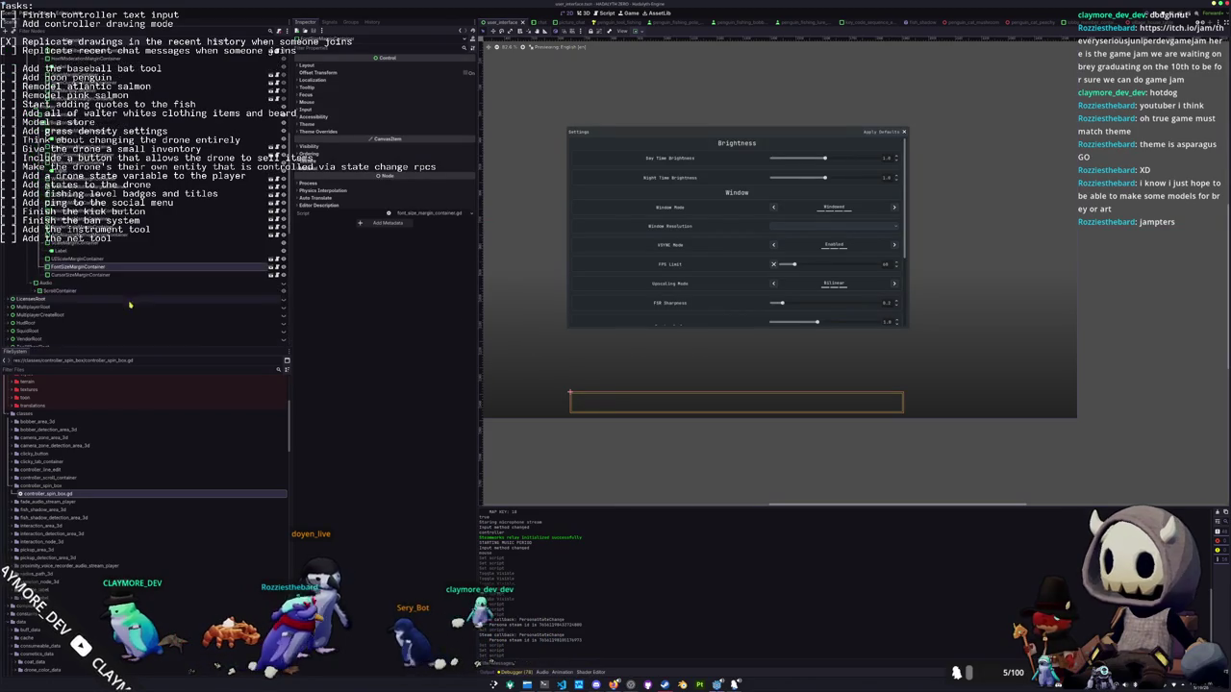
scroll(139, 231, "up", 3)
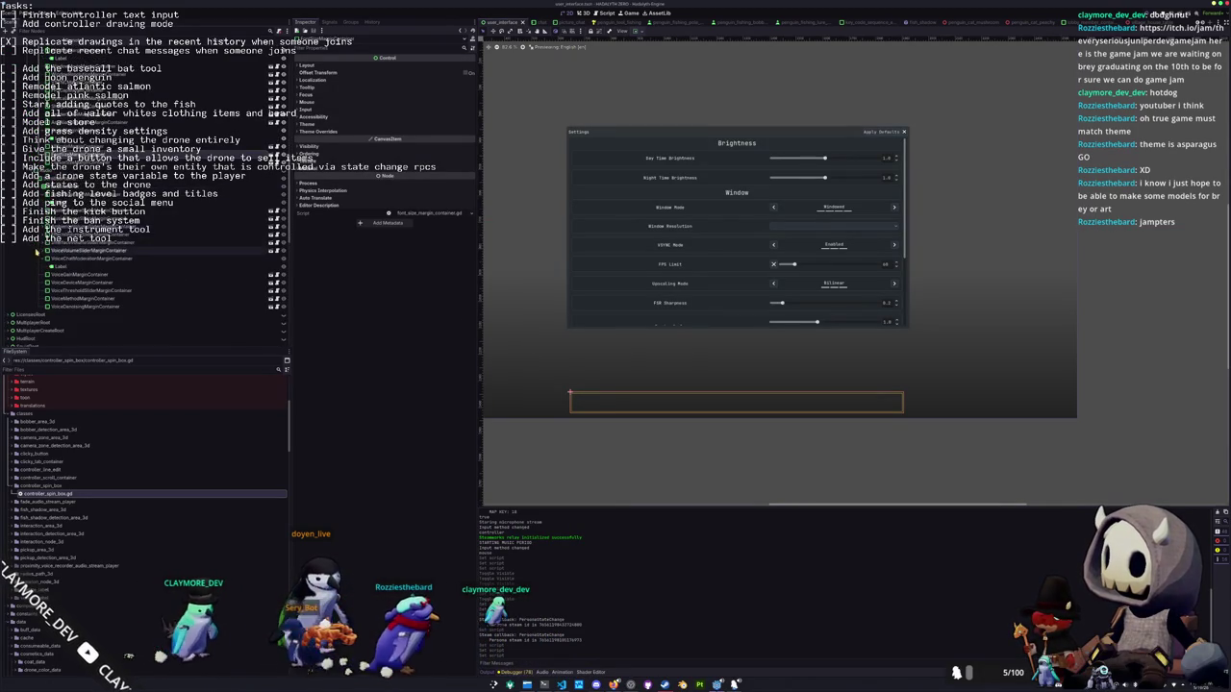
left_click(139, 198)
left_click(219, 198)
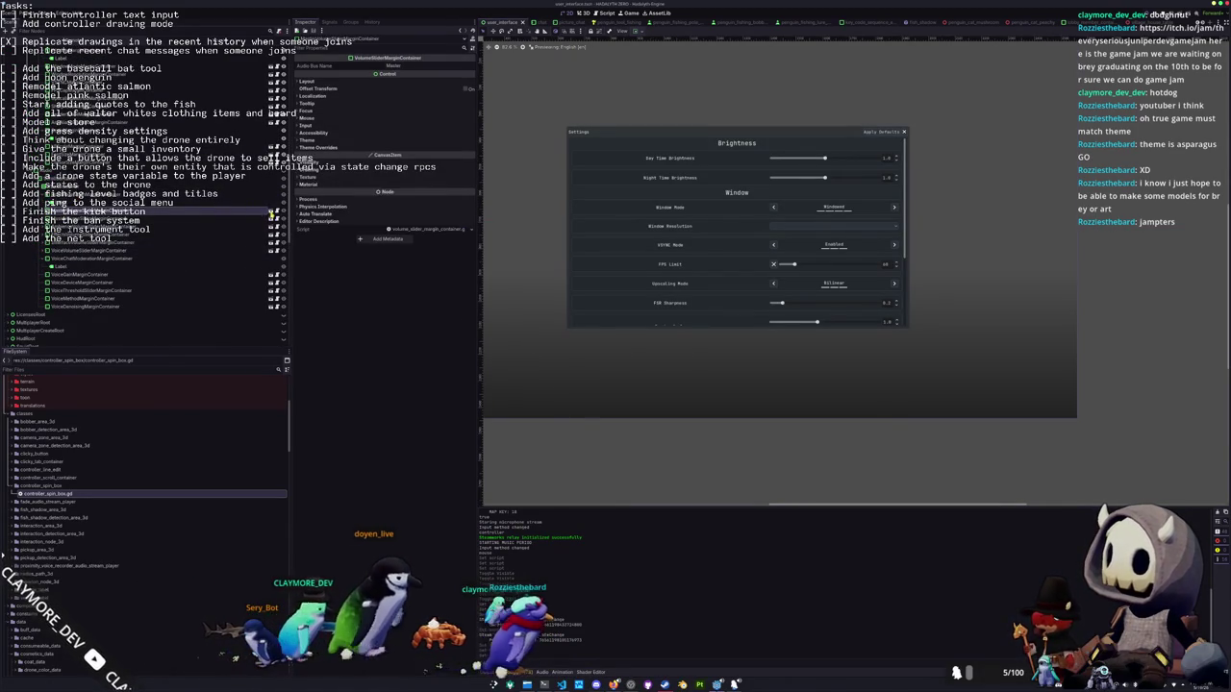
left_click(101, 141)
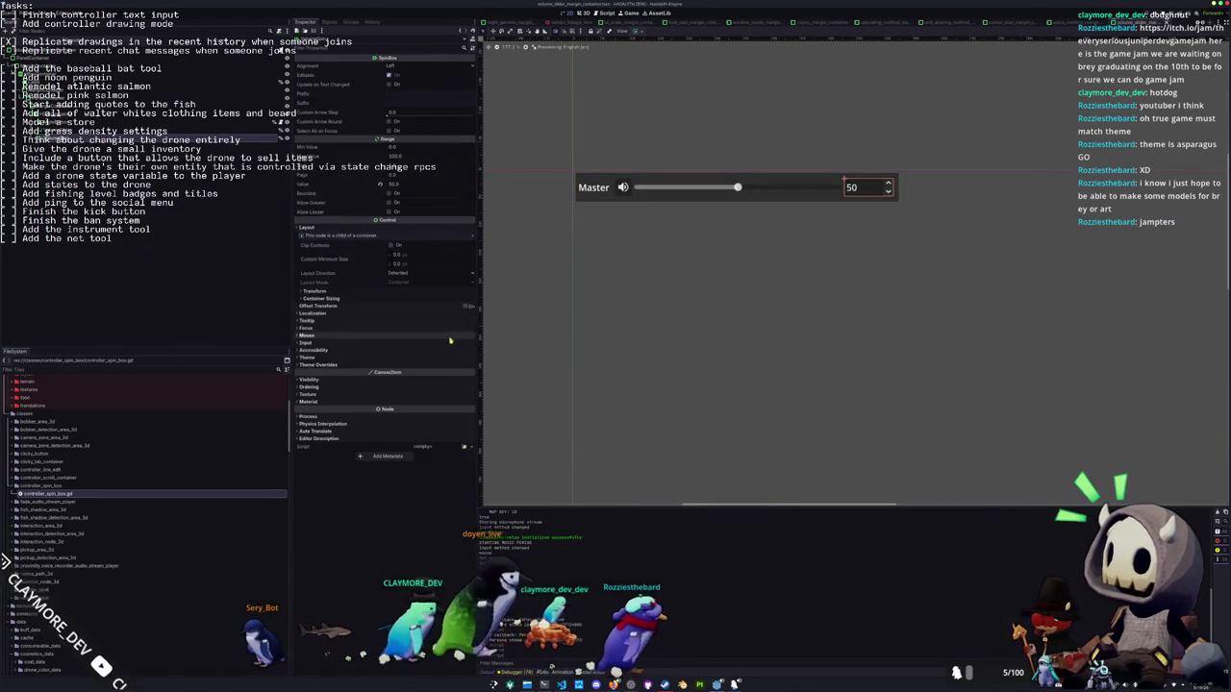
Attach controller_spin_box.gd to the Master volume spin box, then reopen user_interface.tscn
left_click(423, 447)
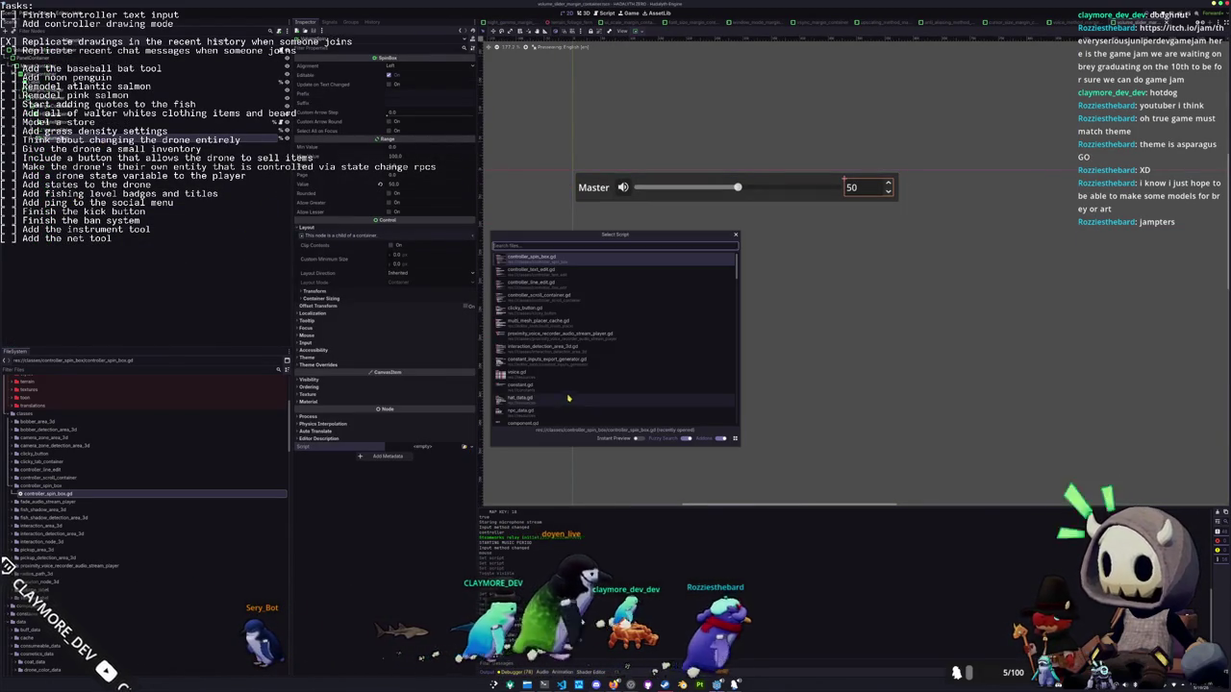
left_click(552, 259)
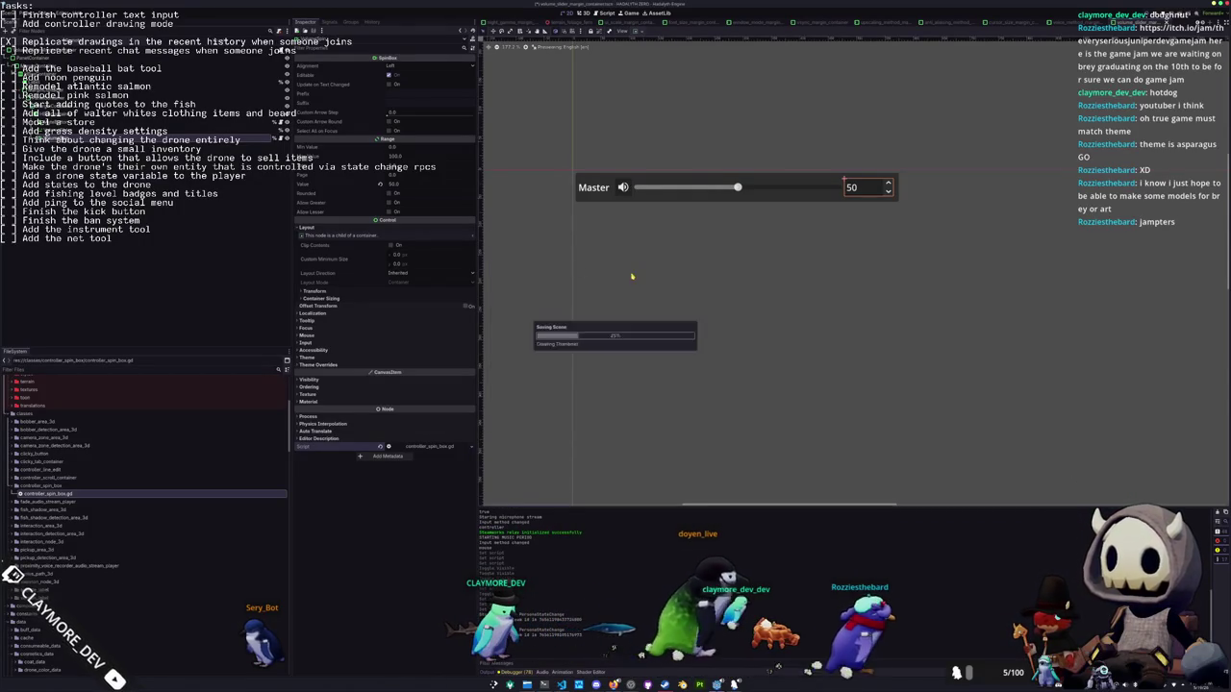
key("shift+alt+o")
type("user_interface")
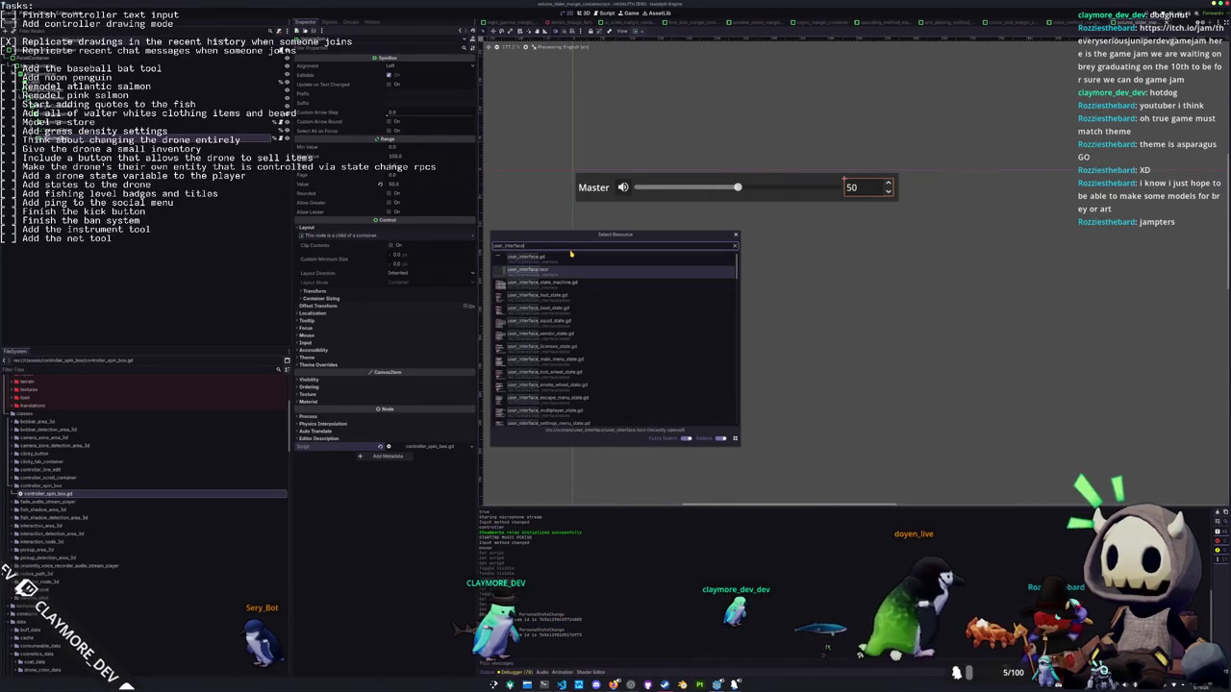
double_click(570, 256)
Open the Voice Gain row's scene and attach controller_spin_box.gd to its SpinBox
scroll(154, 279, "down", 3)
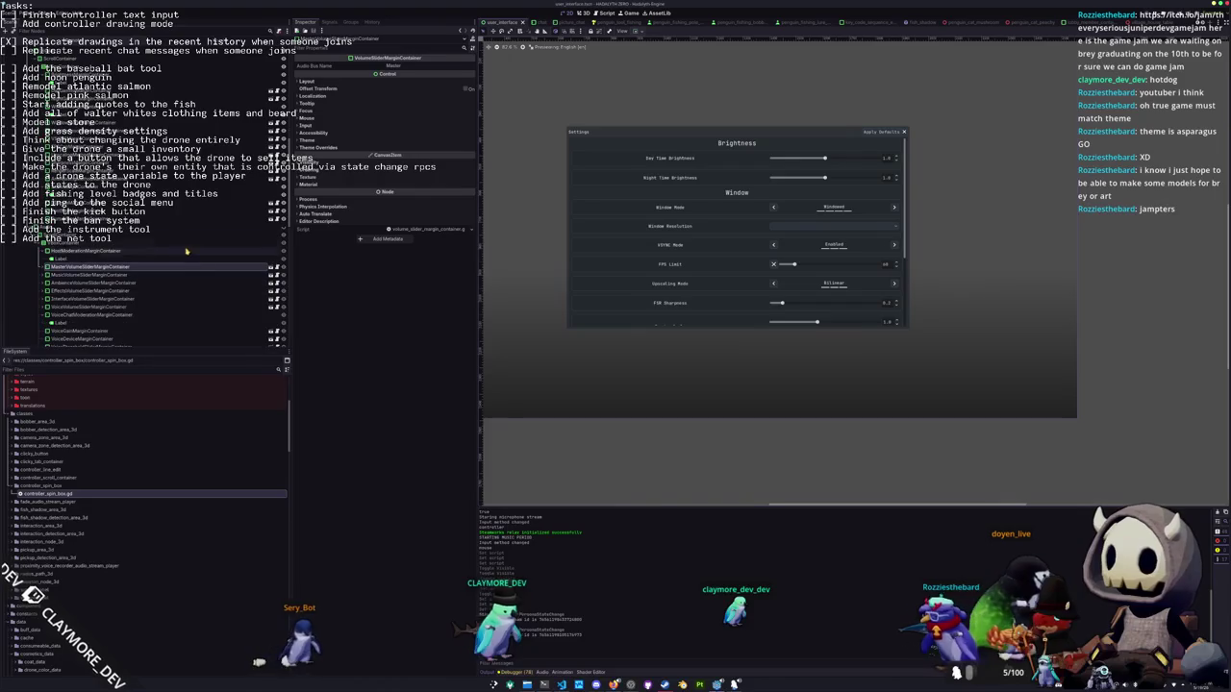
left_click(192, 231)
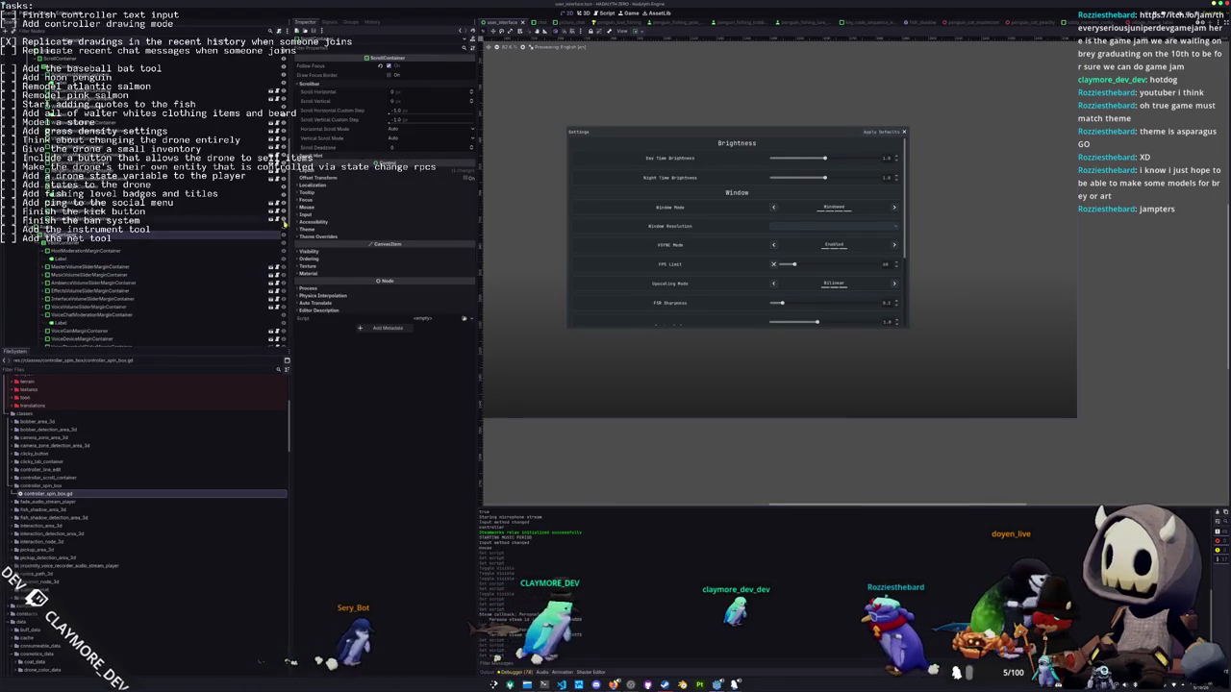
left_click(170, 291)
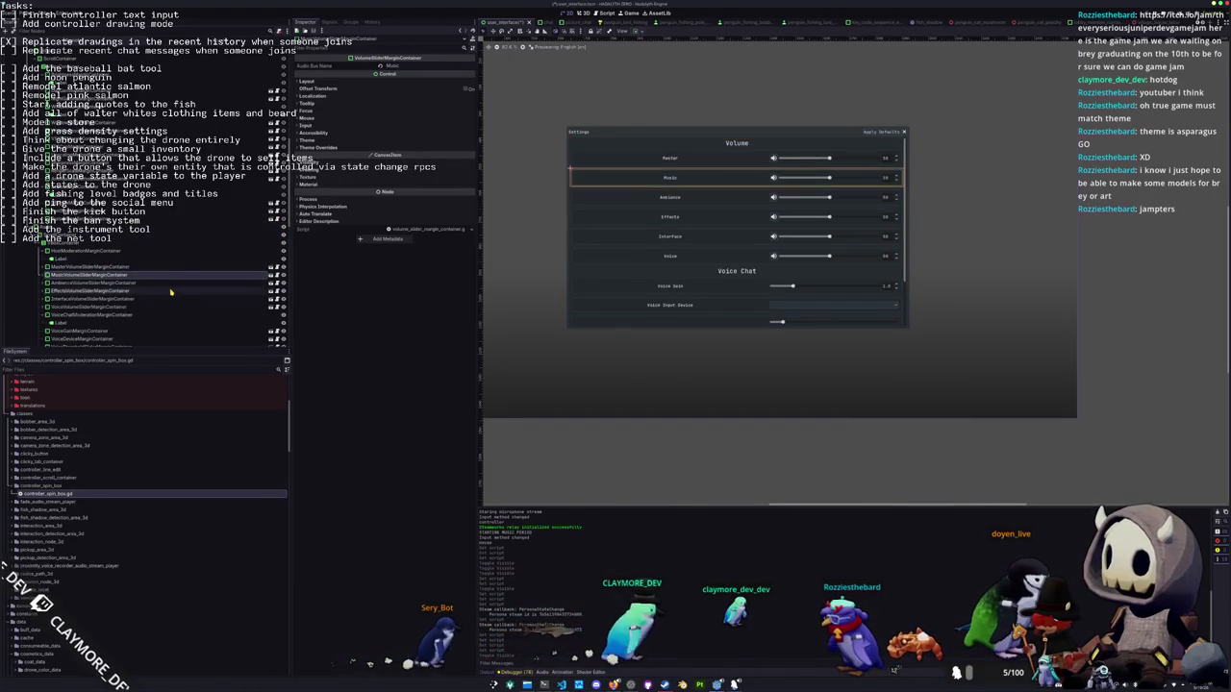
left_click(890, 287)
left_click(273, 332)
left_click(165, 131)
left_click(464, 376)
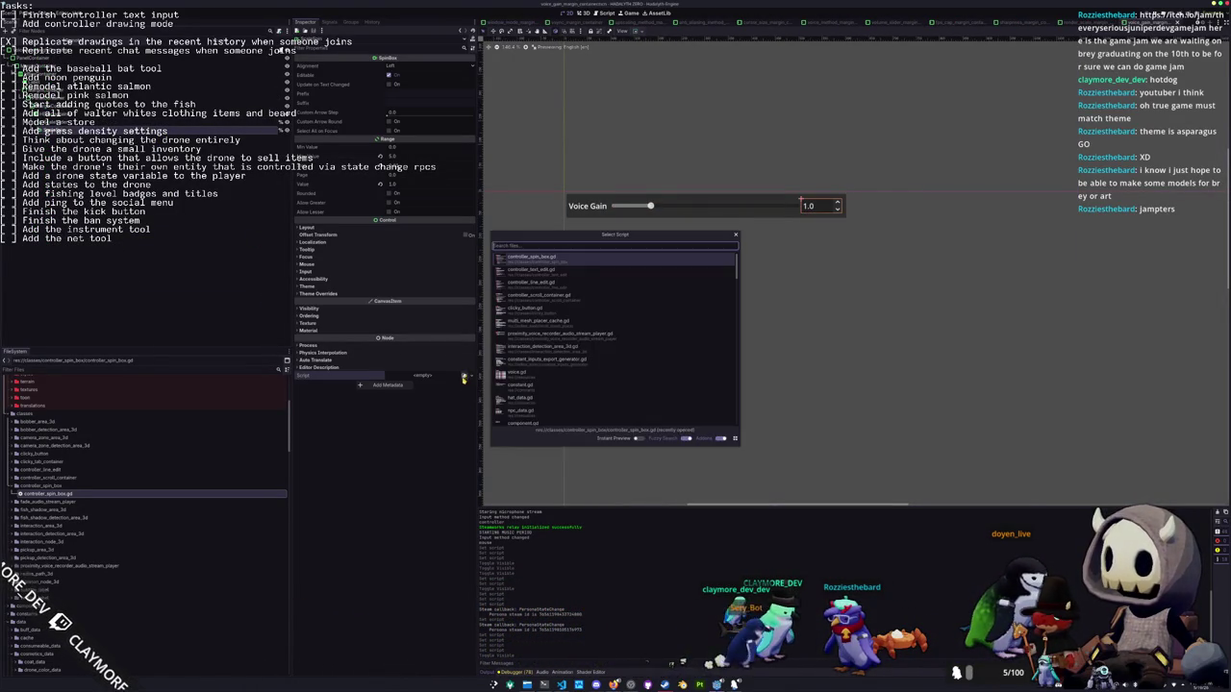
key("Return")
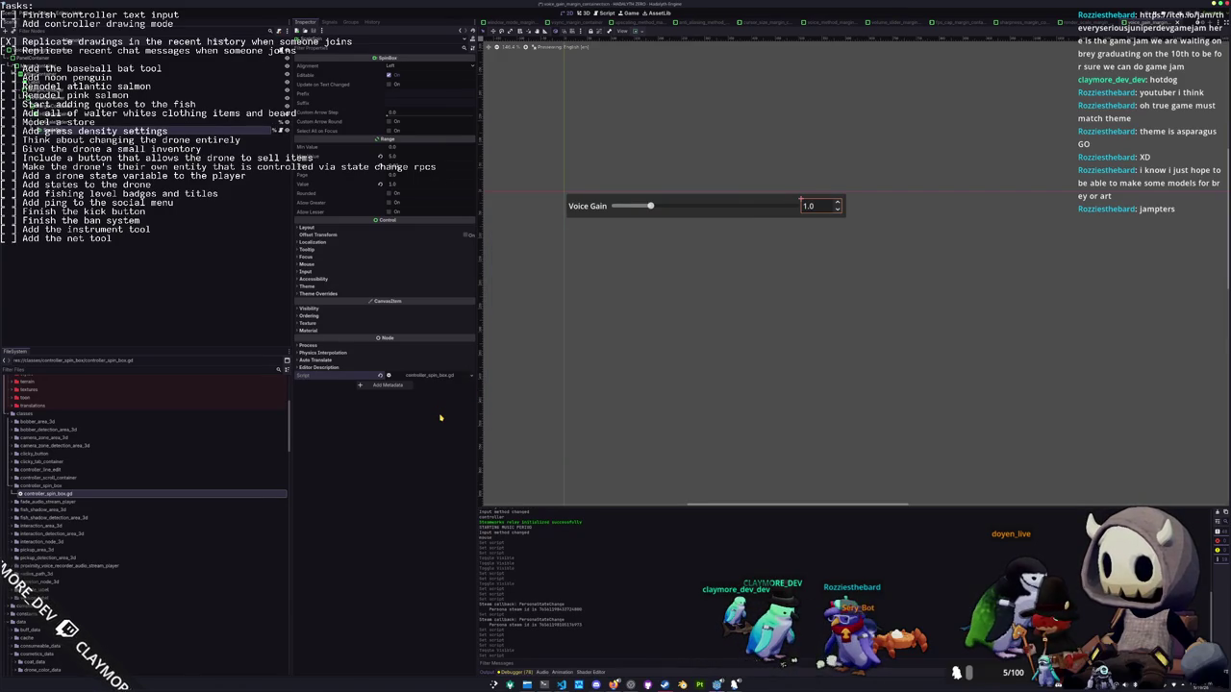
Return to user_interface.tscn and open the voice threshold slider's own scene
key("shift+alt+o")
type("user")
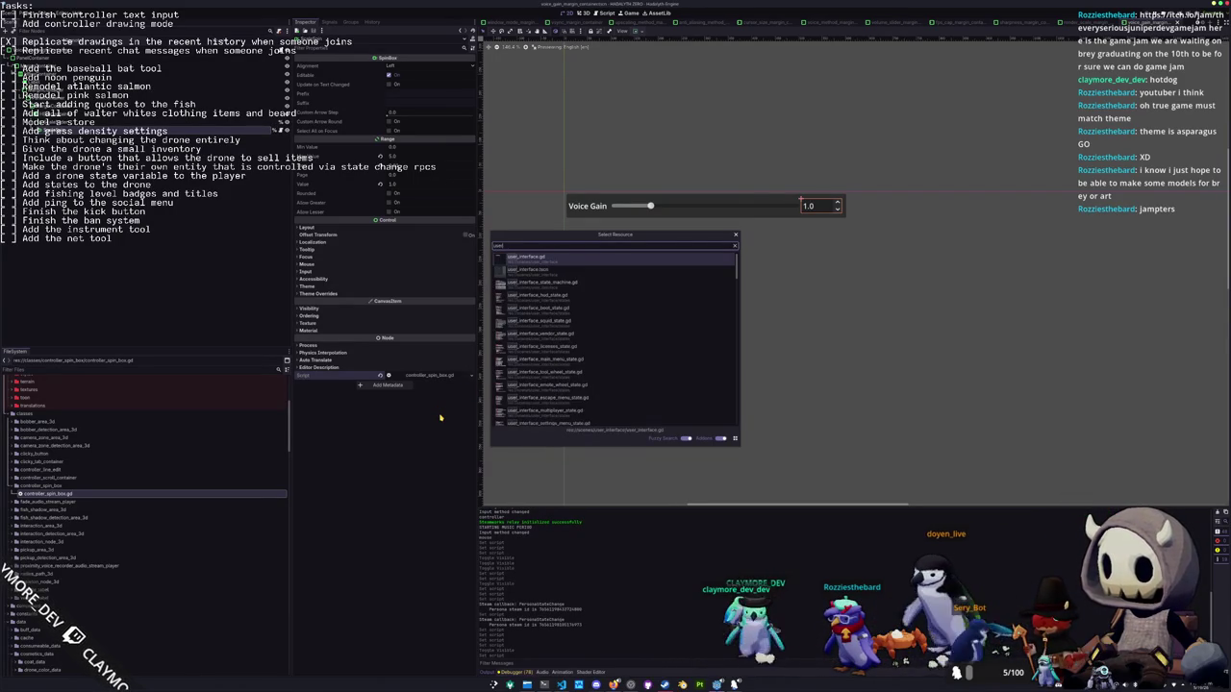
key("Return")
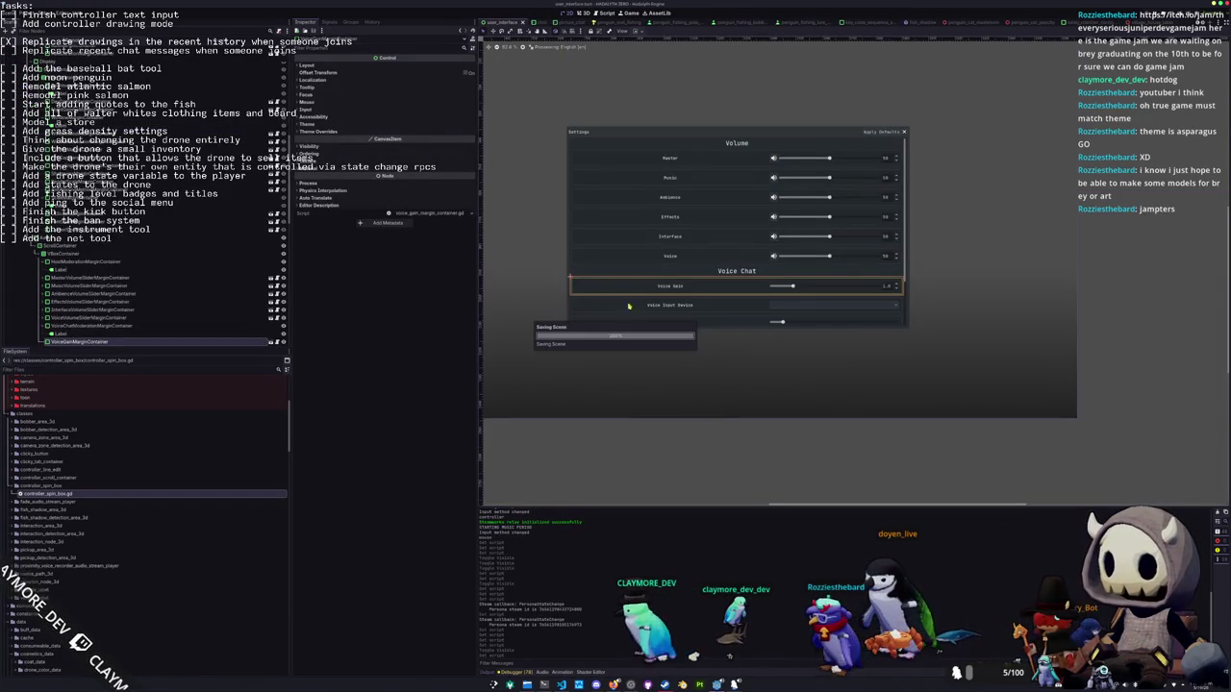
left_click(85, 275)
left_click(86, 283)
left_click(272, 285)
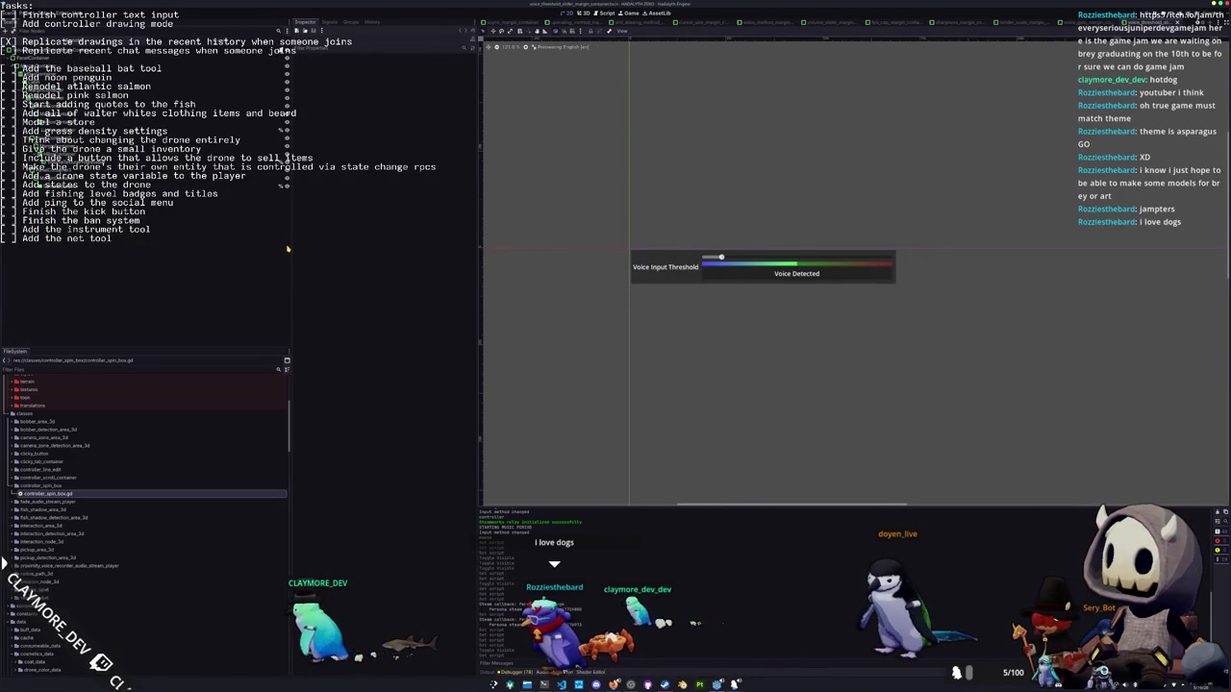
Reopen user_interface.tscn, select the Voice Input Device container, and run the game with F5
key("alt+shift+o")
type("user_in")
key("Down")
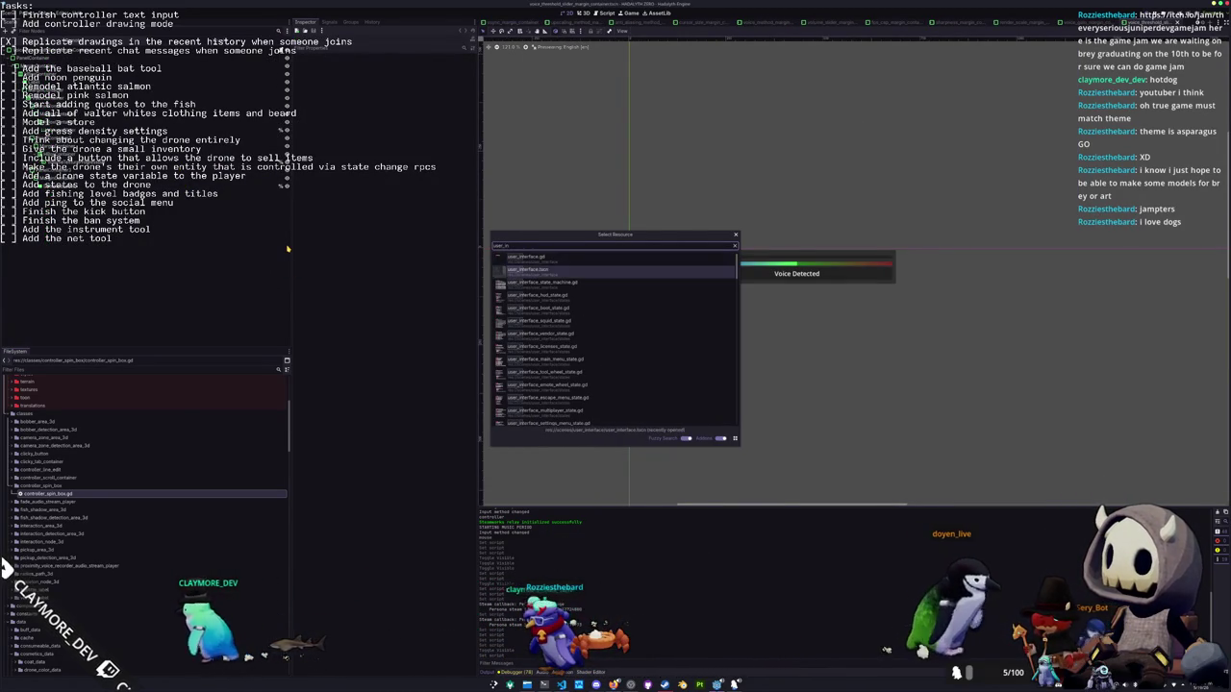
key("Return")
left_click(173, 290)
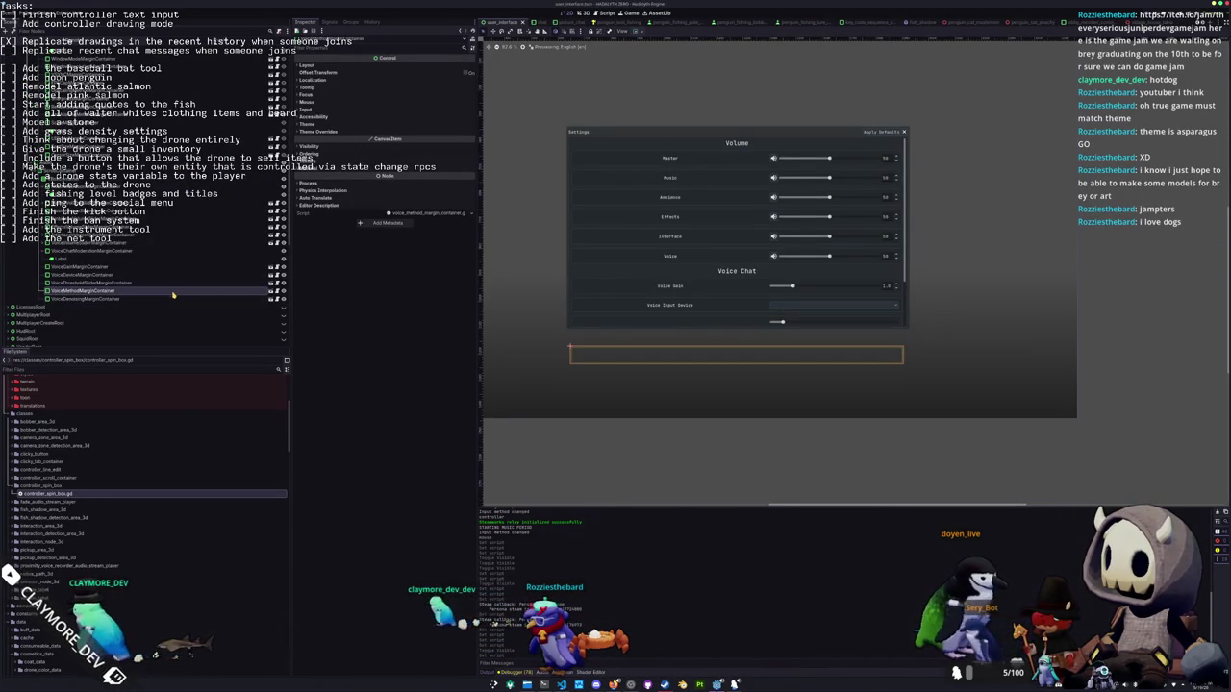
key("Up")
key("Up")
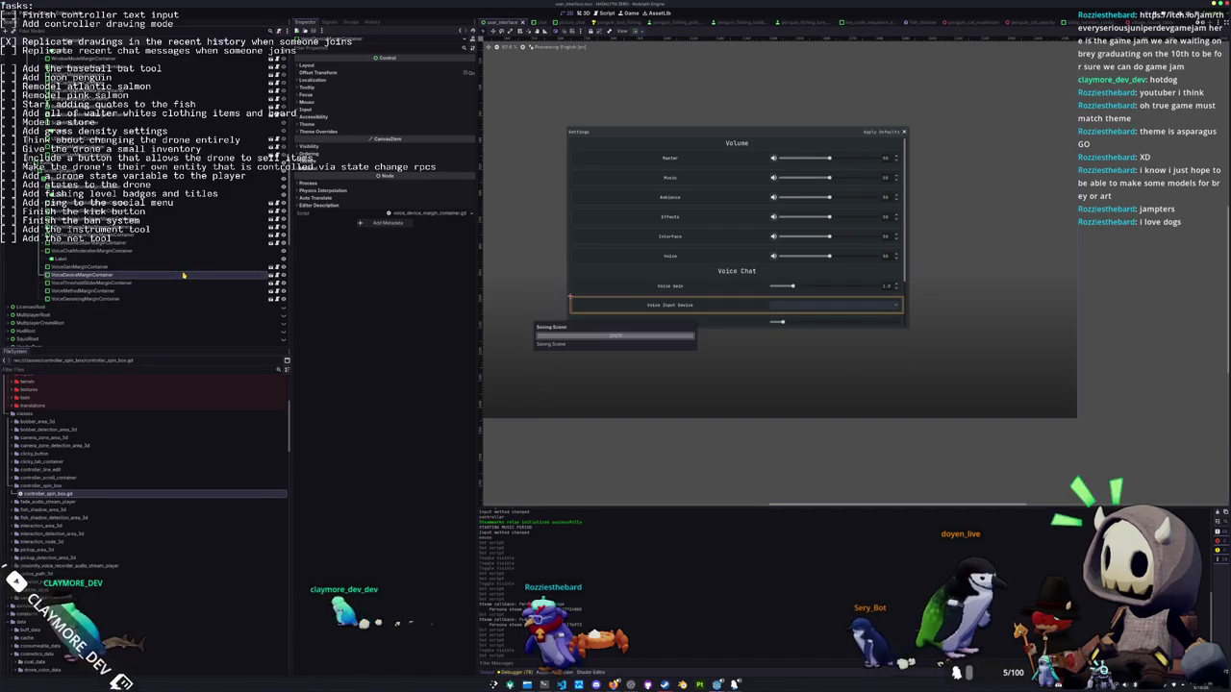
scroll(740, 428, "down", 2)
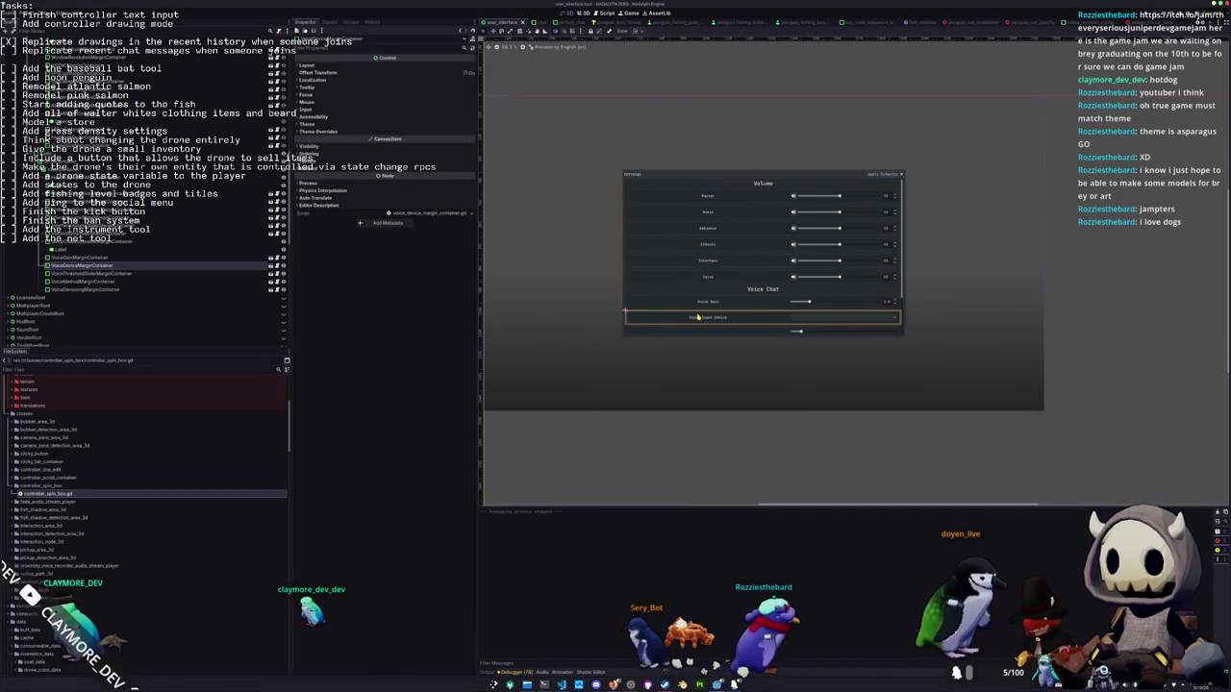
key("F5")
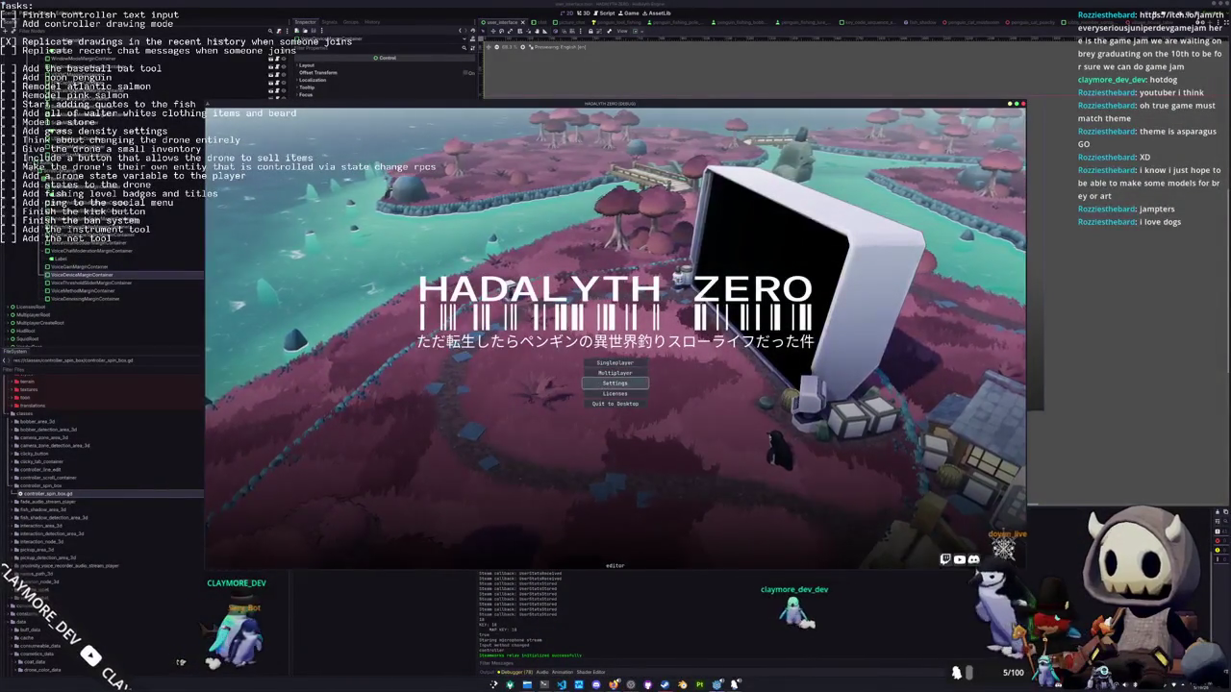
key("Return")
key("Down")
key("Down")
key("Down")
key("Up")
key("Right")
key("Right")
key("Right")
key("Right")
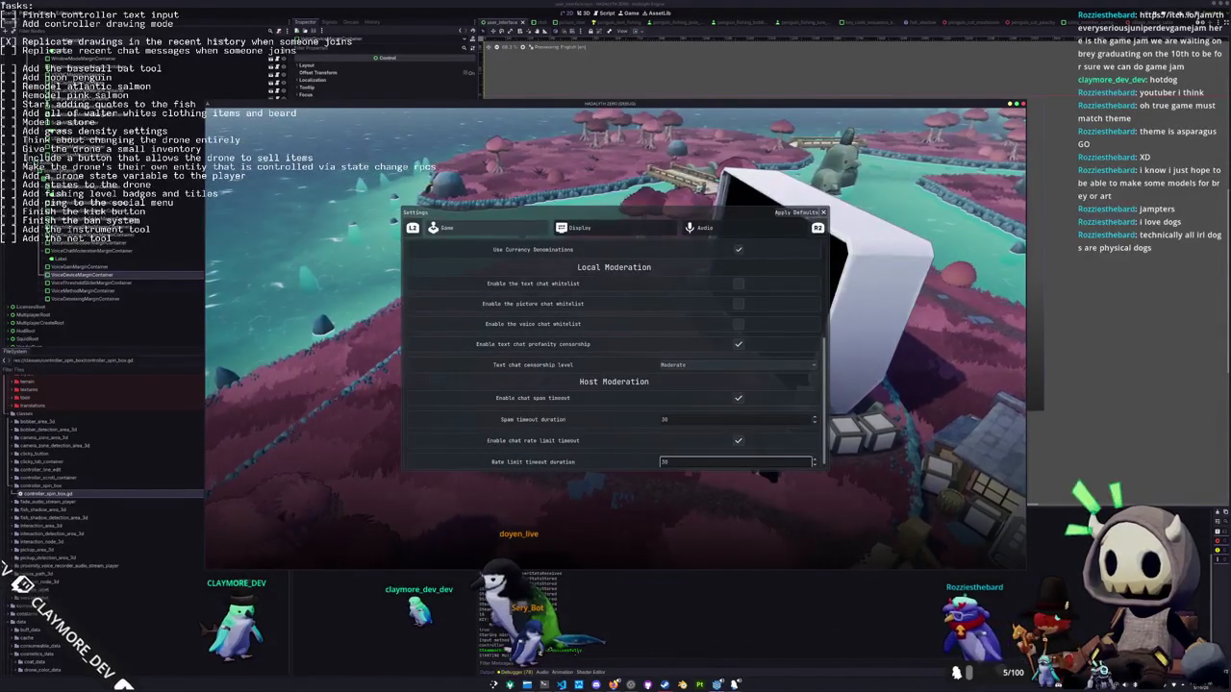
key("Up")
key("Up")
key("Up")
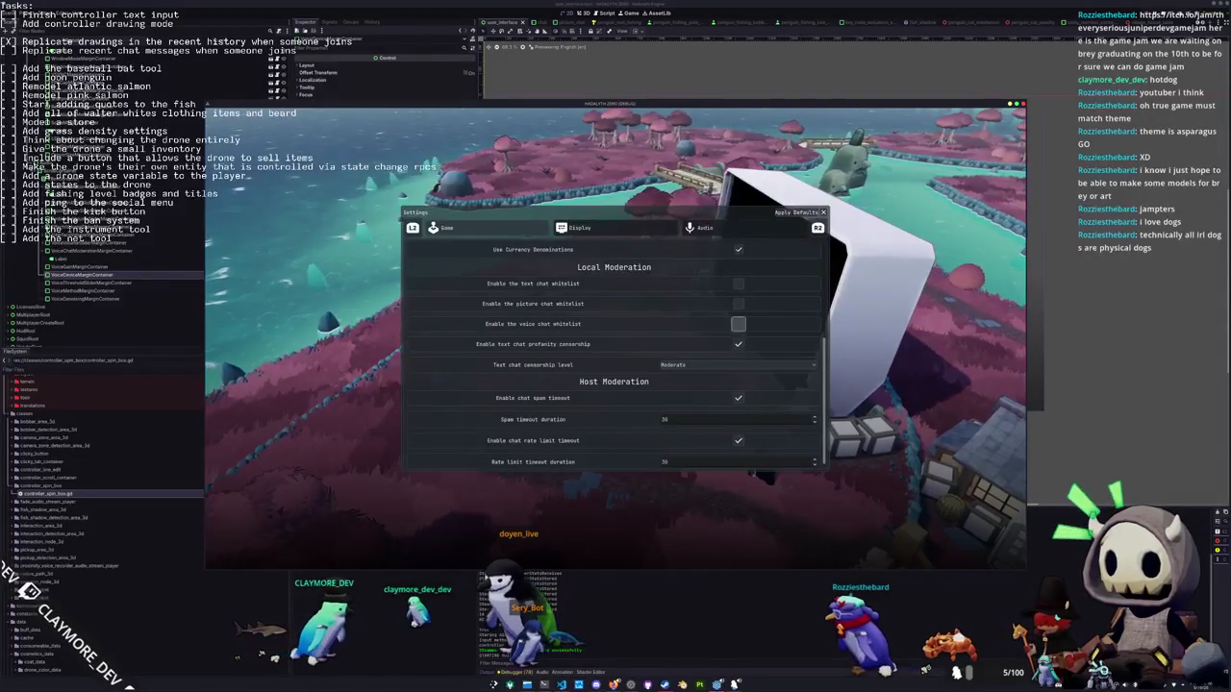
key("Up")
key("Up")
key("Up")
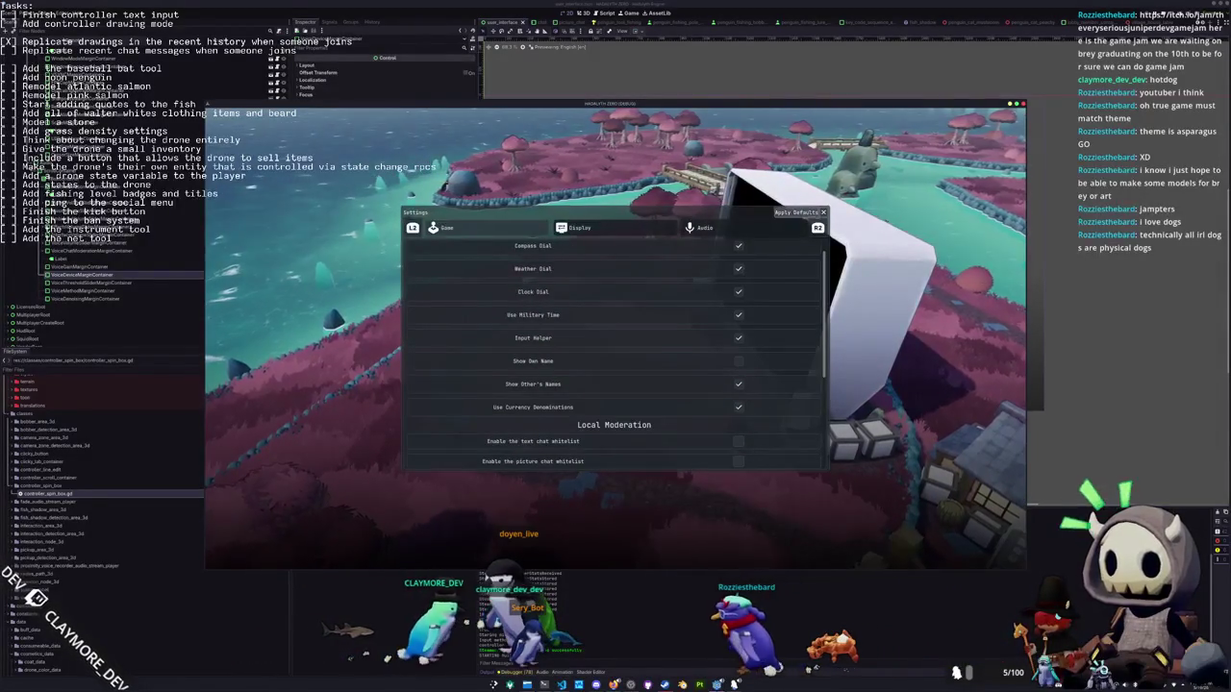
key("Up")
key("Up")
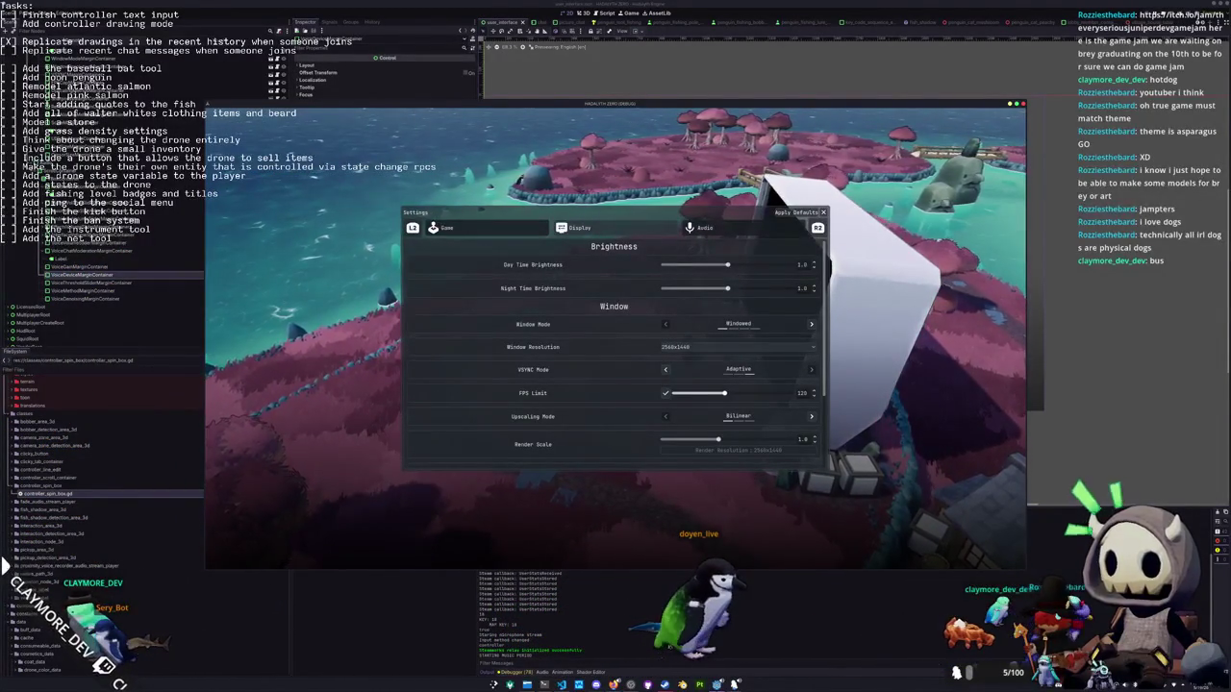
key("Escape")
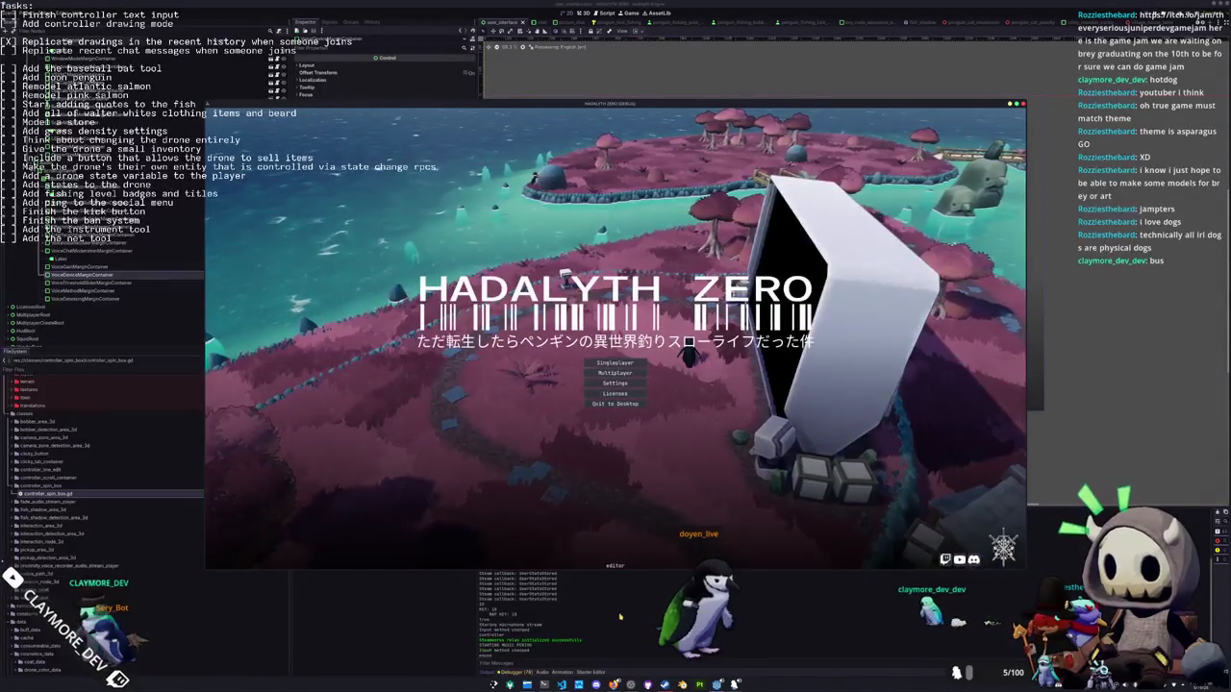
key("F8")
scroll(231, 343, "up", 2)
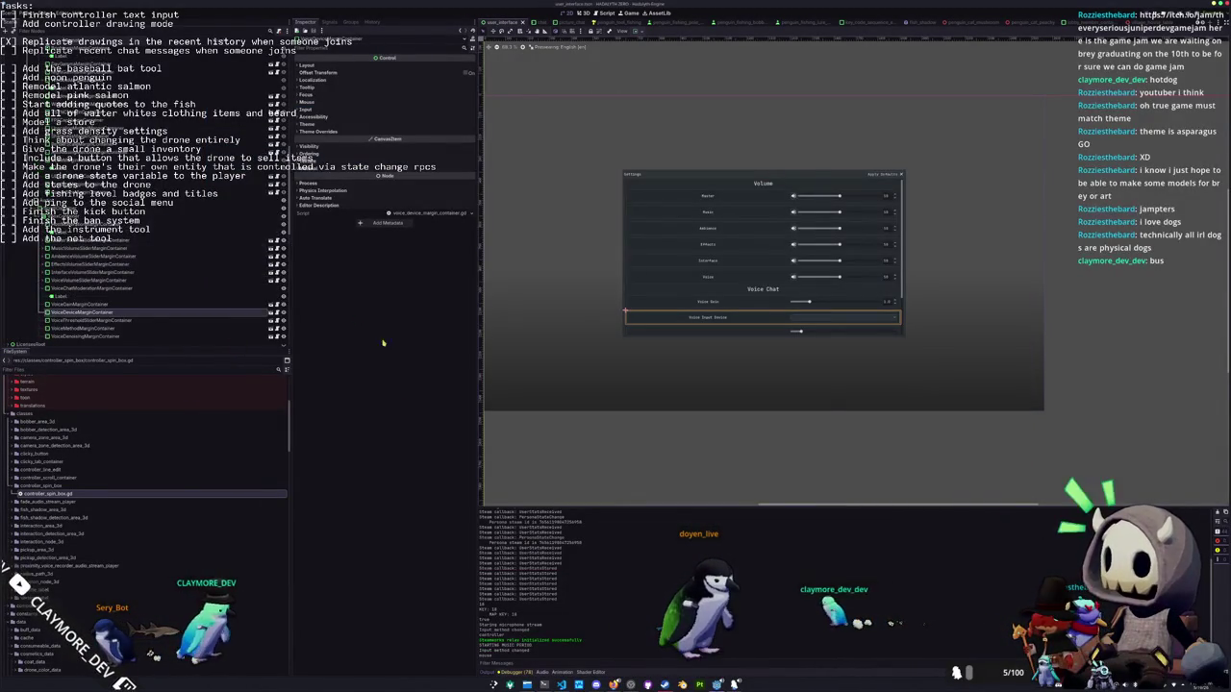
Open global_input.gd and add blank lines above the Repeat ui inputs comment
key("alt+Tab")
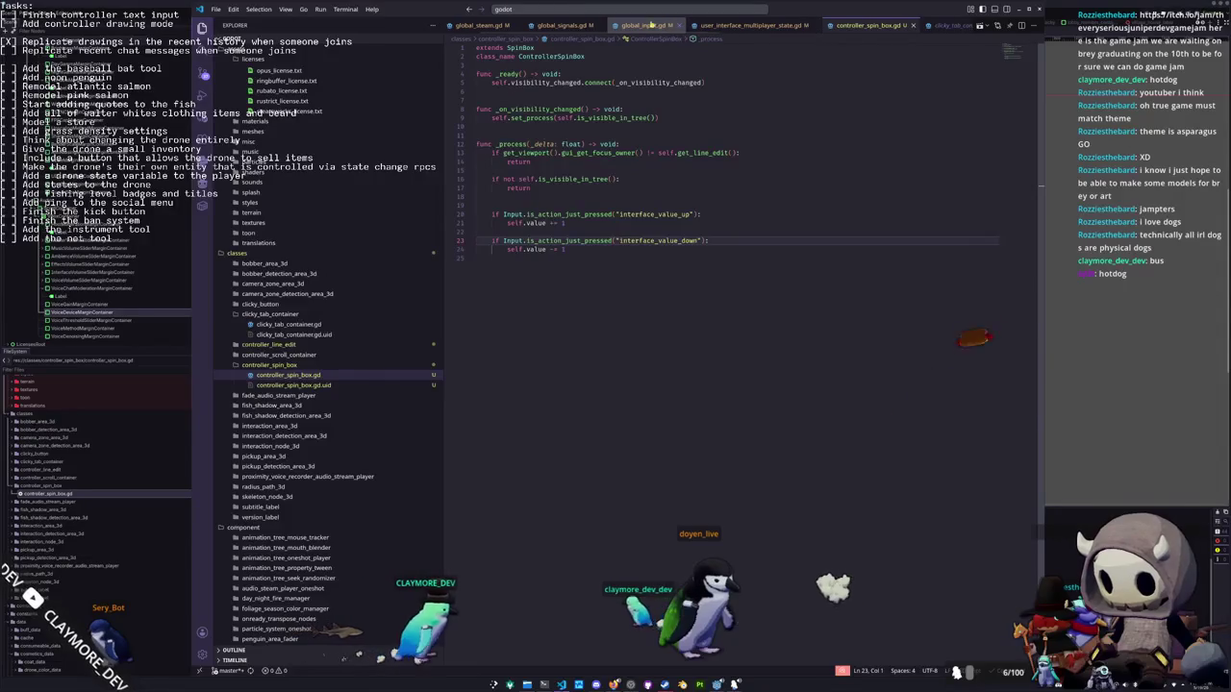
left_click(613, 25)
scroll(935, 338, "down", 10)
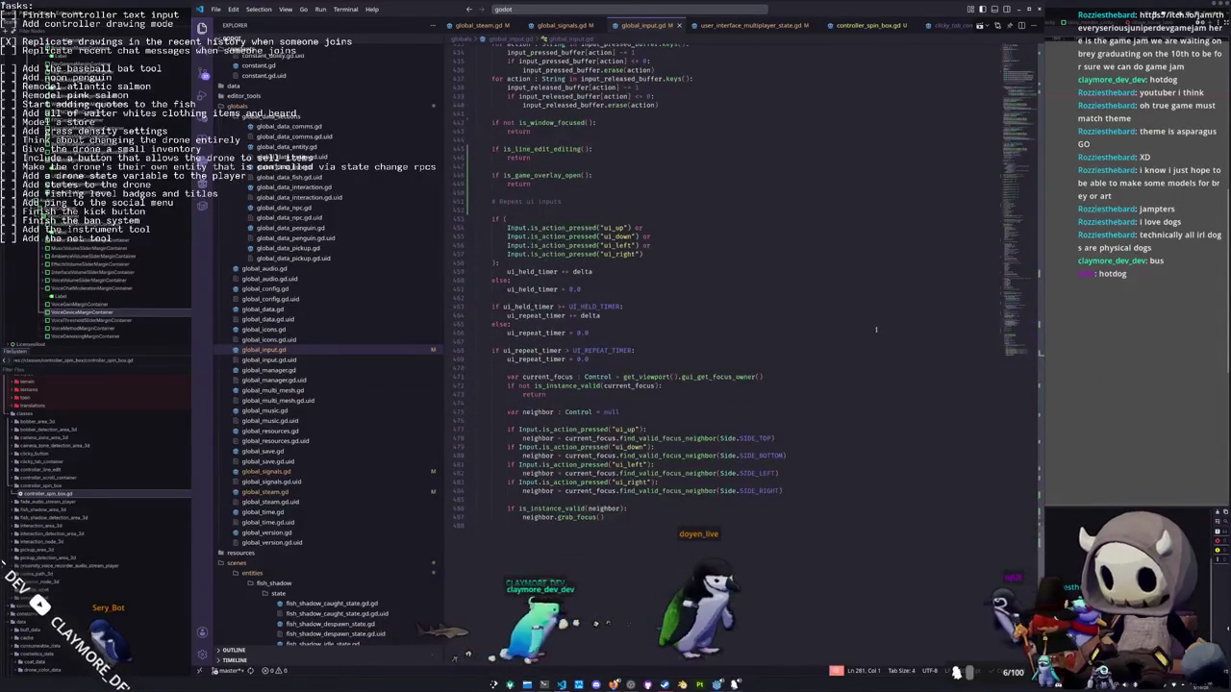
scroll(517, 201, "up", 2)
left_click(518, 258)
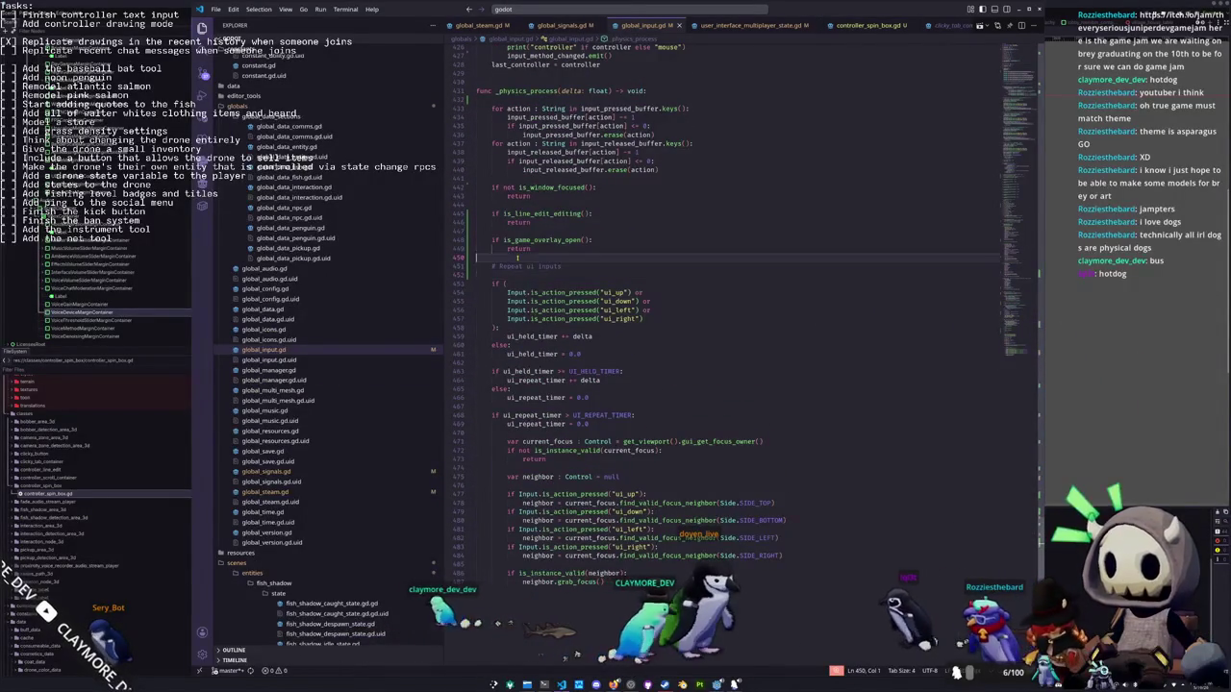
key("Return")
key("Return")
Add 'if get_viewport().gui_get_focus_owner() is HSlider:' with an indented return, then return to Godot
type("if ")
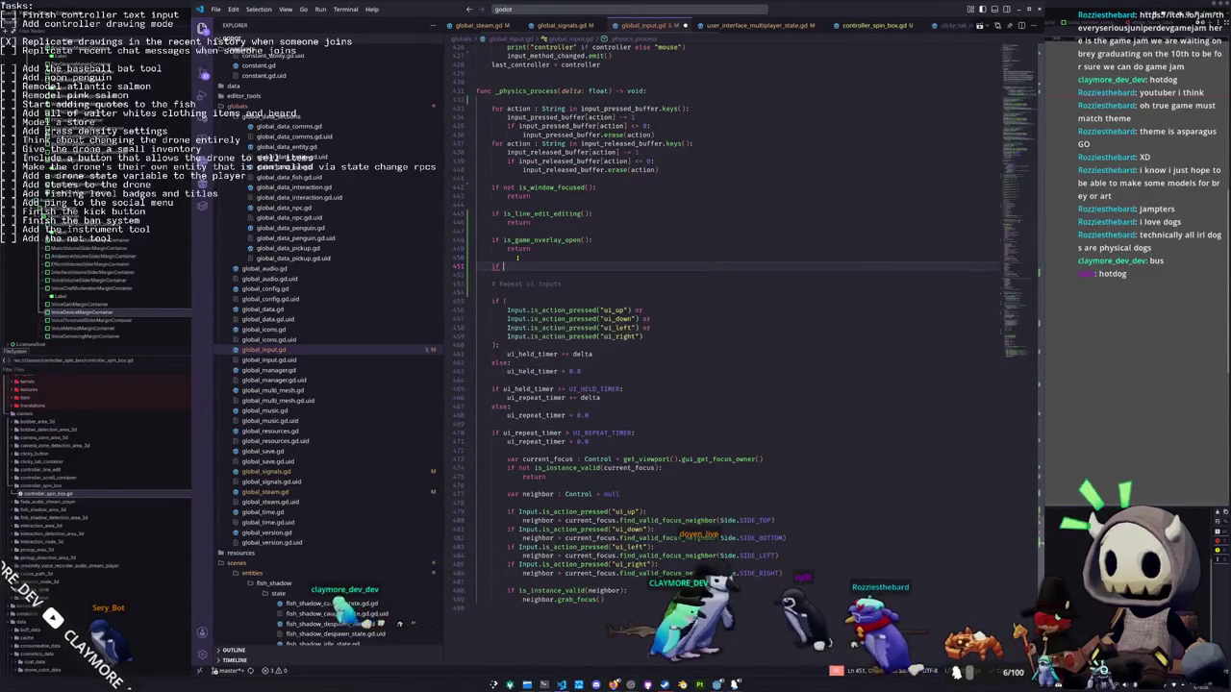
type("get_viewp")
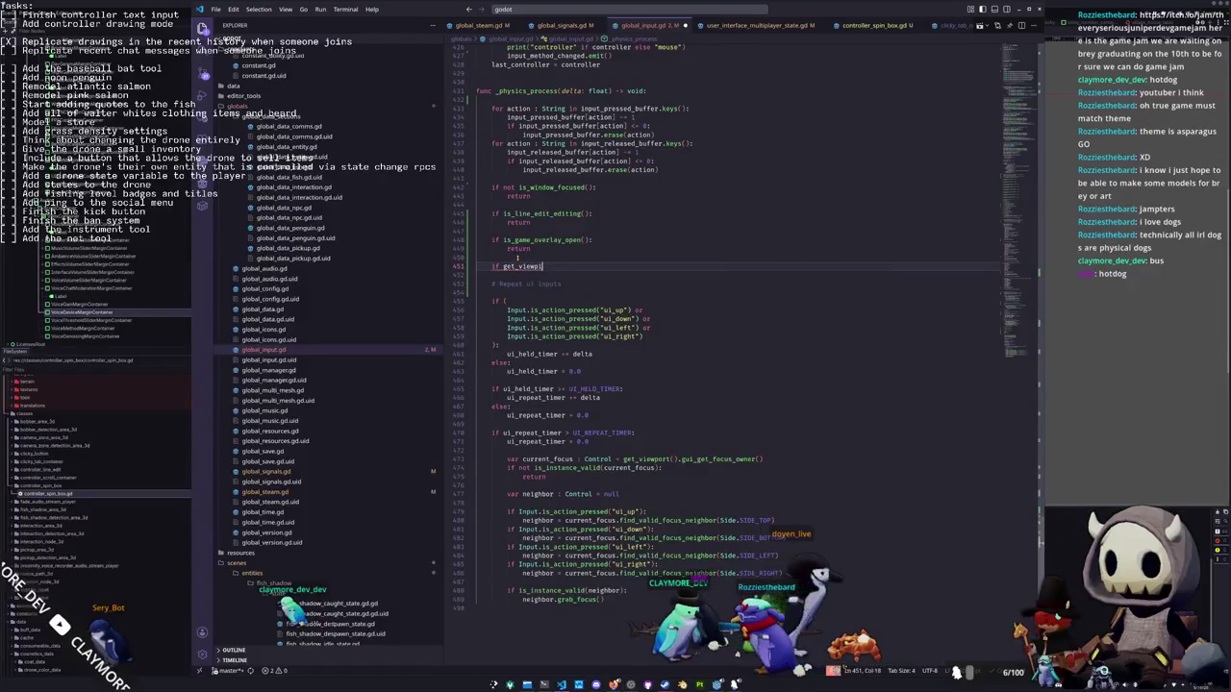
type("ort().get_gu")
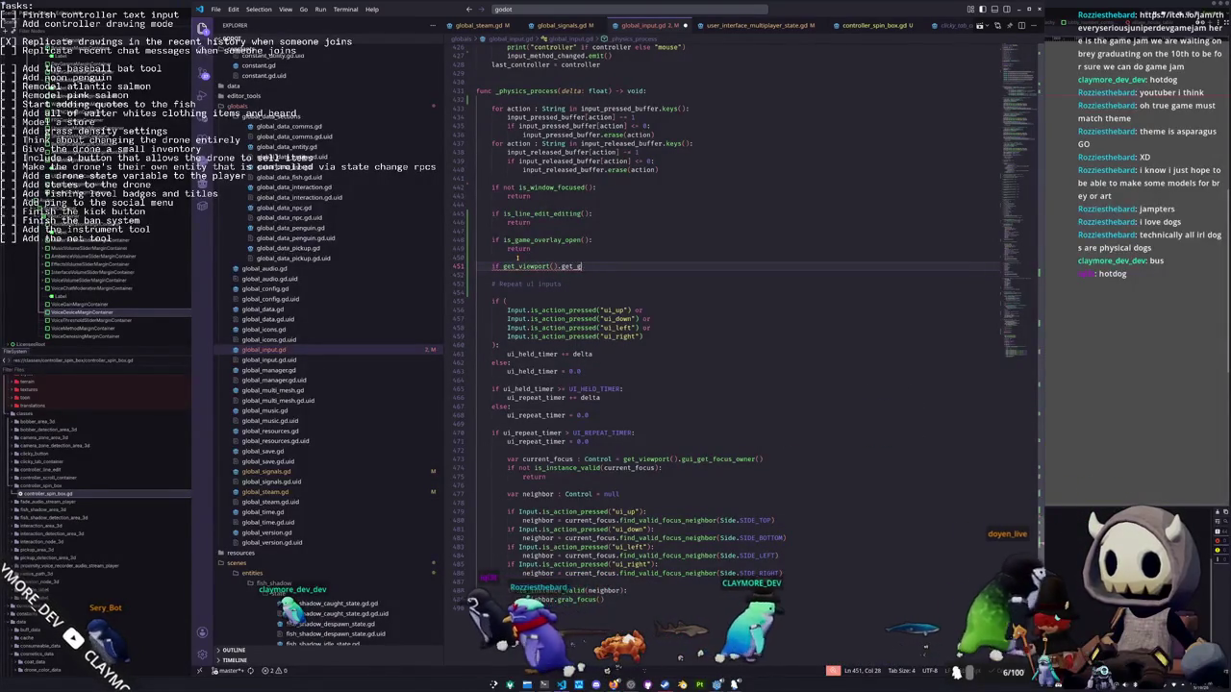
key("BackSpace")
key("BackSpace")
key("BackSpace")
type("gui_get_f")
key("Return")
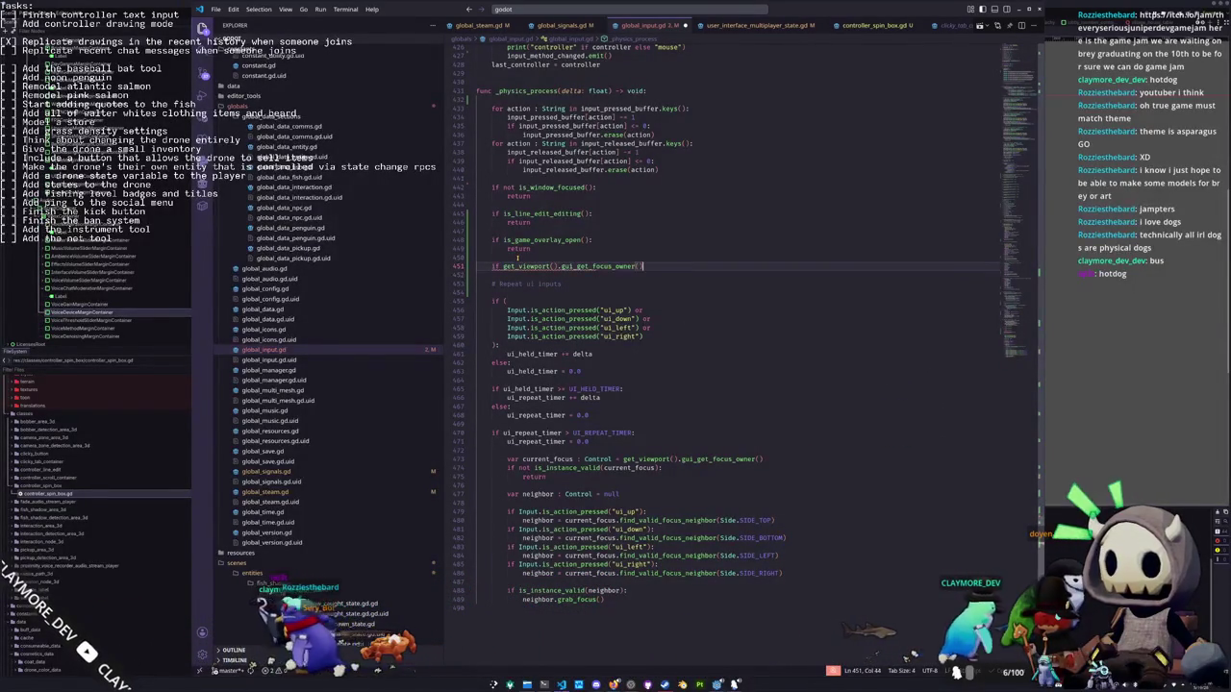
type("is HSlider:")
key("Return")
type("return")
key("Down")
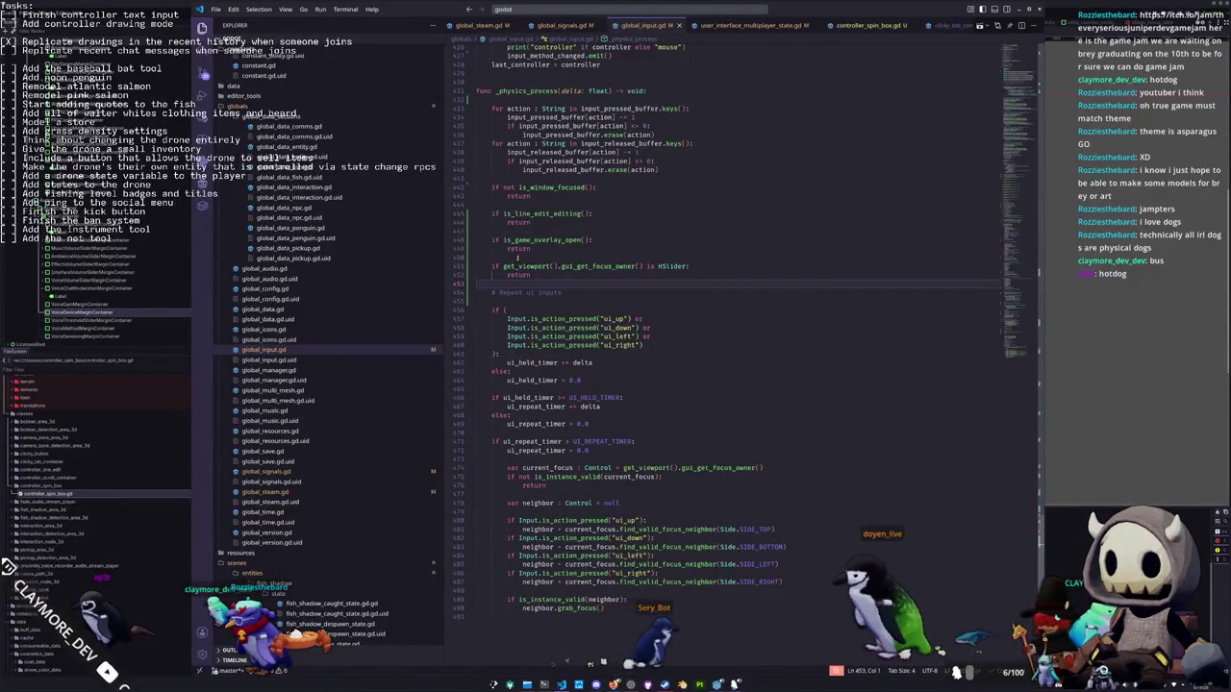
key("alt+Tab")
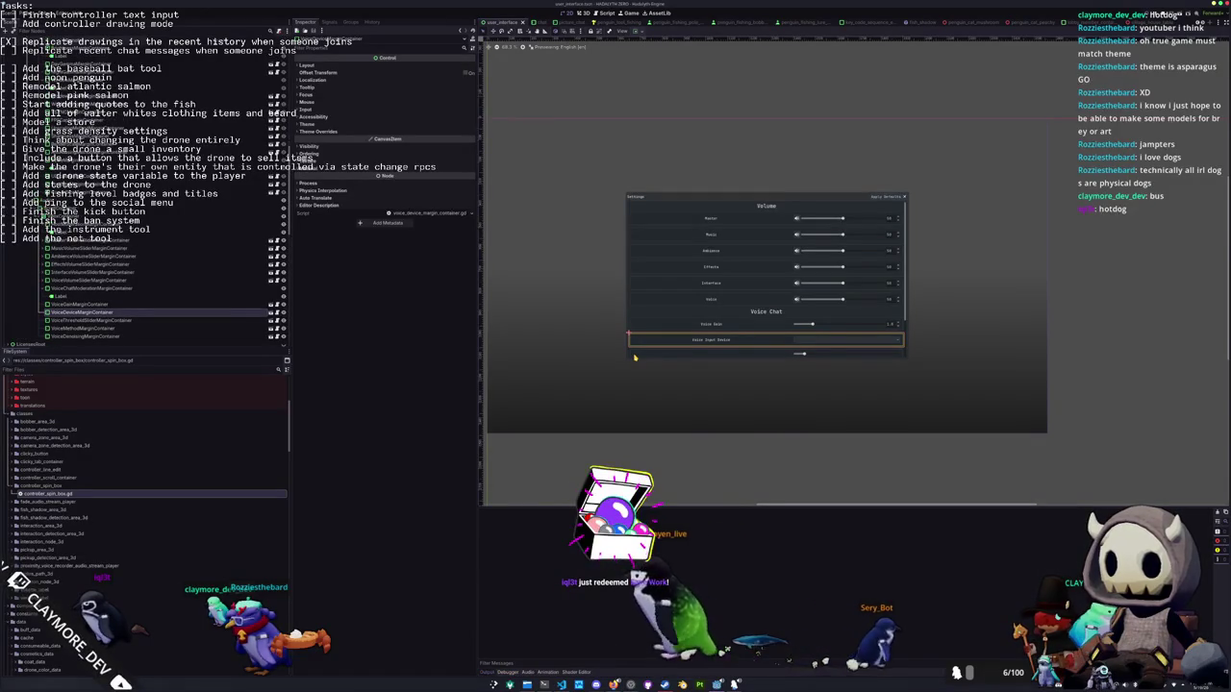
Run the game, go to the Display page, and adjust Day Time Brightness and Font Size (19, back to 16)
key("F5")
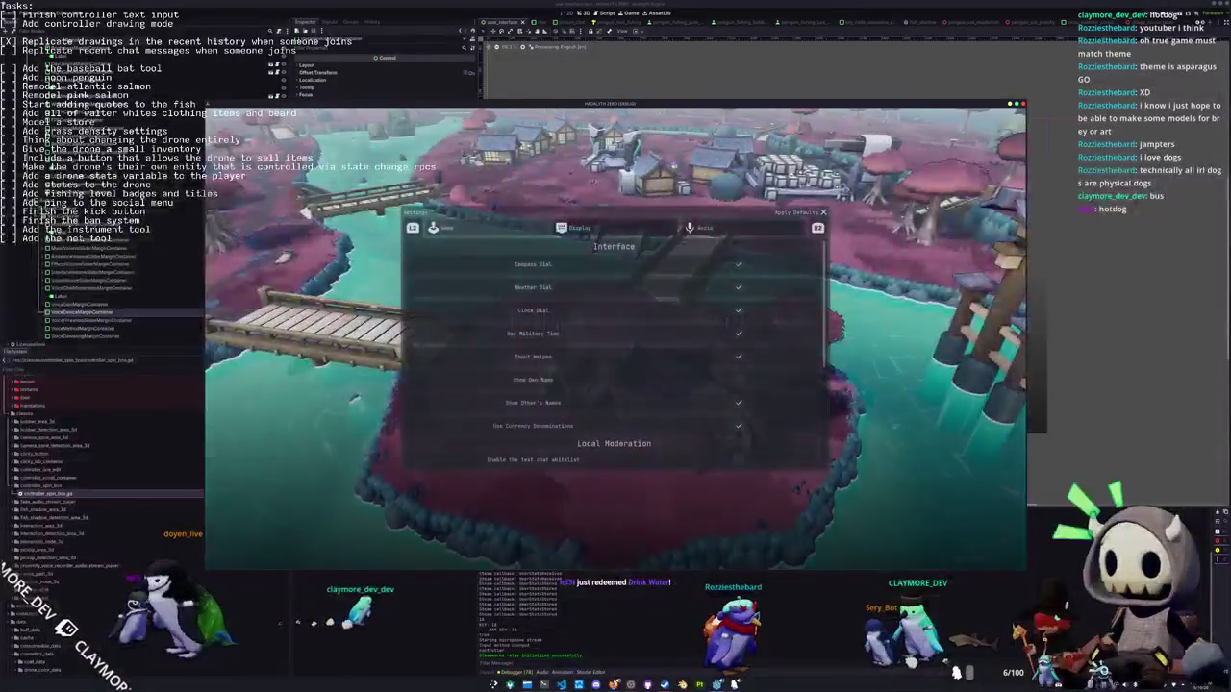
key("Down")
key("Down")
key("Down")
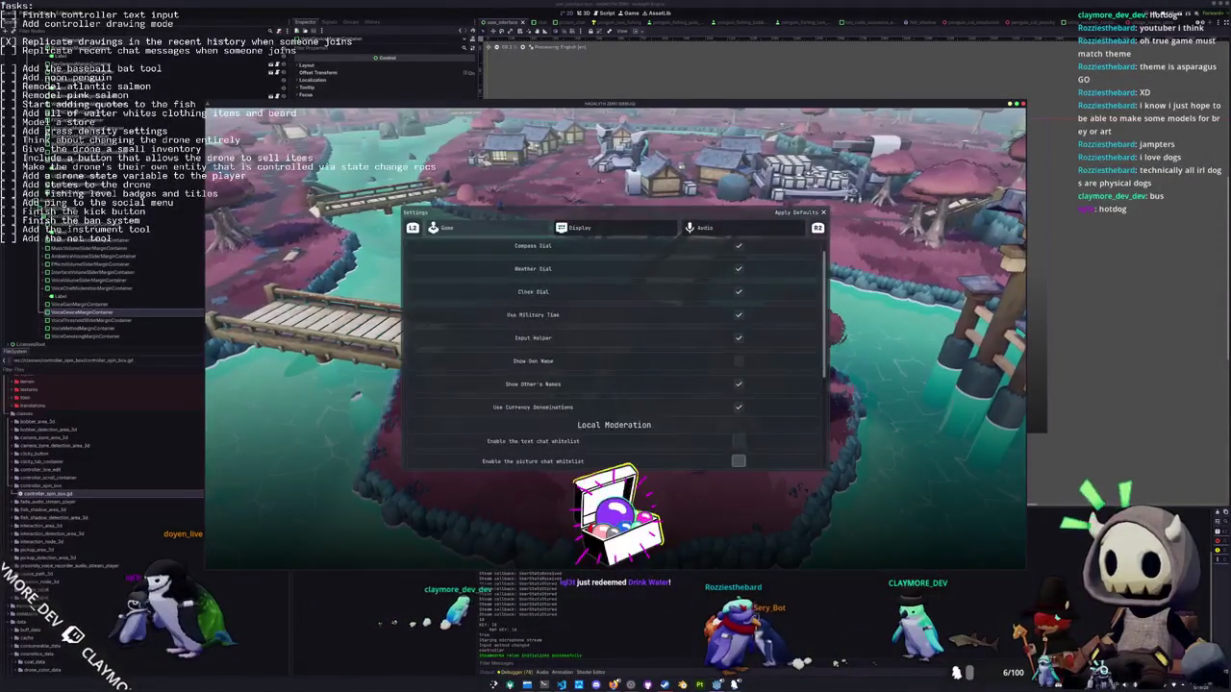
key("e")
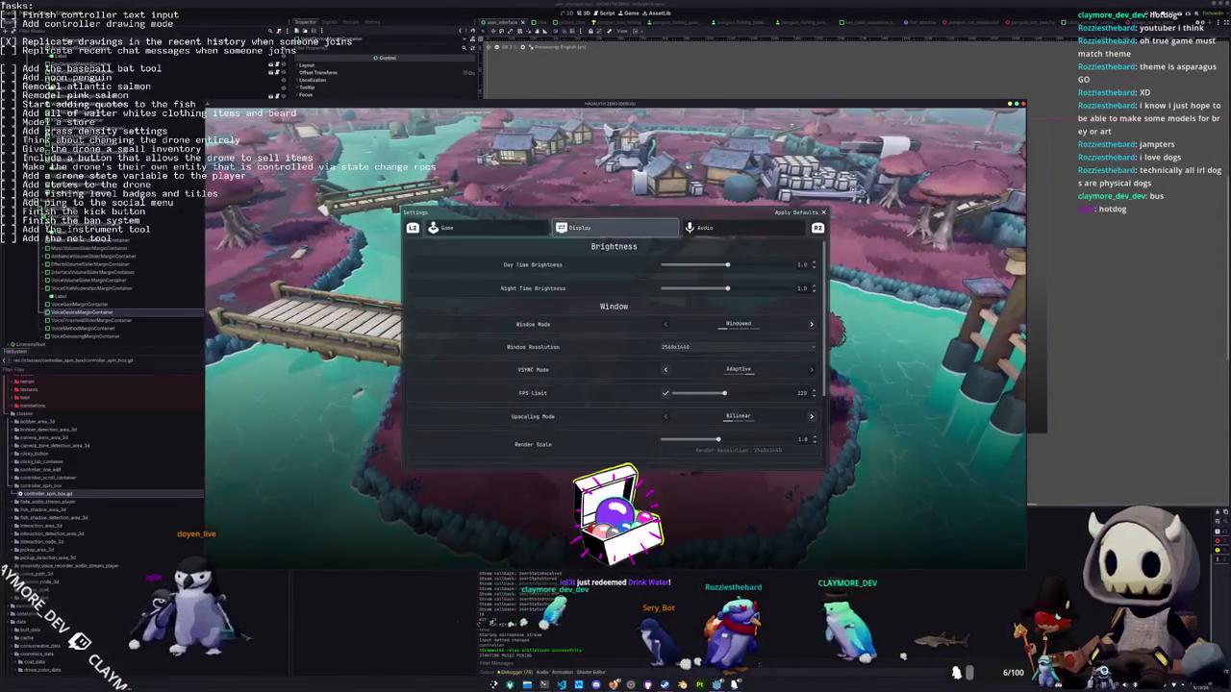
key("Right")
key("Right")
key("Right")
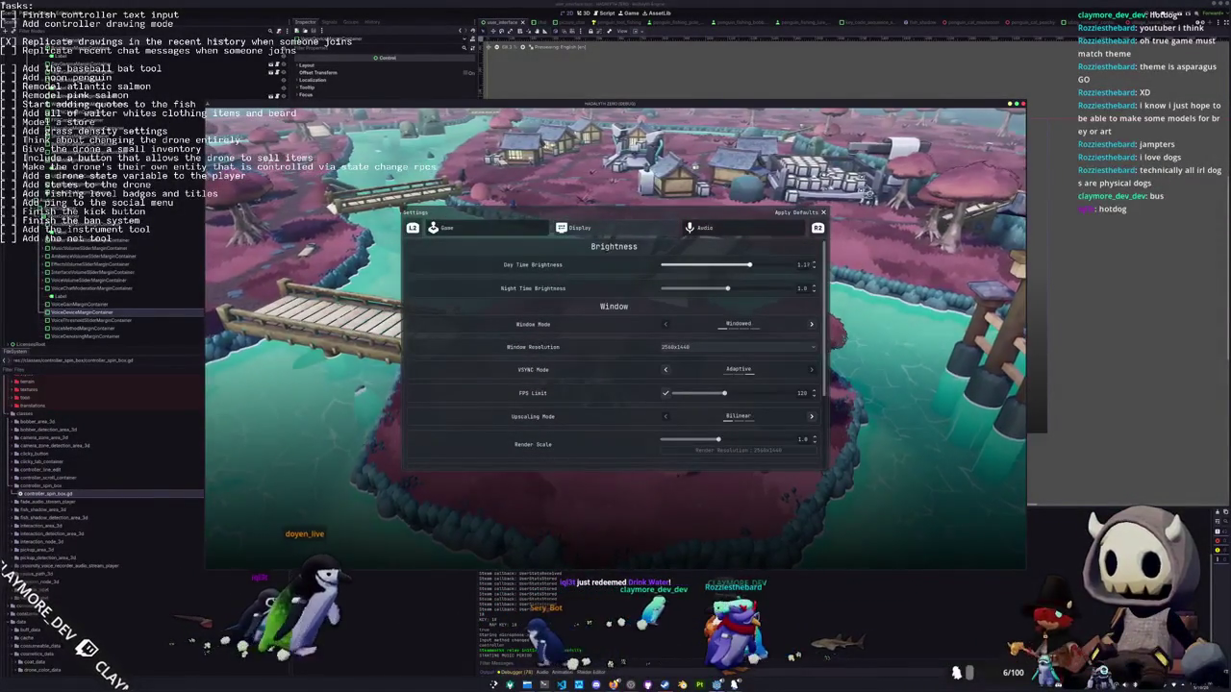
key("Left")
key("Left")
key("Left")
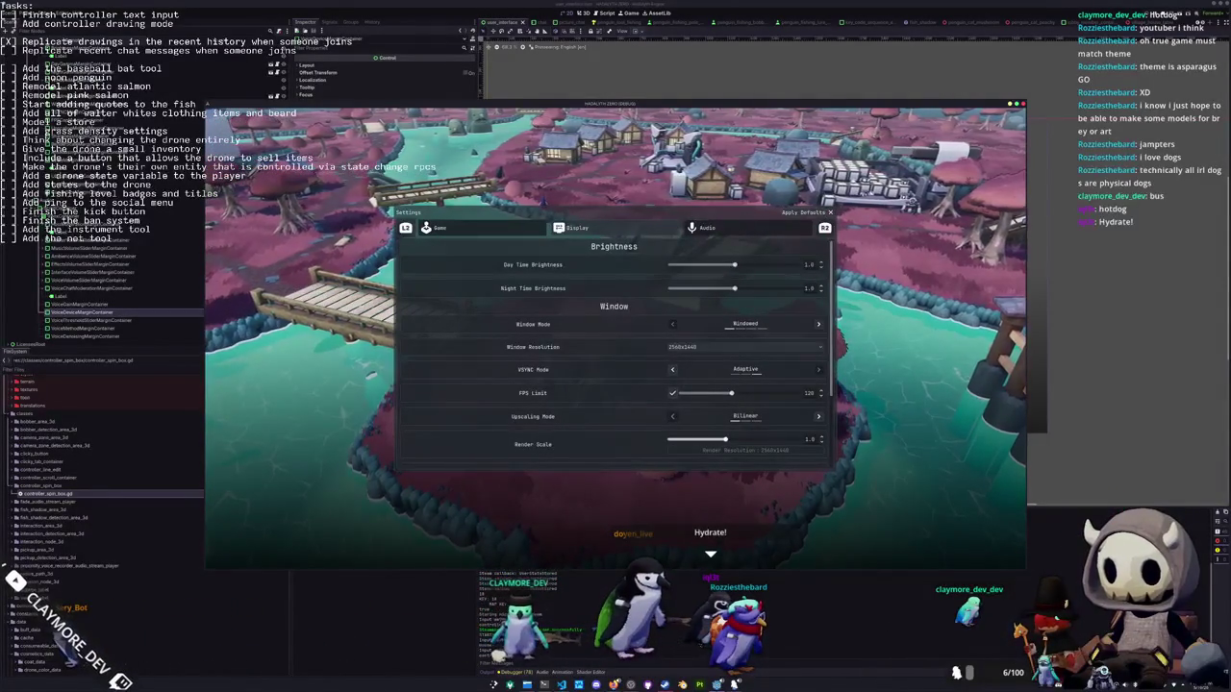
key("Down")
key("Down")
key("Down")
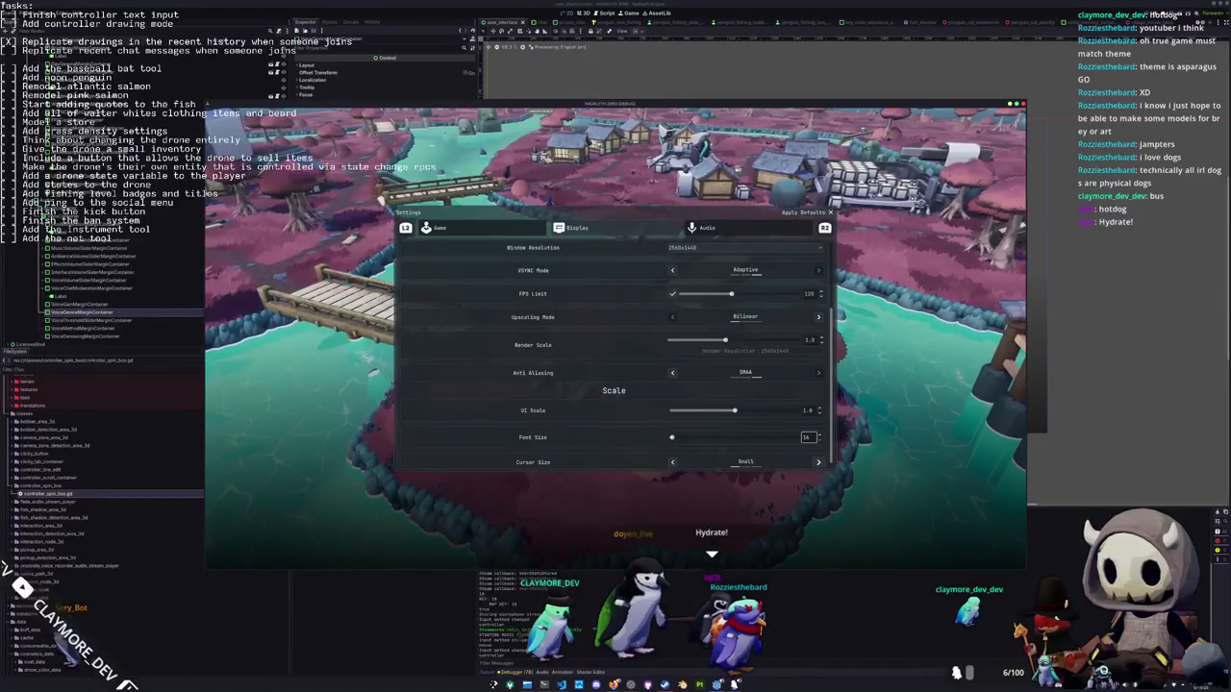
key("Right")
key("Right")
key("Right")
key("Down")
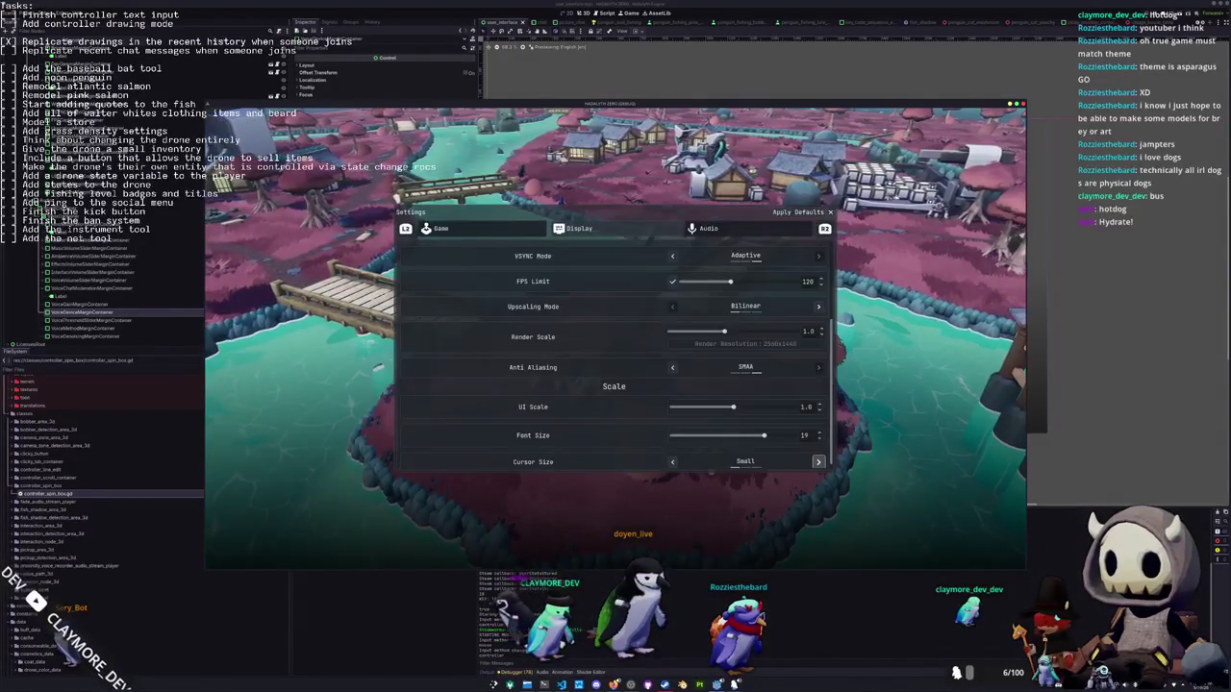
key("Up")
key("Left")
key("Left")
key("Left")
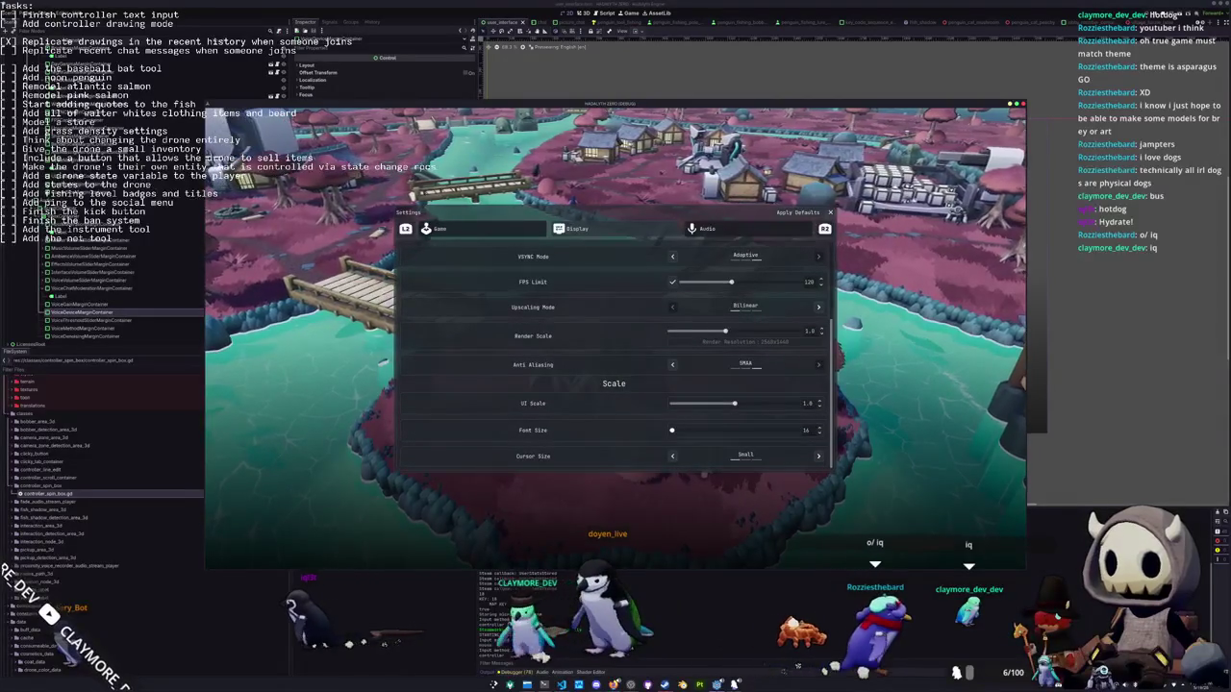
key("Up")
key("Up")
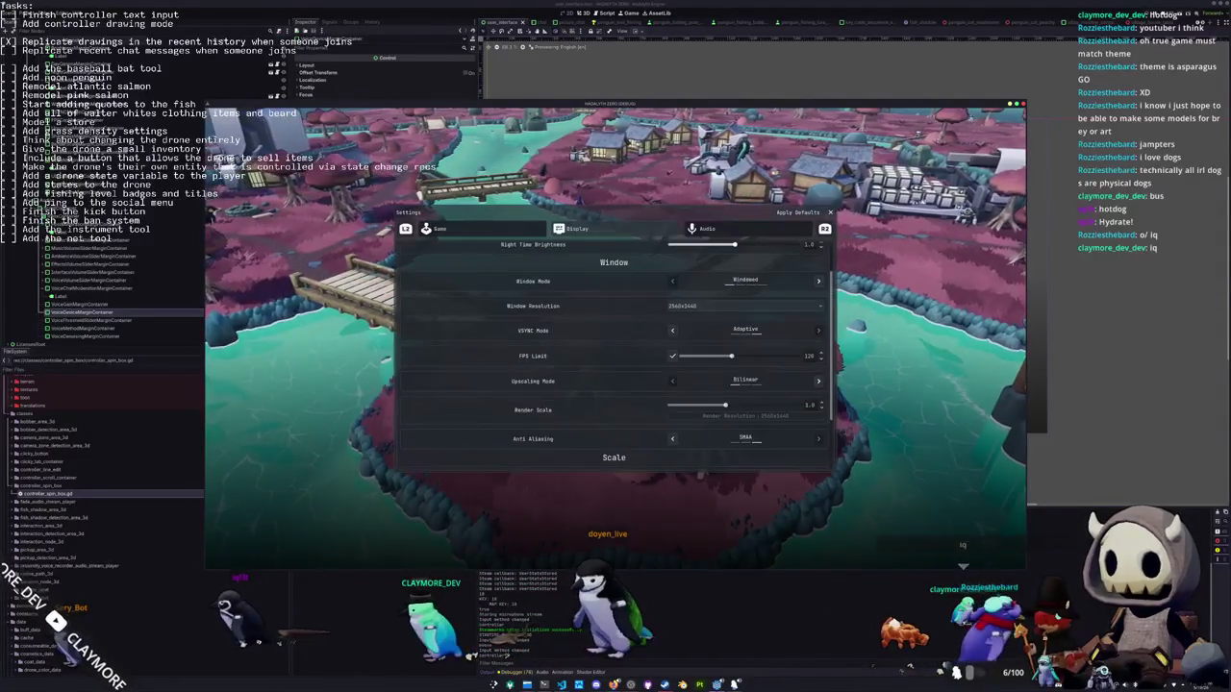
Browse the Audio page, return to Display to raise Day Time Brightness further, then close Settings
key("e")
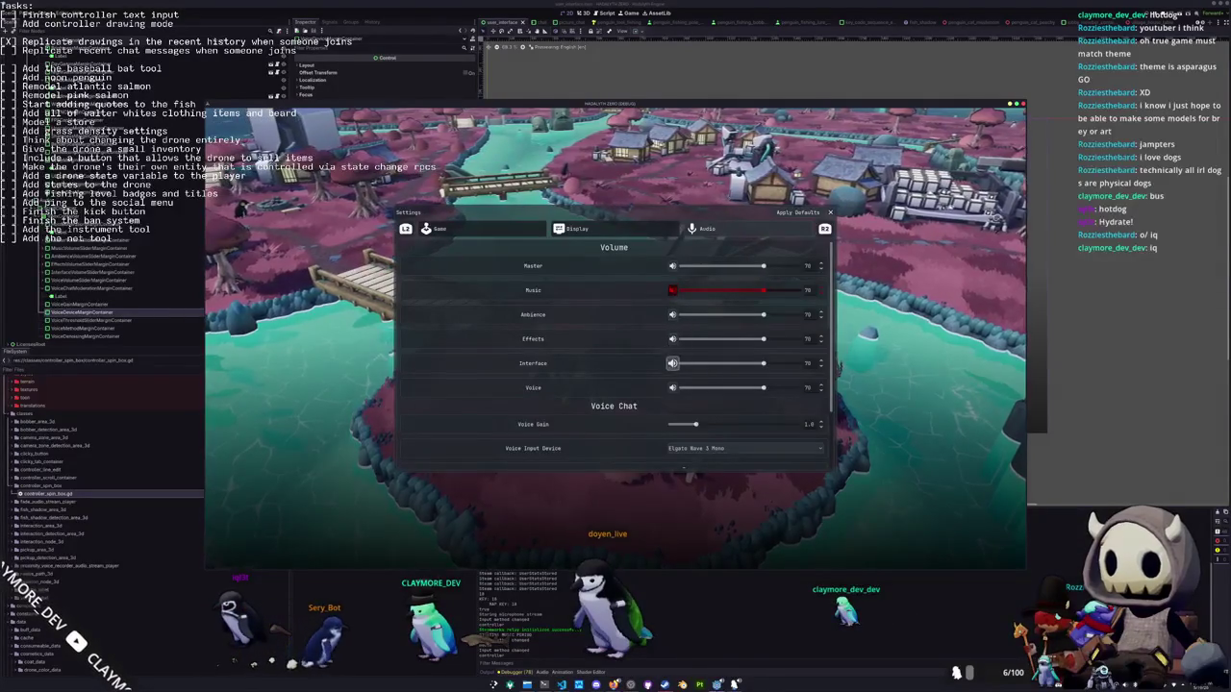
key("Down")
key("Down")
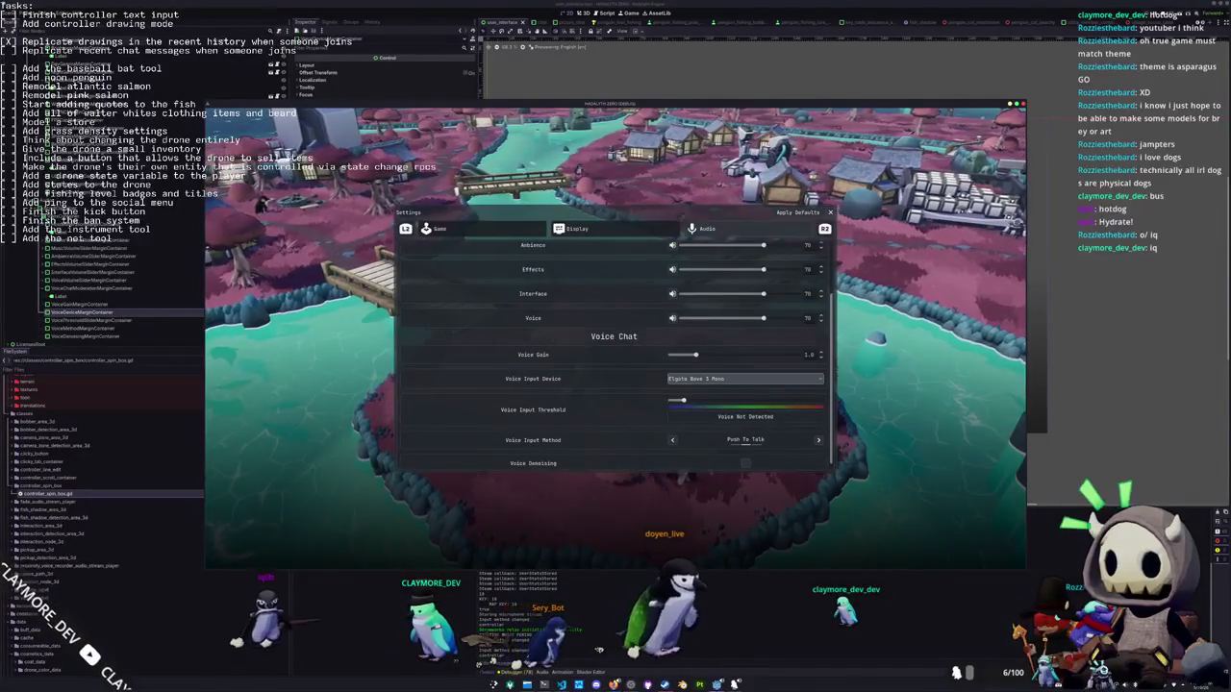
key("Up")
key("Up")
key("Up")
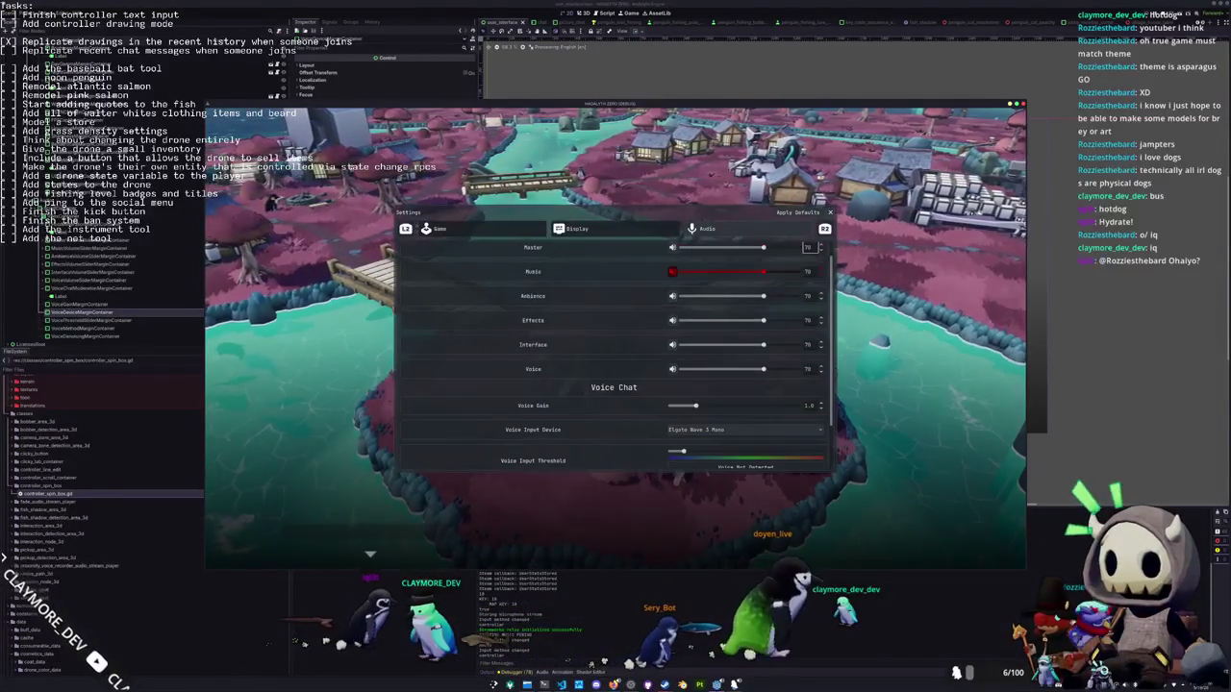
key("q")
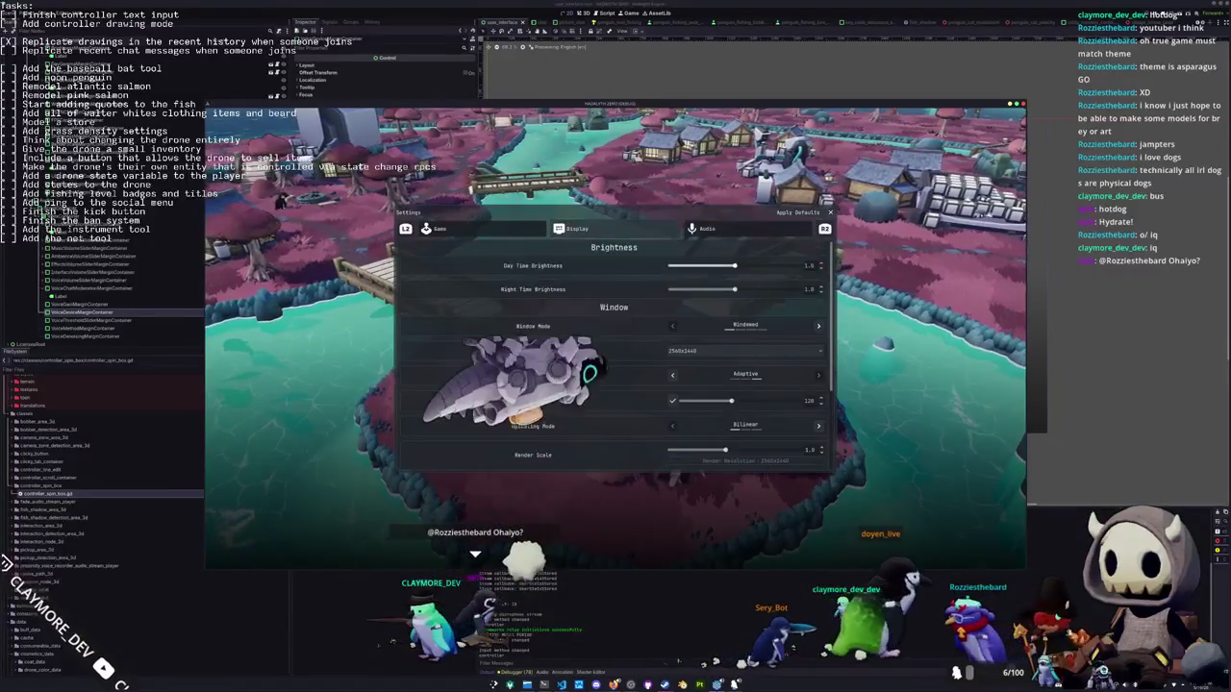
key("Right")
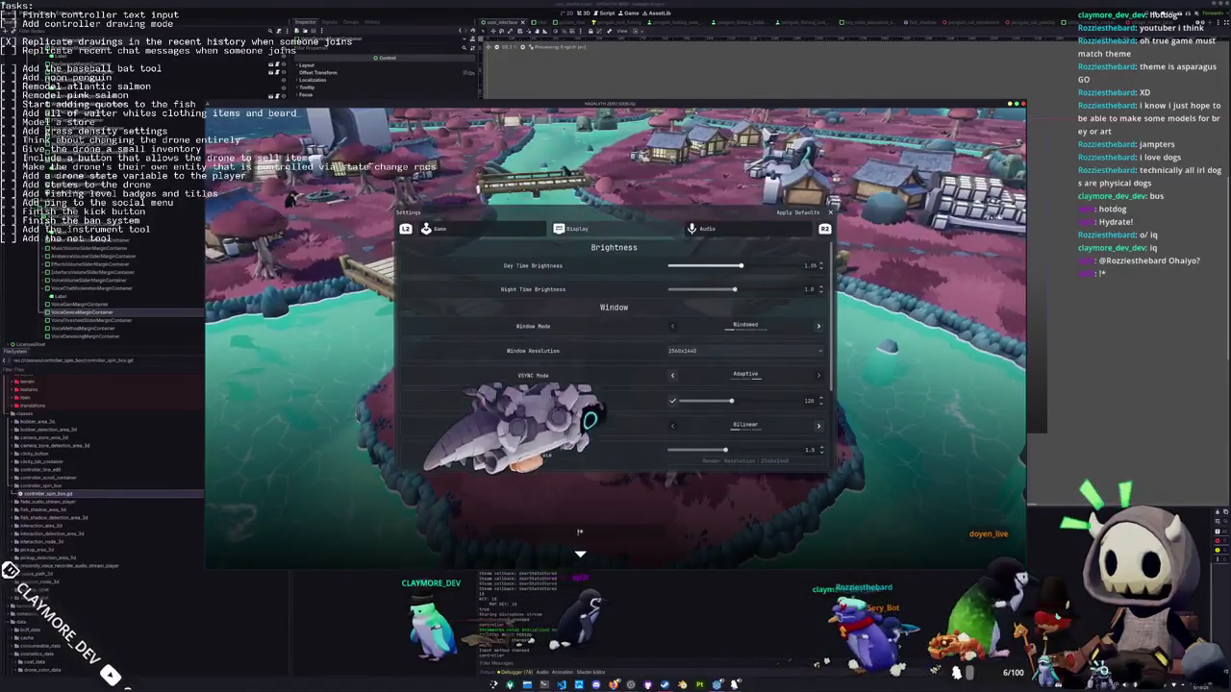
key("Right")
key("Right")
key("Right")
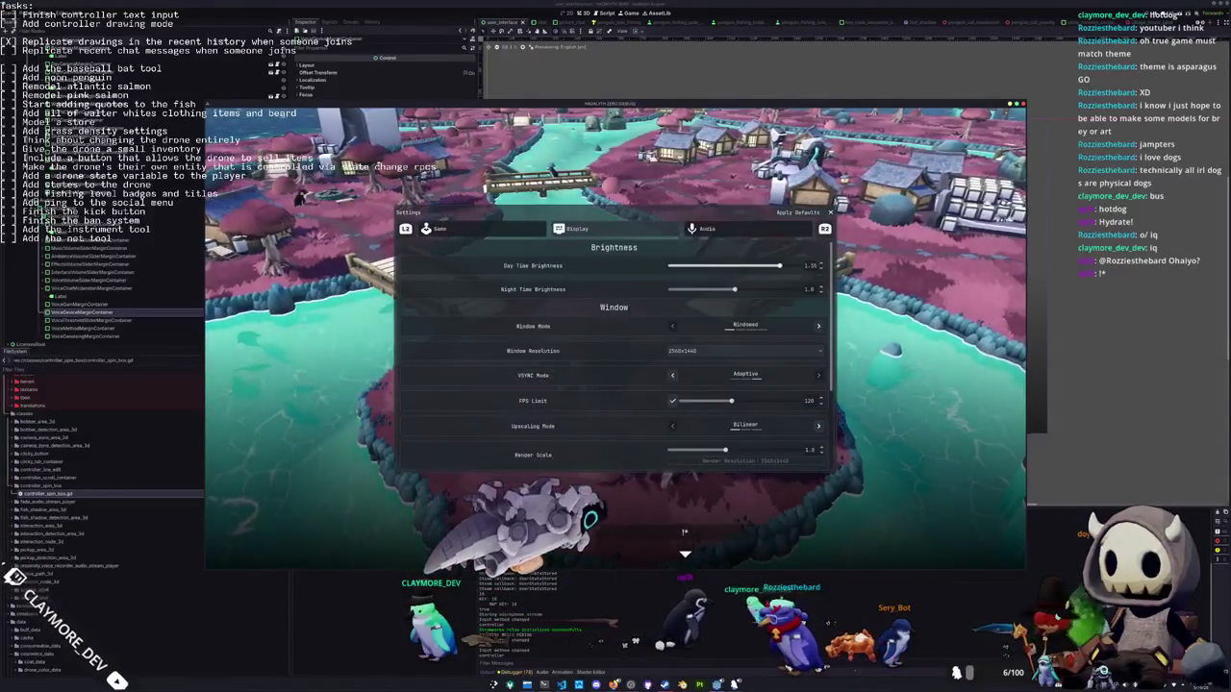
key("Right")
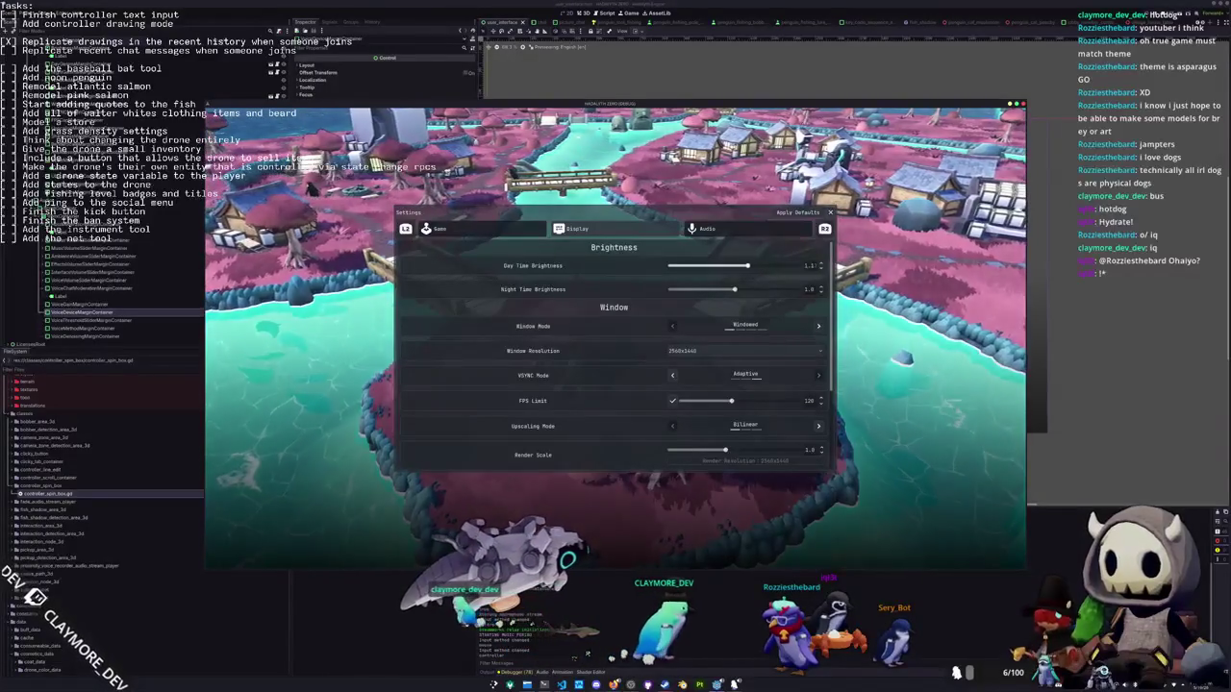
key("Escape")
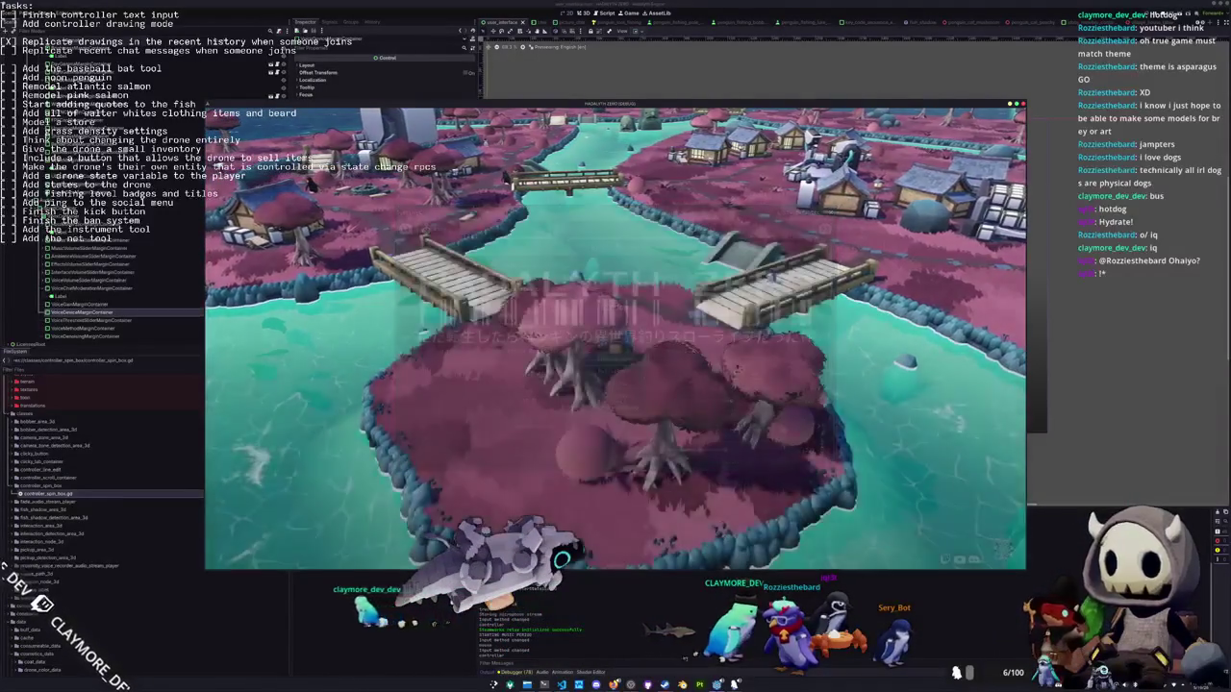
Start the game, view the Red Algae Juice details in the inventory, then quit with F8
key("Return")
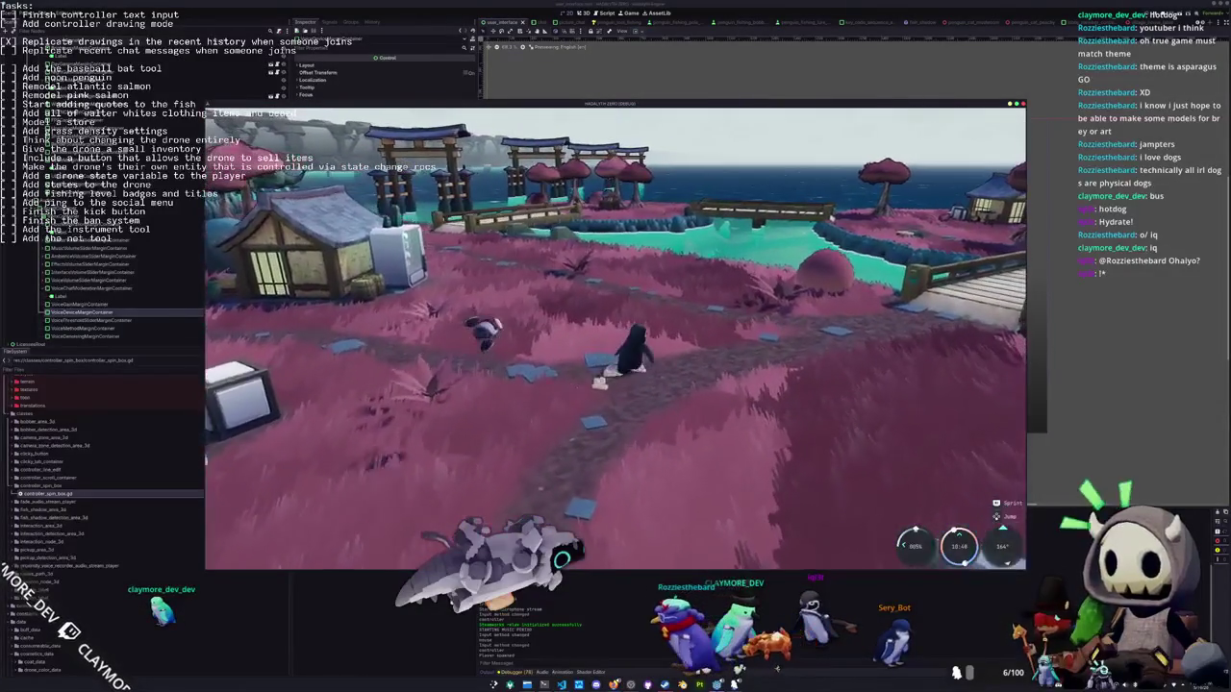
key("Tab")
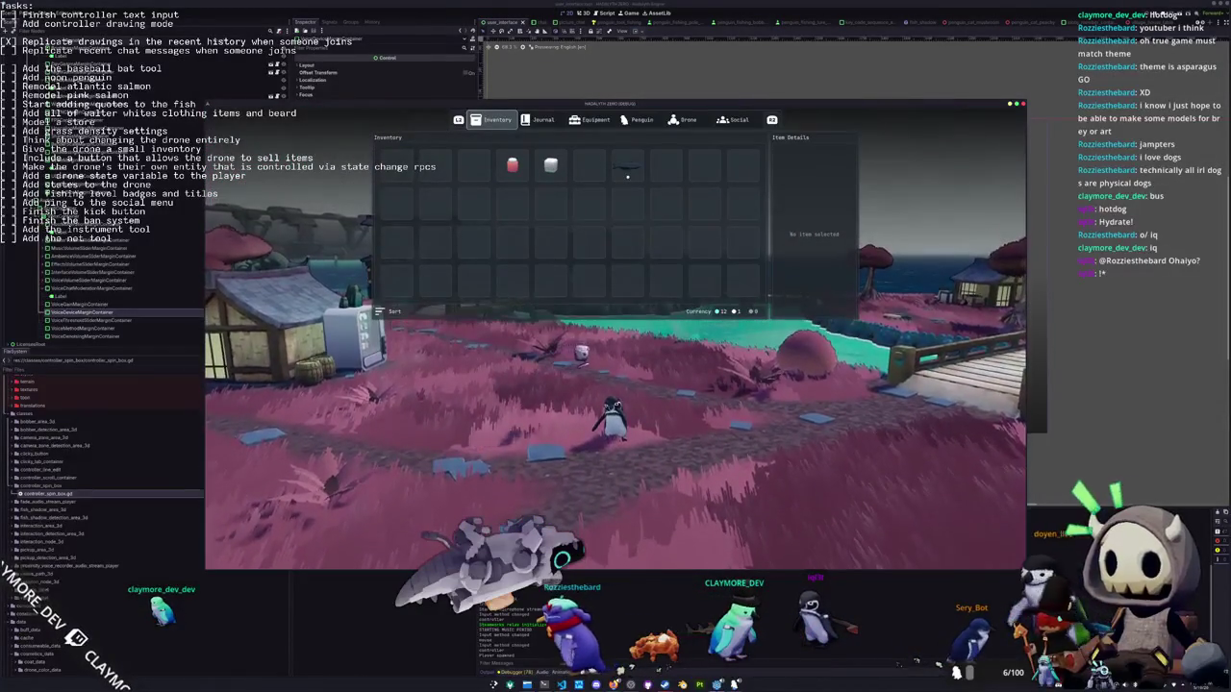
left_click(512, 165)
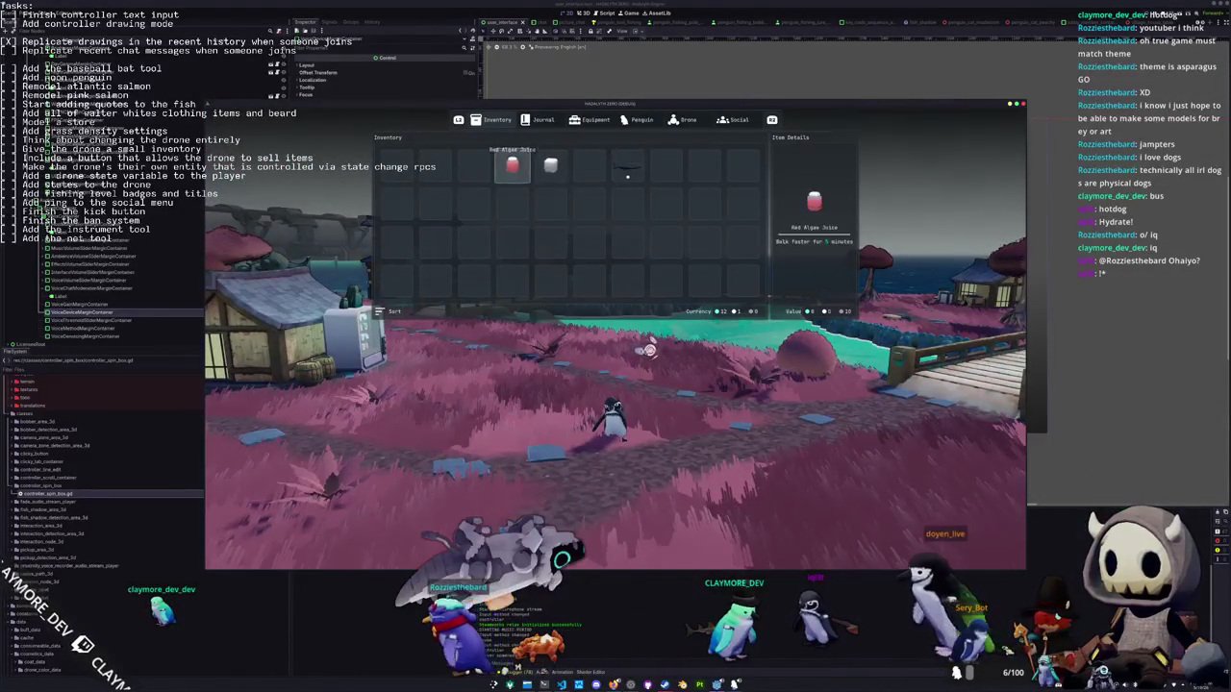
key("Tab")
key("Escape")
key("F8")
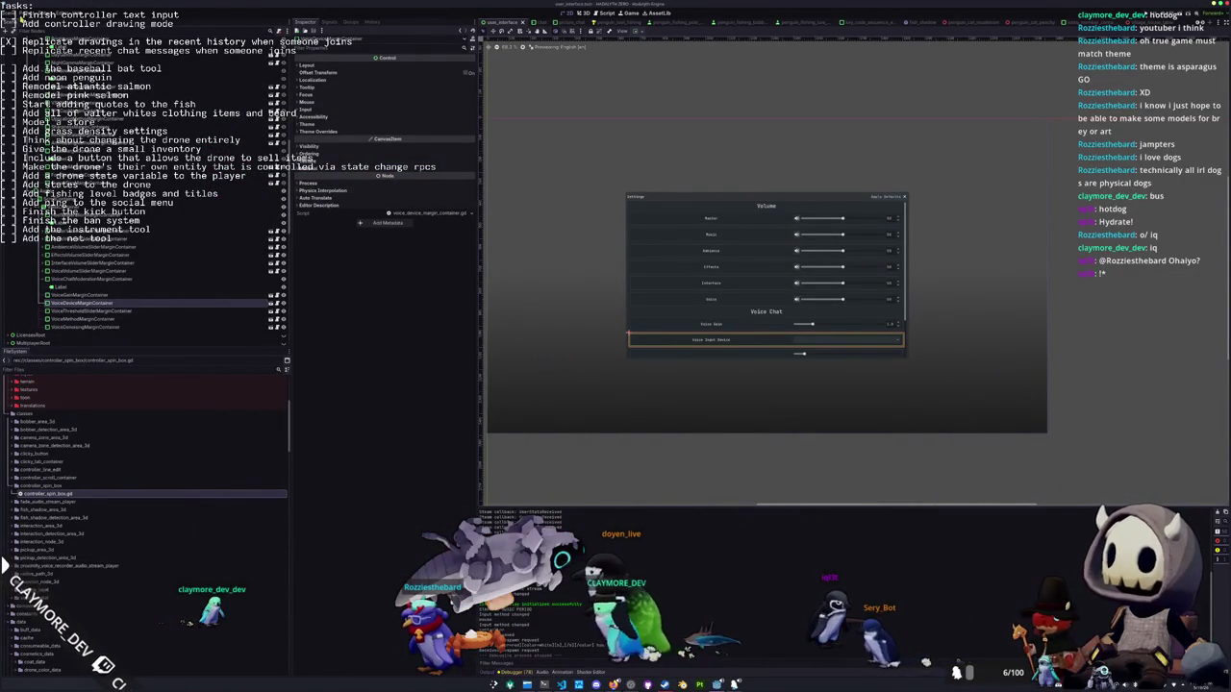
Switch to the picture_chat scene tab and deselect the Picture Chat panel
left_click(27, 8)
key("Escape")
scroll(144, 241, "down", 5)
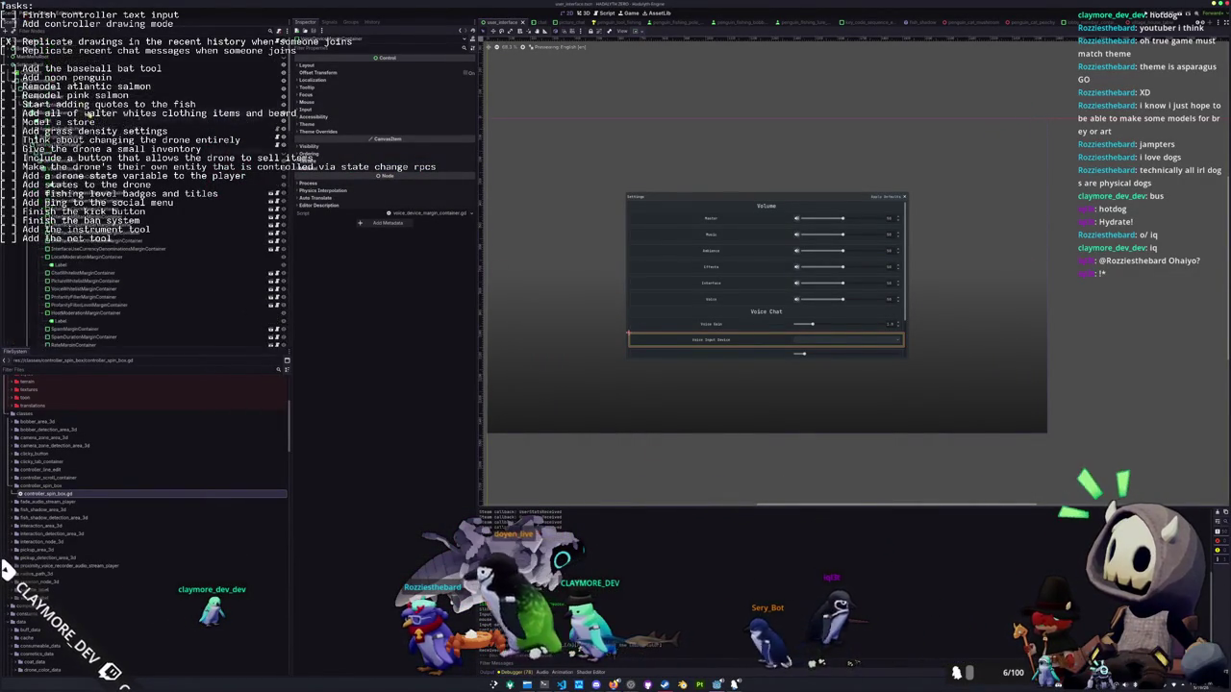
scroll(144, 279, "down", 5)
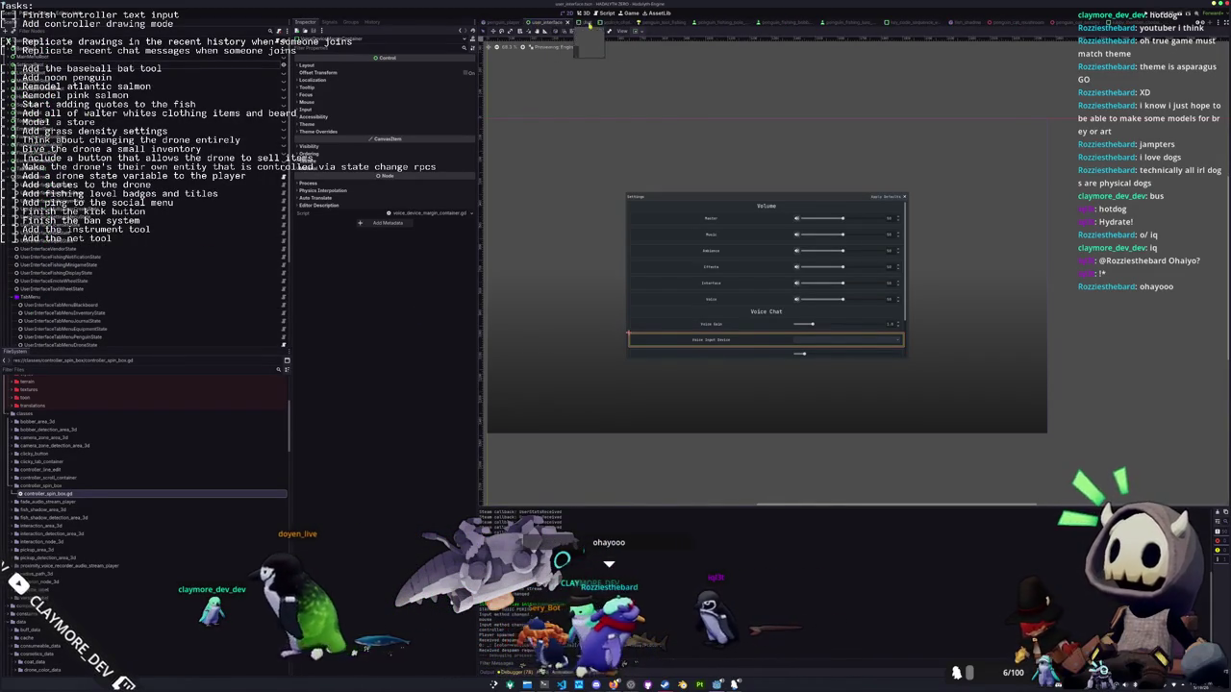
left_click(589, 21)
scroll(717, 182, "up", 1)
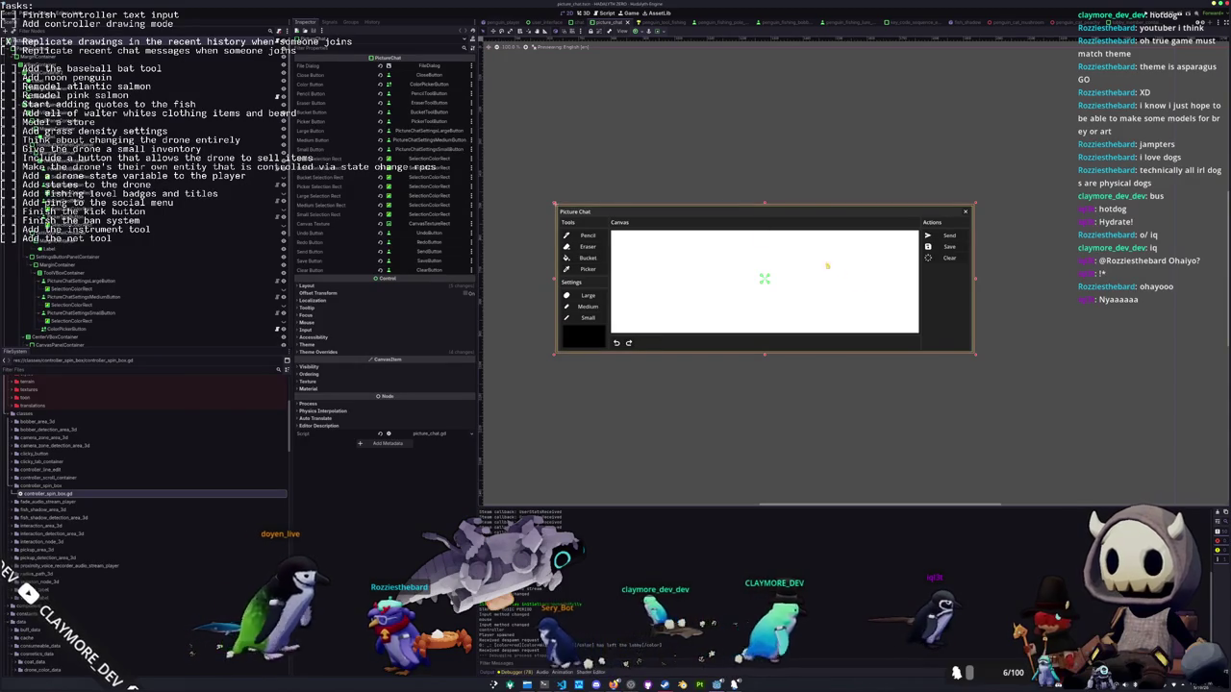
left_click(898, 379)
Select the HBoxContainer and PictureChat root, then open picture_chat.gd in VS Code at line 27
left_click(909, 343)
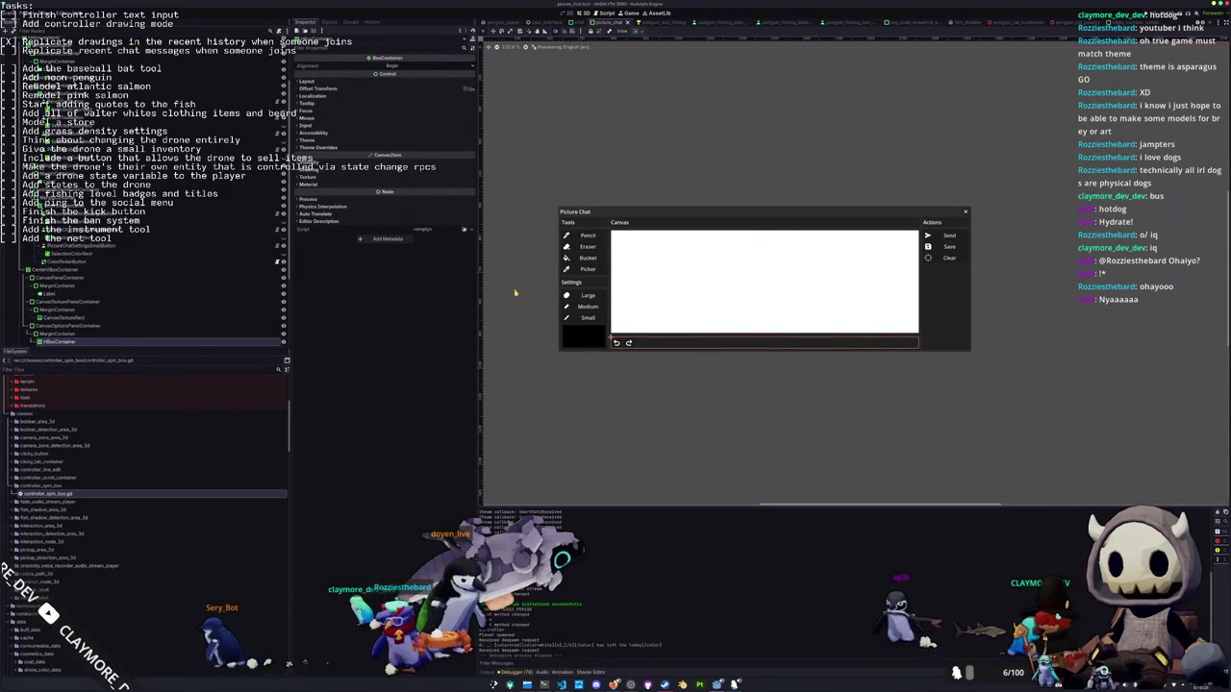
scroll(162, 255, "up", 3)
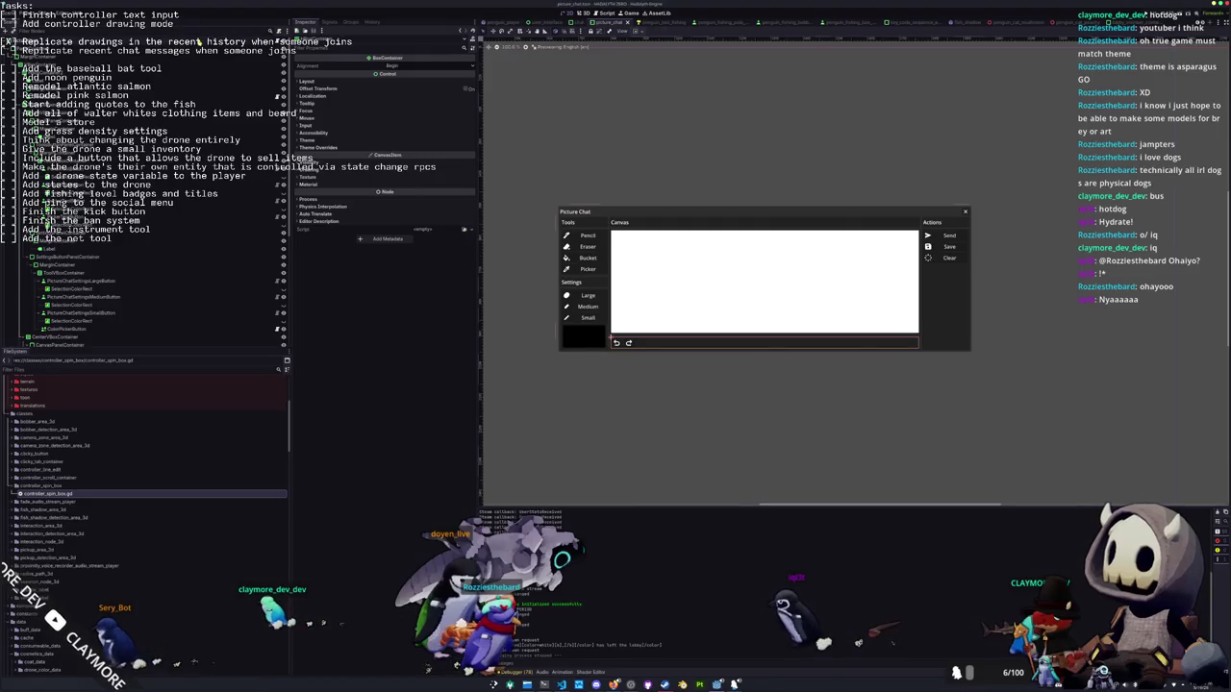
left_click(277, 42)
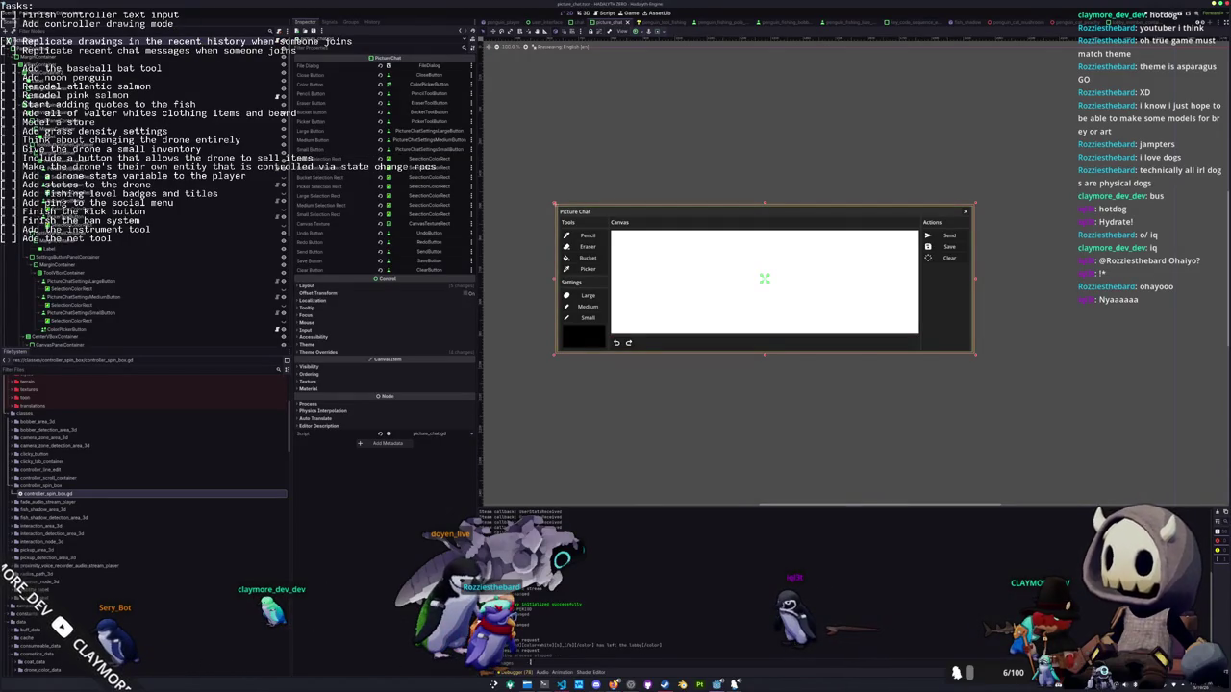
left_click(562, 685)
left_click(514, 275)
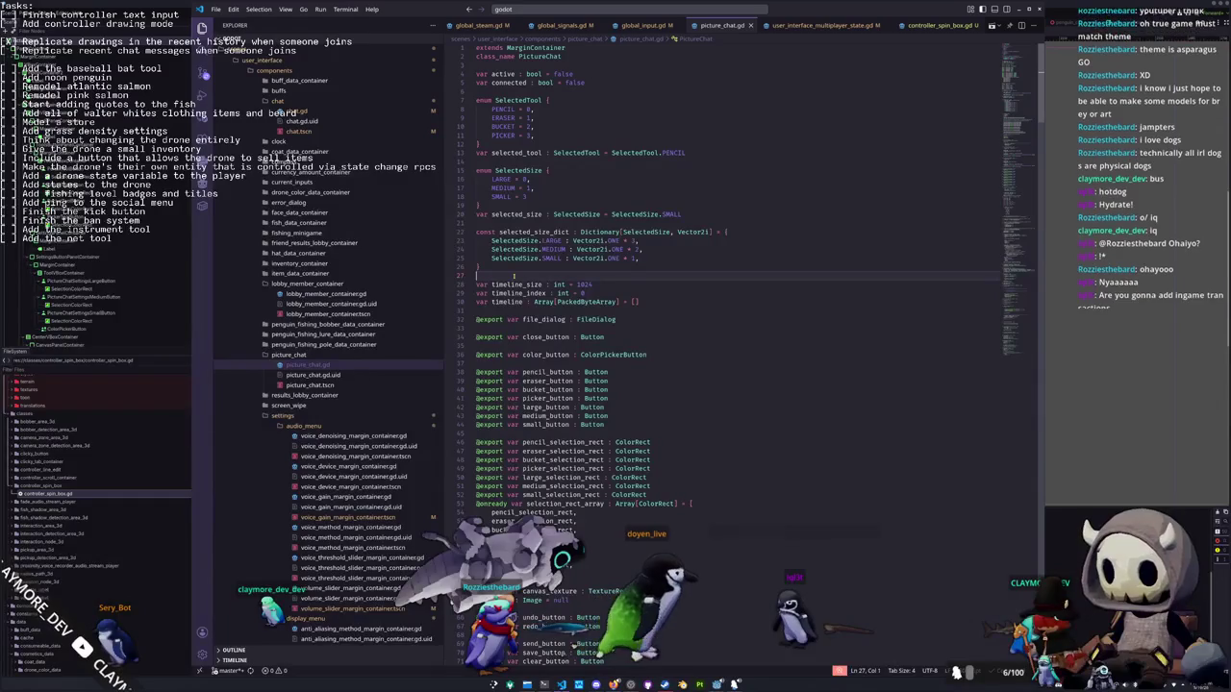
Scroll down picture_chat.gd to review the _ready signal hookups and timeline undo/redo handlers
scroll(514, 265, "down", 4)
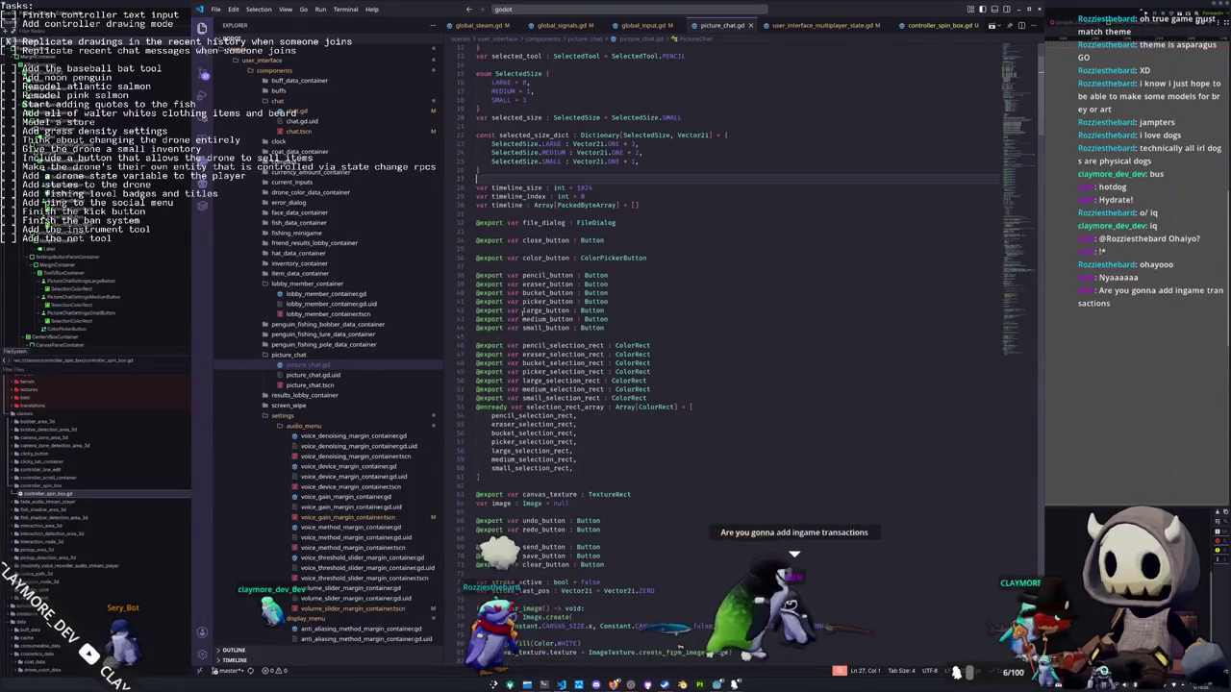
scroll(533, 335, "down", 6)
scroll(527, 333, "down", 20)
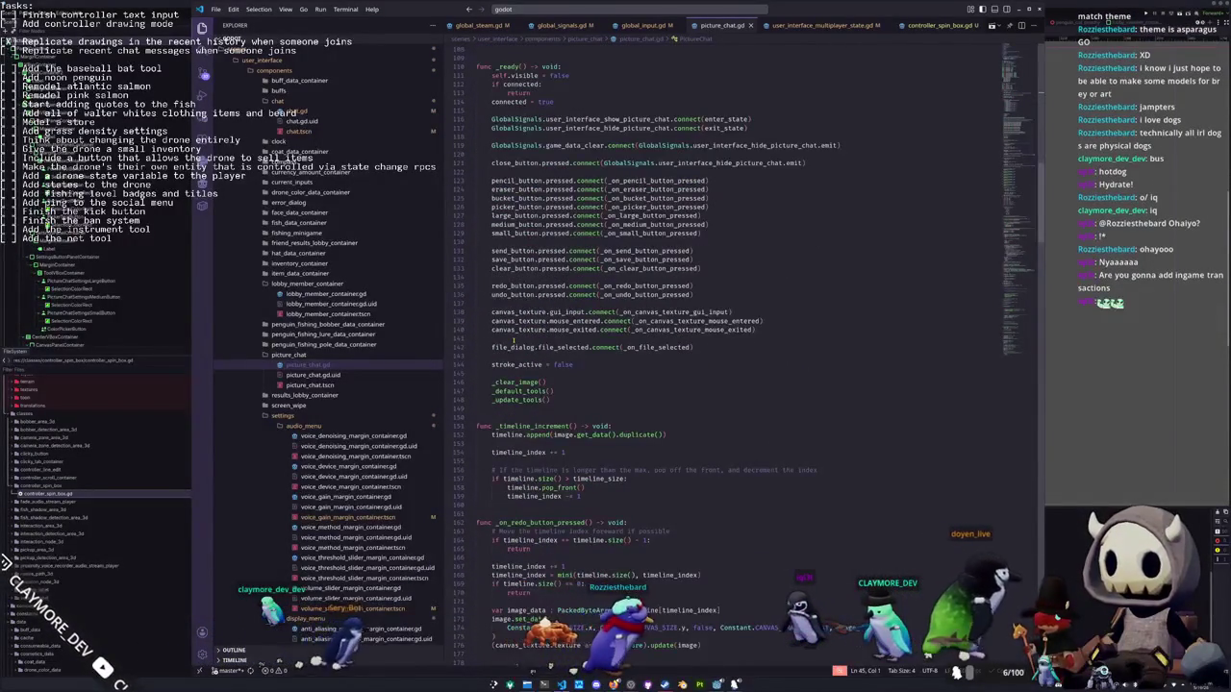
scroll(510, 341, "down", 5)
scroll(507, 342, "down", 5)
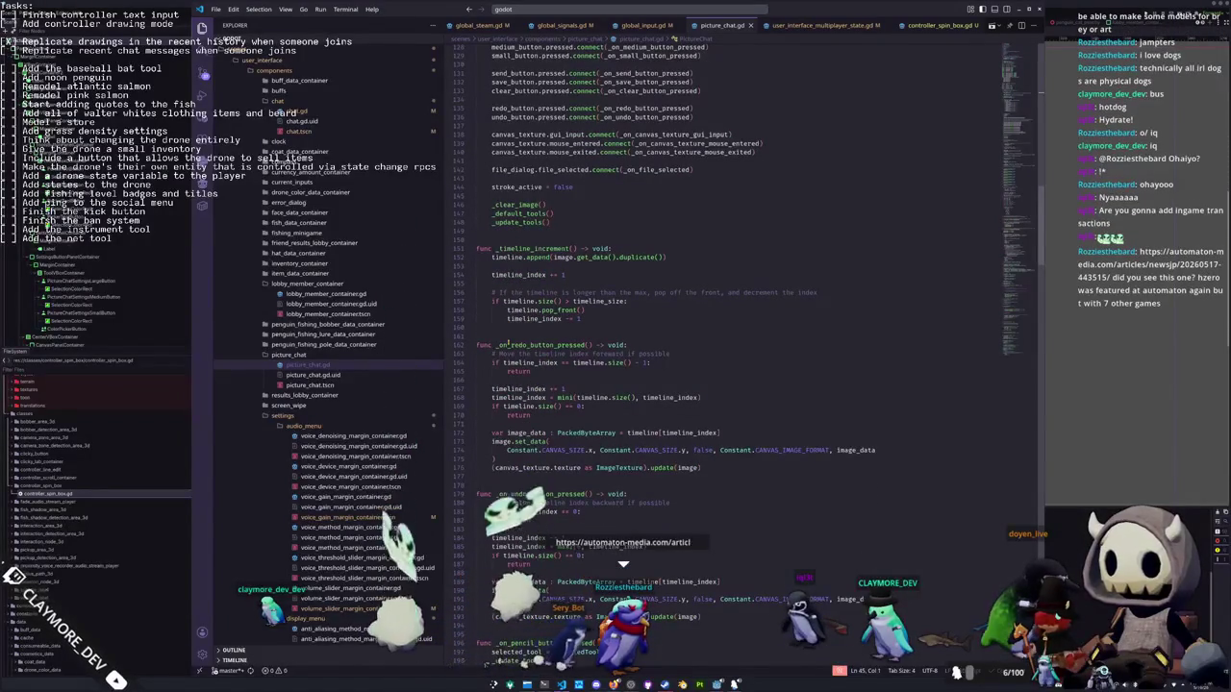
scroll(507, 344, "down", 1)
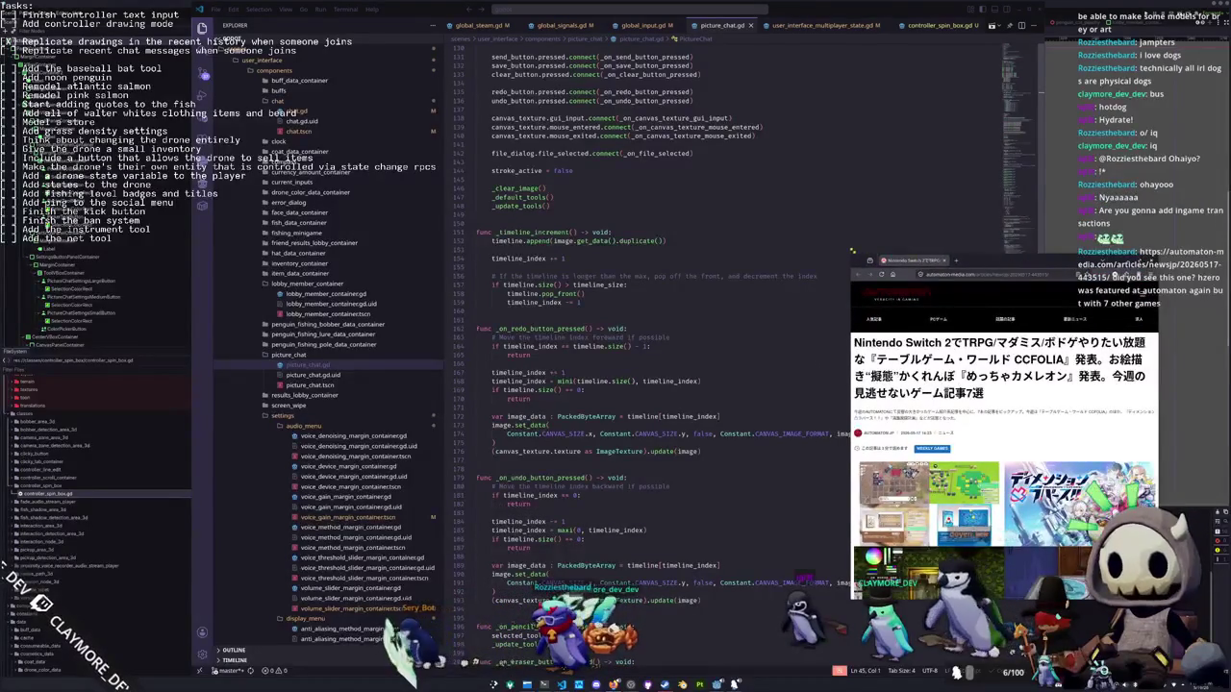
scroll(702, 244, "down", 3)
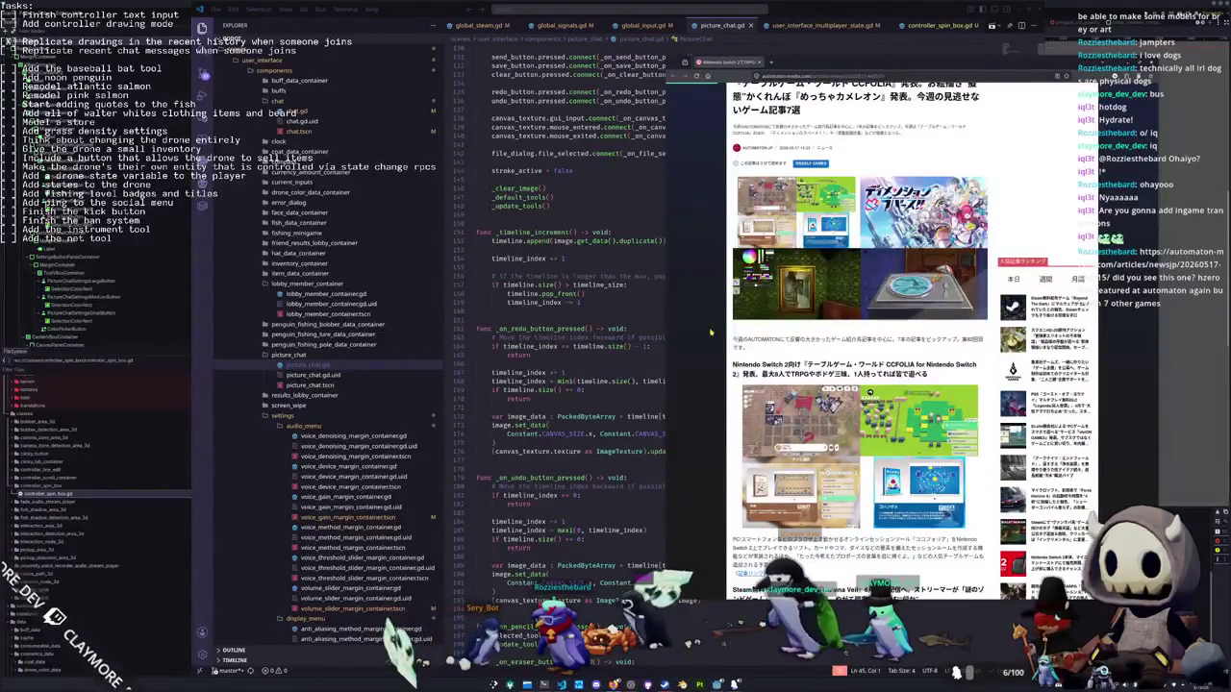
scroll(859, 385, "down", 2)
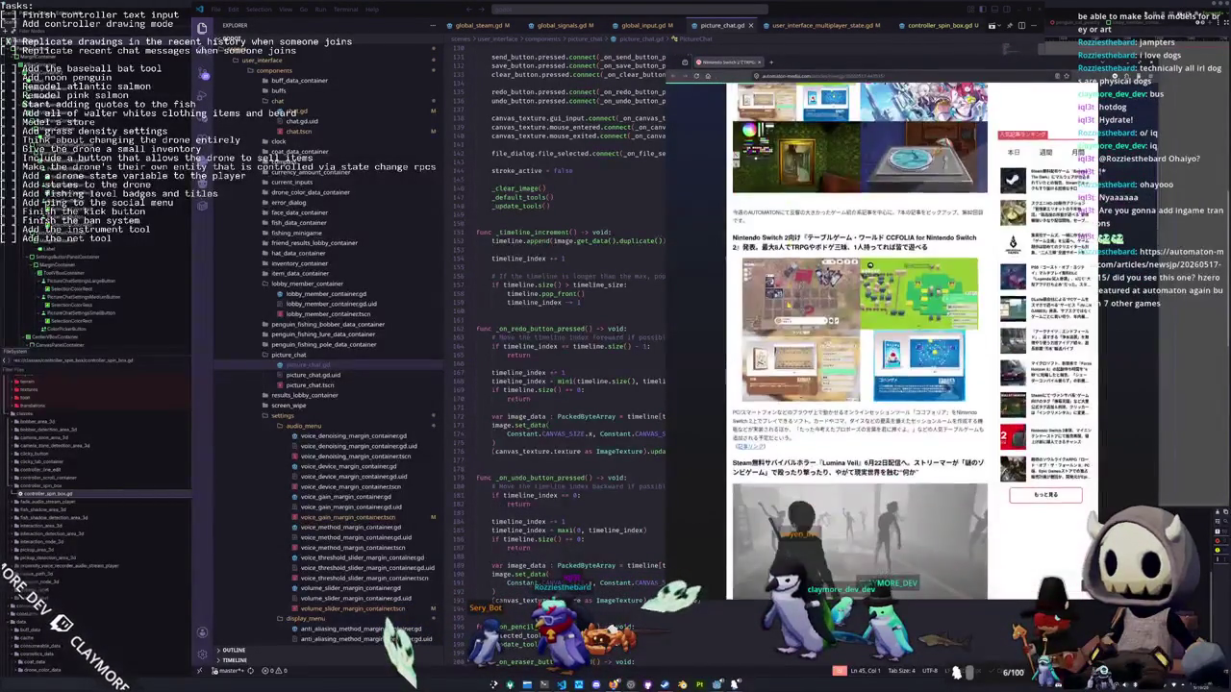
scroll(713, 334, "down", 3)
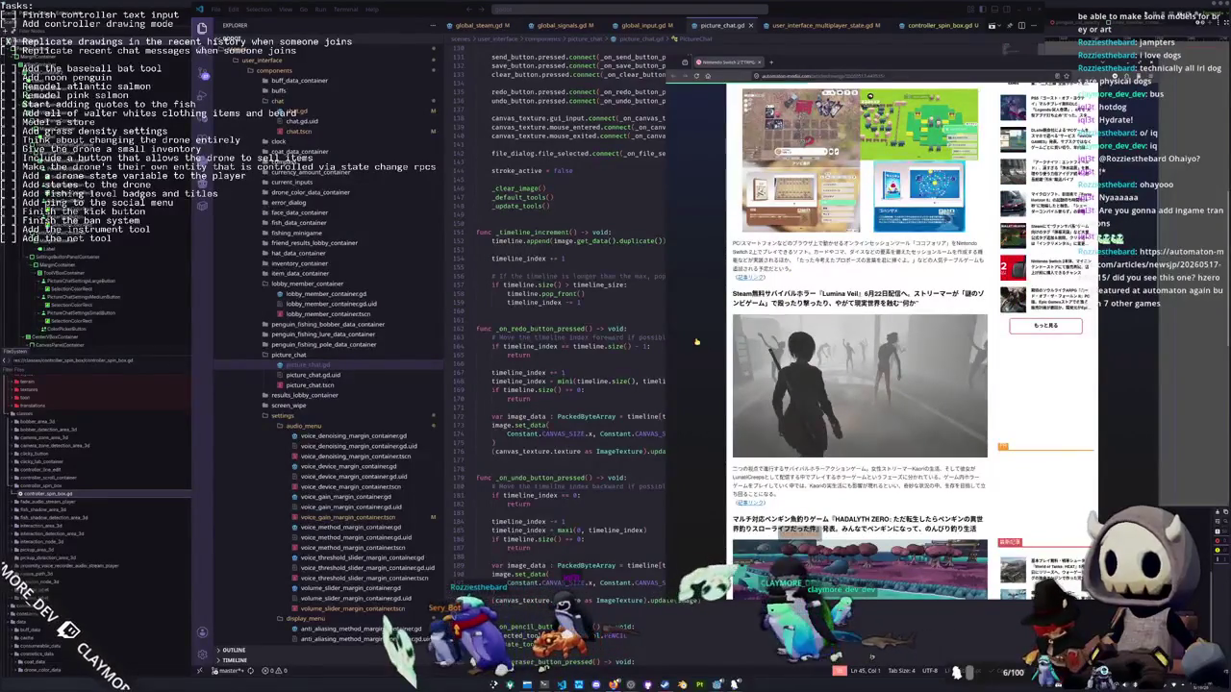
scroll(713, 334, "down", 3)
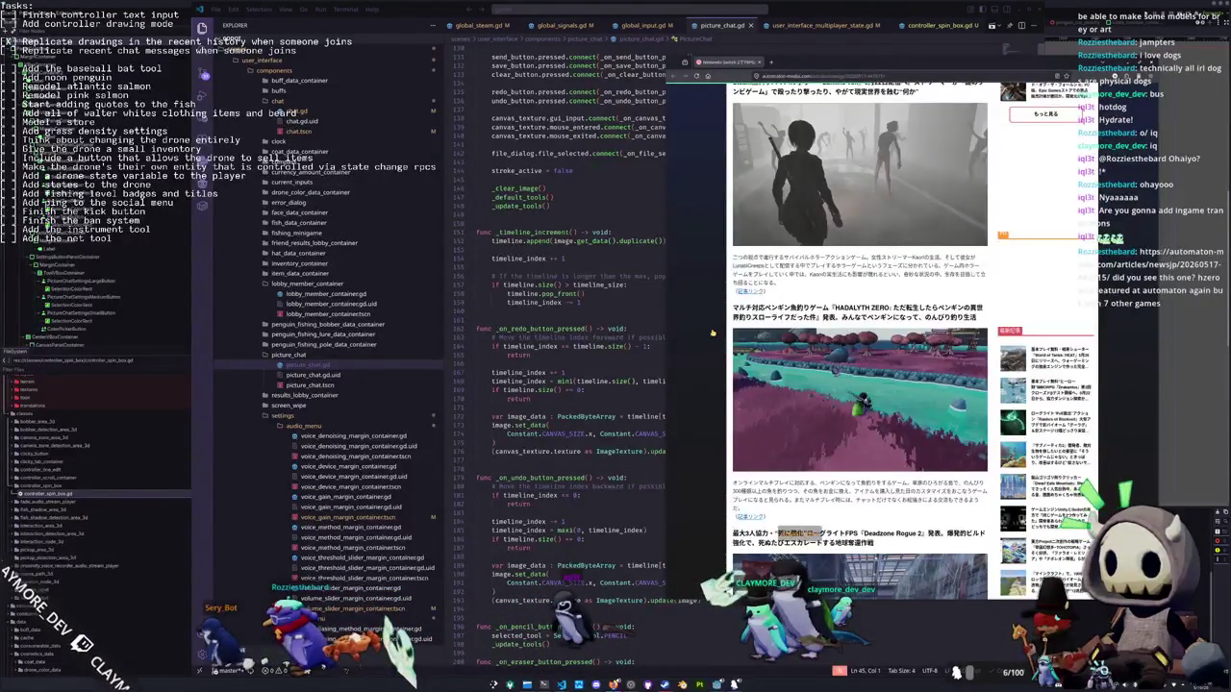
scroll(713, 333, "down", 1)
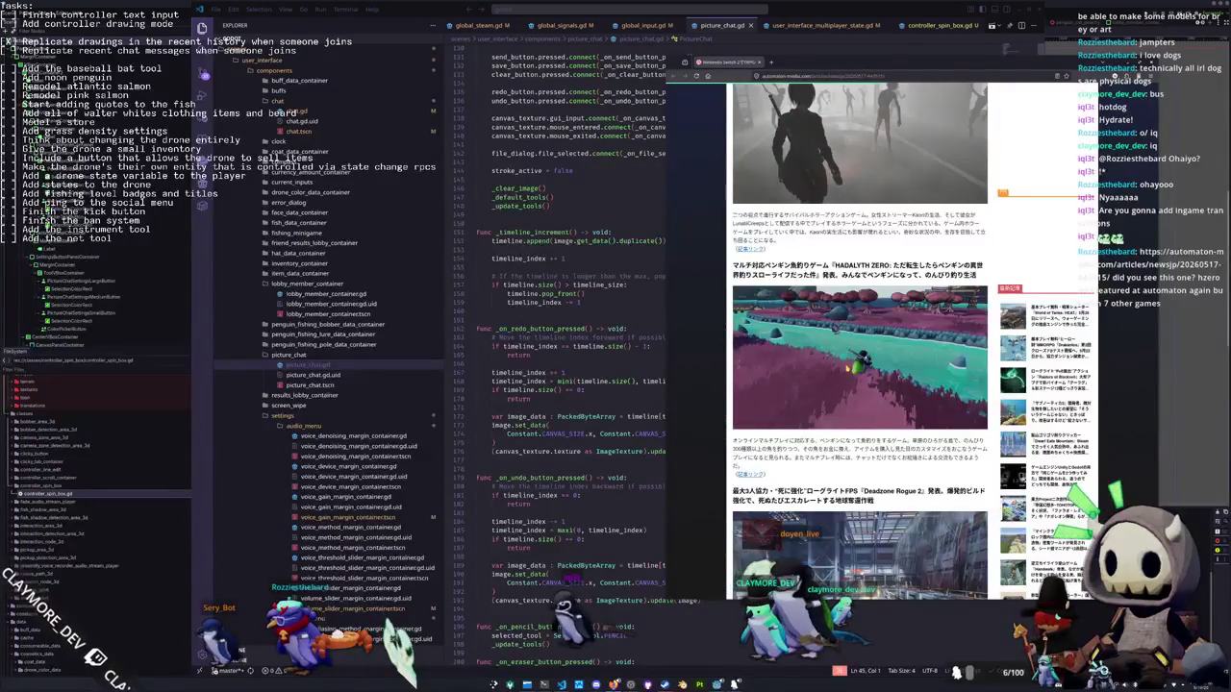
scroll(734, 351, "down", 4)
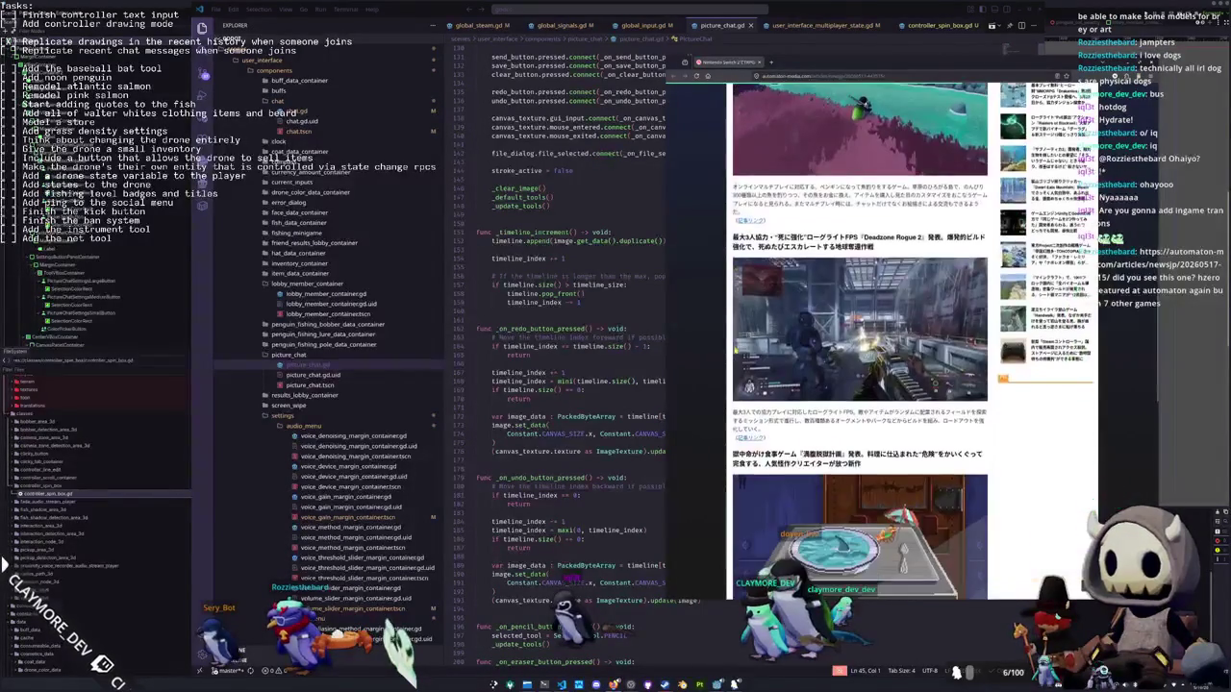
scroll(860, 342, "down", 5)
scroll(860, 365, "down", 3)
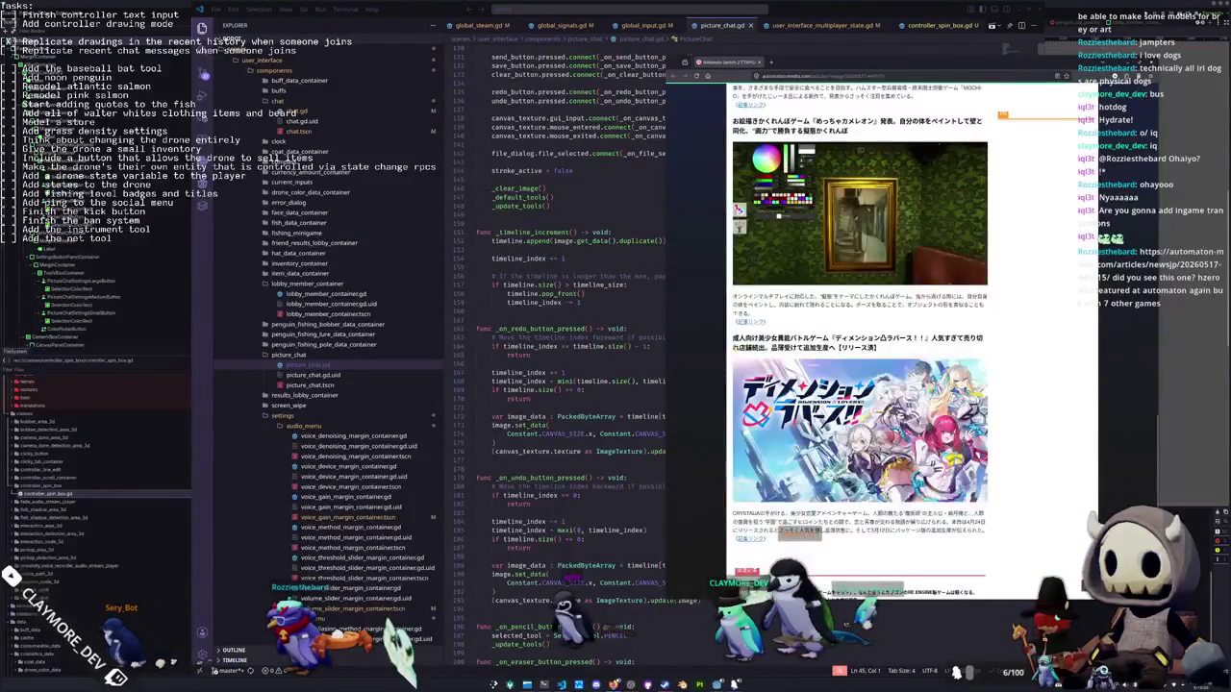
scroll(860, 366, "up", 15)
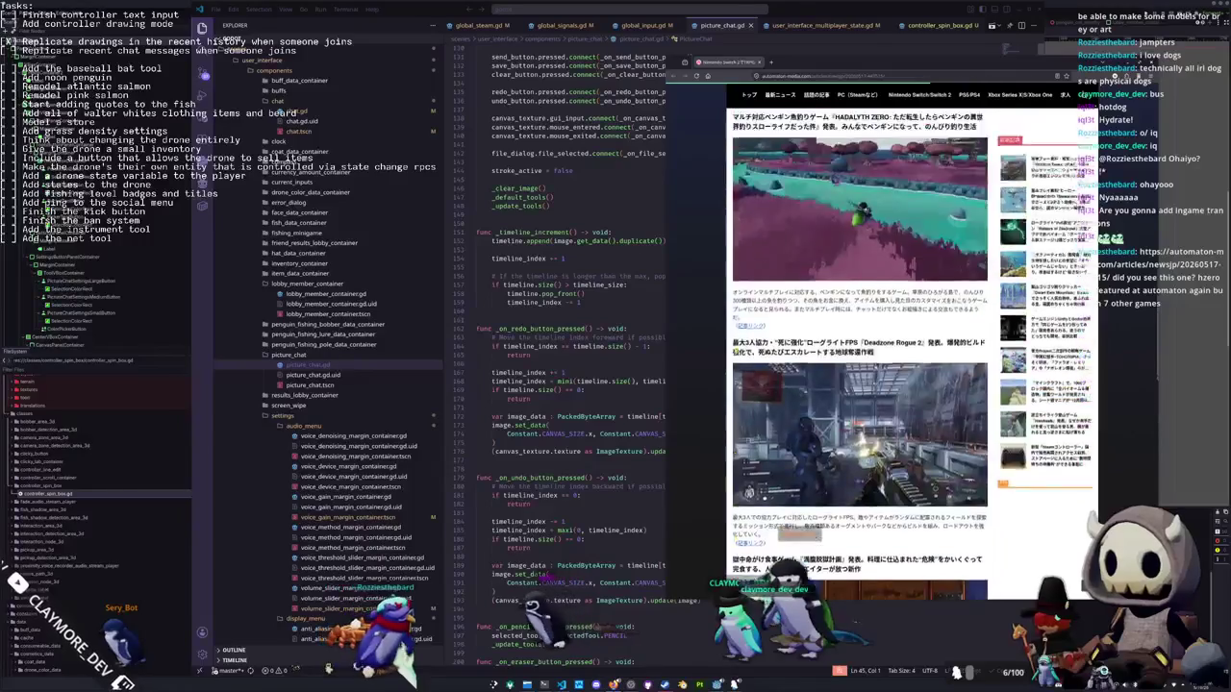
scroll(859, 365, "up", 10)
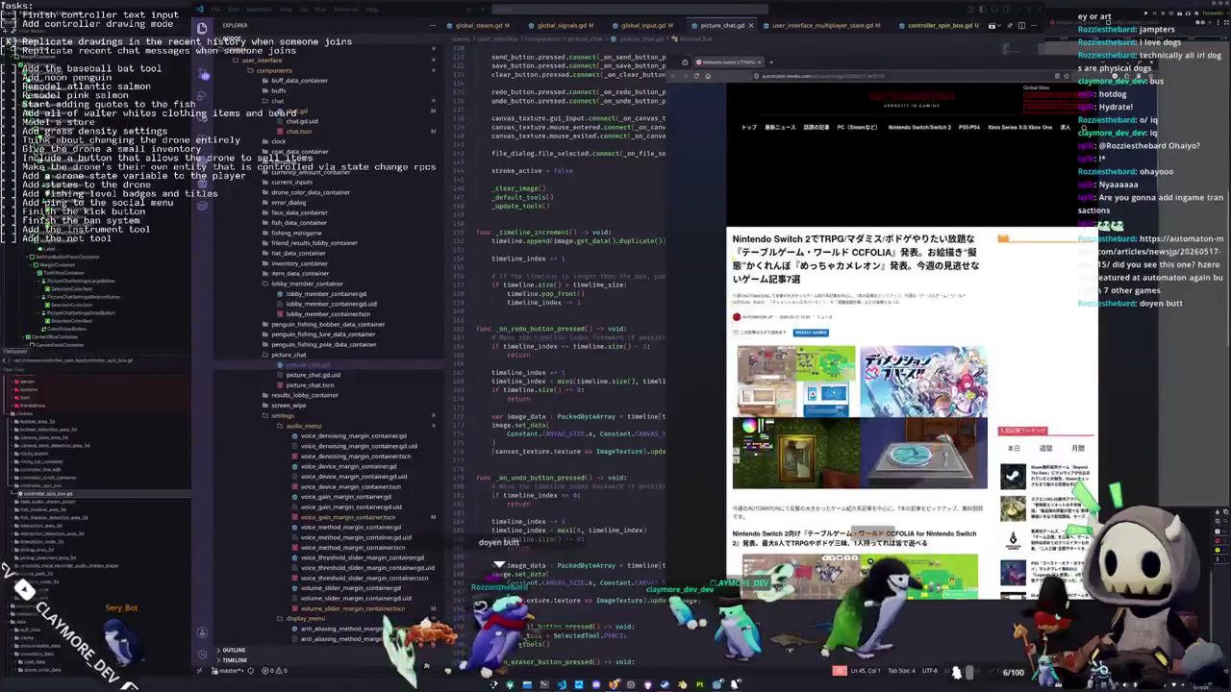
left_click(640, 355)
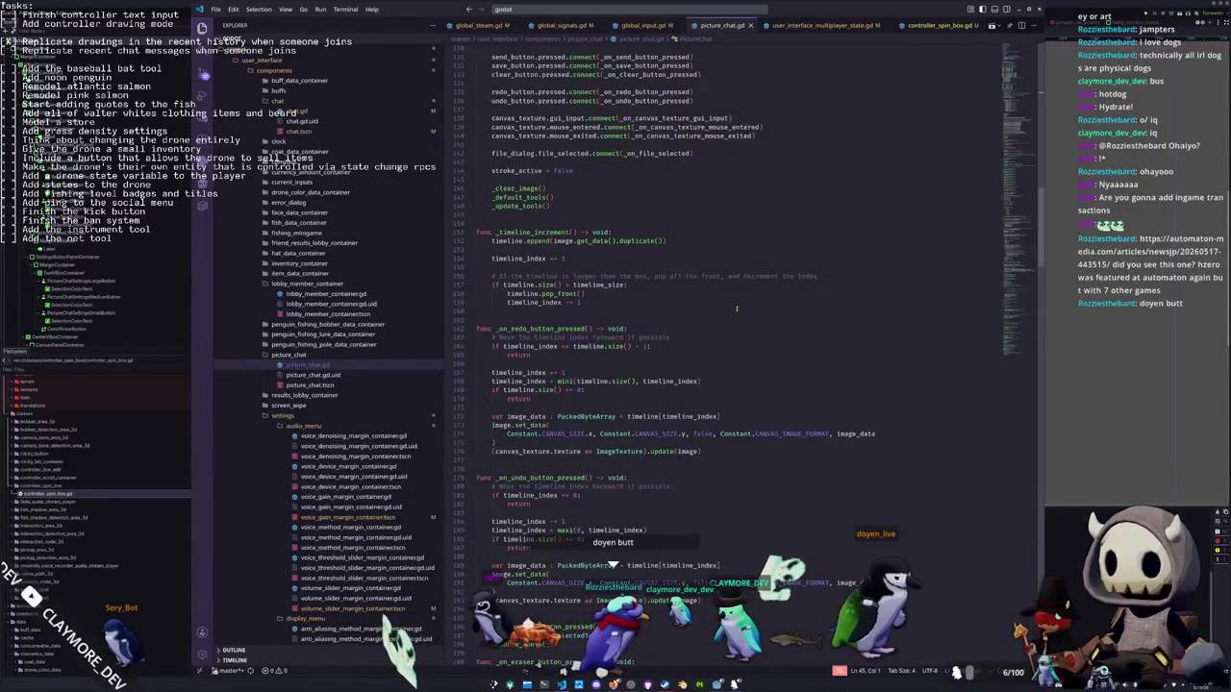
Scroll to the top and add blank lines around the timeline variables and the selected_size_dict constant
scroll(572, 311, "up", 5)
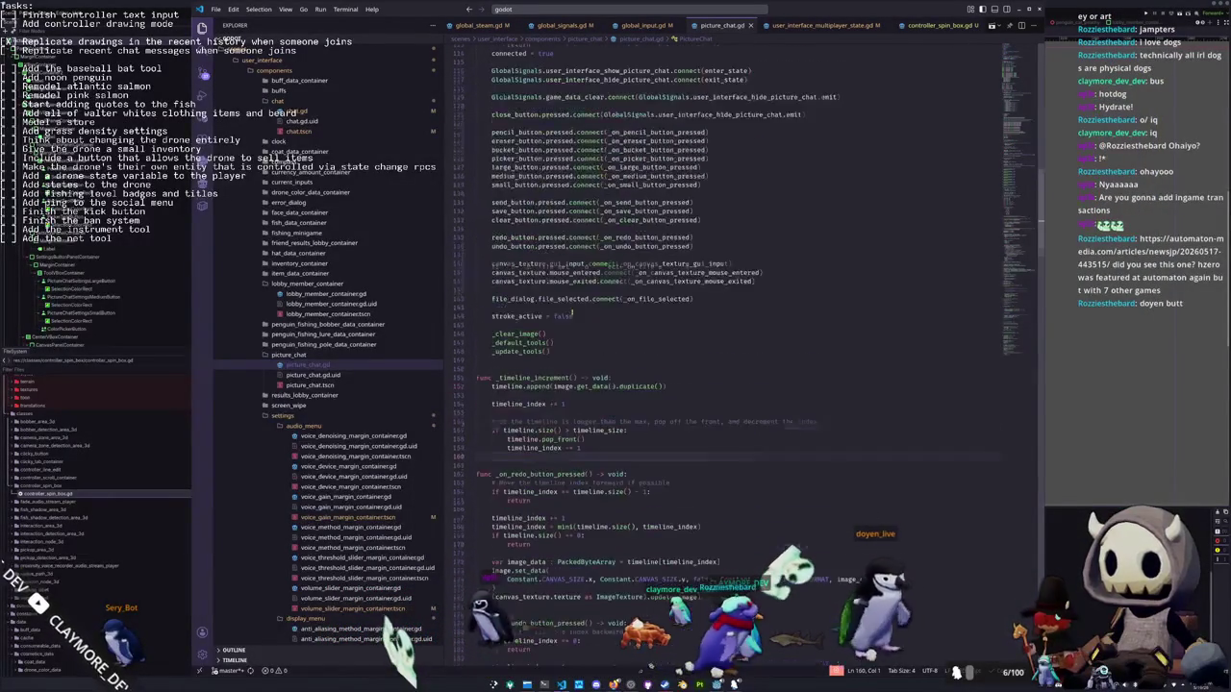
scroll(573, 313, "up", 10)
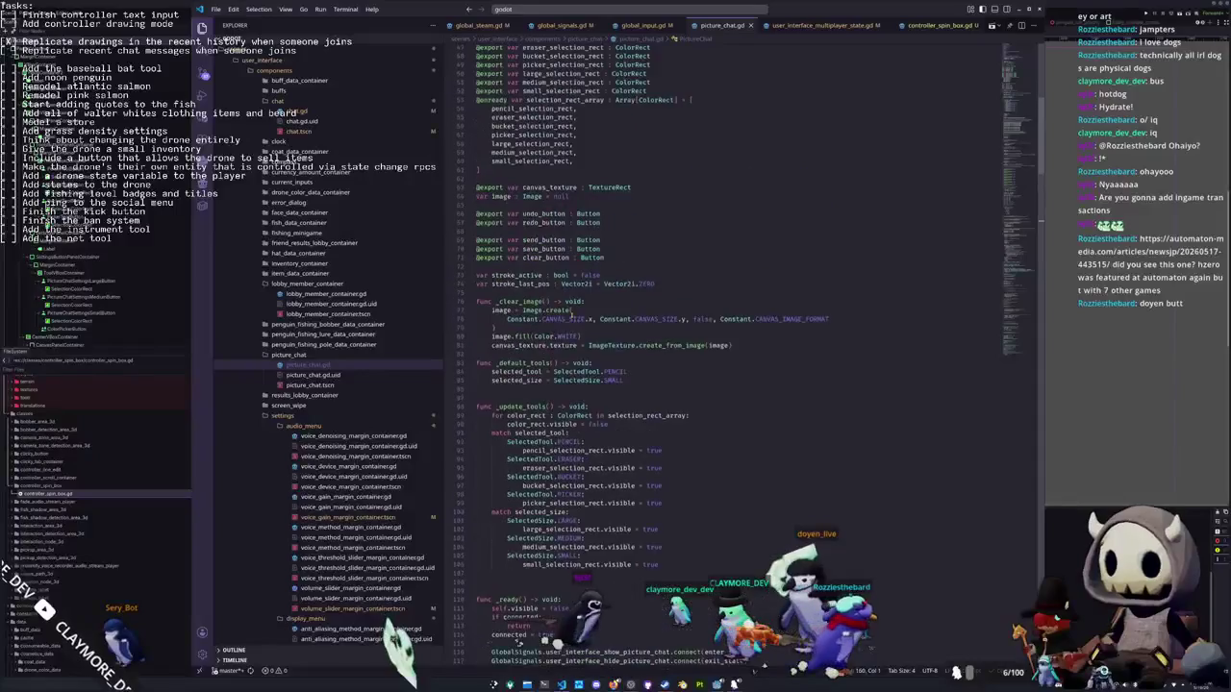
scroll(573, 315, "up", 5)
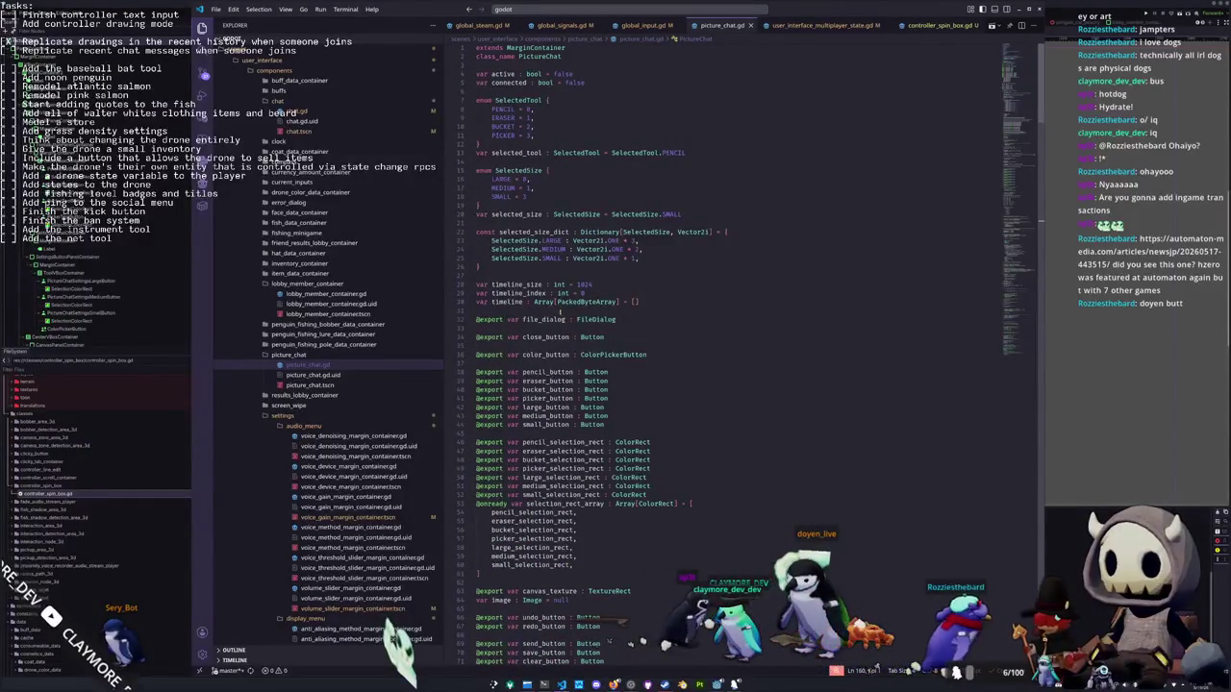
left_click(576, 275)
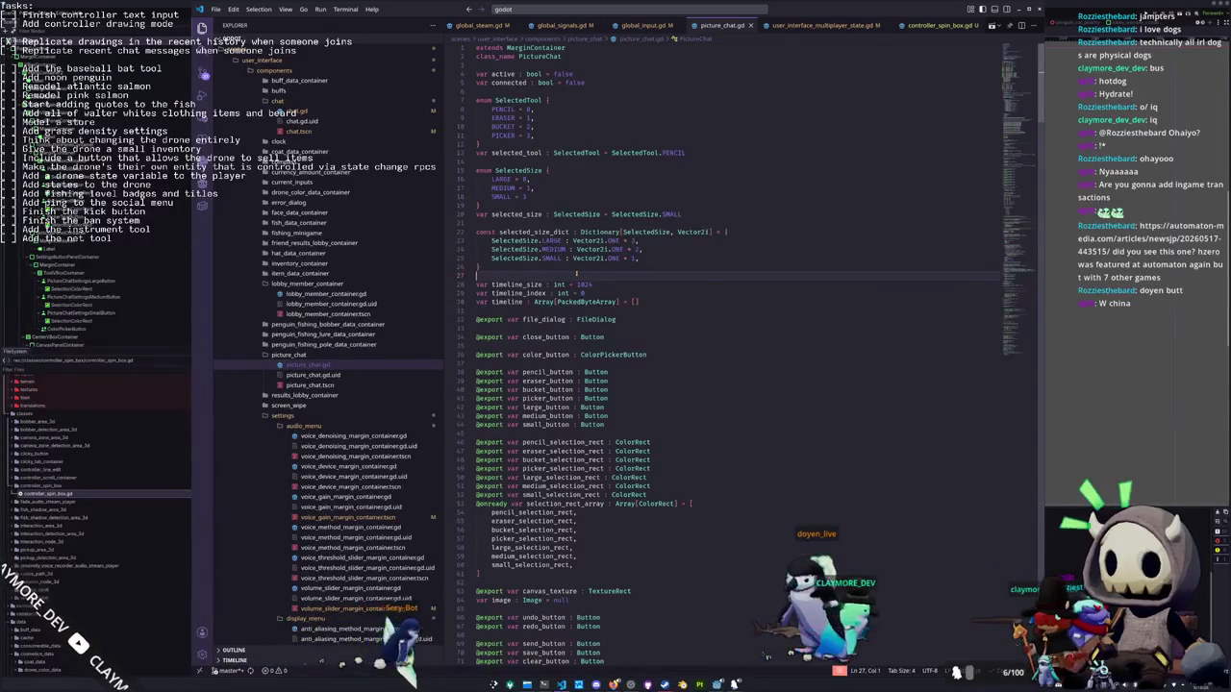
key("Return")
key("Down")
key("Down")
key("Down")
key("Up")
key("Up")
key("Up")
key("Up")
key("Return")
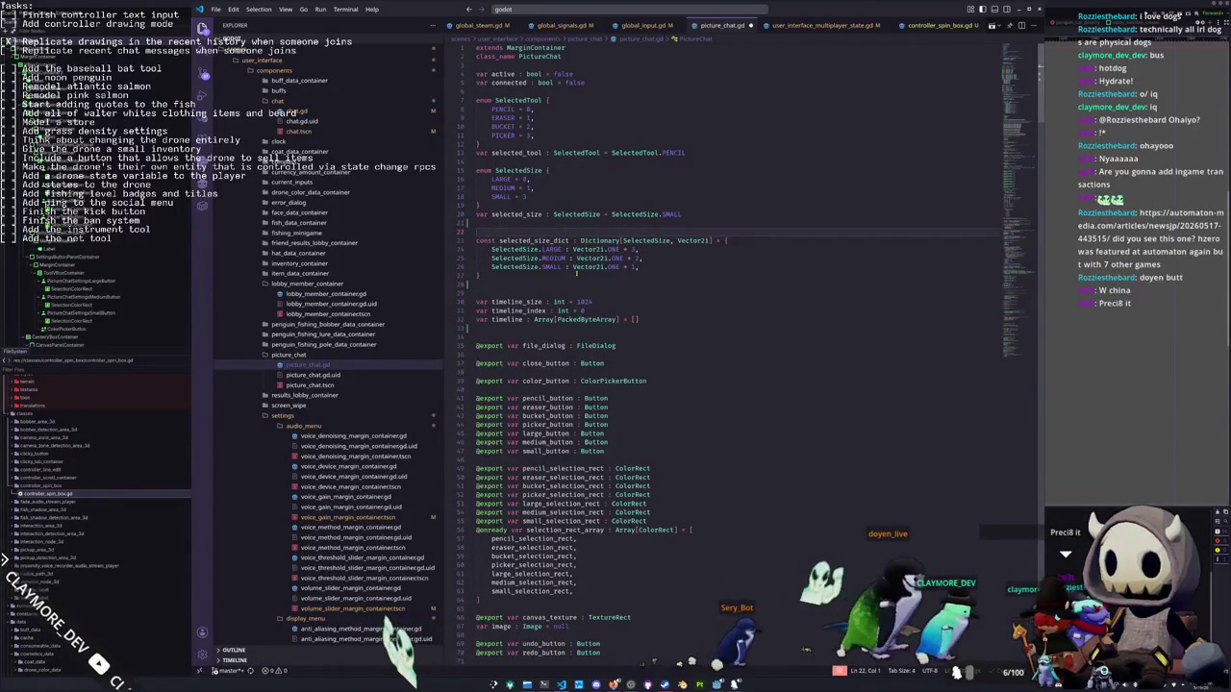
Add blank lines above the SelectedTool enum and below the selected_tool variable
key("Up")
key("Up")
key("Up")
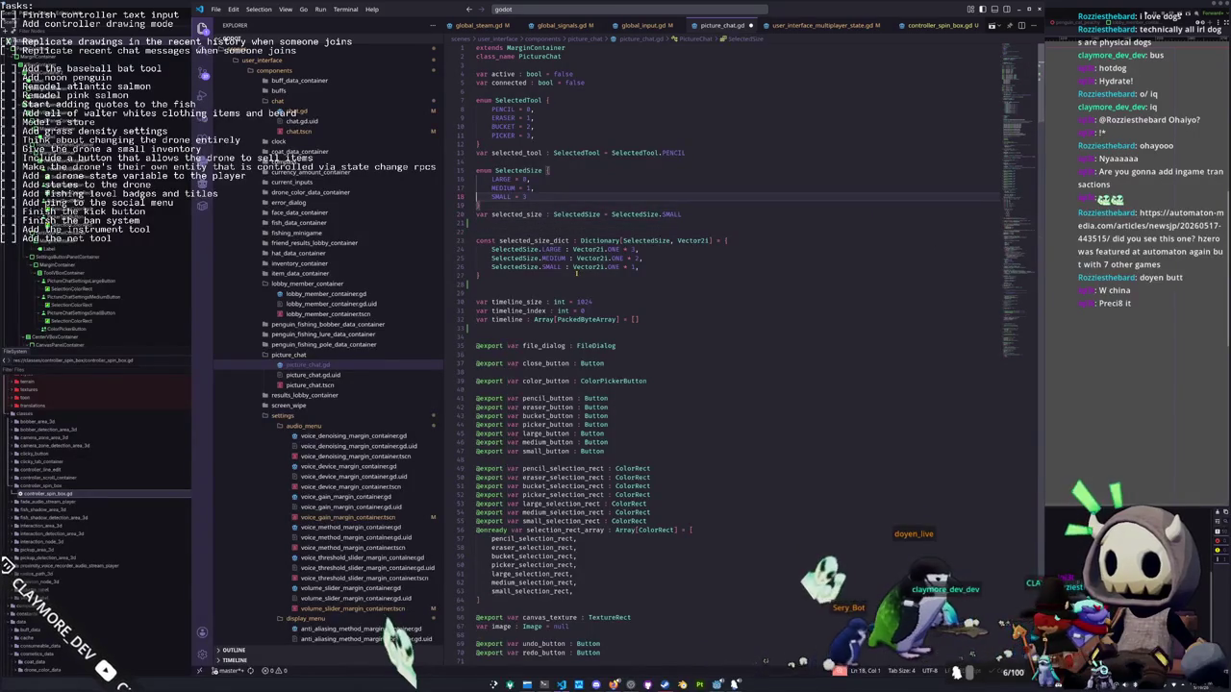
key("Up")
key("Up")
key("Up")
key("Return")
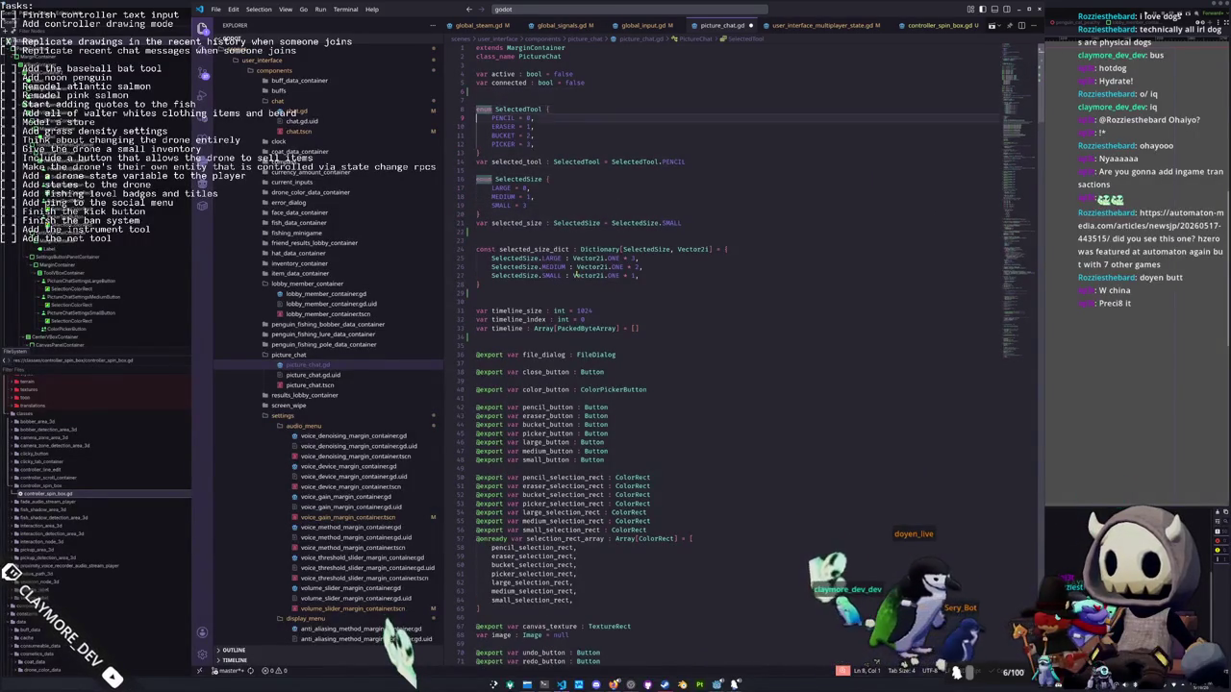
key("Down")
key("Down")
key("Down")
key("Return")
key("Up")
key("Up")
key("Up")
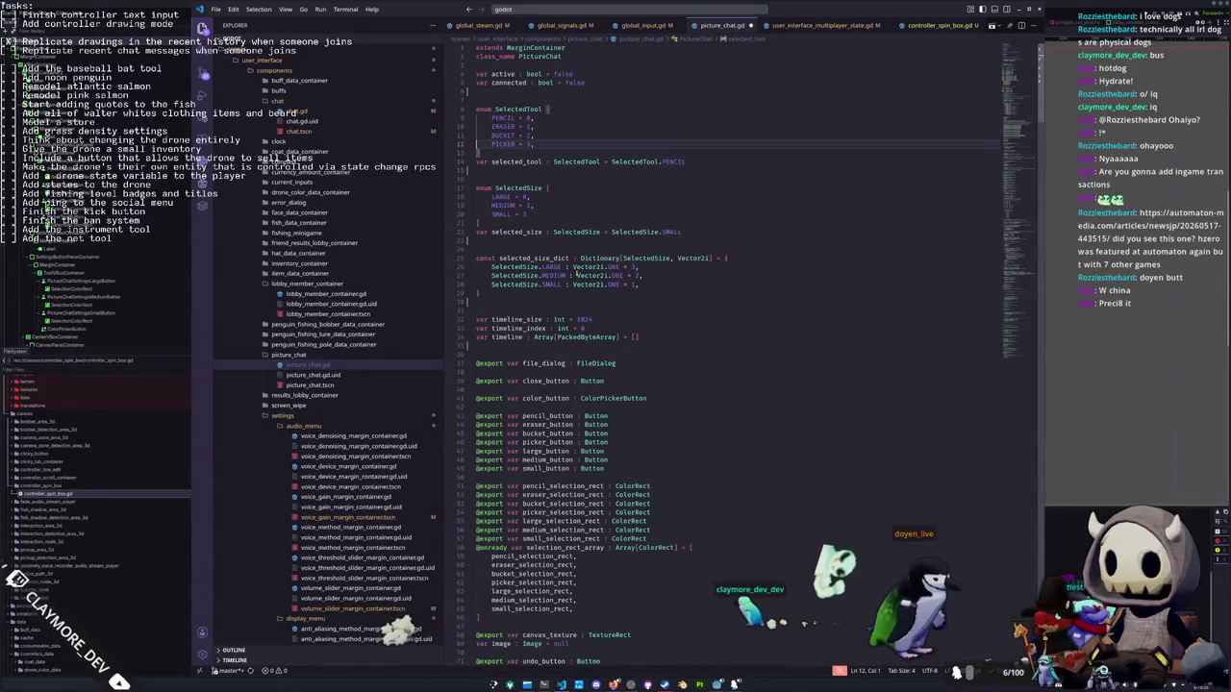
key("Up")
key("Up")
key("Up")
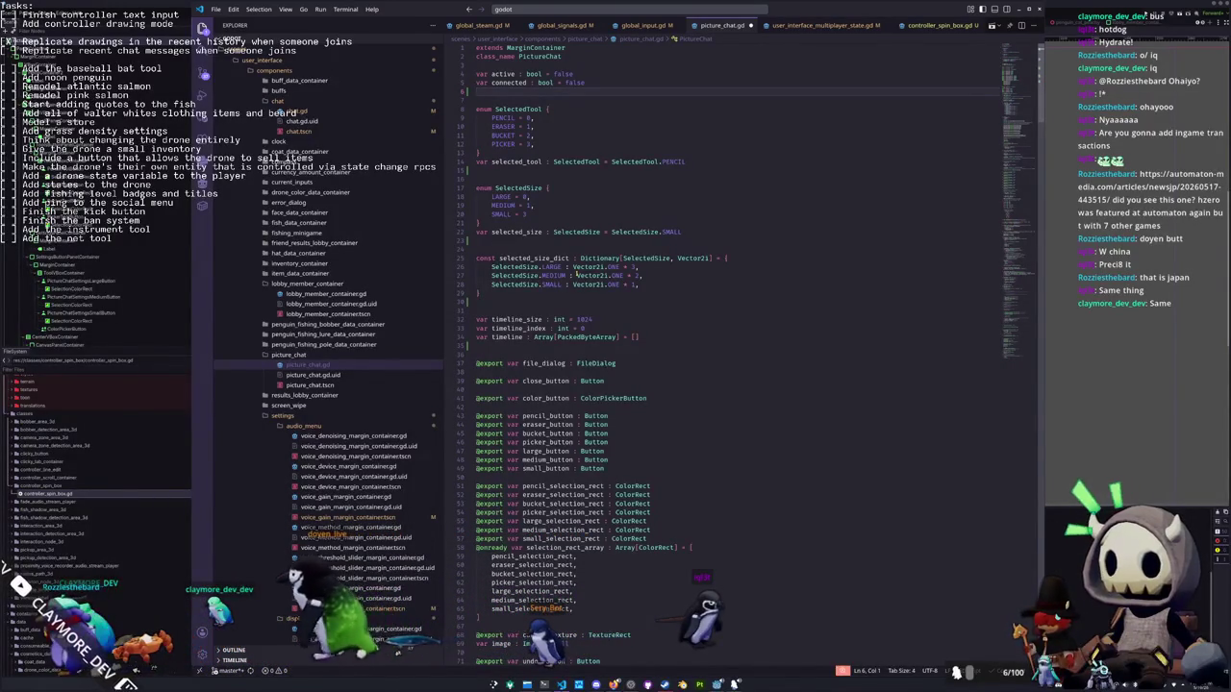
Step down through the export groups, stroke variables and functions to review their spacing
key("Down")
key("Down")
key("Down")
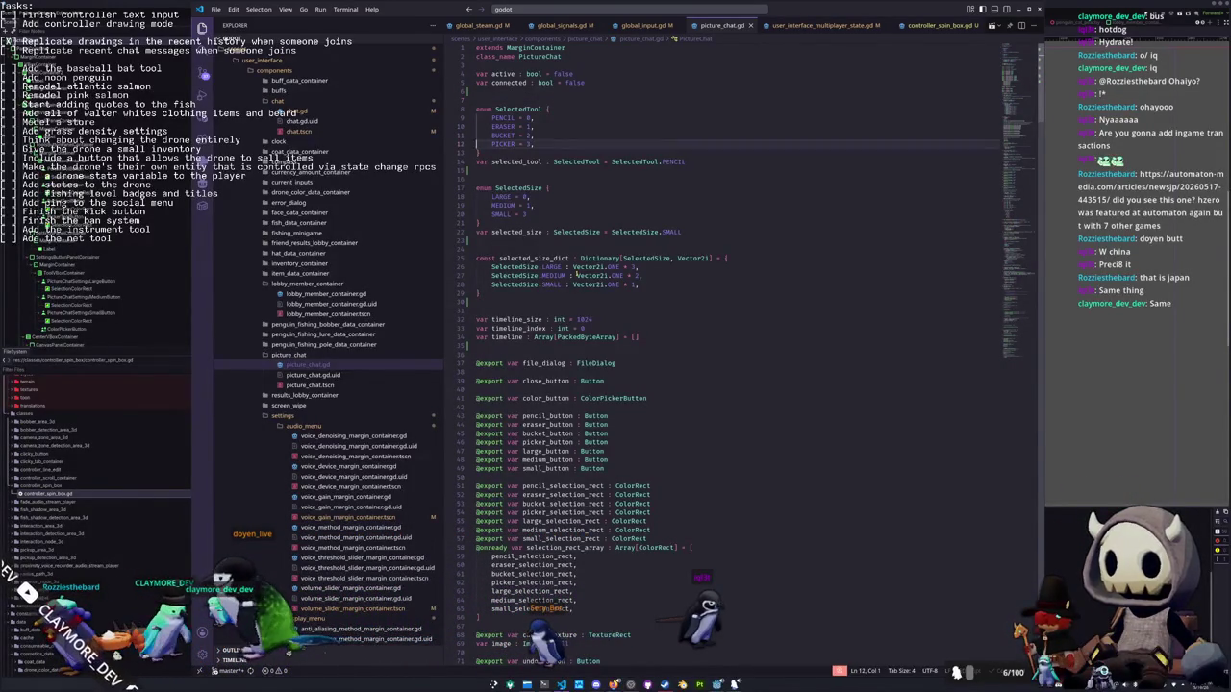
key("Down")
key("Down")
key("Down")
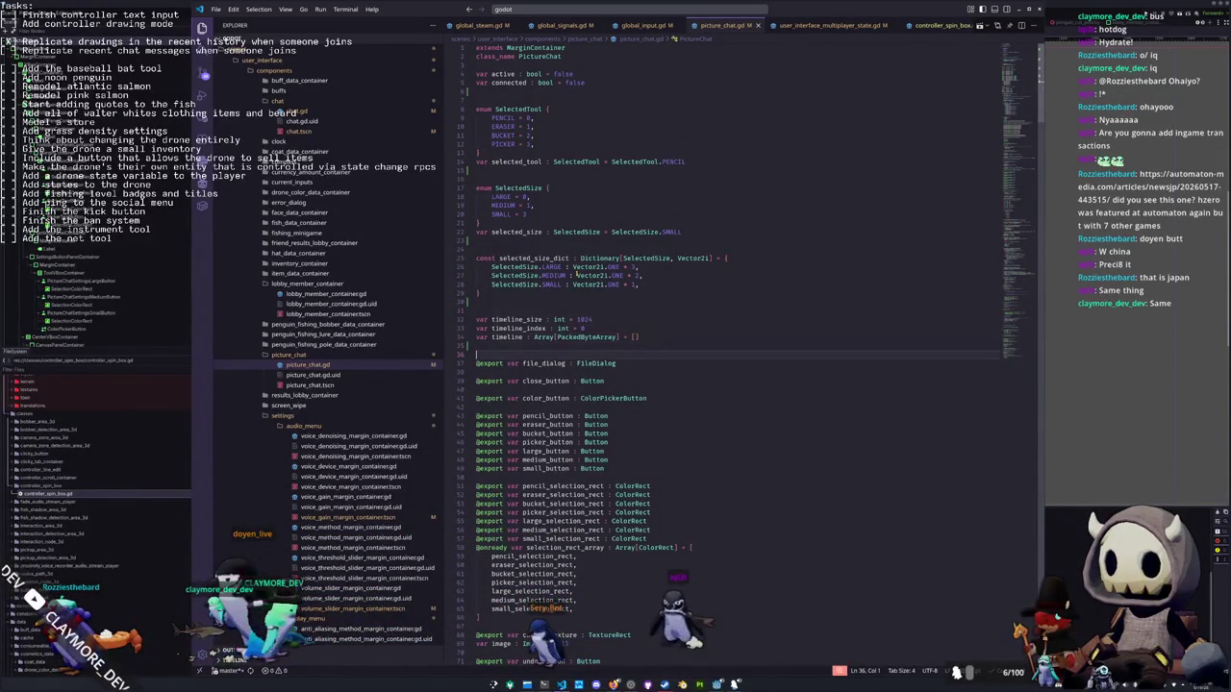
key("Down")
key("Down")
key("Down")
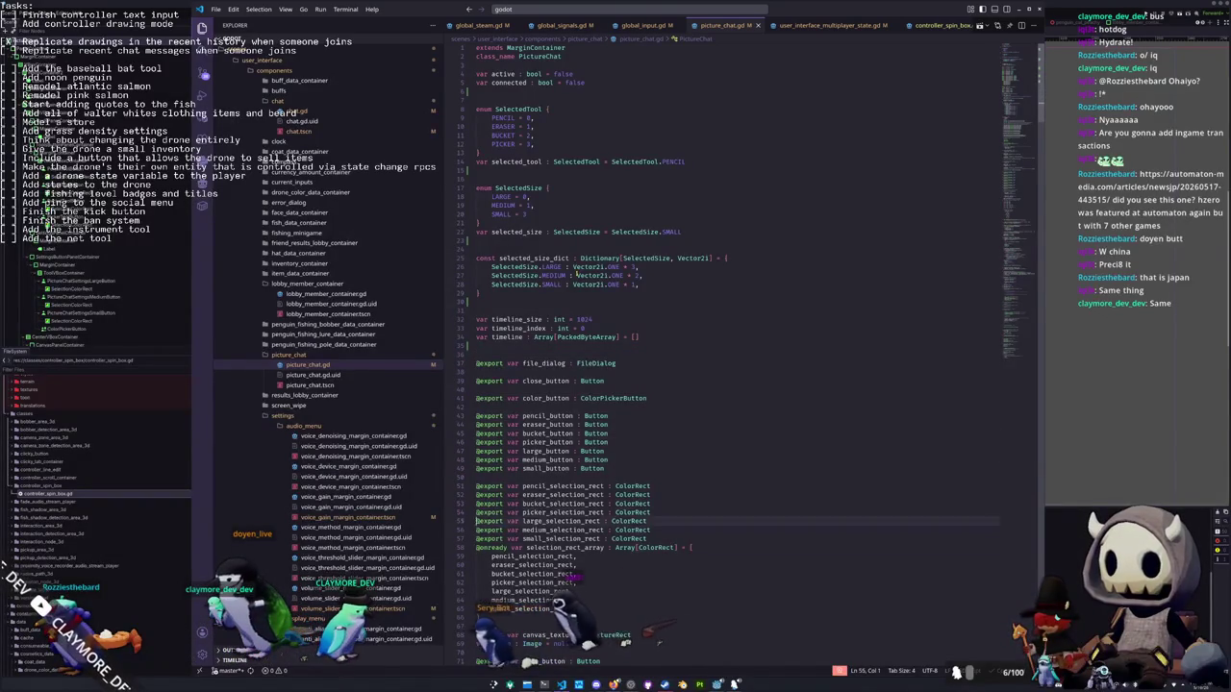
key("Down")
key("Down")
key("Down")
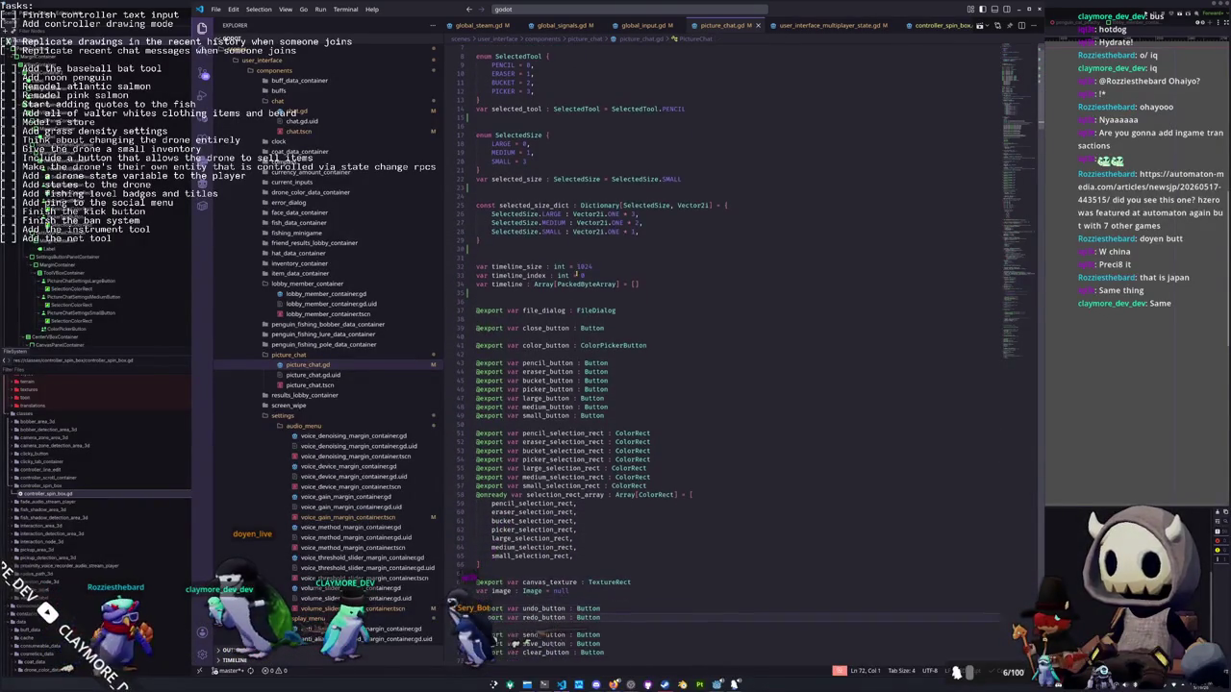
key("Down")
key("Down")
key("Down")
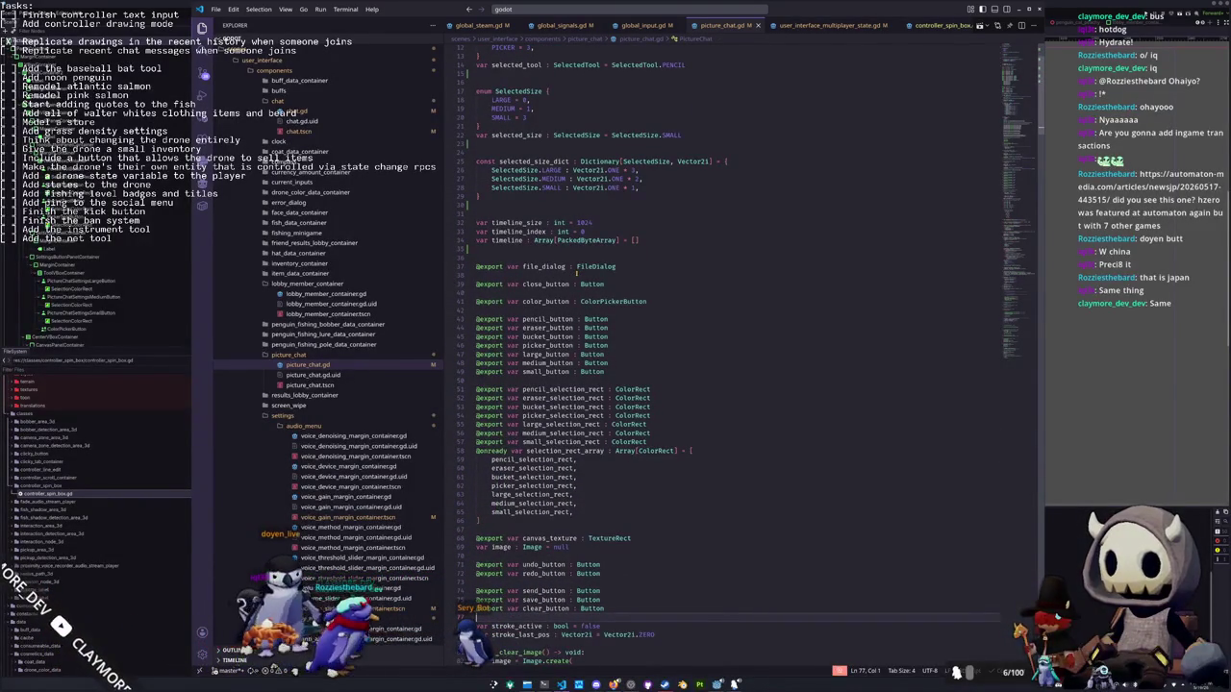
key("Down")
key("Down")
key("Down")
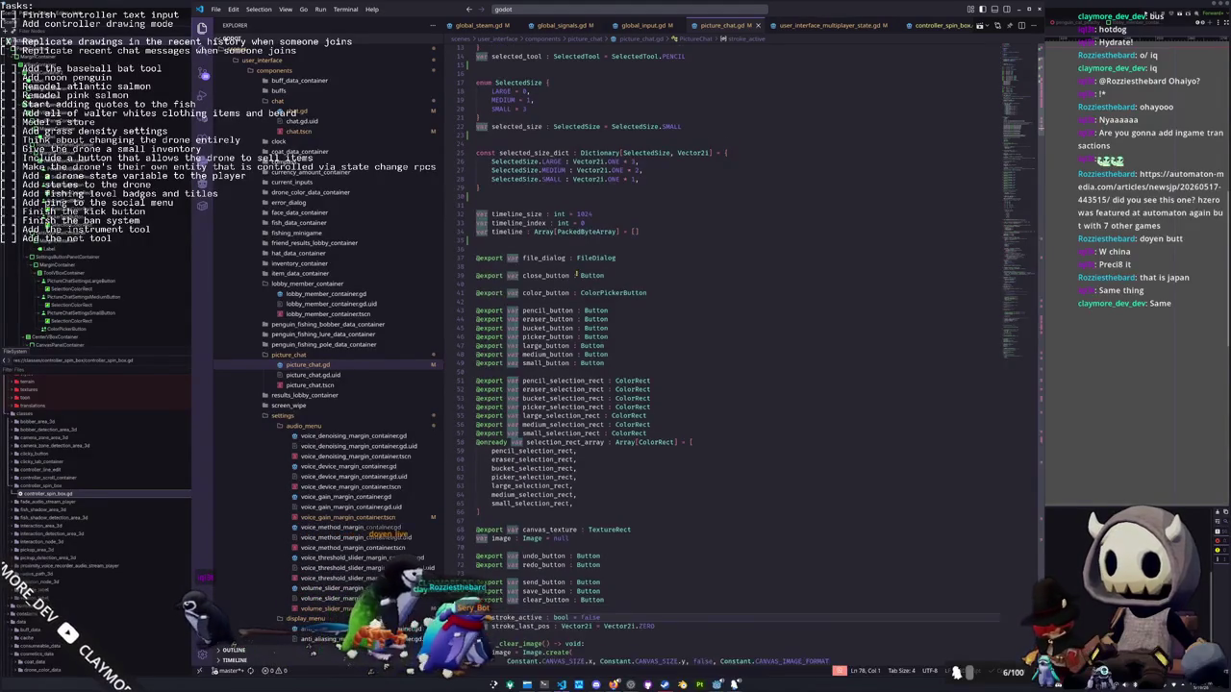
key("Down")
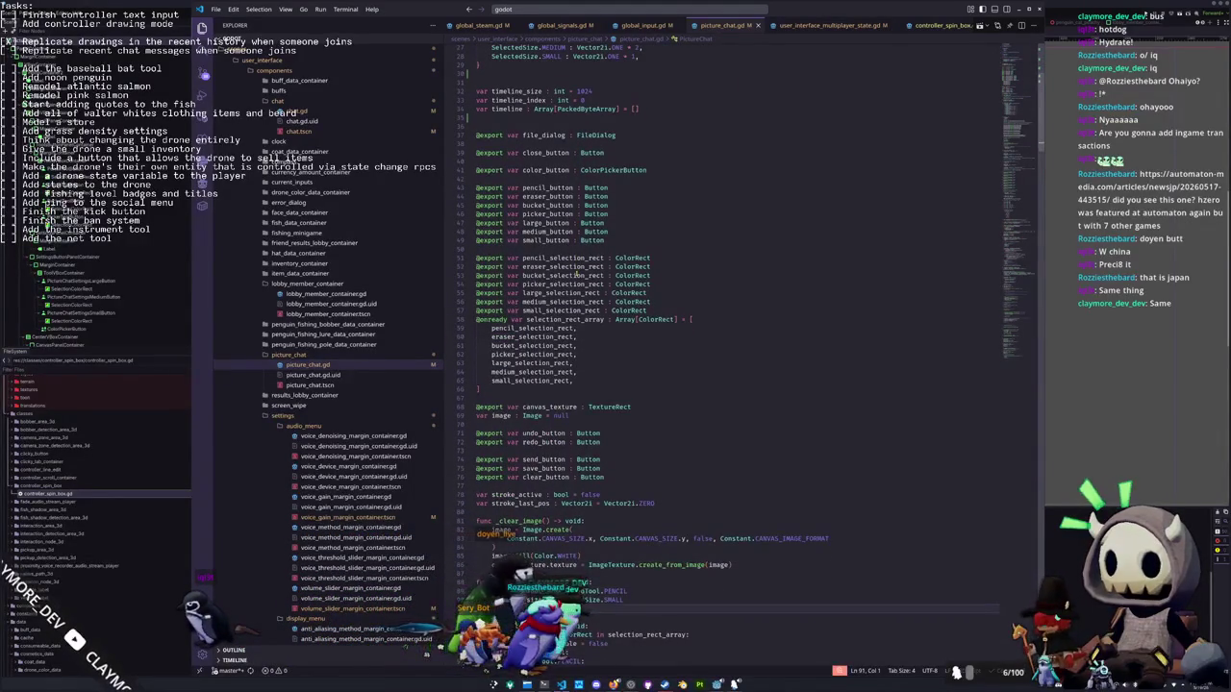
key("Up")
key("Up")
key("Up")
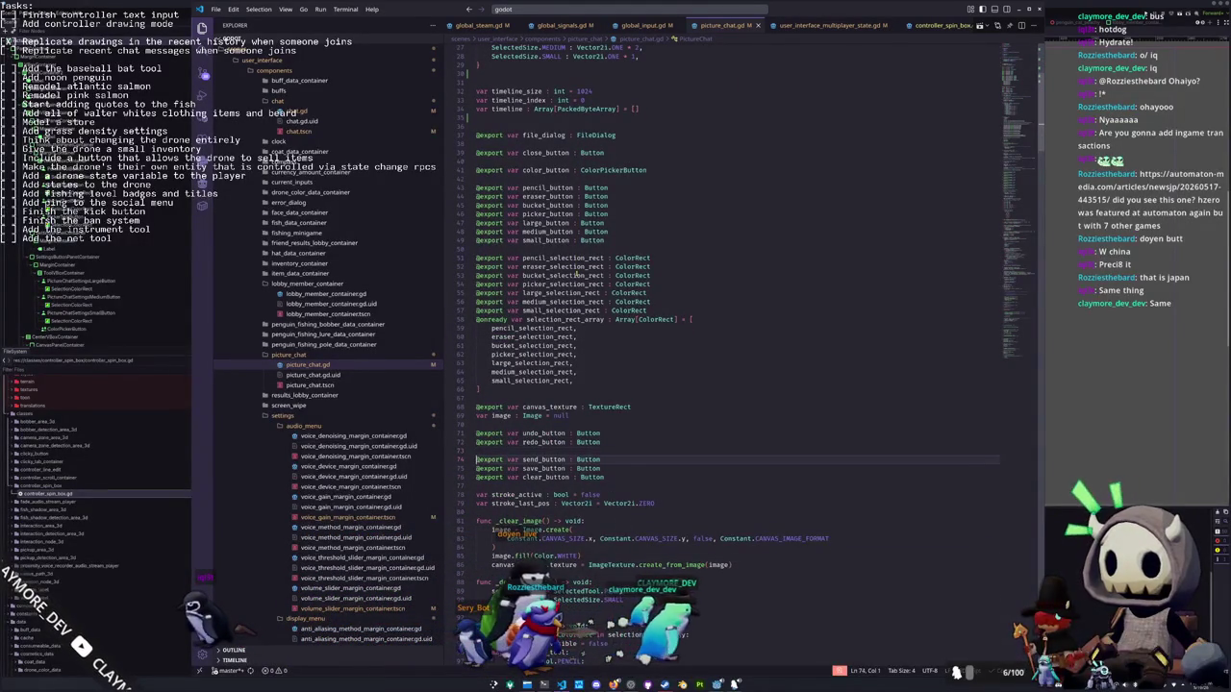
key("Down")
key("Down")
key("Down")
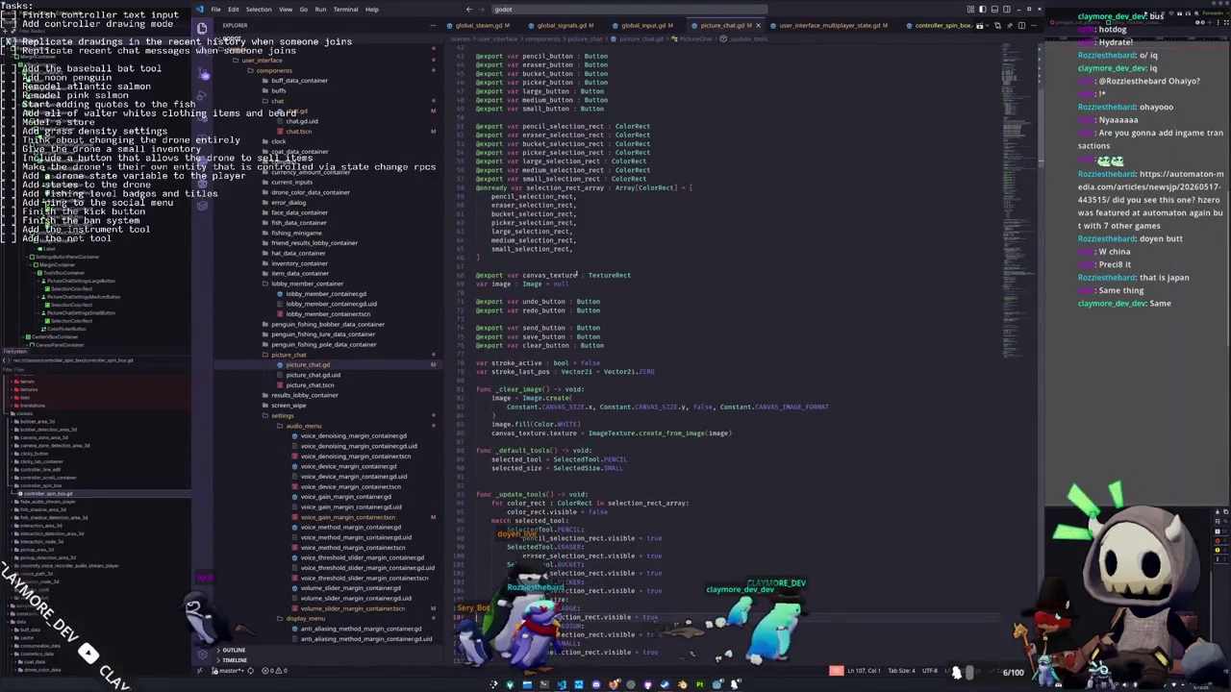
key("Up")
key("Up")
key("Up")
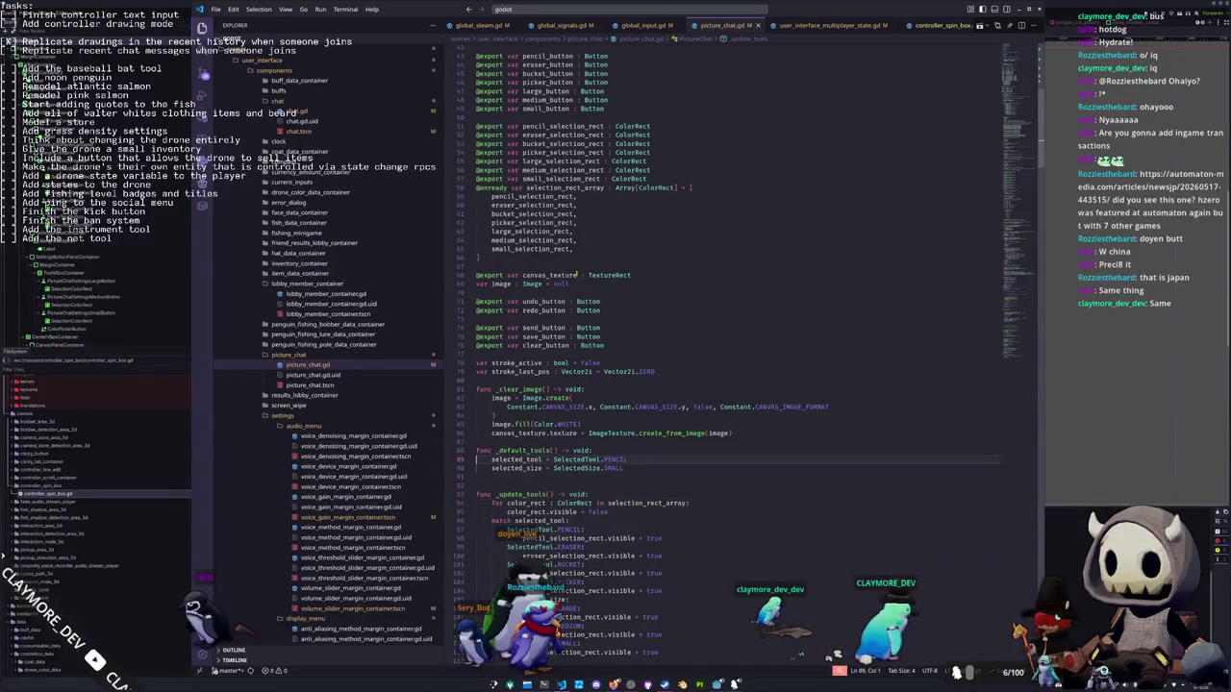
Insert blank lines above _clear_image, stroke_active, send_button, undo_button and canvas_texture, then move into _ready
key("Up")
key("Up")
key("Up")
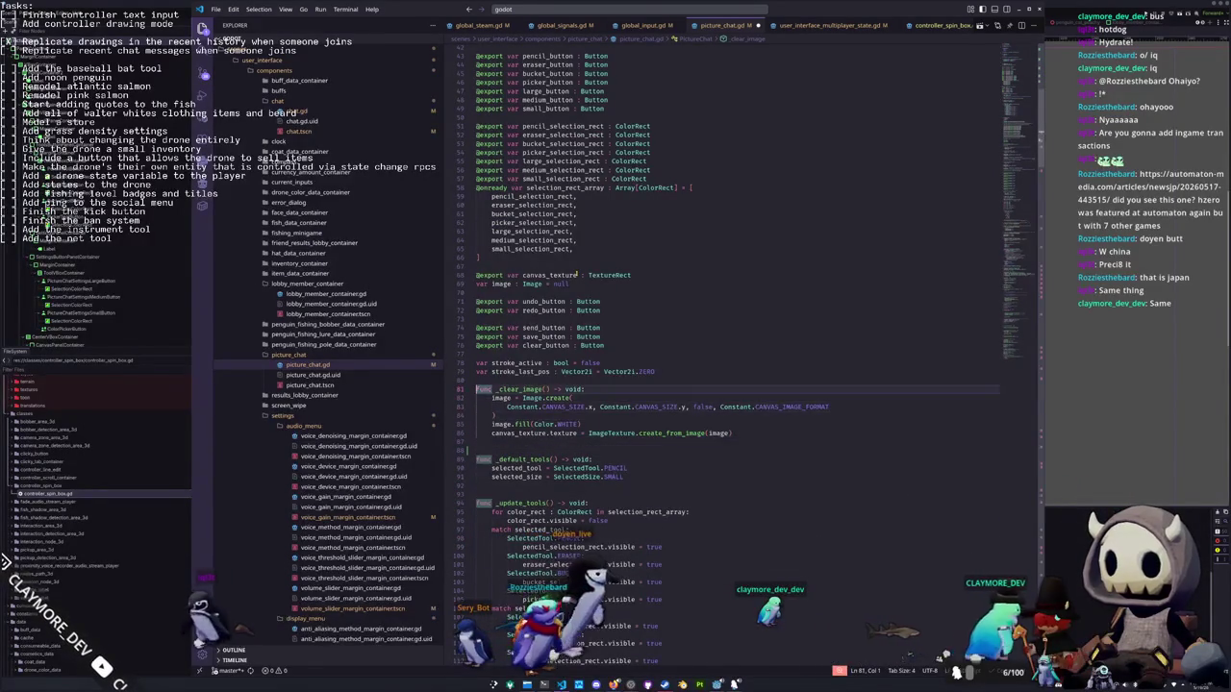
key("Return")
key("Up")
key("Up")
key("Up")
key("Return")
key("Up")
key("Up")
key("Up")
key("Return")
key("Up")
key("Up")
key("Up")
key("Return")
key("Up")
key("Up")
key("Up")
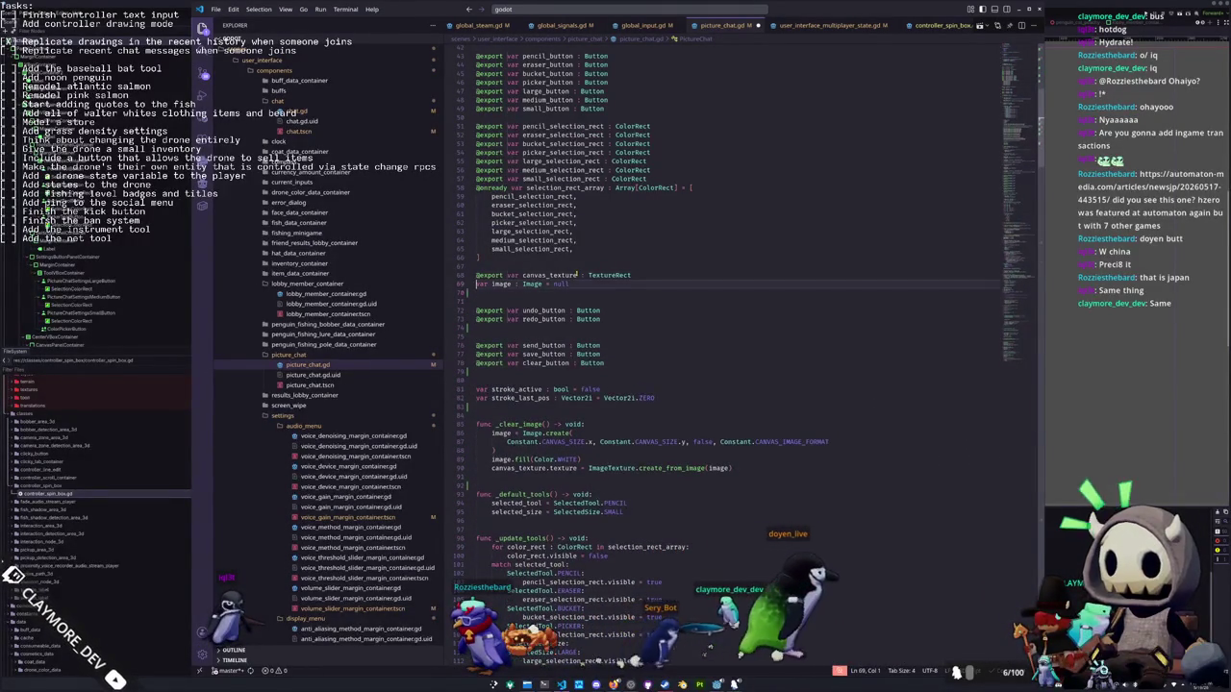
key("Return")
key("Down")
key("Down")
key("Down")
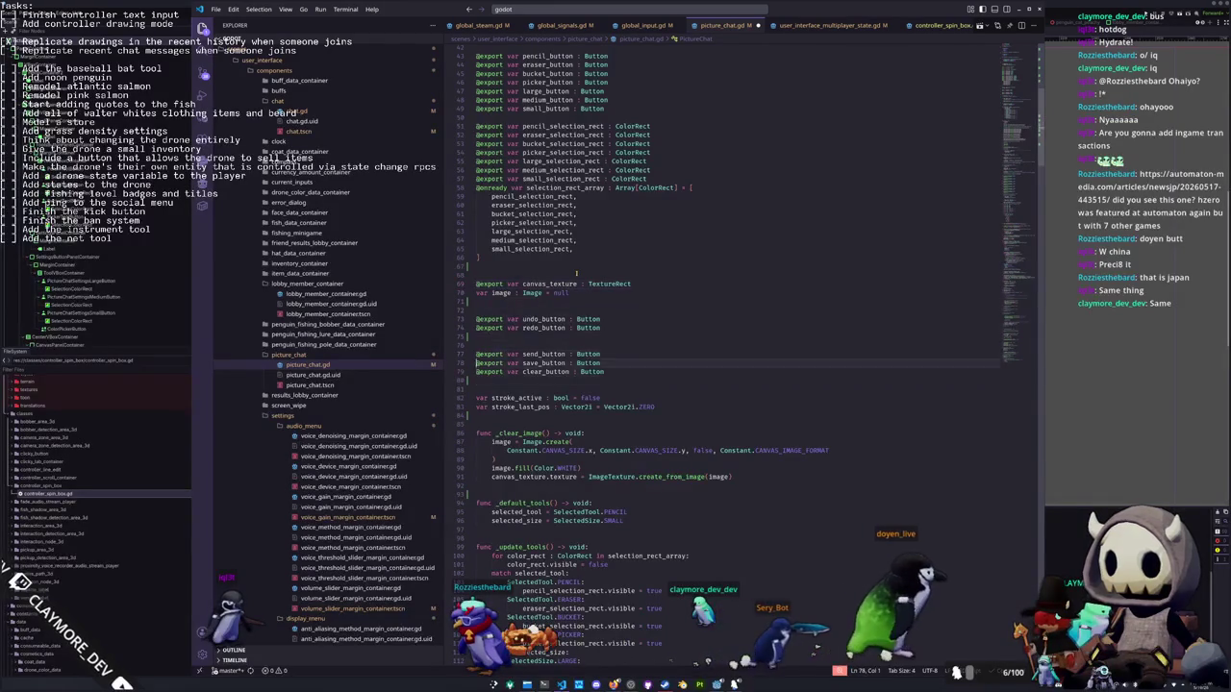
key("Down")
key("Down")
key("Down")
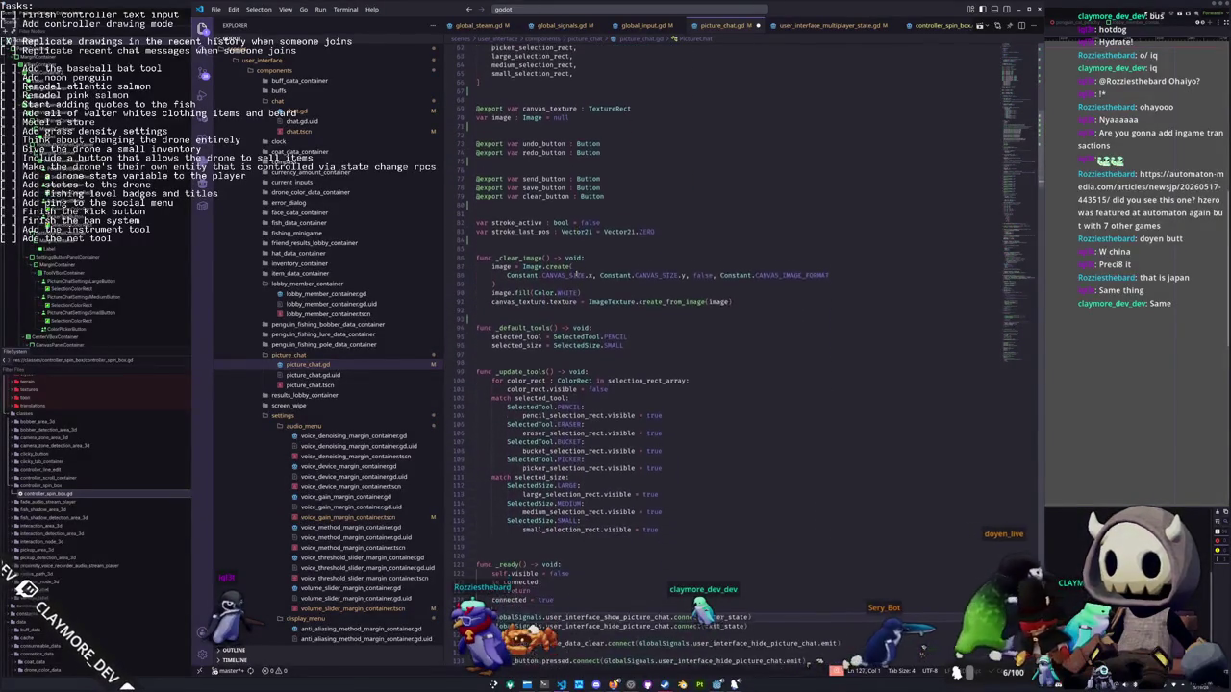
key("Down")
key("Down")
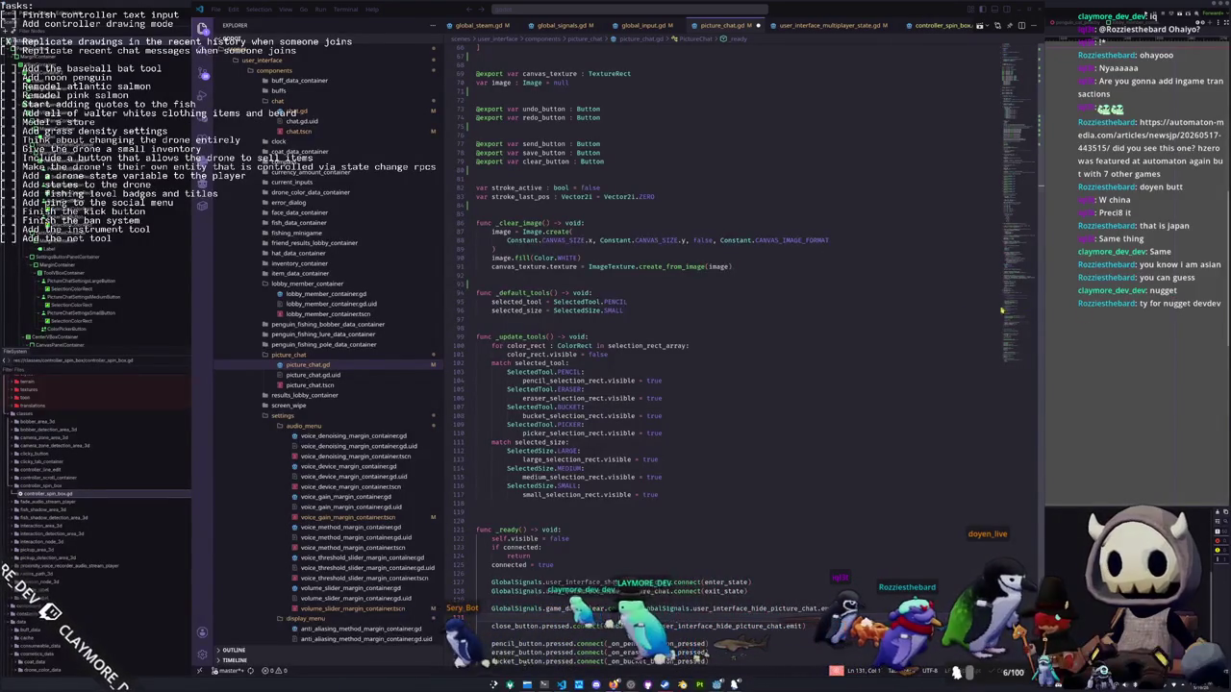
Delete the extra blank line before func _ready and scroll back to the top
left_click_drag(475, 396, 584, 397)
scroll(597, 425, "down", 2)
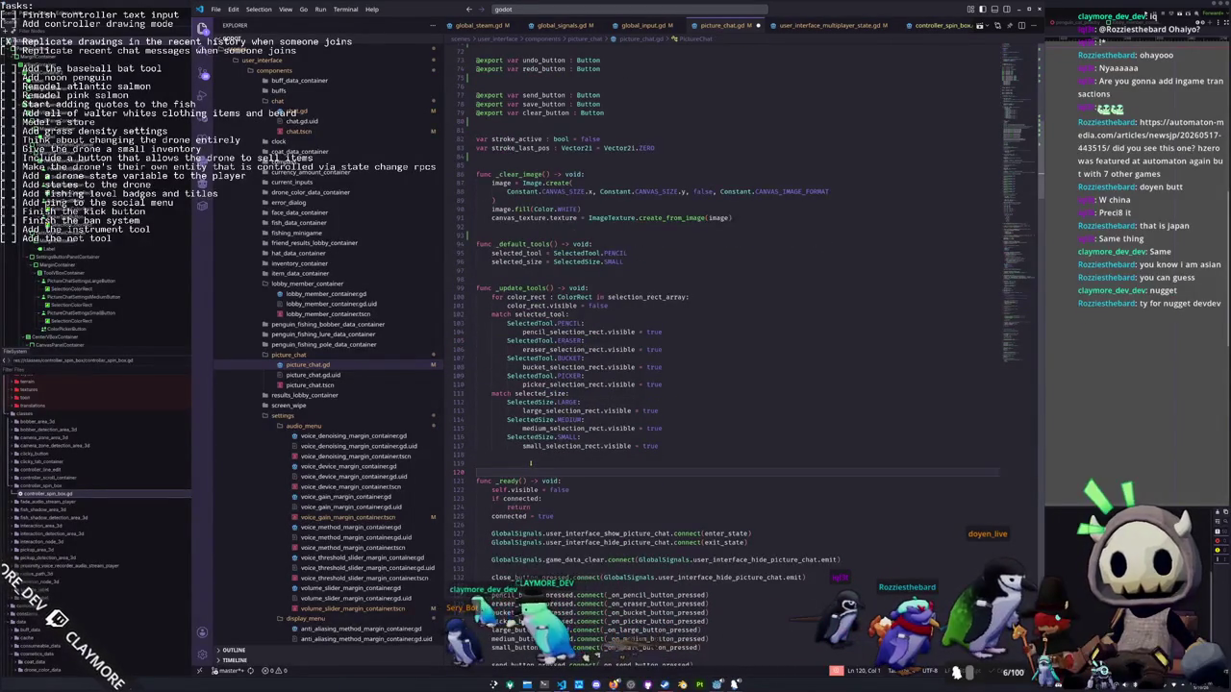
key("BackSpace")
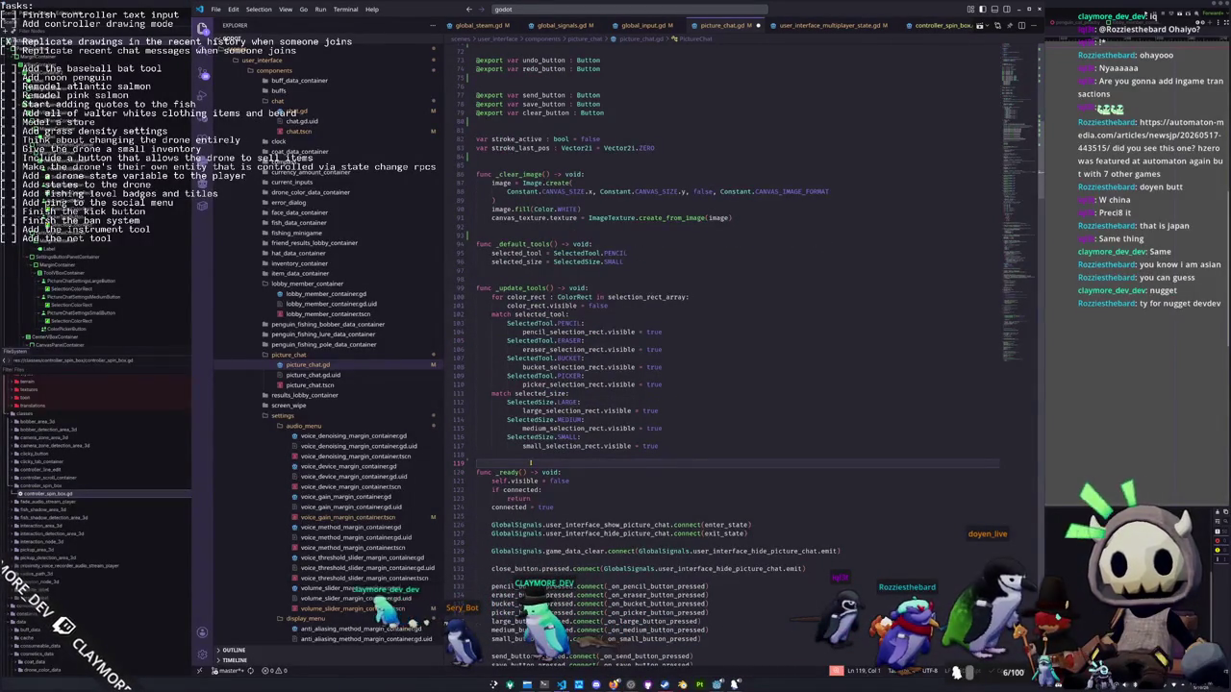
scroll(508, 349, "up", 9)
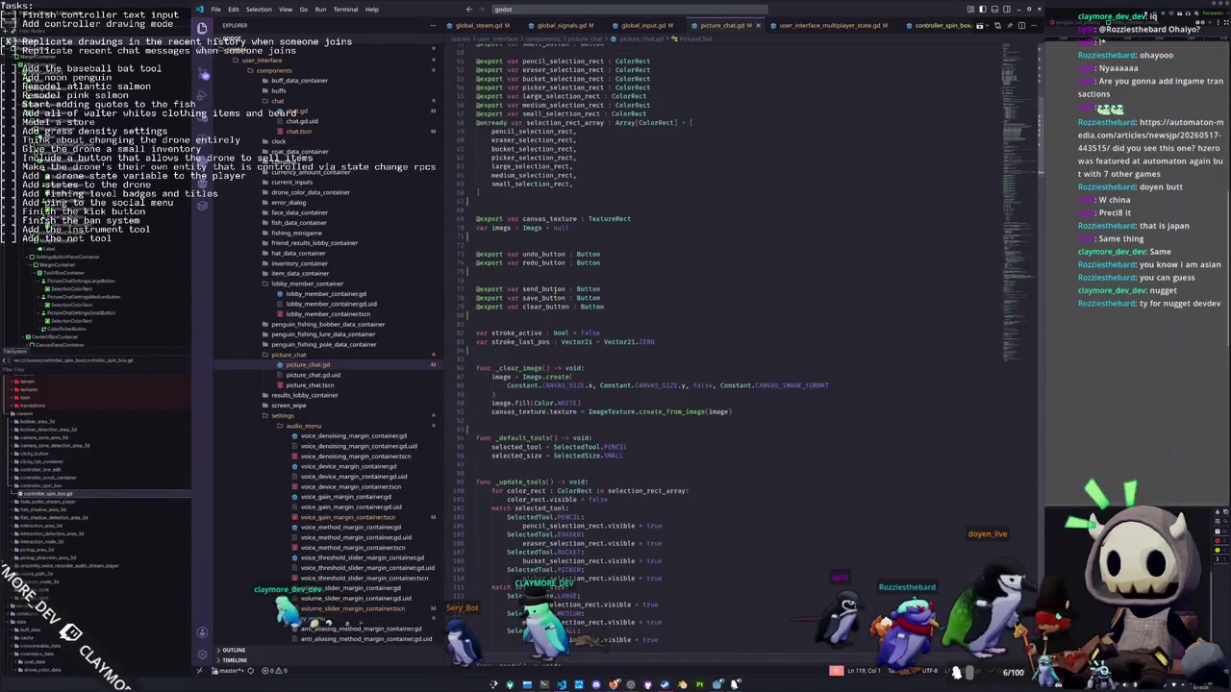
scroll(508, 264, "up", 10)
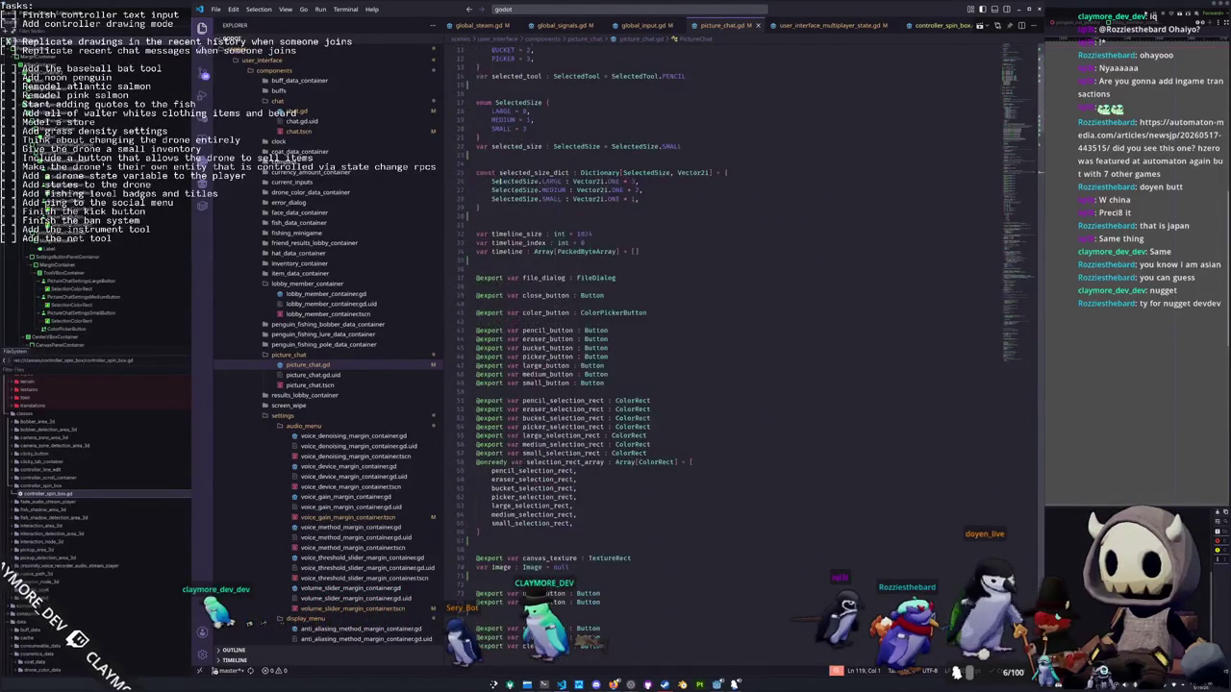
Open a new line below the connected variable, trying then deleting an 'enum ControllerCursorState' line
left_click(497, 91)
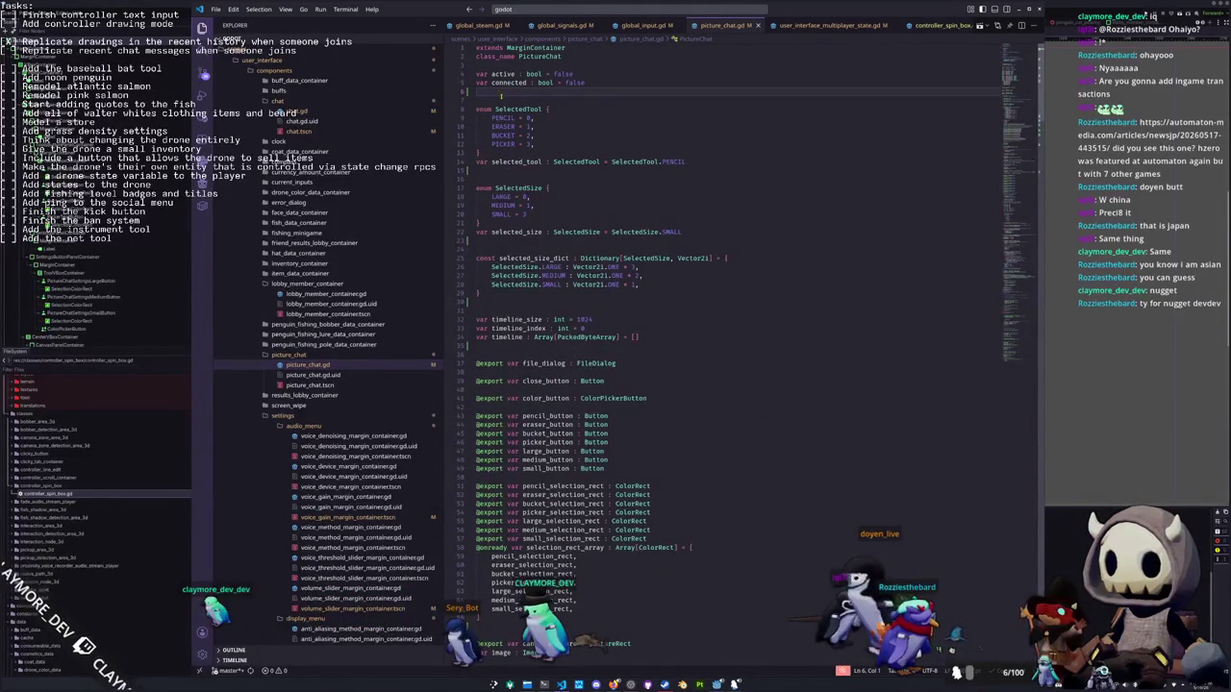
key("Return")
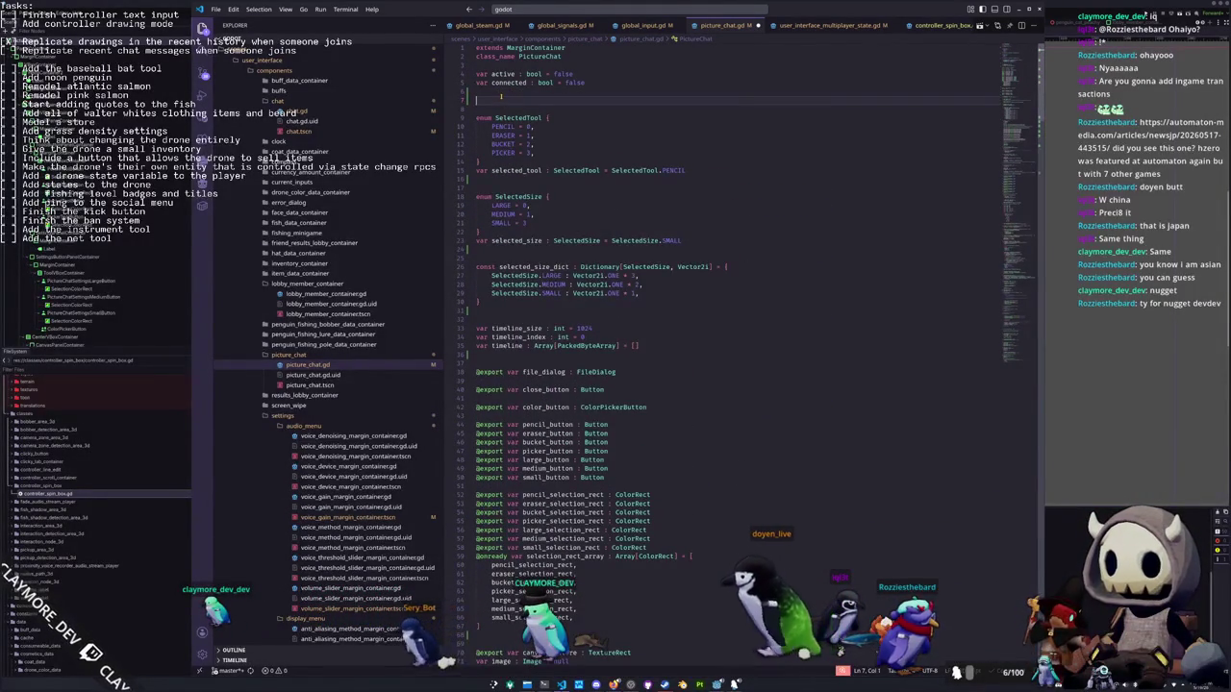
type("controlle")
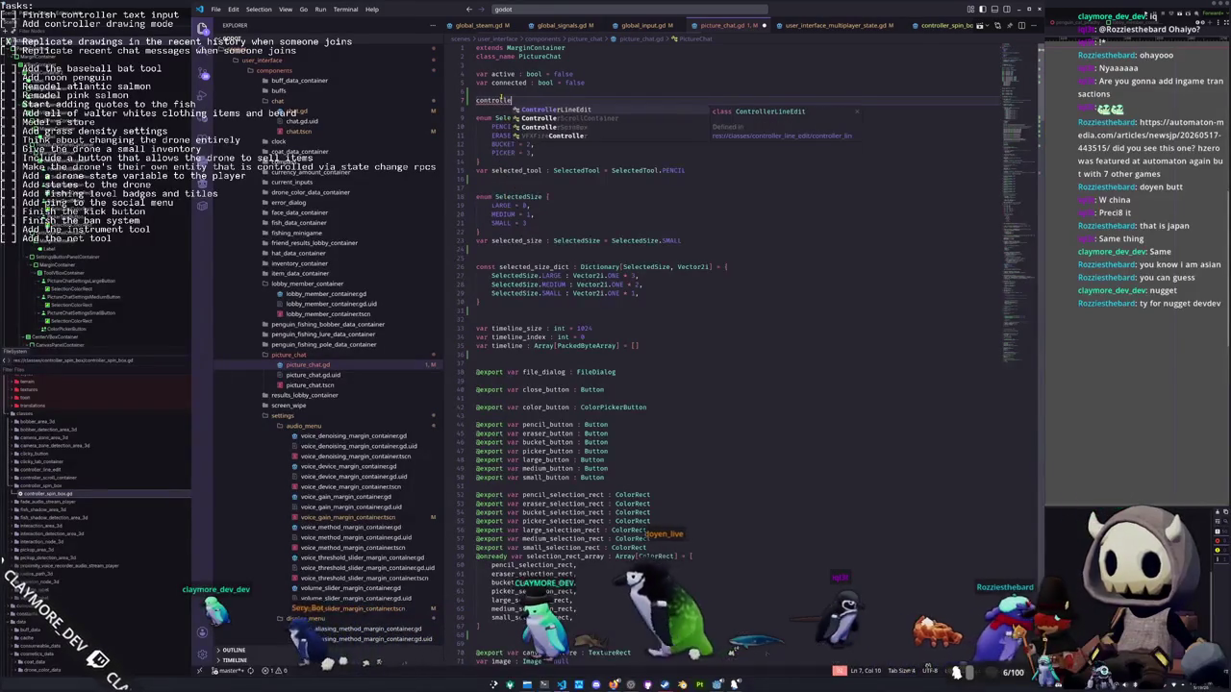
key("BackSpace")
key("BackSpace")
key("BackSpace")
type("enum ControllerCursorState")
key("ctrl+shift+Left")
key("ctrl+shift+Left")
key("BackSpace")
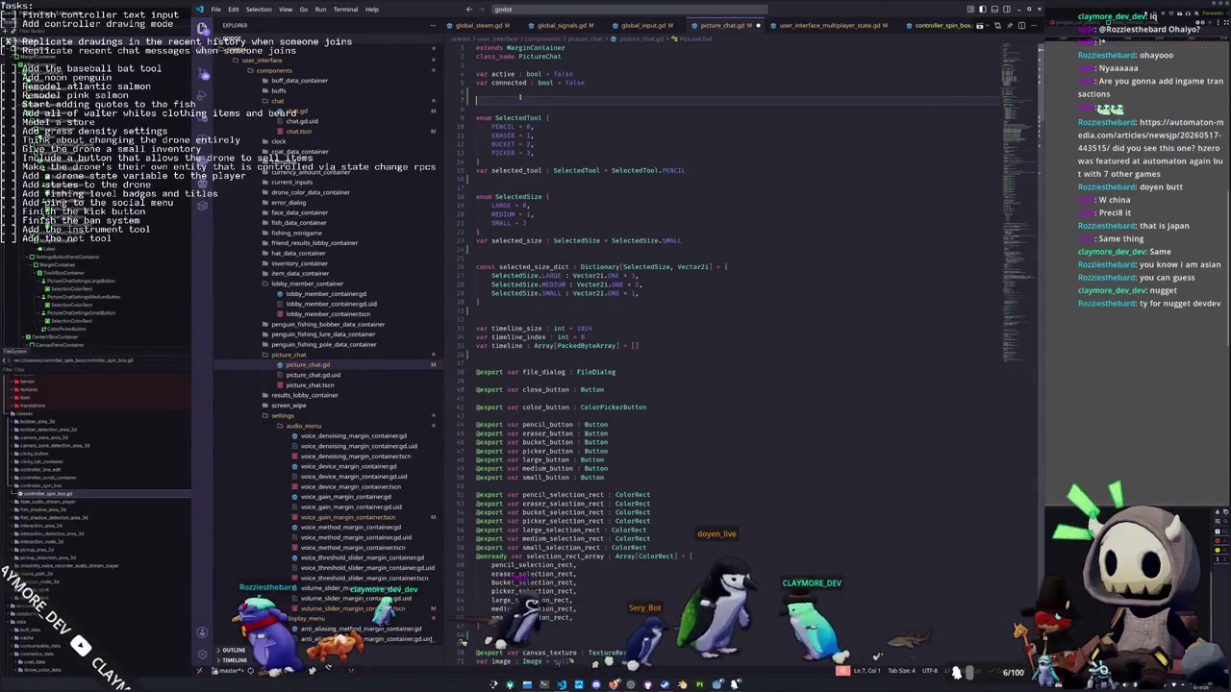
key("Delete")
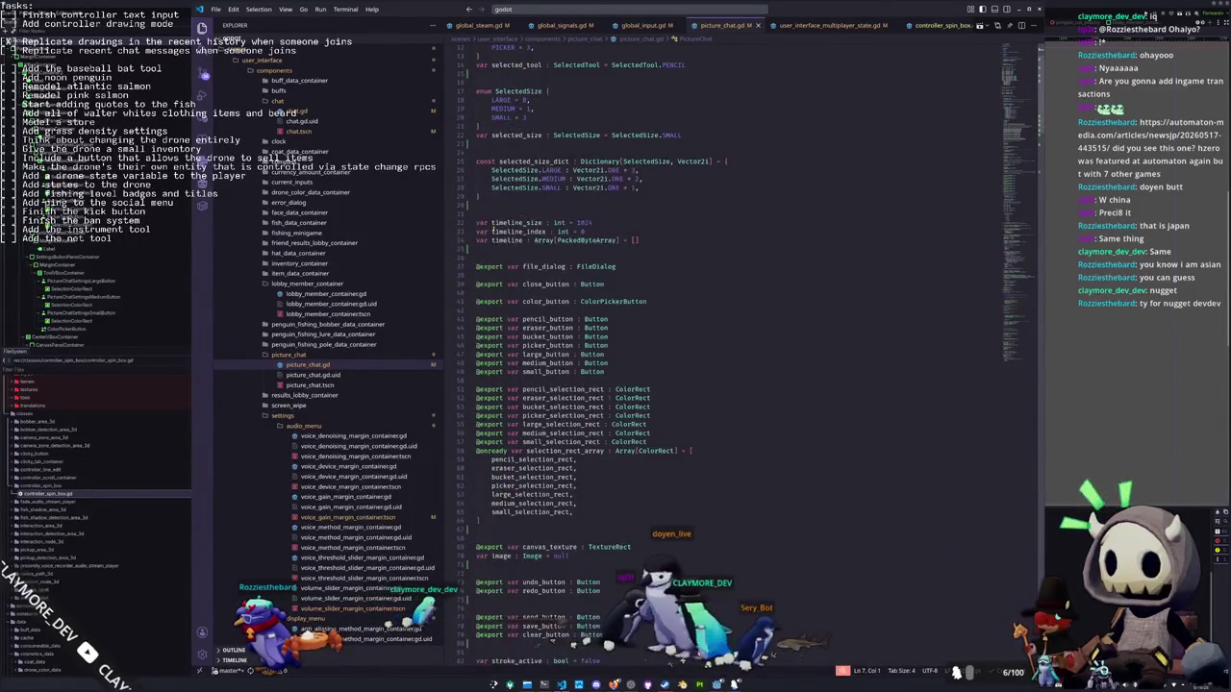
key("ctrl+z")
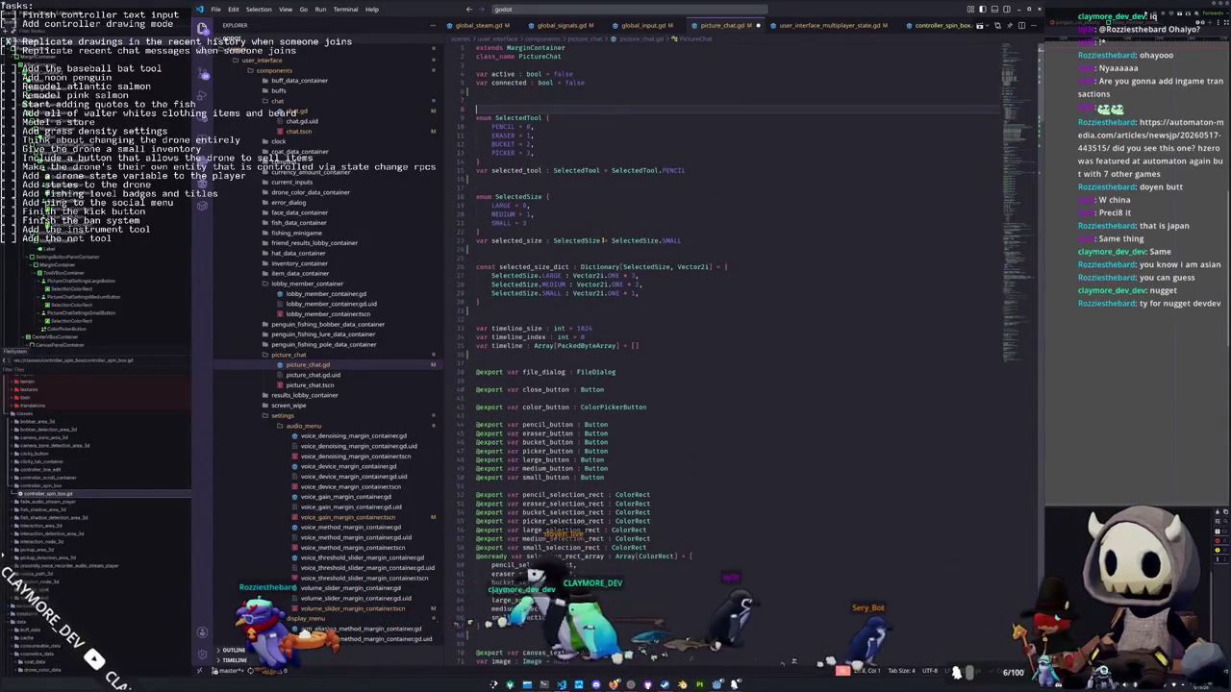
type("varvirtual_cursor")
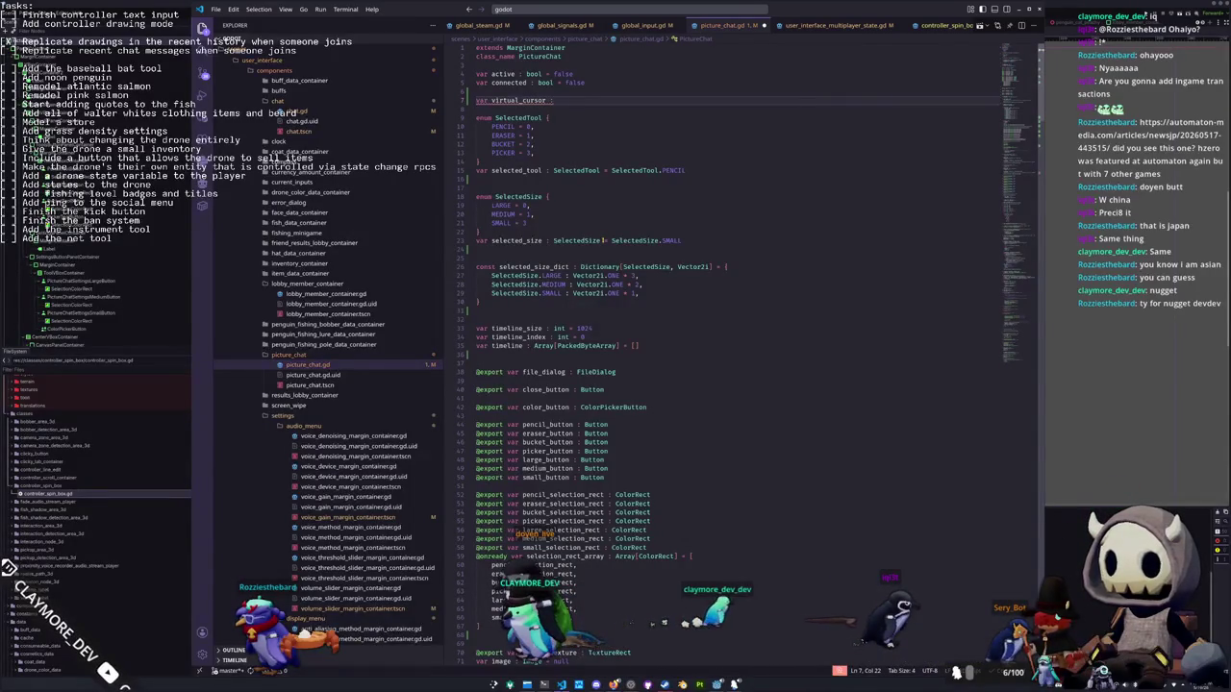
key("Home")
key("ctrl+shift+Right")
type("@export var")
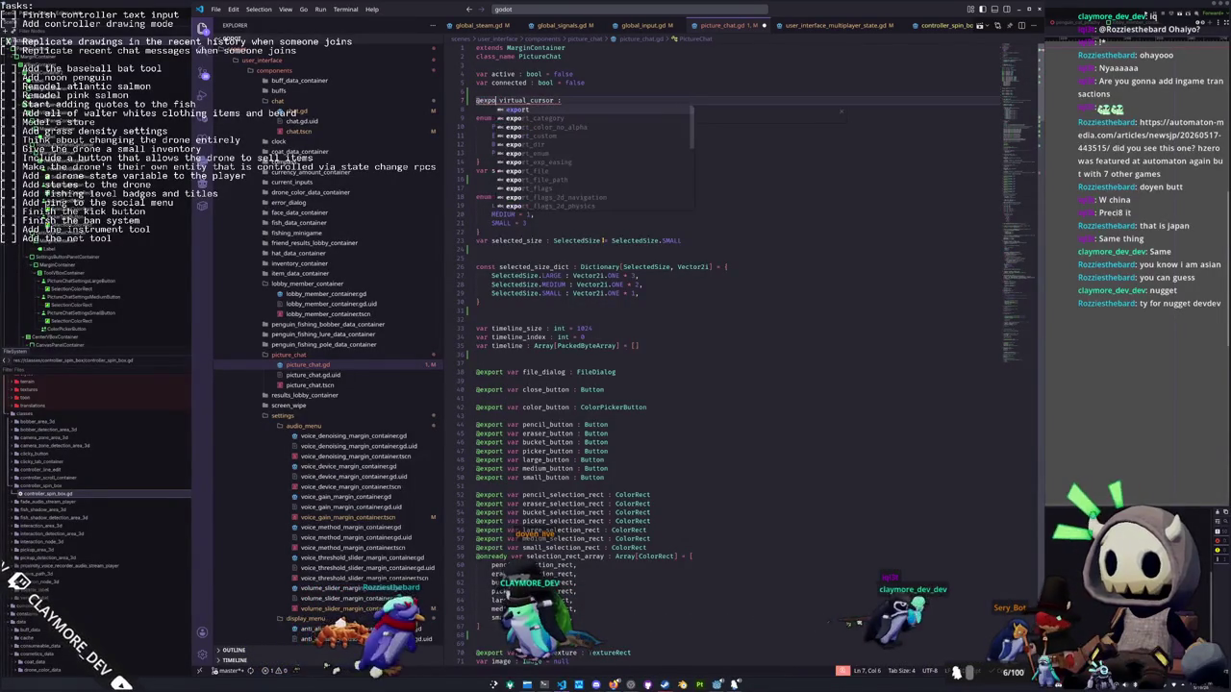
key("ctrl+Right")
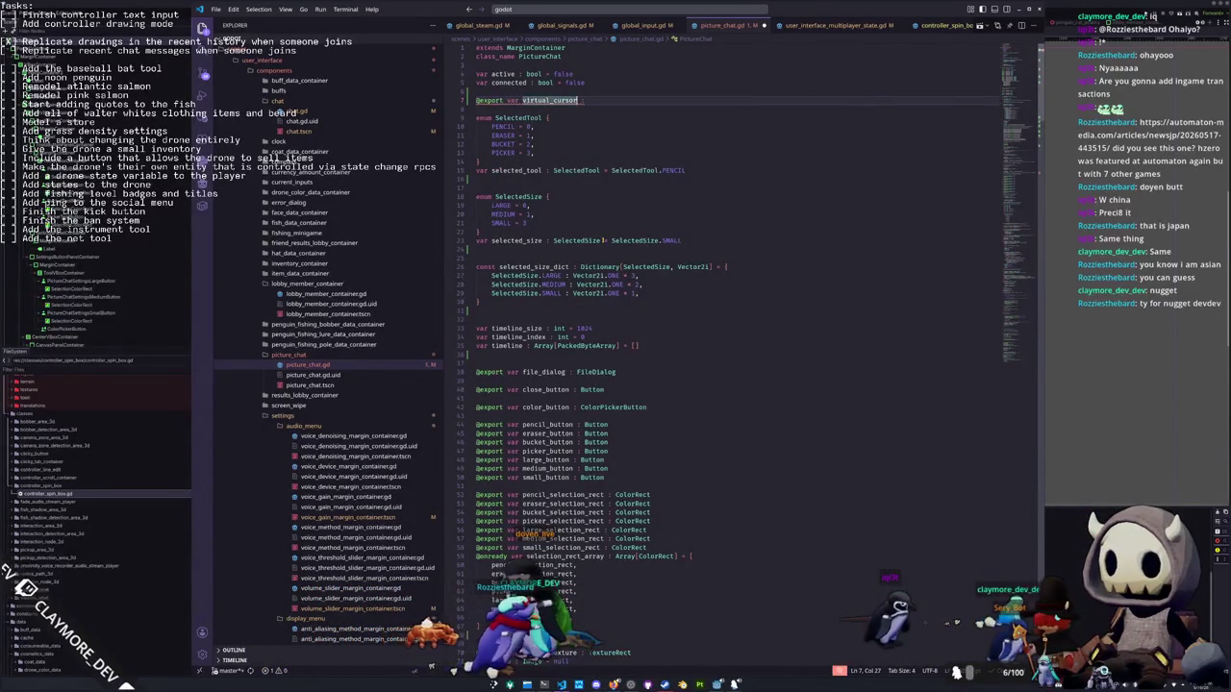
Type virtual_cursor as Control, replacing a stray Node2D attempt
type(" : Control")
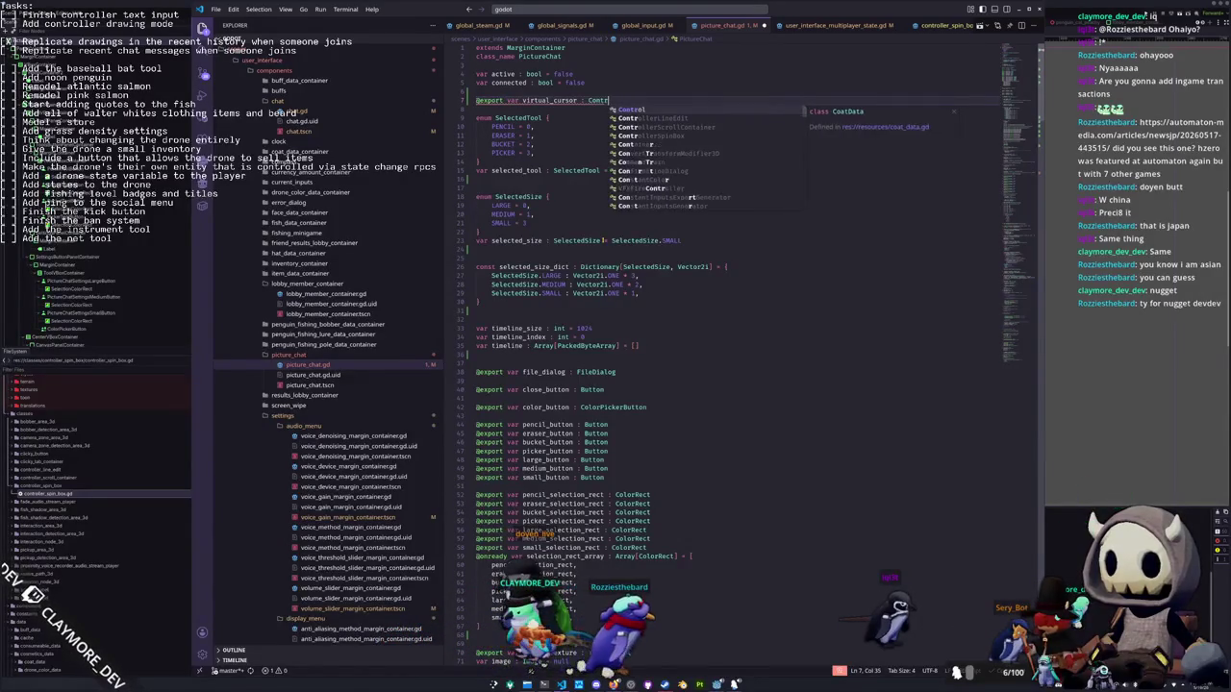
key("ctrl+shift+Left")
type("Node2D")
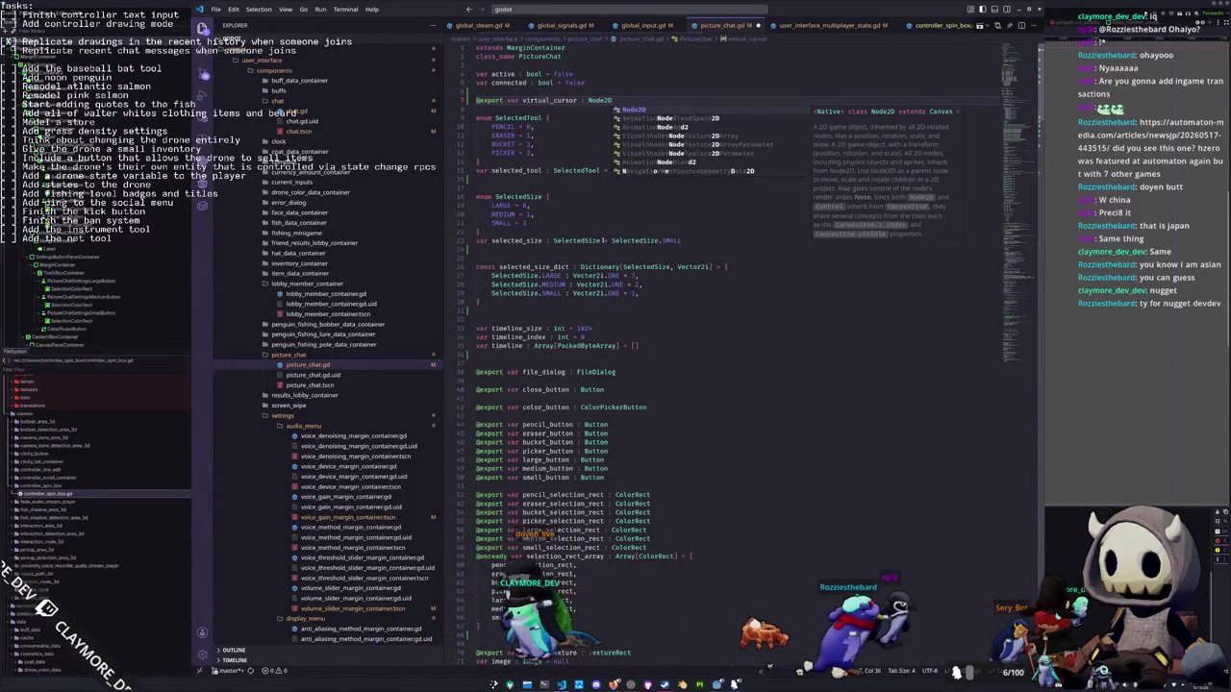
key("Escape")
key("Down")
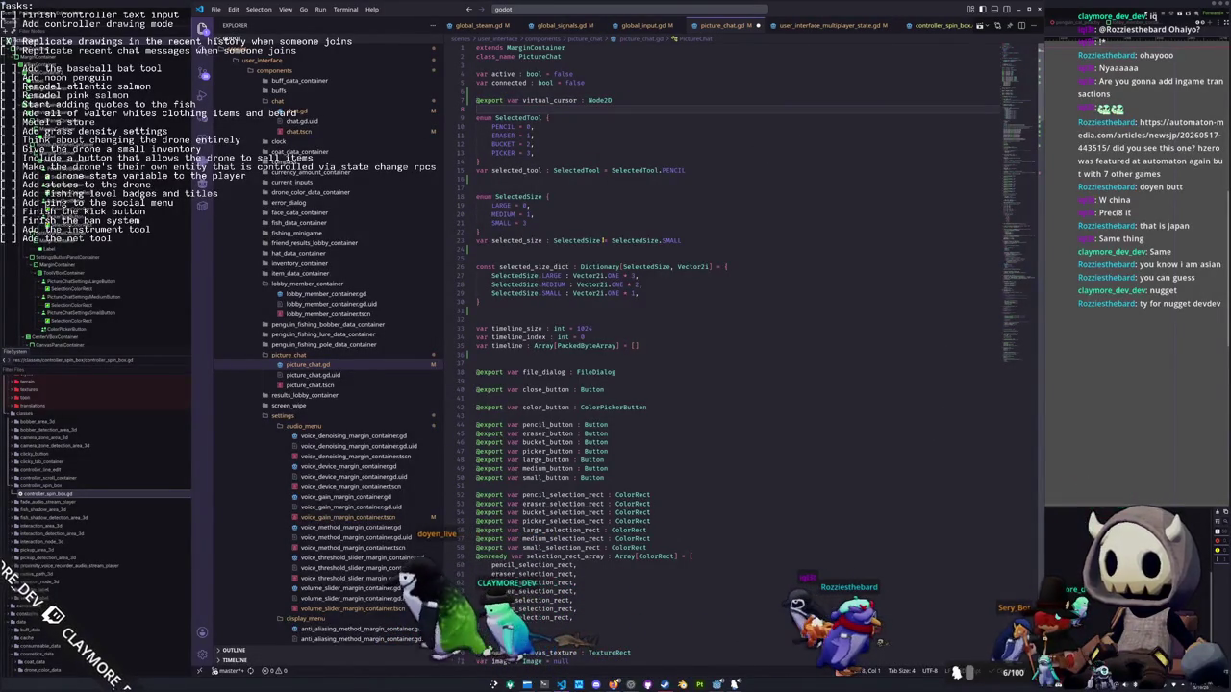
type("Co")
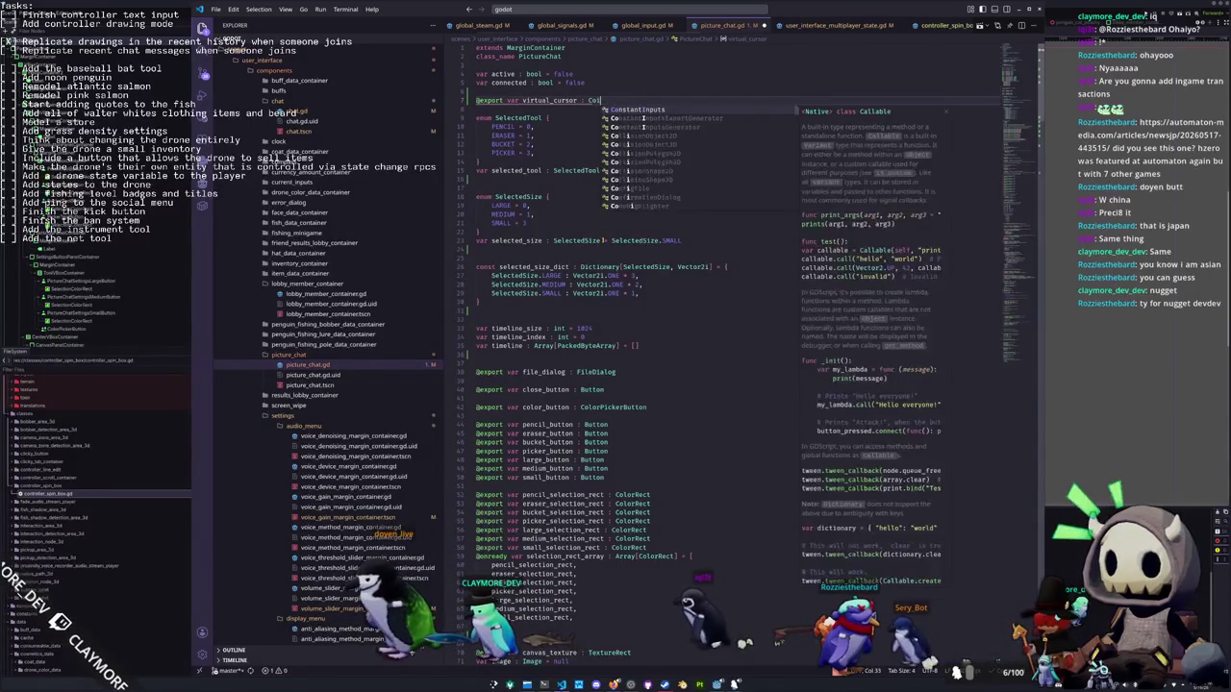
type("ntrolntrol")
key("Escape")
key("Down")
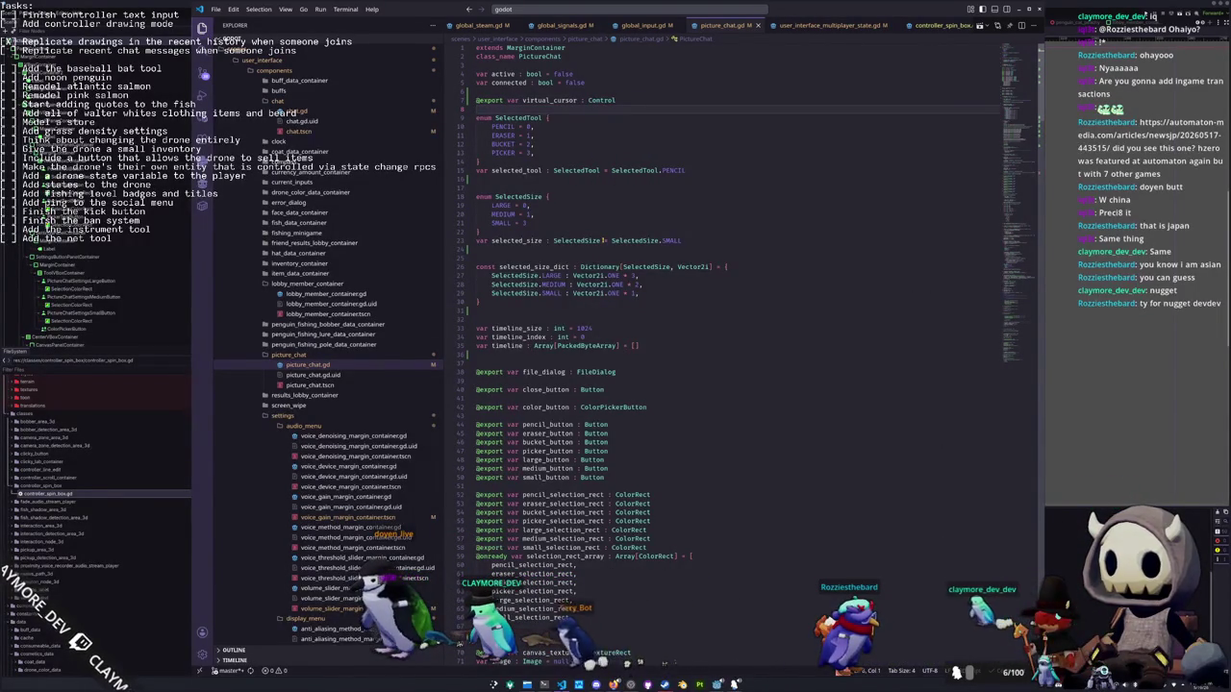
key("alt+Tab")
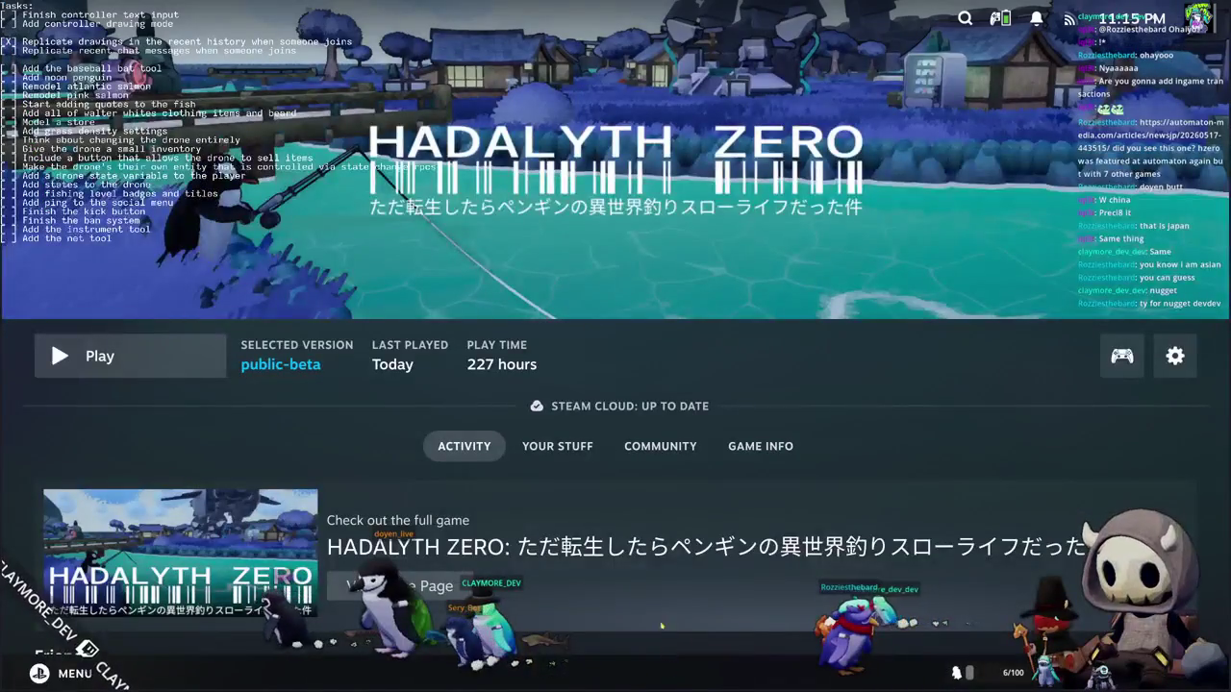
key("alt+Tab")
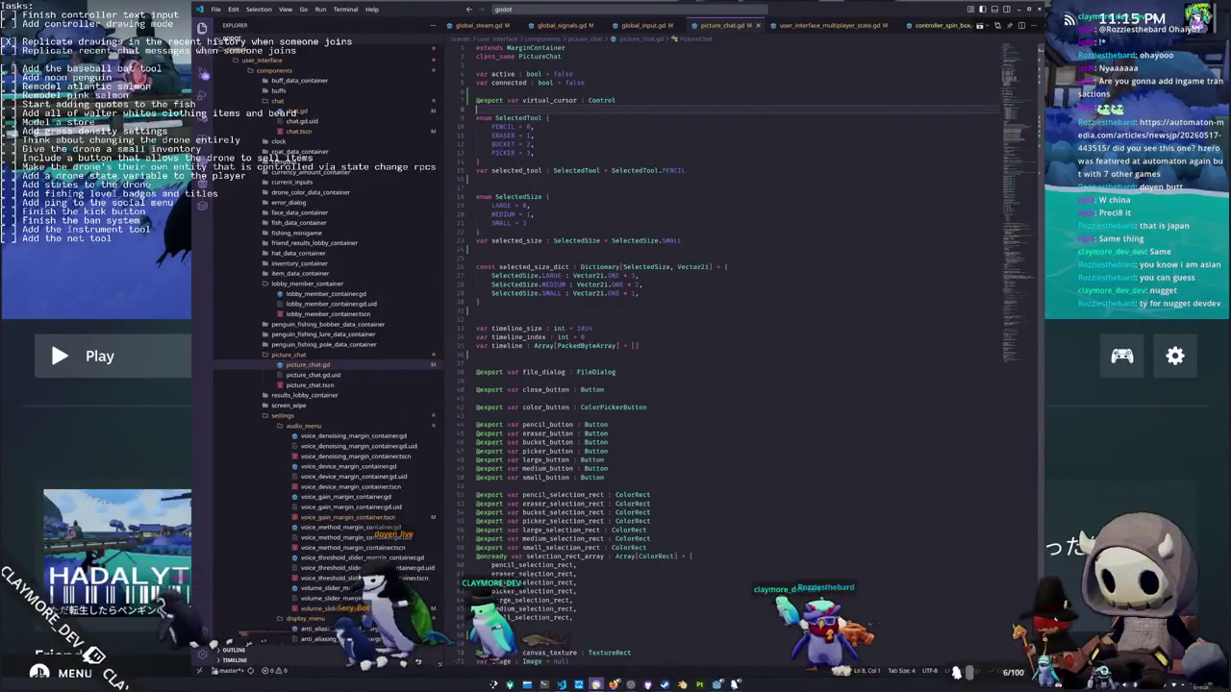
Separate the virtual_cursor export from the bool flags and SelectedTool enum with blank lines
key("alt+Tab")
key("alt+Tab")
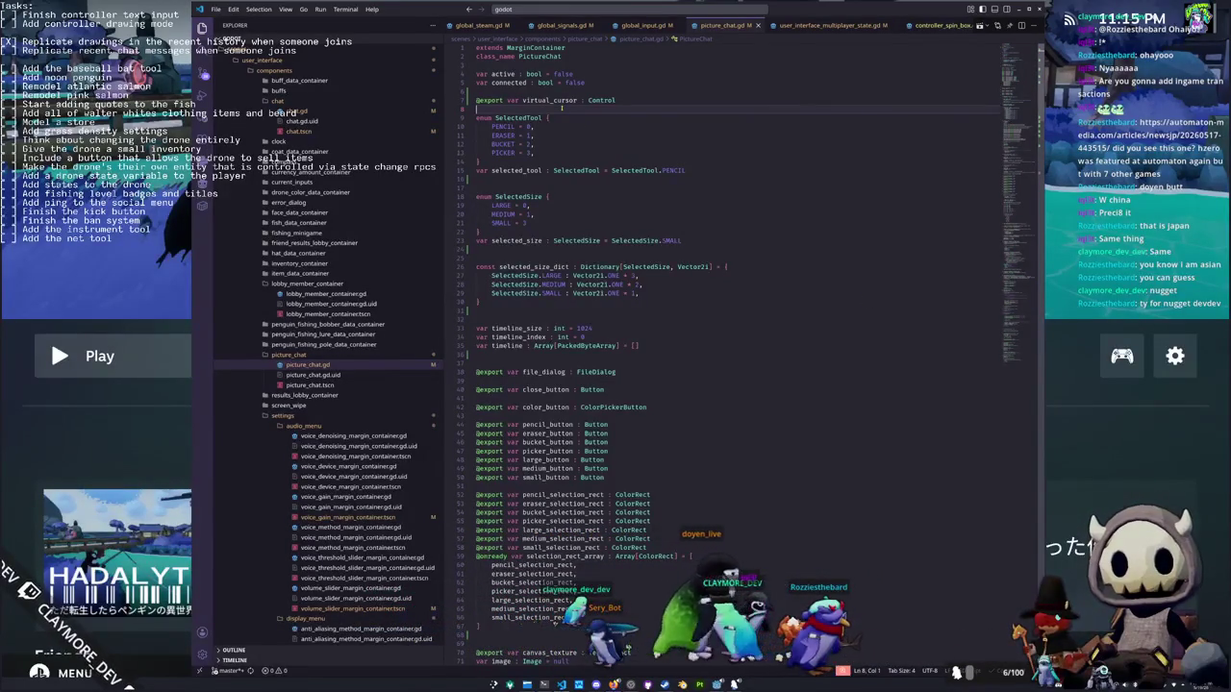
scroll(541, 176, "down", 2)
scroll(577, 173, "up", 2)
key("Return")
key("Return")
key("Down")
key("Down")
key("Down")
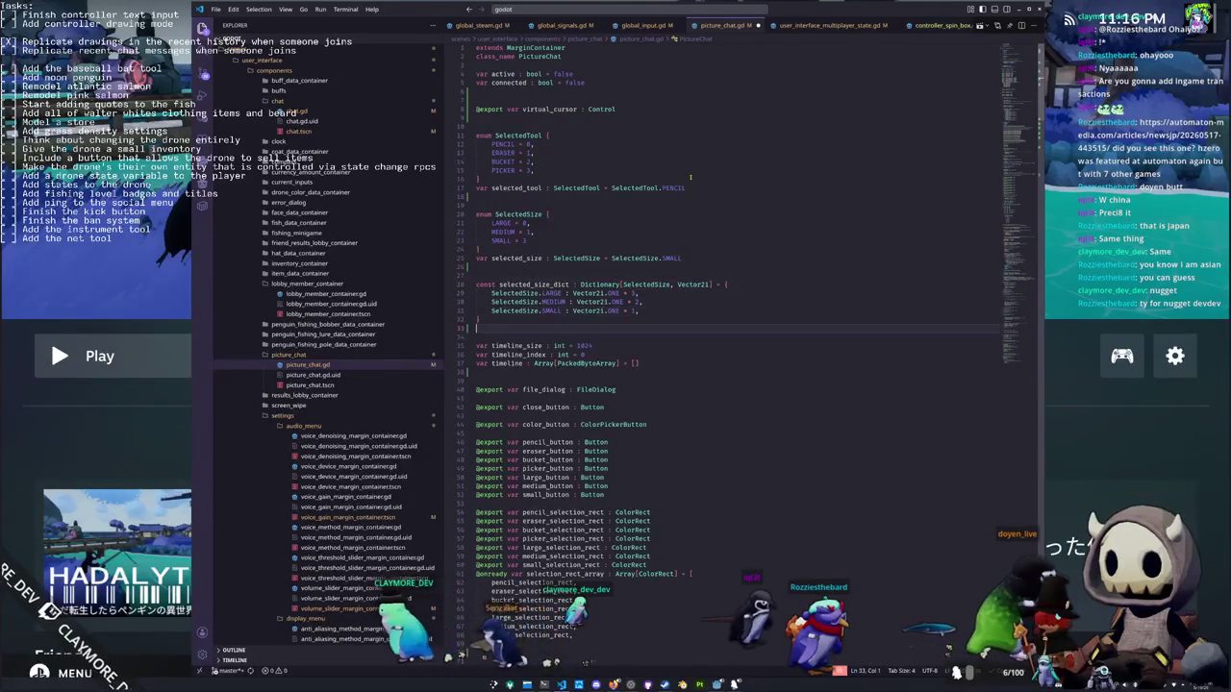
key("Down")
key("Down")
key("Down")
key("Down")
key("Down")
key("Down")
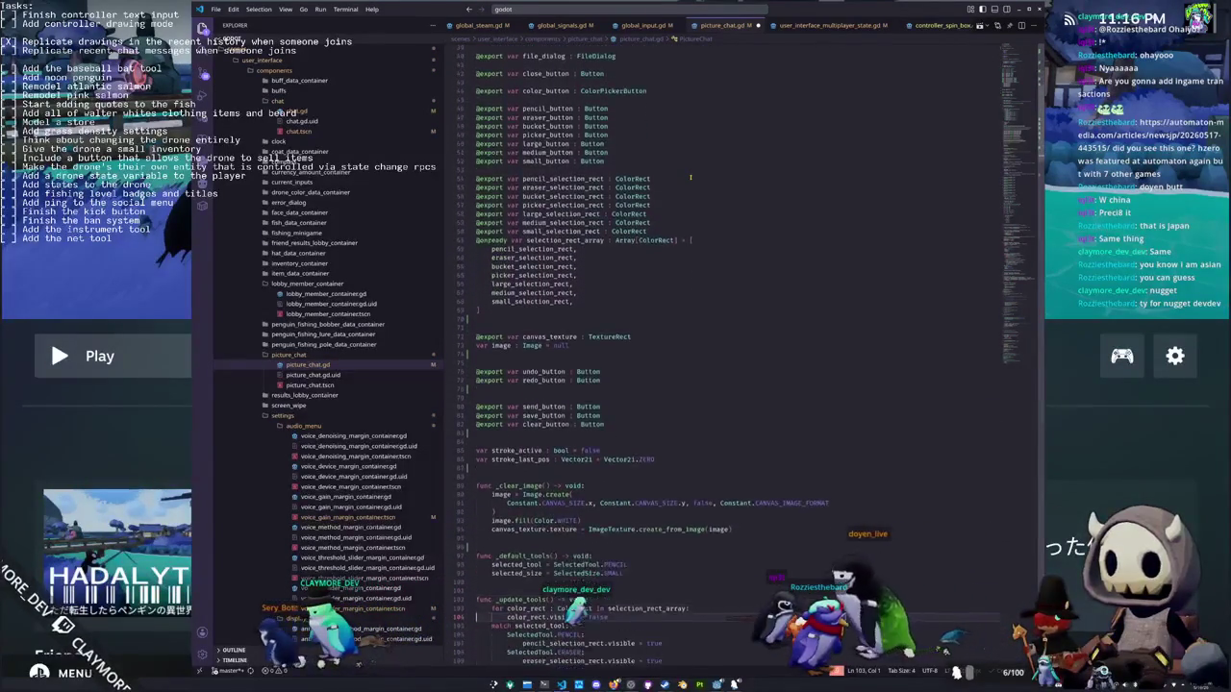
key("Down")
key("Down")
key("Down")
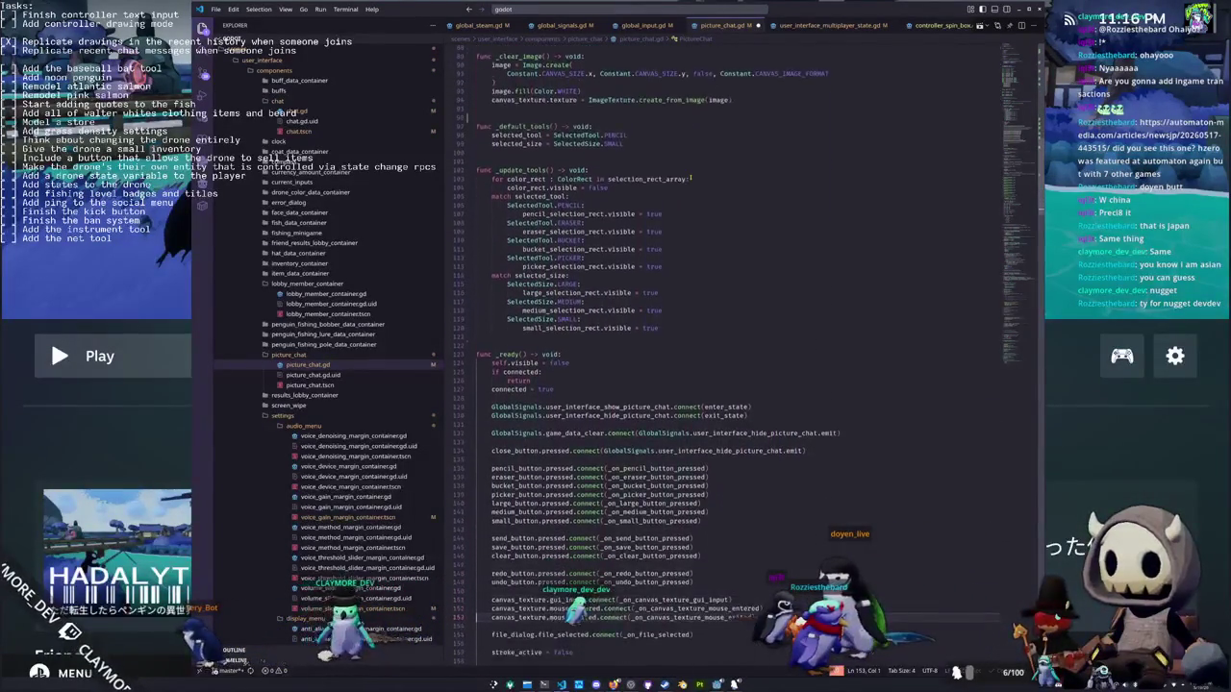
key("Down")
key("Down")
key("Down")
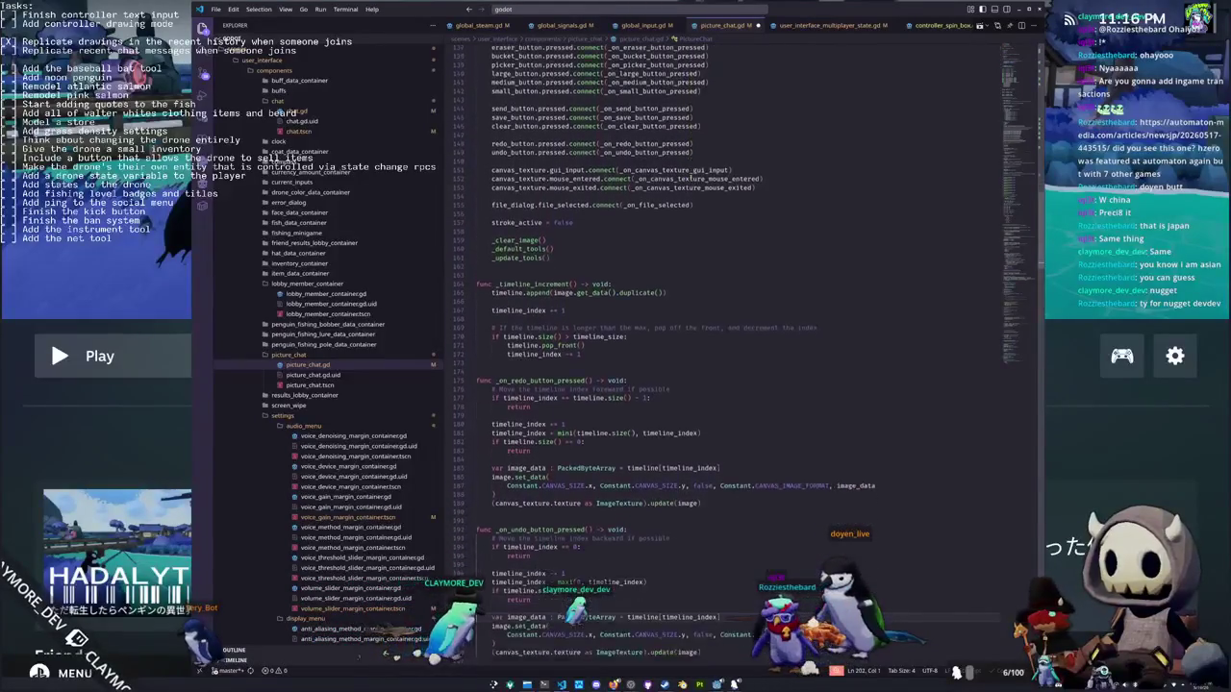
key("Down")
key("Down")
key("Down")
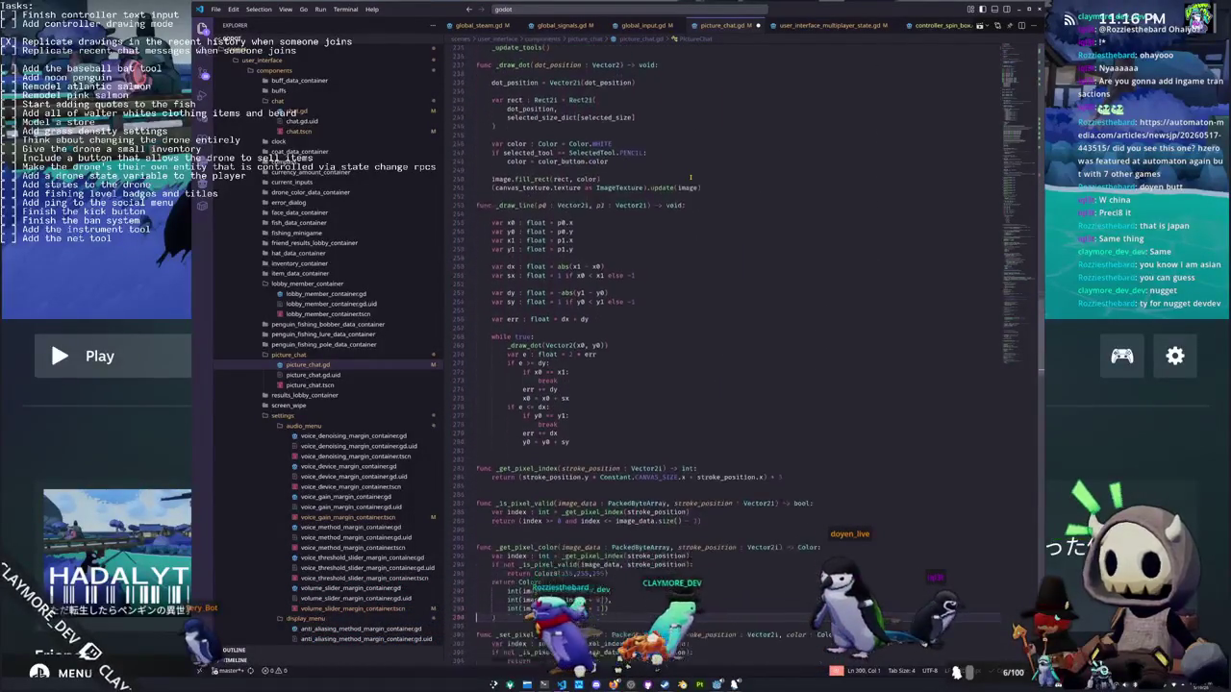
key("Down")
key("Down")
key("Down")
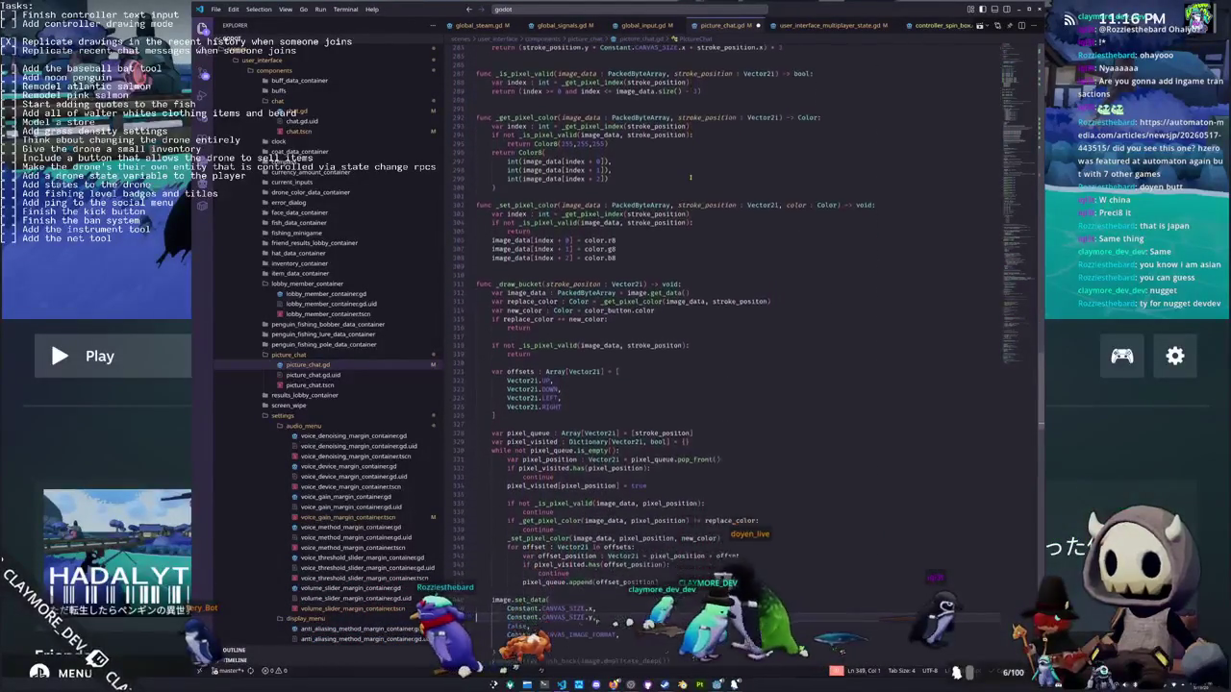
key("Down")
key("Down")
key("Down")
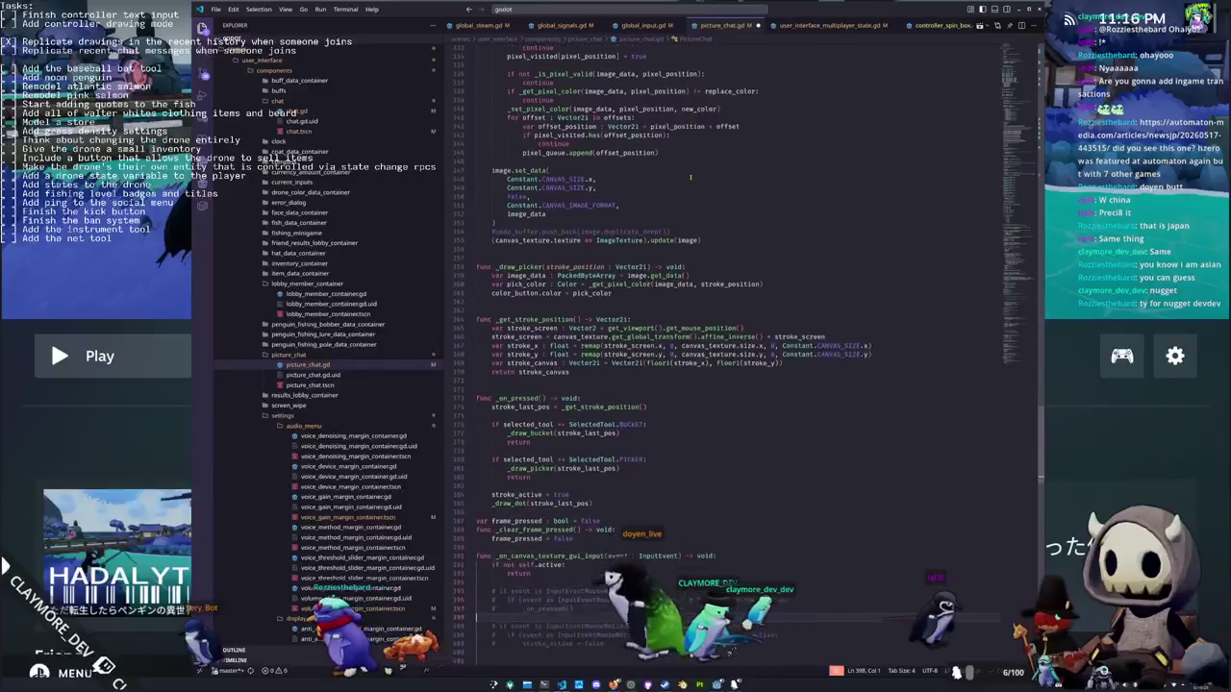
key("Down")
key("Down")
key("Down")
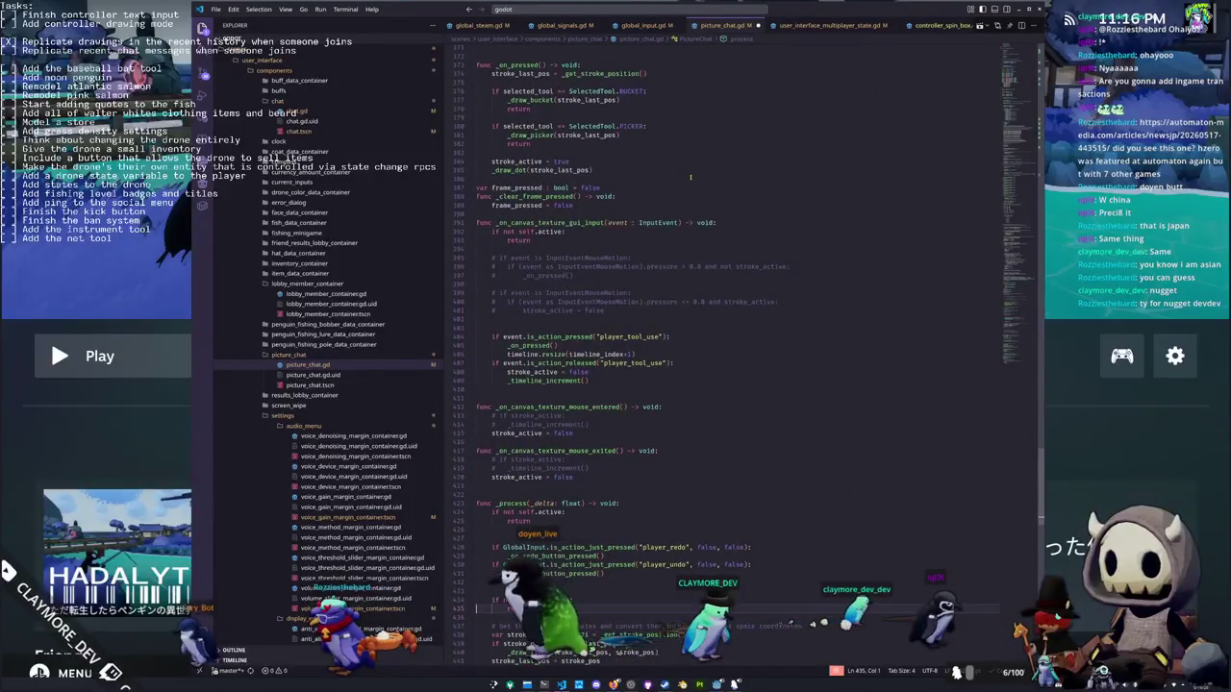
key("Up")
key("Up")
key("Up")
key("Down")
key("Down")
key("Down")
key("Down")
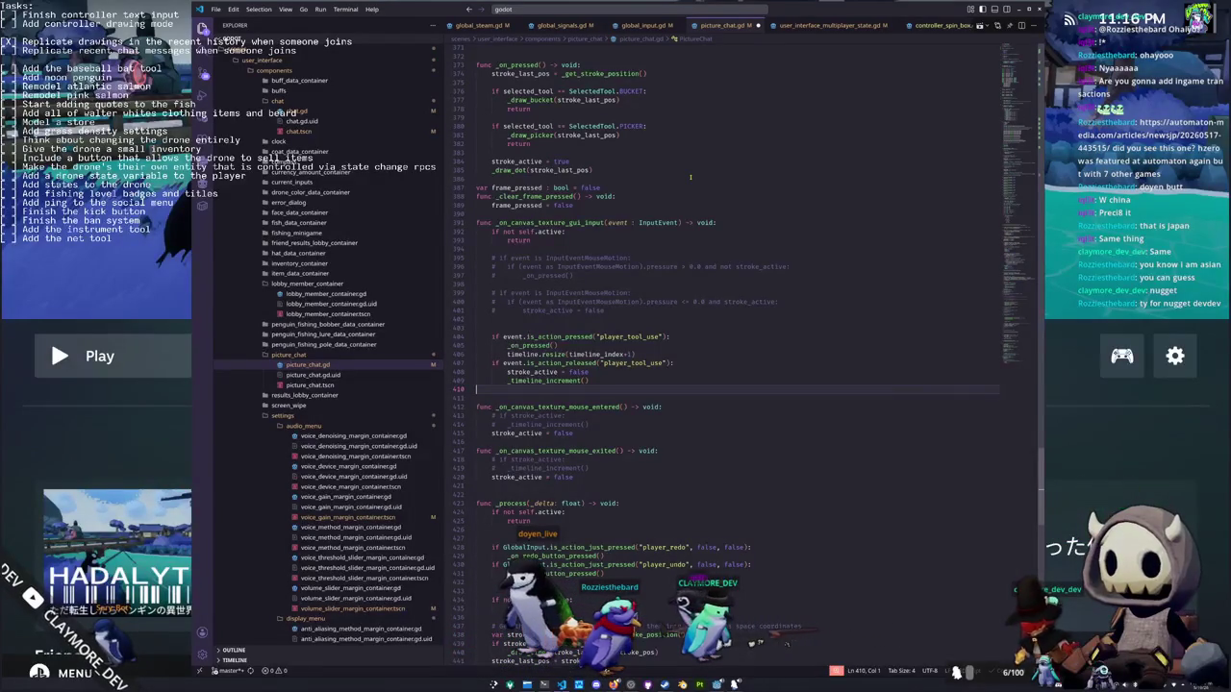
key("shift+Up")
key("shift+Up")
key("shift+Up")
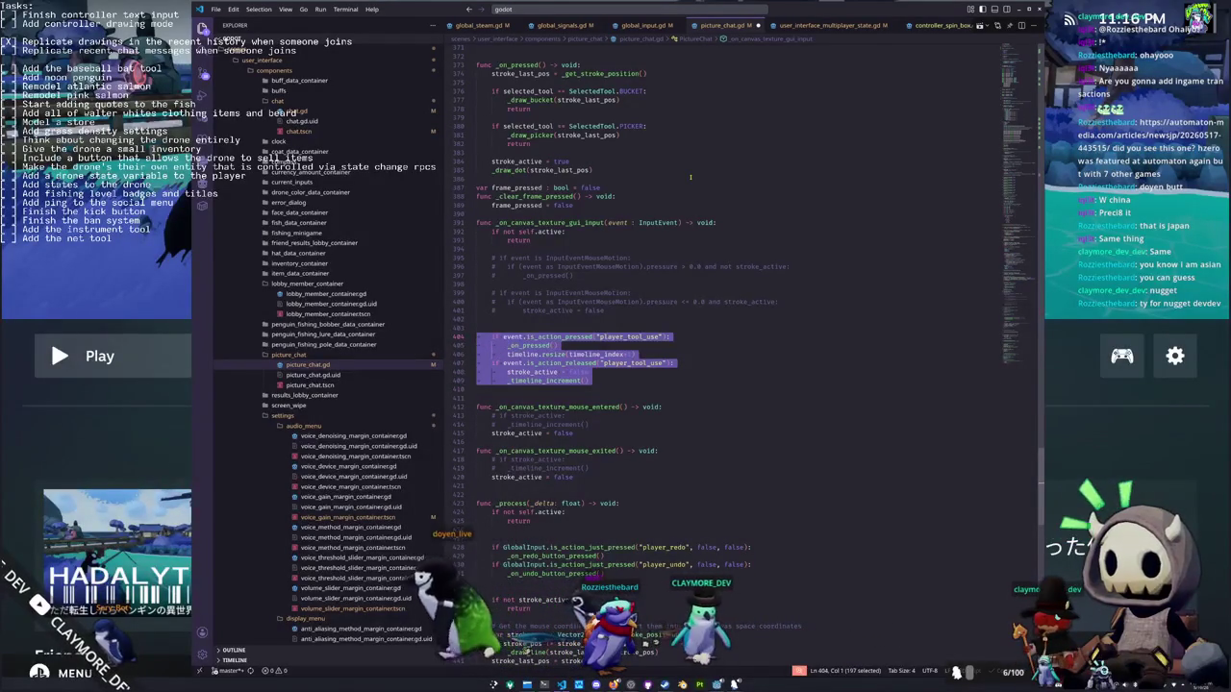
key("Down")
key("Down")
key("Down")
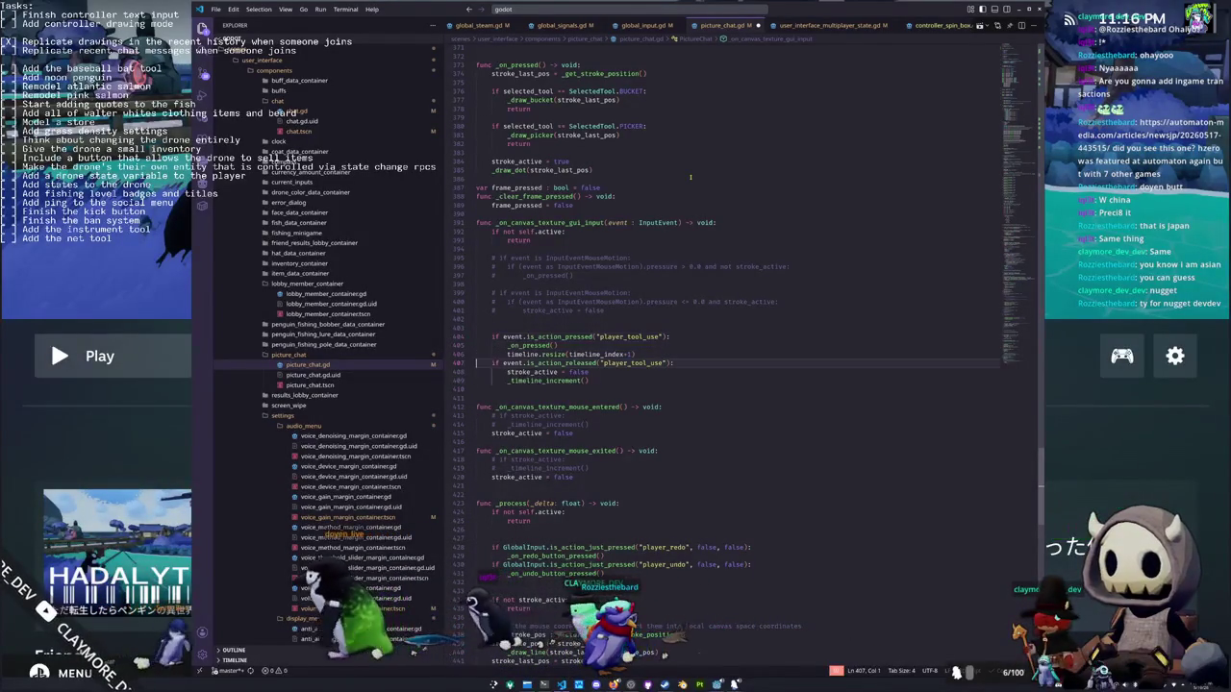
key("Down")
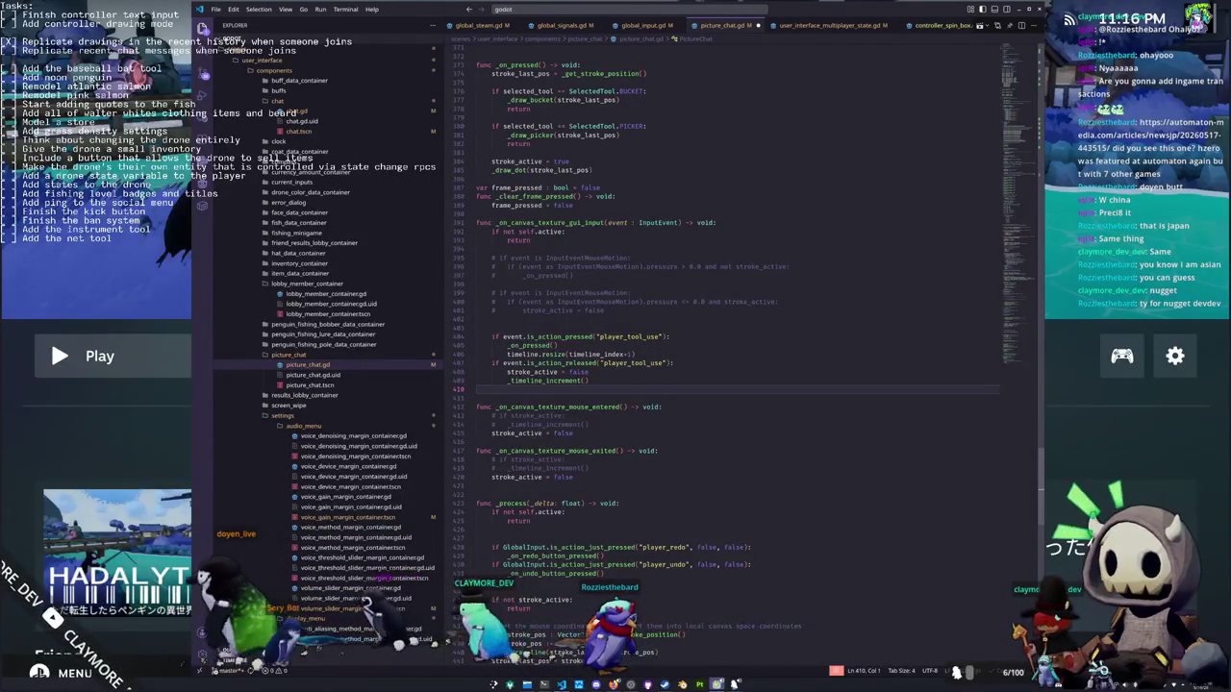
mouse_move(717, 684)
left_click(721, 660)
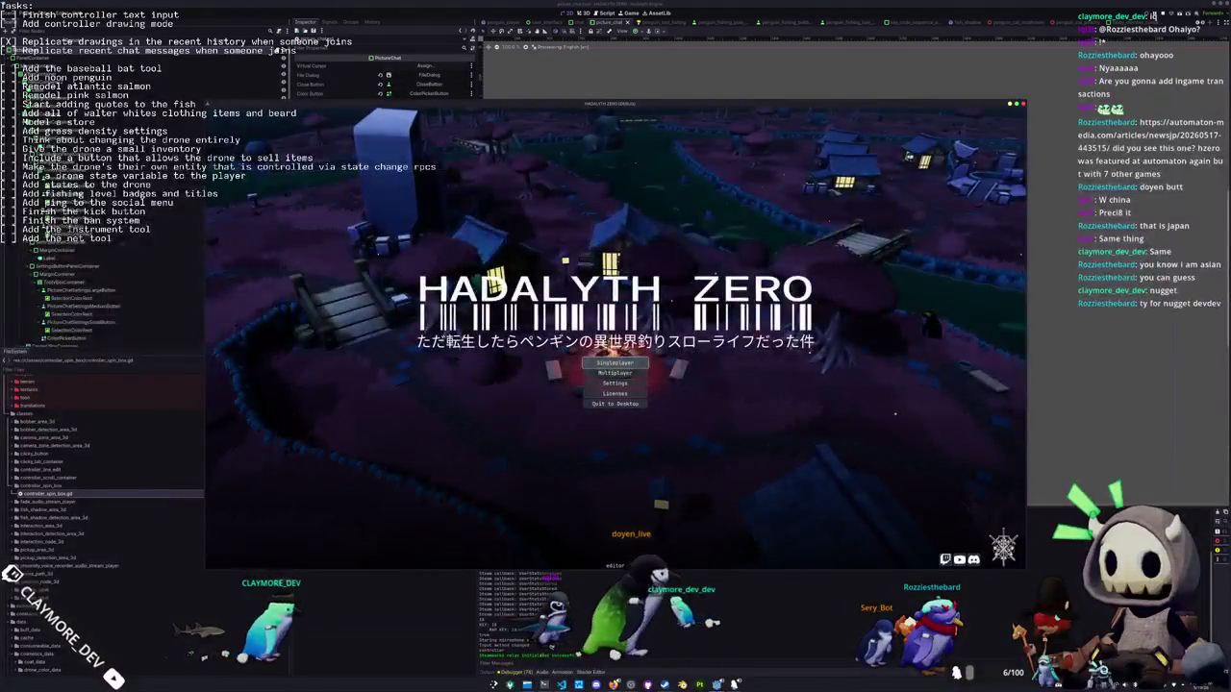
Start a Singleplayer game from the main menu and open Picture Chat with P
key("Down")
key("Down")
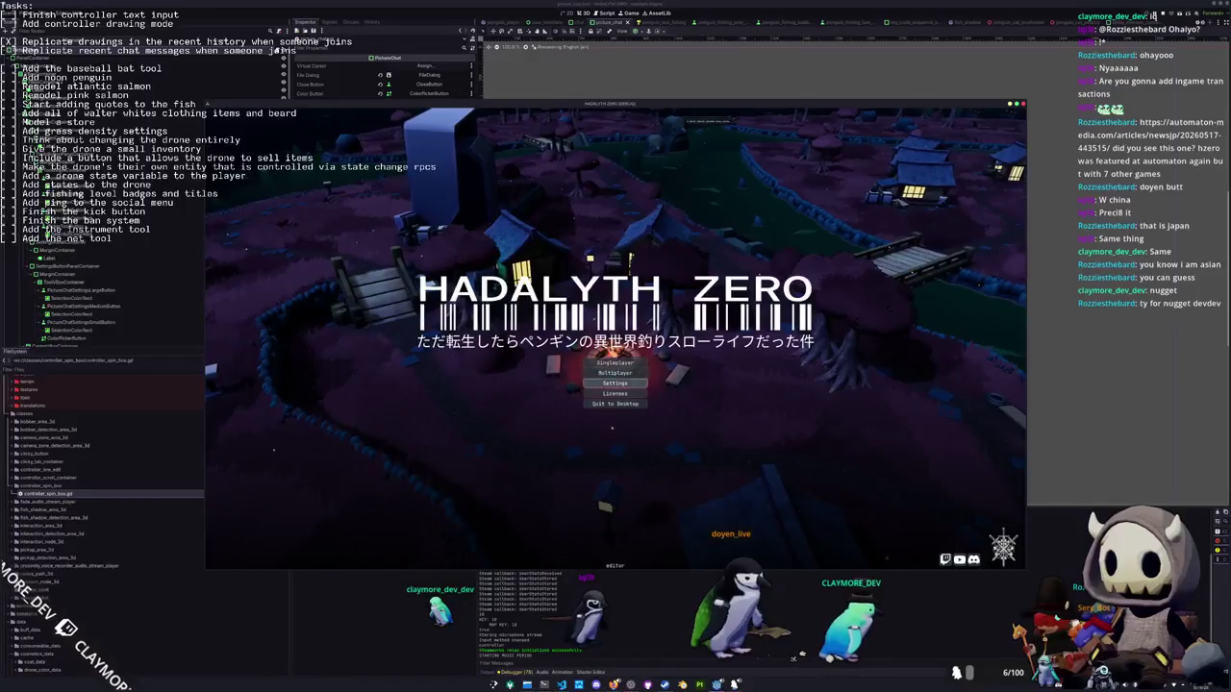
left_click(615, 363)
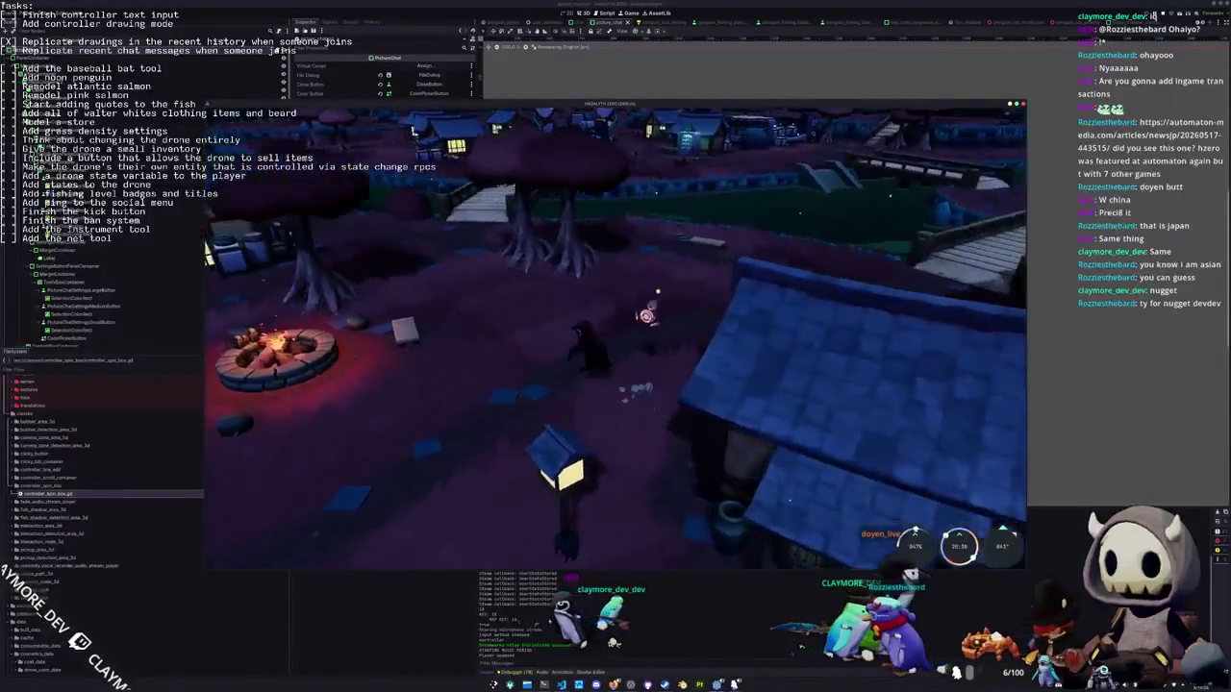
key("p")
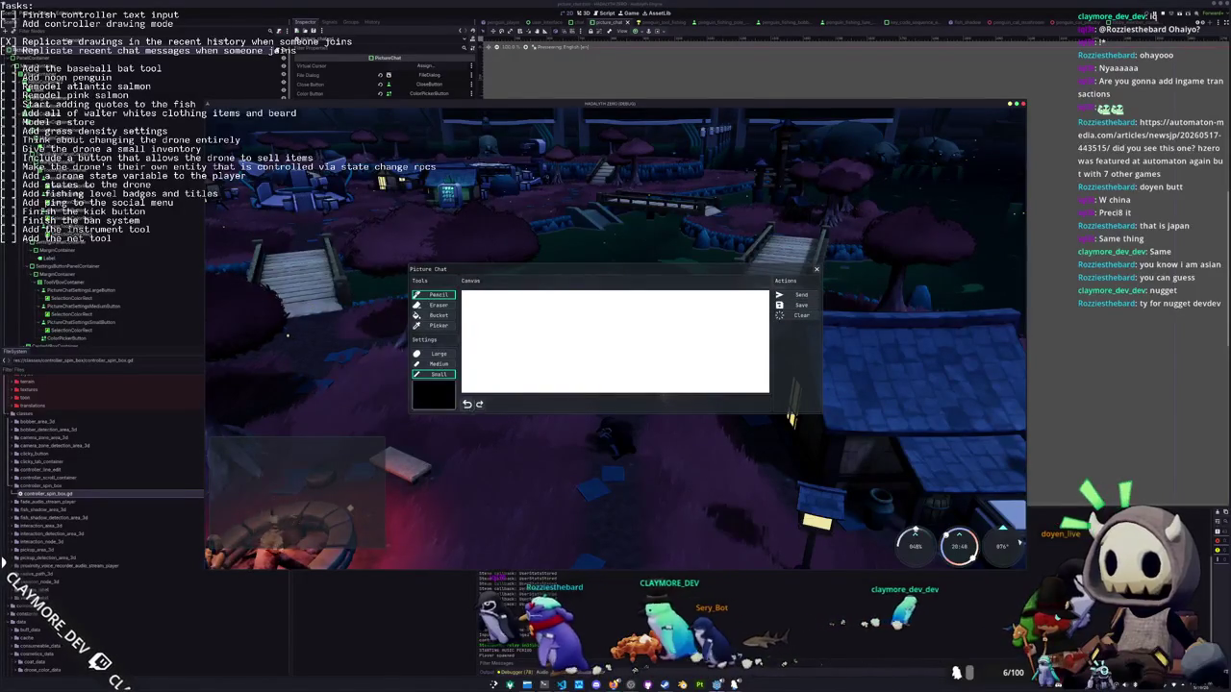
Switch the drawing size to Large, close Picture Chat, open the escape menu and stop the game with F8
key("Up")
key("Up")
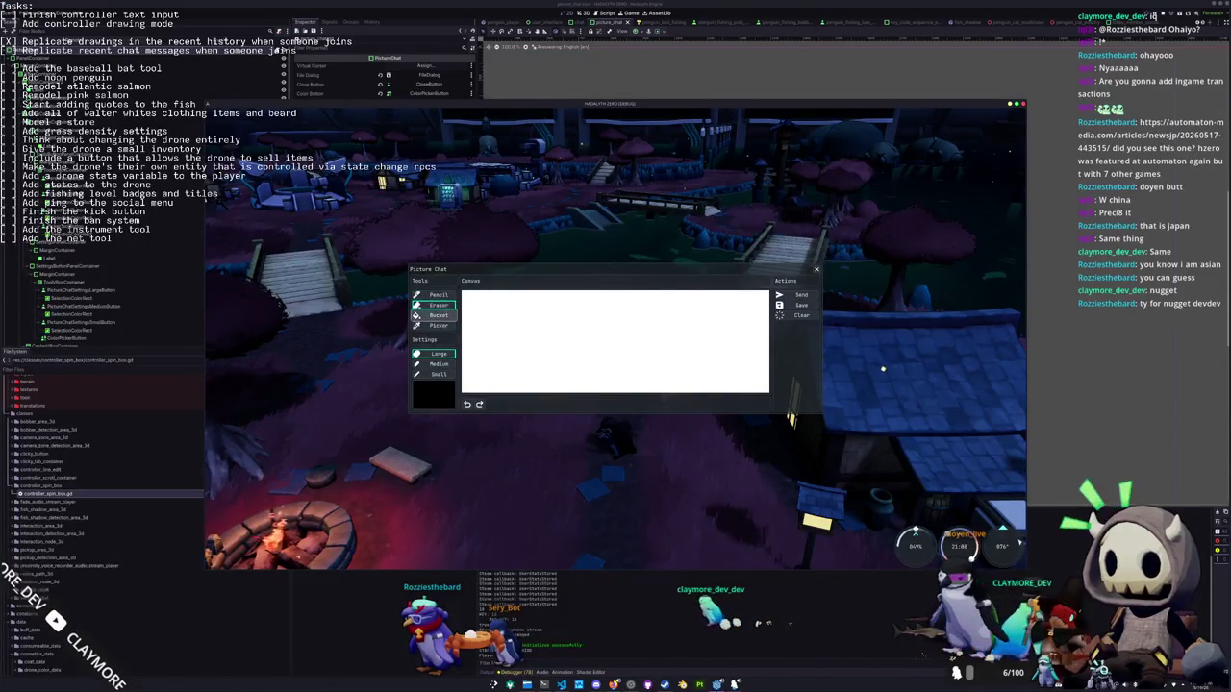
key("Escape")
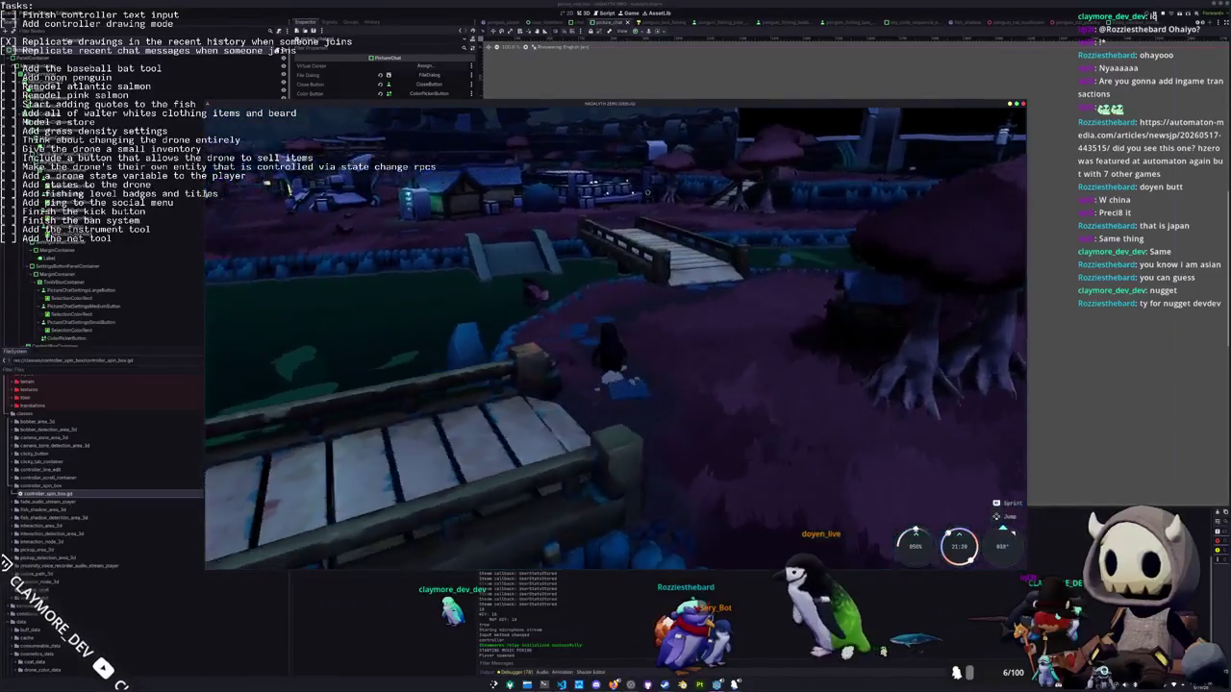
key("i")
key("Escape")
key("Escape")
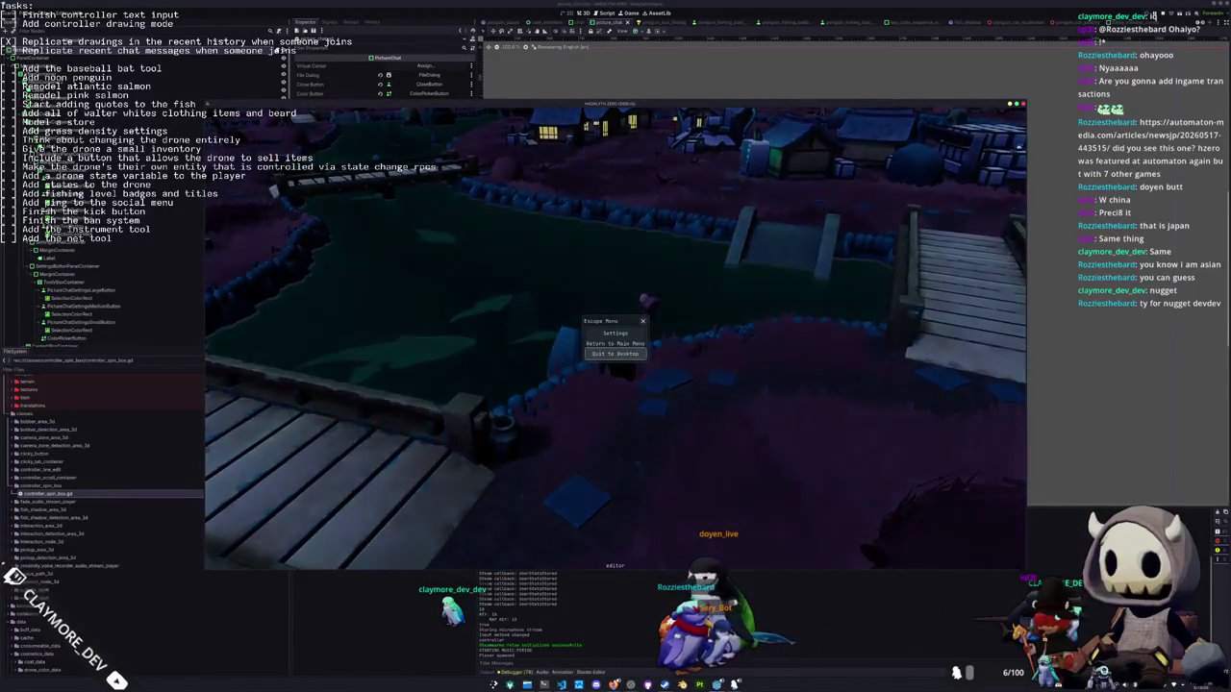
key("F8")
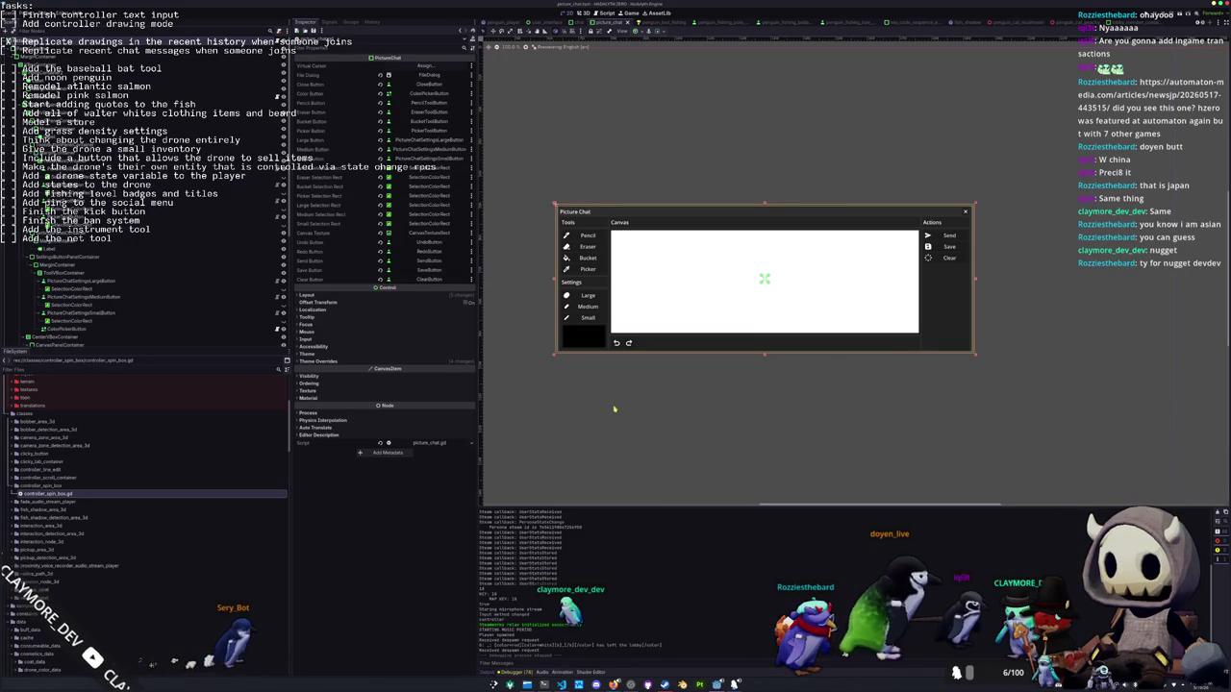
Scroll up the Input Map list to review the existing actions
scroll(735, 241, "up", 1)
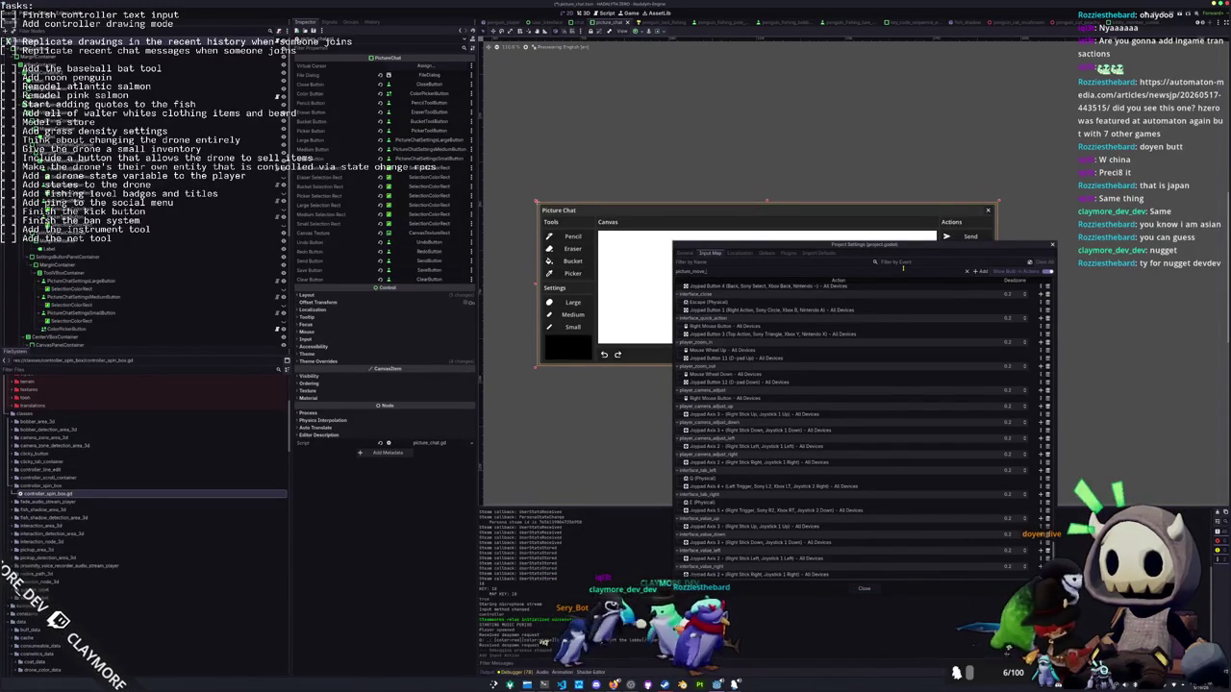
Add the picture_move_down, picture_move_left and picture_move_right actions to the Input Map
left_click(978, 270)
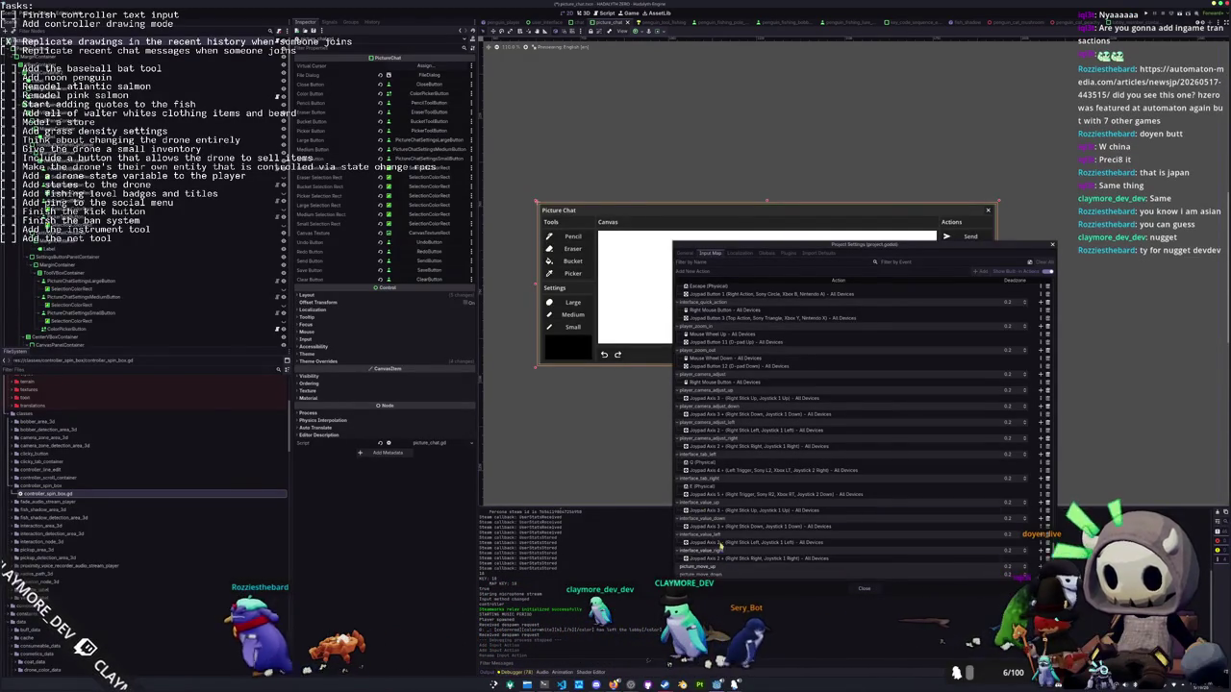
left_click(706, 270)
type("pic")
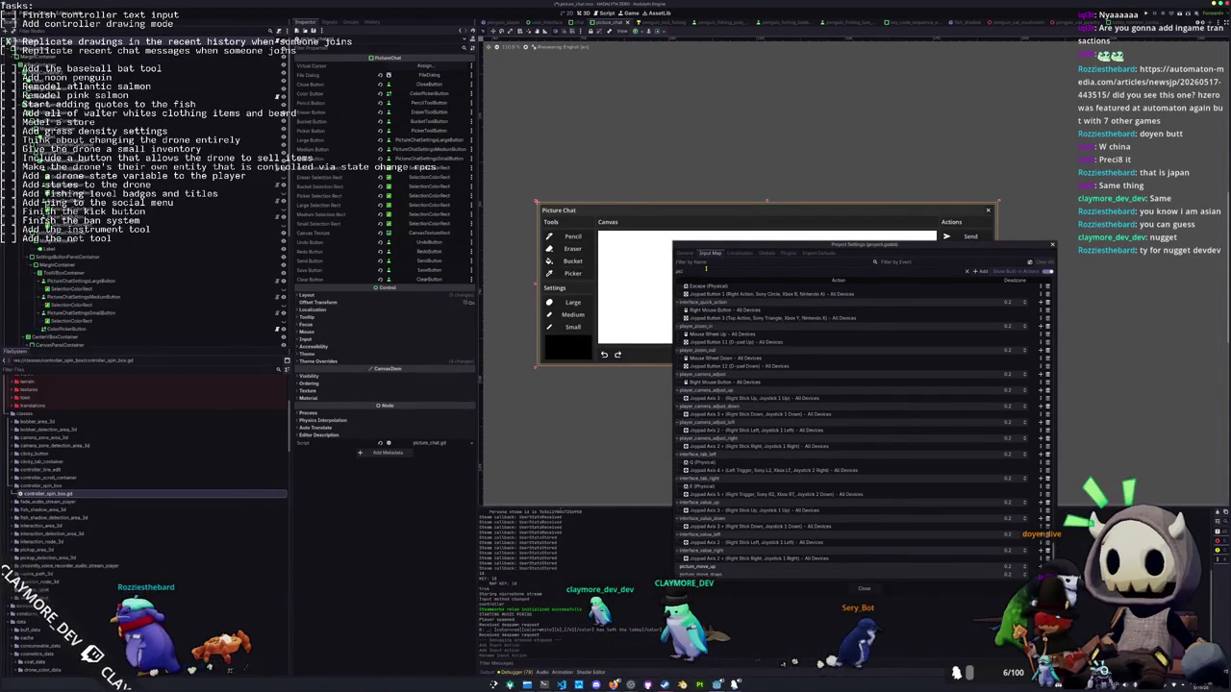
type("eft")
left_click(978, 272)
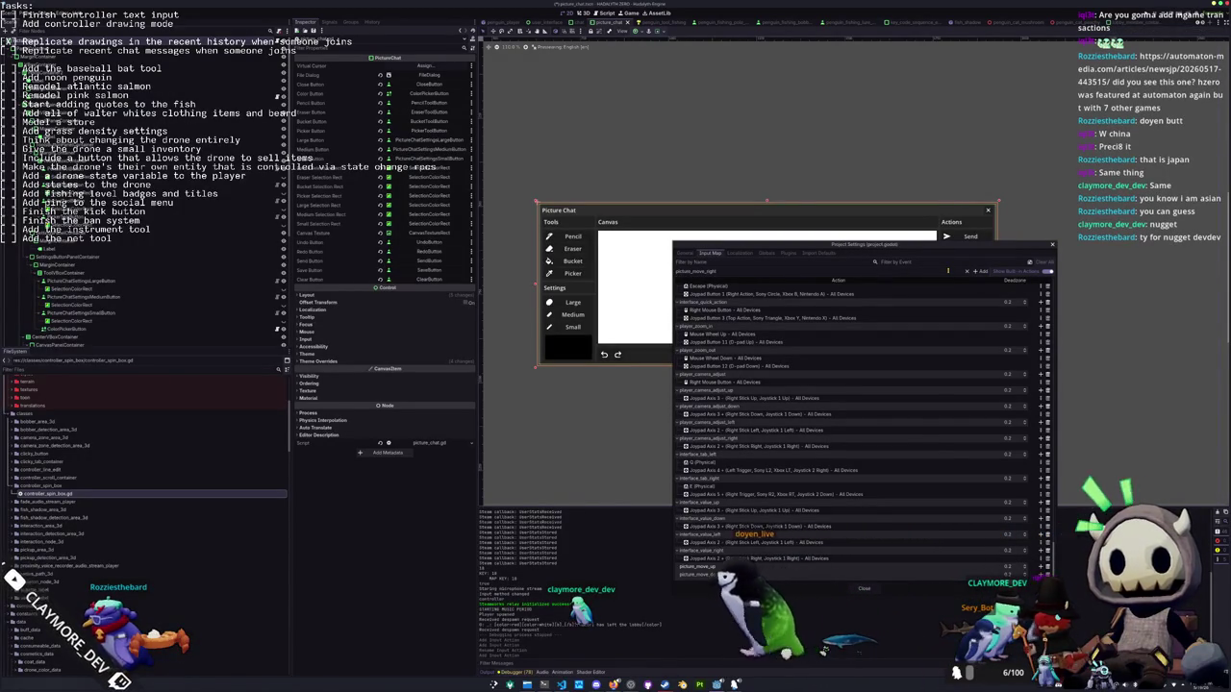
left_click(978, 273)
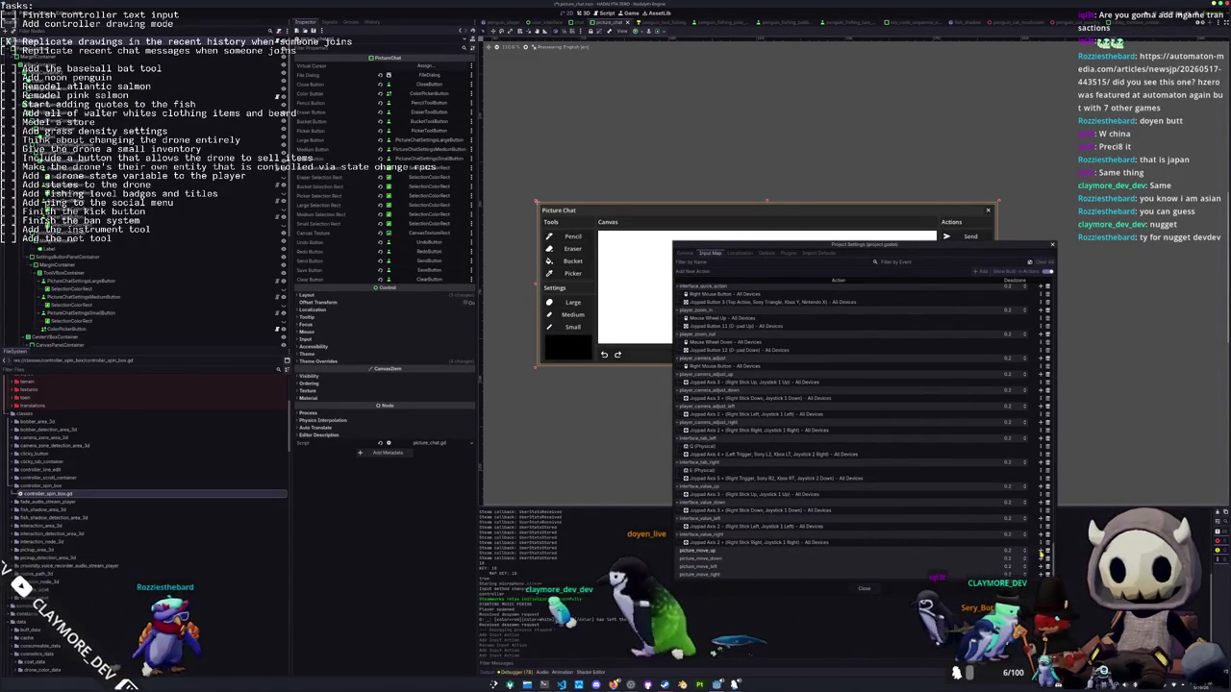
Bind picture_move_up, down, left and right to the matching right-stick joypad axis directions
left_click(1040, 551)
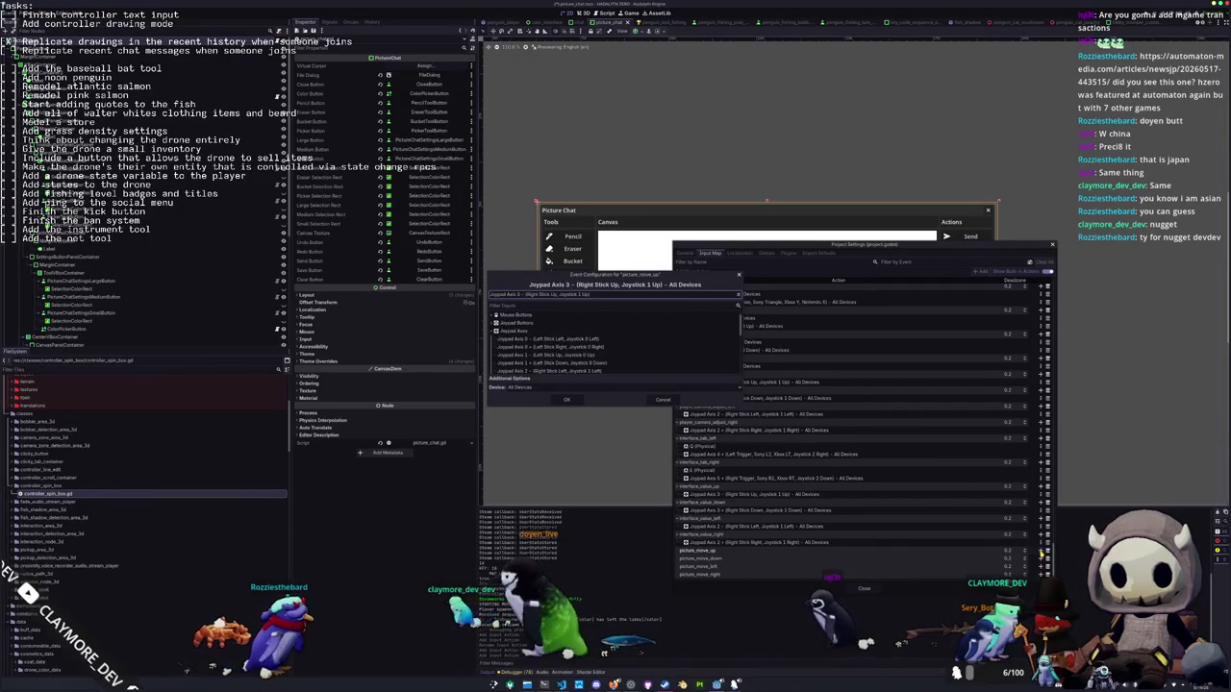
key("Return")
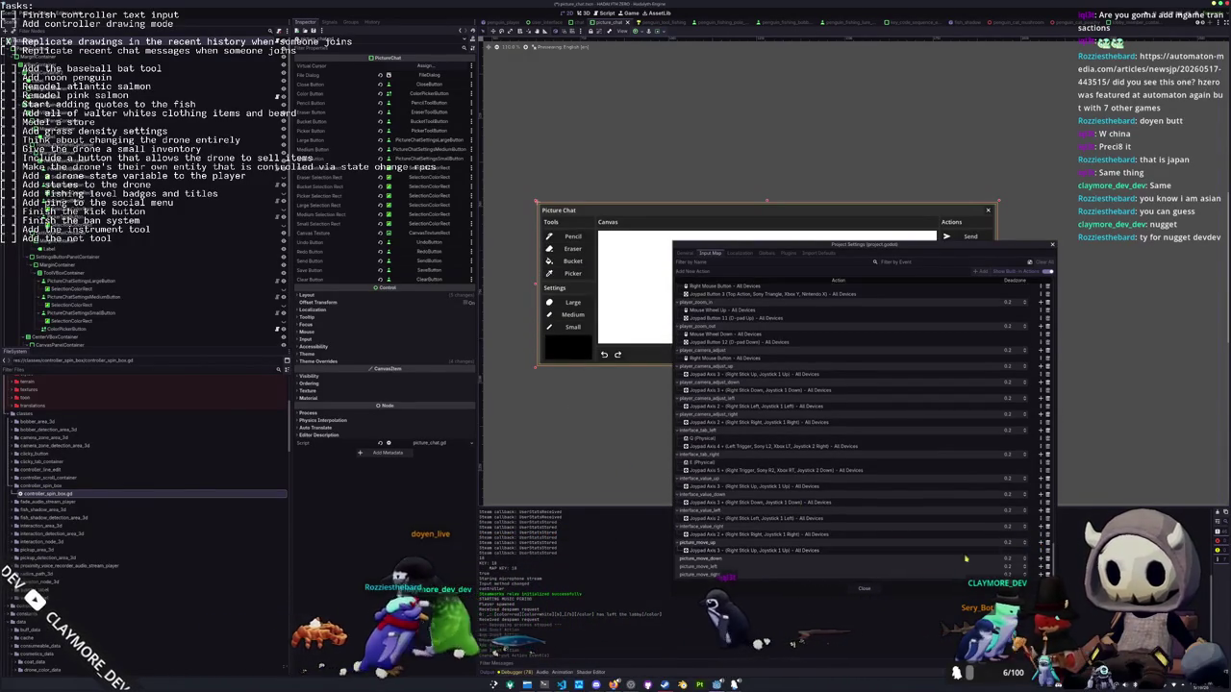
left_click(1040, 559)
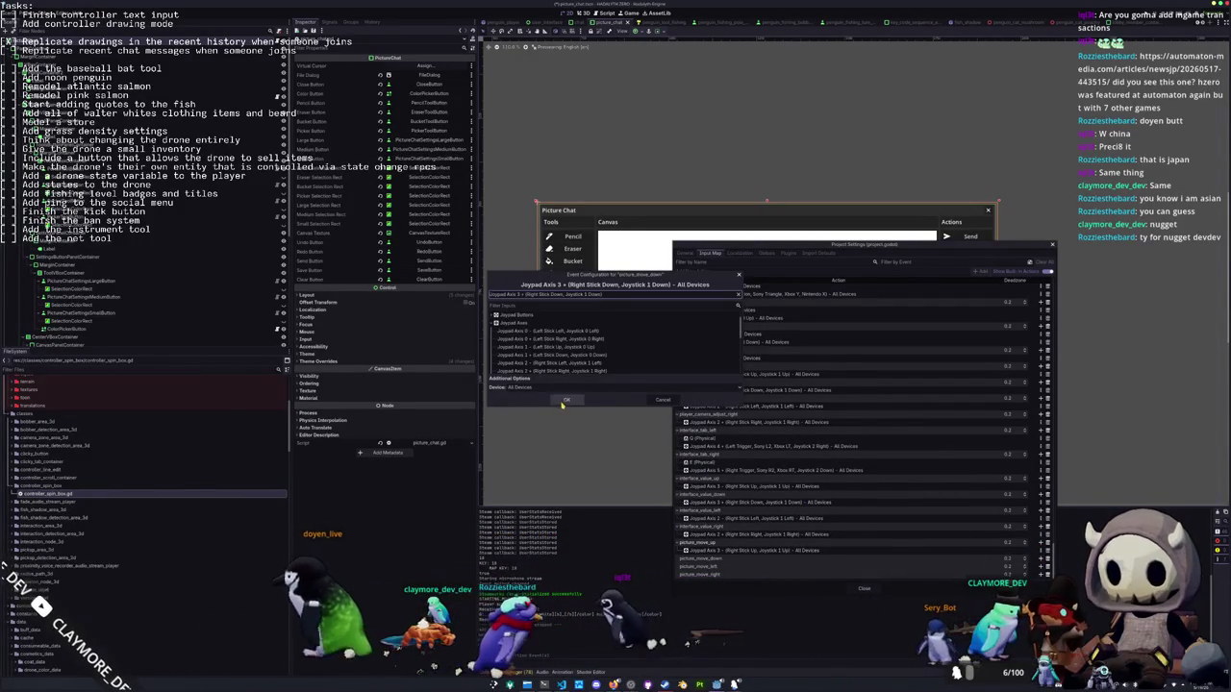
left_click(564, 401)
left_click(1040, 566)
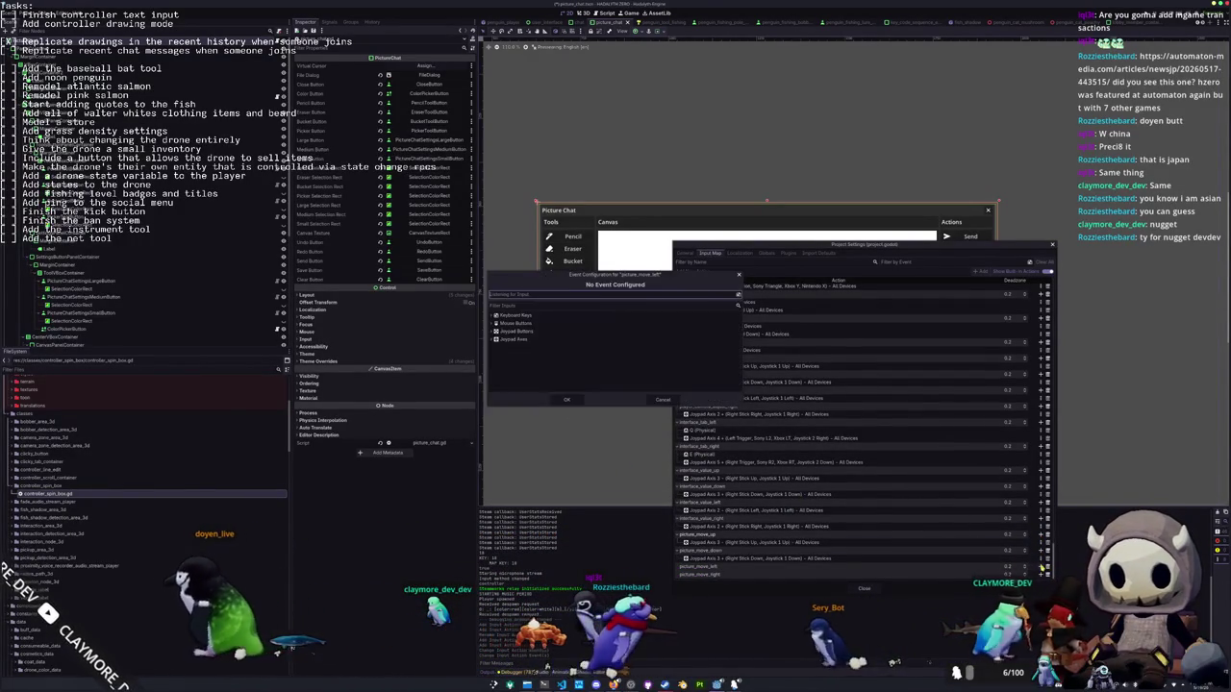
key("Return")
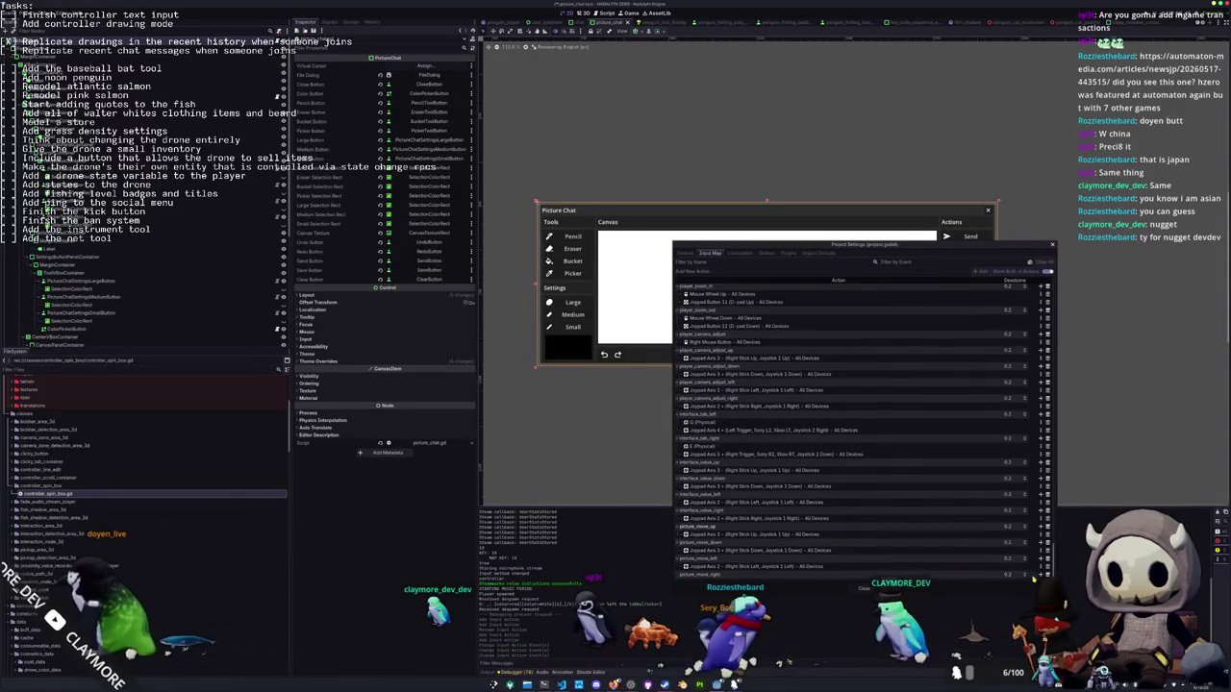
left_click(1040, 574)
left_click(568, 400)
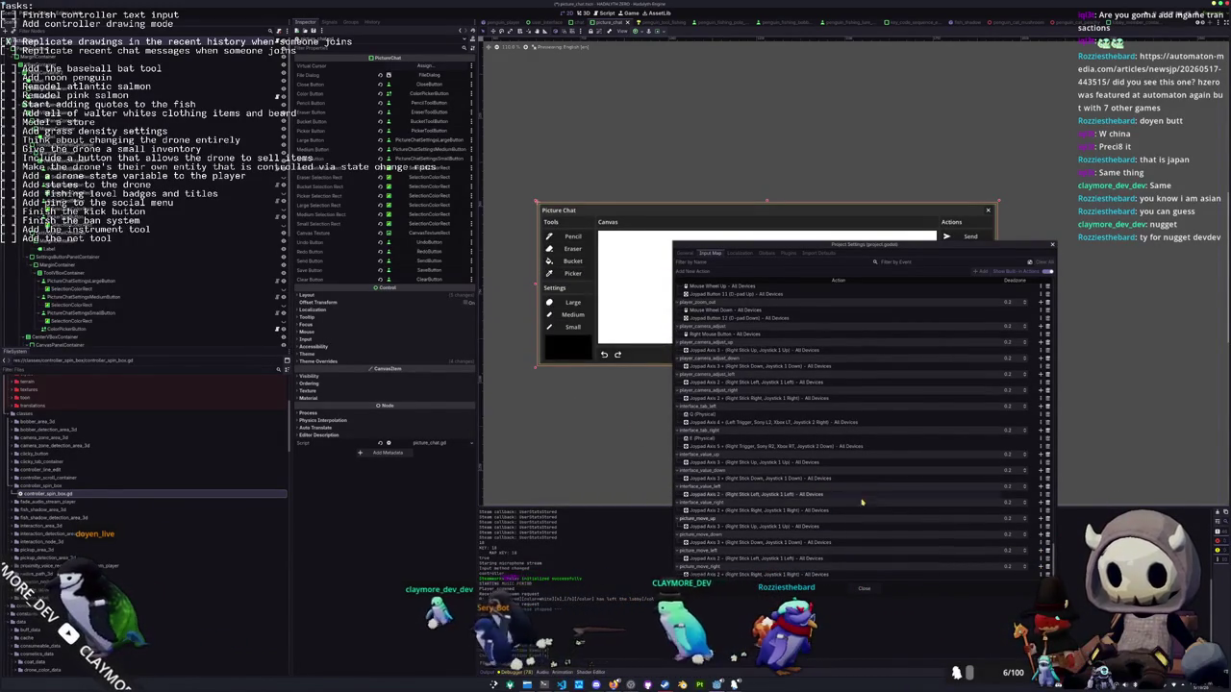
Add a picture_use_tool action to the Input Map
scroll(852, 531, "up", 1)
scroll(851, 532, "down", 1)
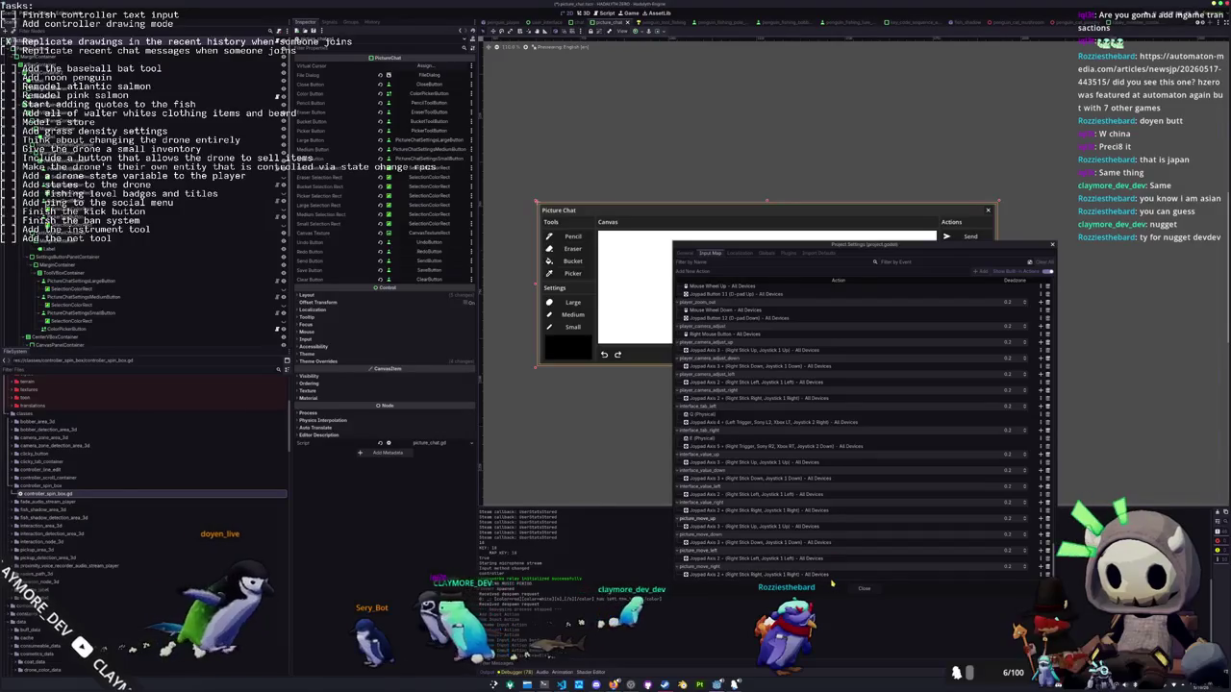
scroll(829, 544, "down", 10)
scroll(830, 529, "down", 8)
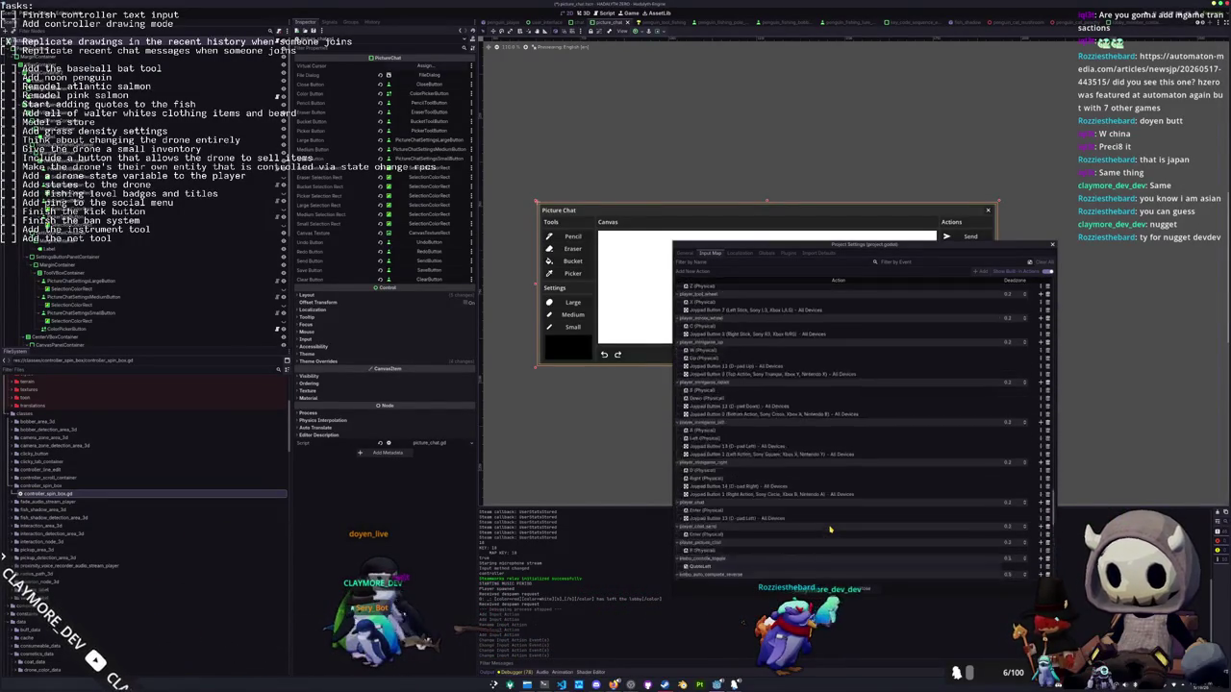
scroll(813, 408, "down", 3)
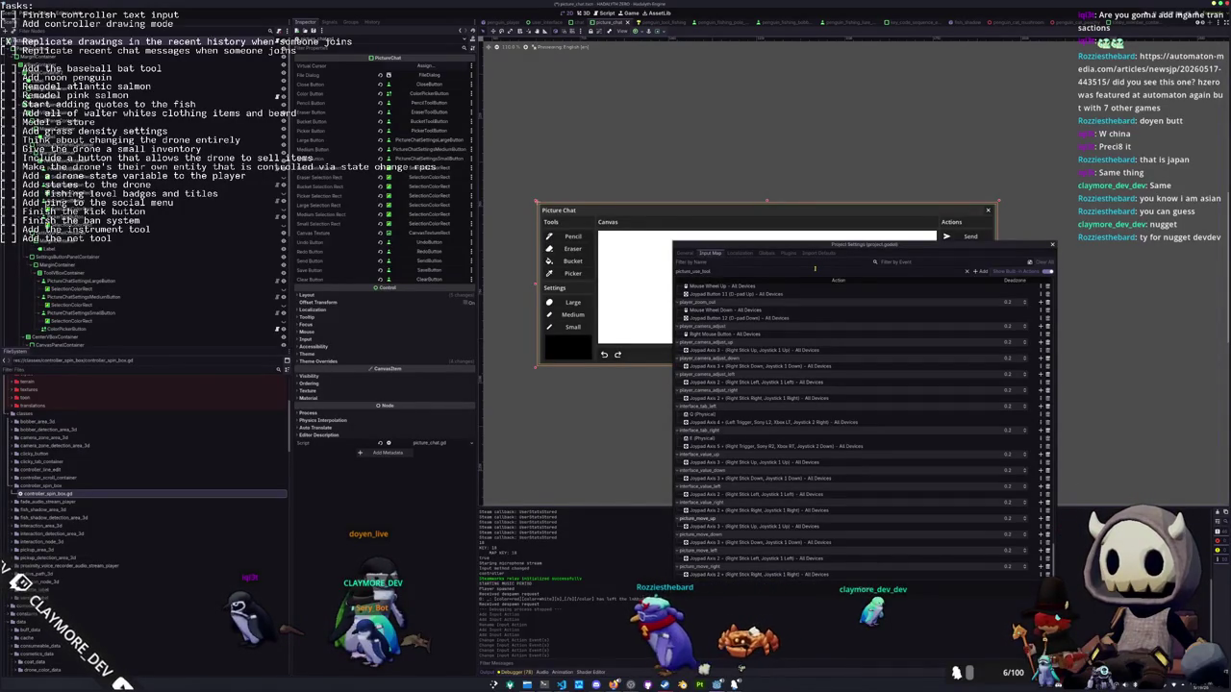
left_click(980, 272)
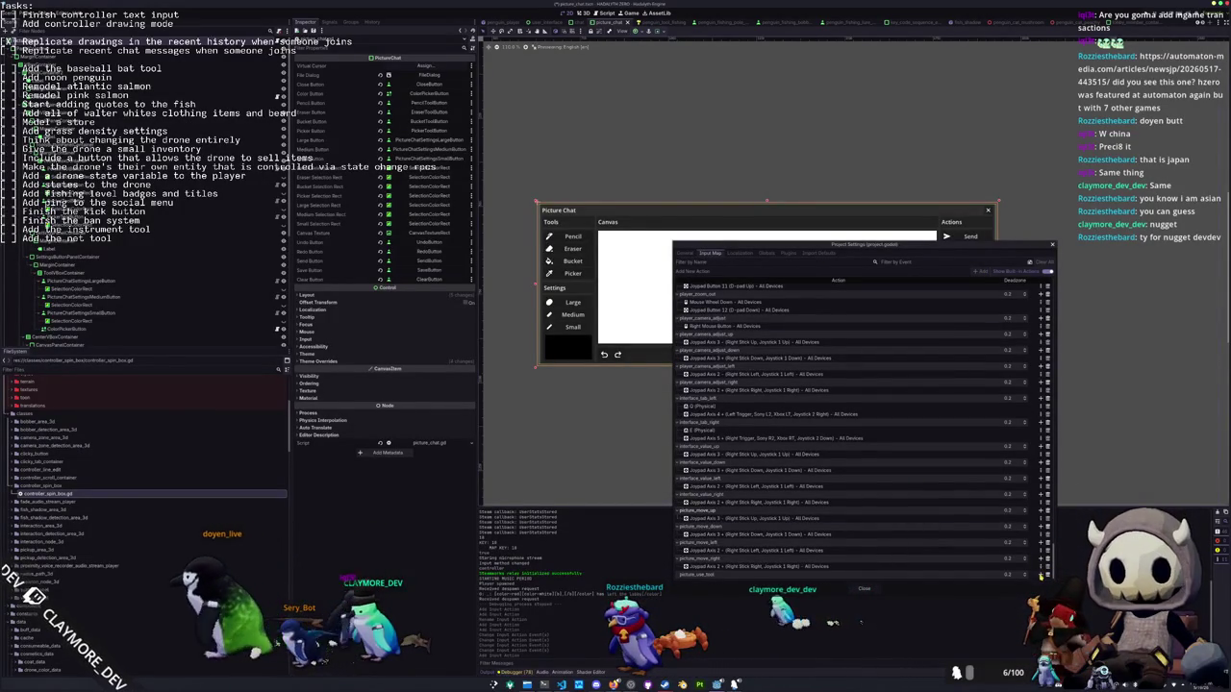
Bind picture_use_tool to Joypad Axis 5 (right trigger) and close Project Settings
left_click(1040, 575)
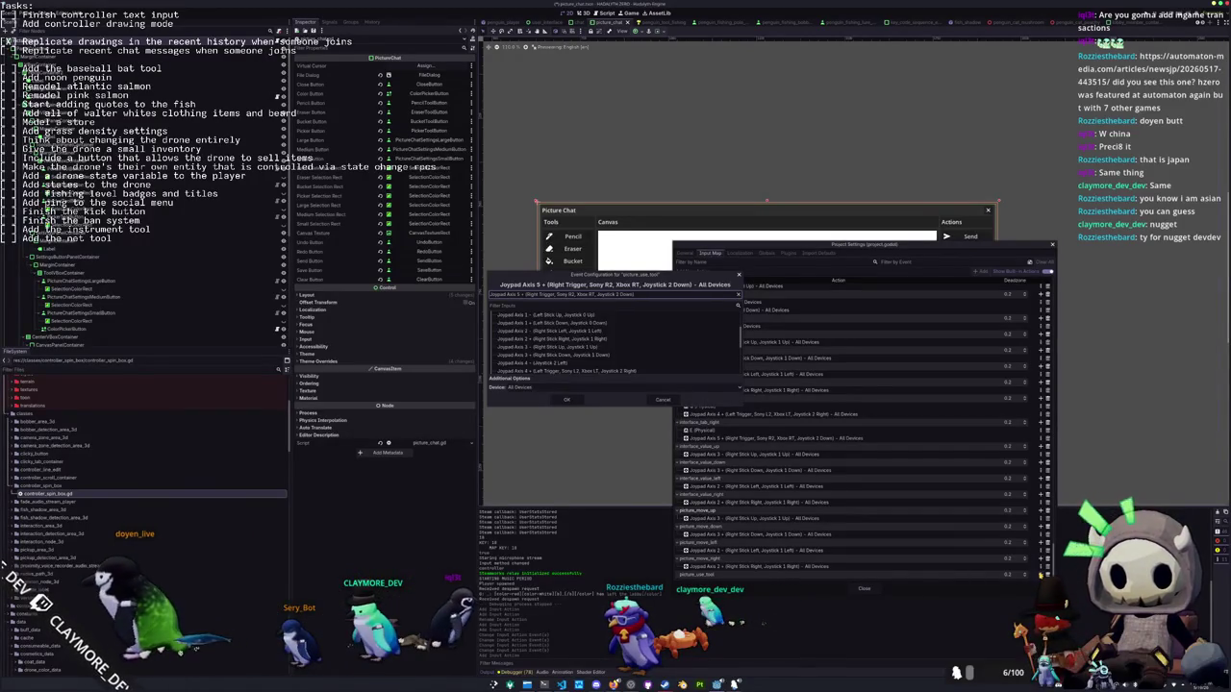
left_click(554, 403)
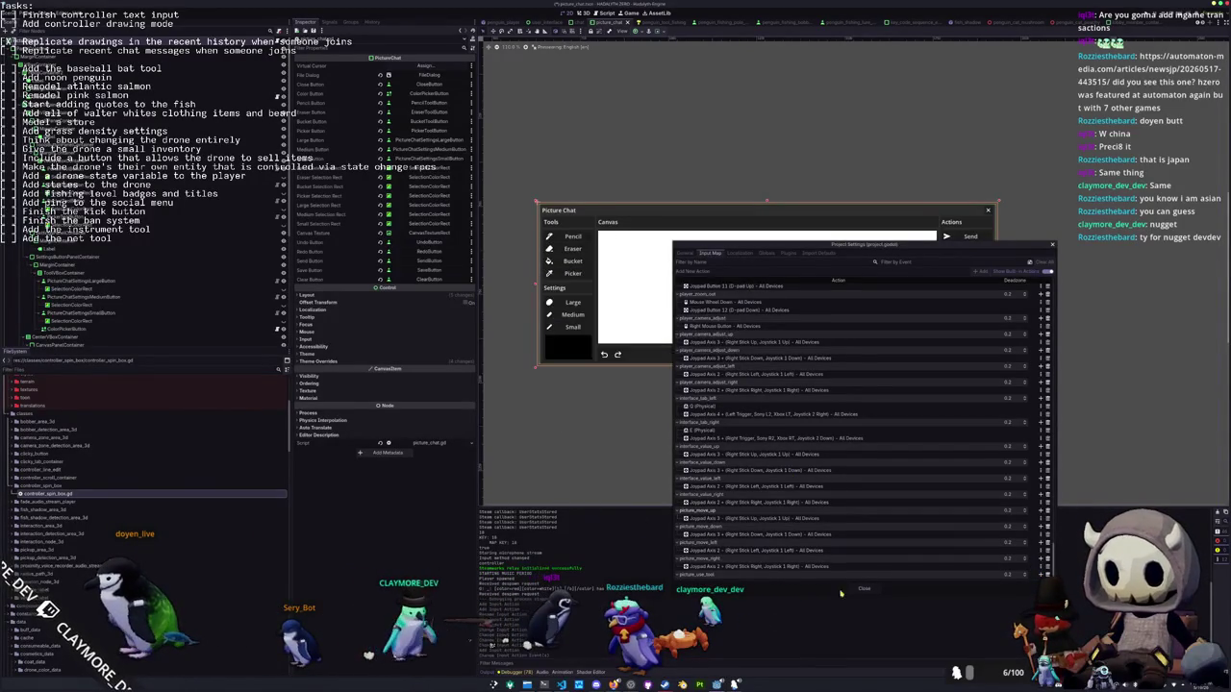
scroll(861, 567, "down", 2)
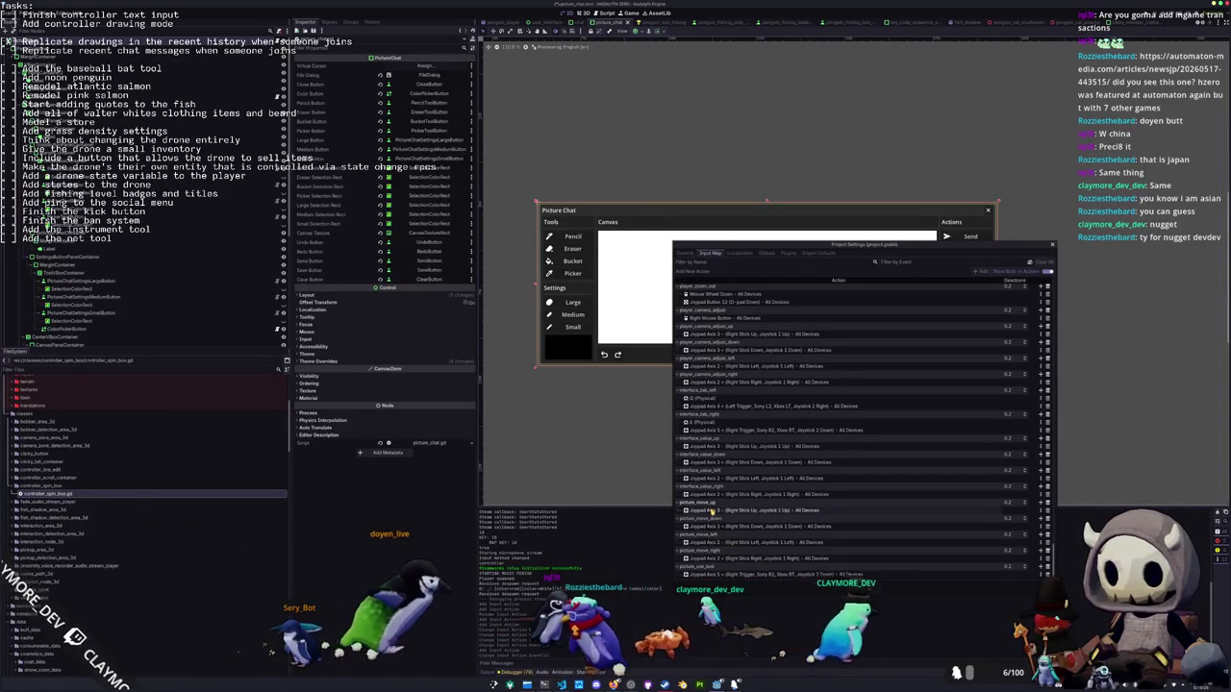
key("Escape")
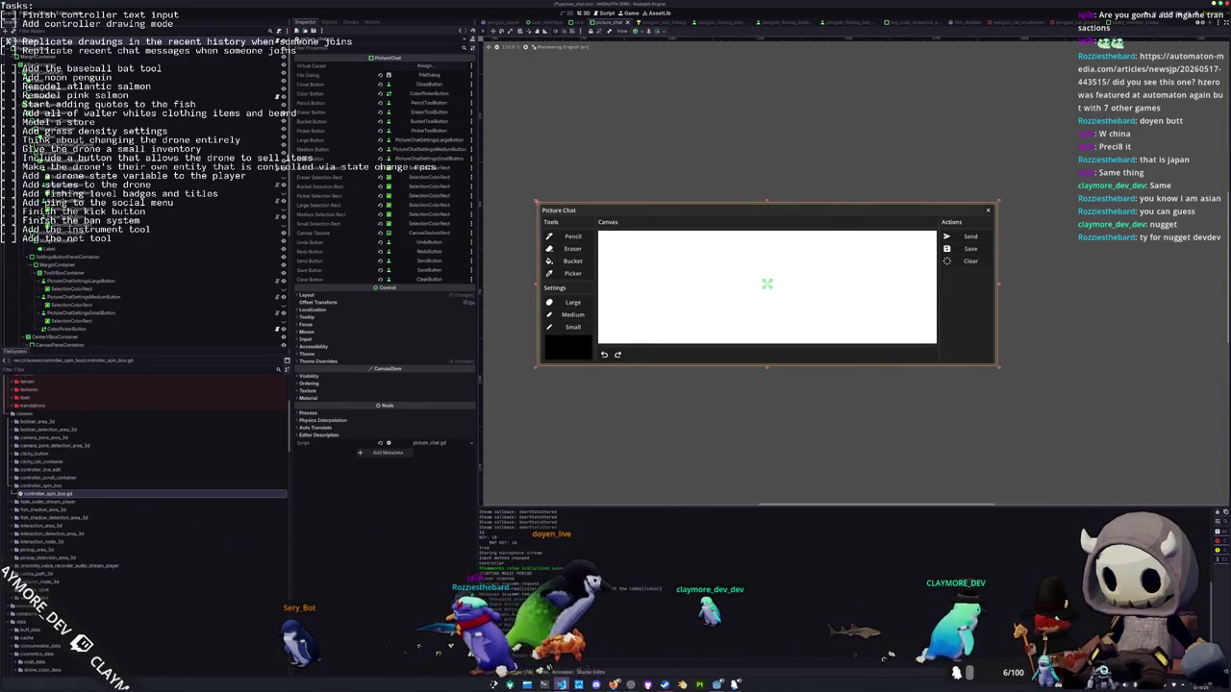
Insert blank lines after the undo and redo checks in _process, then go to _get_stroke_position
key("alt+Tab")
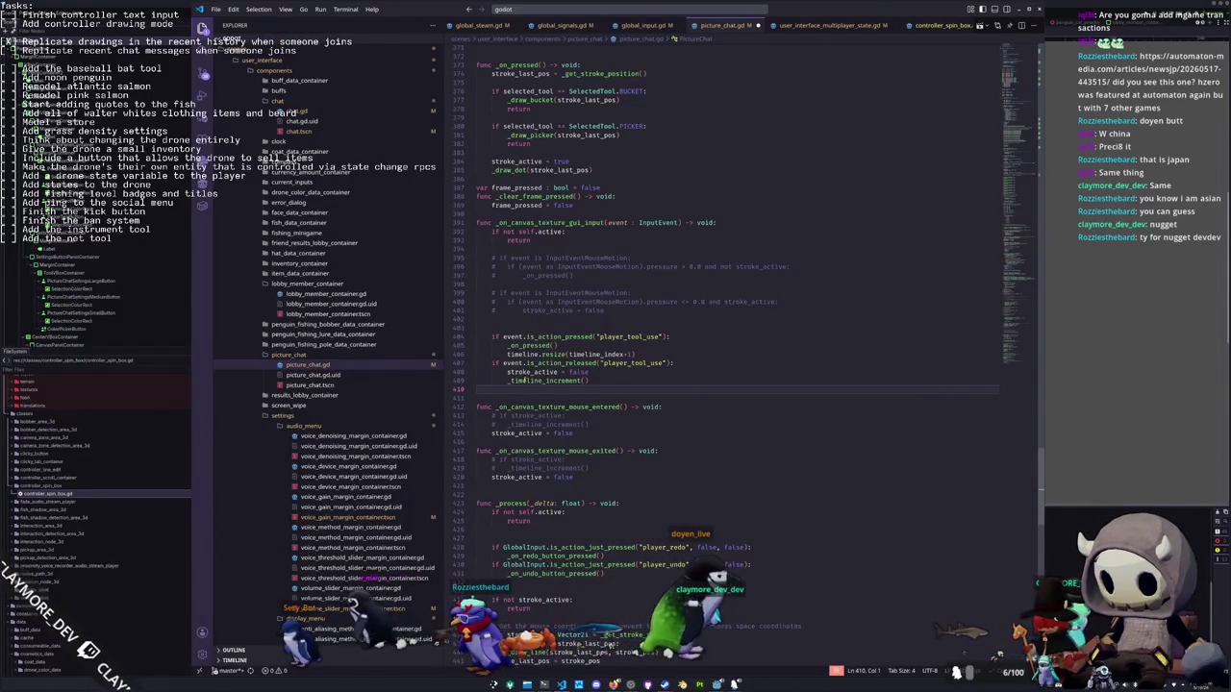
scroll(535, 382, "down", 1)
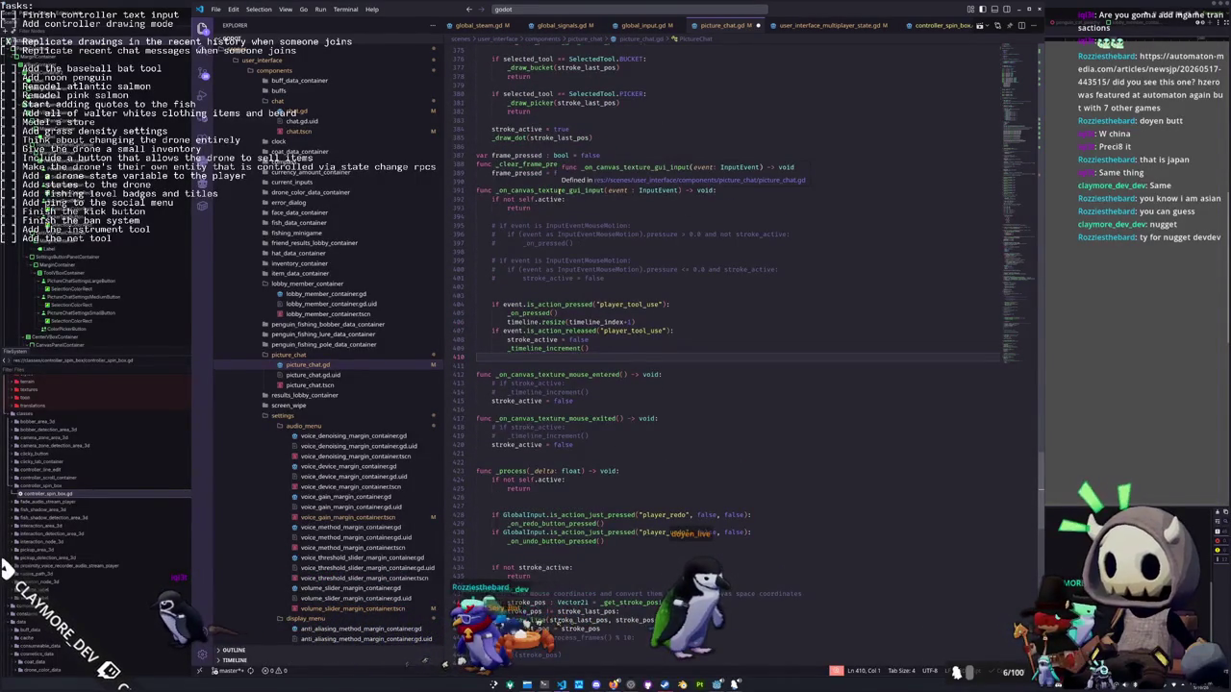
scroll(486, 417, "down", 5)
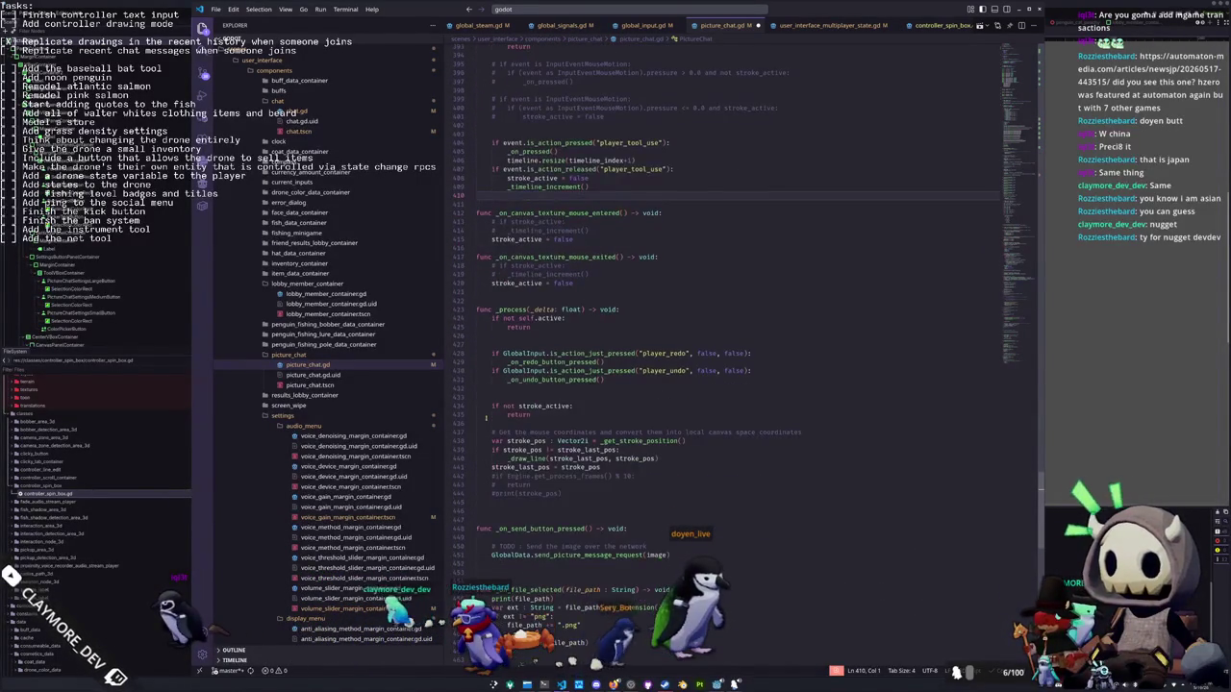
left_click(498, 390)
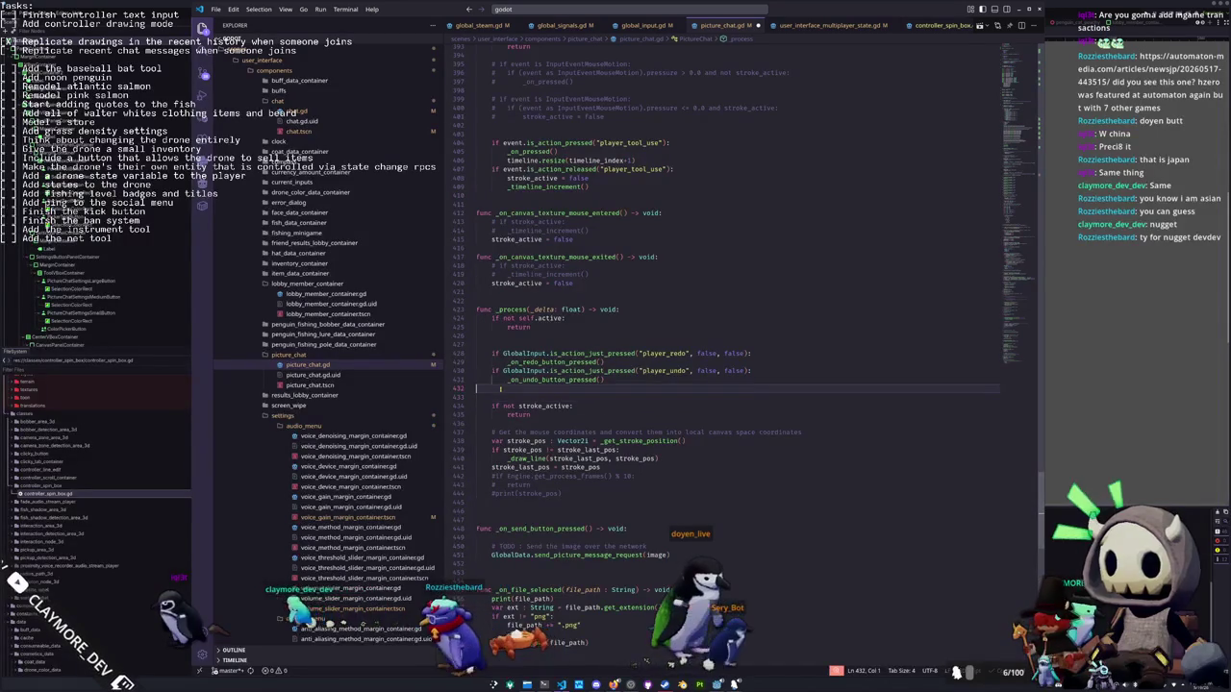
key("Return")
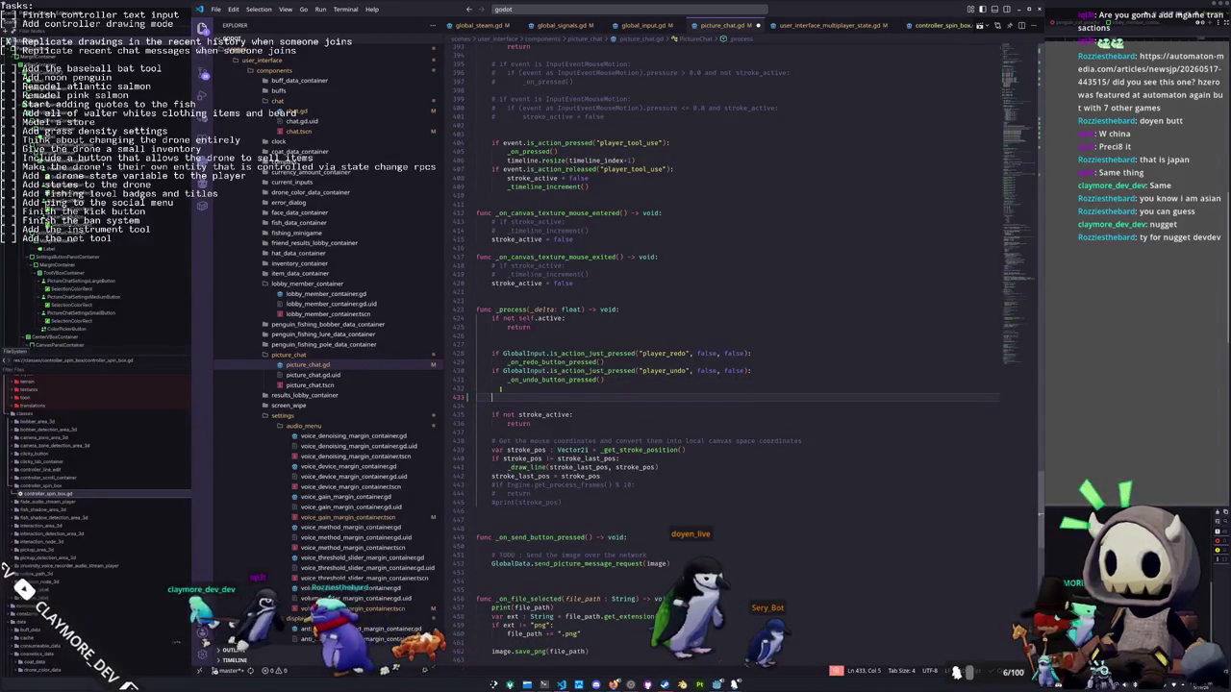
key("Down")
key("Down")
key("Down")
key("Down")
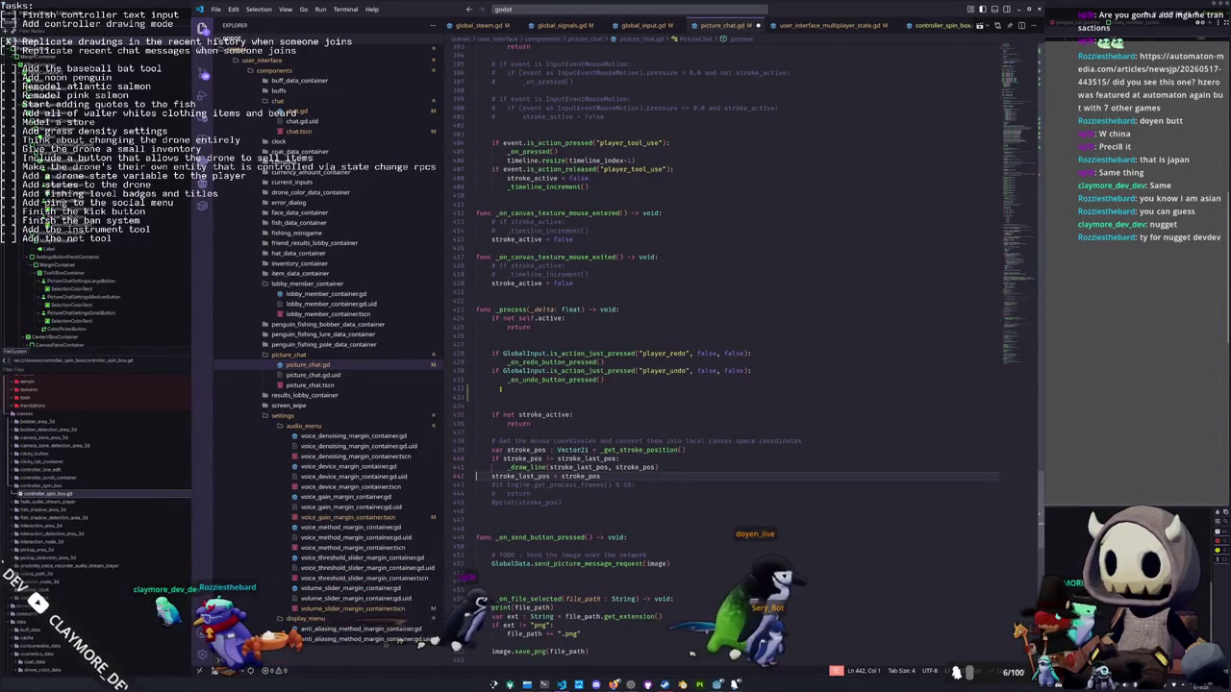
key("Up")
key("Up")
key("Up")
key("Down")
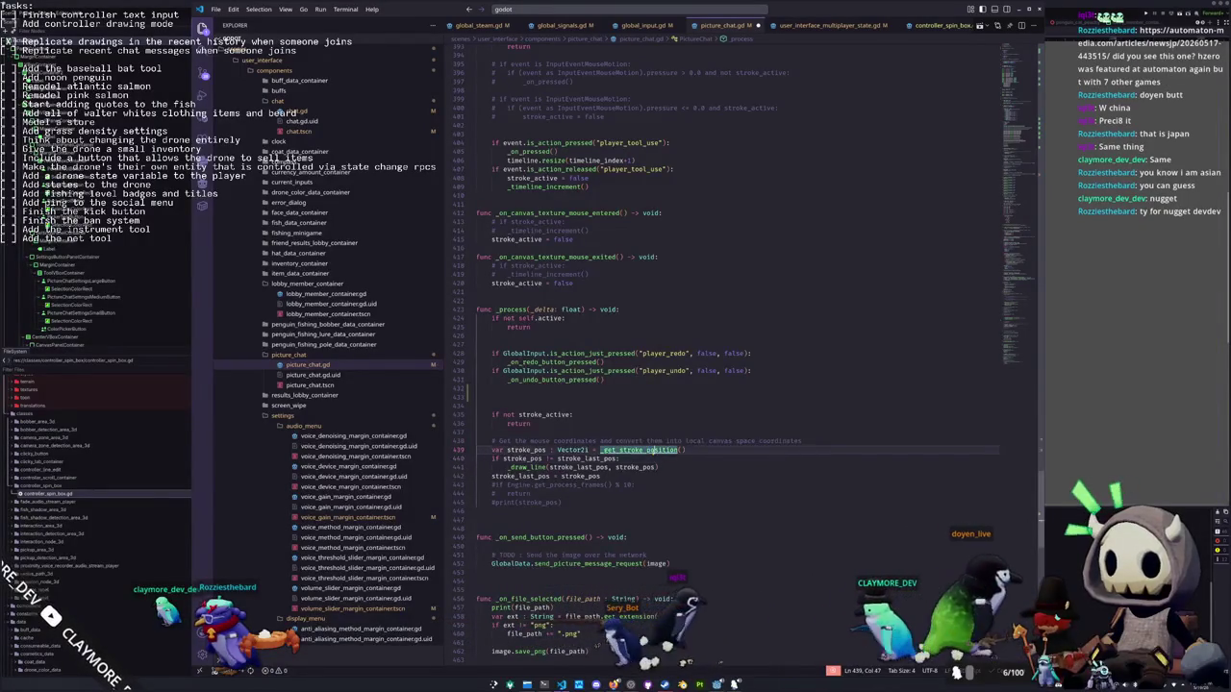
left_click(630, 450, "ctrl")
Add an 'if GlobalInput.is_controller():' check below the get_mouse_position line
left_click_drag(710, 225, 737, 225)
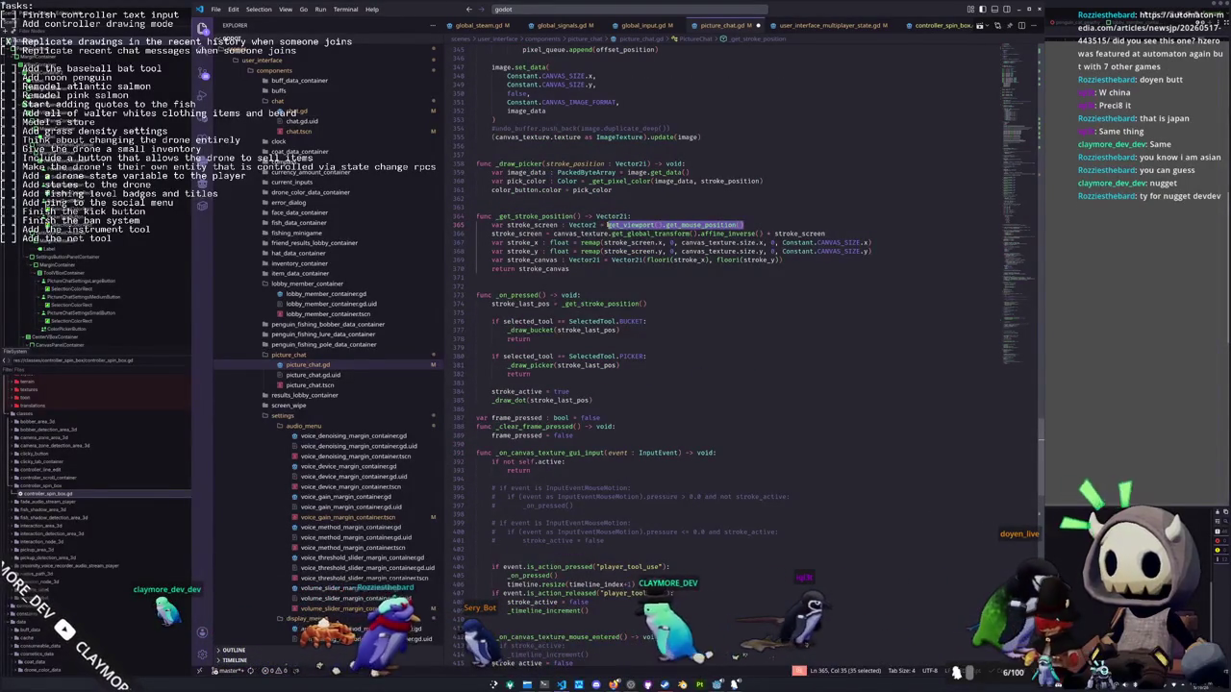
left_click(757, 224)
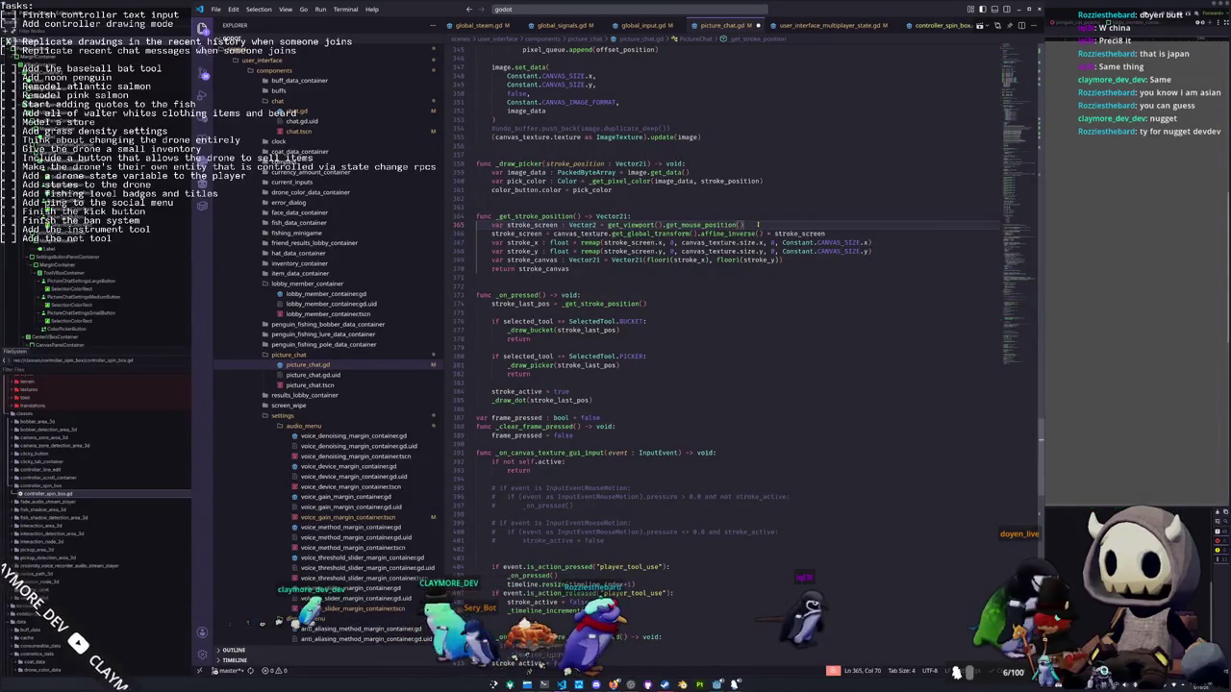
key("Return")
key("Return")
key("Up")
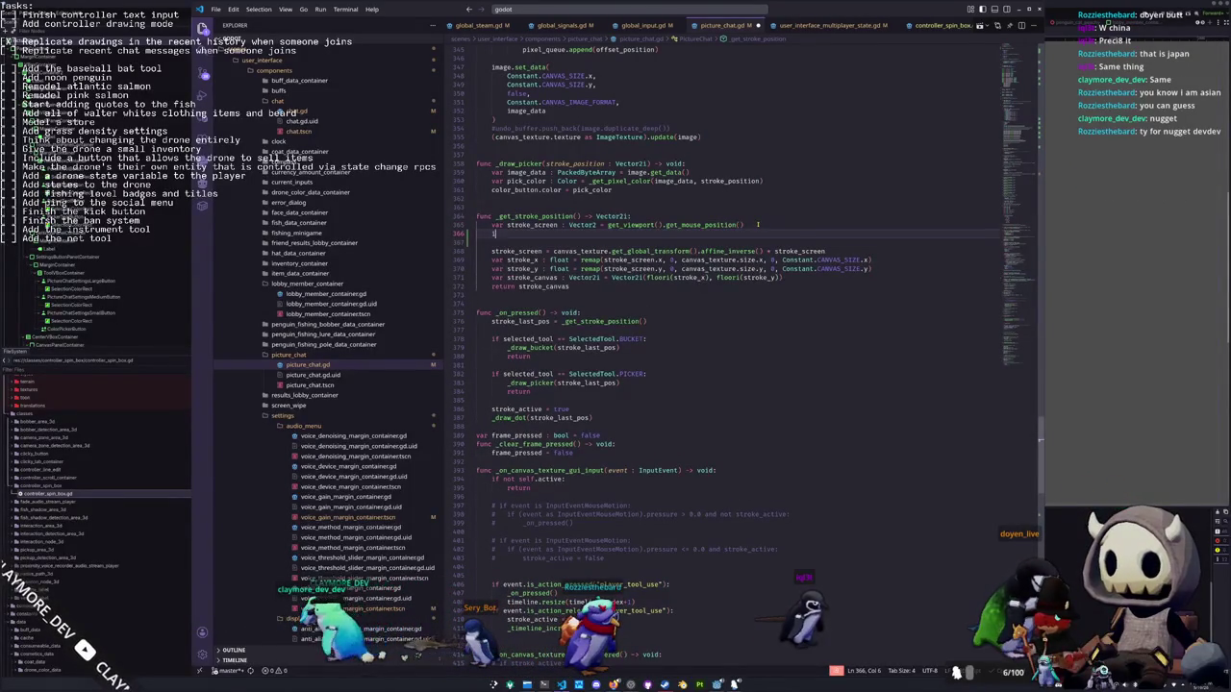
type("if GlobalInput.is_controller():")
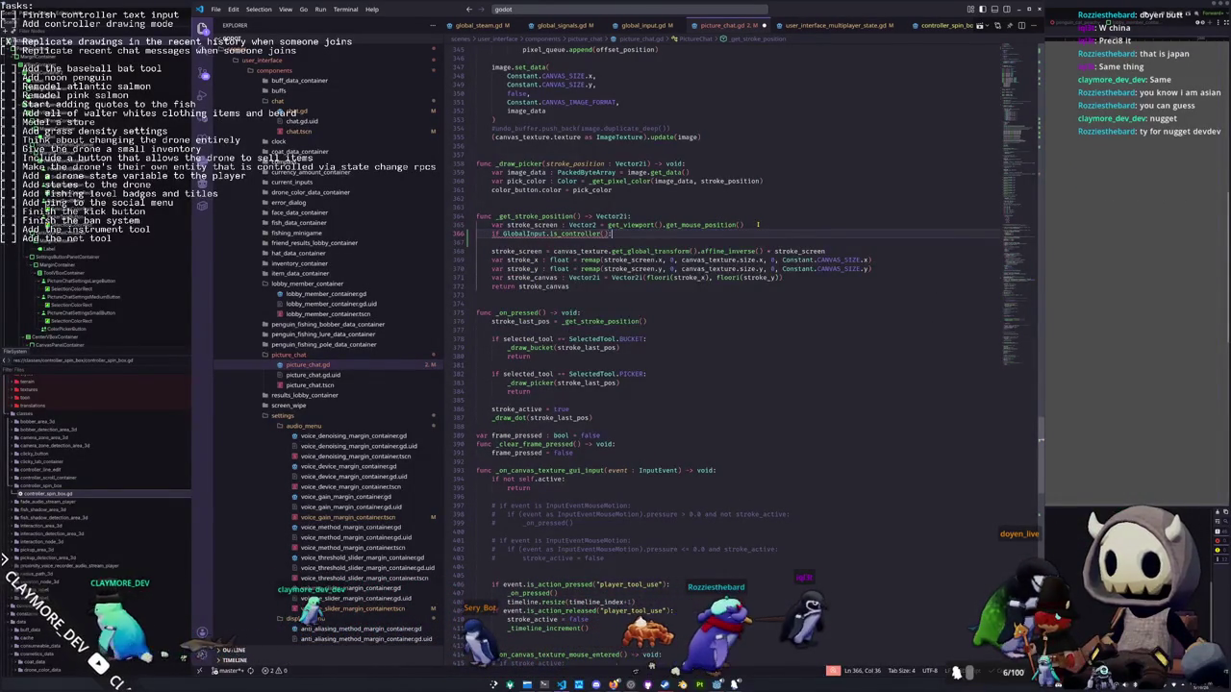
key("Return")
Inside the check, set stroke_screen = virtual_cursor.global_position
type("stroke_screen =")
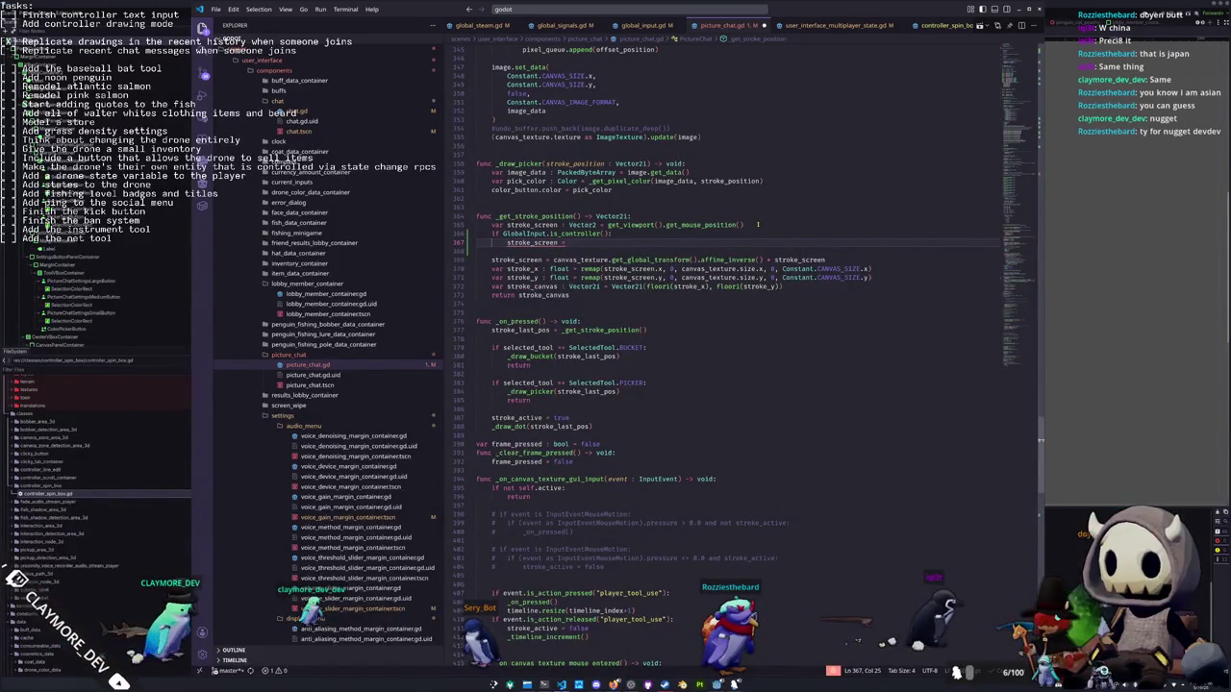
type(" virtual_cursor.")
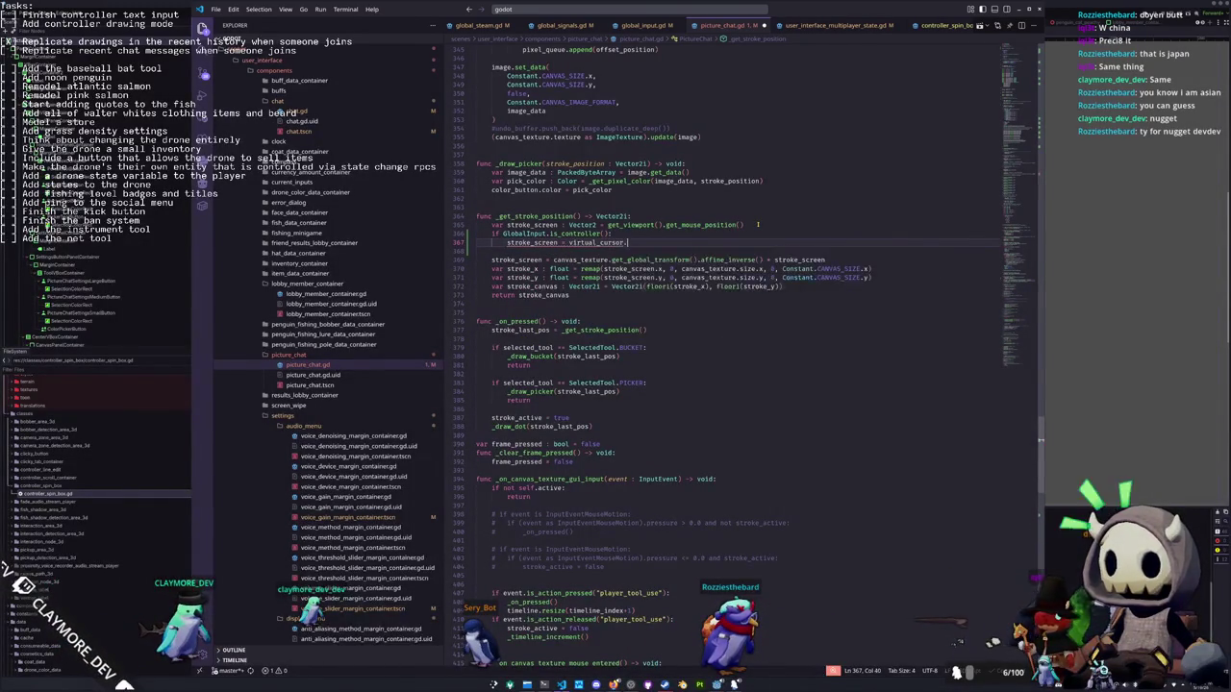
type("gelobal_")
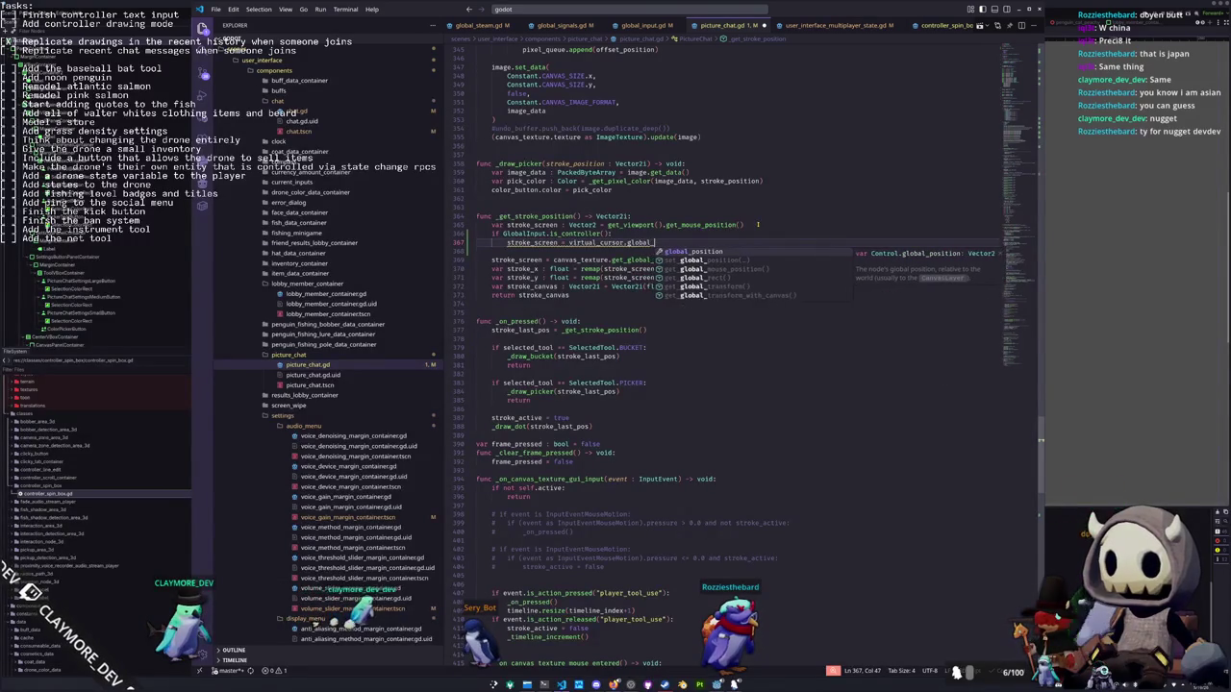
key("Return")
key("Down")
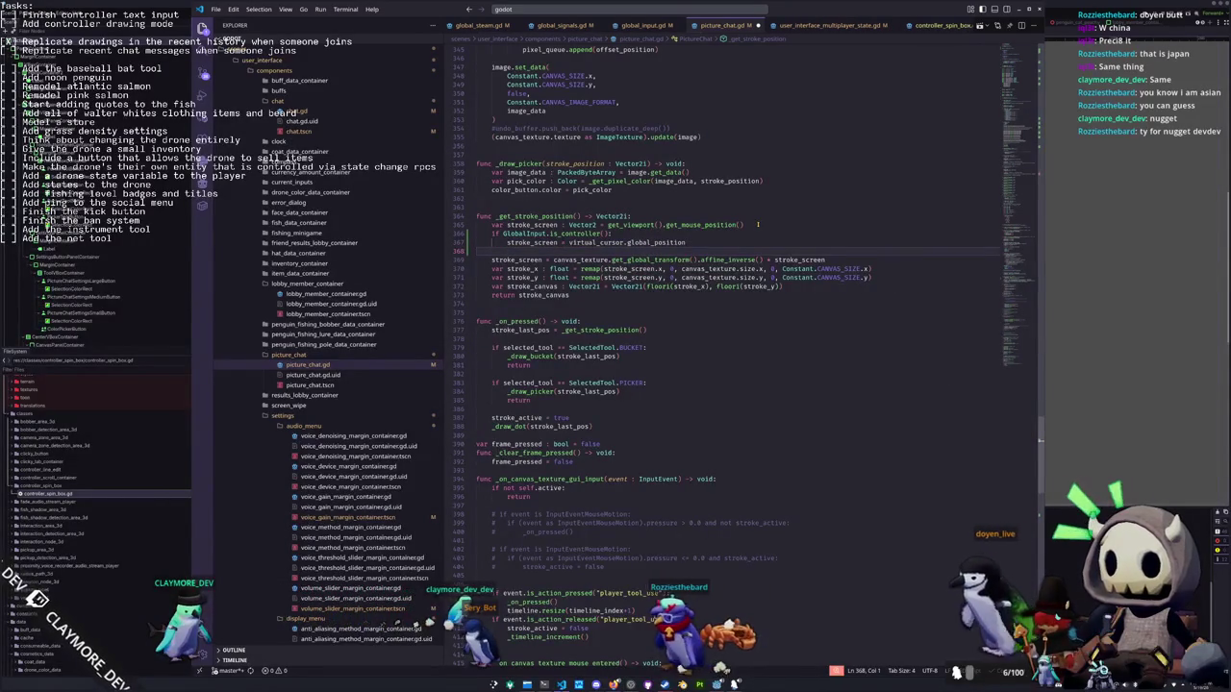
mouse_move(648, 243)
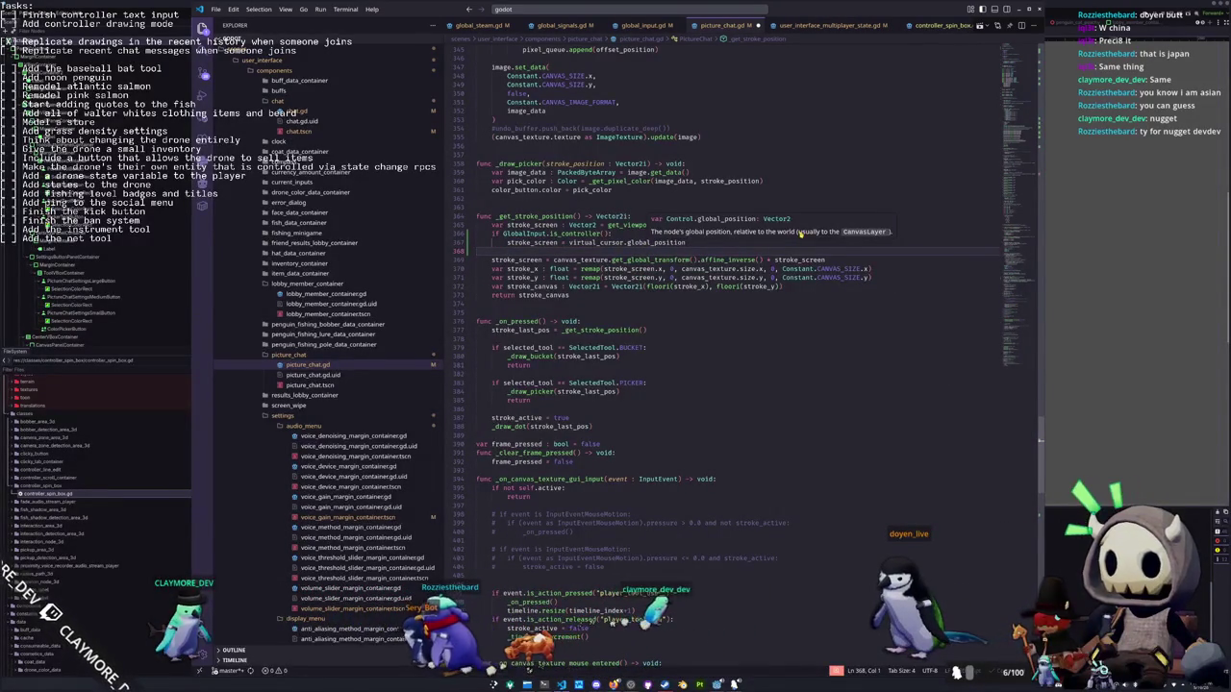
left_click(709, 244)
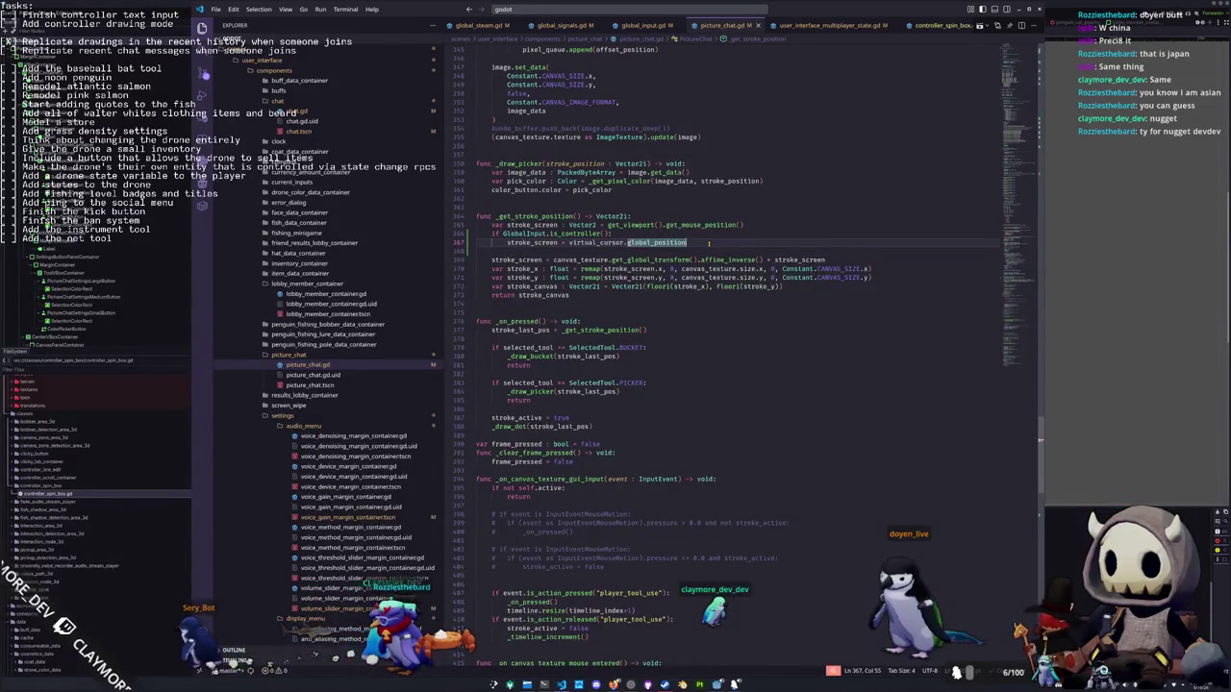
left_click(640, 251)
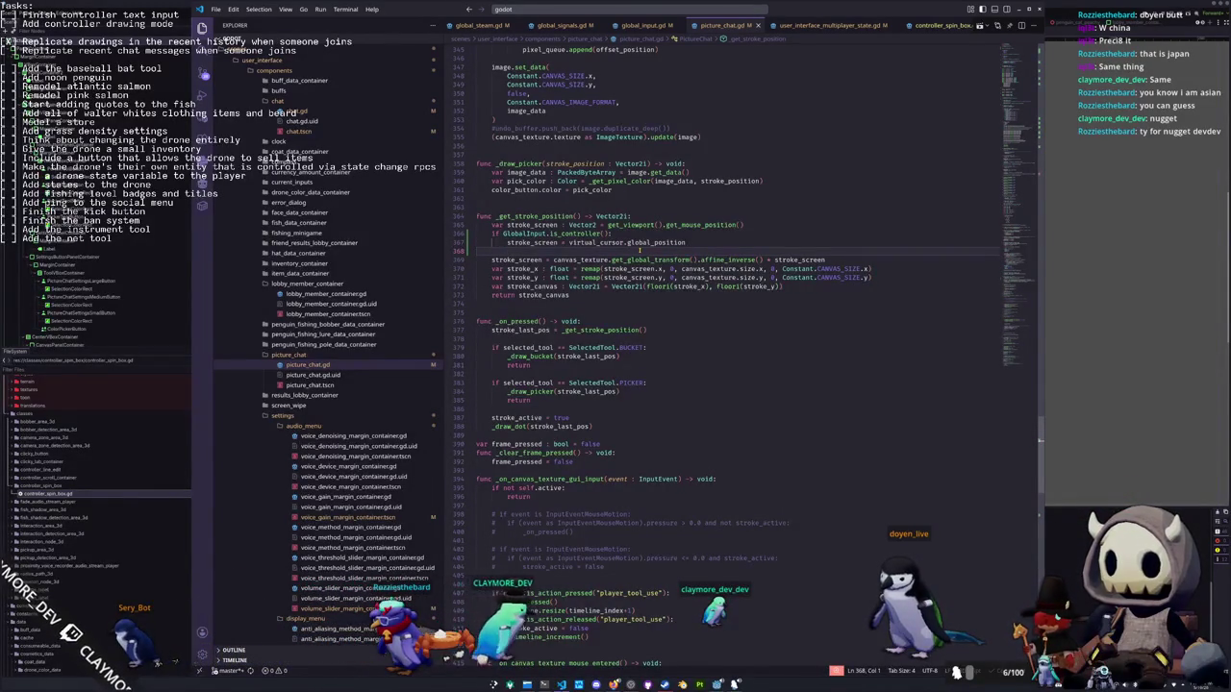
scroll(744, 331, "down", 5)
scroll(743, 330, "down", 8)
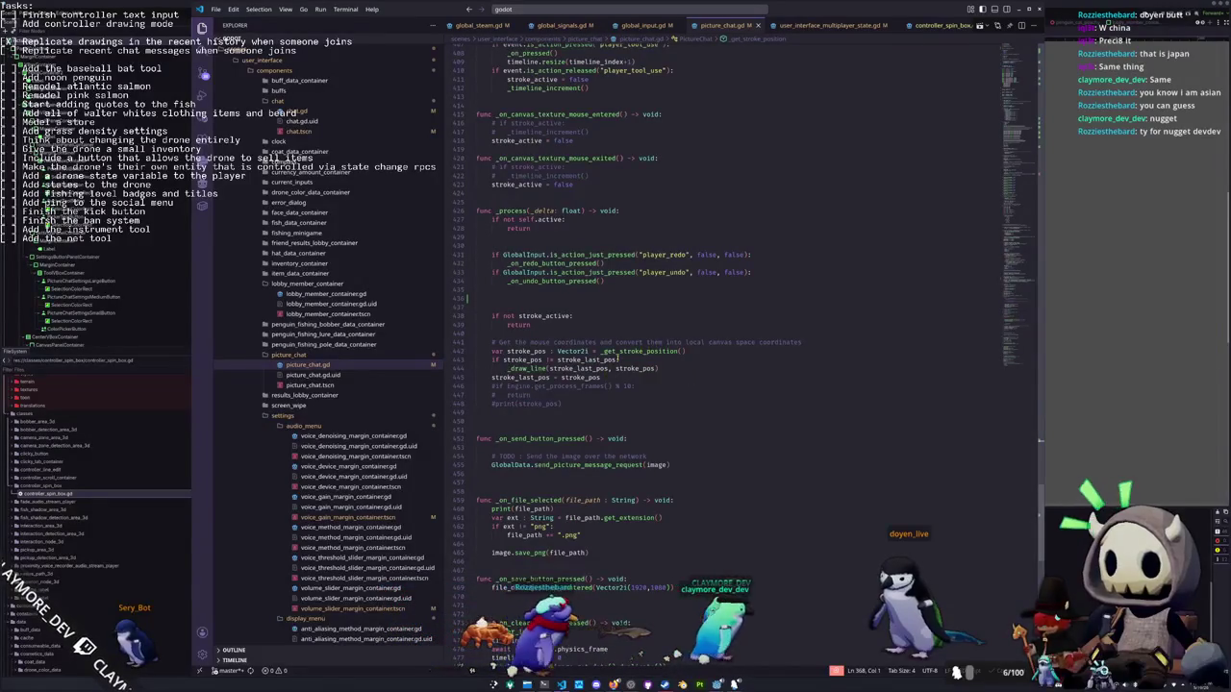
Write 'var controller_input : Vector2 = GlobalInput.get_vector(' in _process, with the closing parenthesis on its own line
scroll(686, 330, "up", 1)
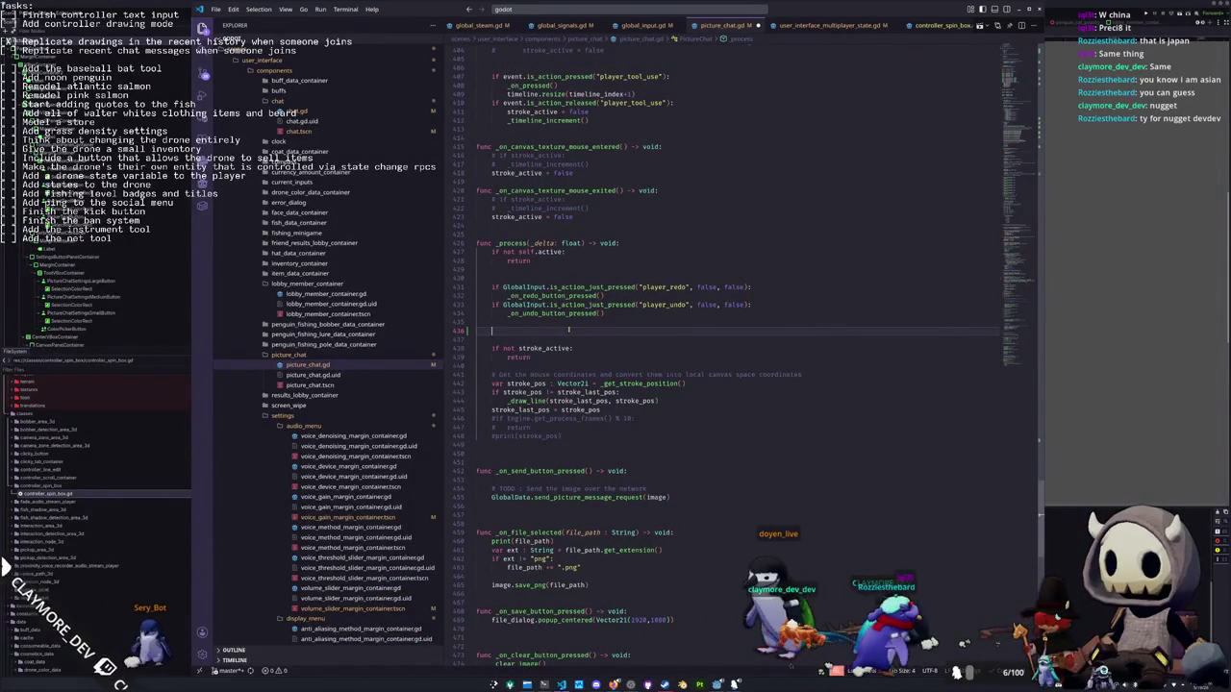
key("Return")
type("obalInput.i")
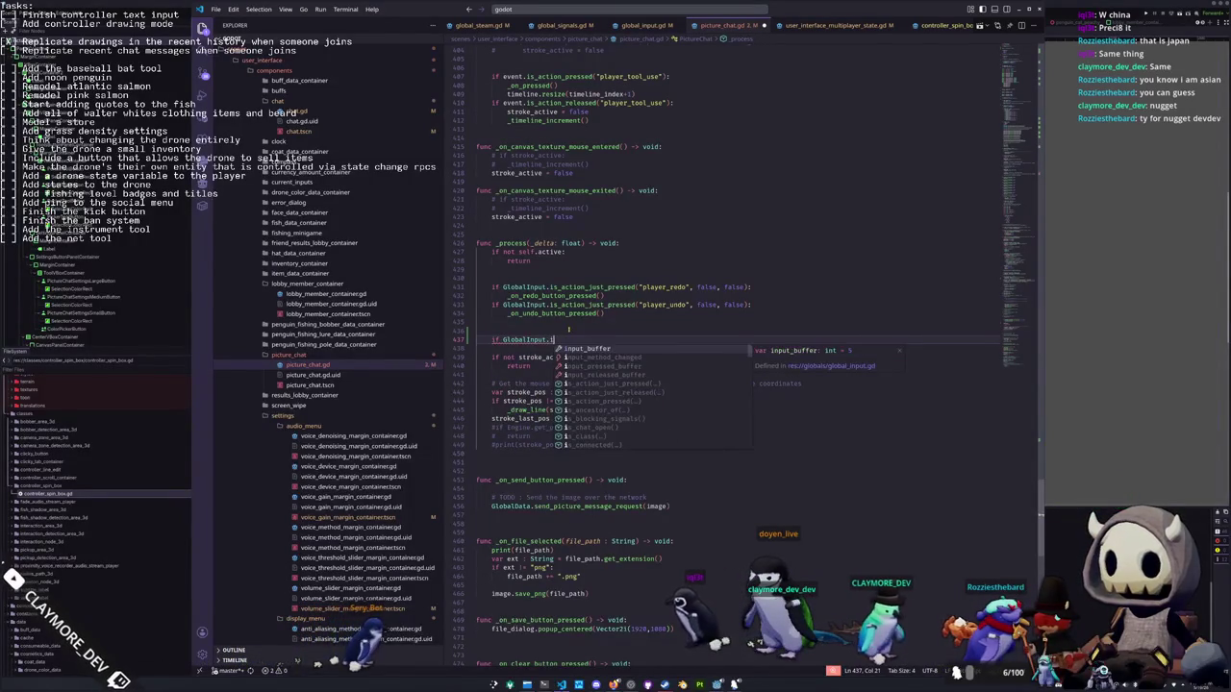
type("s")
key("BackSpace")
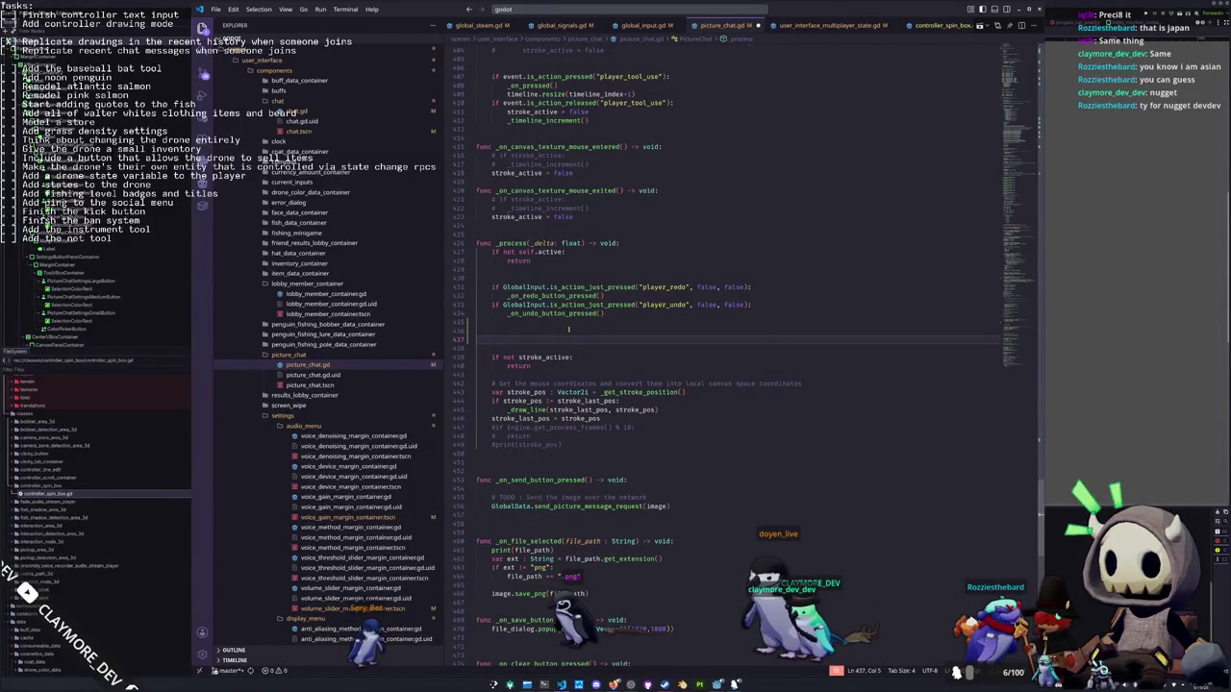
type("var")
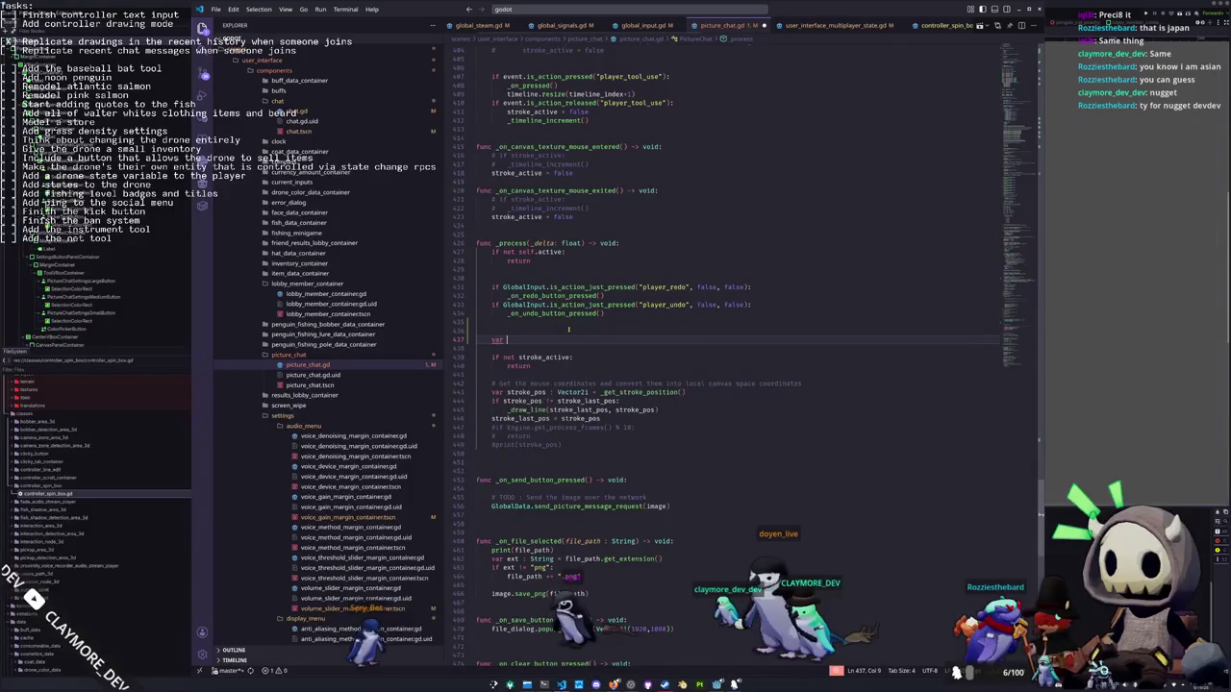
type(" picture_")
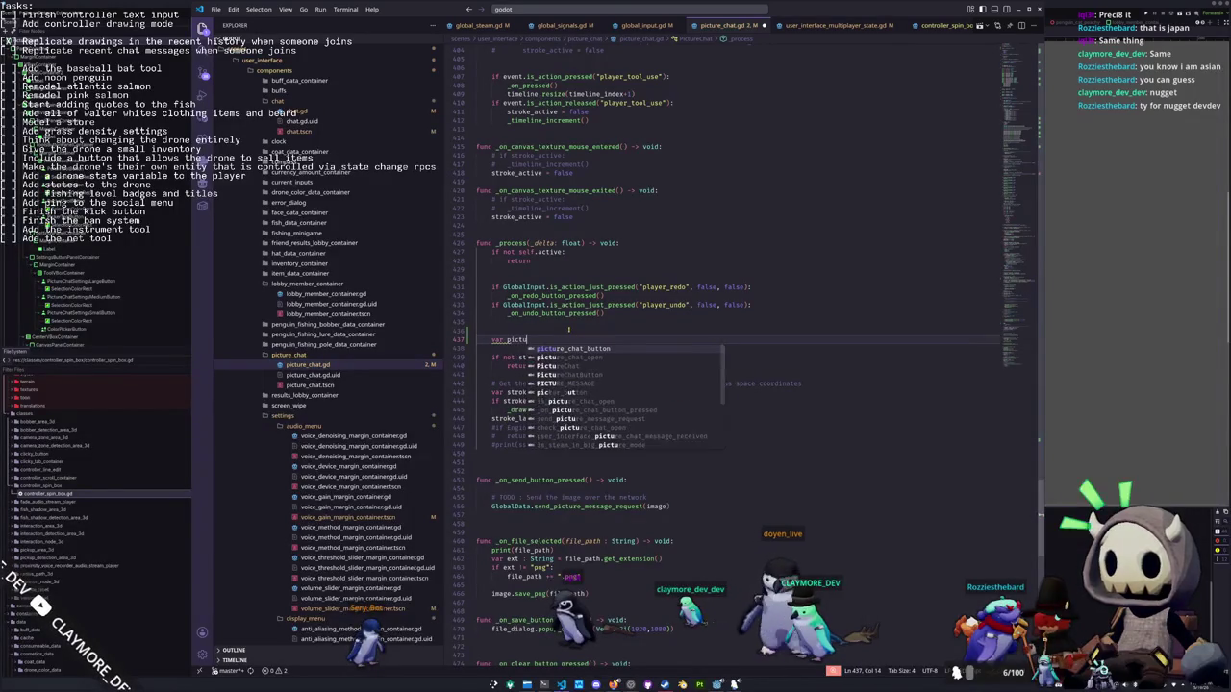
key("BackSpace")
key("BackSpace")
key("BackSpace")
type("control")
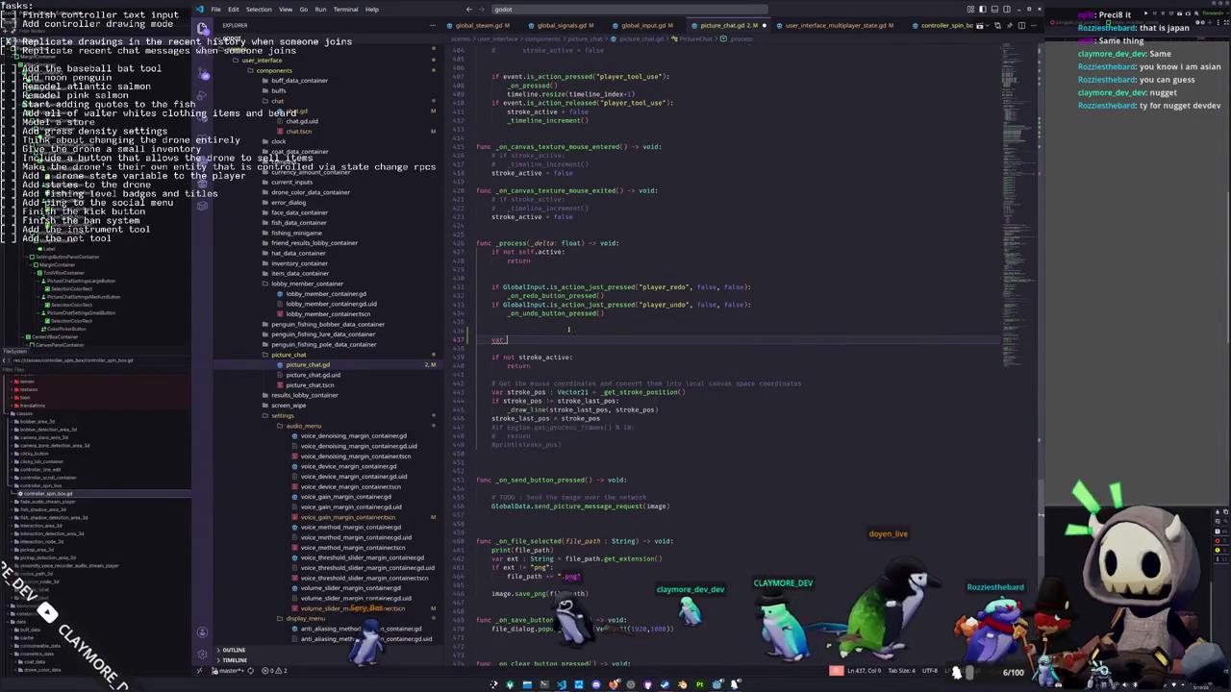
type("ler_inp")
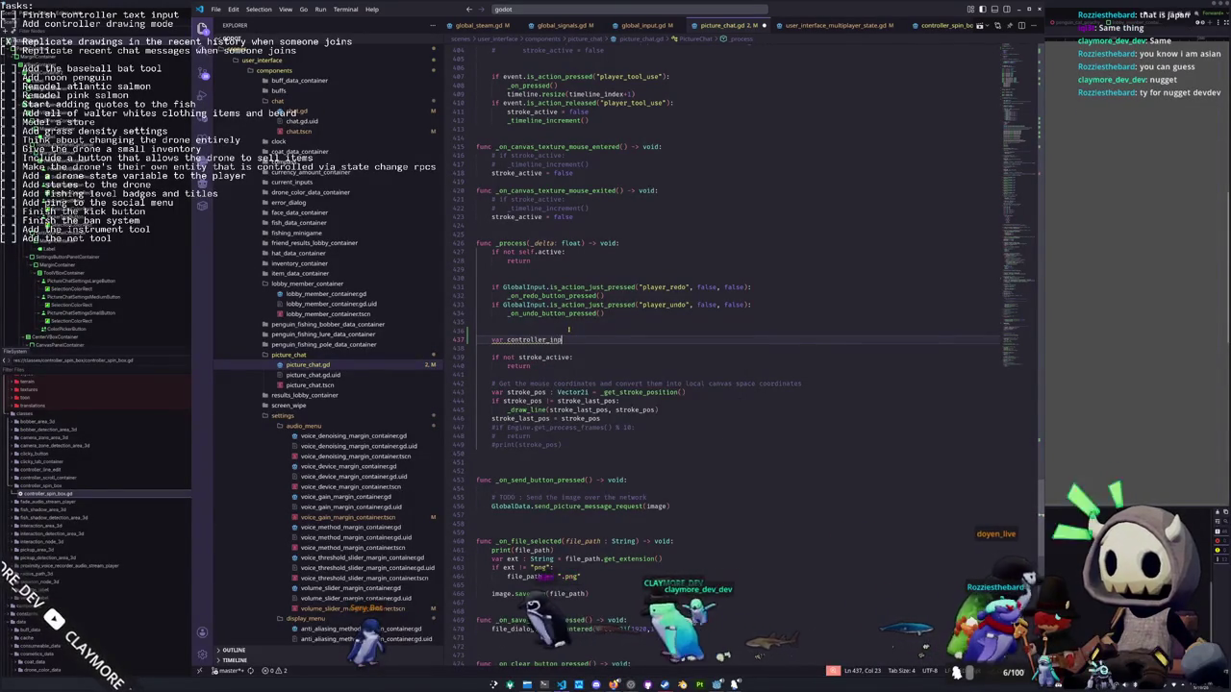
type("ut : Vector")
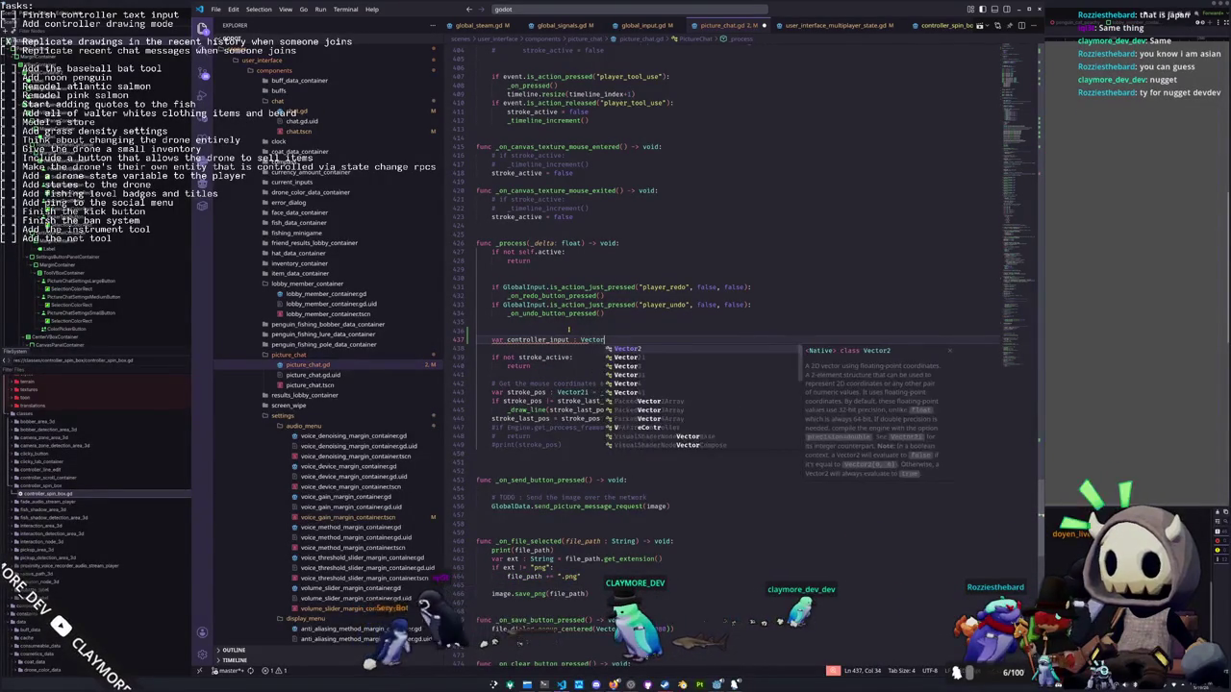
type("2 = GlobalInput")
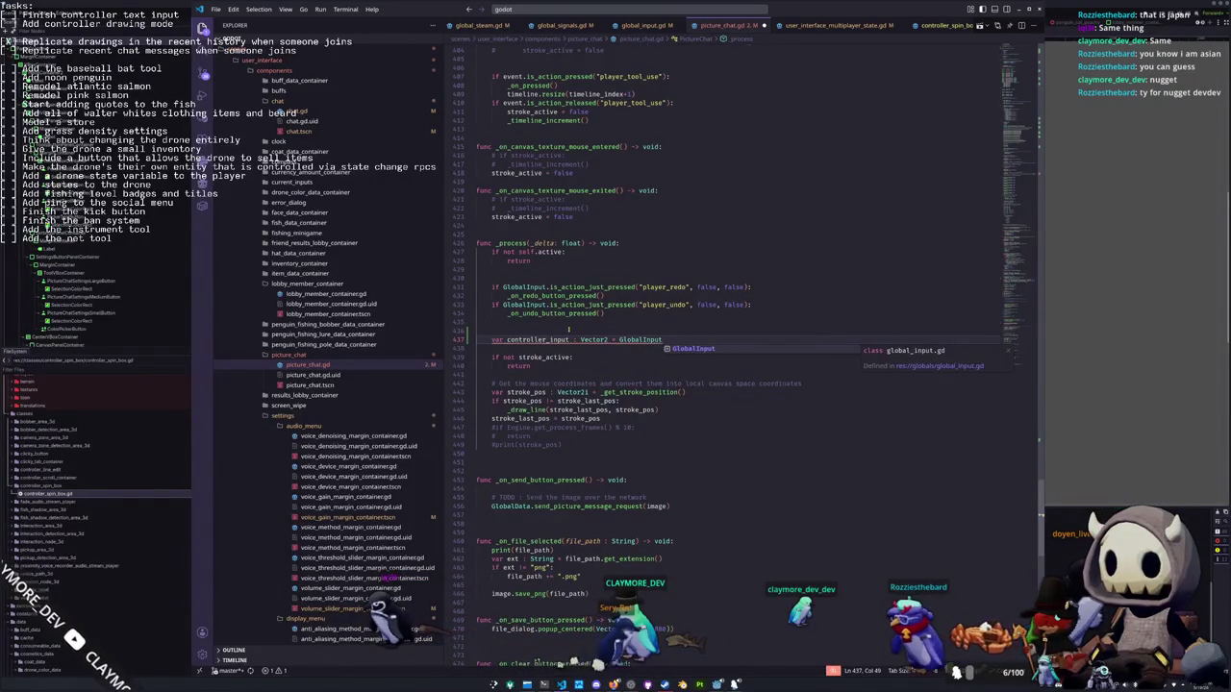
type(".get_vector(")
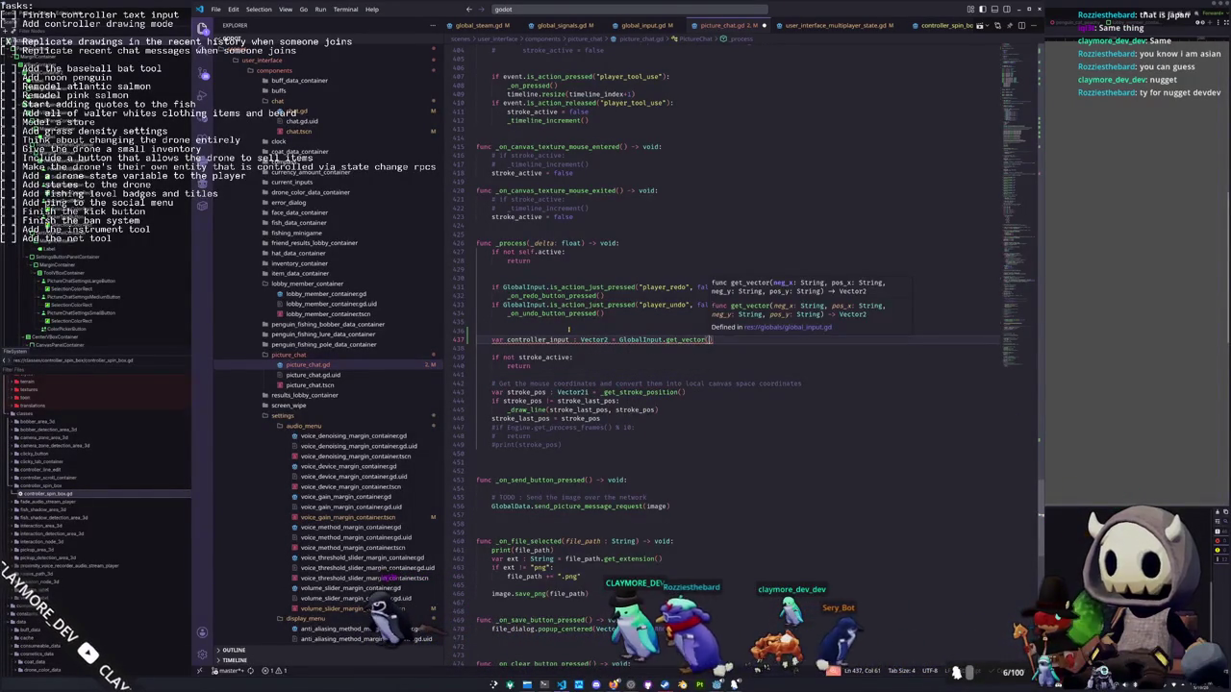
key("Return")
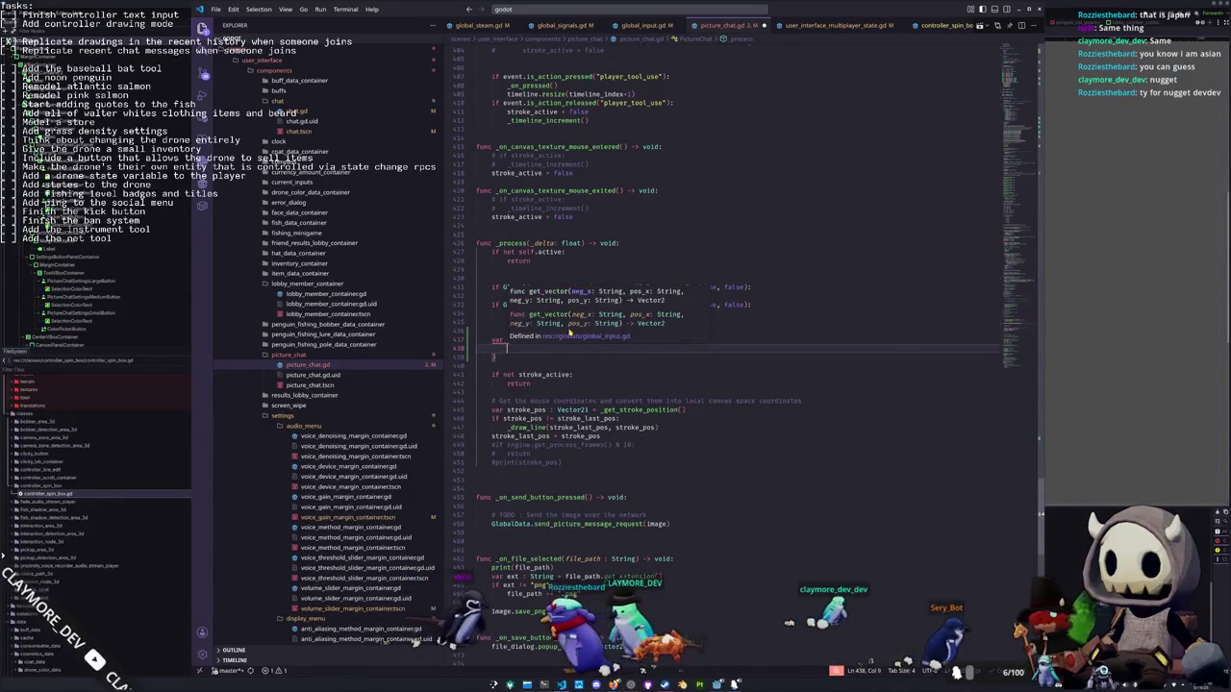
key("Up")
key("ctrl+shift+Left")
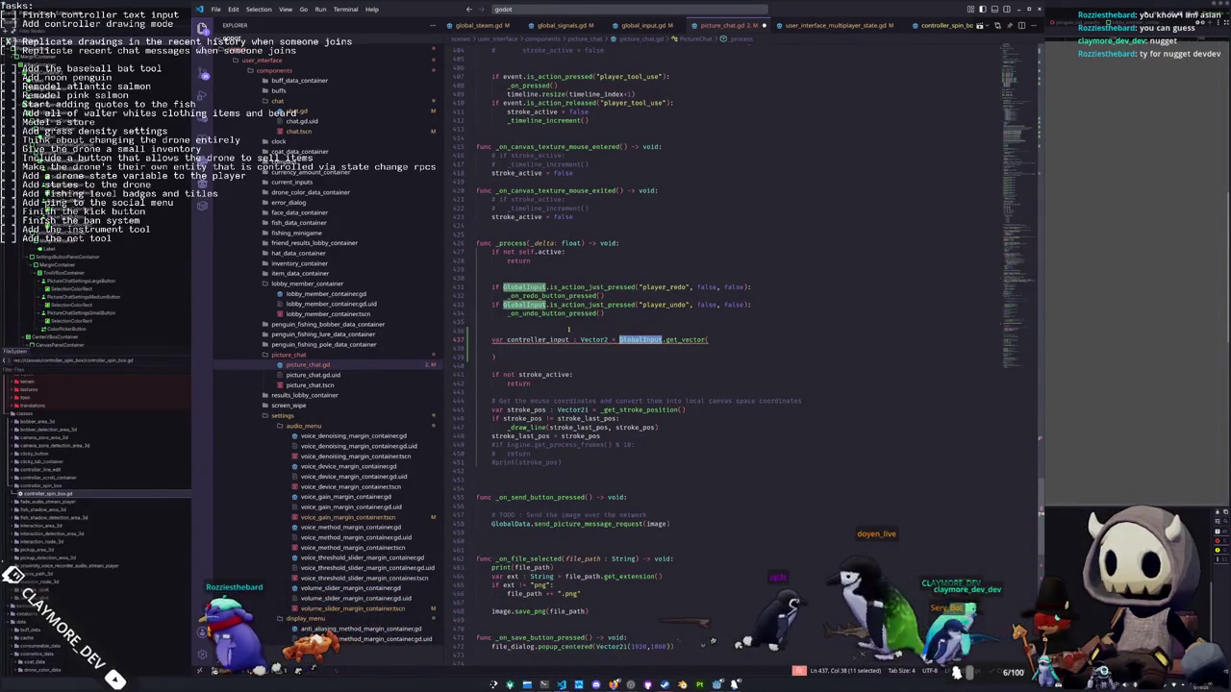
Inspect the get_vector definition in global_input.gd, then go back to picture_chat.gd
left_click(687, 339, "ctrl")
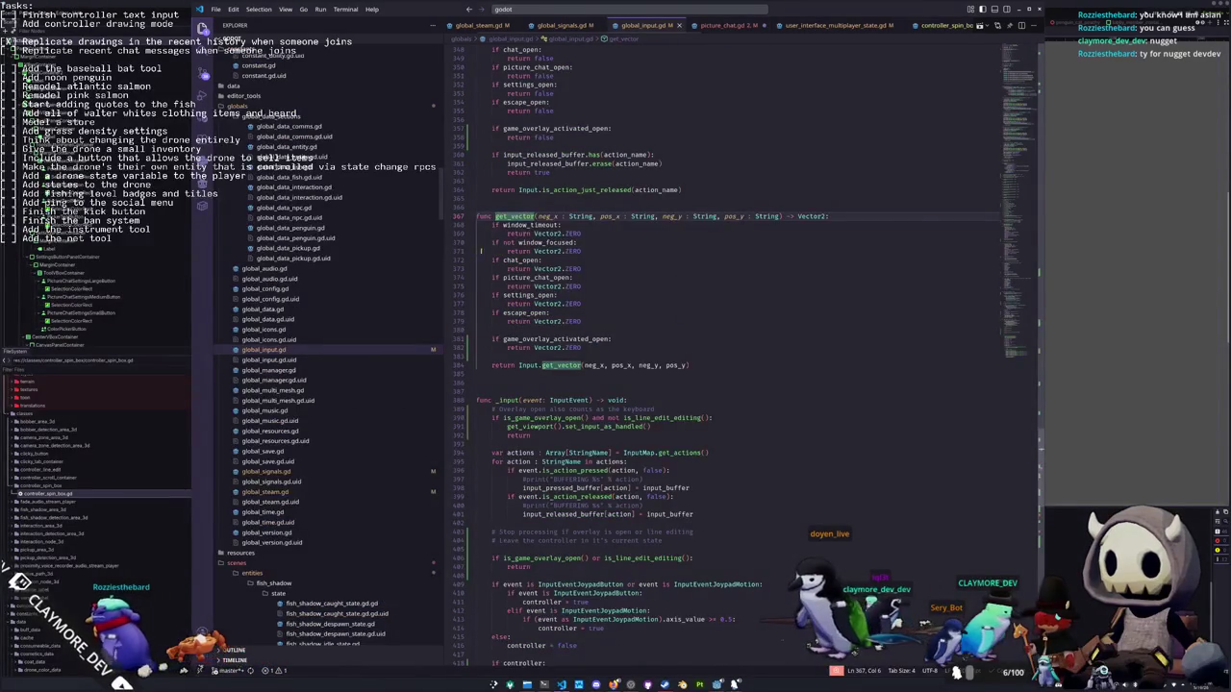
mouse_move(589, 323)
left_mouse_down()
mouse_move(500, 307)
mouse_move(463, 268)
left_mouse_up()
left_click(592, 285)
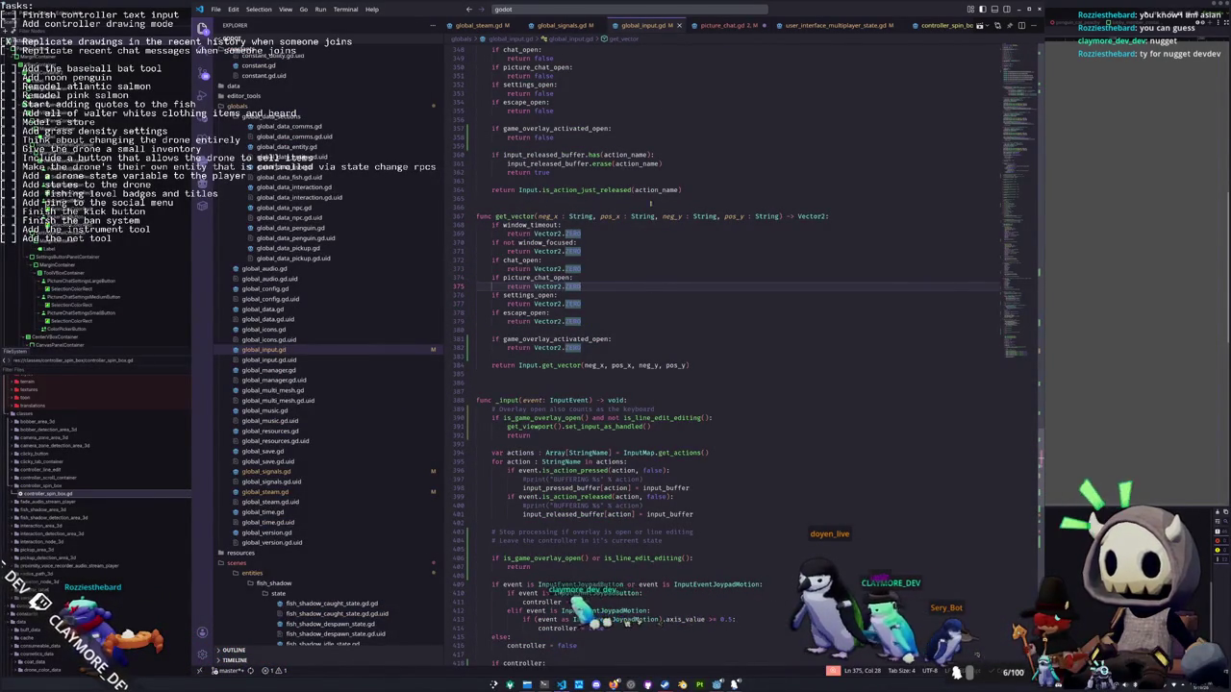
left_click(728, 25)
Begin the get_vector arguments with "picture_move_up" and draft a temporary Input.get_vector line
left_click(667, 348)
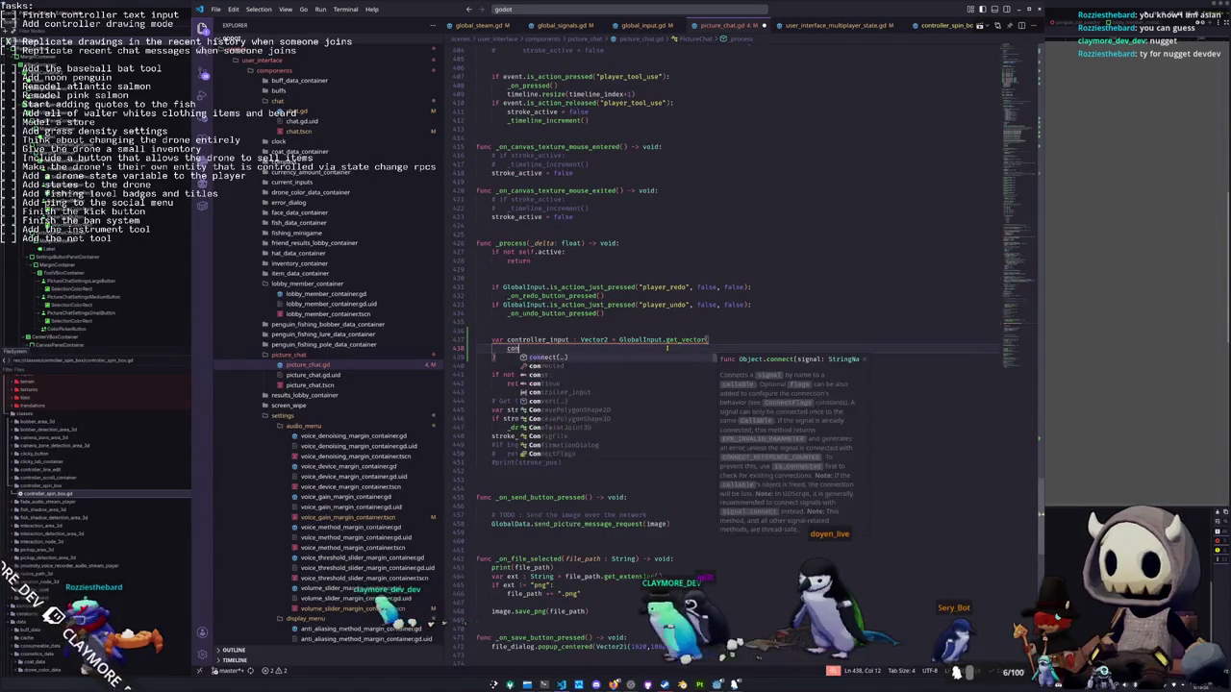
type("\"pictur")
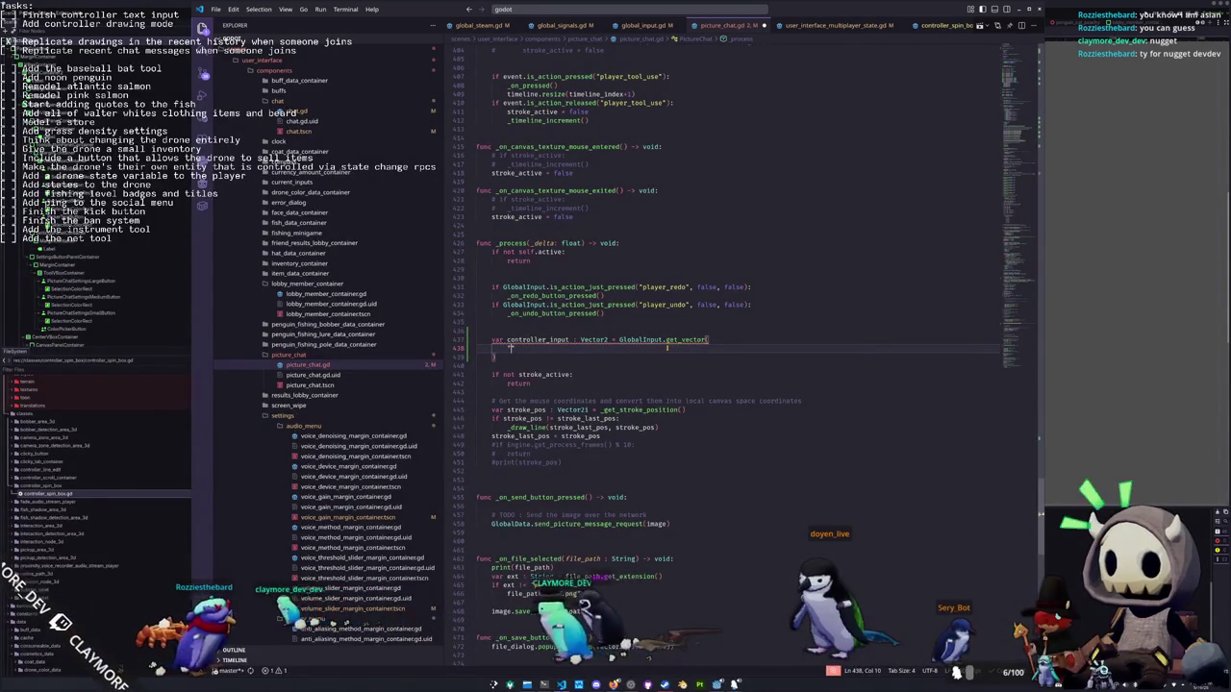
type("e_")
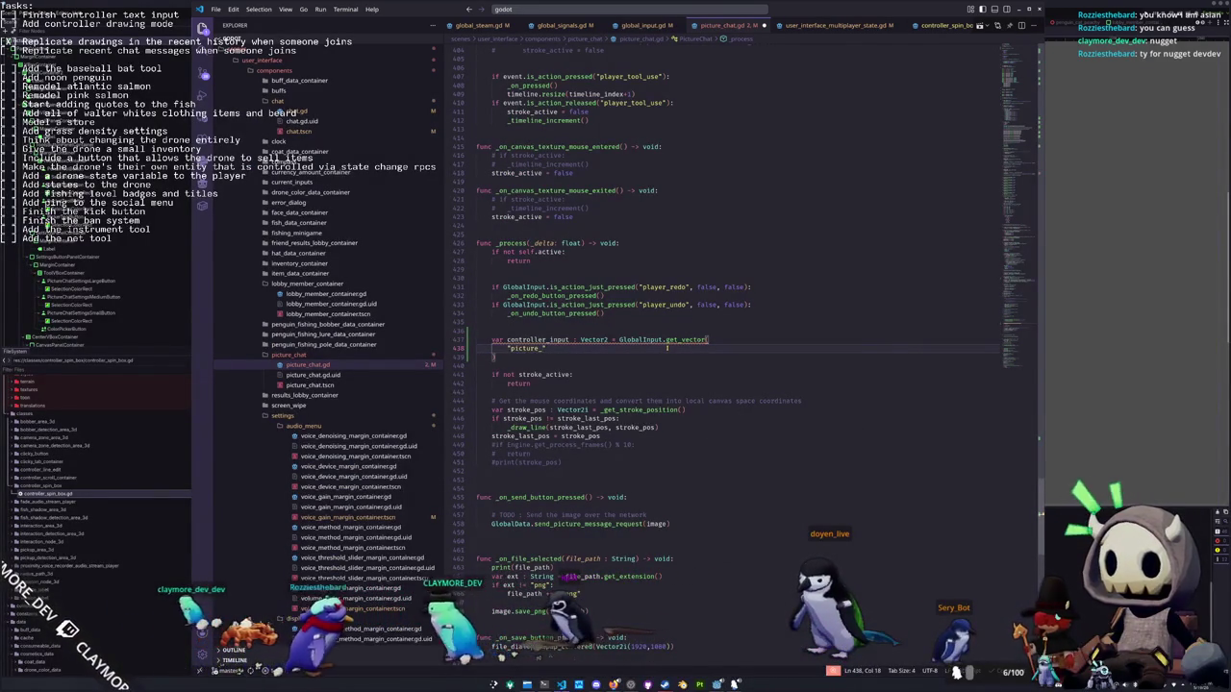
type("move_up\",")
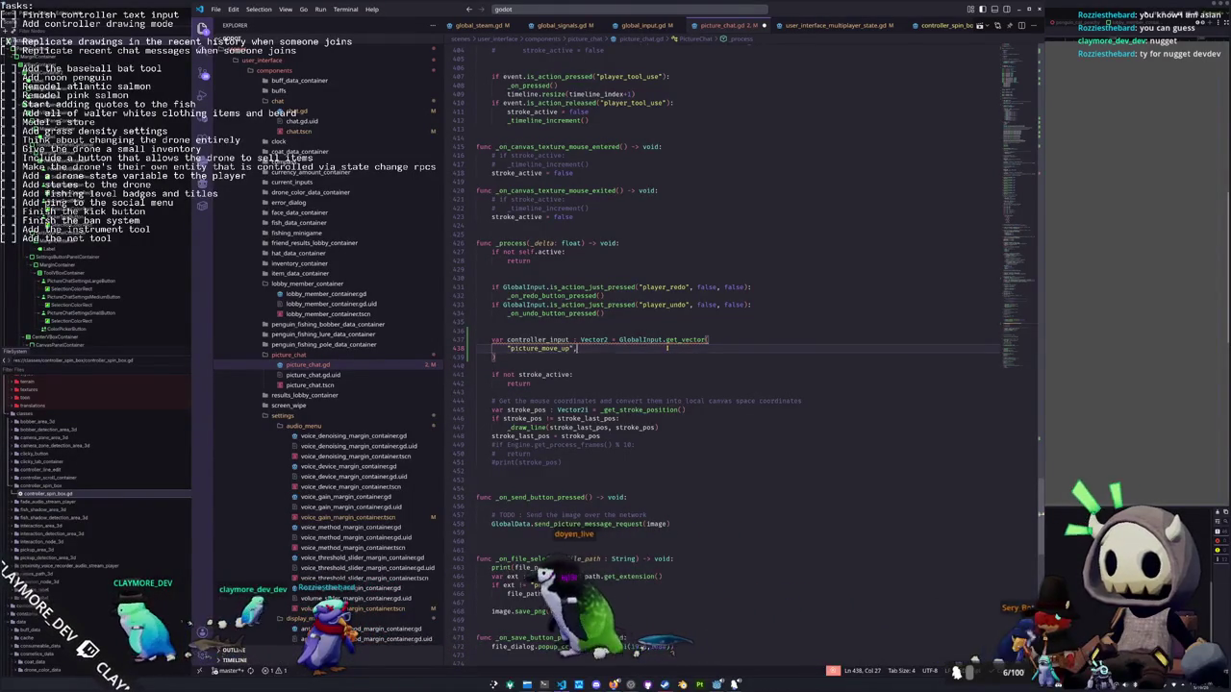
key("Return")
left_click(650, 329)
type("Input.get_vector")
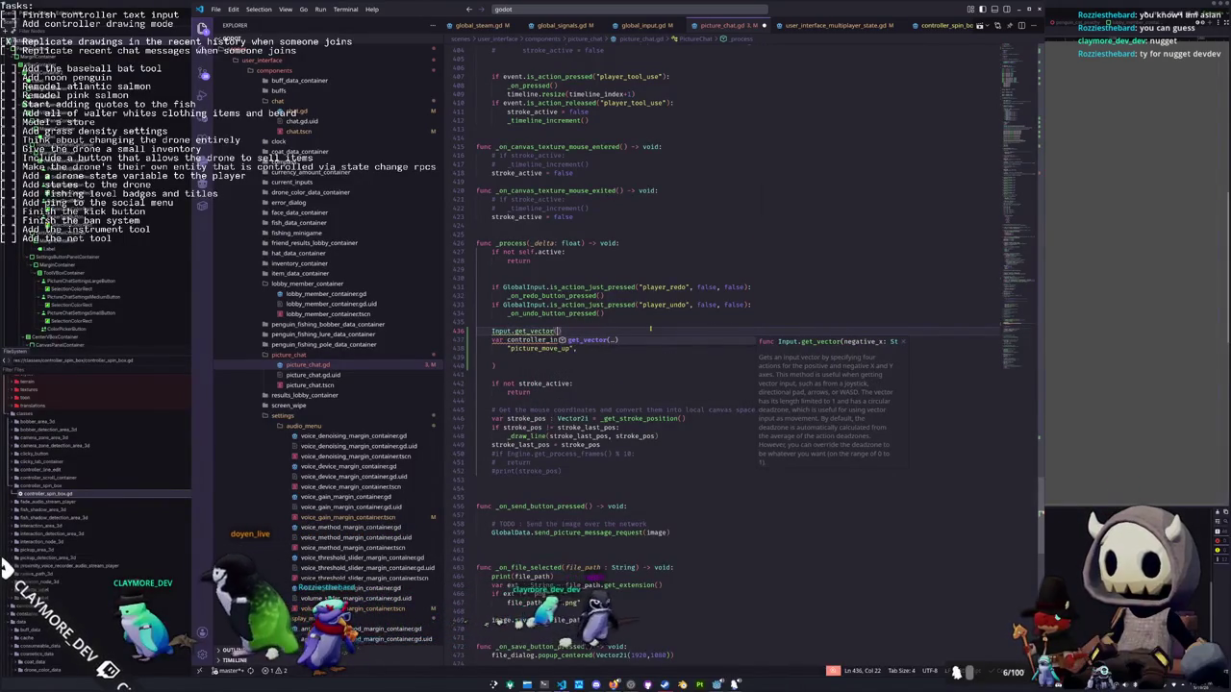
type("(")
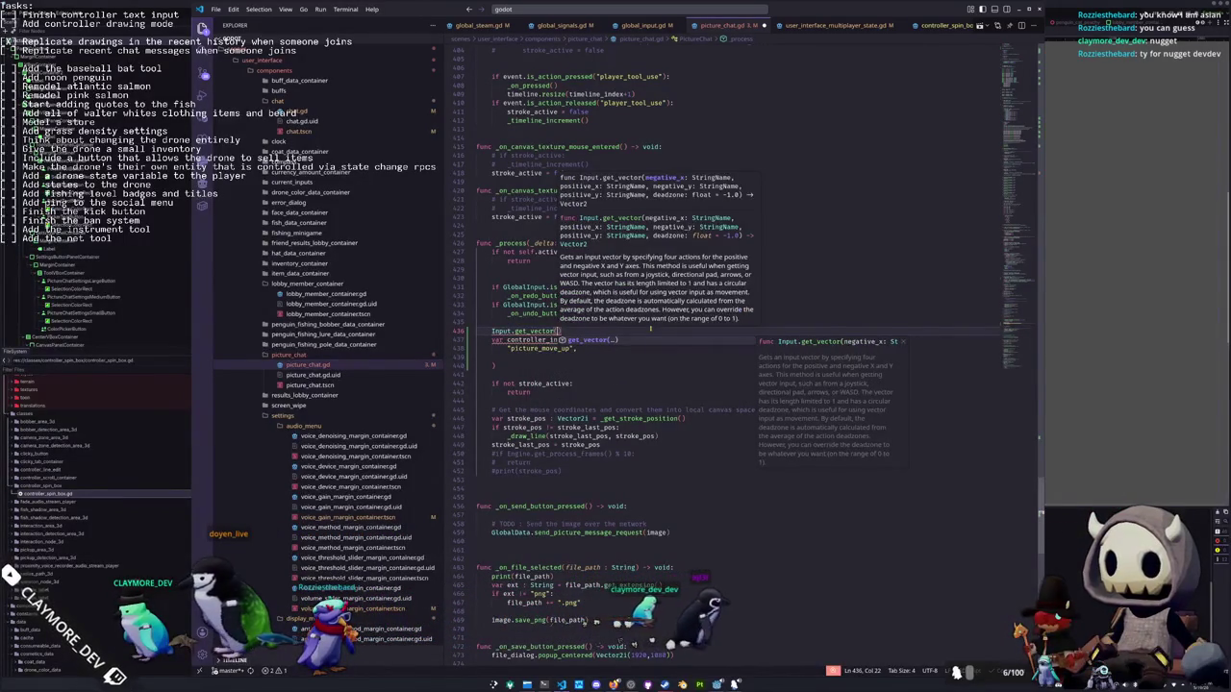
key("Escape")
Finish the call with picture_move_left, right, up and down, removing leftover blank lines
key("ctrl+shift+k")
key("Down")
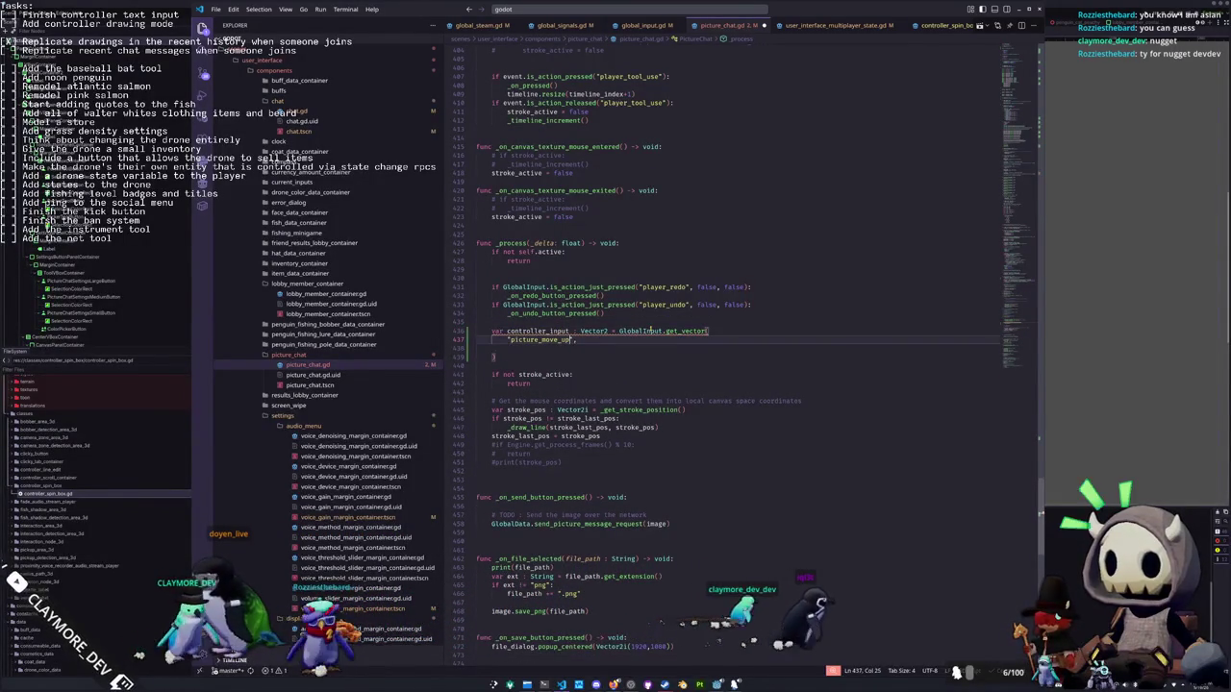
key("ctrl+shift+Left")
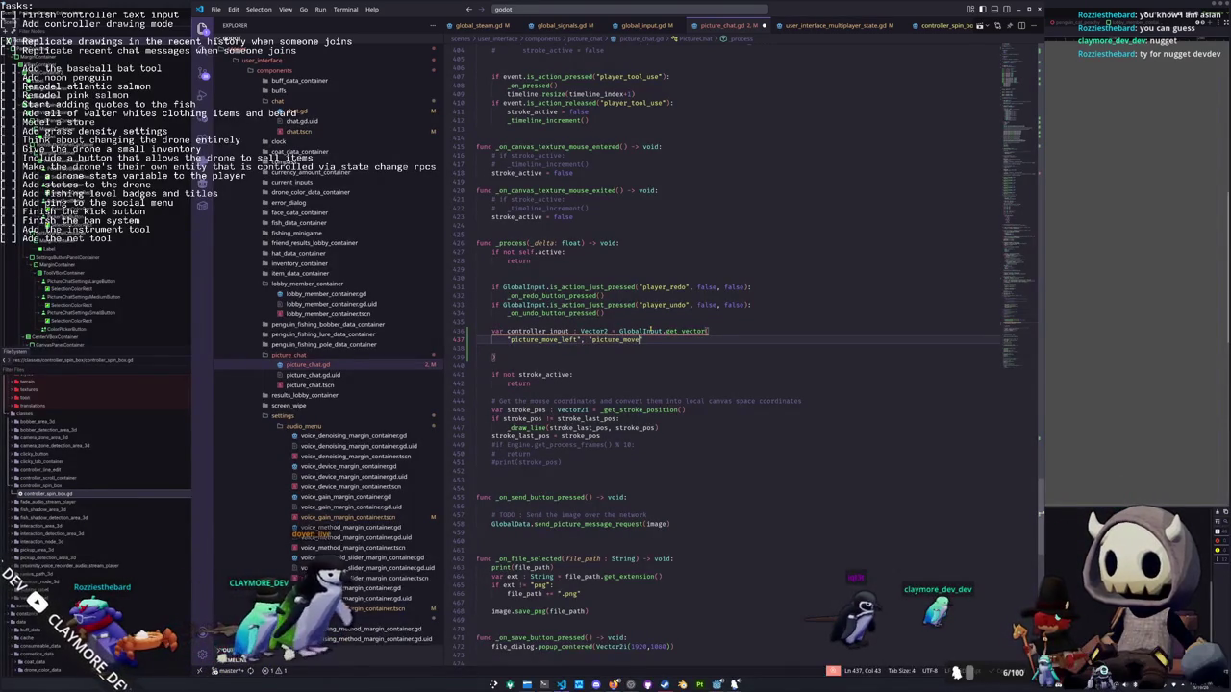
type("_right\", \"")
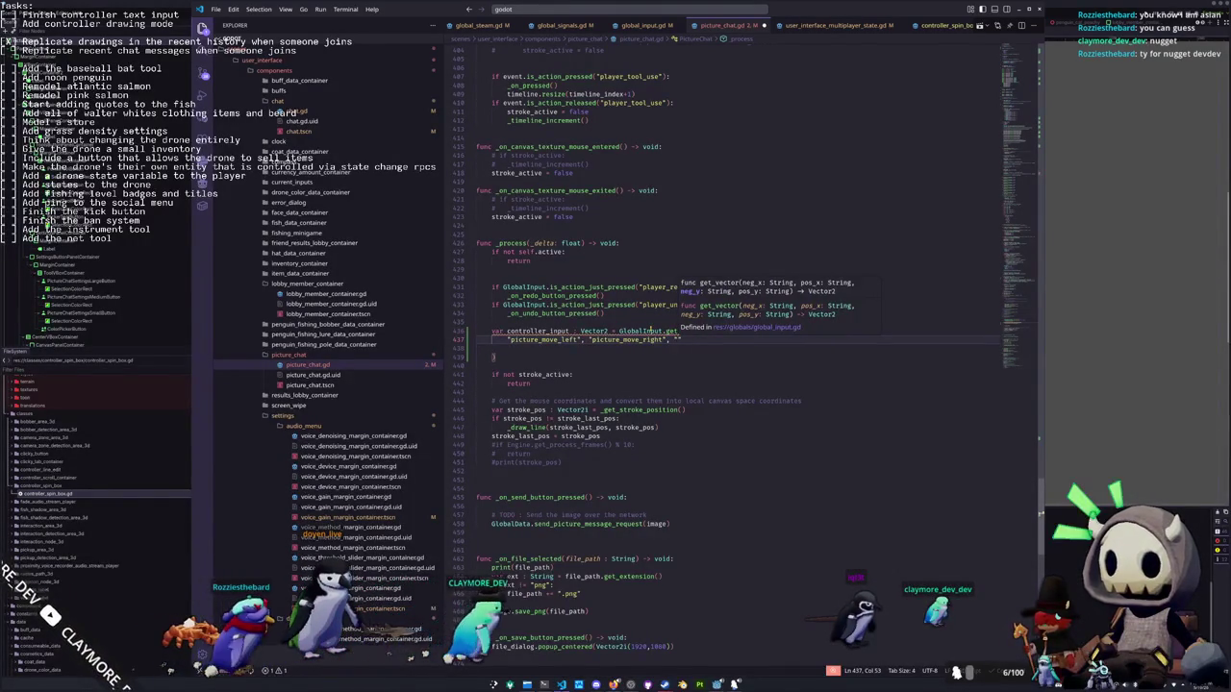
type("picture_move_up")
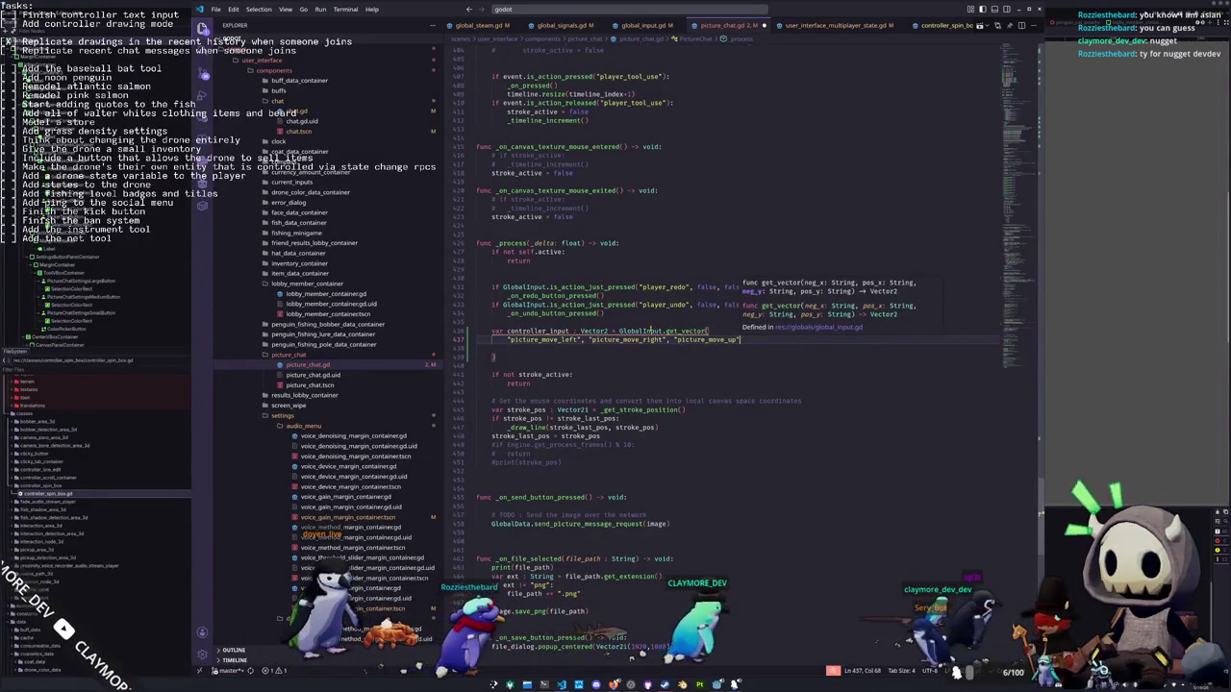
type("\", \"picture_move_down\")")
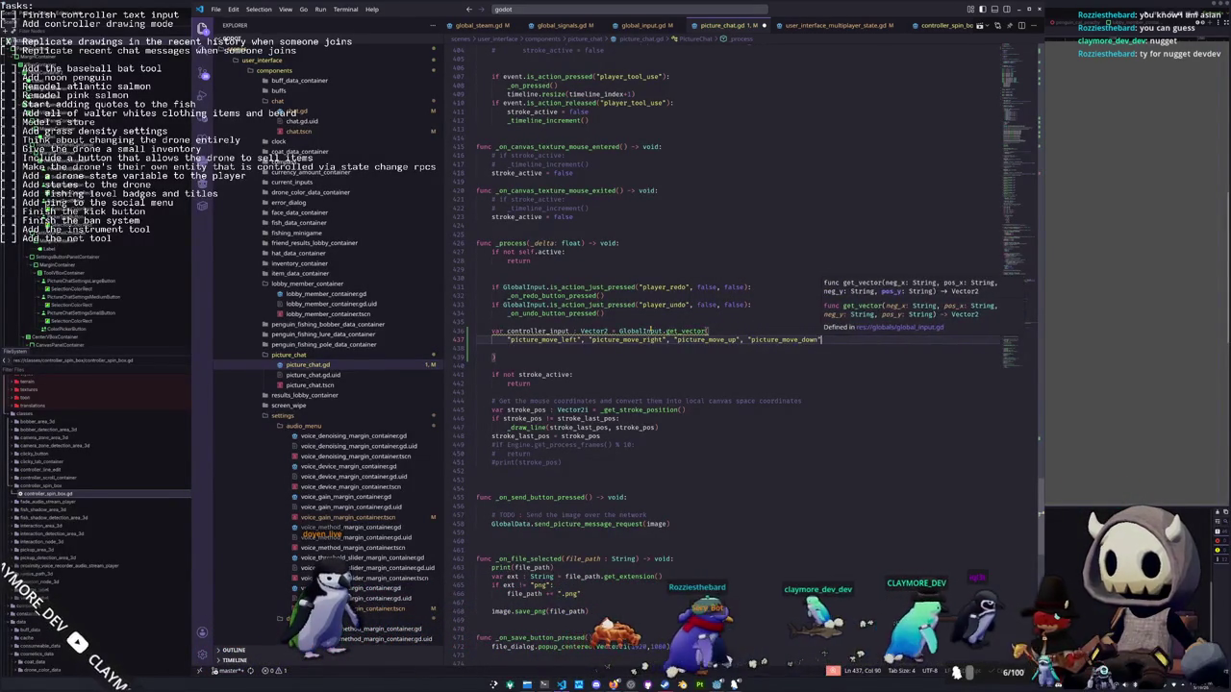
key("Down")
key("ctrl+shift+k")
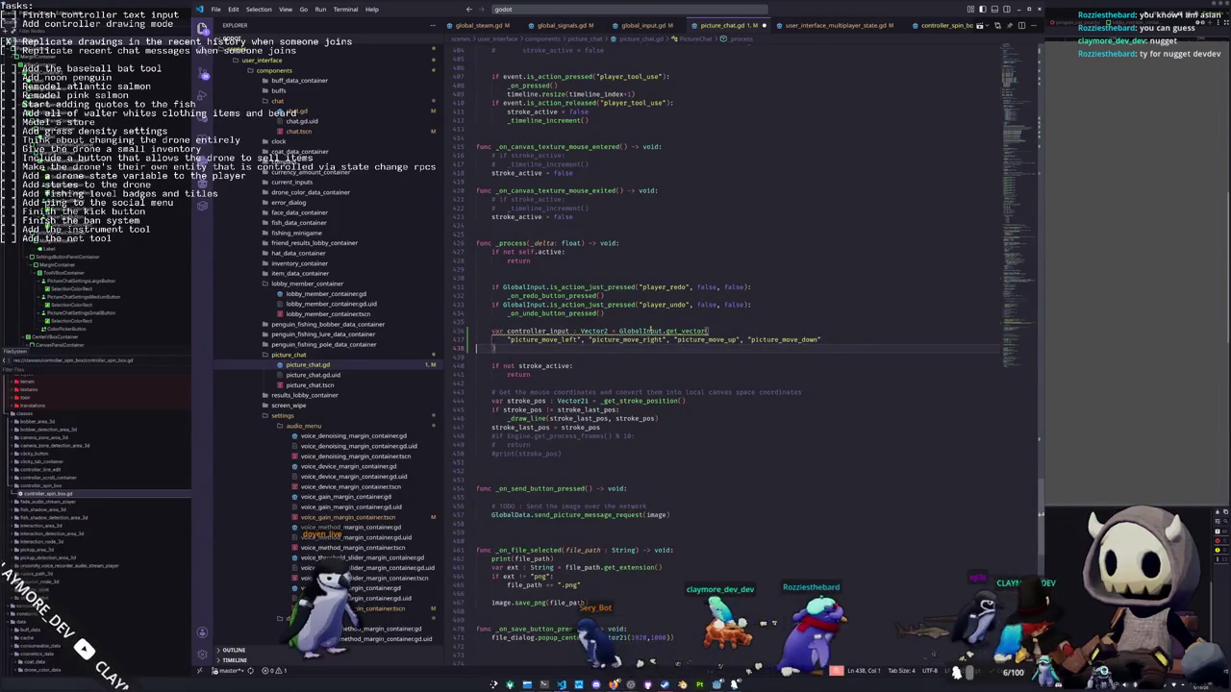
key("Down")
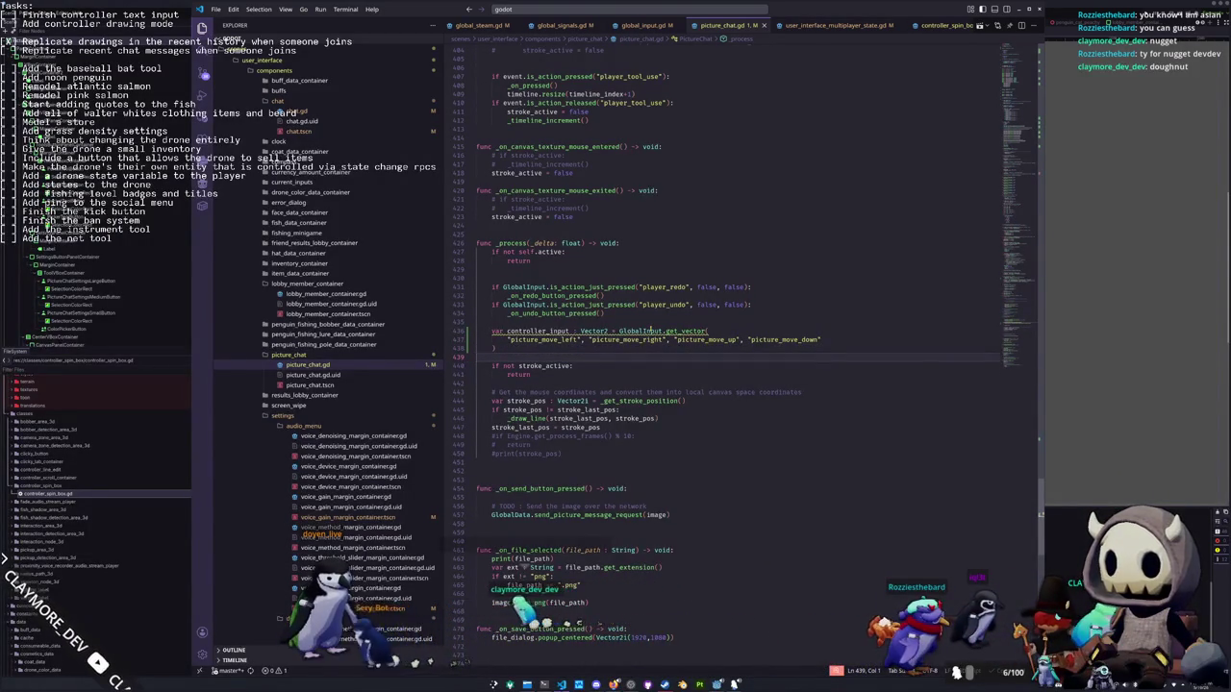
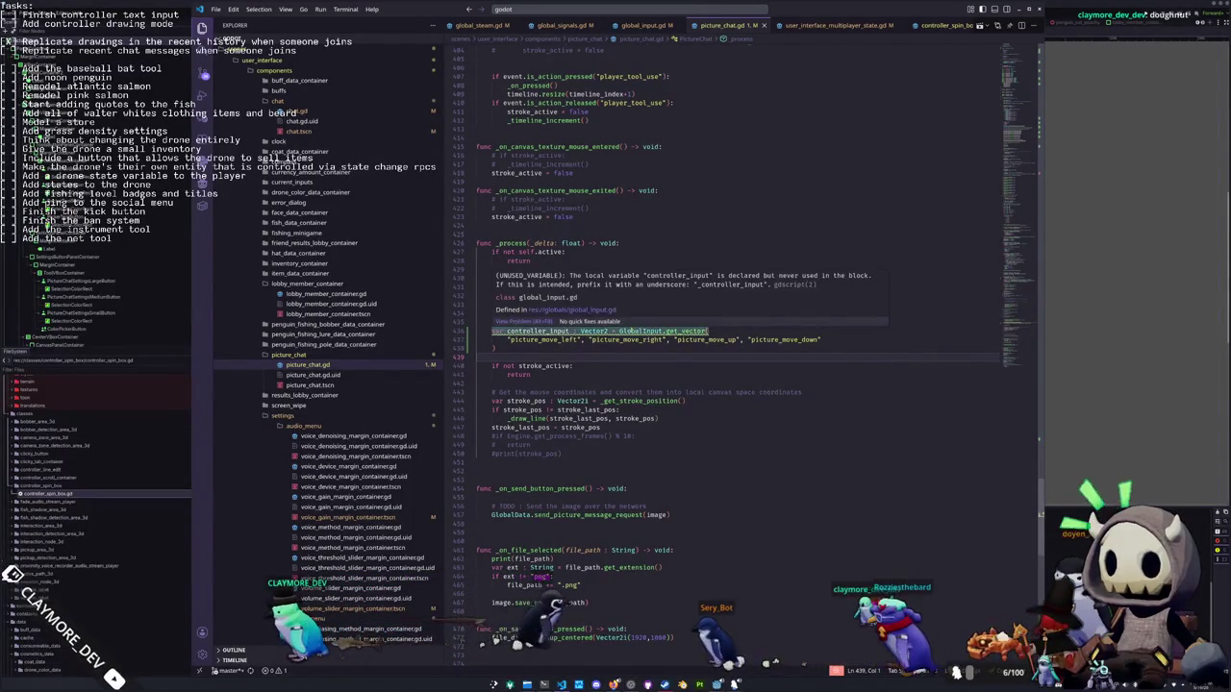
Add an 'if GlobalInput.is_controller():' check below the controller_input declaration in _process
left_click(569, 350)
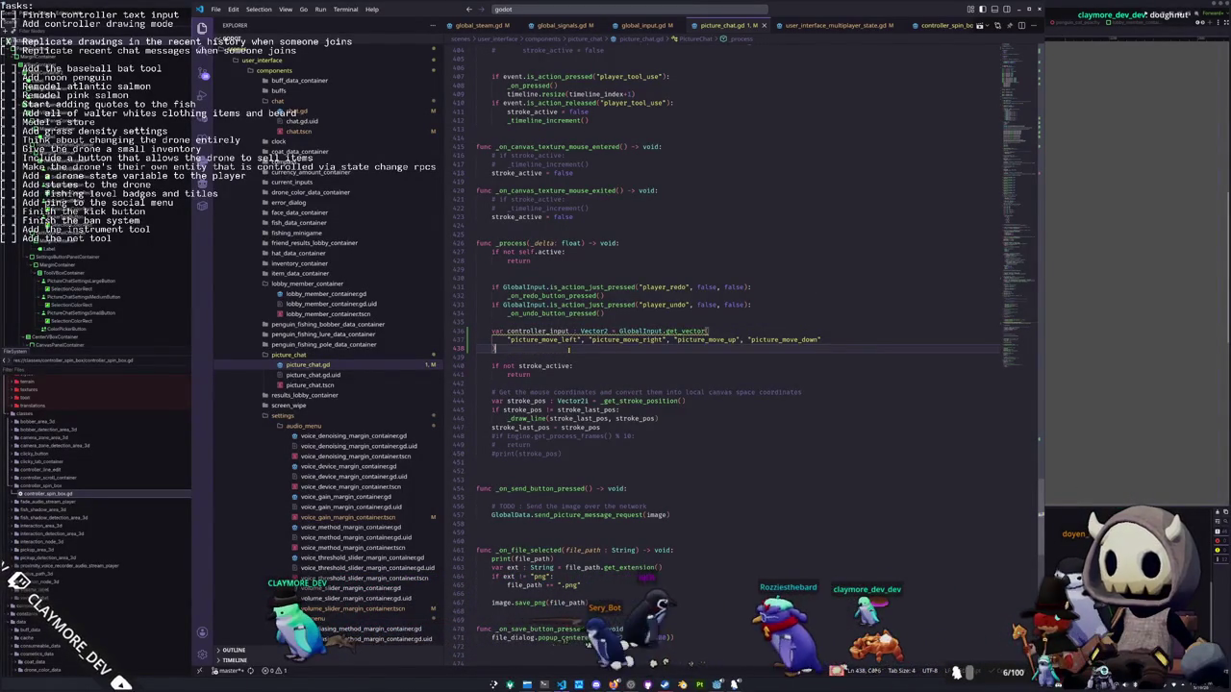
key("Return")
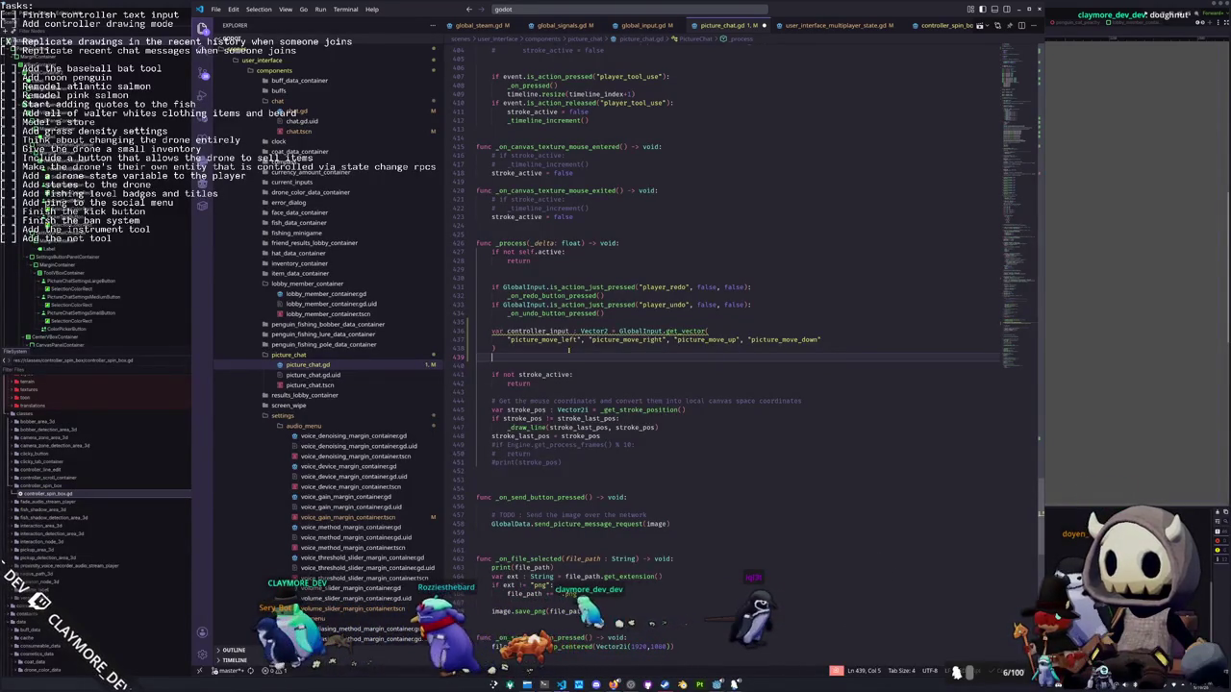
type("if GlobalInput.is_")
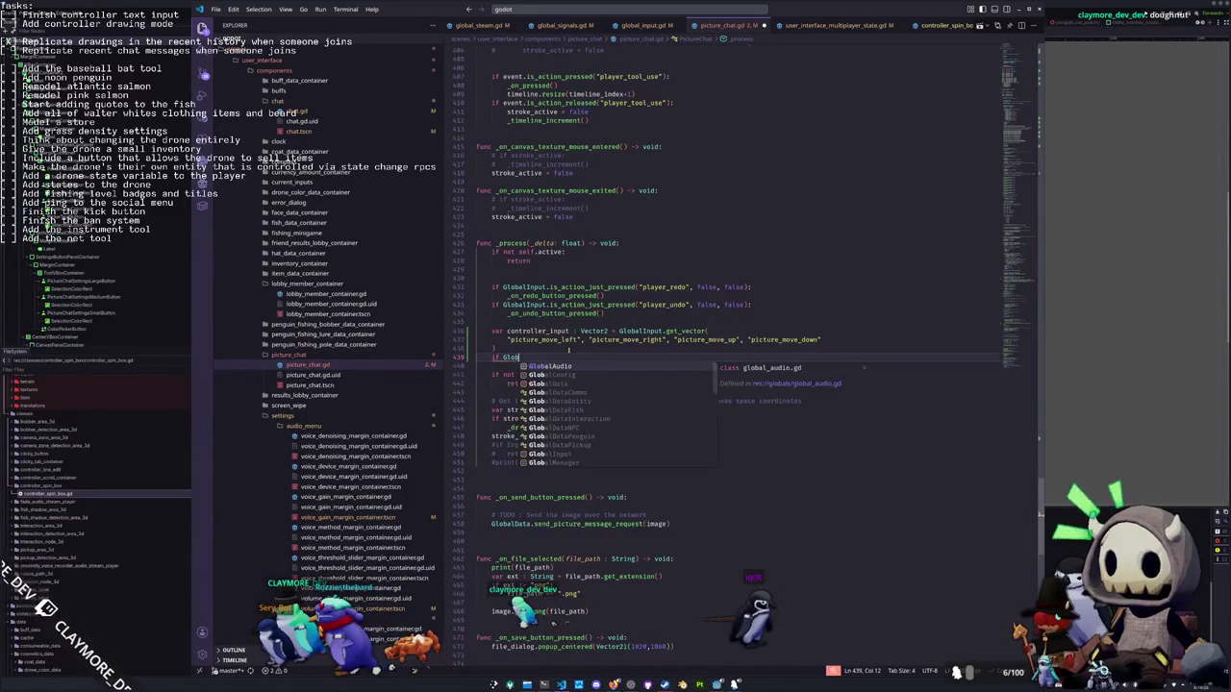
type("contr")
key("Return")
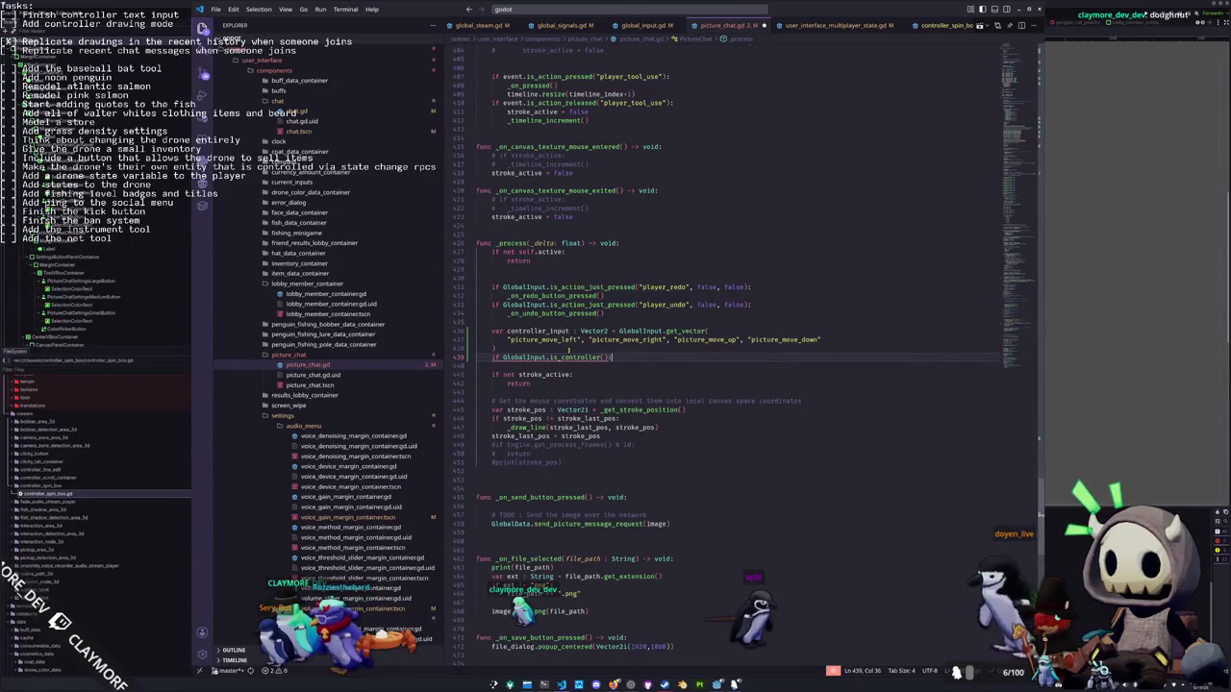
key("Return")
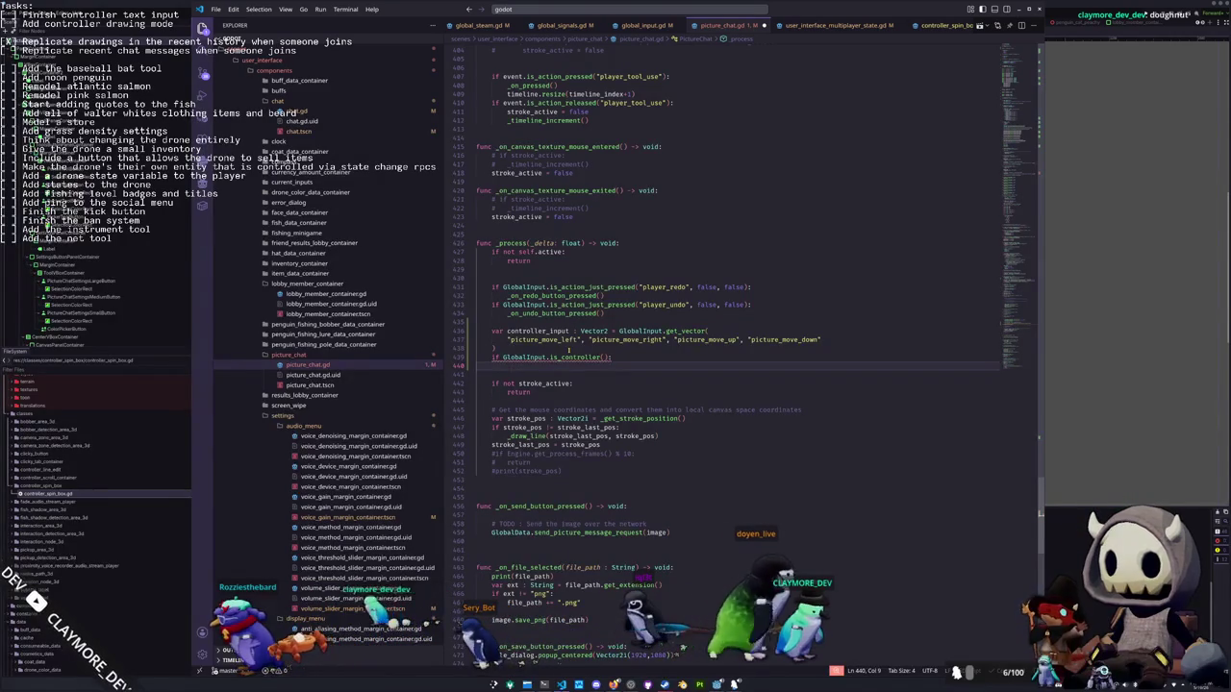
Inside the check, write 'virtual_cursor.global_position += controller_input * delta * controller_picture_sensitivity'
type("virtual")
key("Return")
type(".global_")
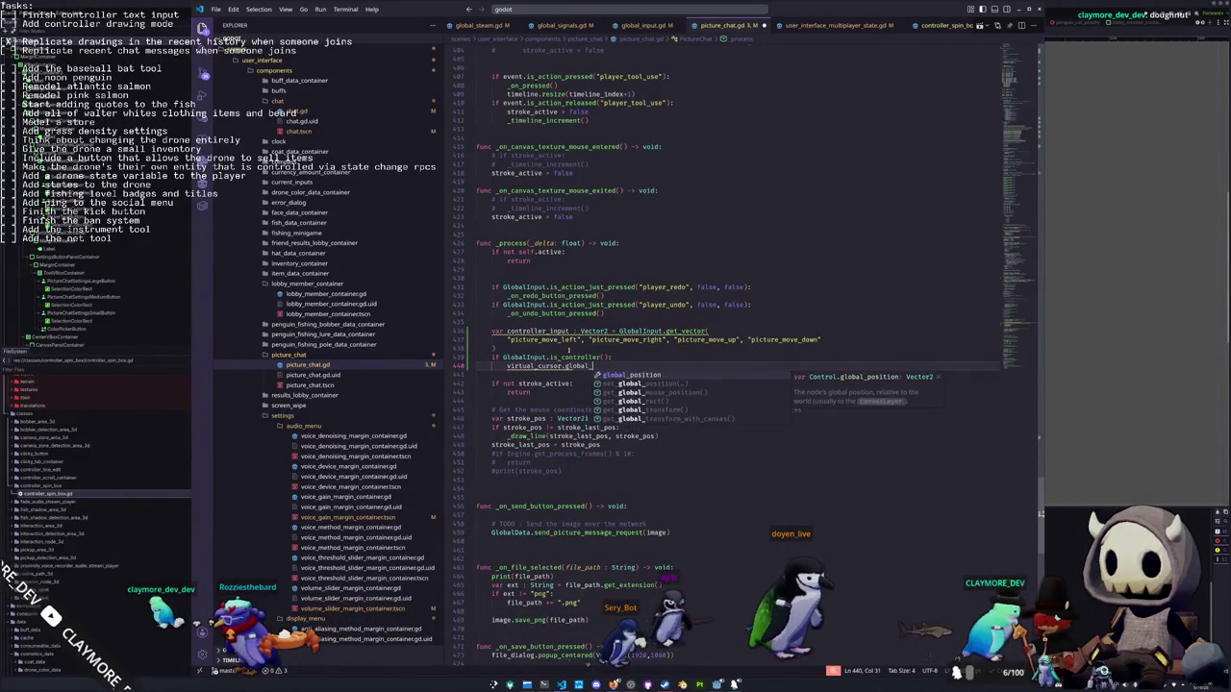
key("Return")
type("contro")
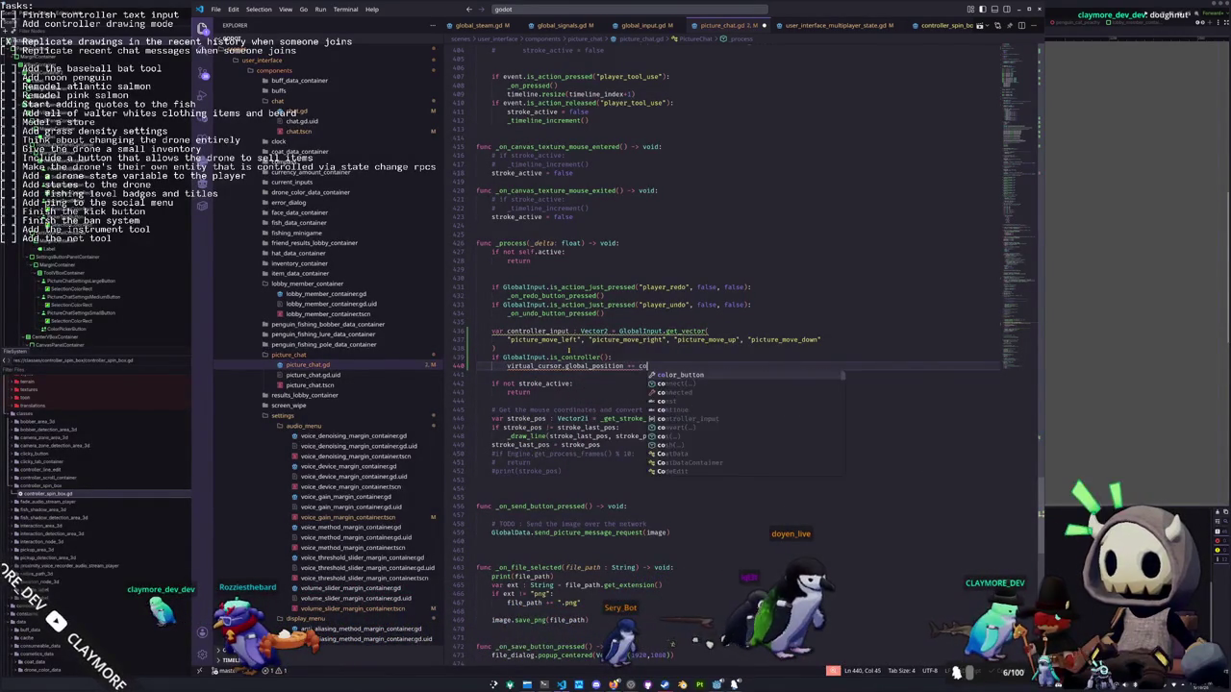
key("Return")
type("* delt")
key("Return")
key("Up")
key("Up")
key("Up")
key("Up")
key("Up")
key("Up")
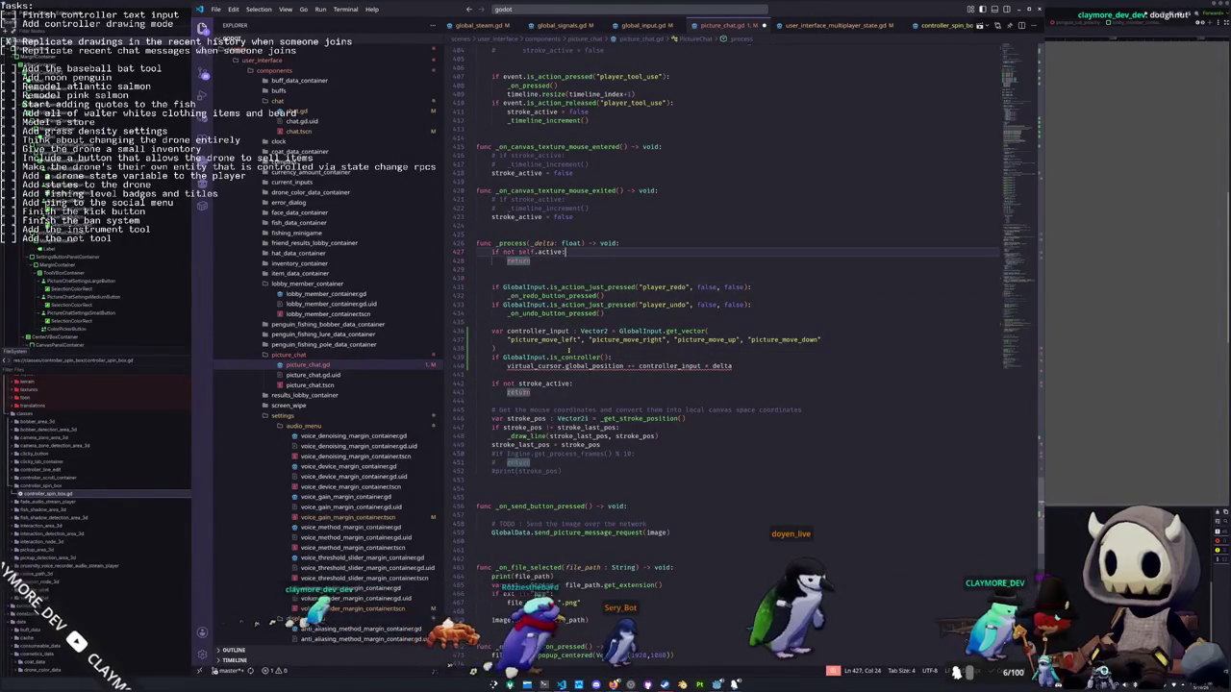
key("Down")
key("Down")
key("Down")
key("End")
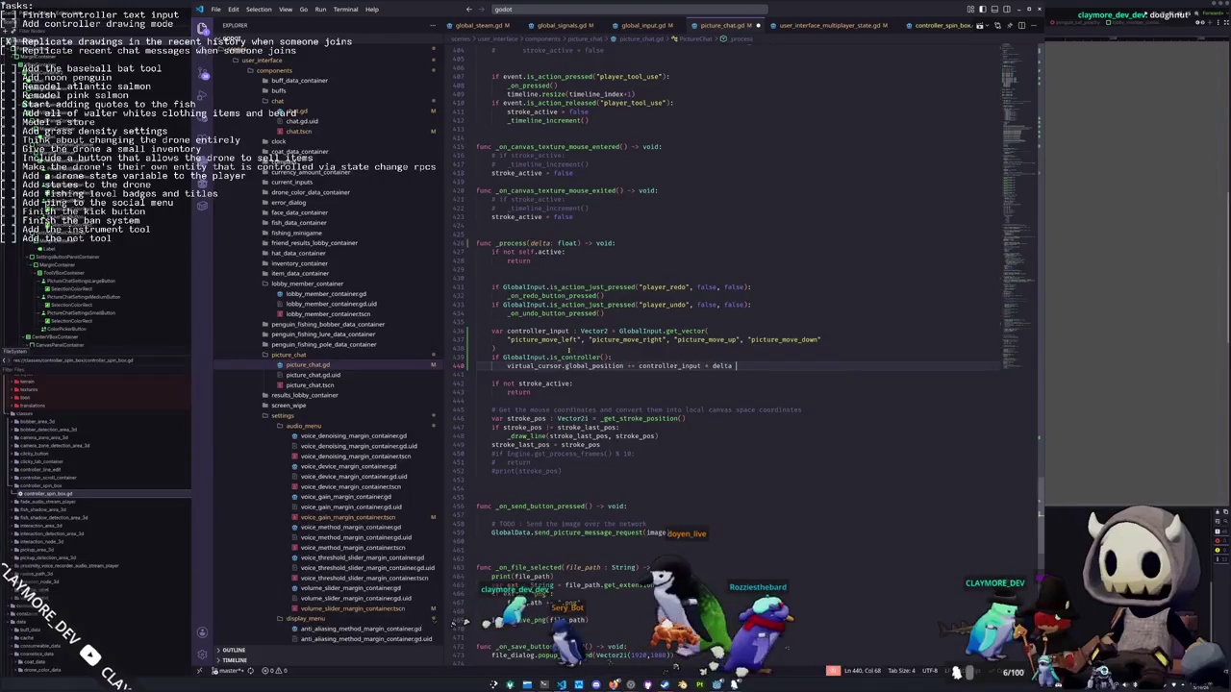
type("* controller_picture_sensitivity")
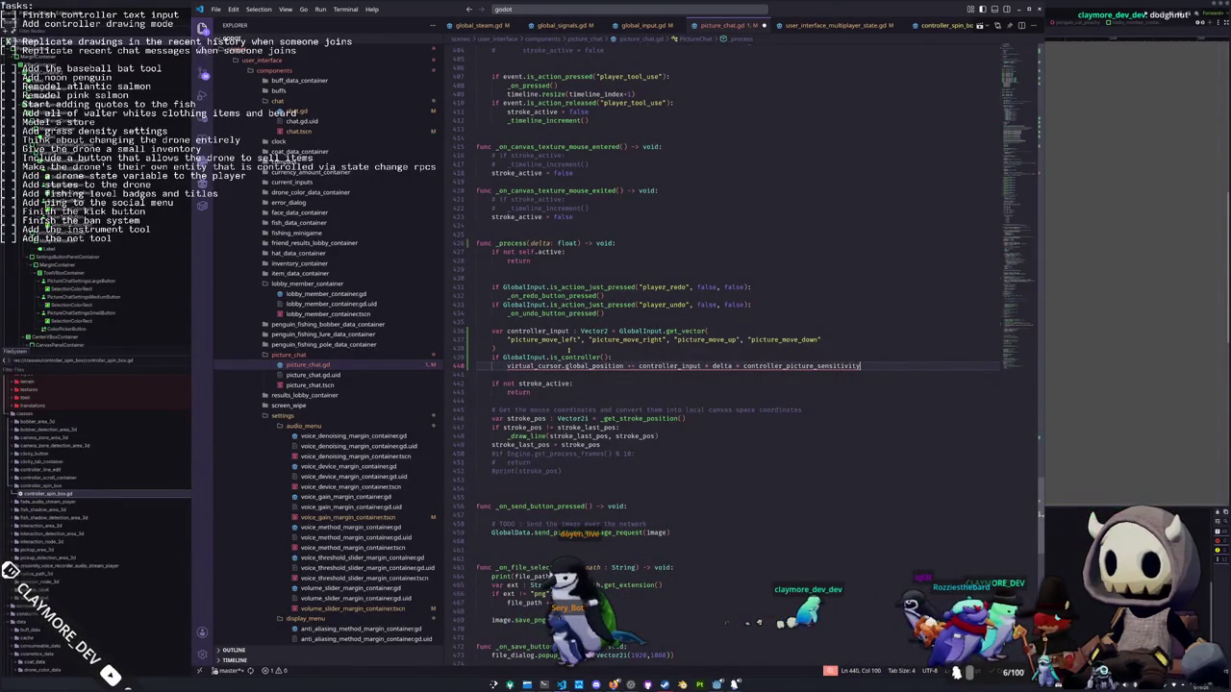
key("ctrl+shift+Left")
key("ctrl+c")
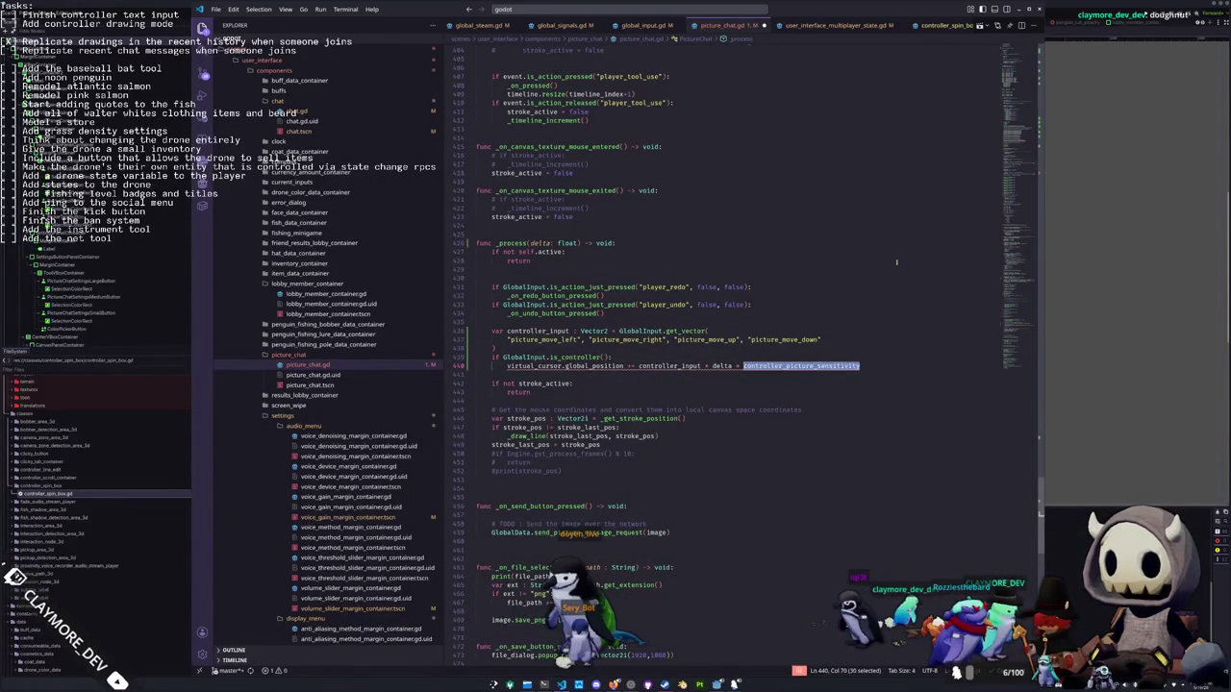
Declare 'var controller_picture_sensitivity : float = 50.0' under the connected variable at the top
left_click(1017, 66)
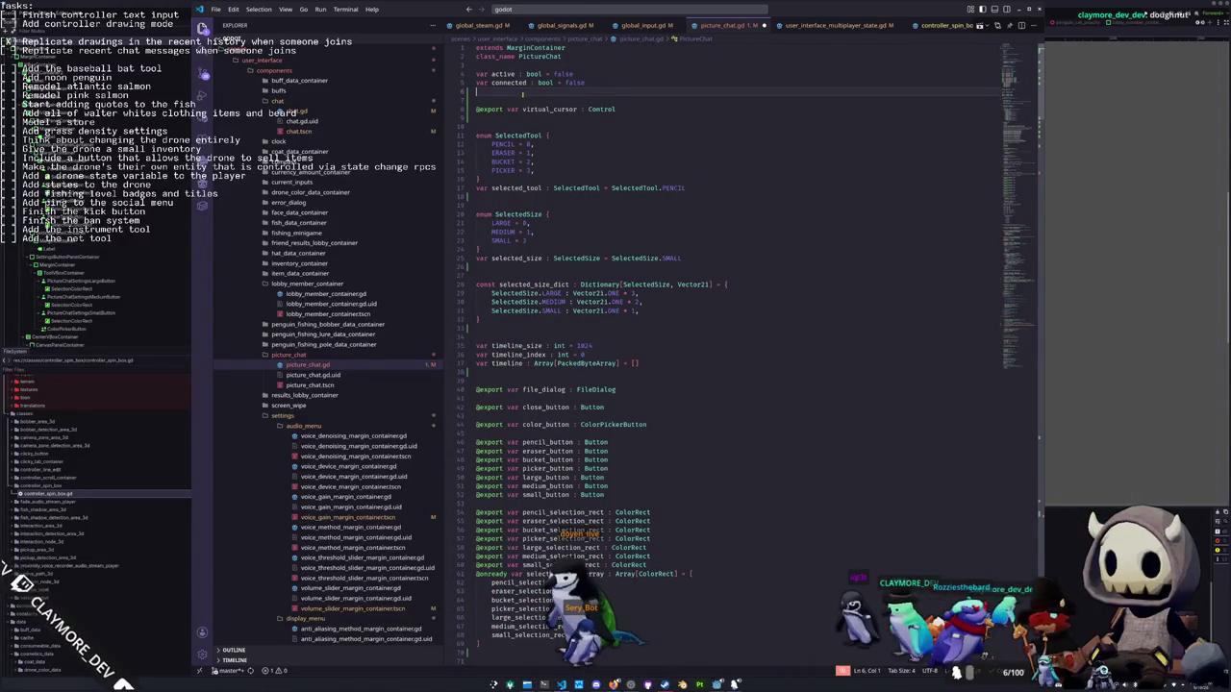
key("Return")
type("var")
key("ctrl+v")
type(": float =")
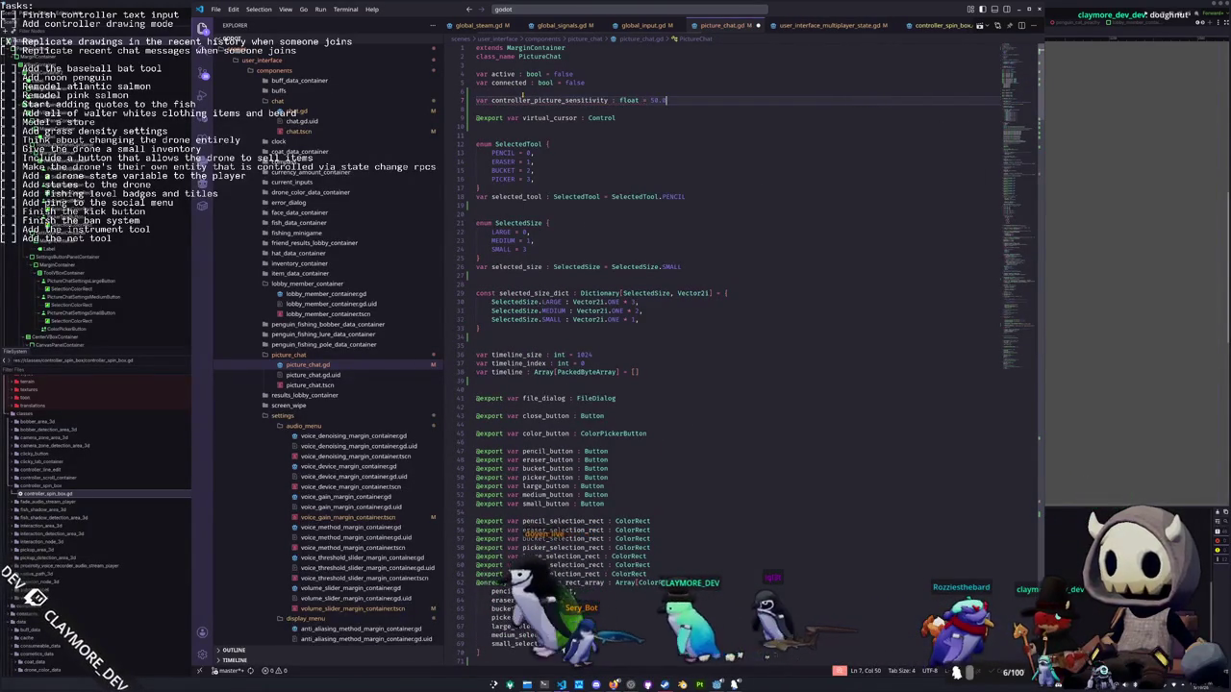
key("Down")
Back in _process, add blank lines separating the controller block from the stroke_active check
scroll(716, 334, "down", 10)
scroll(716, 335, "down", 5)
left_click(716, 336)
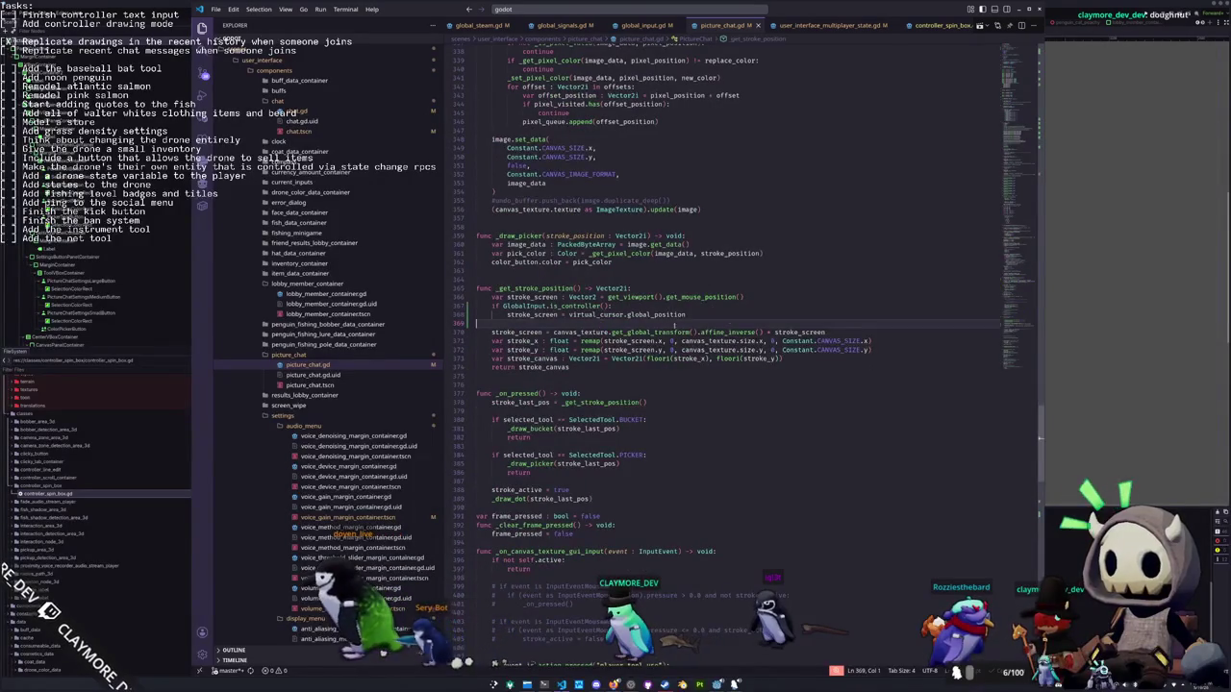
scroll(961, 327, "down", 1)
scroll(1013, 323, "down", 5)
scroll(706, 373, "down", 10)
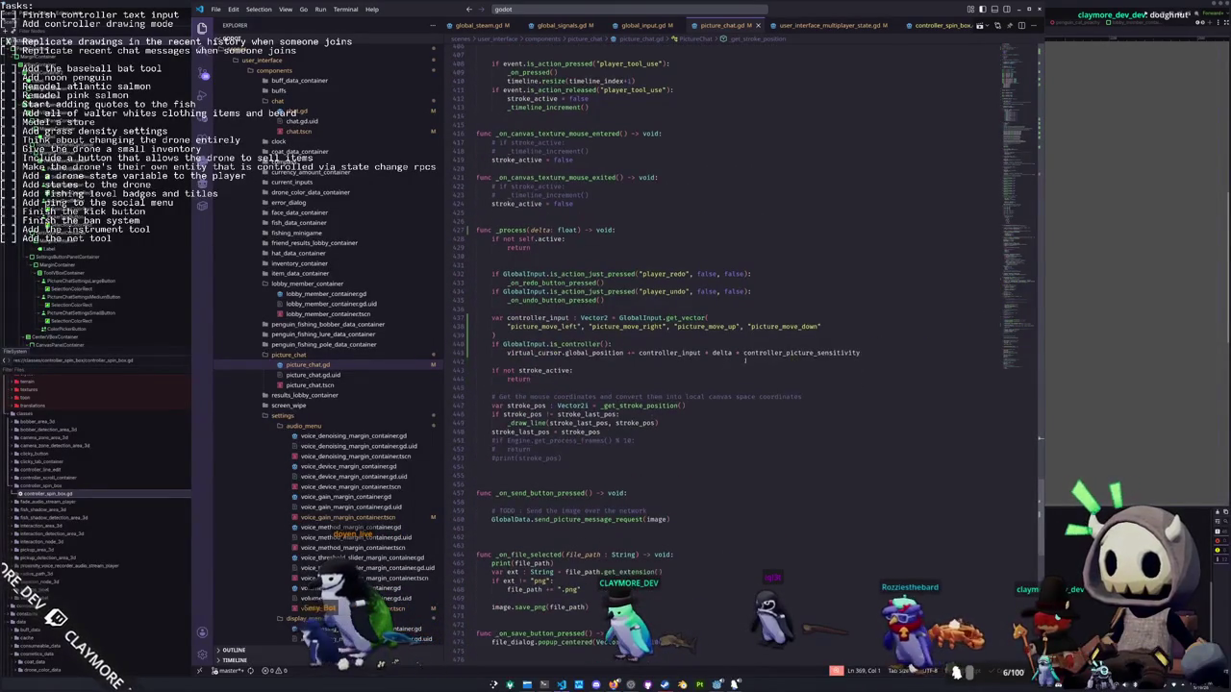
left_click(655, 330)
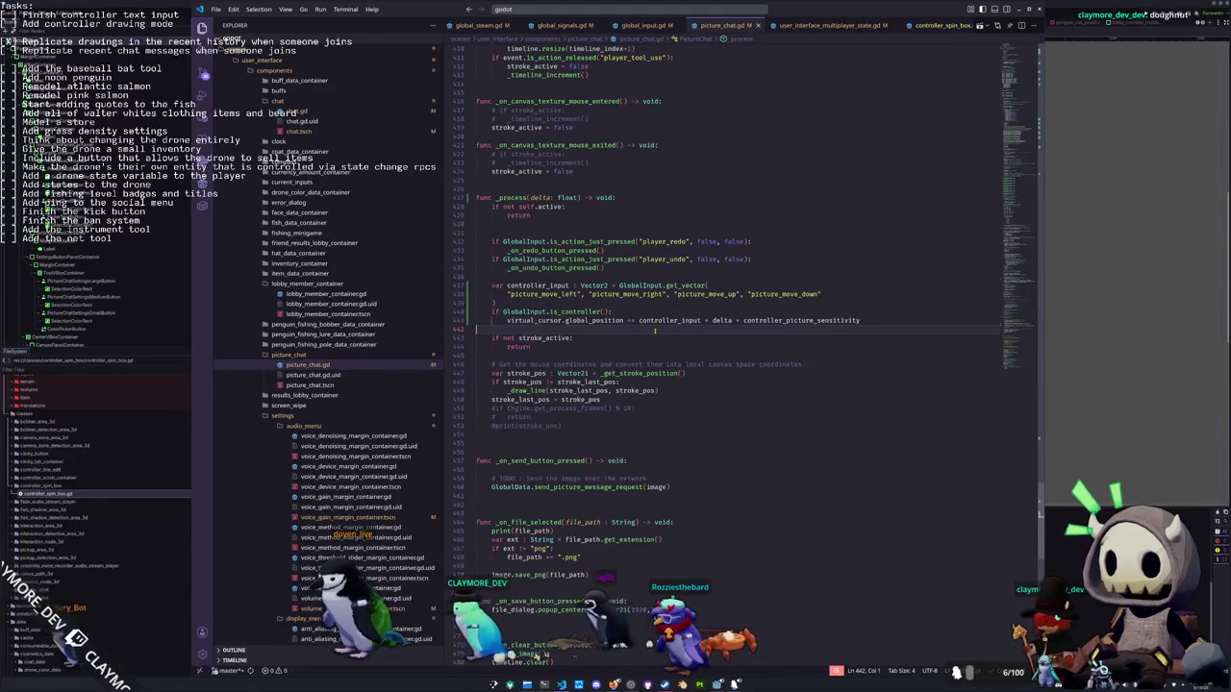
key("Down")
key("Down")
key("Down")
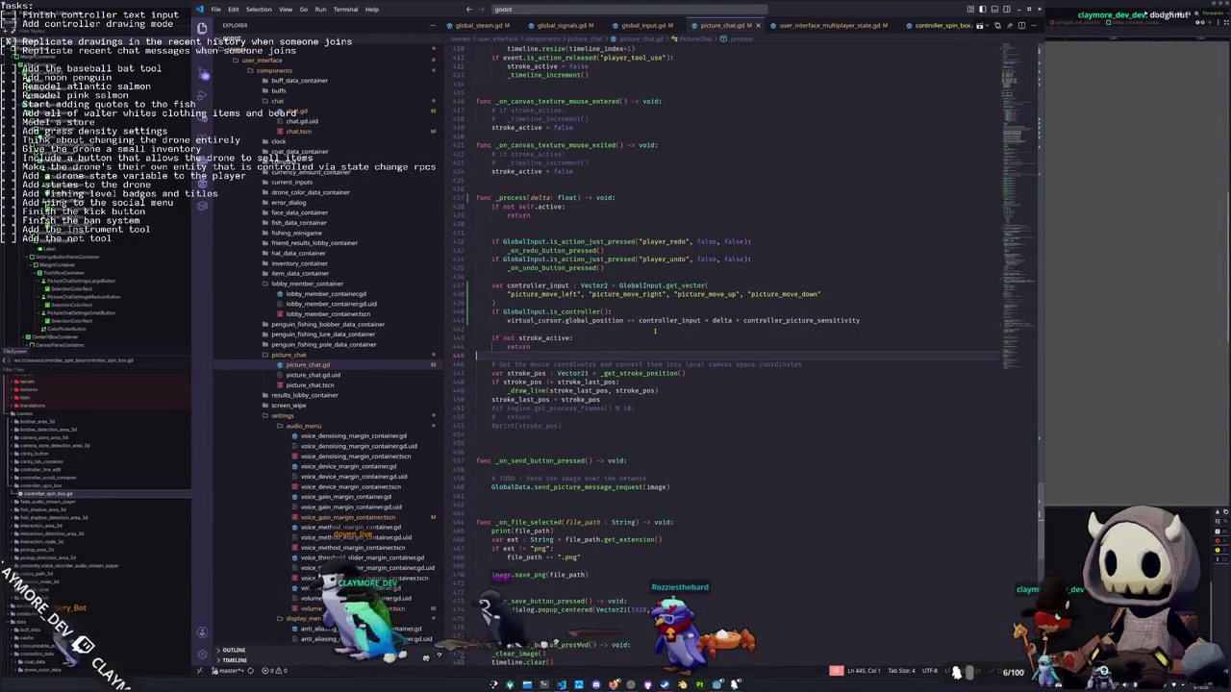
key("Up")
key("Up")
key("Up")
key("Return")
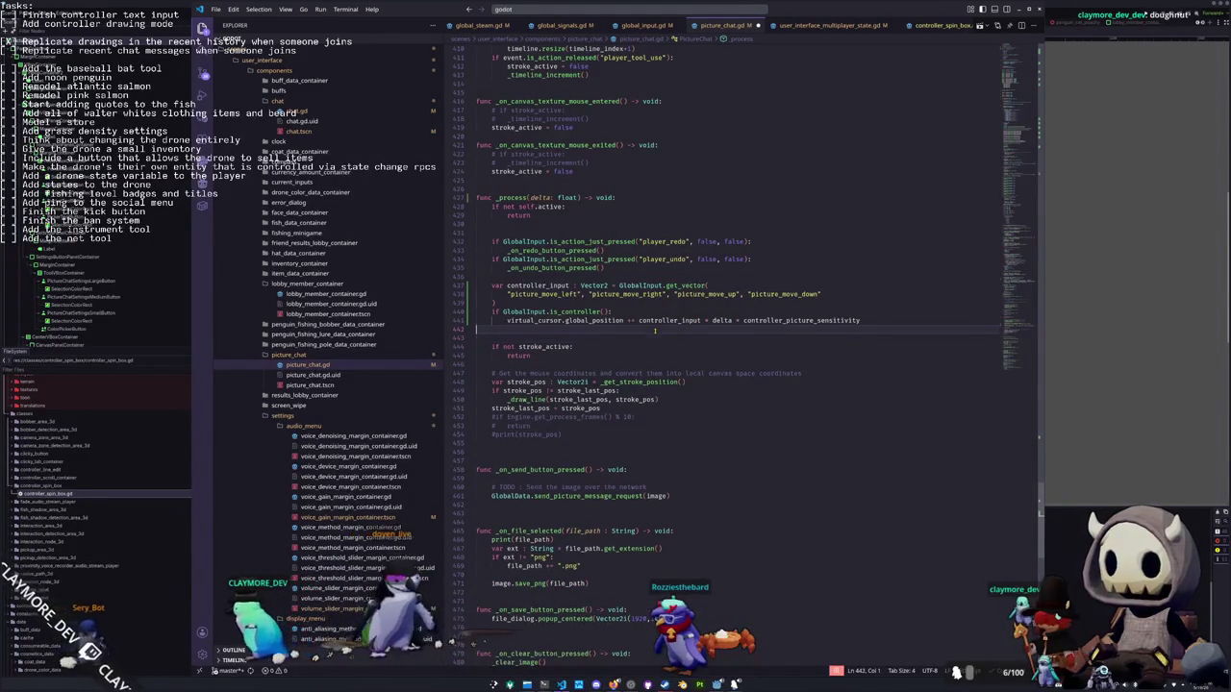
key("Up")
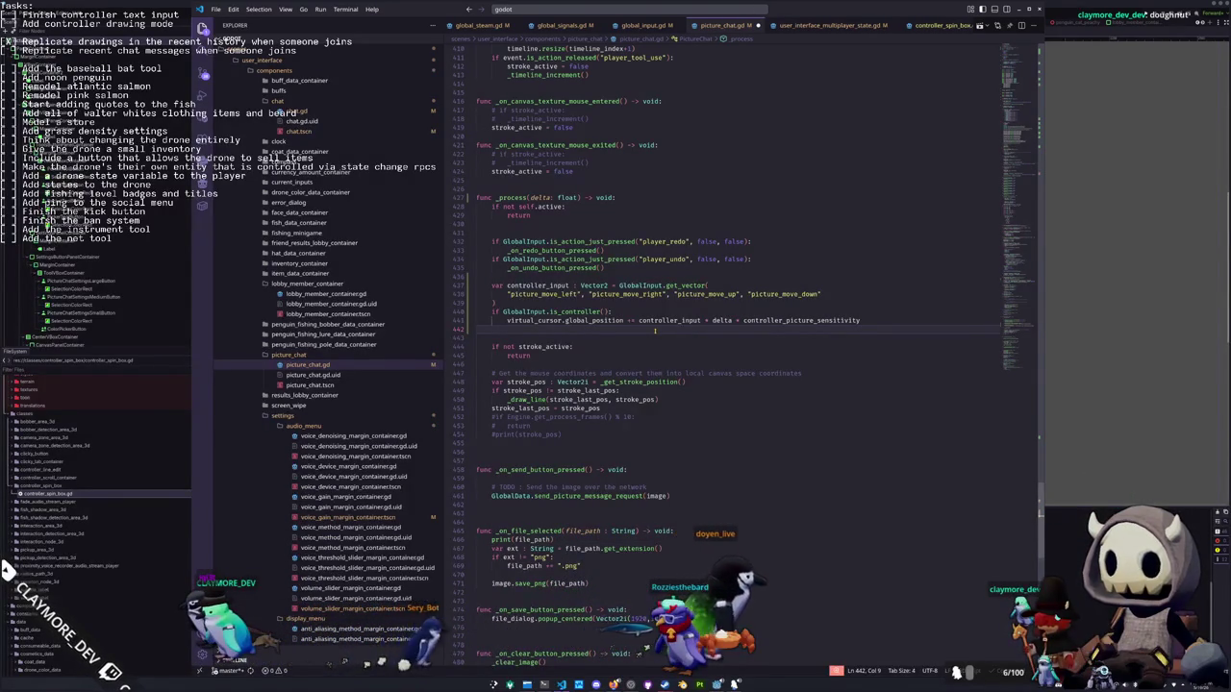
scroll(655, 331, "down", 1)
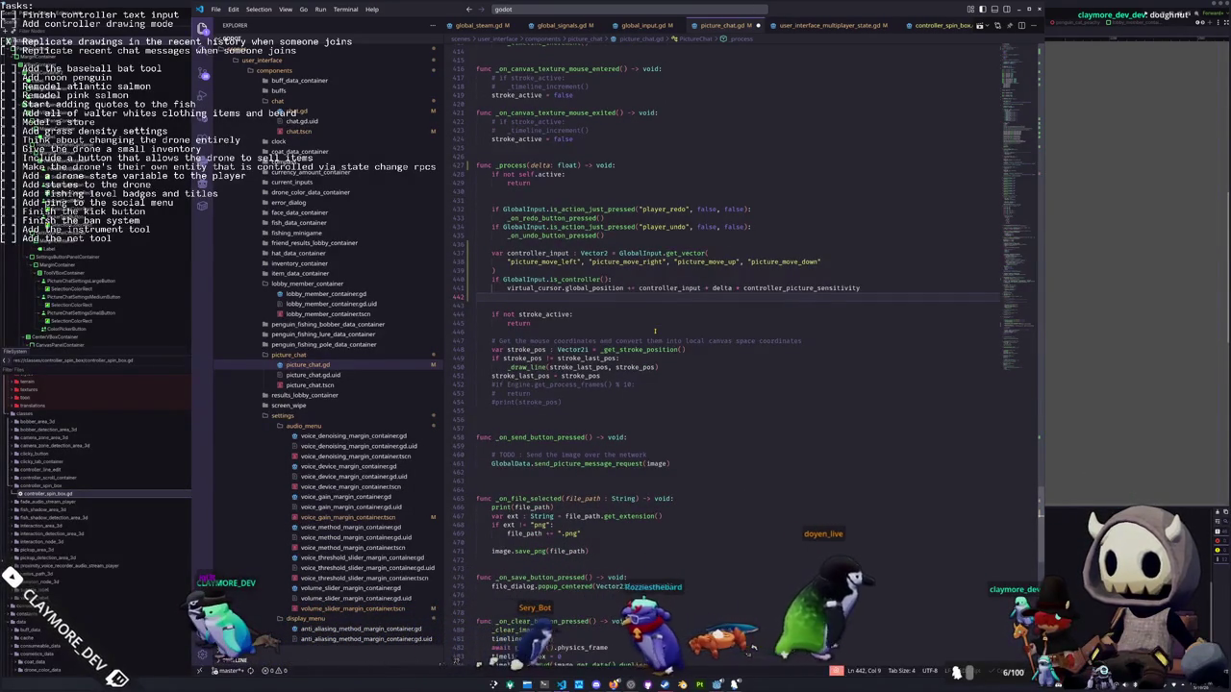
Write 'virtual_cursor.global_position.x = clampf(' with virtual_cursor.global_position.x as its first argument
type("virtua")
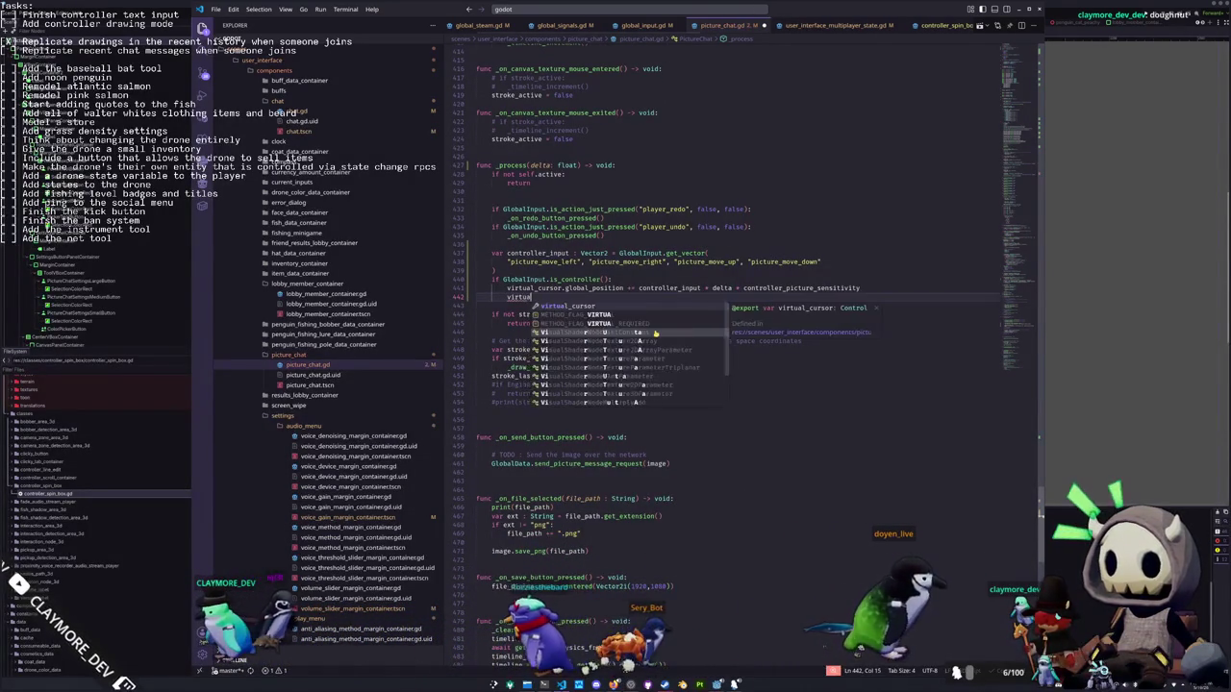
type("l_cursor.global_positio")
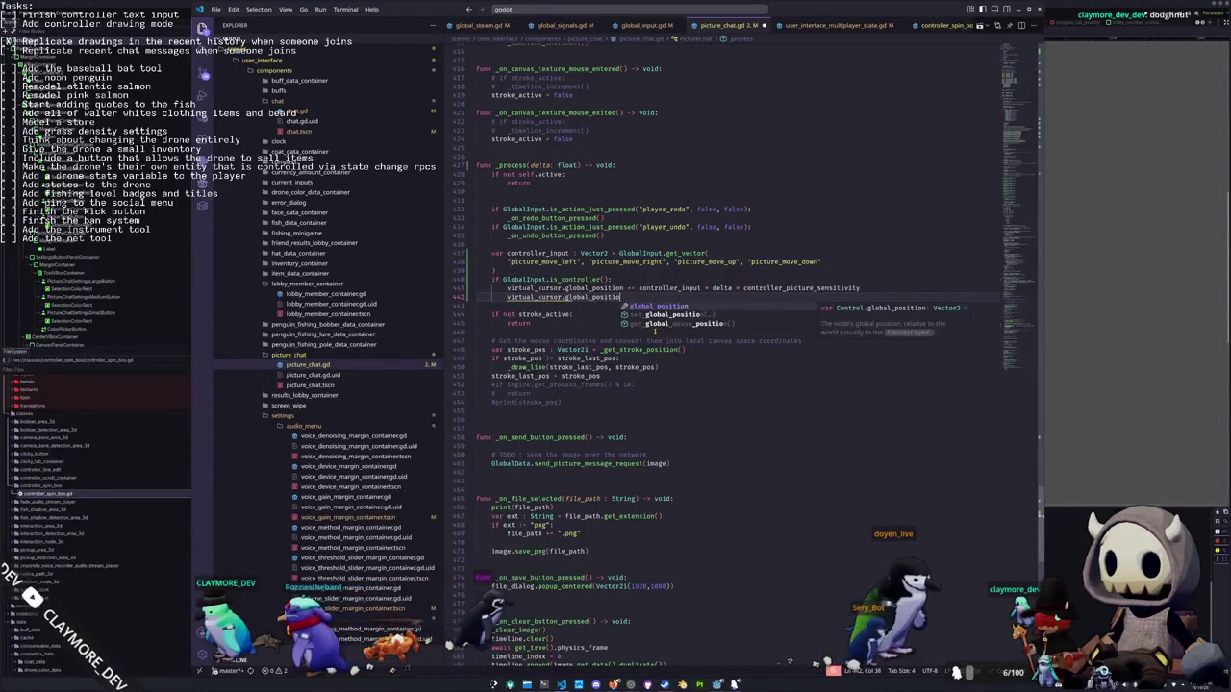
key("Return")
type(".clamp")
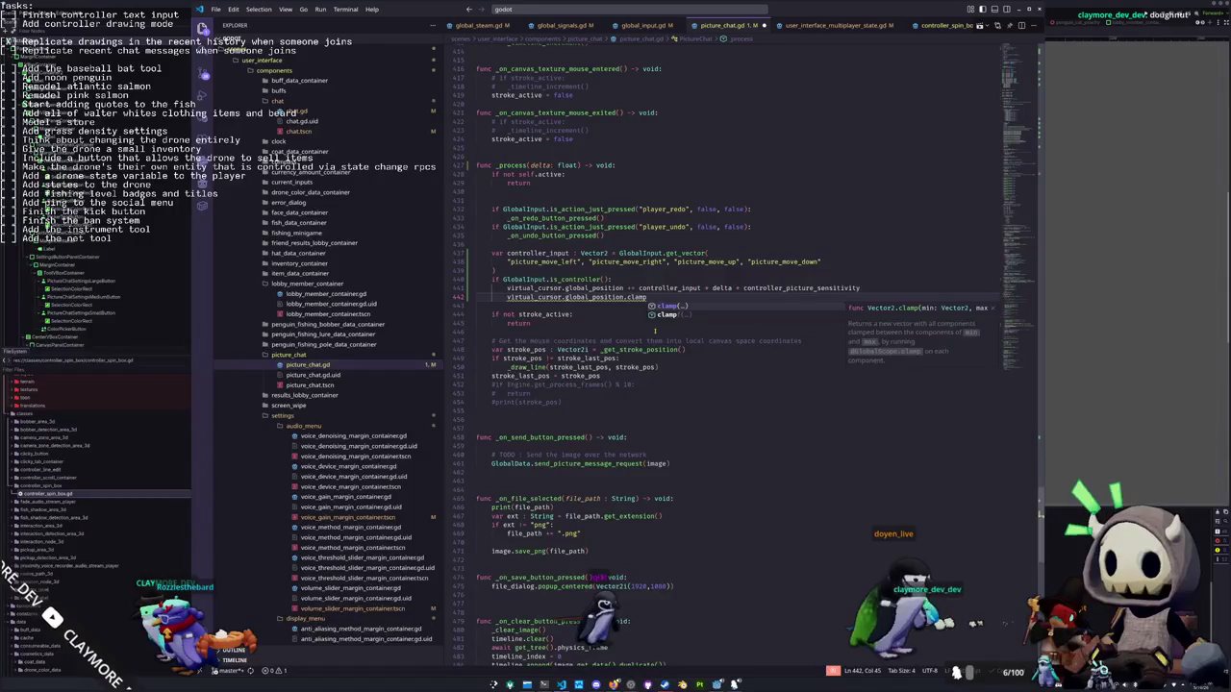
key("BackSpace")
key("BackSpace")
key("BackSpace")
type("x")
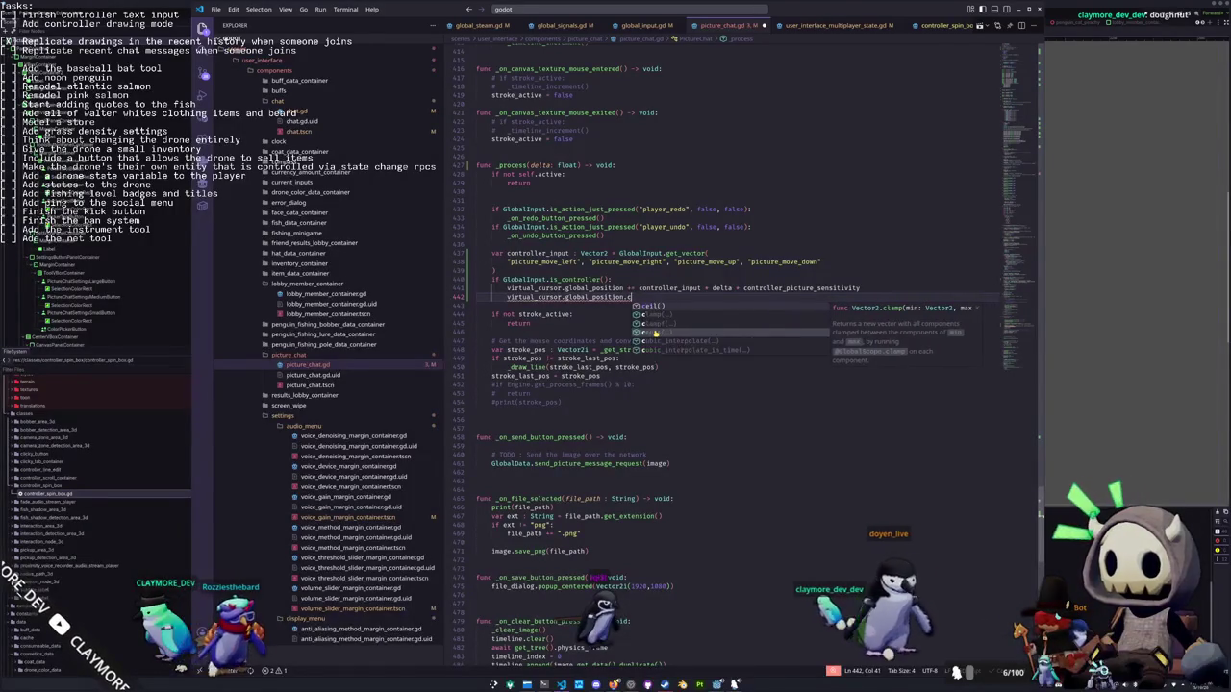
type(" =")
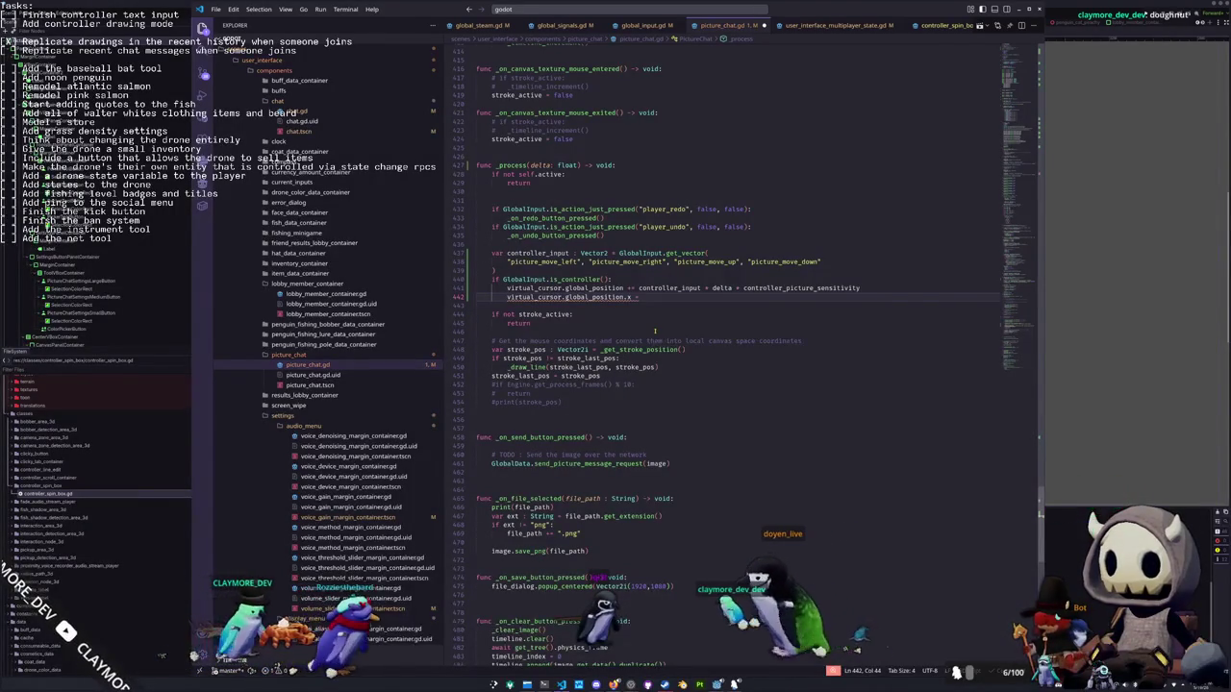
type(" clampf(")
key("Return")
type("virtual")
key("Escape")
key("Up")
key("shift+Home")
key("Down")
key("End")
type("_cursor.global_position.x")
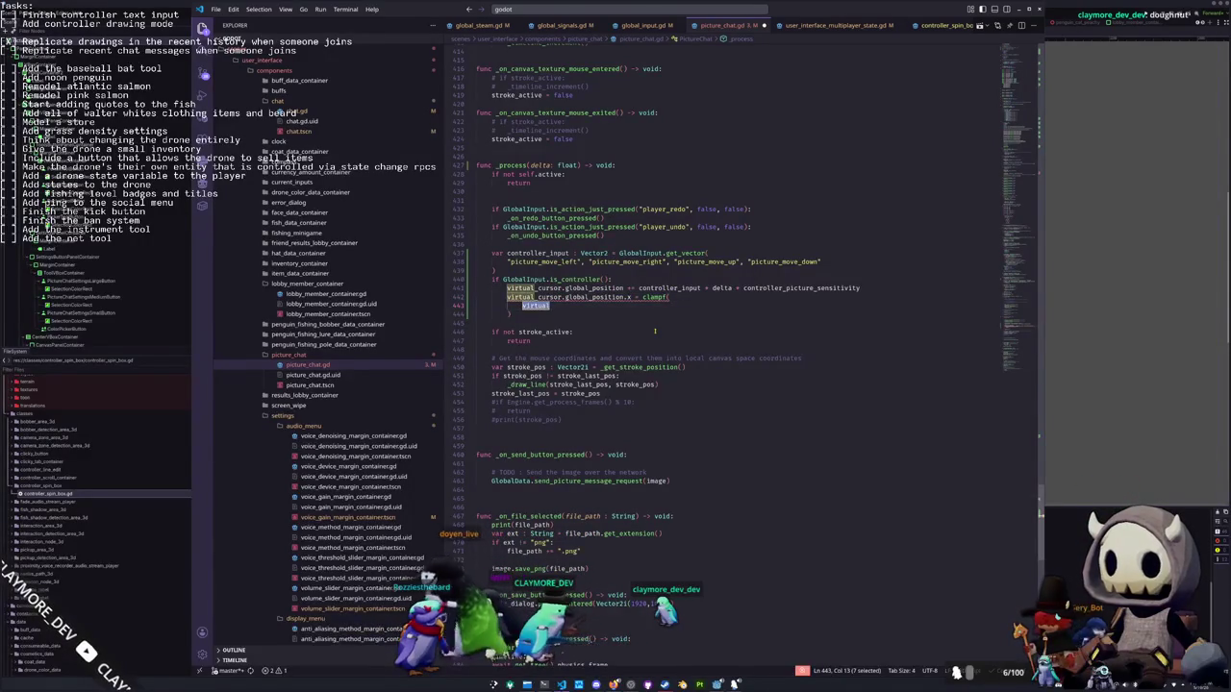
type(",")
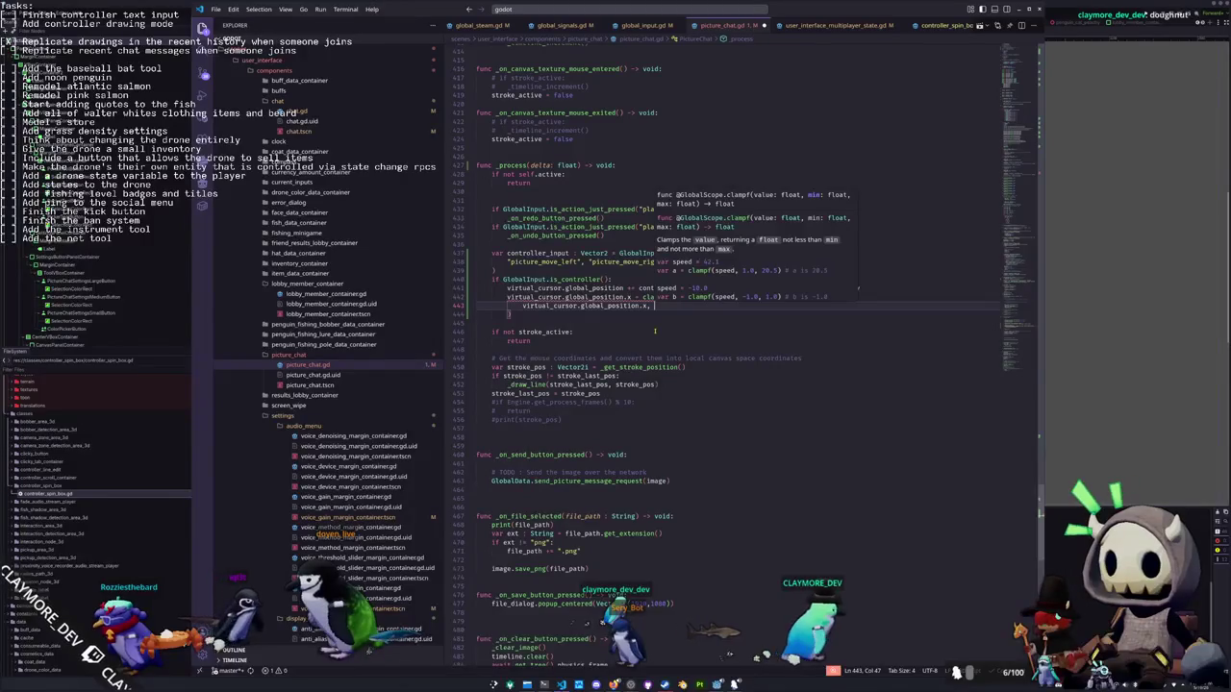
Finish the x clamp between canvas_texture.global_position.x and global_position.x + canvas_texture.size.x
type("canvas_texture.globa")
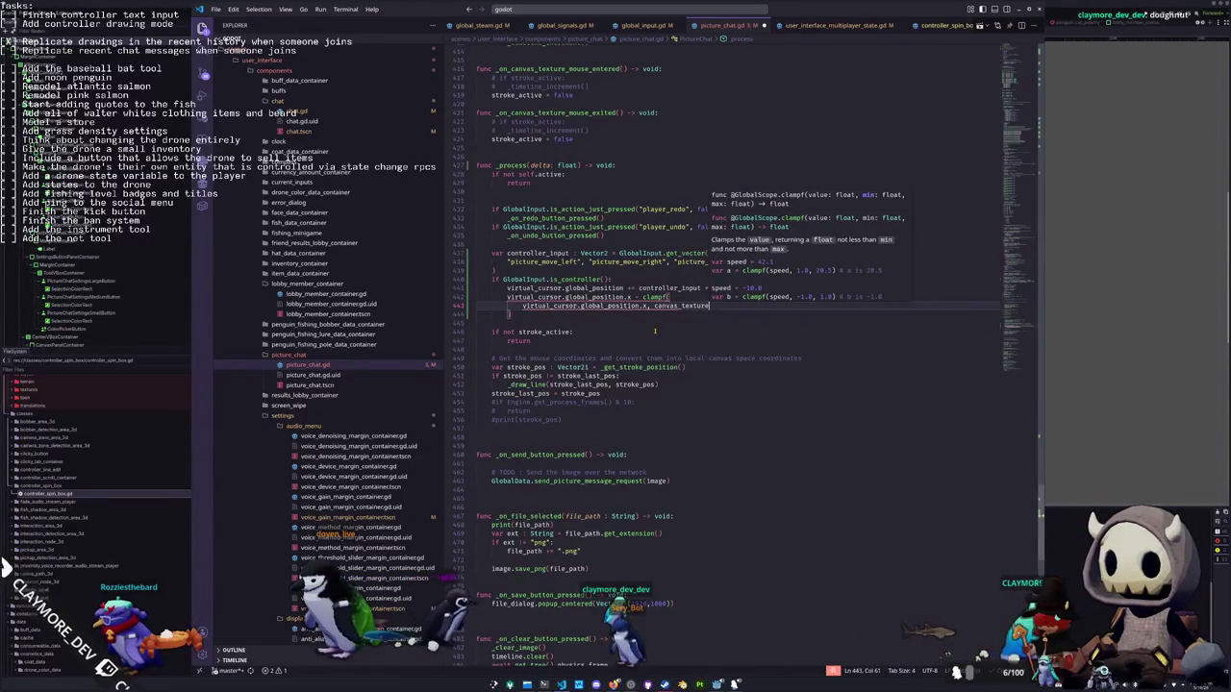
type("l_position.x, ")
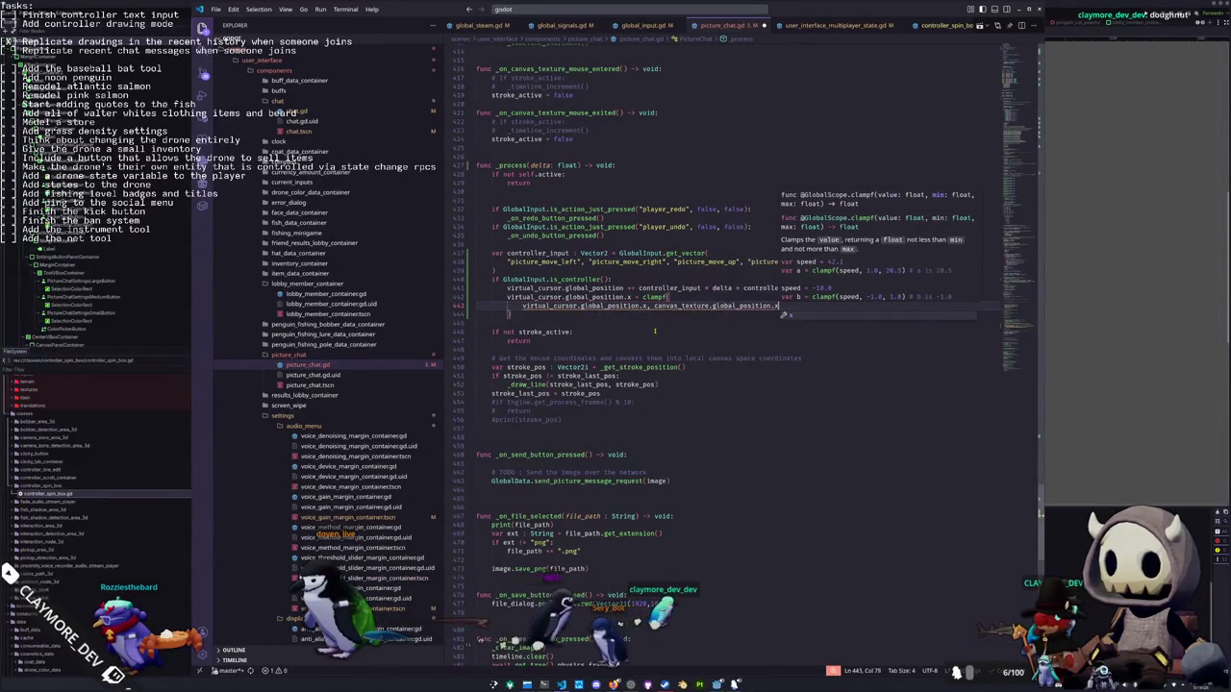
type("canvas")
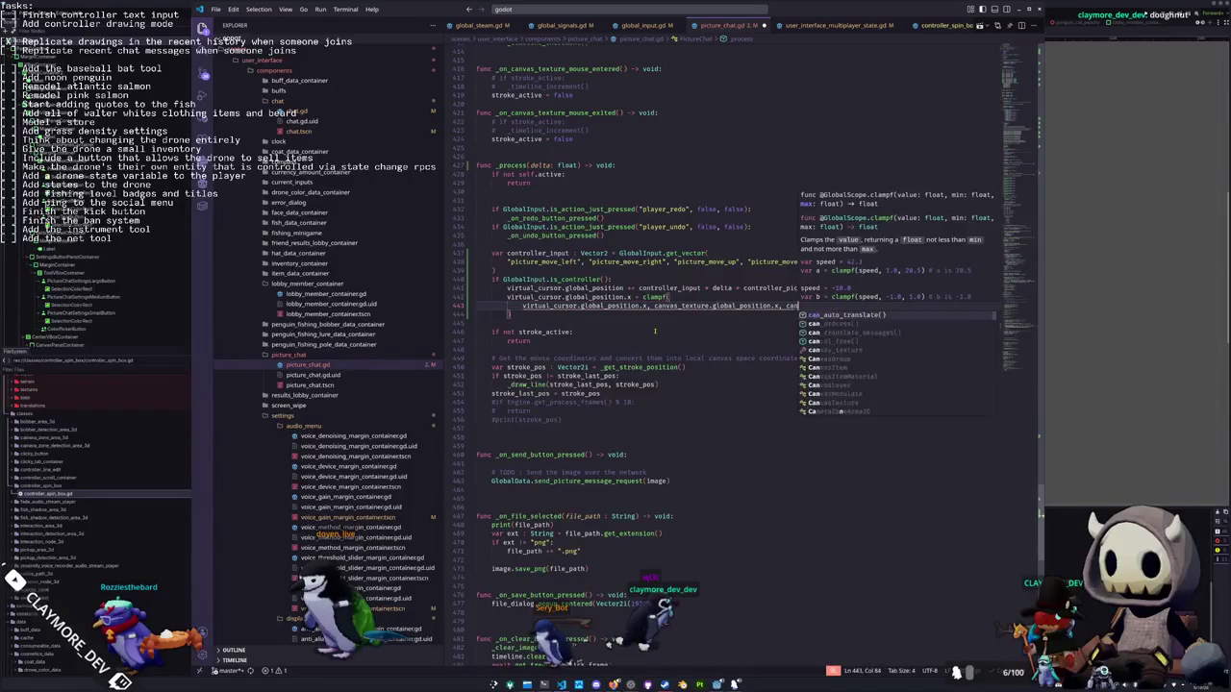
key("ctrl+Left")
key("ctrl+Left")
key("Right")
key("Right")
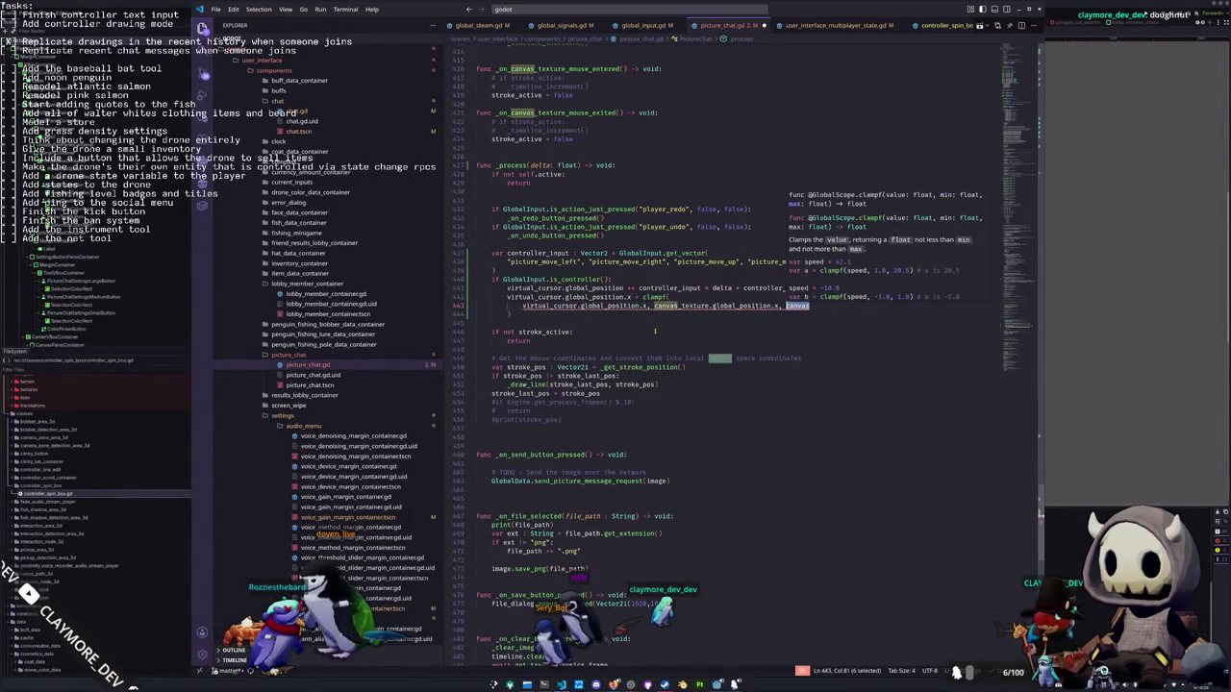
type("_texture.global_position.x + canvas_texture.s")
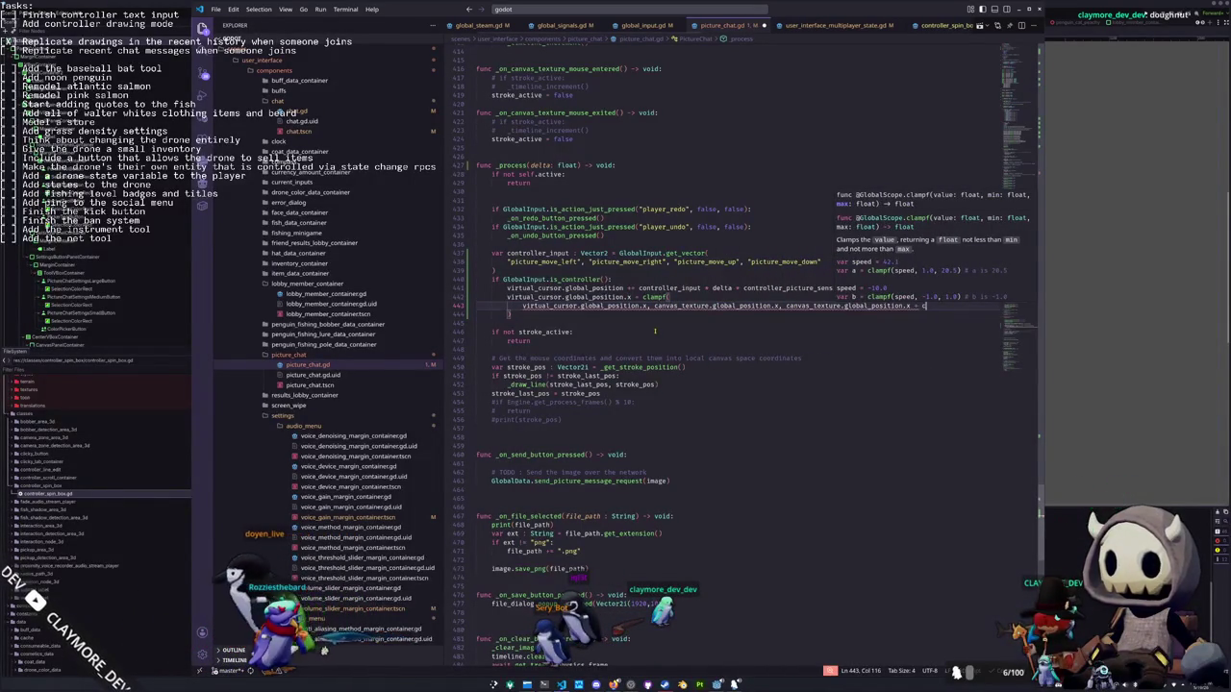
type("ize.x")
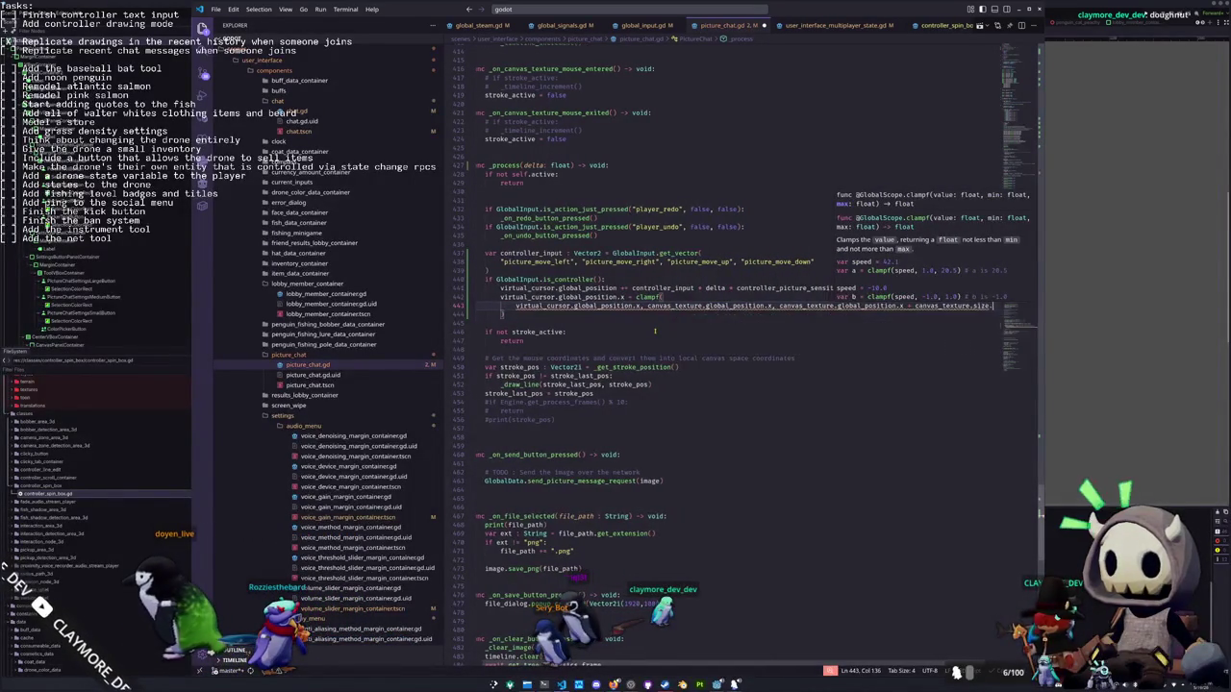
key("Escape")
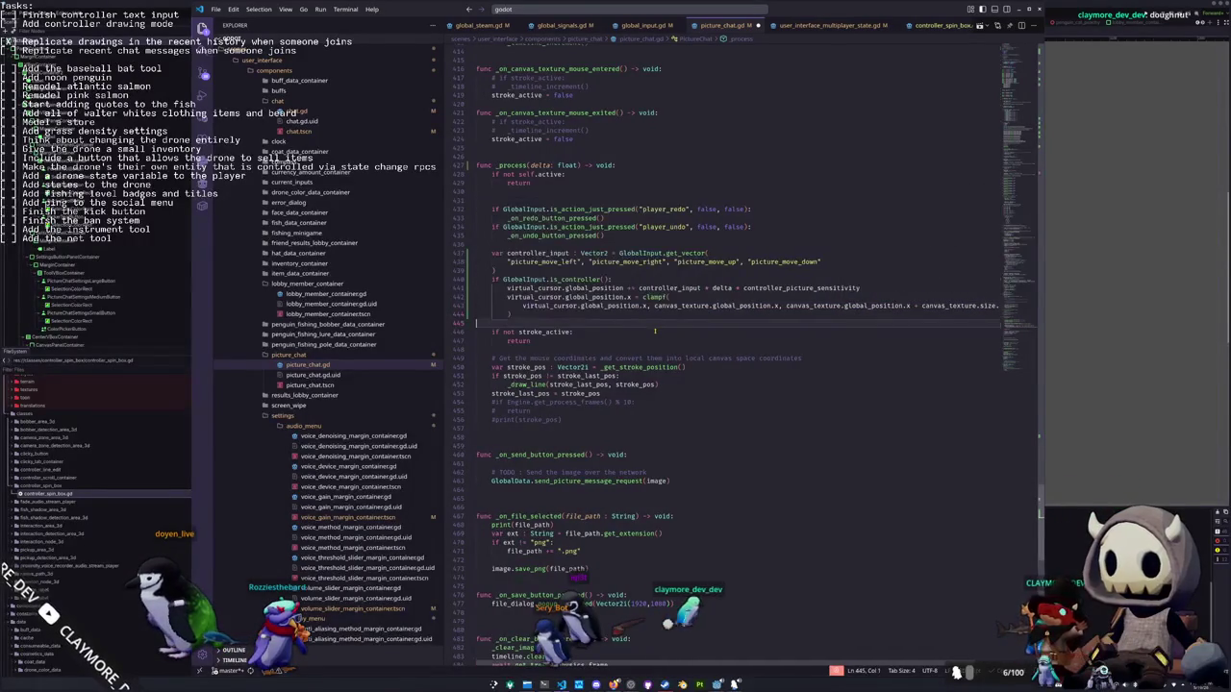
Duplicate the clamp block for the y axis, replacing each .x with .y, and save
key("Down")
key("End")
key("Return")
key("ctrl+v")
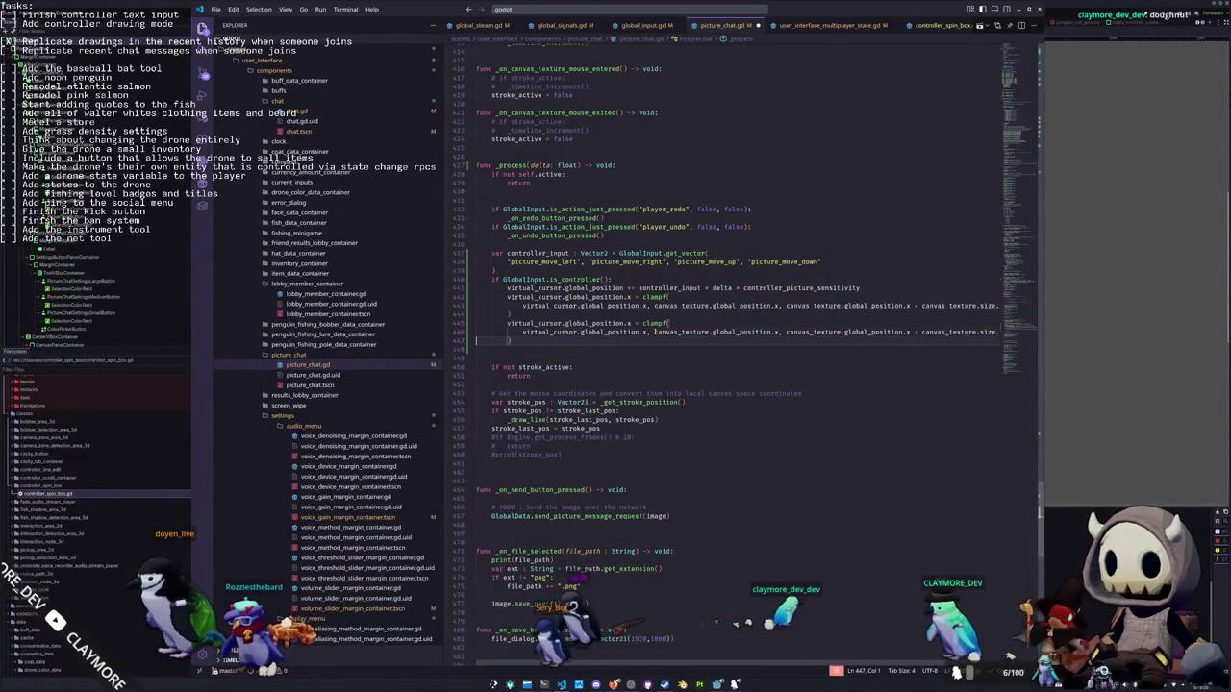
double_click(628, 323)
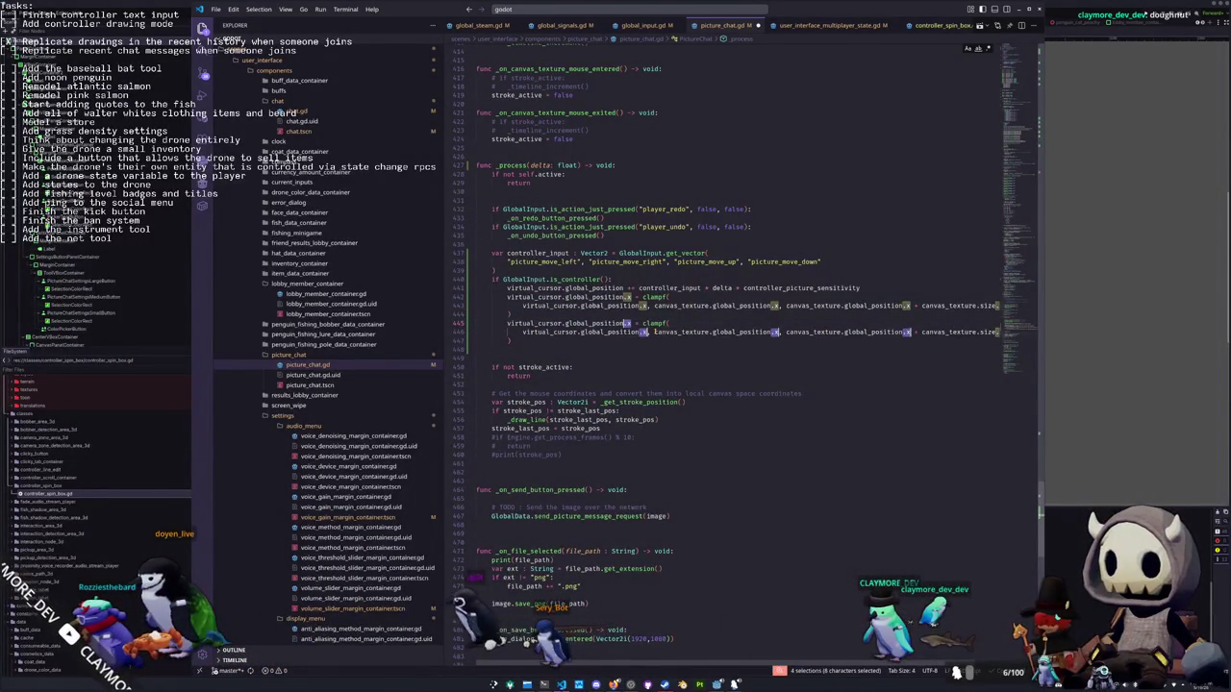
key("ctrl+d")
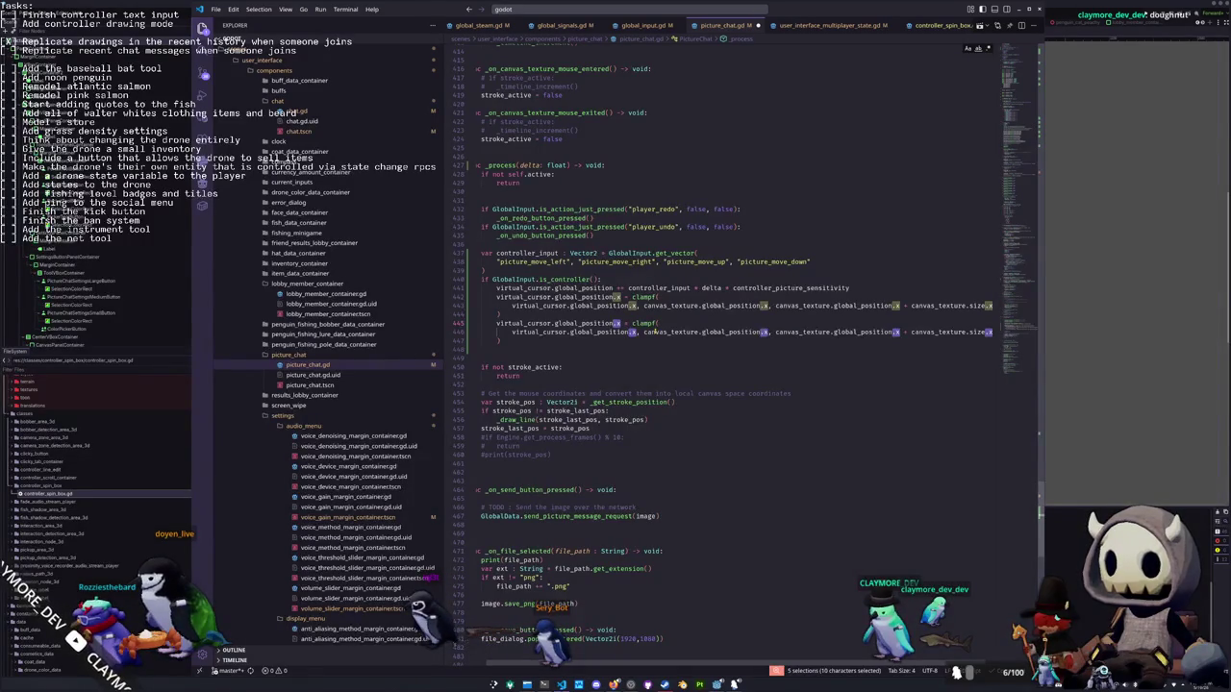
type(".y")
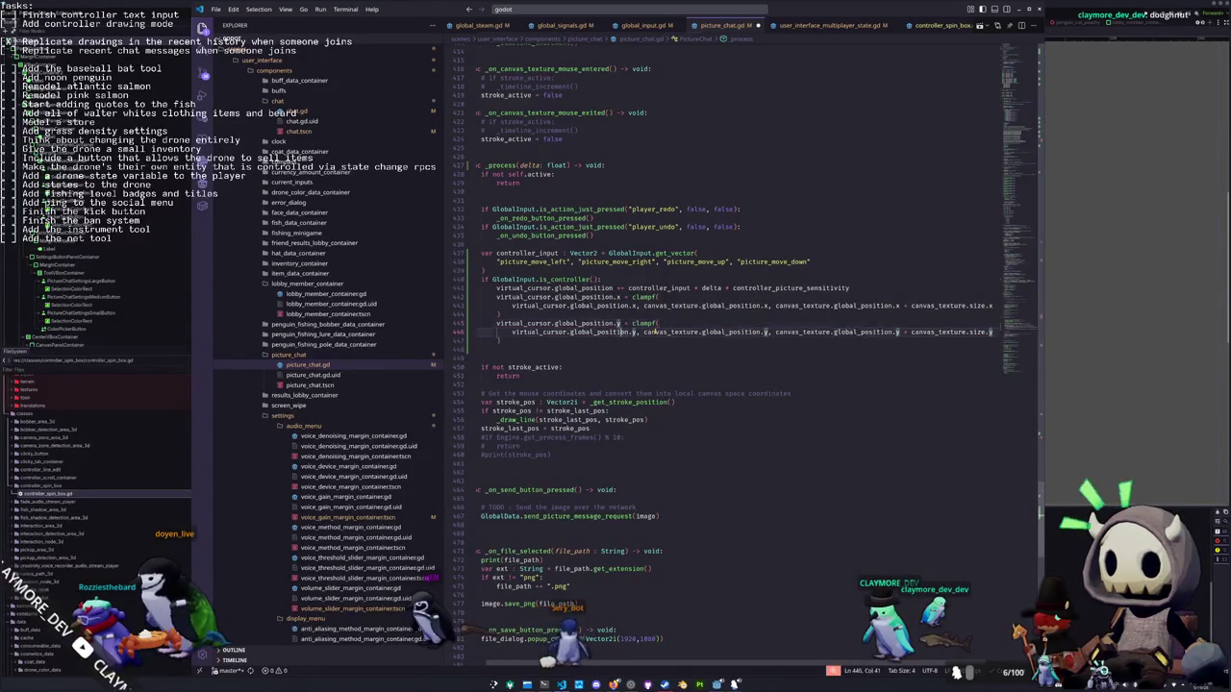
key("ctrl+s")
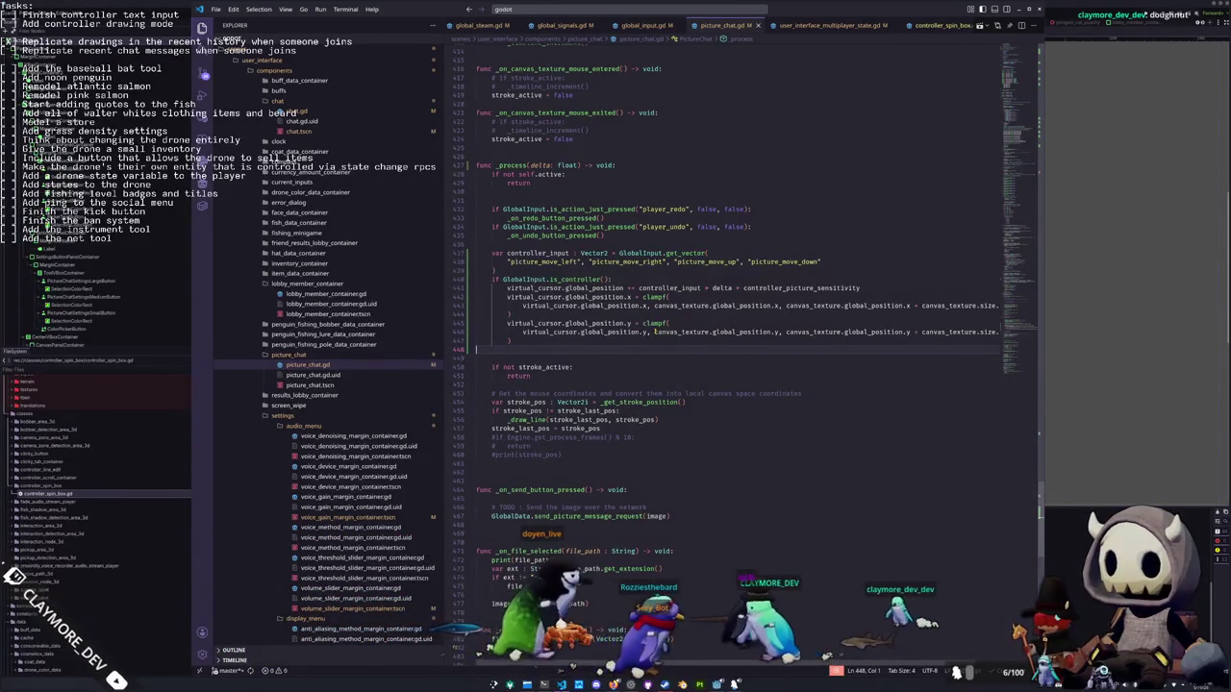
key("Tab")
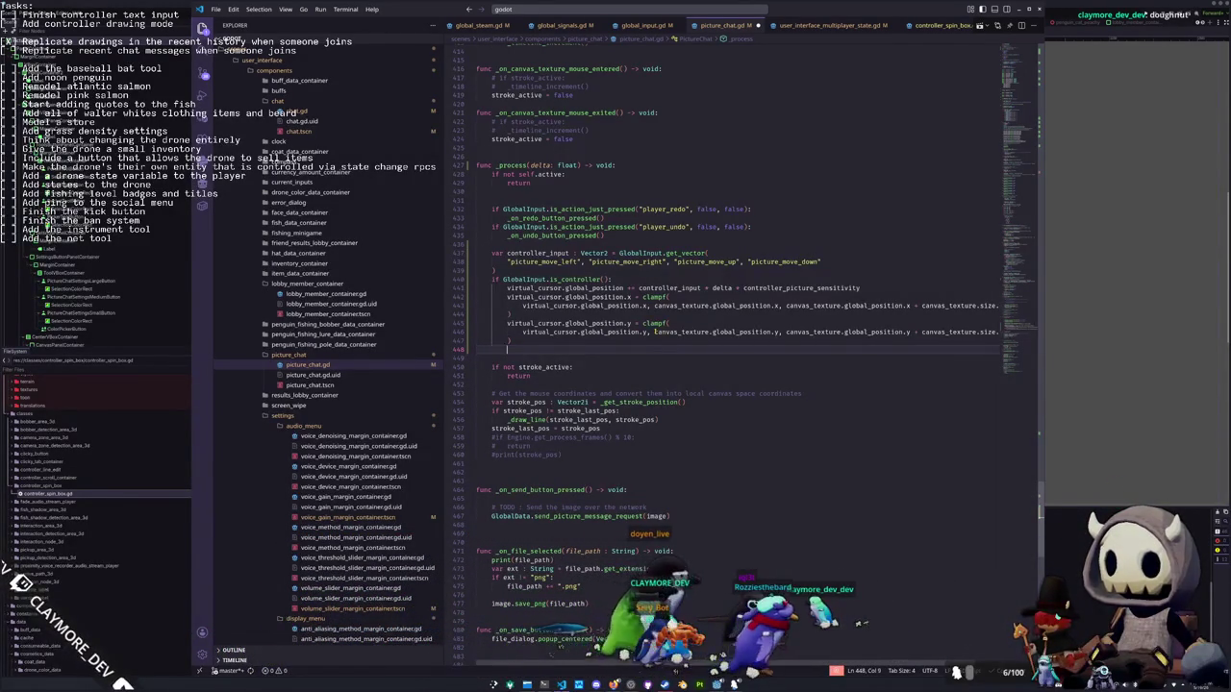
Add an 'if Input.is_action_just_pressed("picture_tool_use"):' line in the controller block
key("Return")
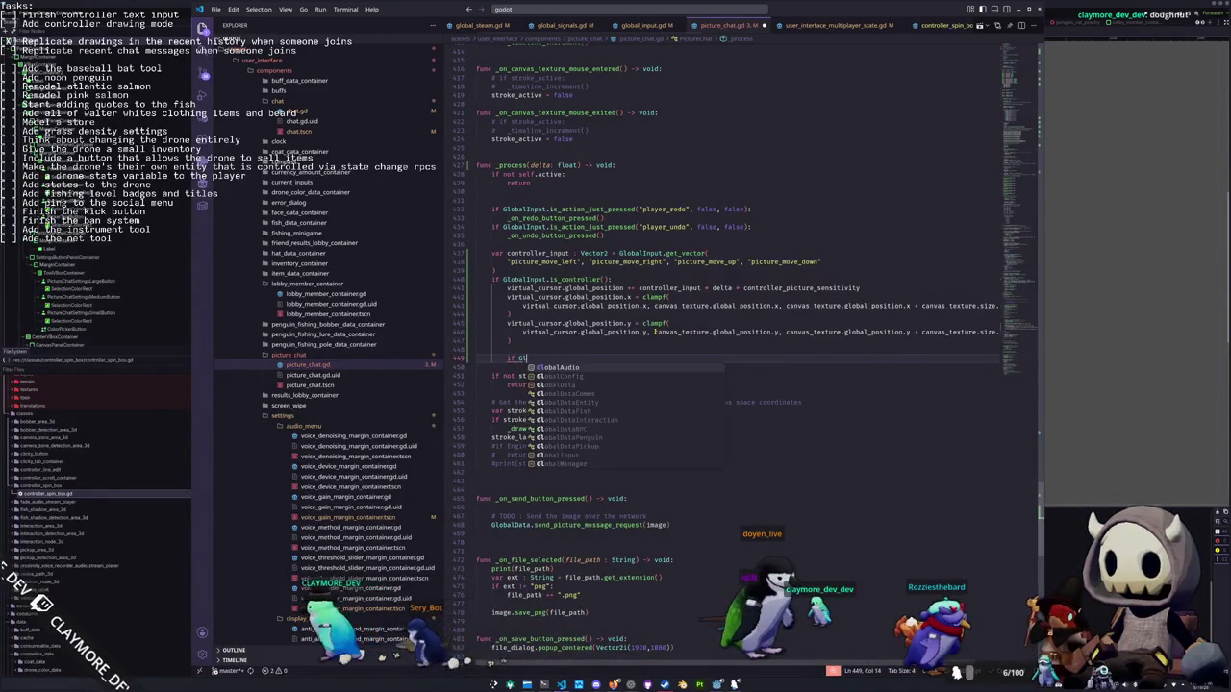
type("f GlobalInput.is_action_jus")
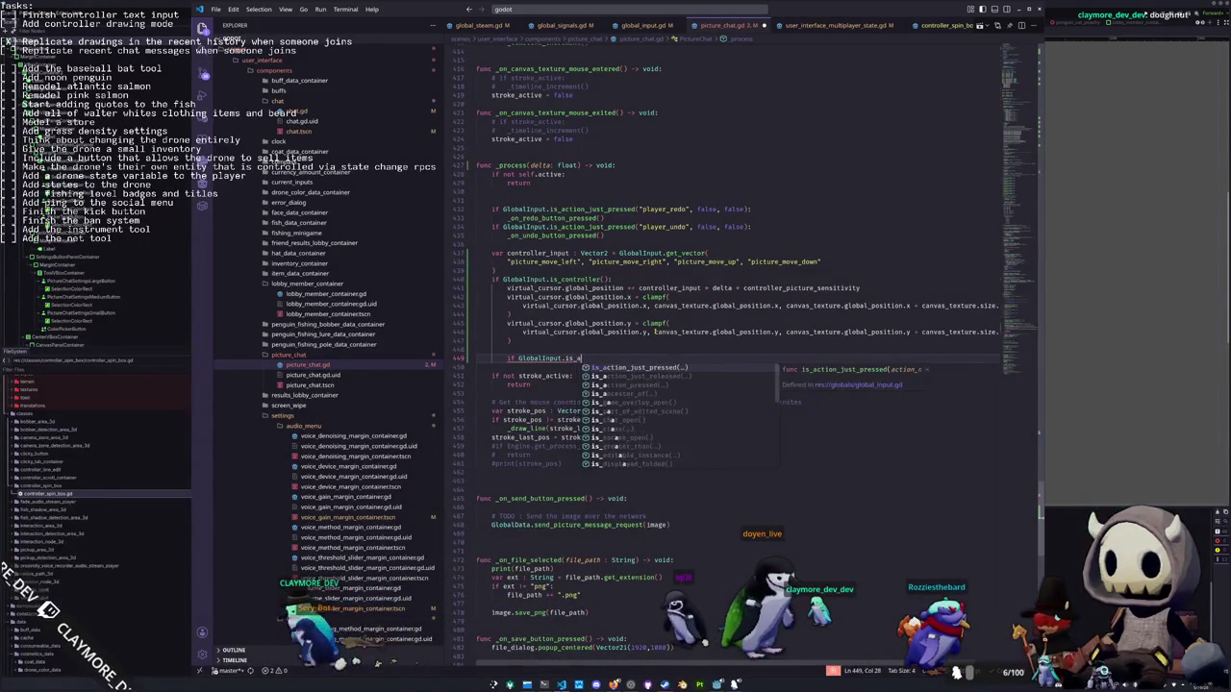
type("t_press")
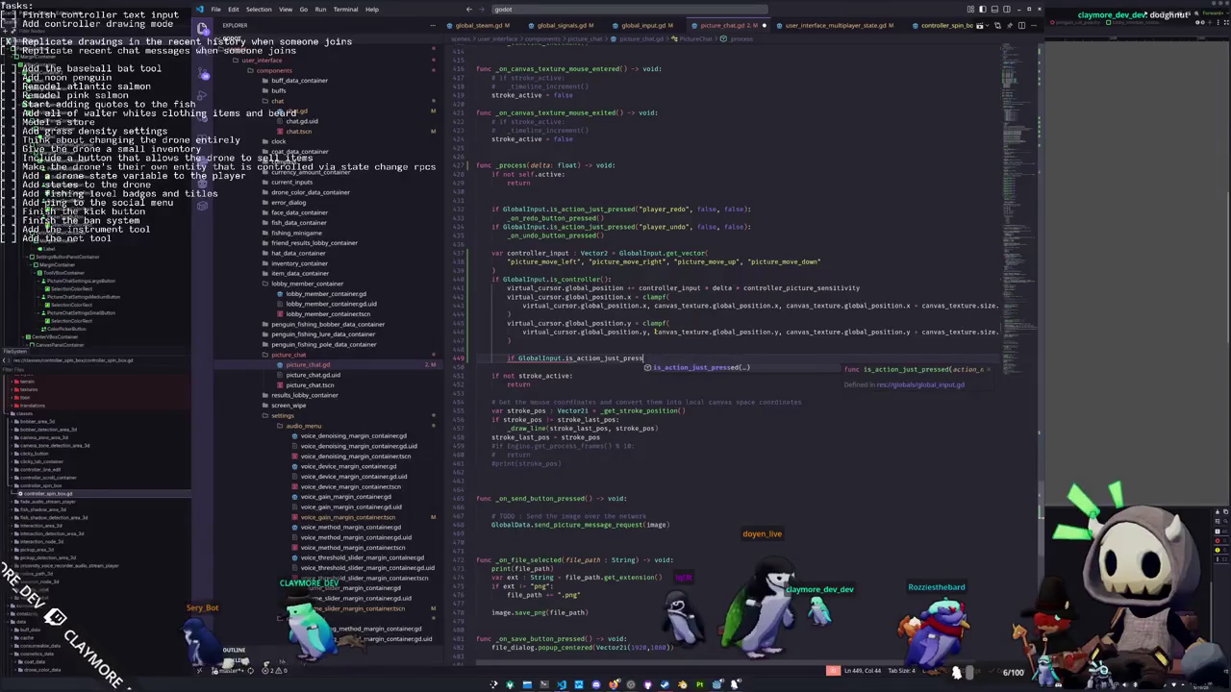
type("ed(\"")
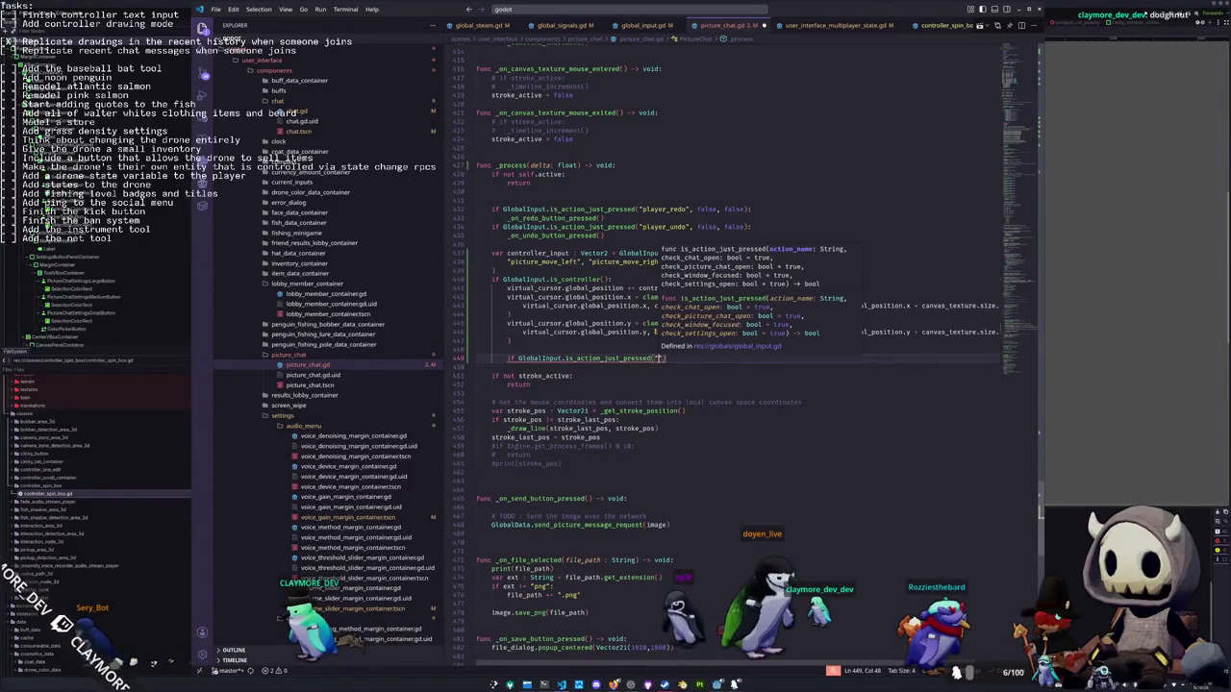
type("picture_to")
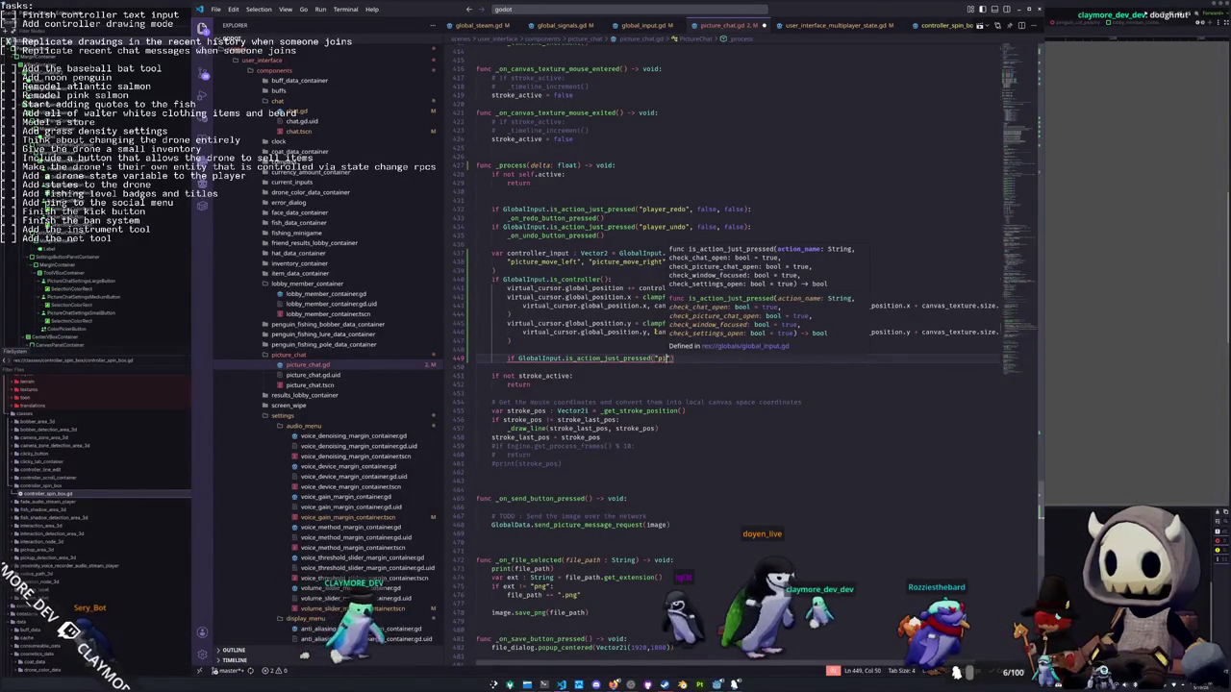
type("use")
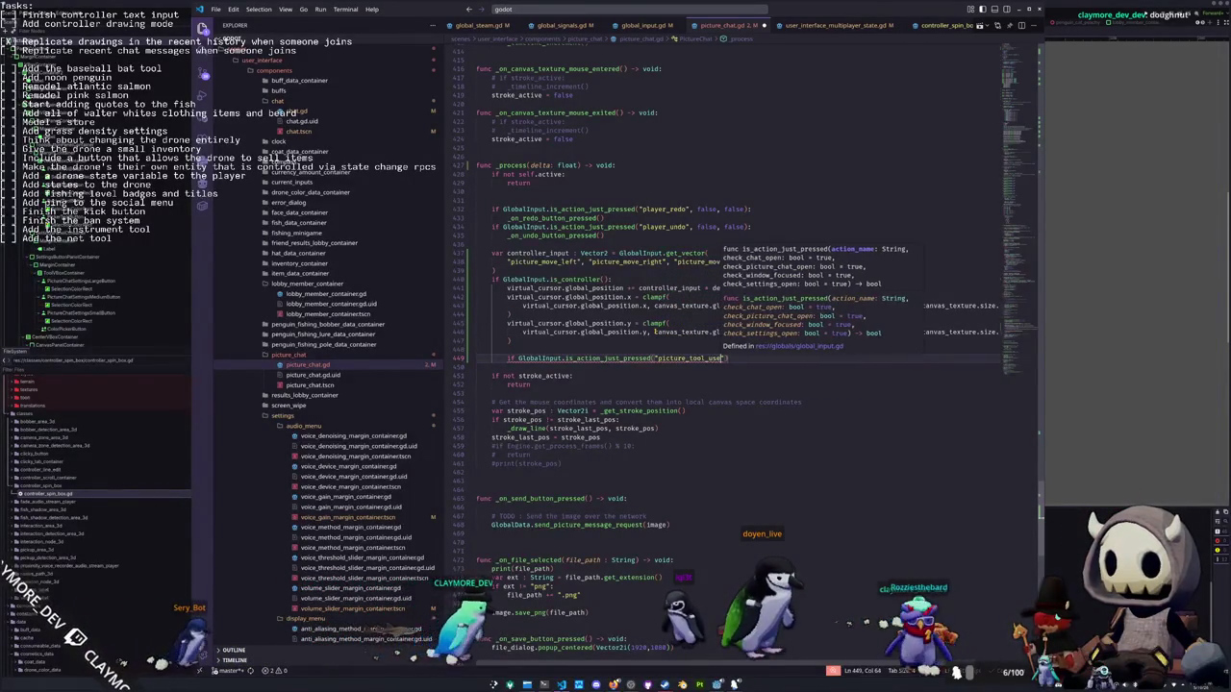
type(":")
key("Return")
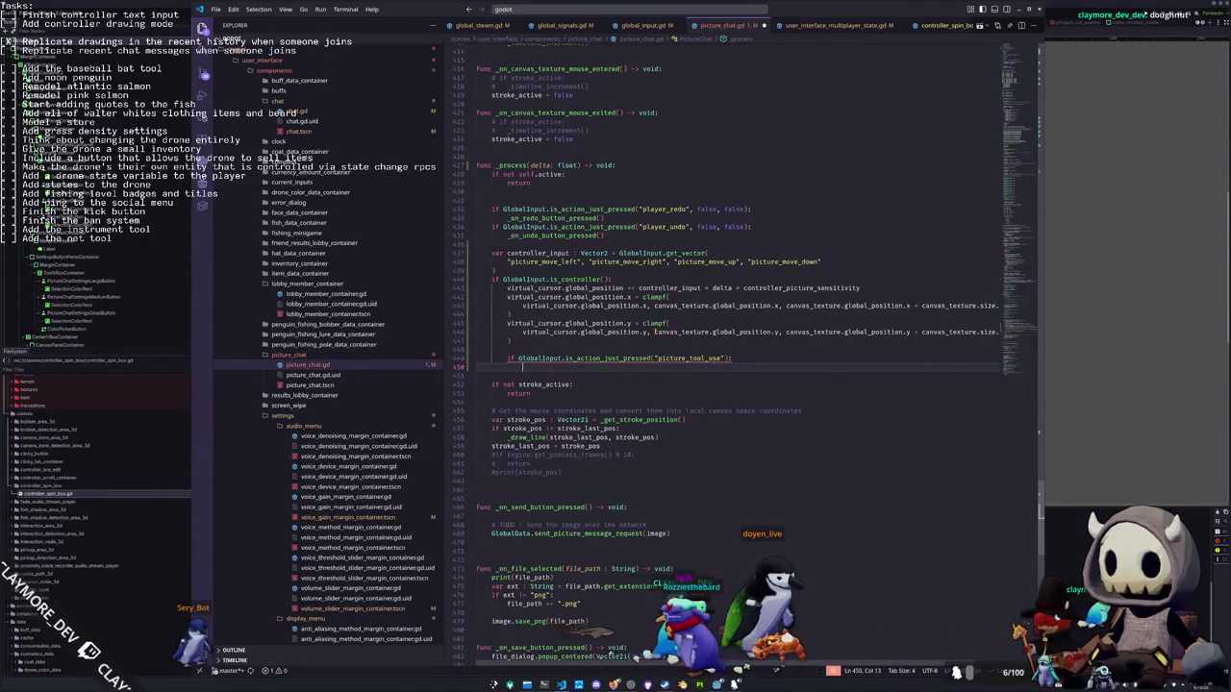
mouse_move(650, 357)
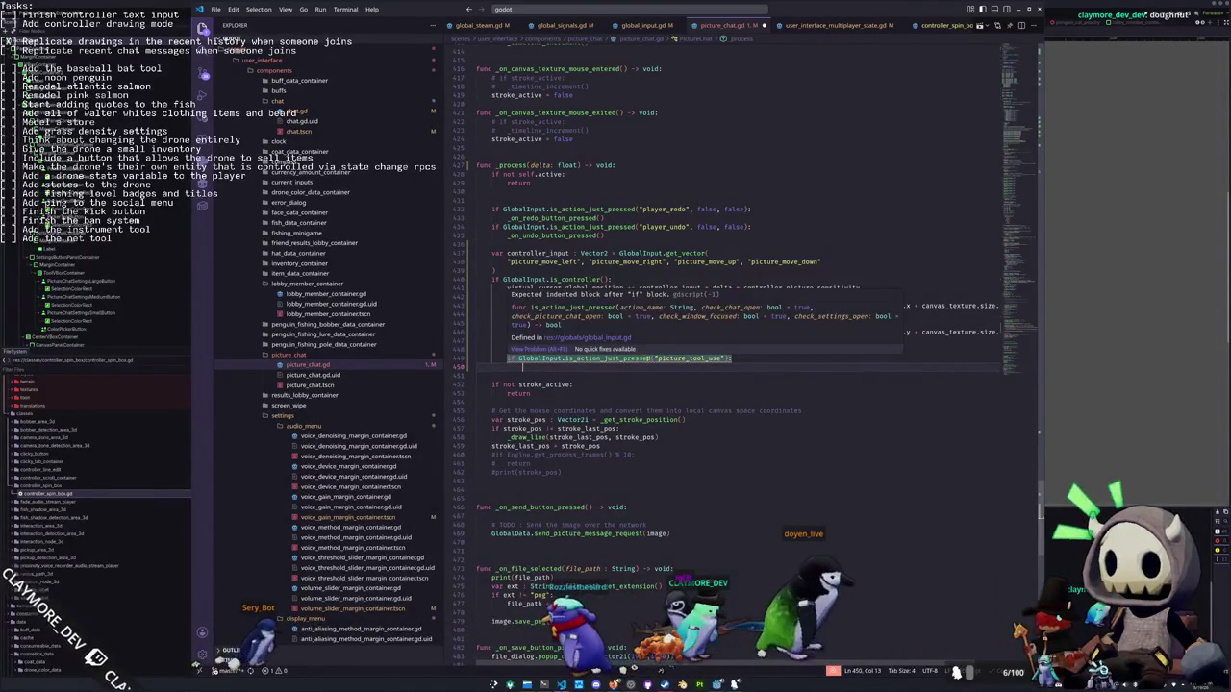
left_click(723, 358)
type(", ")
type("false, false")
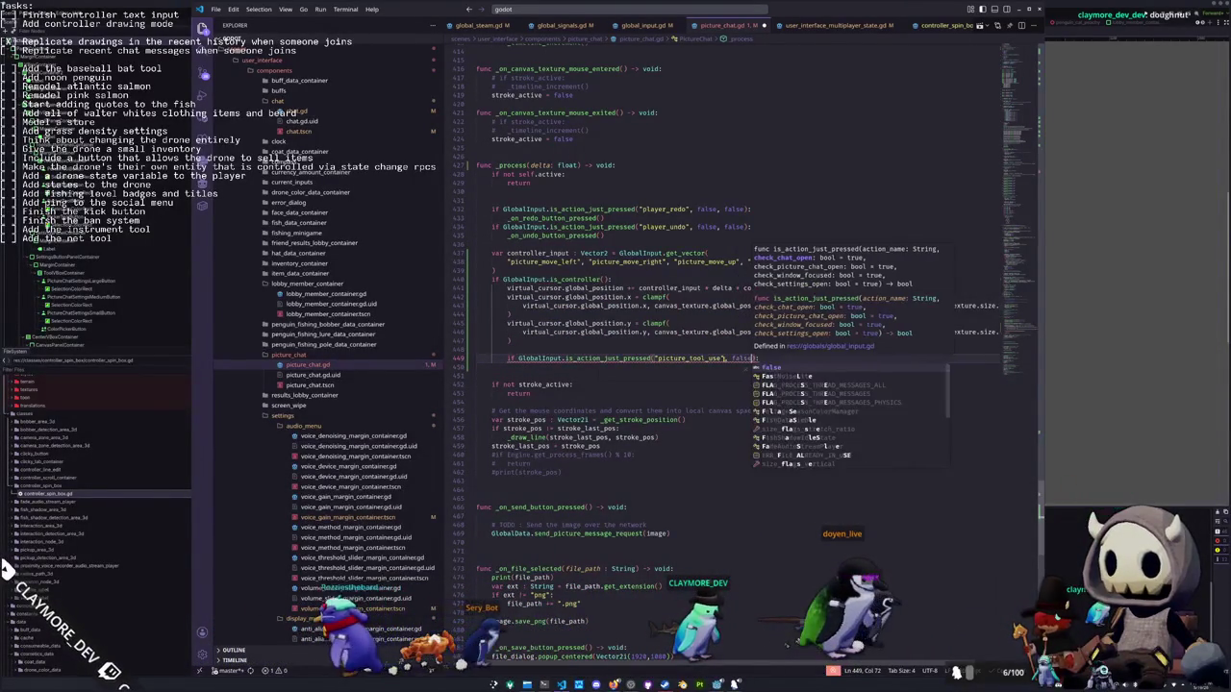
type(",")
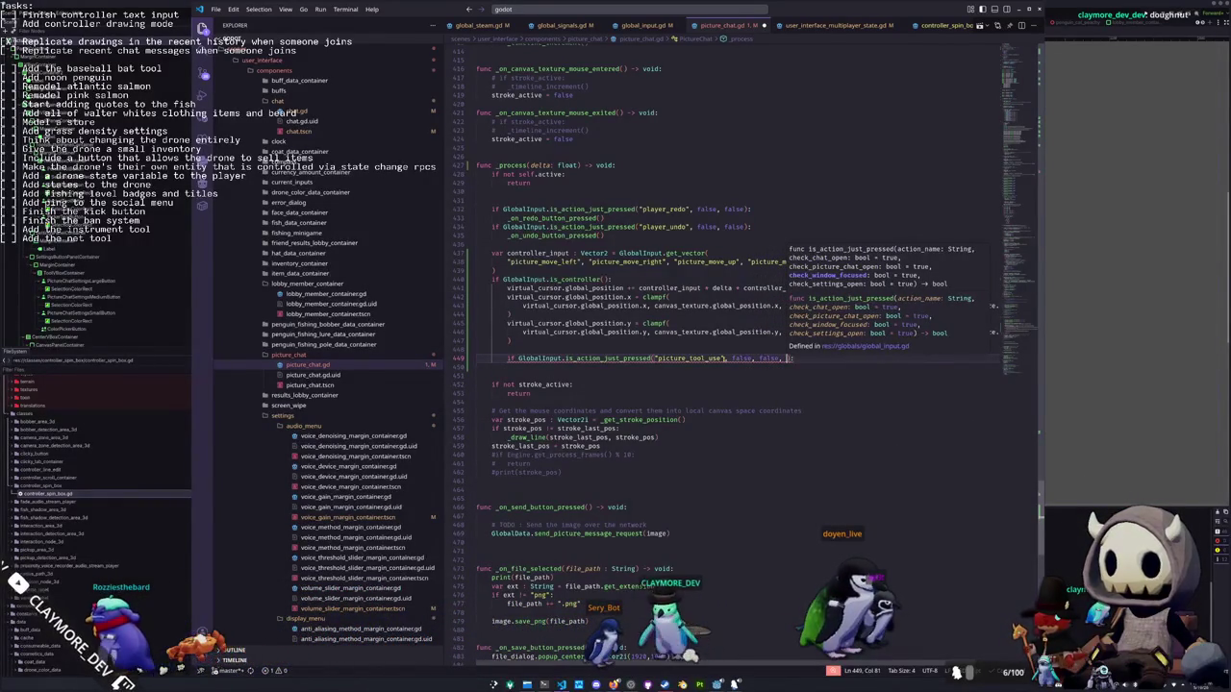
key("BackSpace")
key("BackSpace")
key("BackSpace")
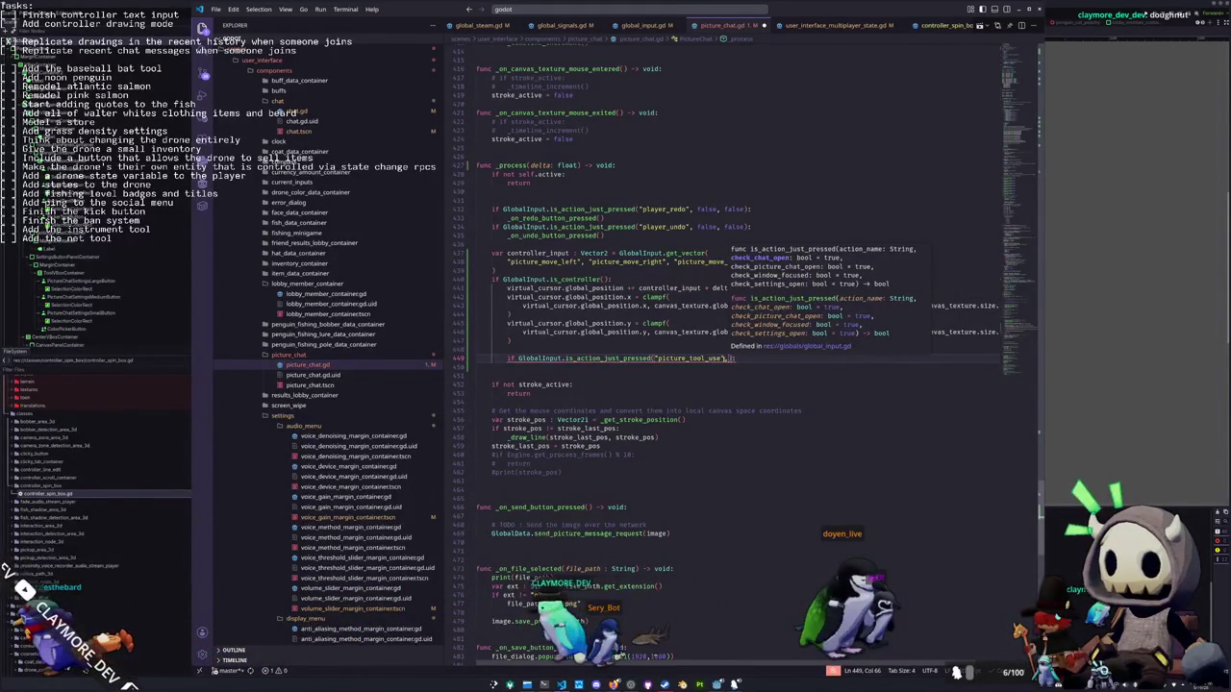
double_click(538, 357)
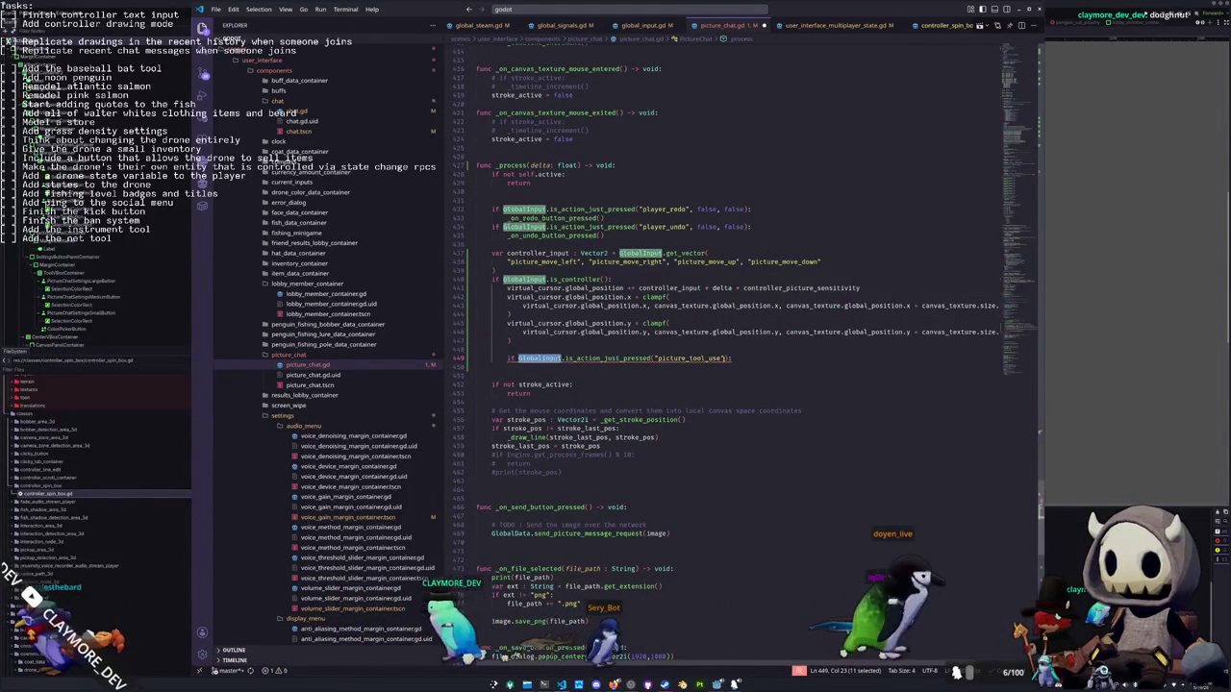
type("Input")
key("Escape")
key("Up")
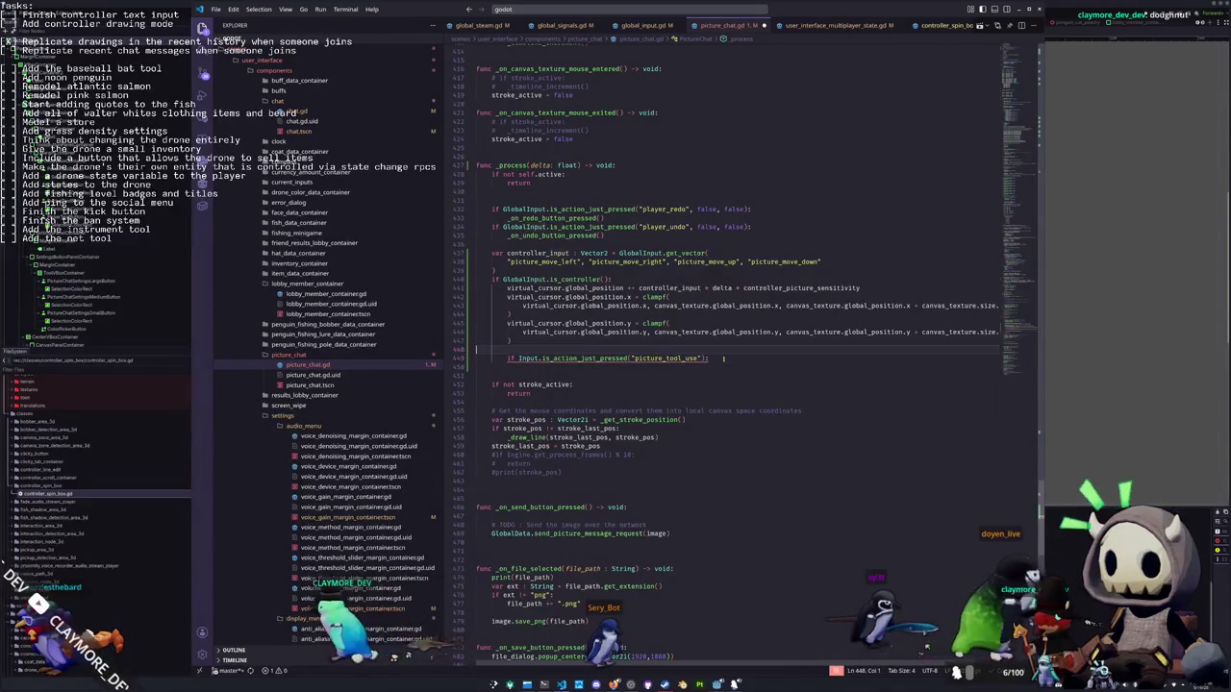
Read the movement vector with Input.get_vector instead of GlobalInput.get_vector
left_click(558, 279)
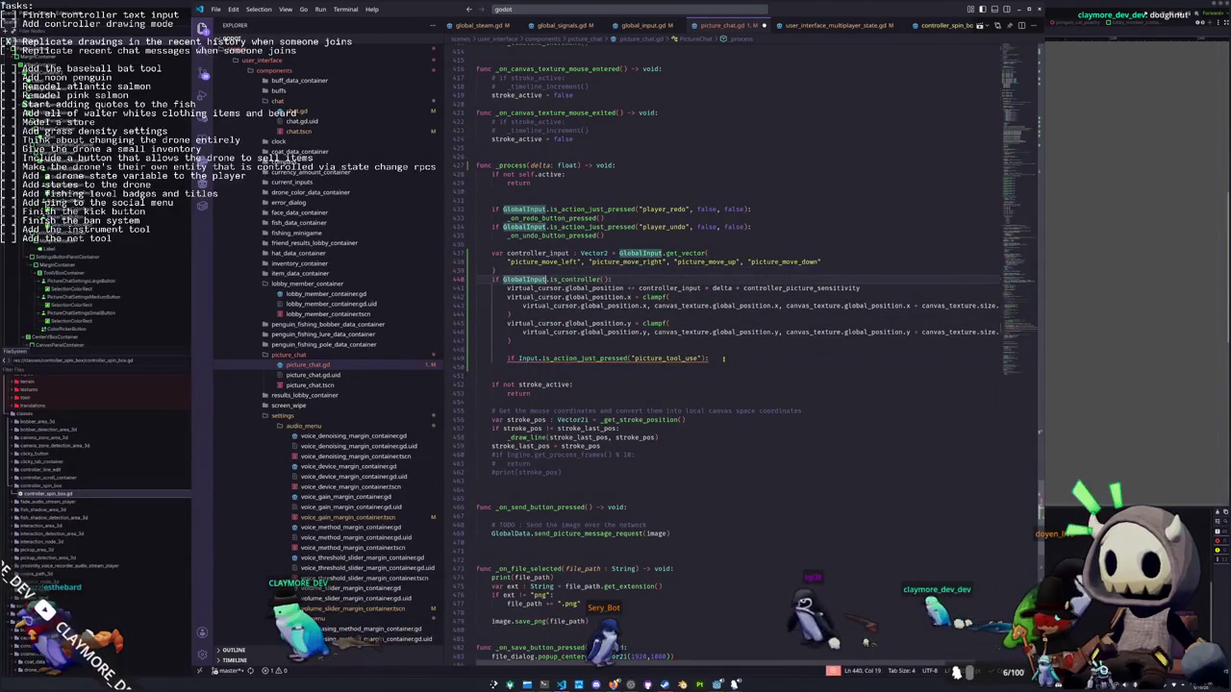
key("ctrl+BackSpace")
type("Input")
key("Escape")
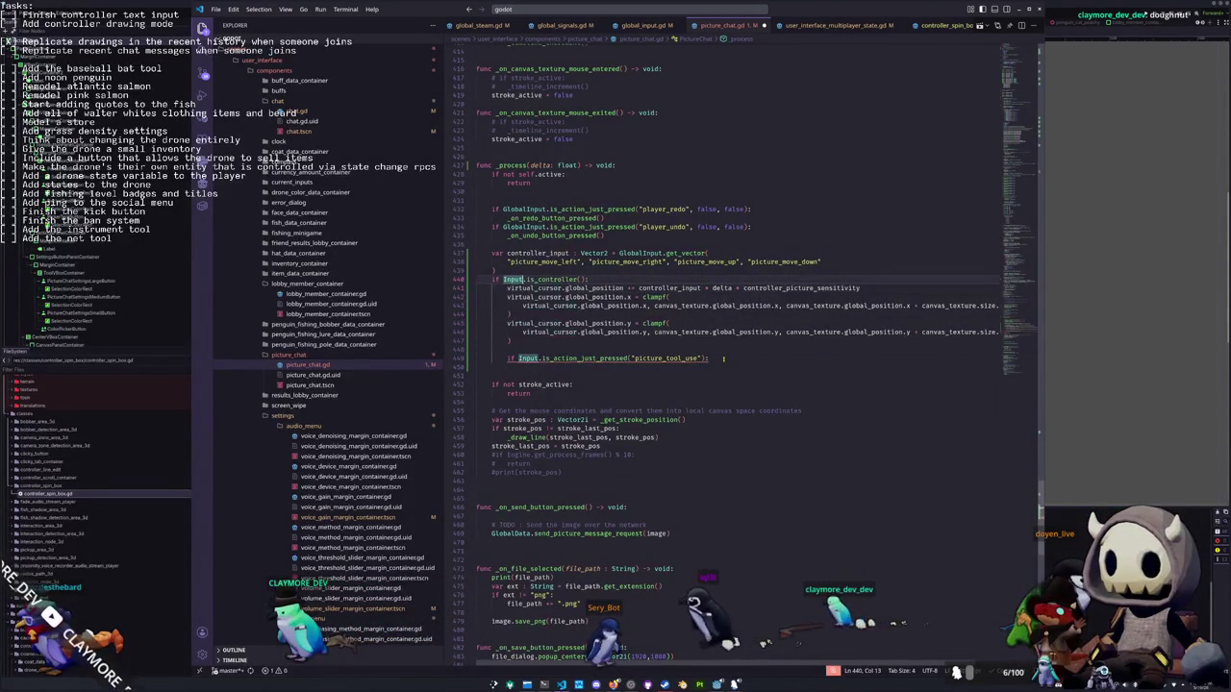
key("ctrl+z")
left_click(690, 253)
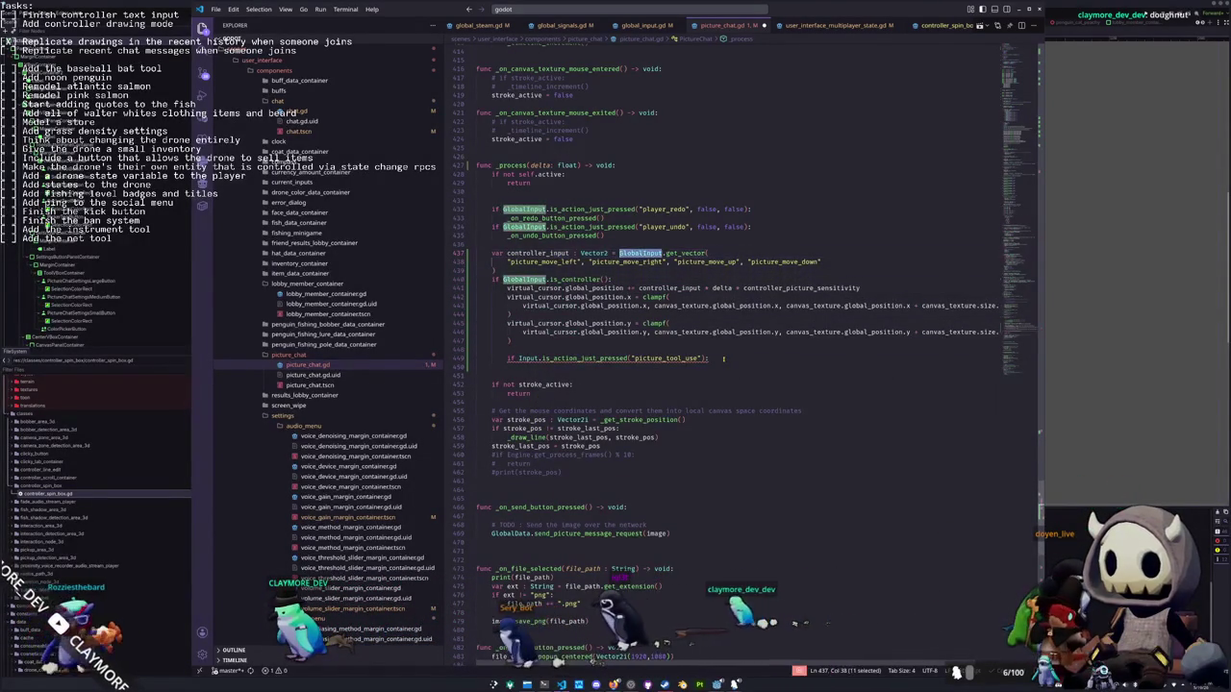
key("ctrl+BackSpace")
type("Input")
Give the new if a pass placeholder with a blank line above it
left_click(634, 357)
left_click(724, 358)
key("Return")
type("pass")
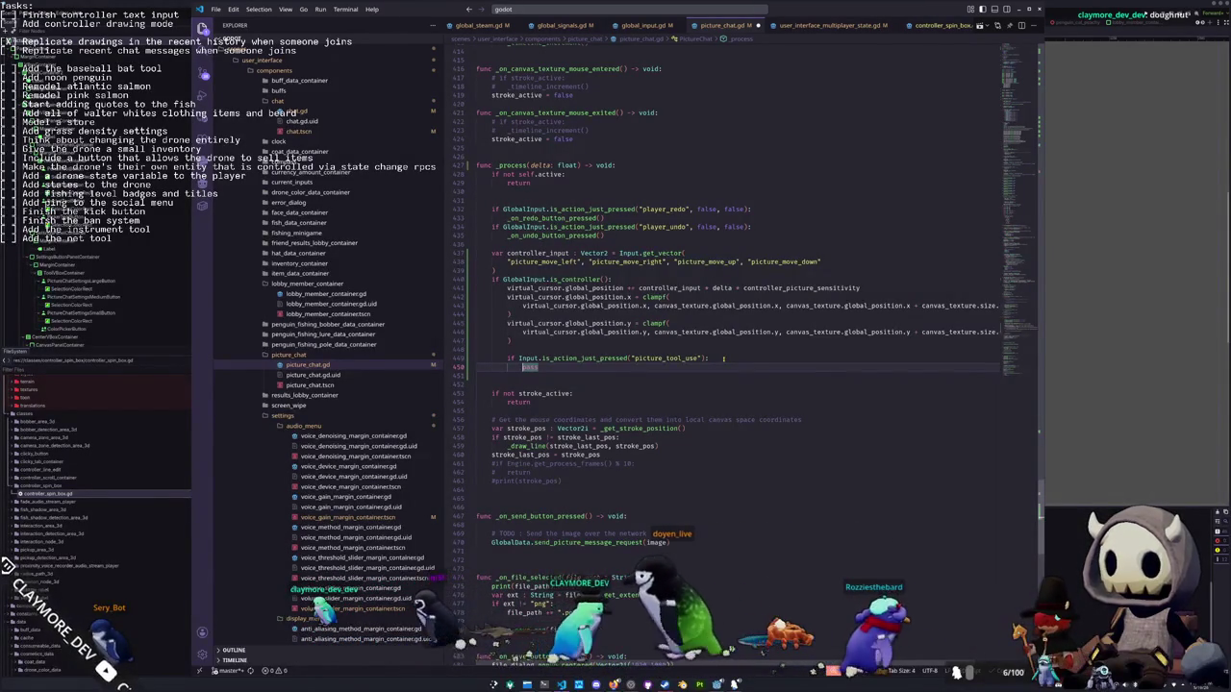
key("ctrl+shift+Return")
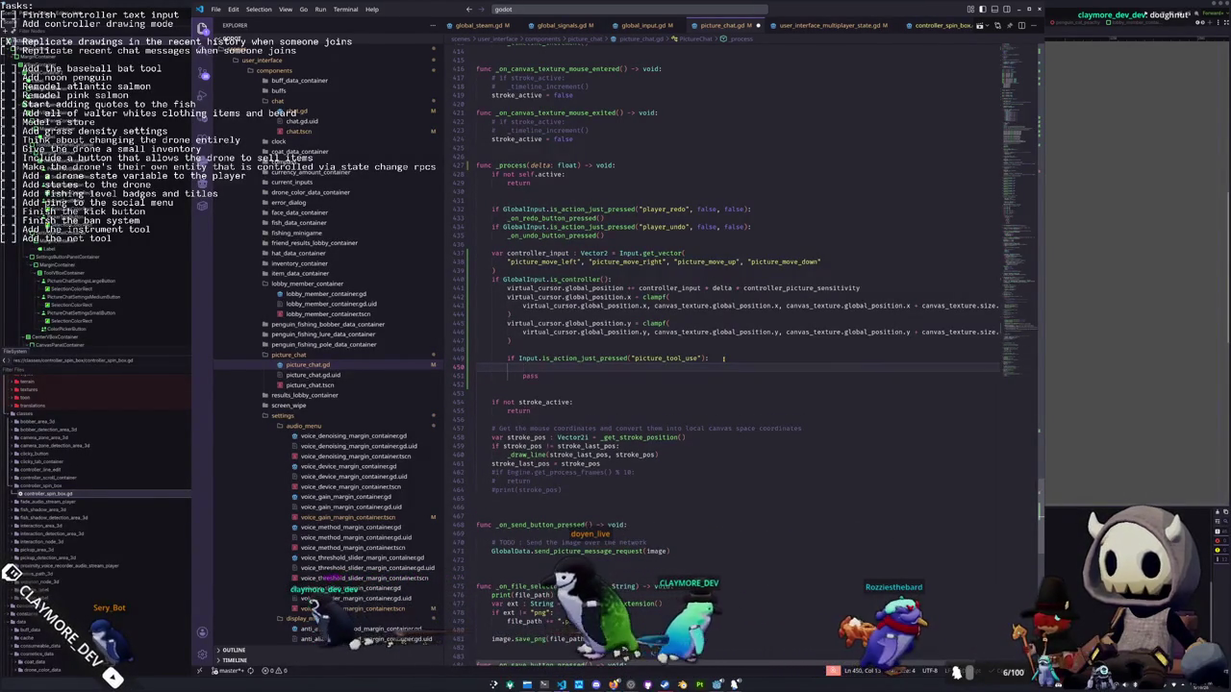
scroll(731, 366, "up", 10)
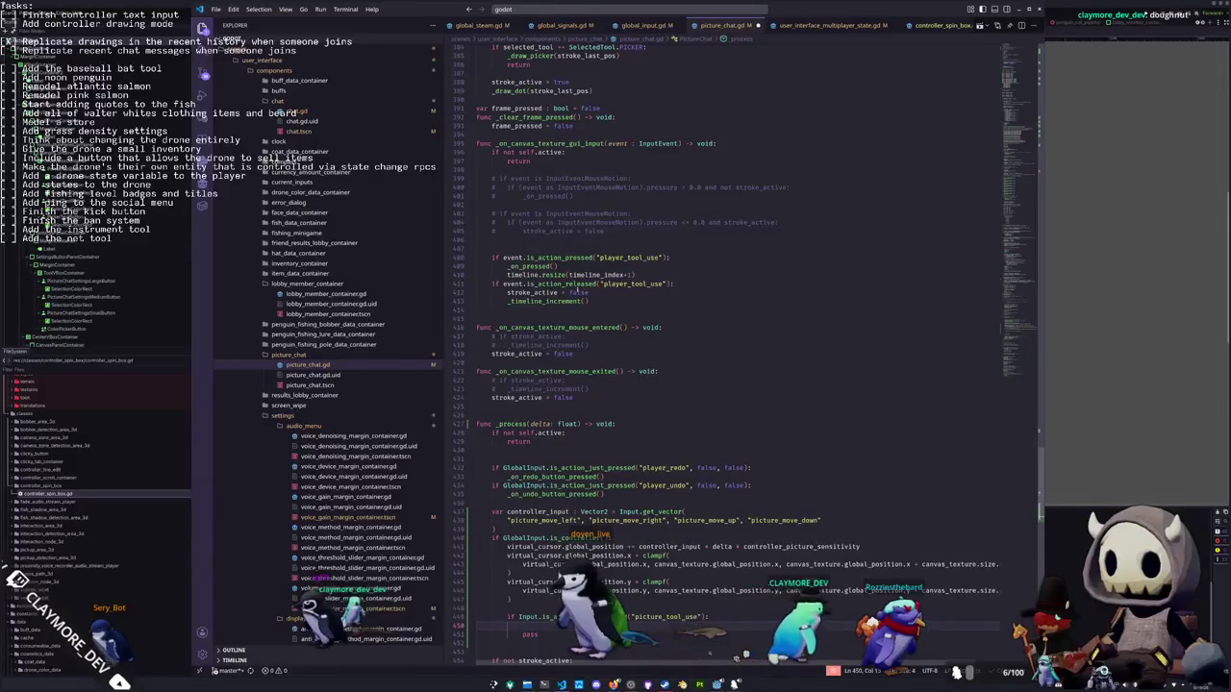
Copy the player_tool_use press/release lines from _on_canvas_texture_gui_input, then place the caret after pass
scroll(731, 366, "up", 12)
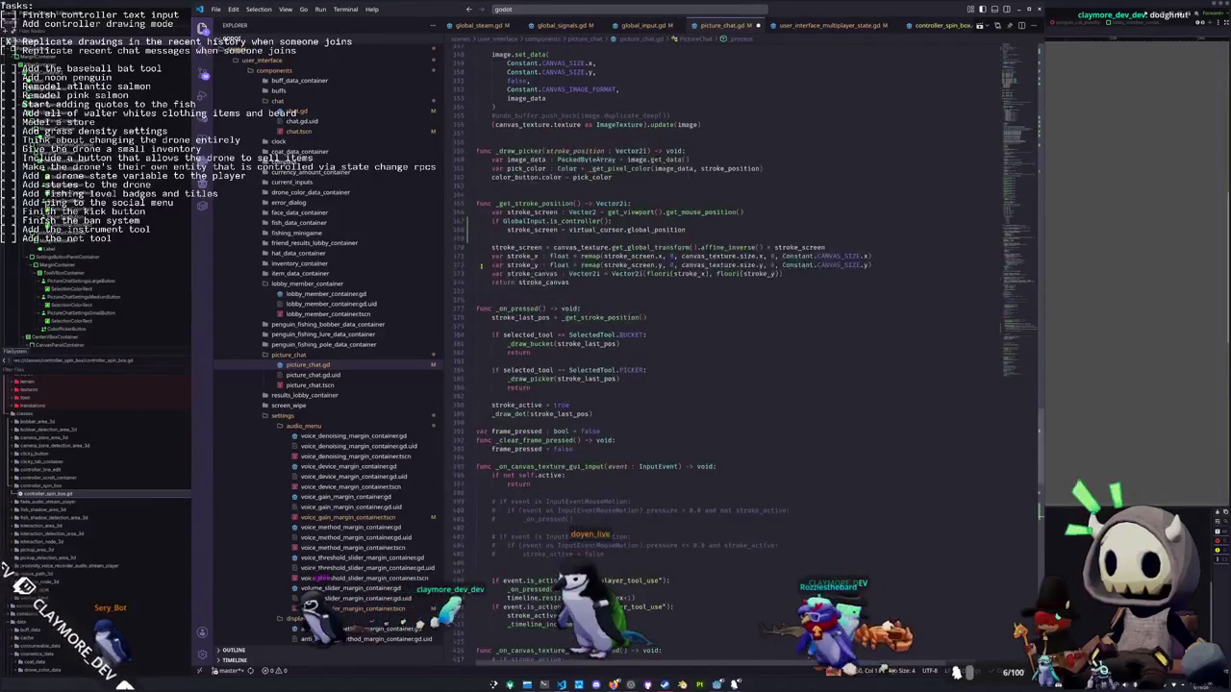
scroll(731, 365, "up", 4)
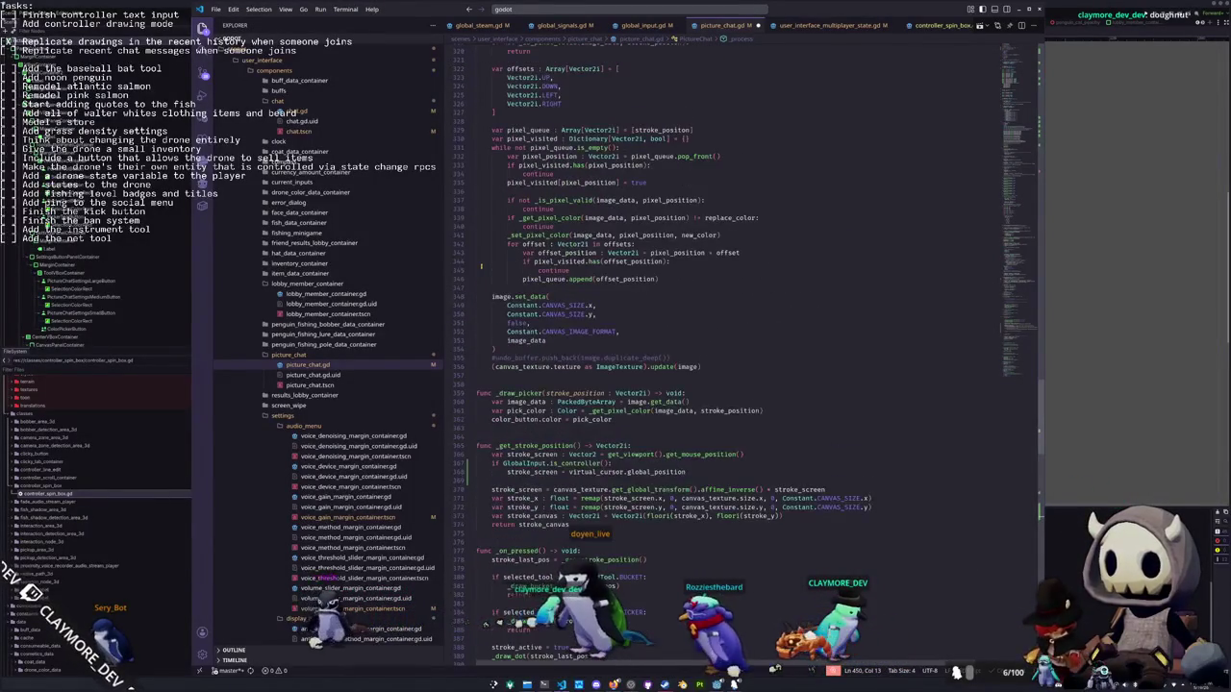
scroll(480, 271, "down", 15)
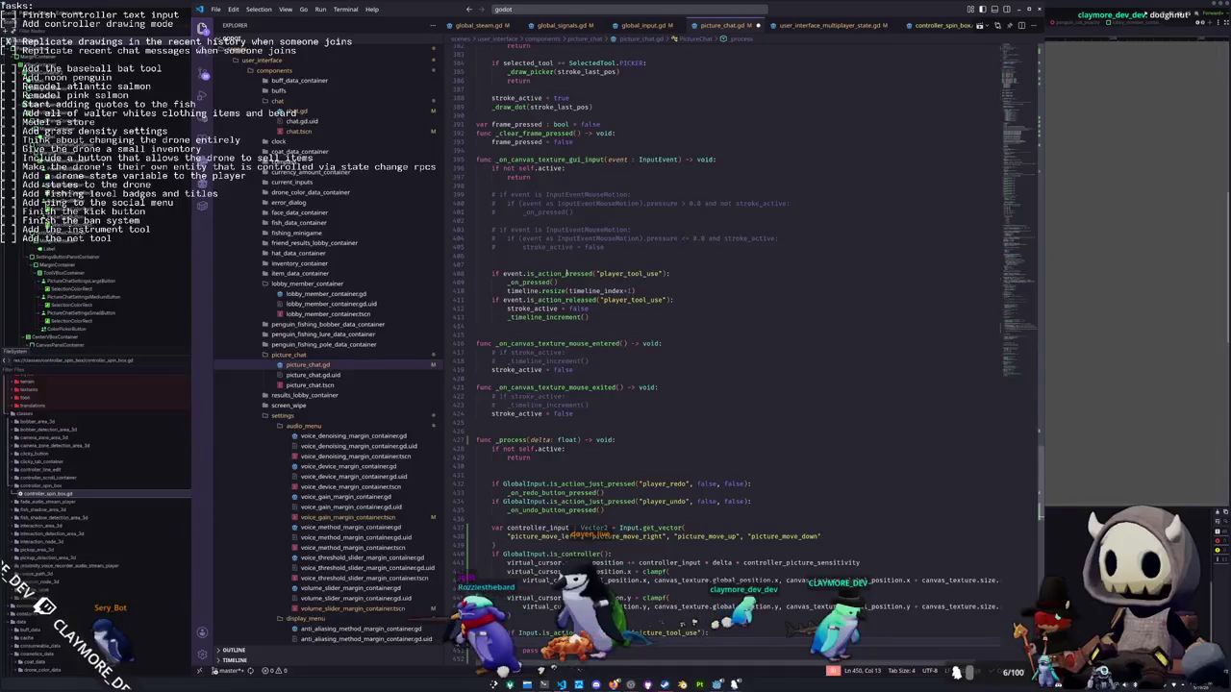
mouse_move(567, 274)
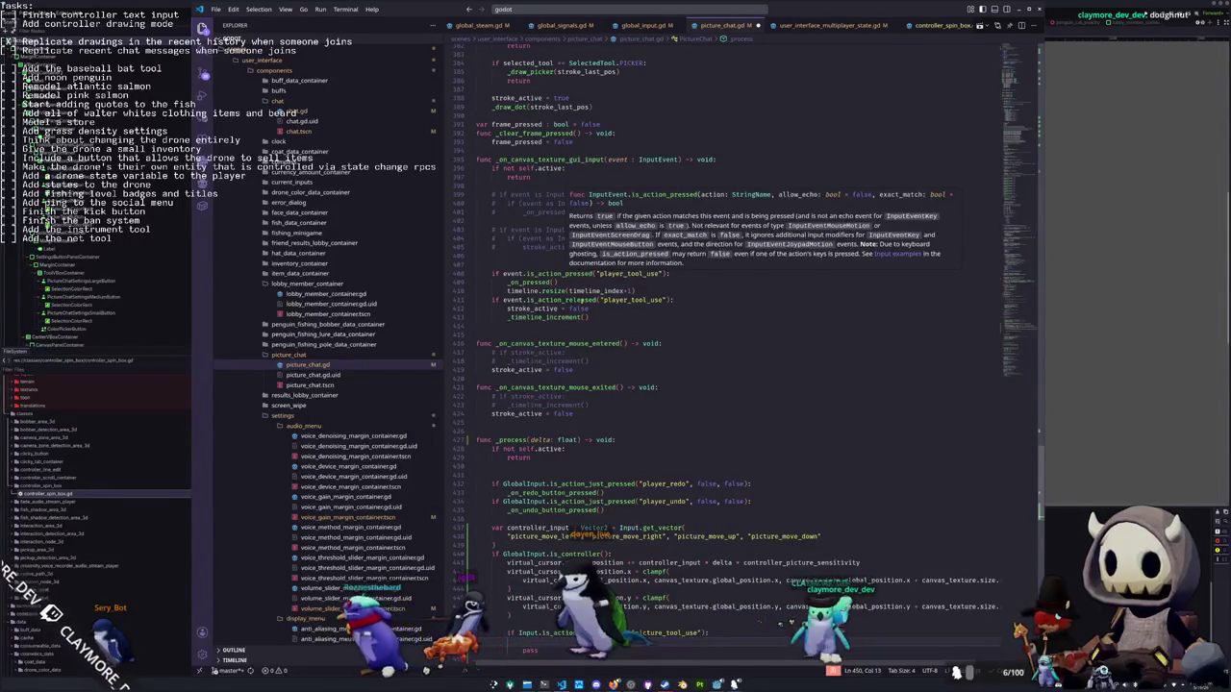
mouse_move(584, 300)
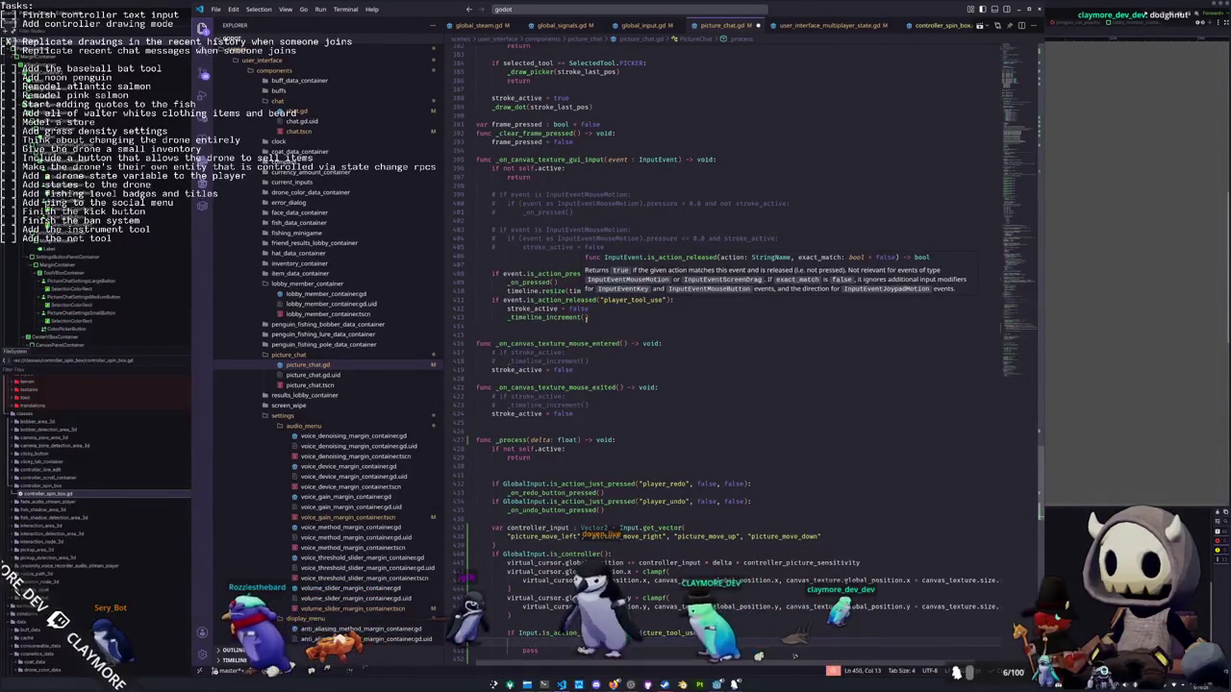
left_click_drag(588, 318, 452, 274)
key("ctrl+c")
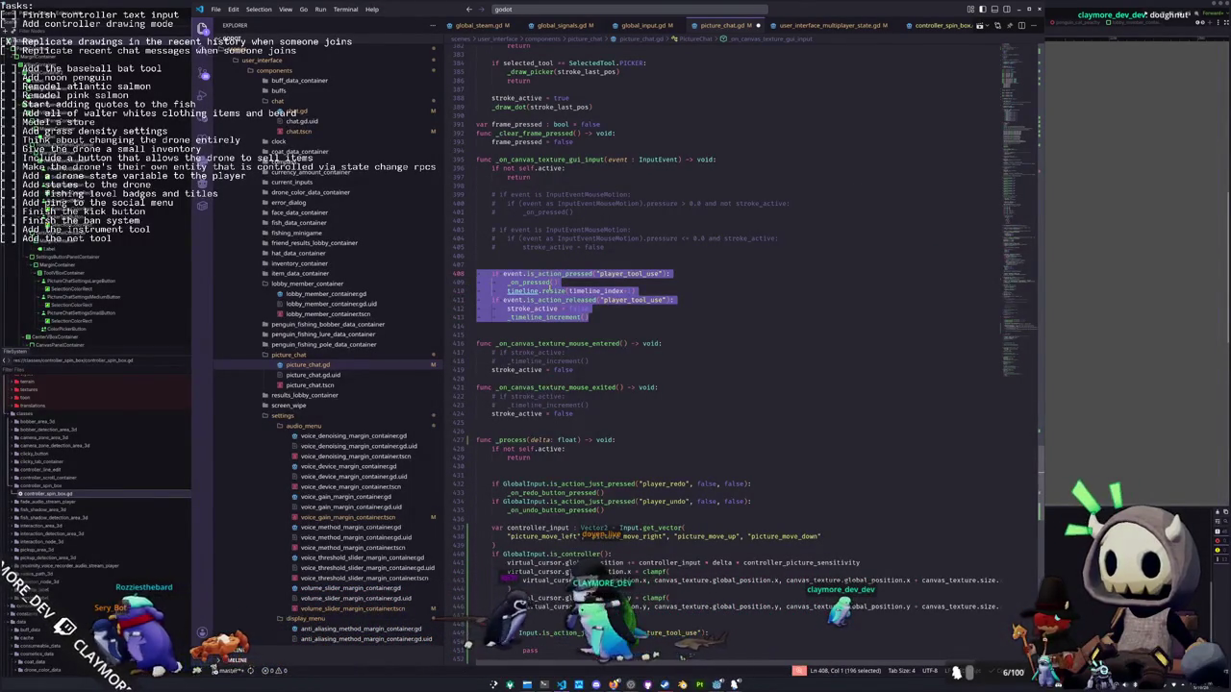
scroll(610, 317, "down", 20)
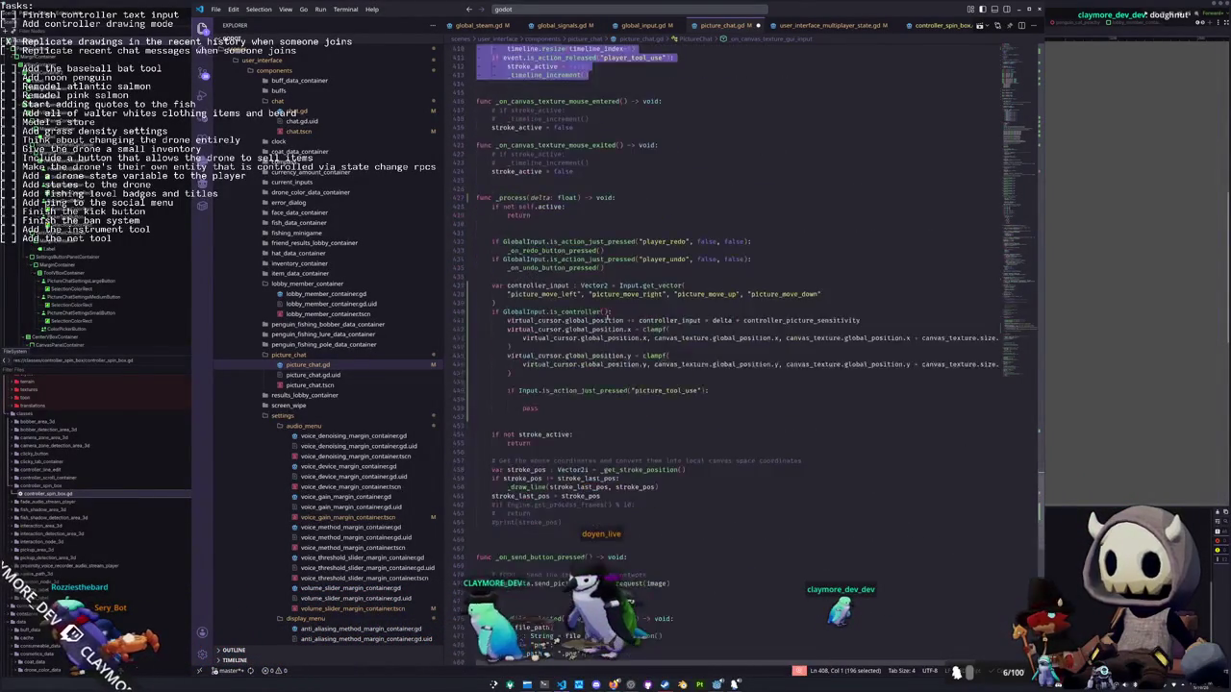
scroll(555, 397, "up", 9)
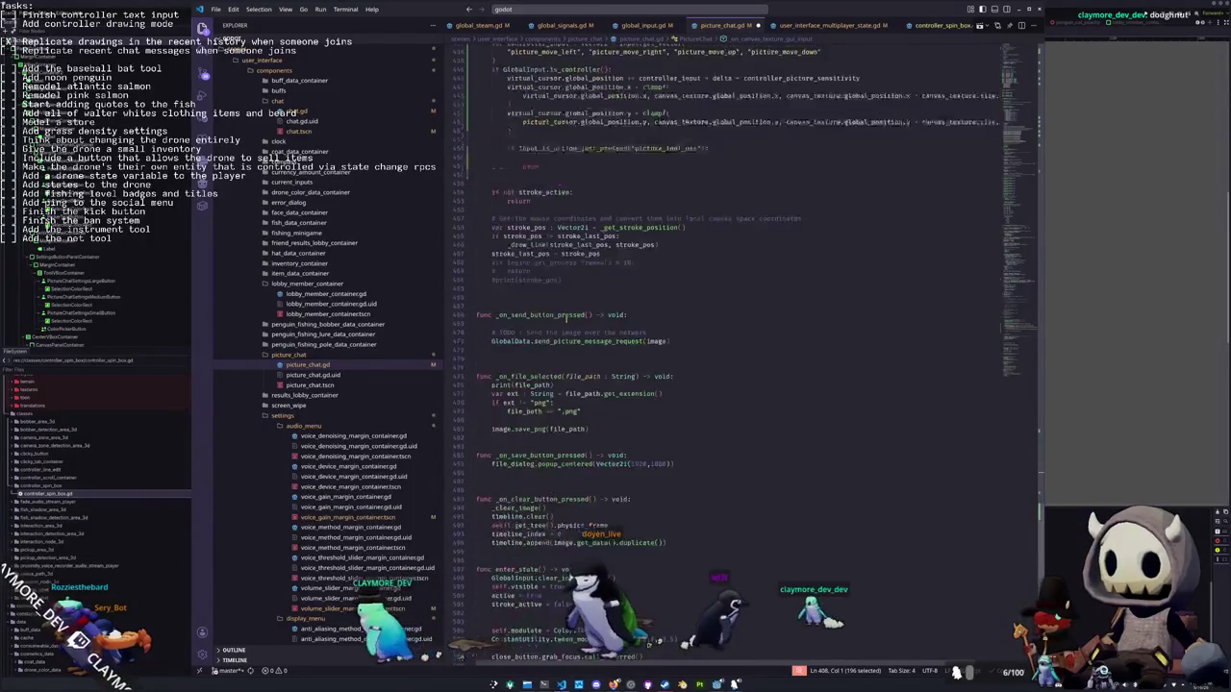
left_click(541, 278)
mouse_move(541, 279)
left_mouse_down()
mouse_move(713, 261)
mouse_move(536, 270)
mouse_move(557, 282)
left_mouse_up()
Paste the handling lines, move the _on_pressed and timeline resize lines up, and delete pass
key("ctrl+v")
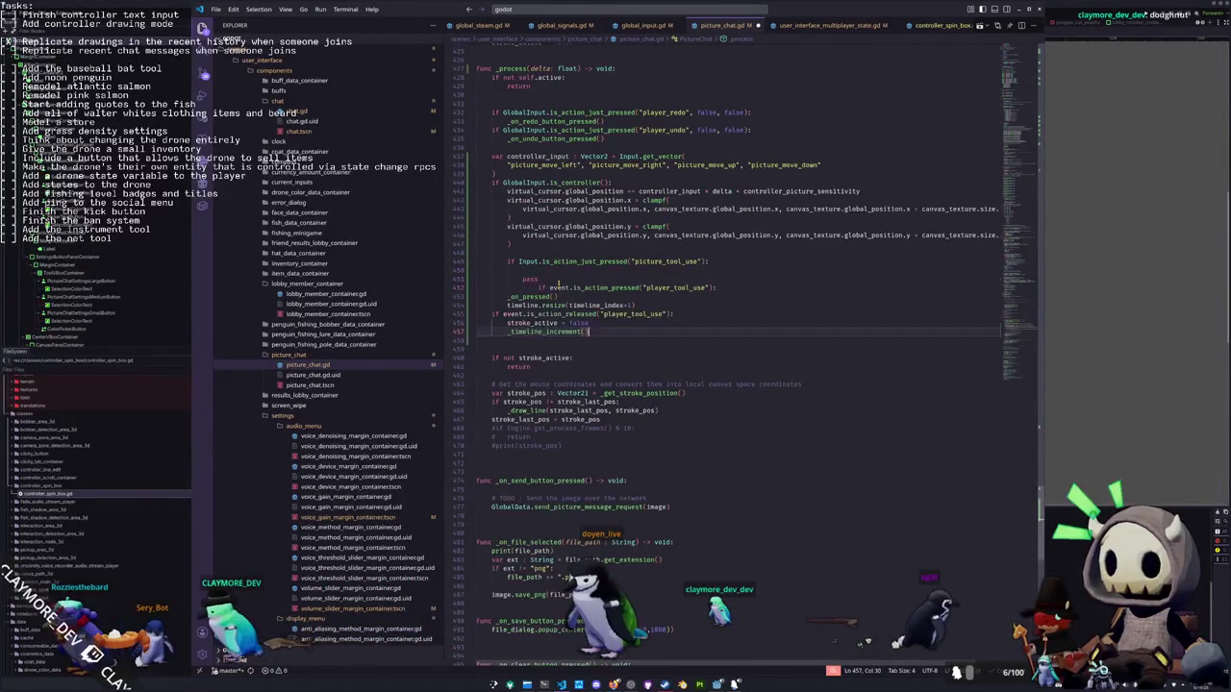
key("Up")
key("Up")
key("Down")
key("Down")
key("Down")
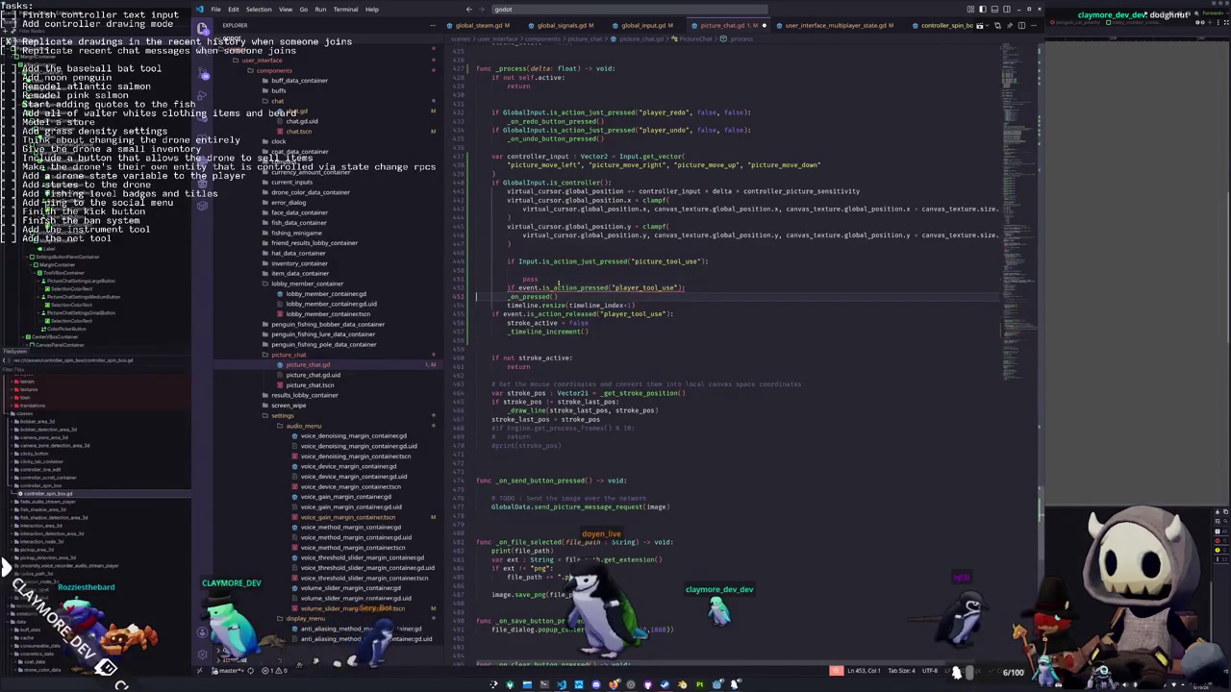
key("shift+Up")
key("shift+Up")
key("alt+Up")
key("alt+Up")
key("alt+Up")
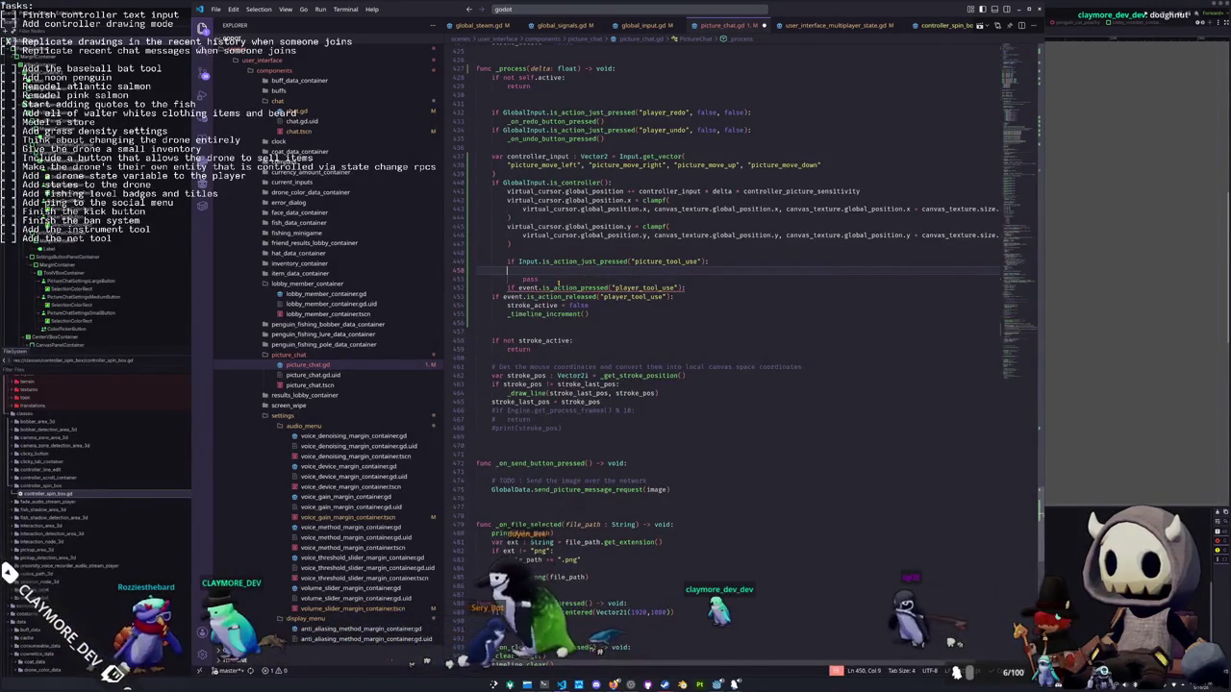
key("Escape")
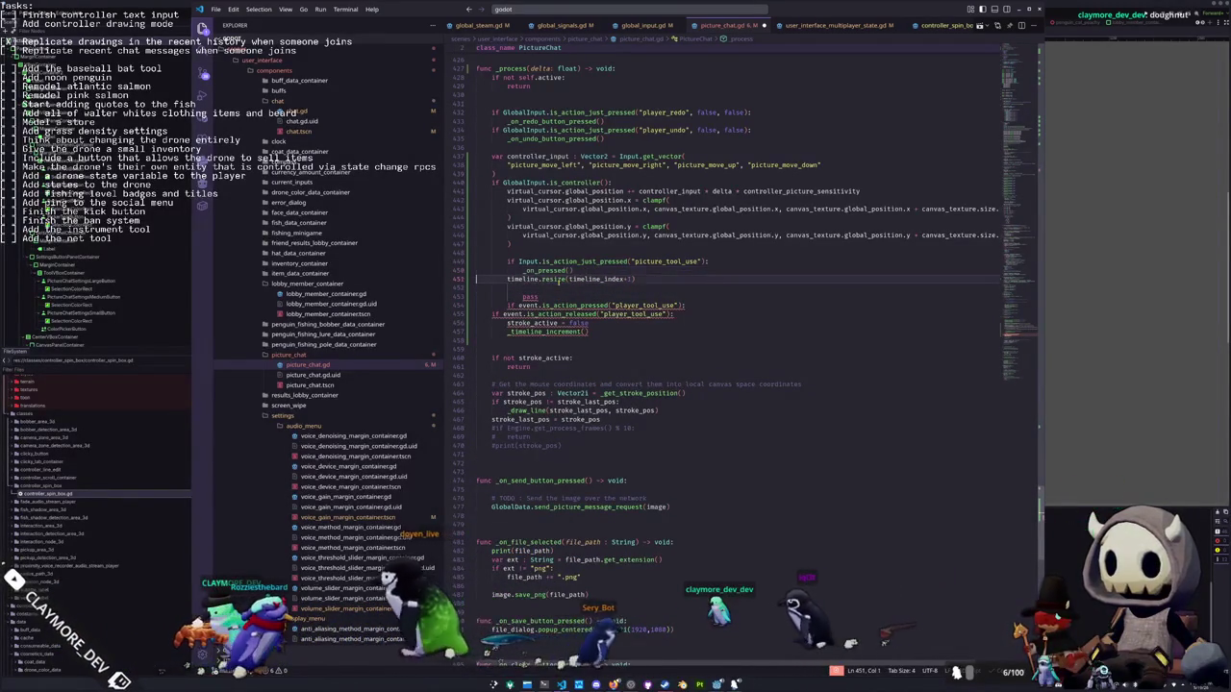
key("Down")
key("shift+Down")
key("shift+Down")
key("BackSpace")
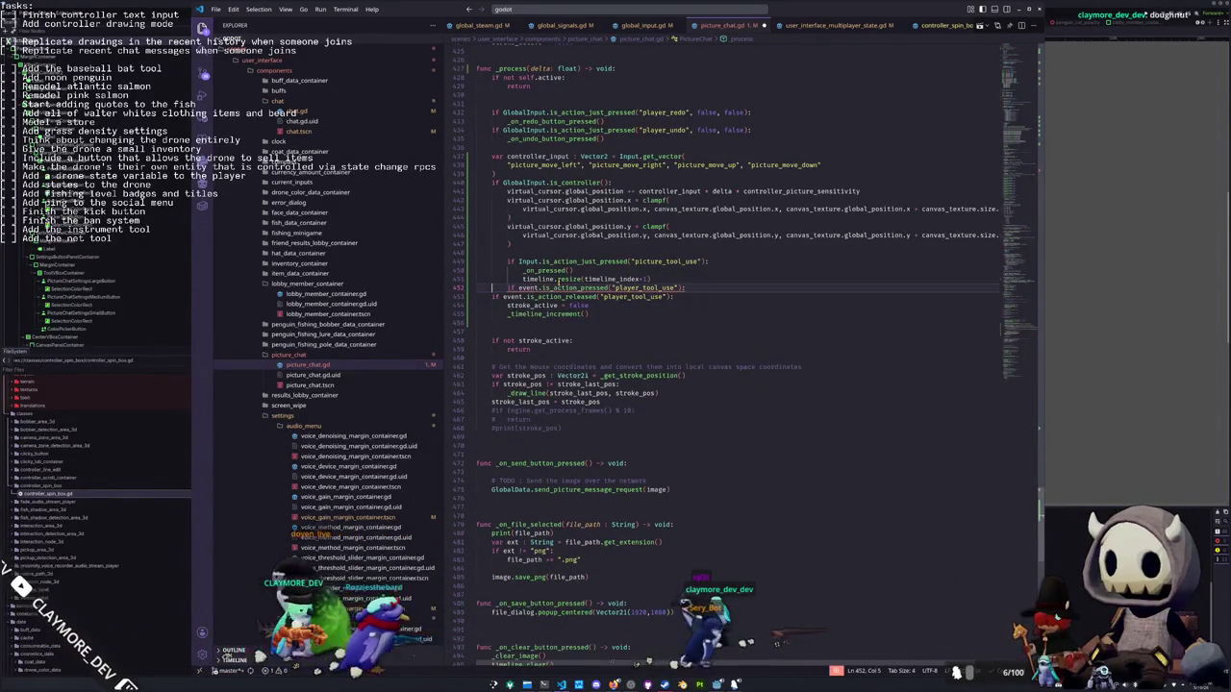
Remove the redundant pressed check and make the release check use Input instead of event
key("Down")
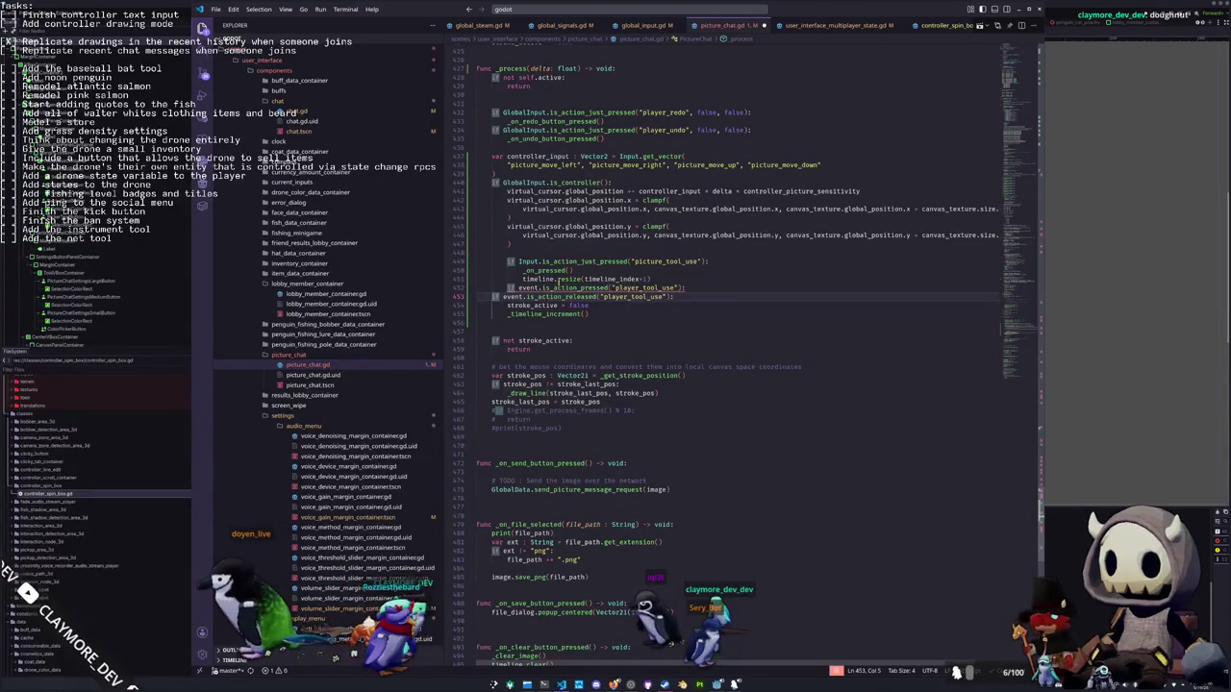
key("shift+Up")
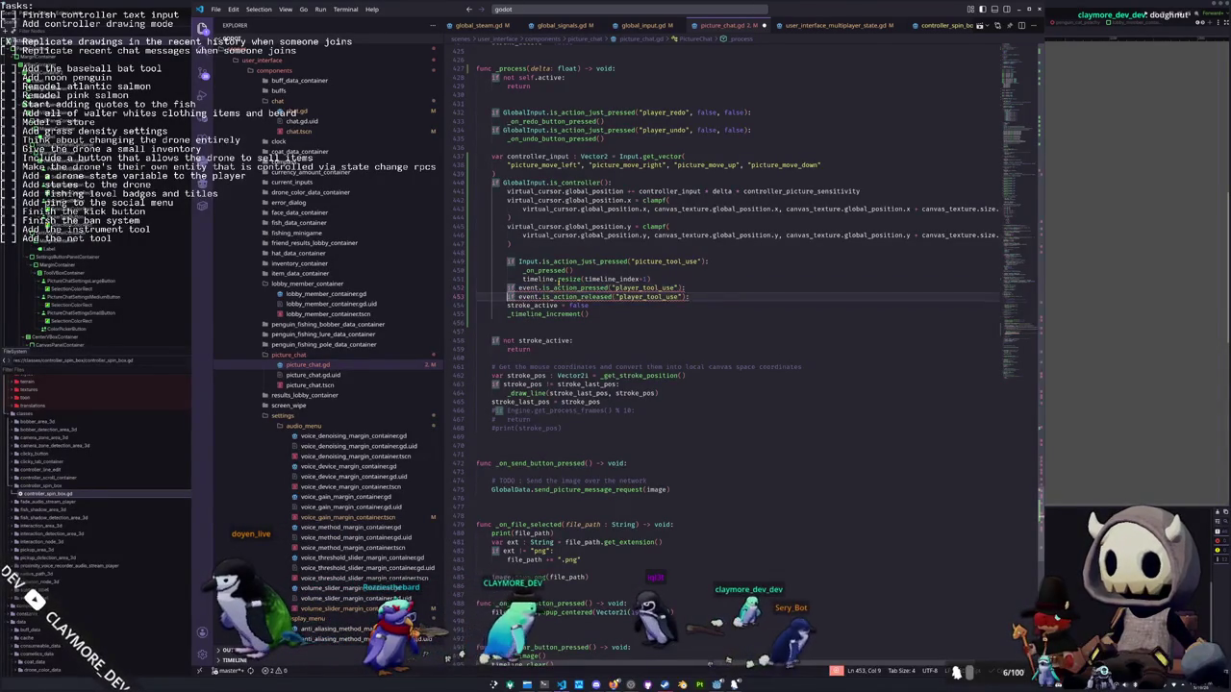
key("BackSpace")
key("ctrl+Delete")
type("Input")
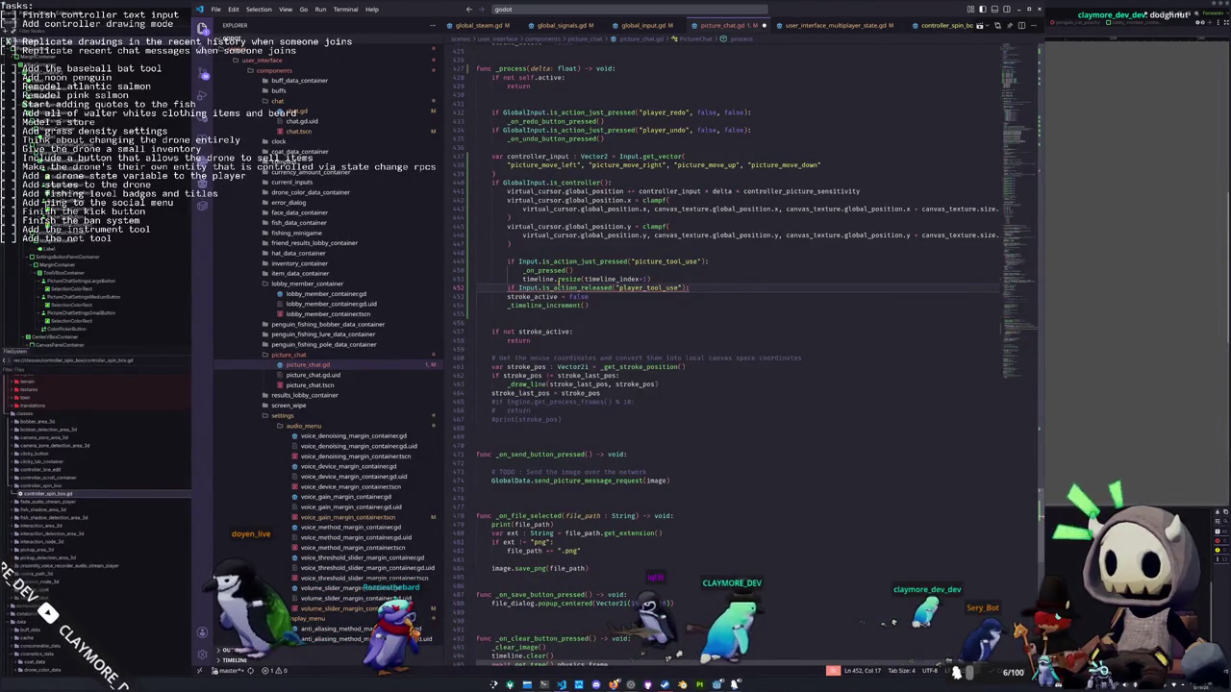
key("ctrl+Right")
key("ctrl+Right")
key("ctrl+shift+Left")
type("player")
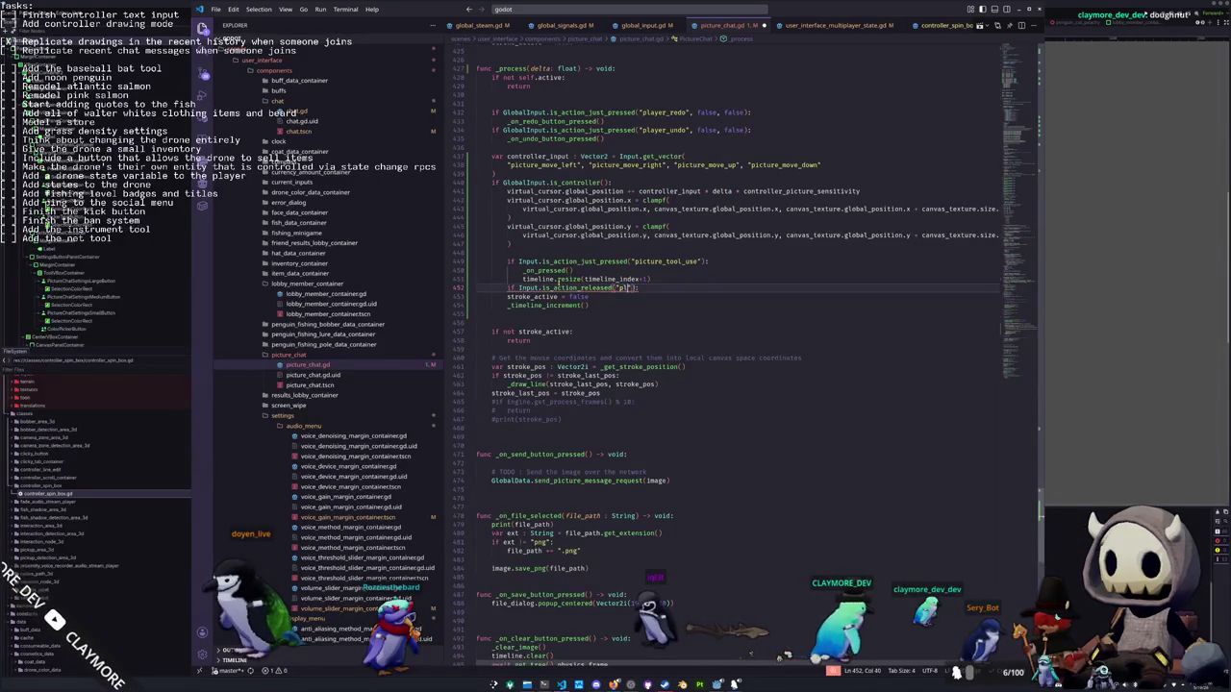
key("BackSpace")
key("BackSpace")
key("BackSpace")
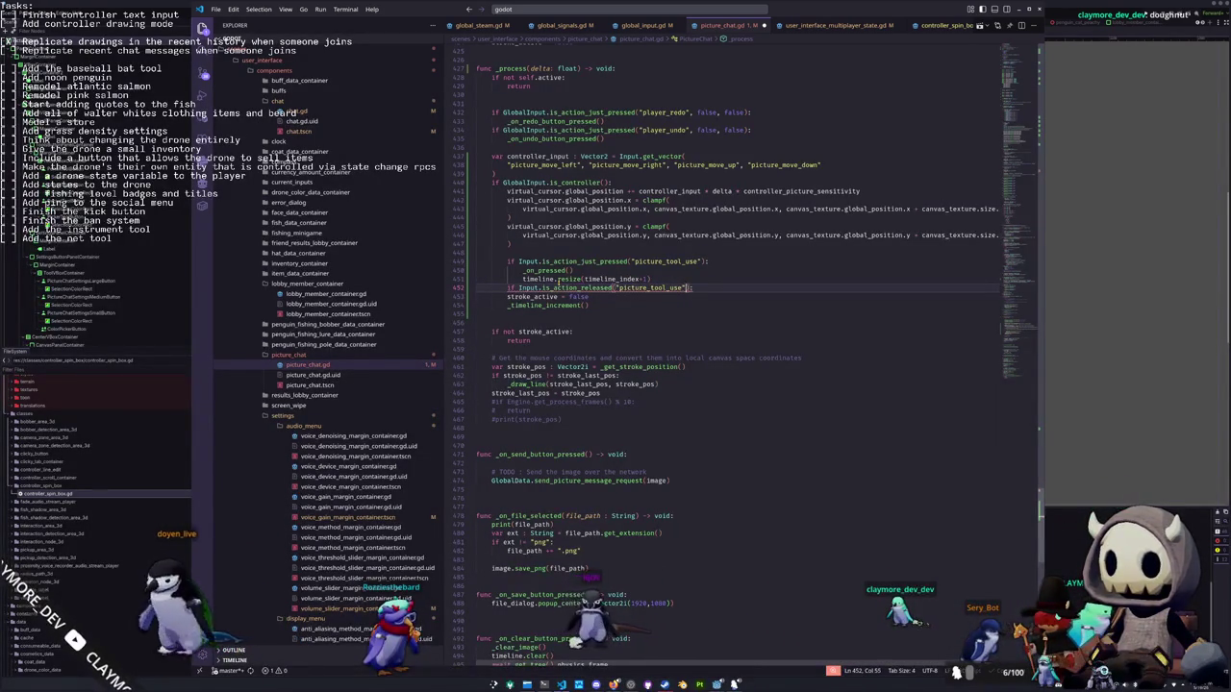
Change the release check to Input.is_action_just_released("picture_tool_use") and remove the extra blank line
key("Down")
key("Home")
key("Home")
key("Down")
key("Home")
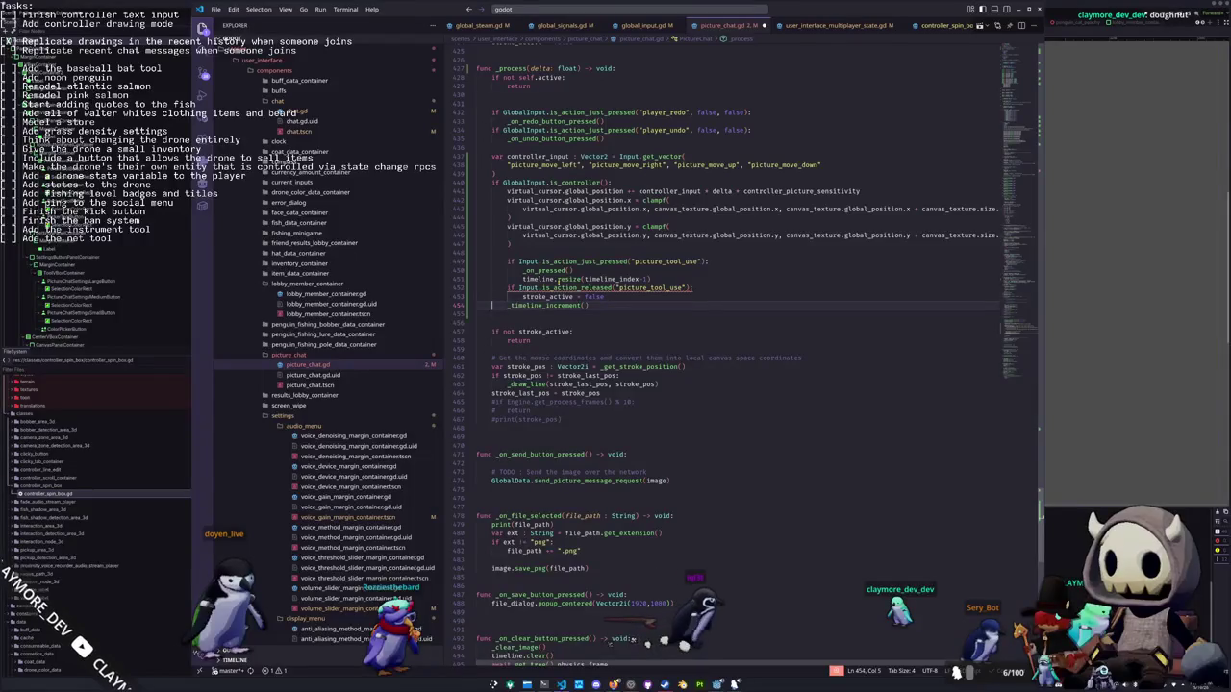
key("Up")
key("Up")
key("Home")
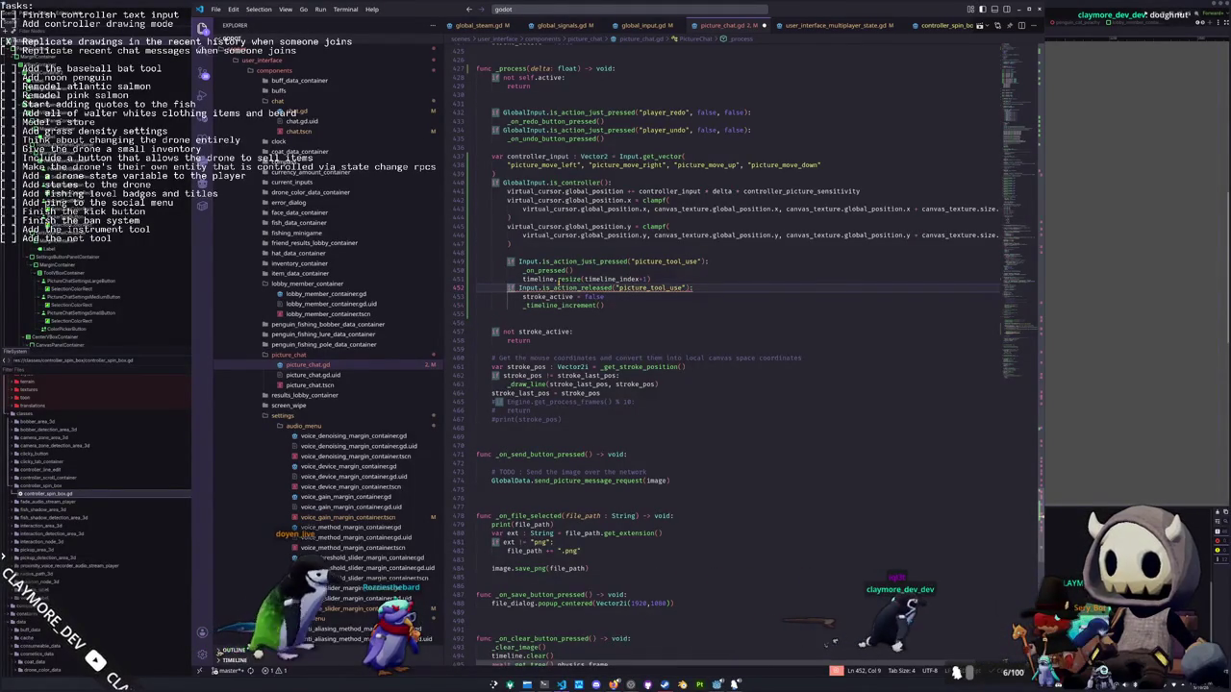
key("ctrl+Right")
key("ctrl+Right")
key("ctrl+Right")
key("ctrl+shift+Right")
type("is_action_just_re")
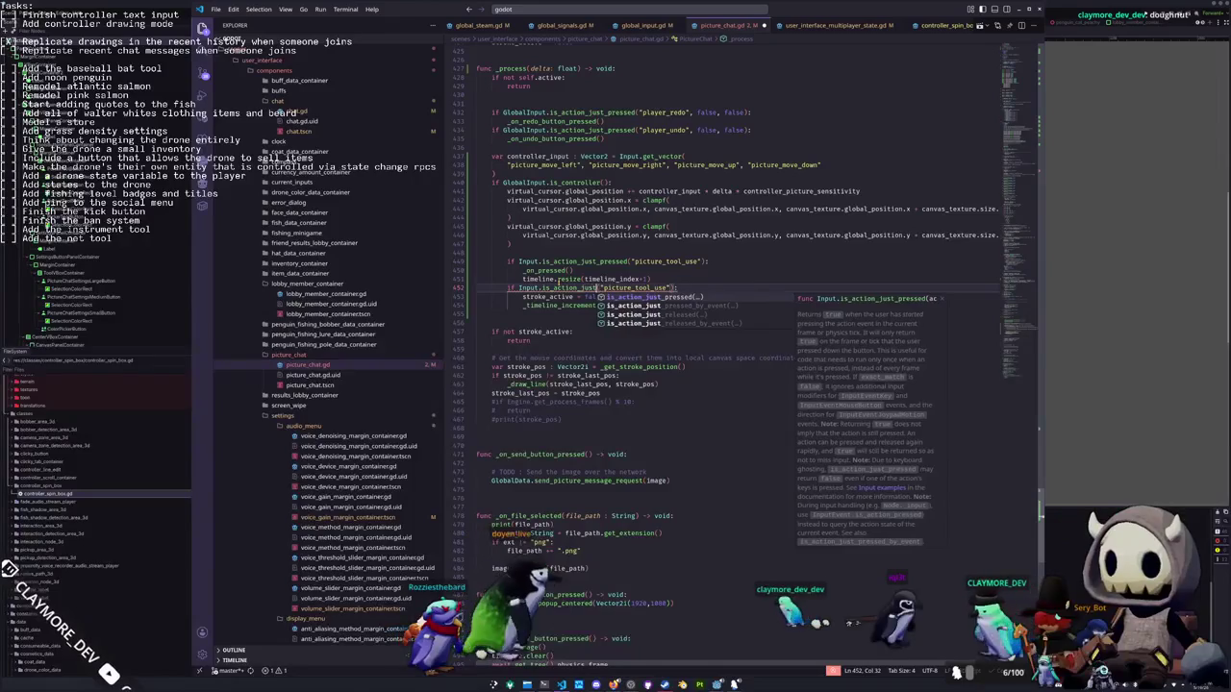
key("Return")
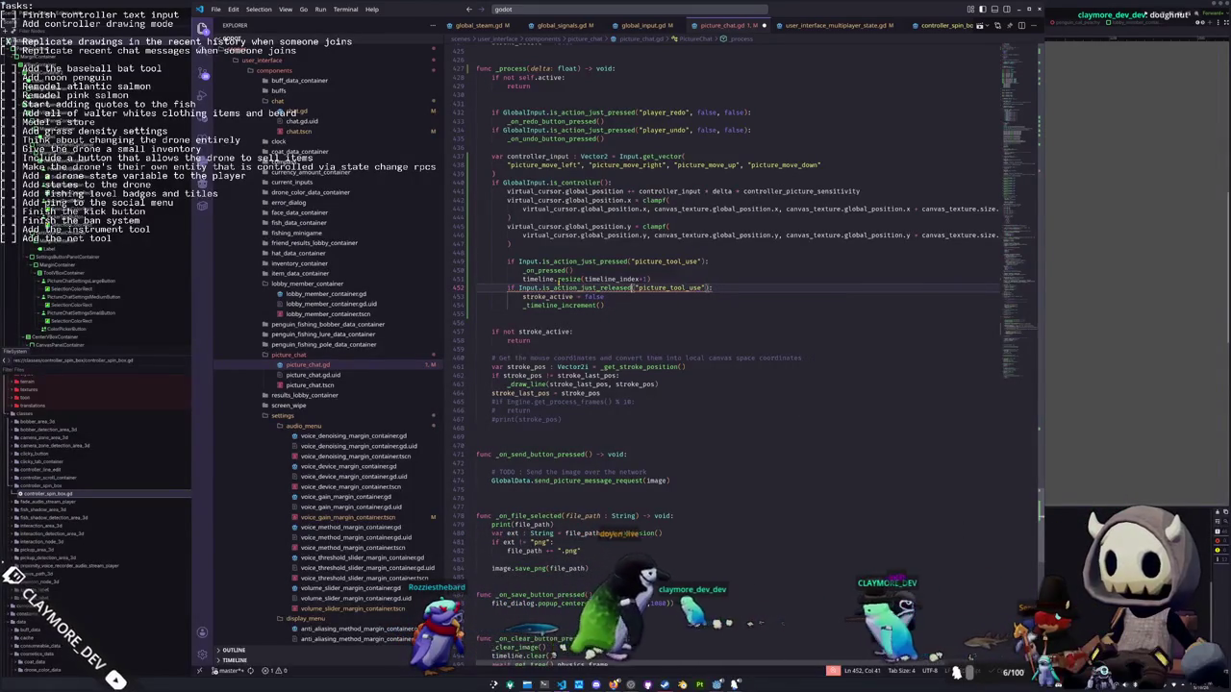
key("Down")
key("Down")
key("Down")
key("BackSpace")
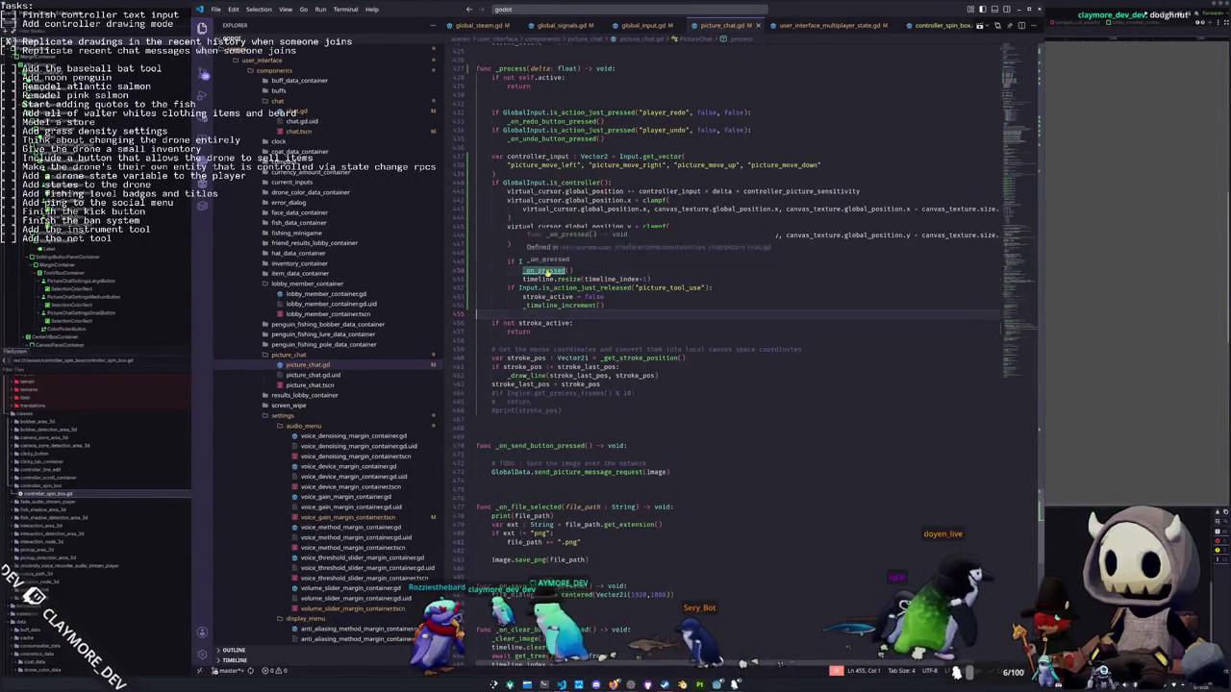
Look at the _on_pressed definition, then return to the Godot editor's picture_chat scene
left_click(543, 271, "ctrl")
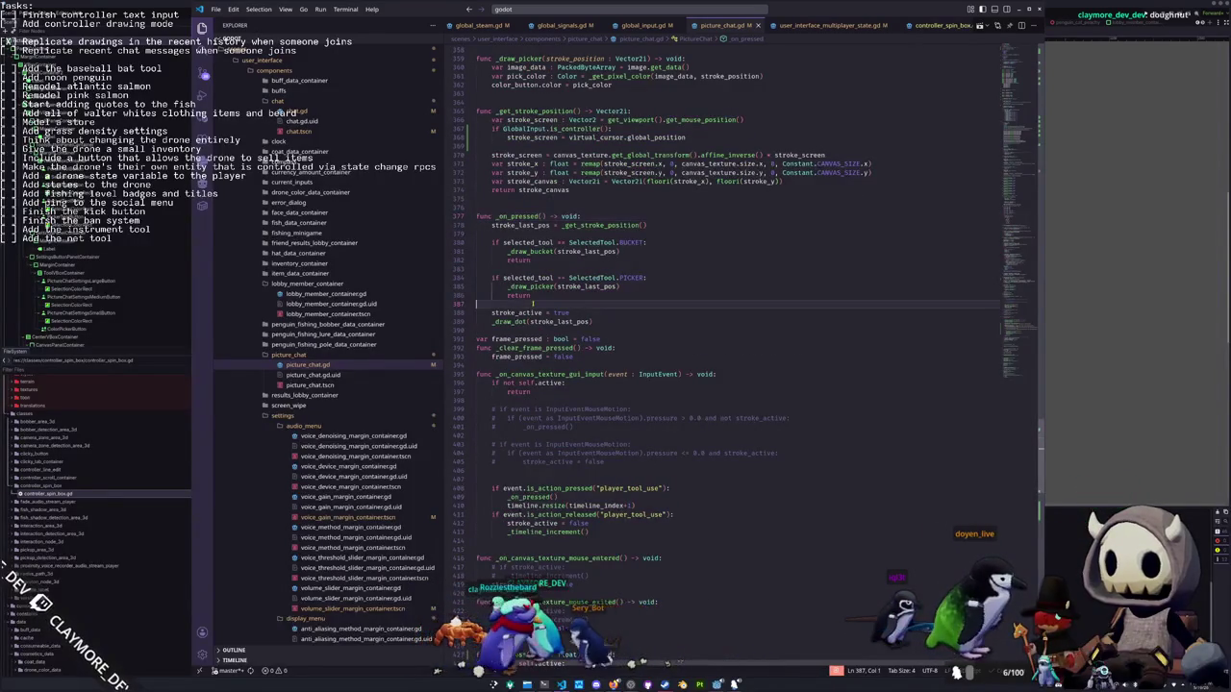
scroll(548, 354, "down", 10)
key("alt+Tab")
scroll(668, 417, "down", 5)
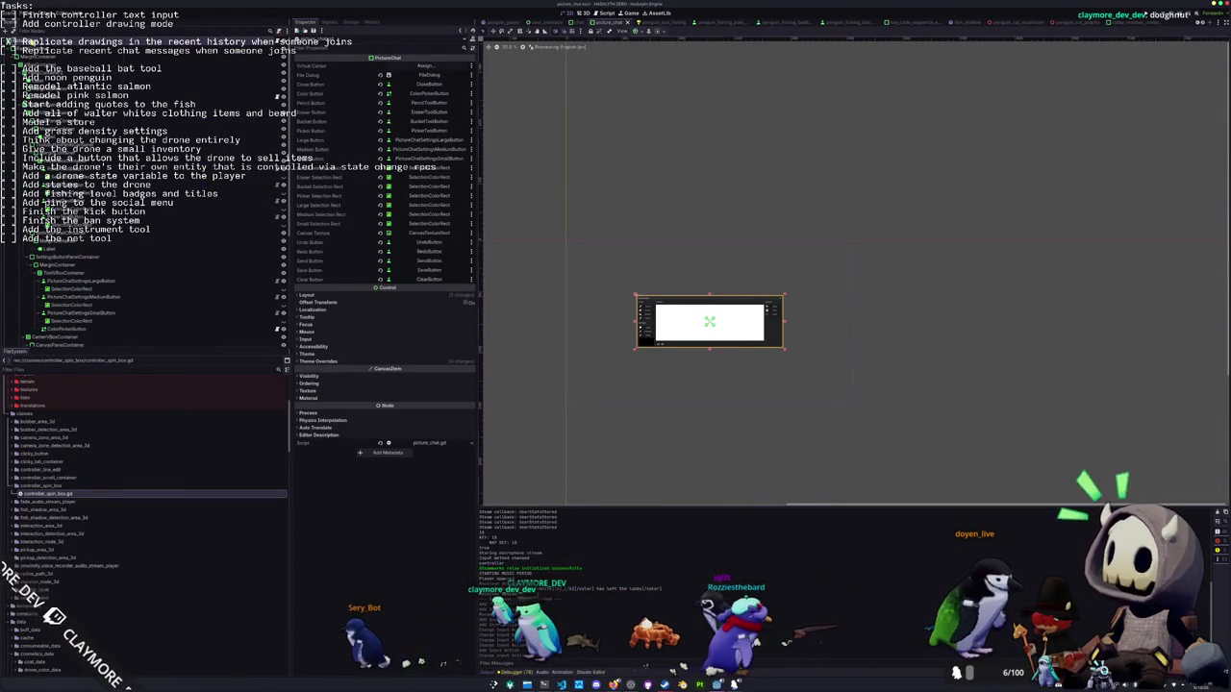
Add a plain Node to the scene with a Control node as its child
left_click(10, 45)
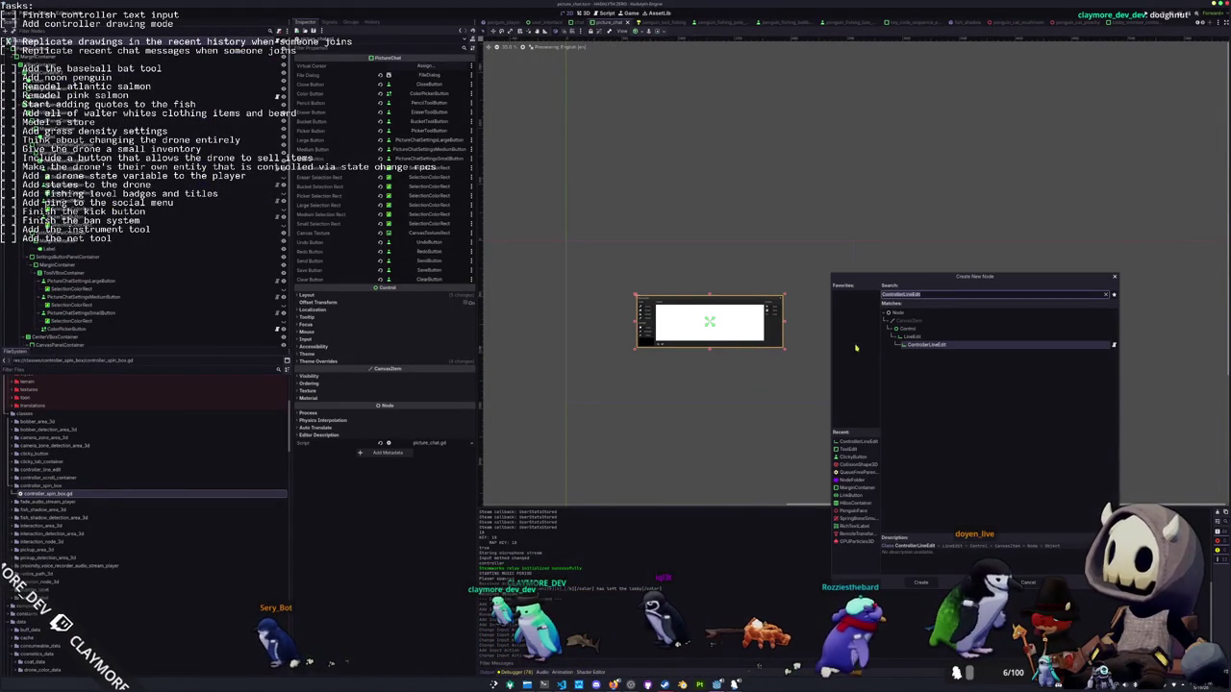
left_click(908, 312)
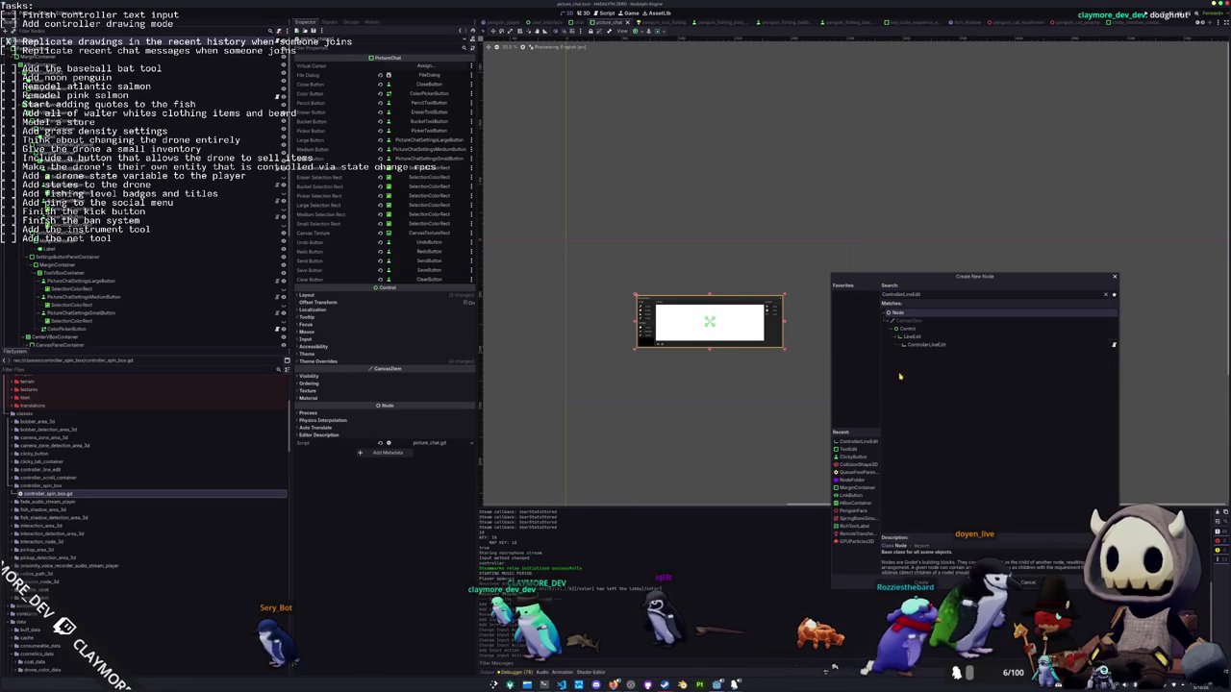
left_click(921, 583)
right_click(36, 342)
left_click(58, 345)
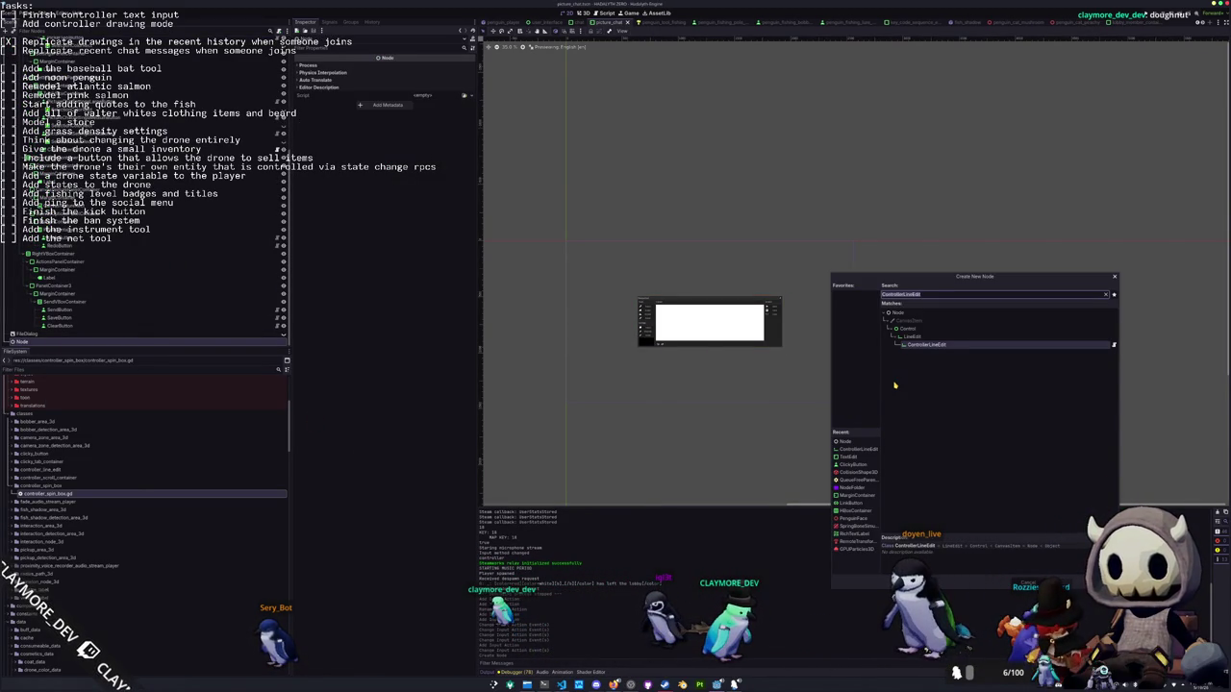
left_click(908, 329)
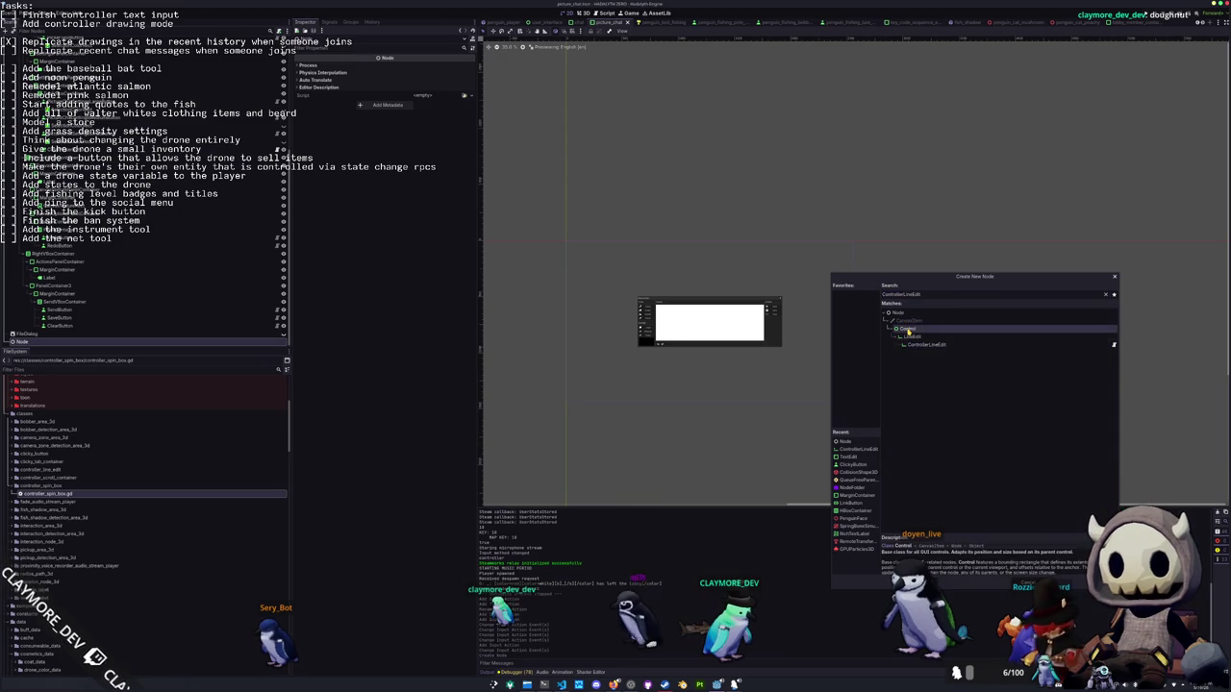
key("Return")
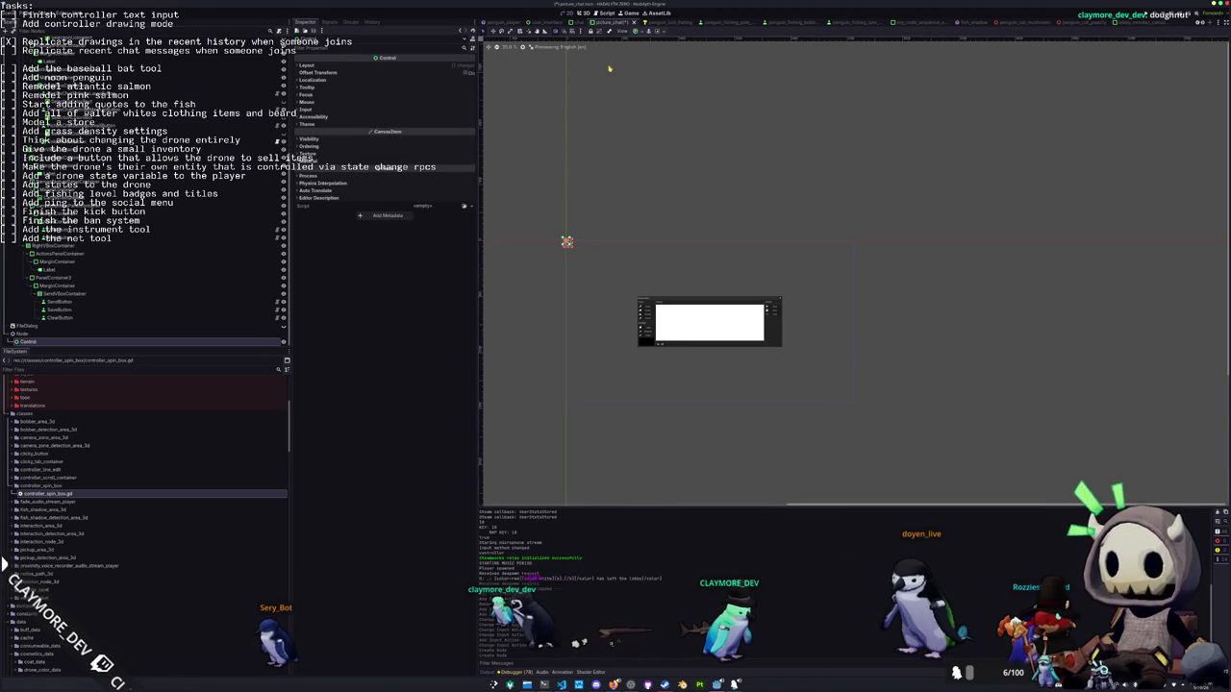
Add a TextureRect under the Control node and give it the arrow cursor texture
right_click(23, 344)
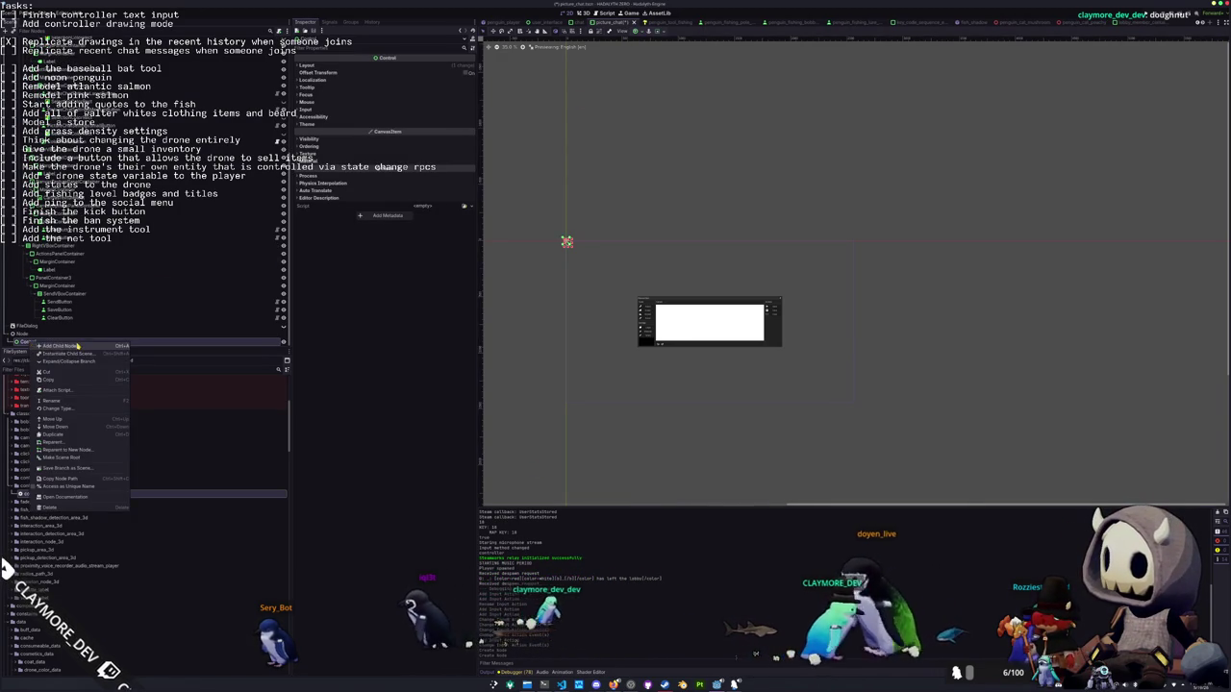
left_click(53, 349)
type("texture")
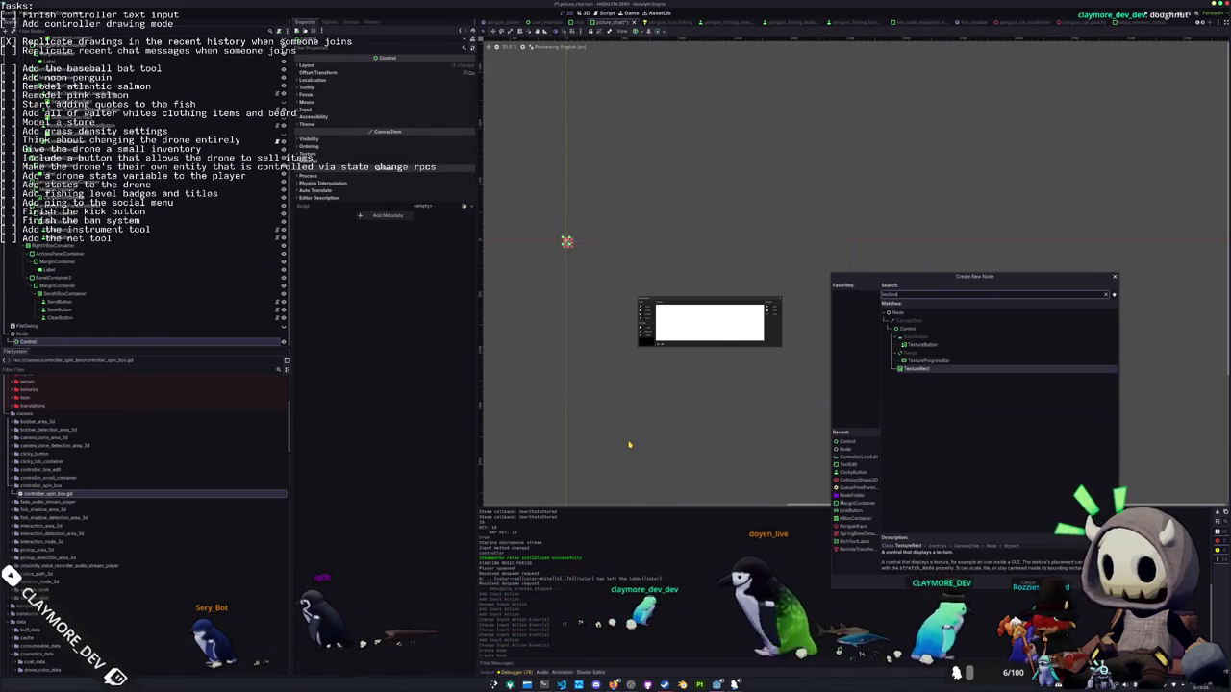
key("Return")
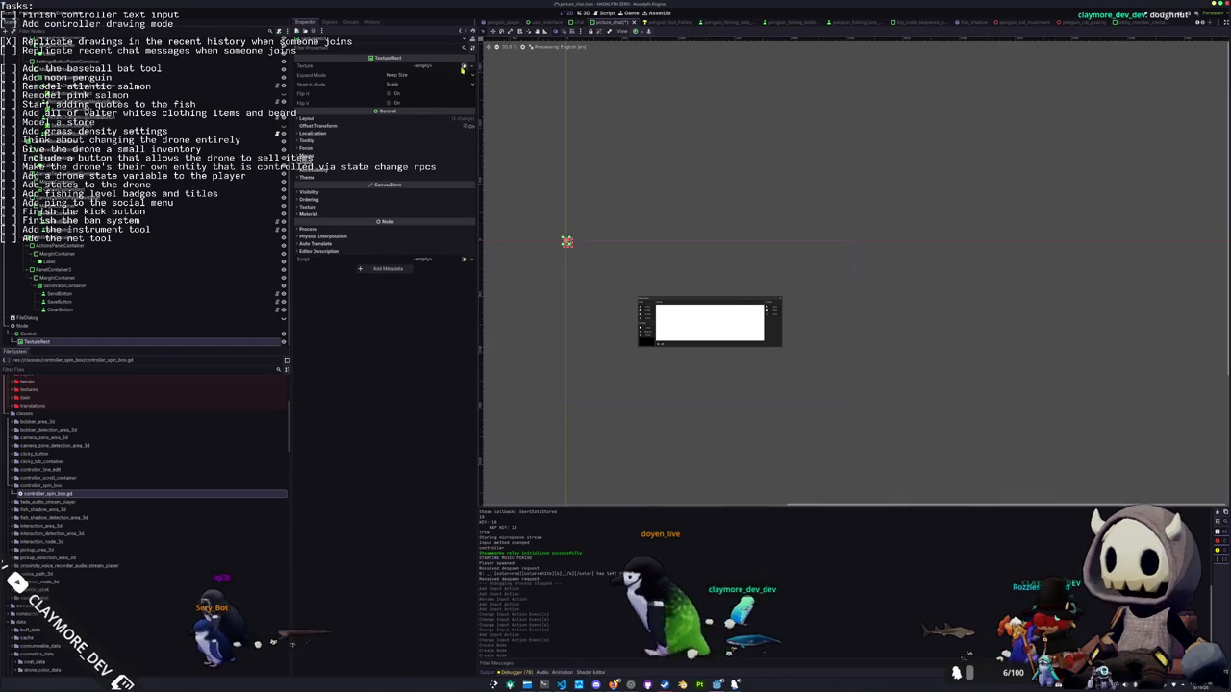
left_click(463, 71)
type("cursor")
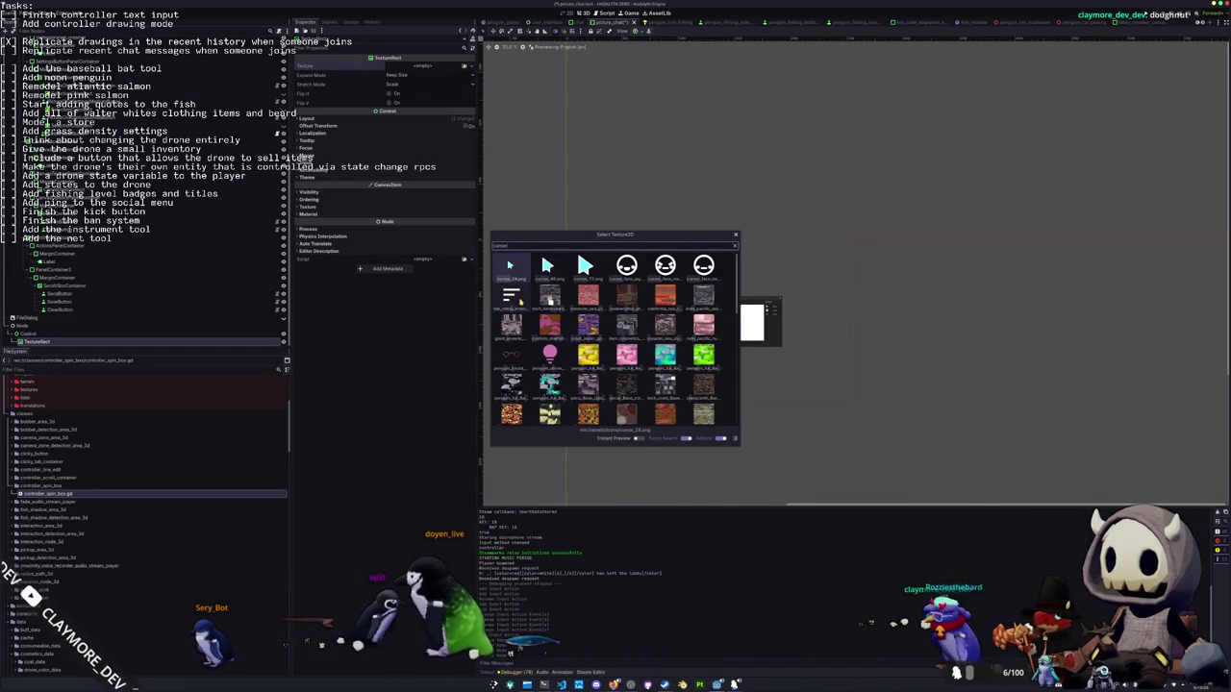
key("Return")
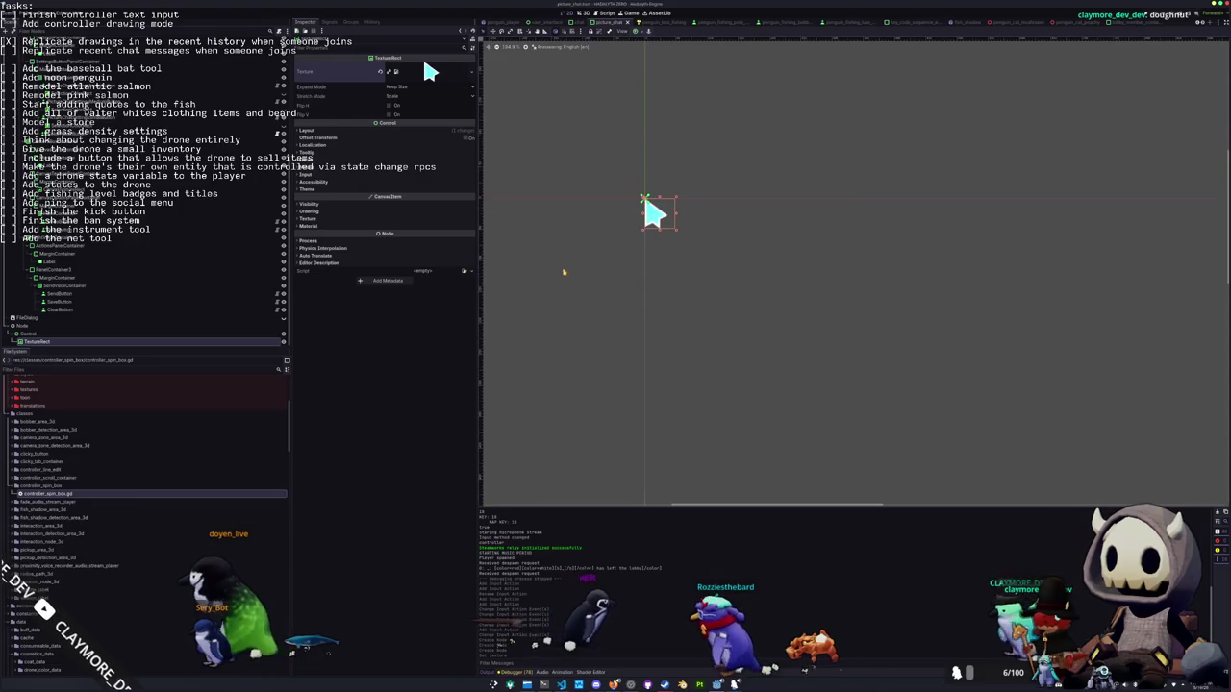
Rename Control to VirtualCursorRoot and TextureRect to VirtualCursorTextureRect, then save the scene
left_click(29, 334)
left_click(37, 341)
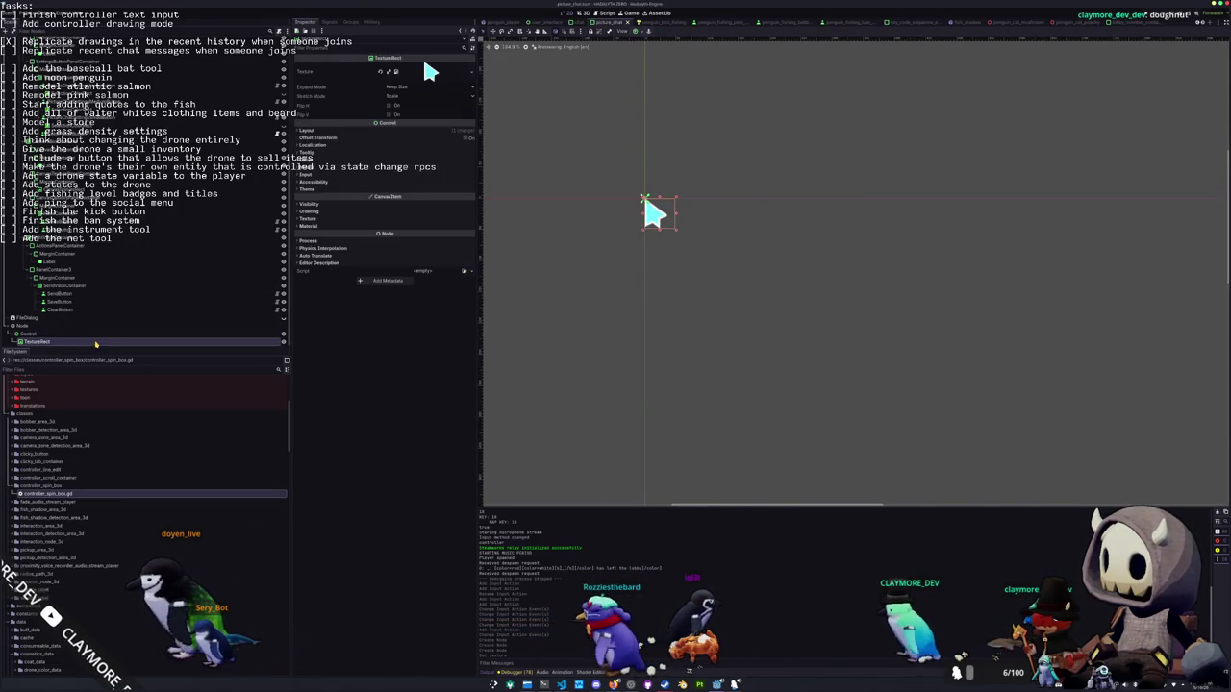
left_click(31, 333)
left_click(75, 335)
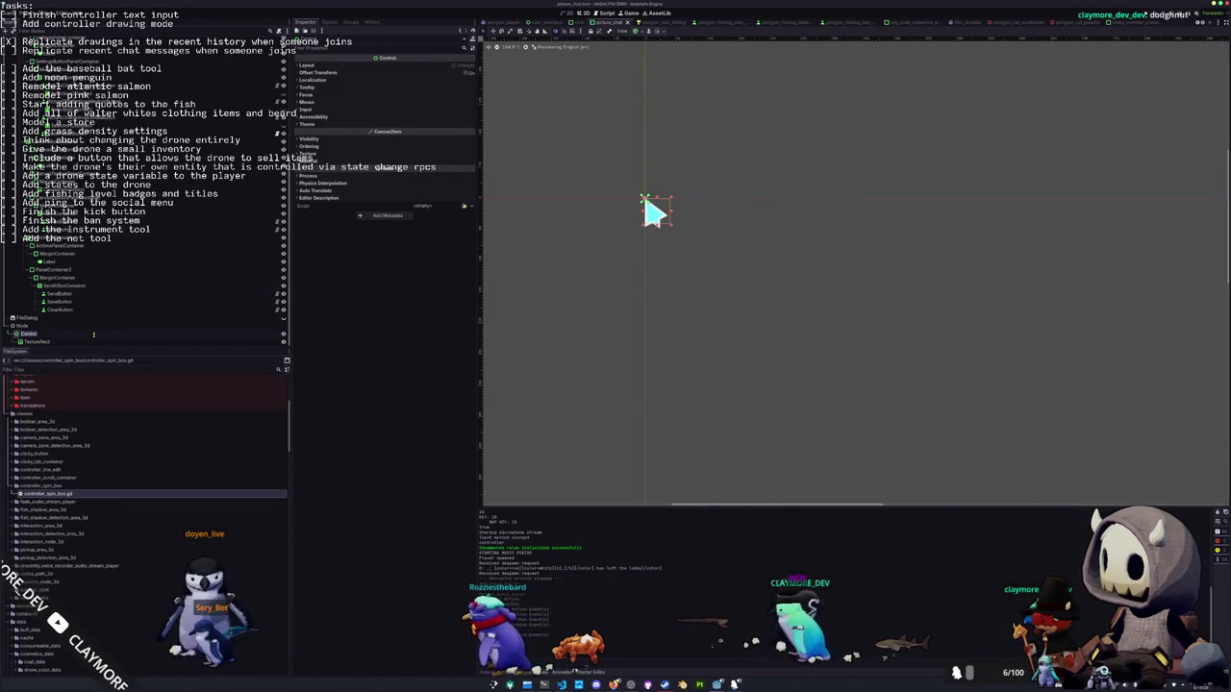
type("VirtualCursor")
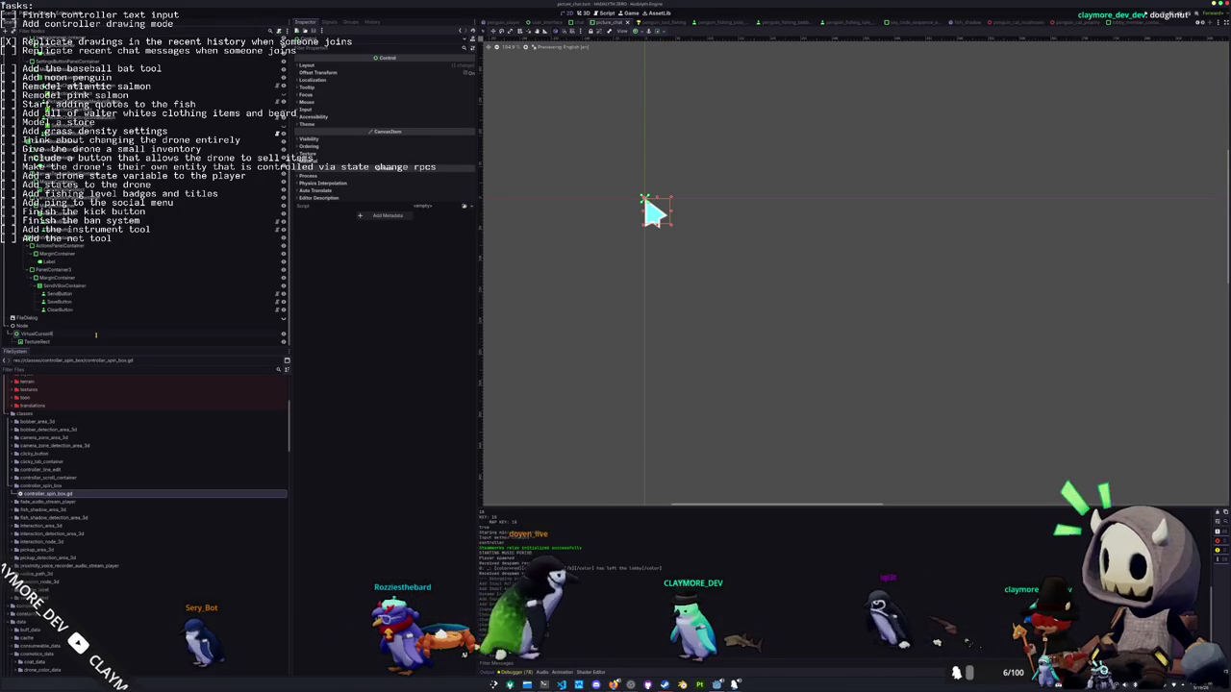
key("Return")
key("Down")
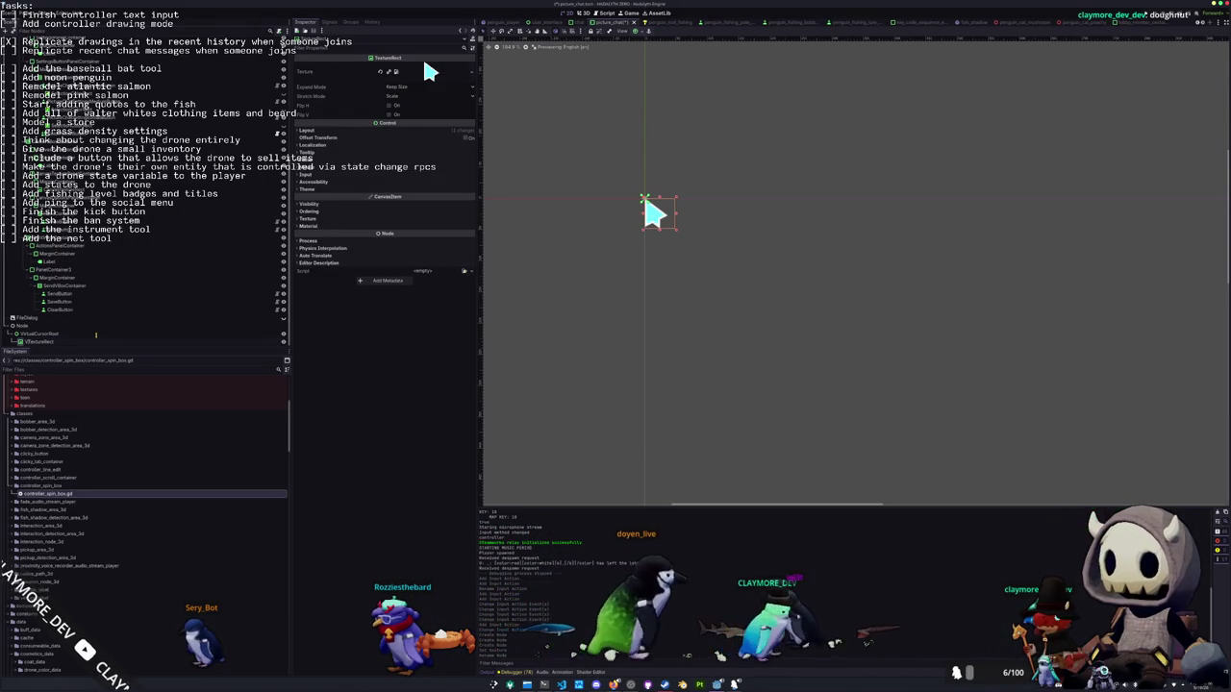
key("Return")
key("ctrl+s")
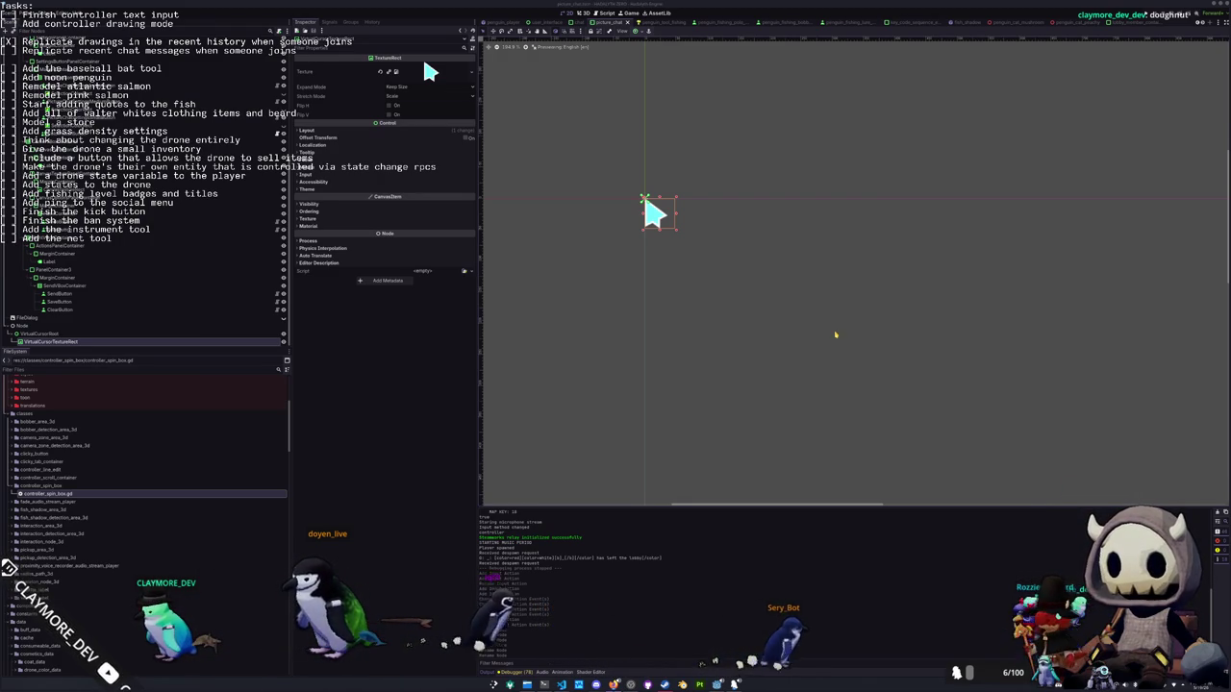
scroll(830, 333, "down", 2)
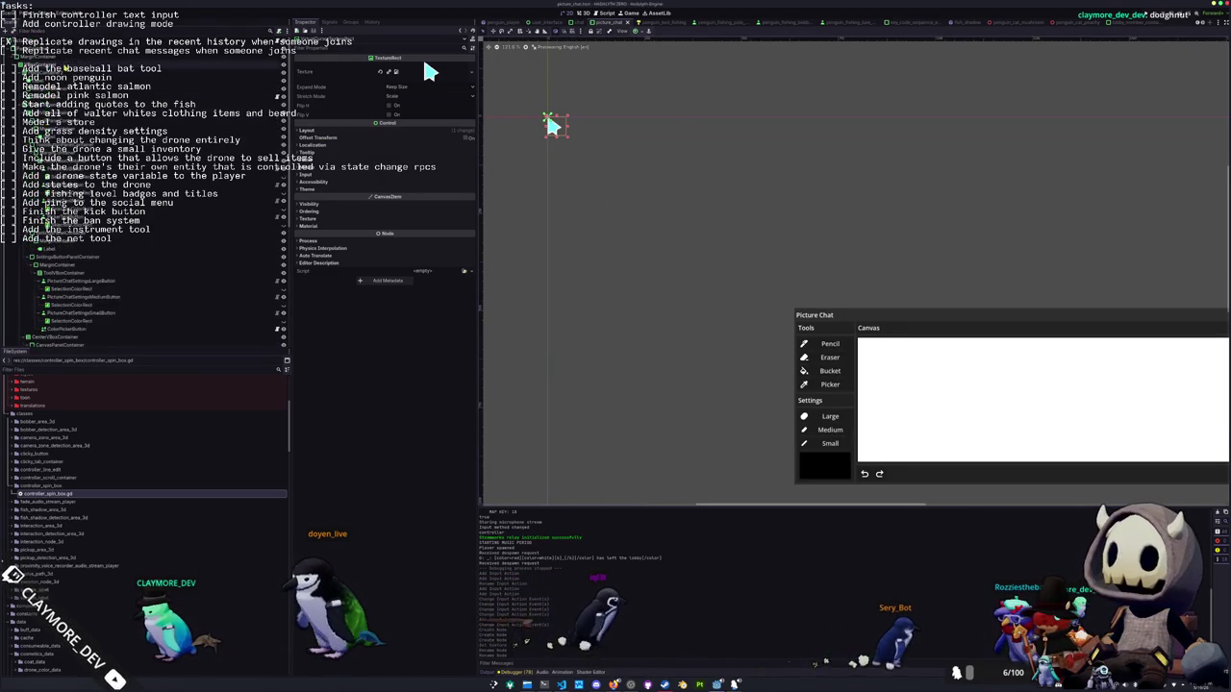
Assign the VirtualCursorRoot node to PictureChat's Virtual Cursor property in the Inspector
left_click(423, 65)
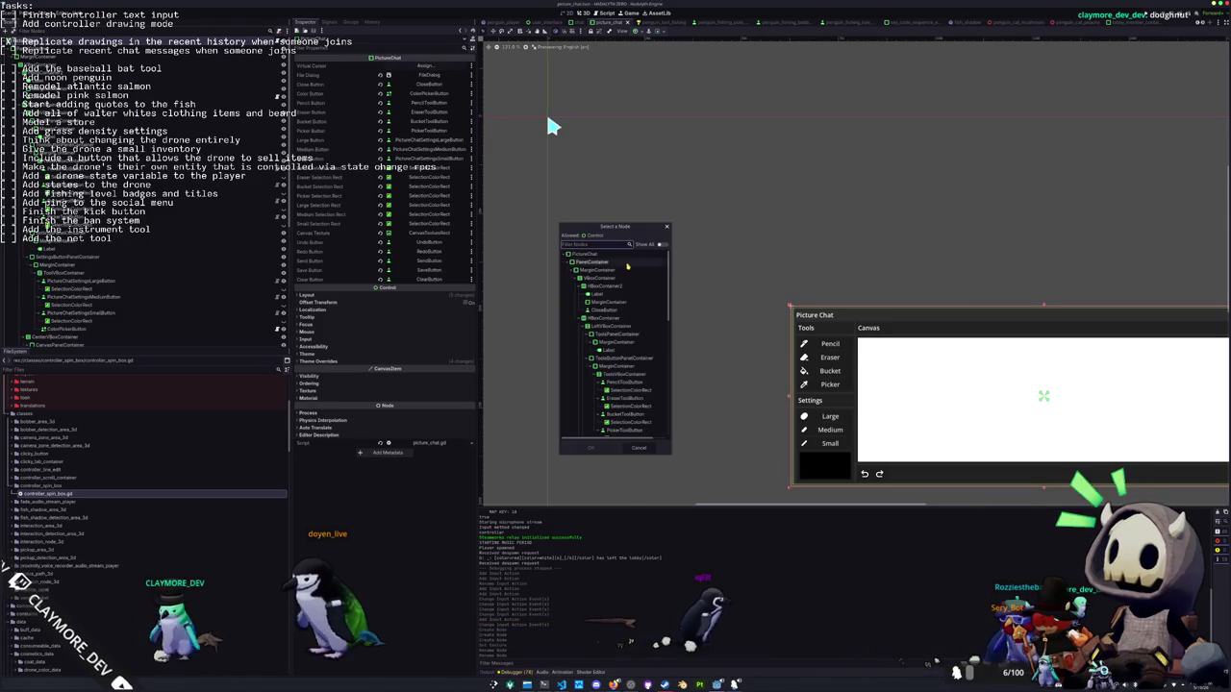
scroll(606, 404, "down", 5)
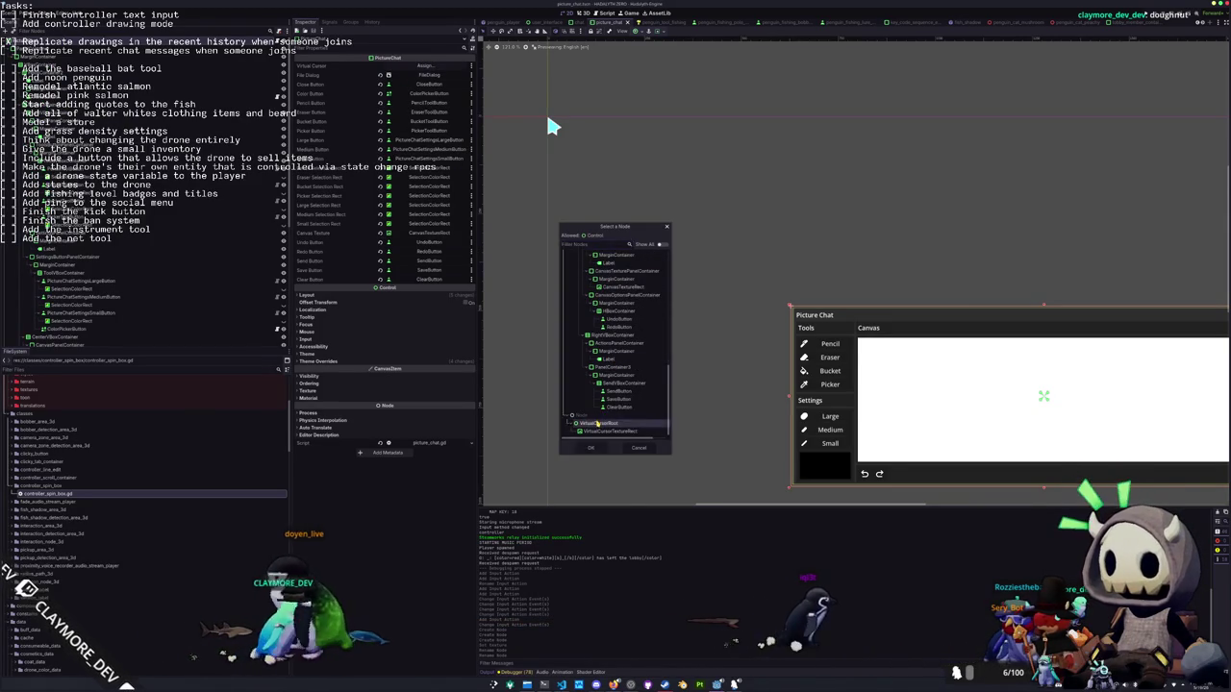
double_click(596, 423)
scroll(596, 413, "down", 2)
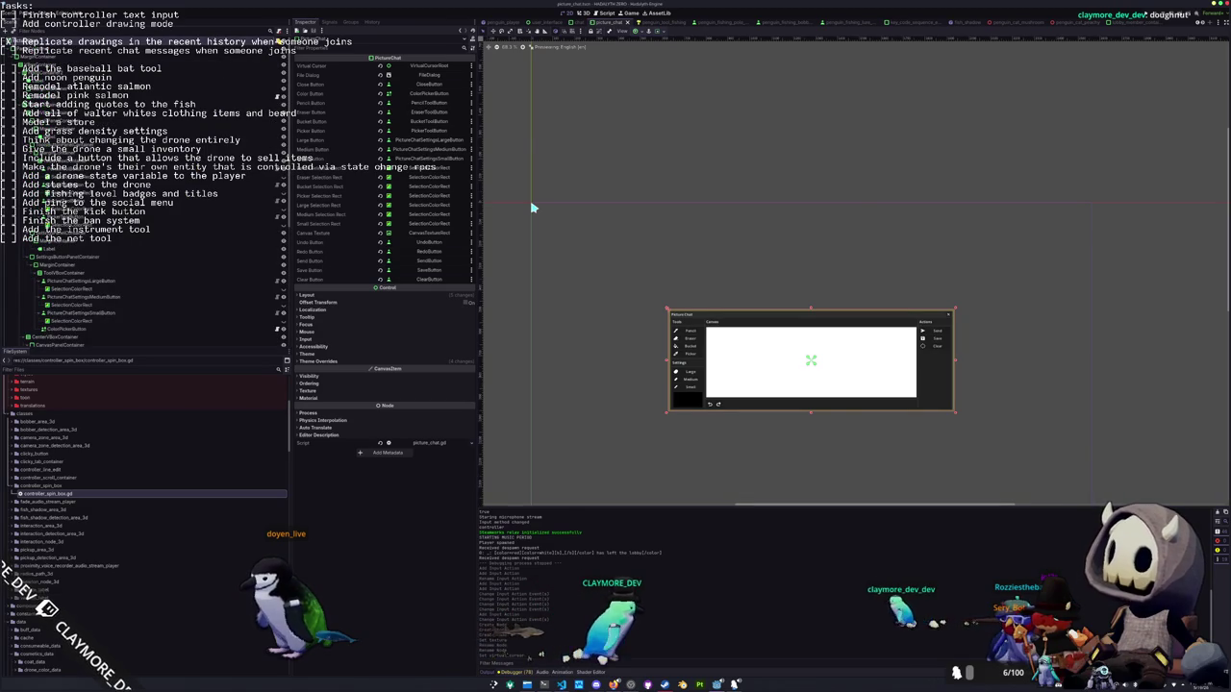
In picture_chat.gd, scroll to enter_state and insert a blank line there
key("alt+Tab")
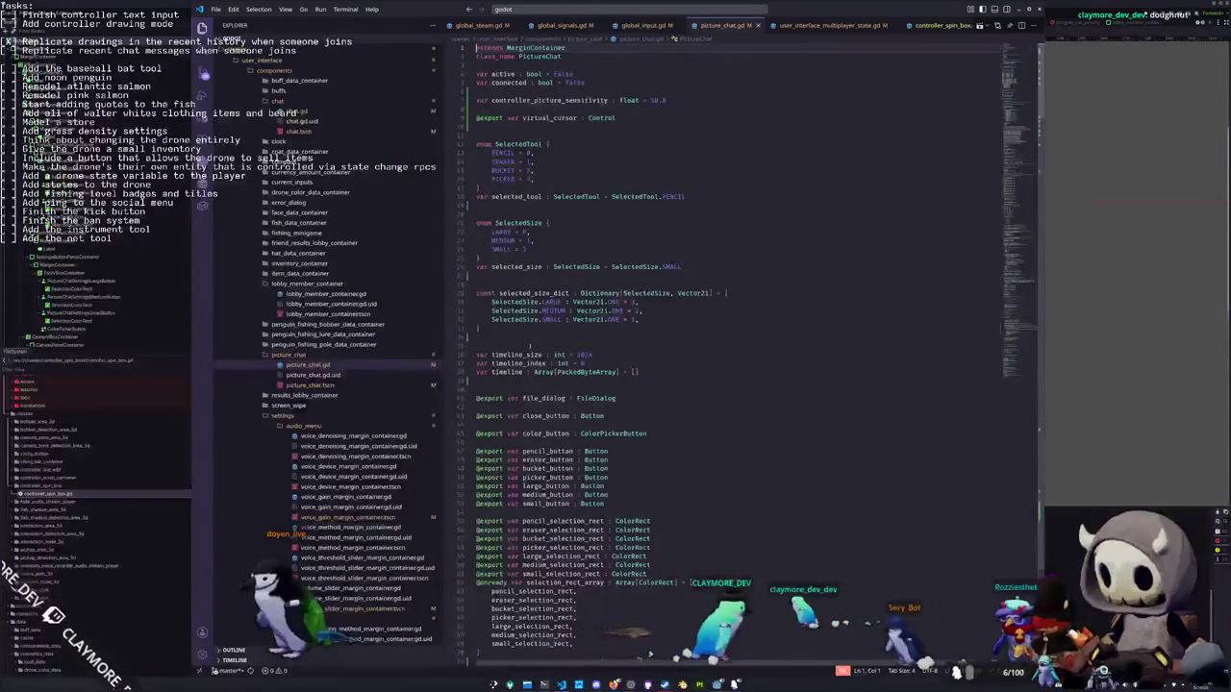
scroll(596, 368, "down", 10)
scroll(596, 368, "down", 20)
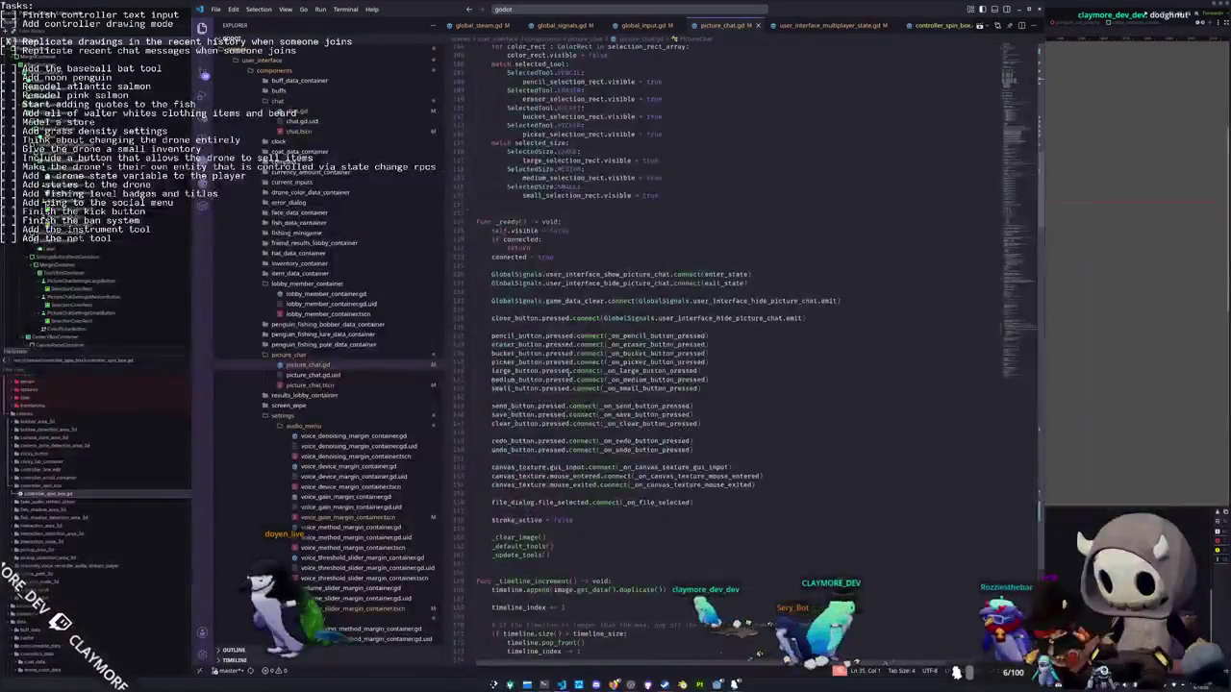
scroll(492, 381, "down", 20)
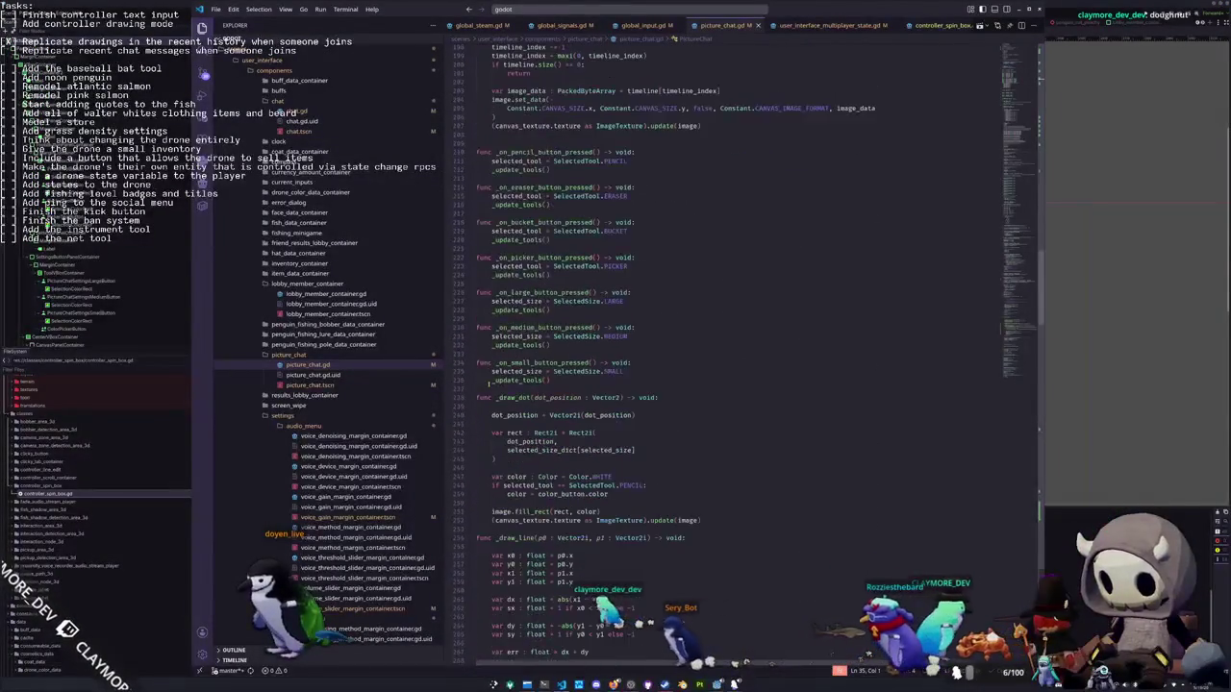
scroll(492, 381, "down", 20)
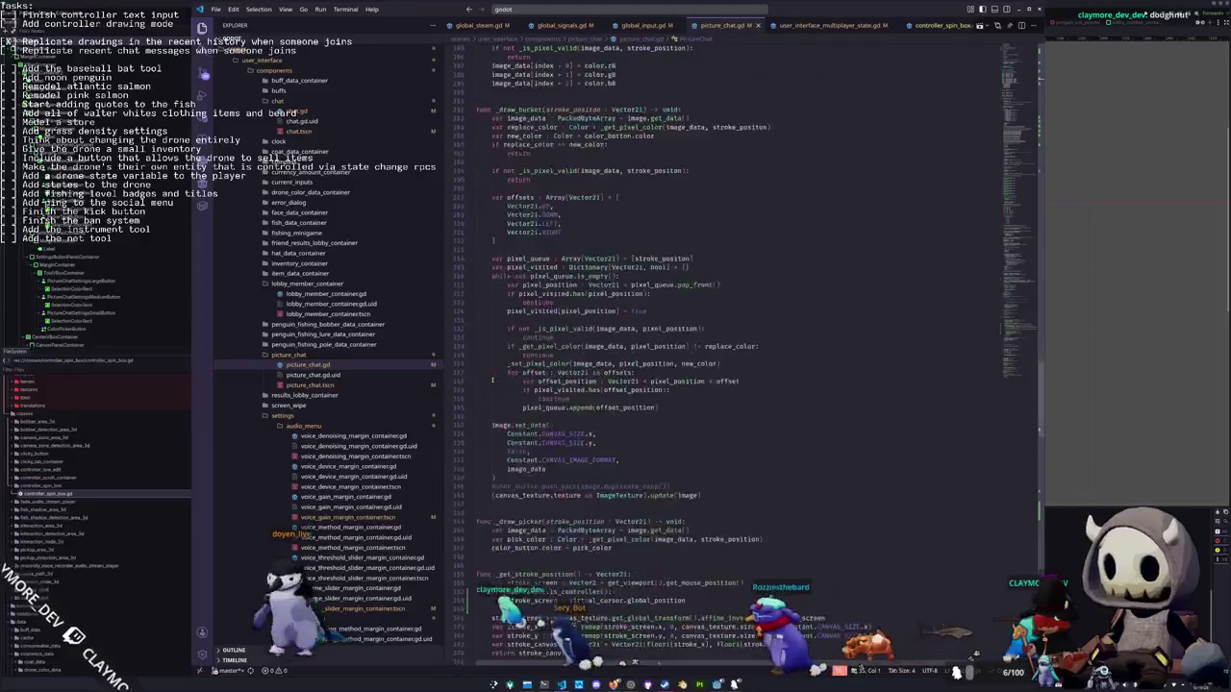
scroll(492, 381, "down", 3)
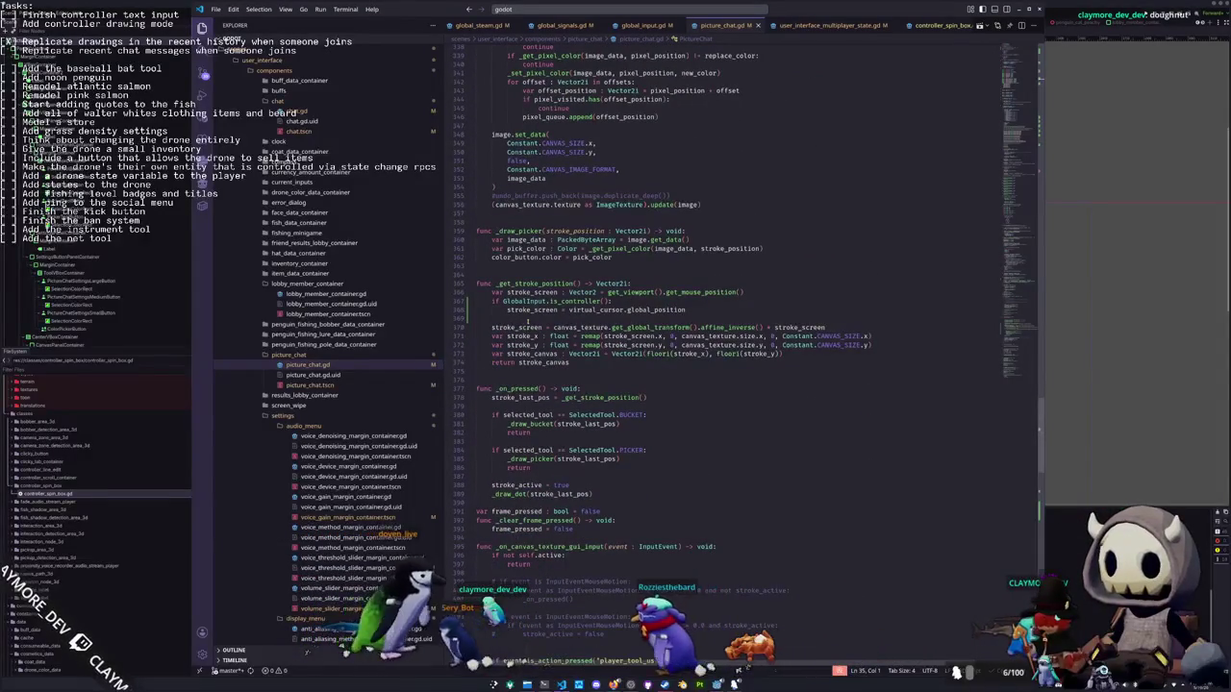
scroll(737, 334, "down", 5)
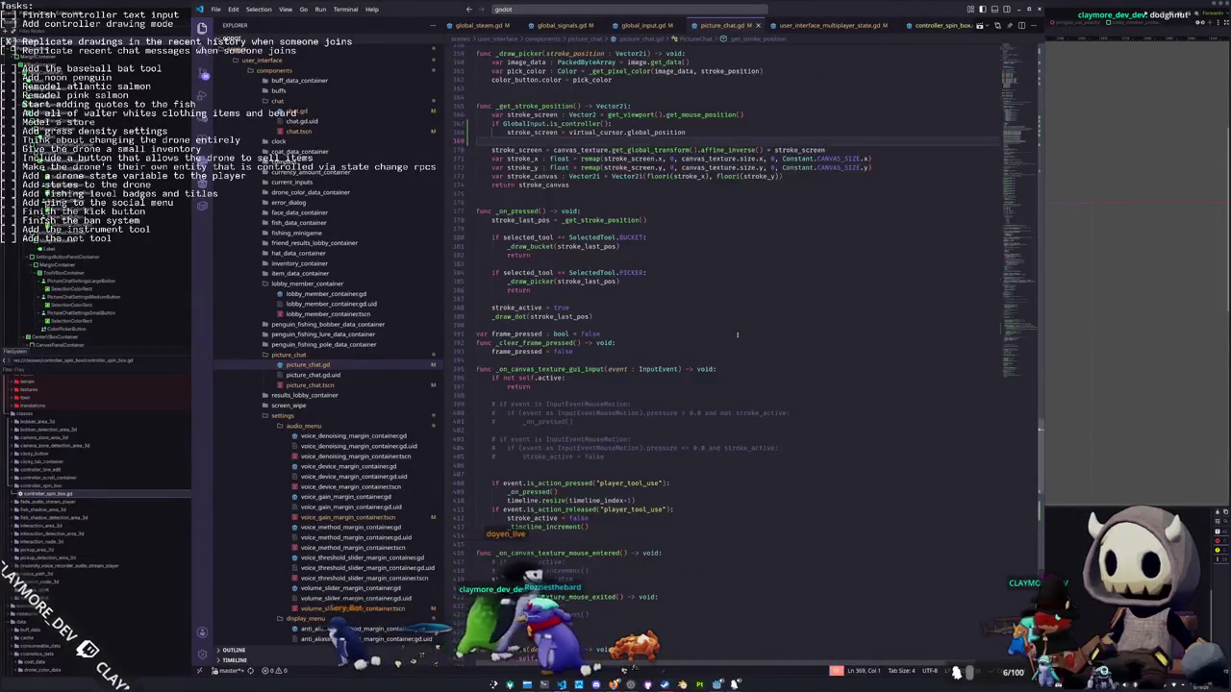
scroll(738, 334, "down", 2)
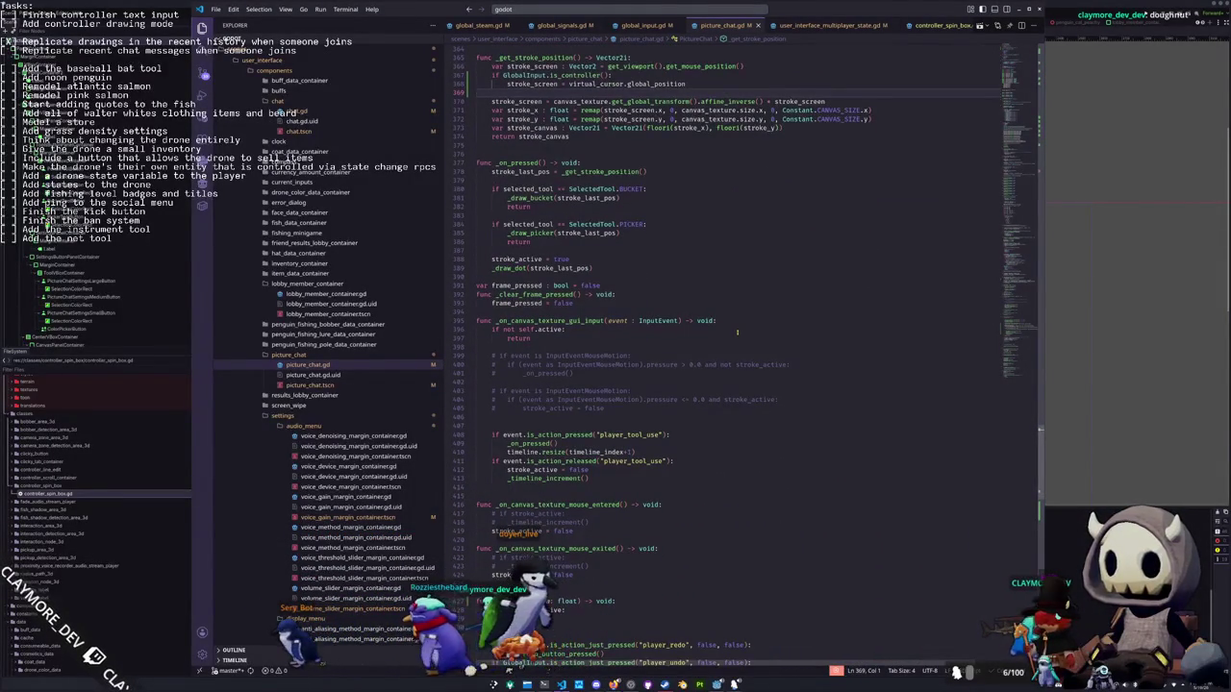
scroll(739, 324, "down", 10)
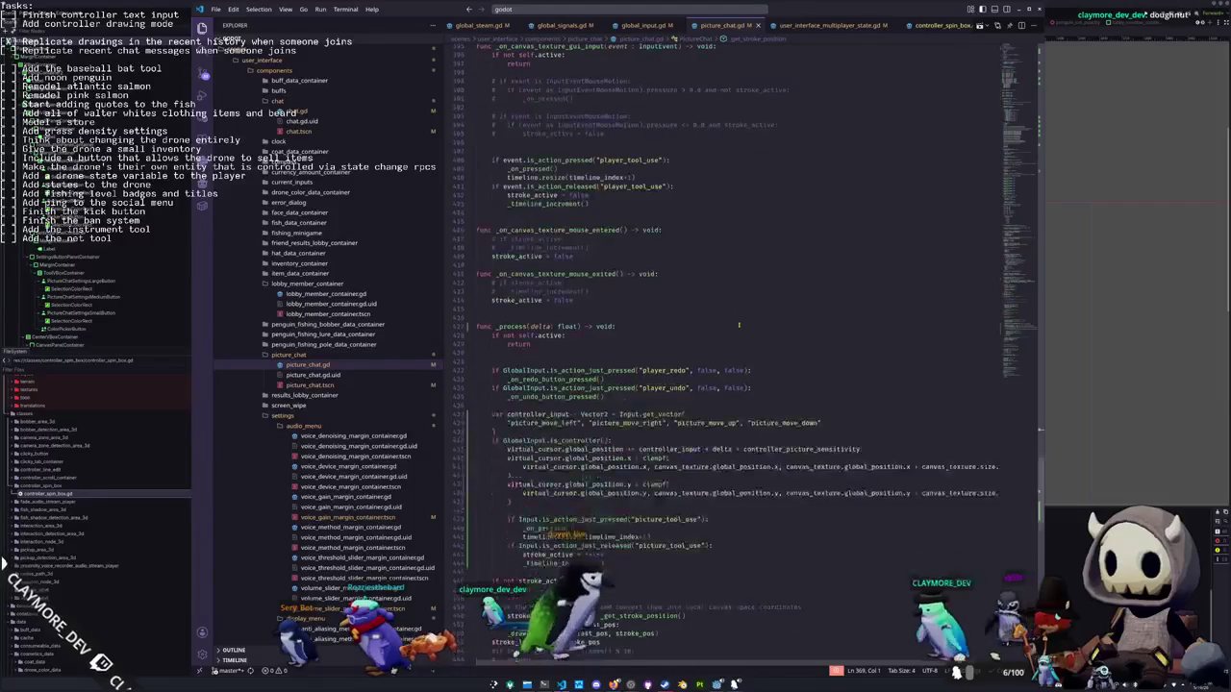
scroll(739, 325, "down", 11)
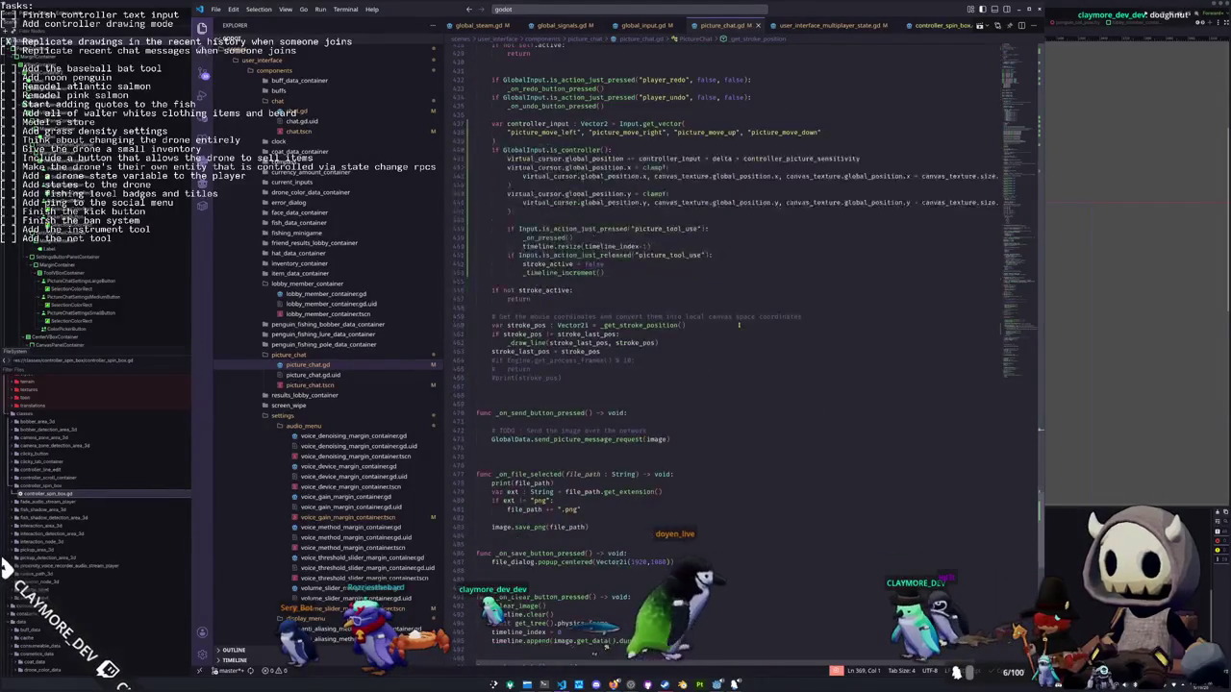
scroll(575, 387, "down", 11)
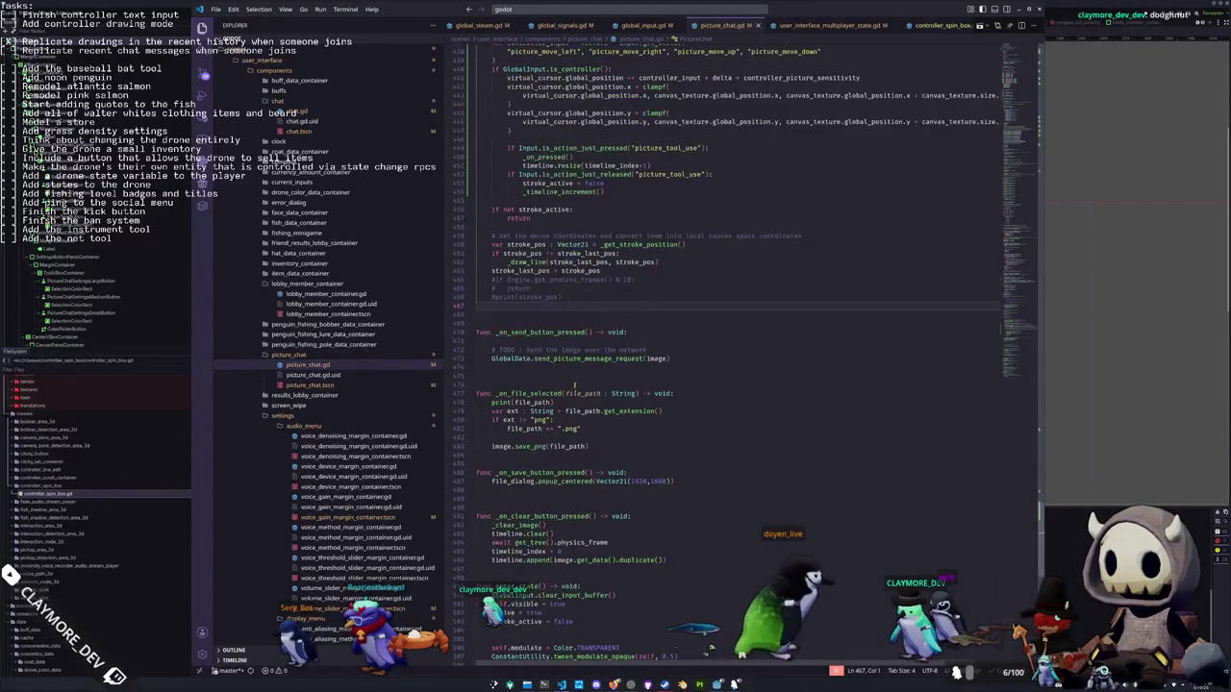
left_click(609, 518)
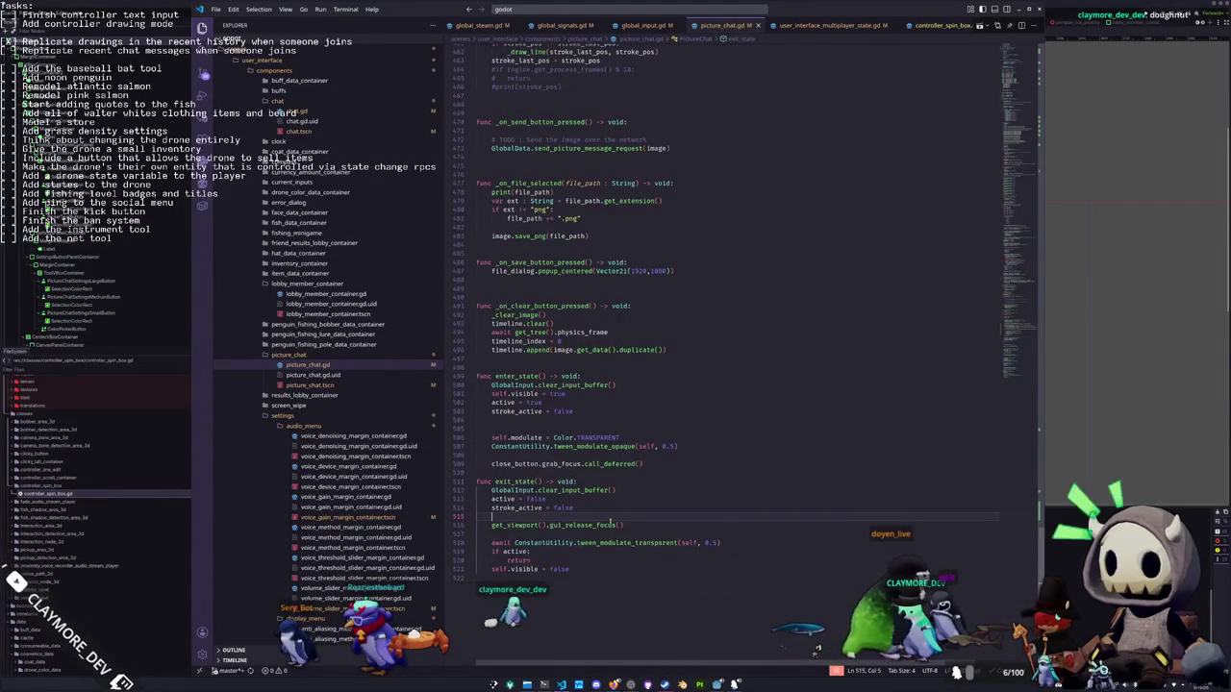
key("Up")
key("Up")
key("Up")
key("Up")
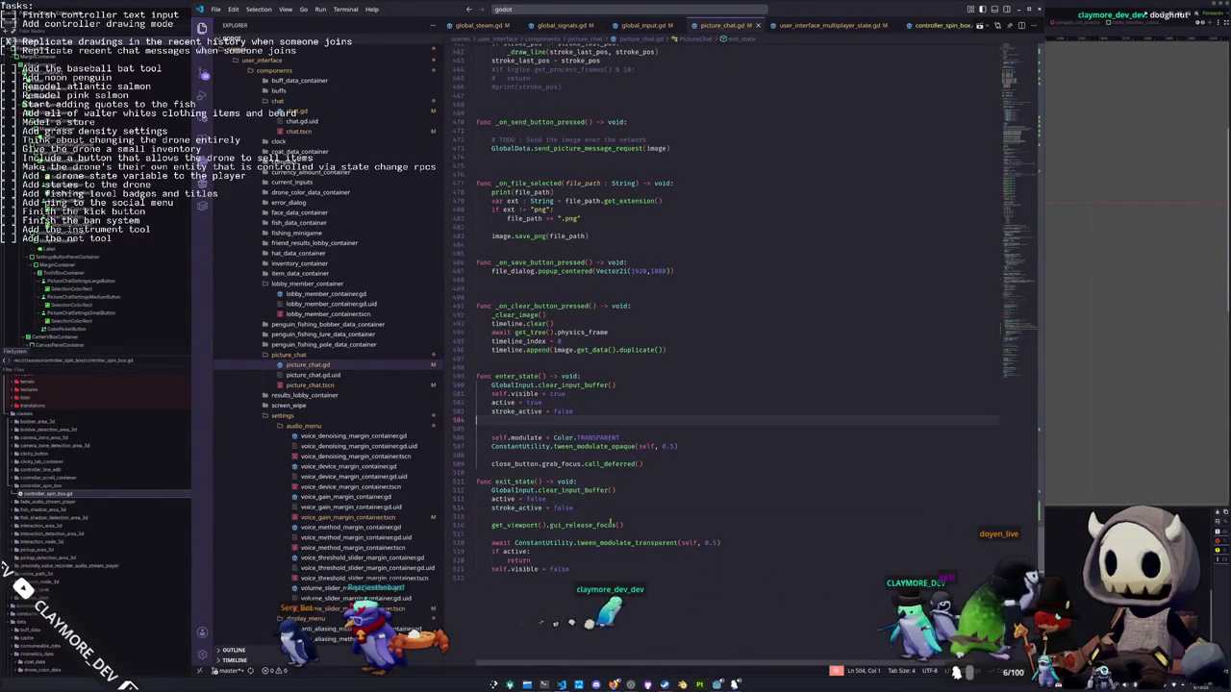
key("Return")
In _process, add virtual_cursor.visible = false above the controller check and true inside it
scroll(619, 179, "up", 10)
left_click(618, 180)
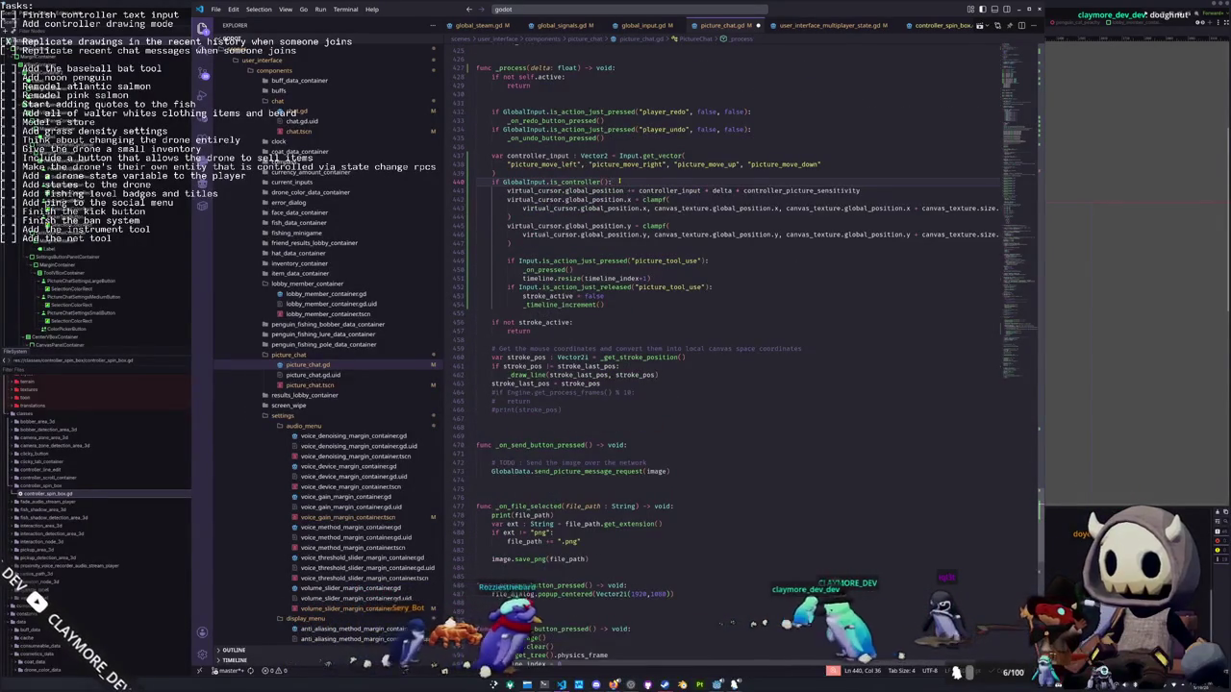
key("Return")
type("virtual_cursor.visible = true")
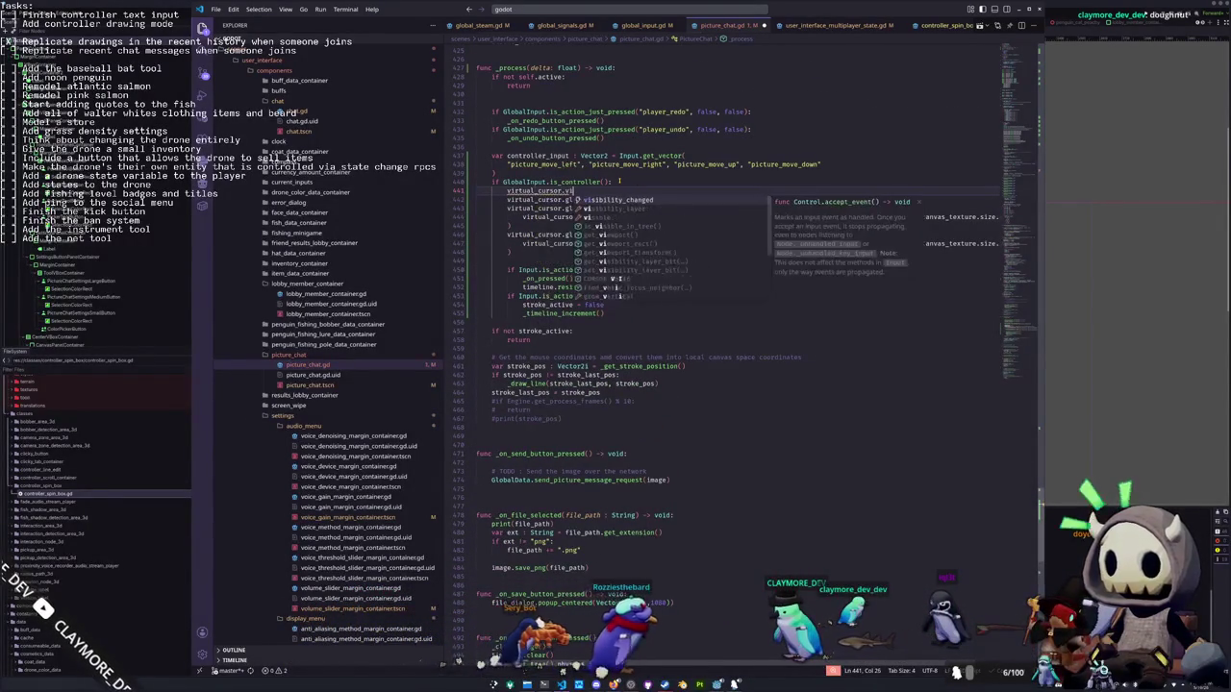
key("ctrl+z")
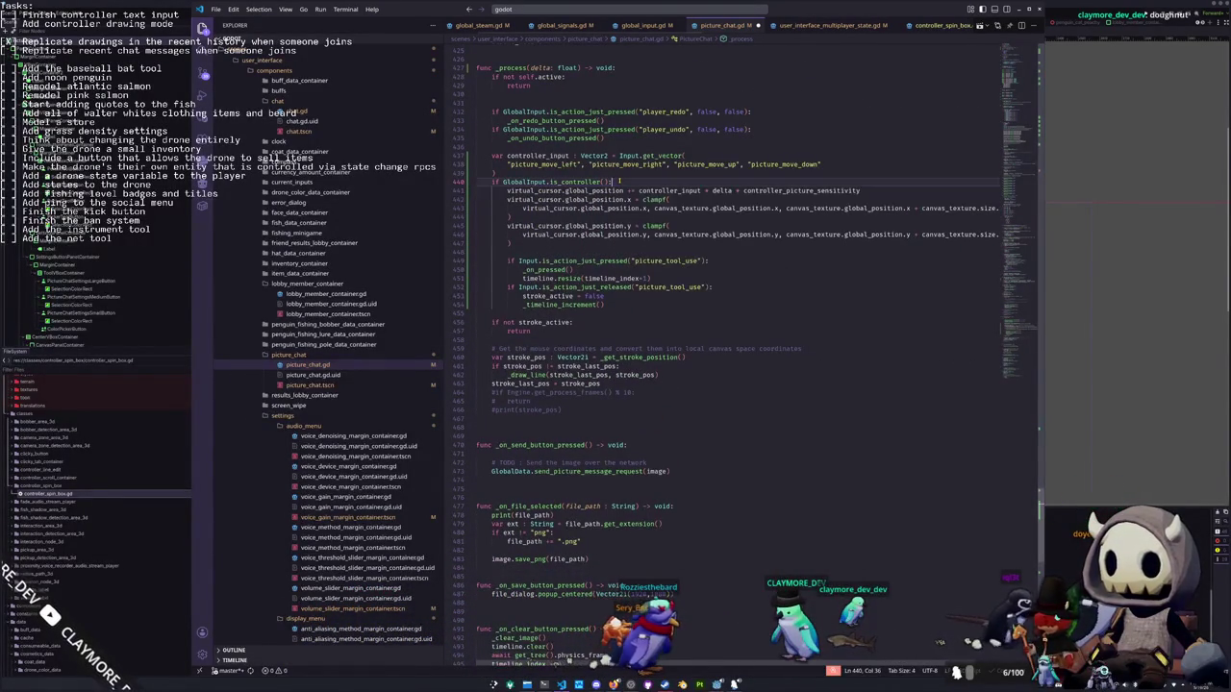
key("ctrl+shift+z")
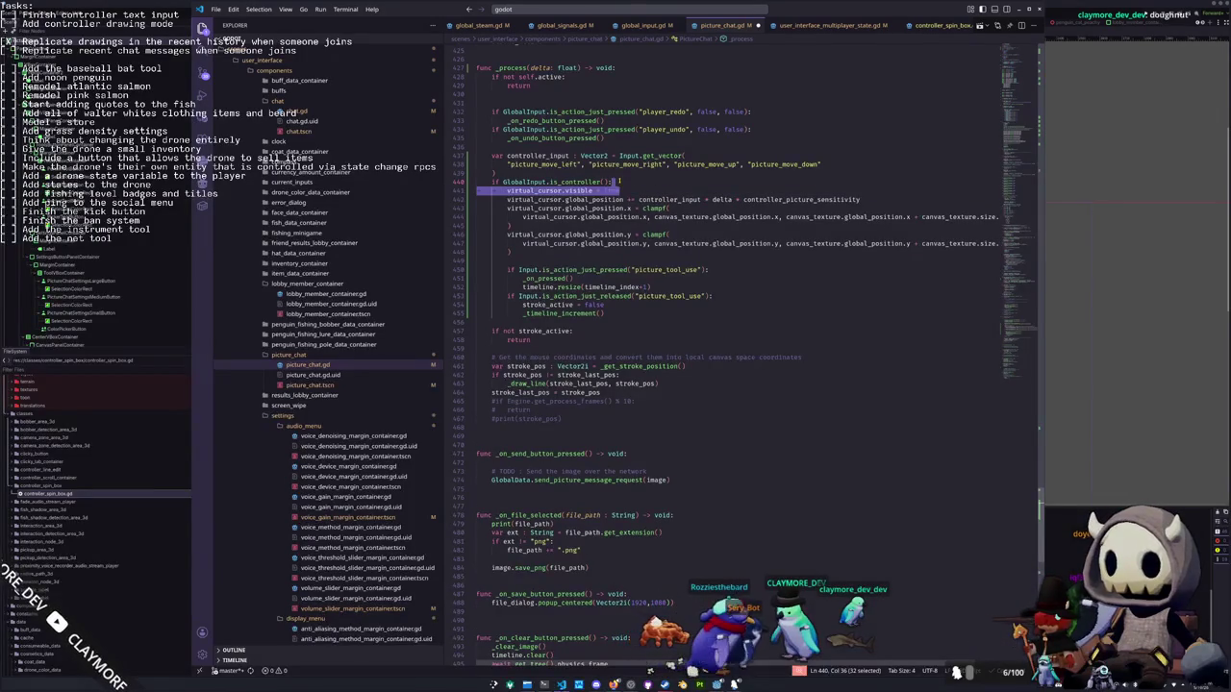
key("shift+alt+Up")
key("shift+Tab")
key("End")
key("BackSpace")
key("BackSpace")
key("BackSpace")
type("false")
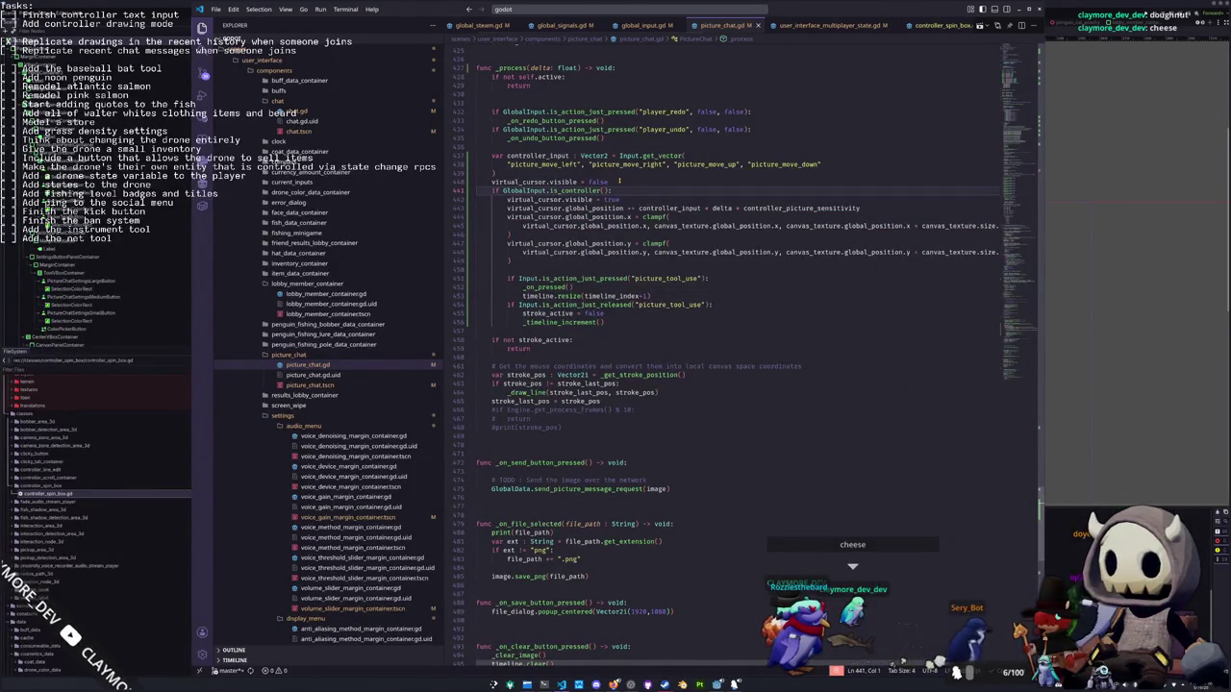
left_click(615, 181)
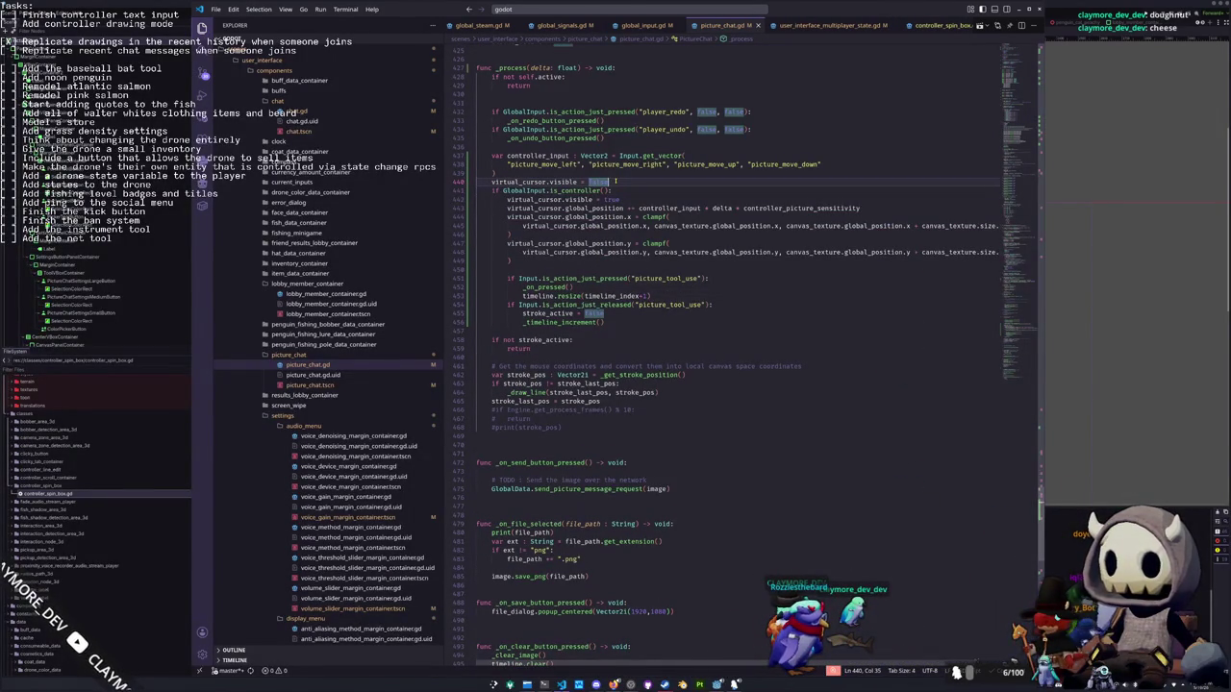
scroll(616, 181, "down", 4)
scroll(615, 181, "down", 8)
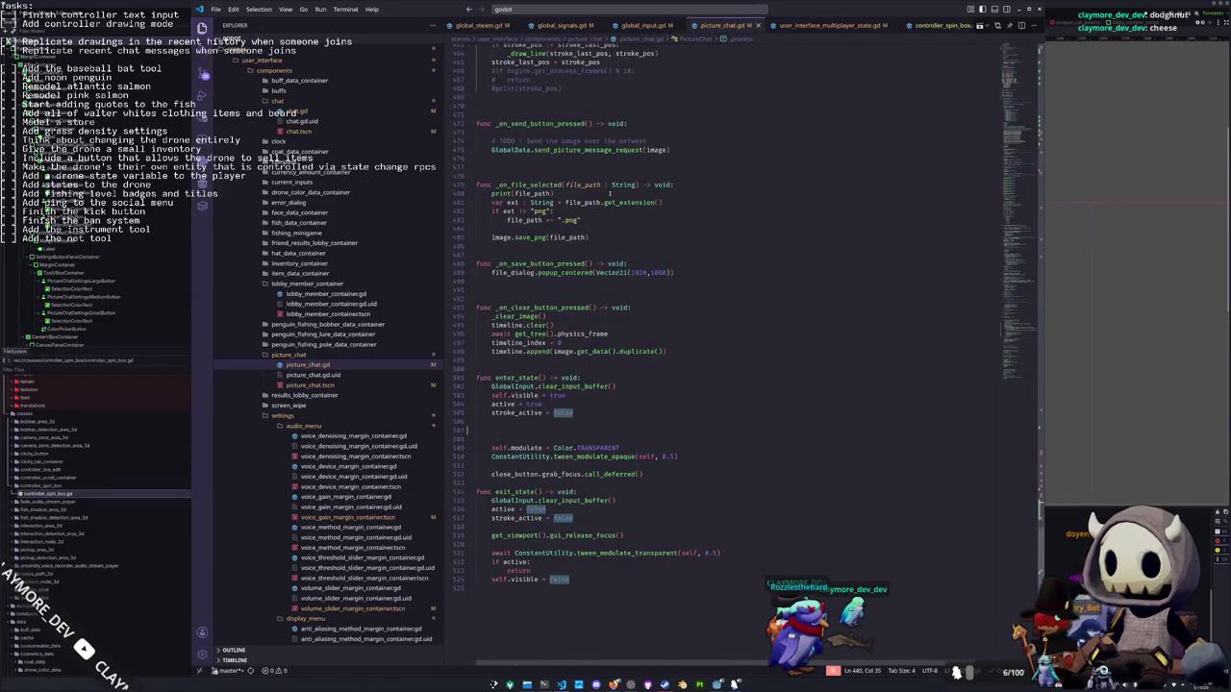
Add virtual_cursor.visible = GlobalInput.is_controller() to enter_state and paste the same line into exit_state
left_click(526, 421)
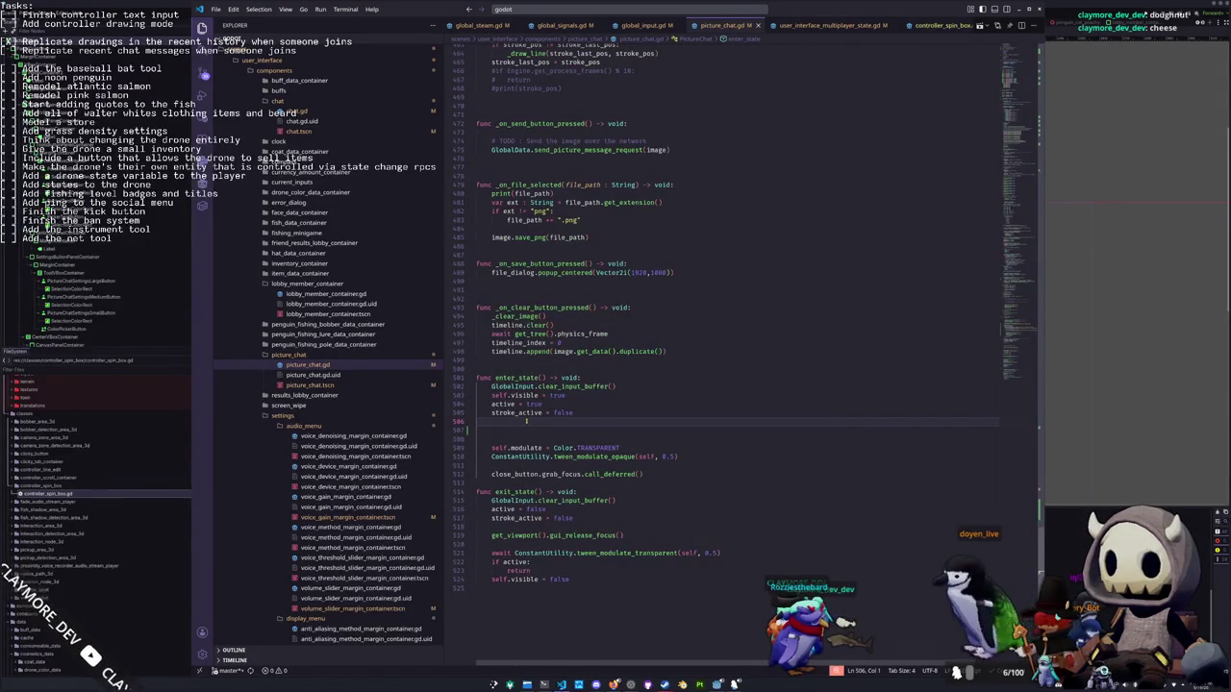
key("Return")
type("virtual_cursor = GlobalInput.is_controller(")
key("shift+Up")
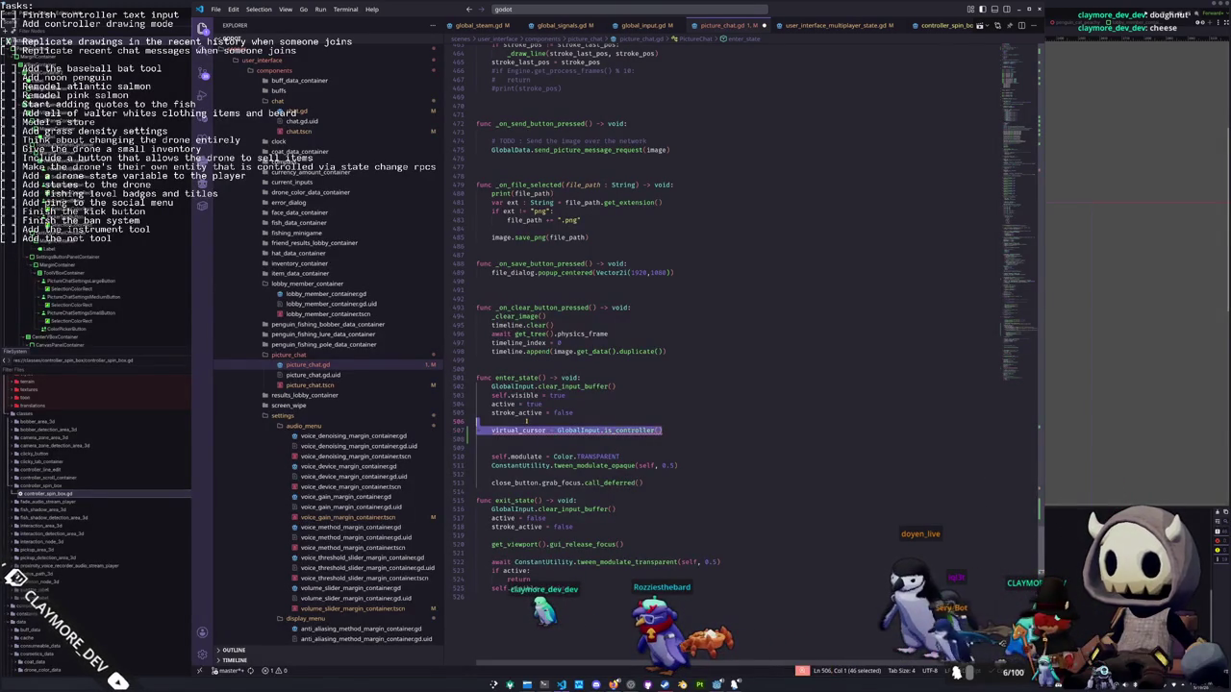
key("shift+Down")
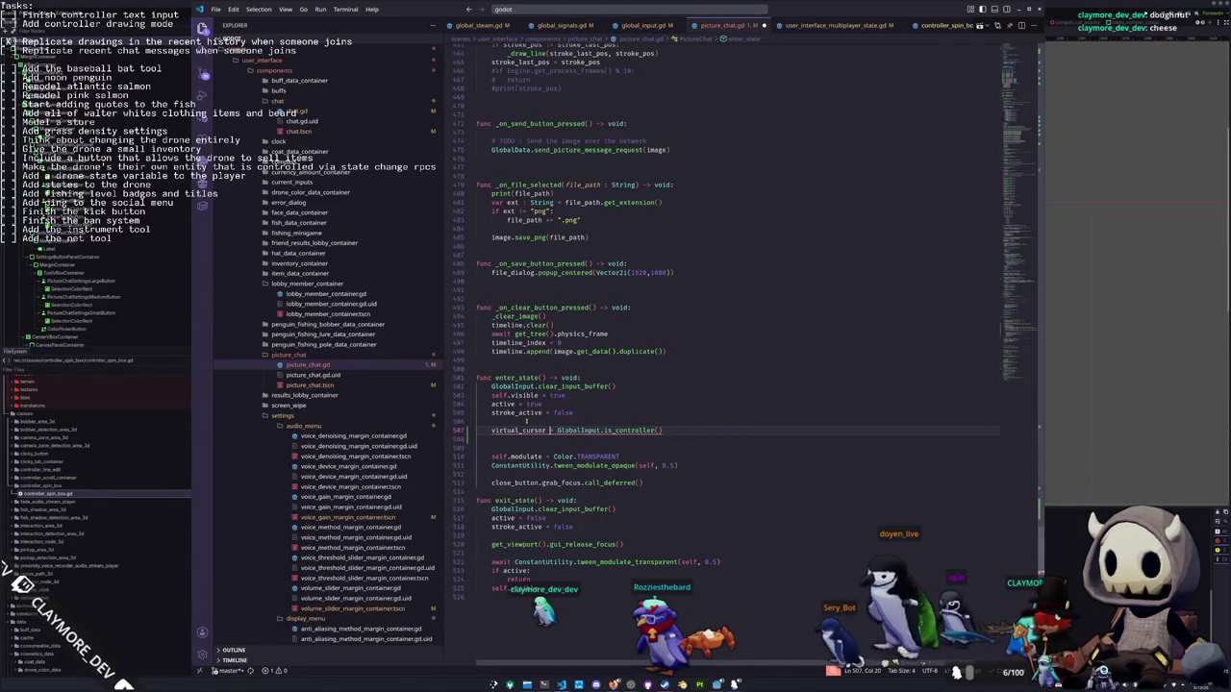
type(".visible")
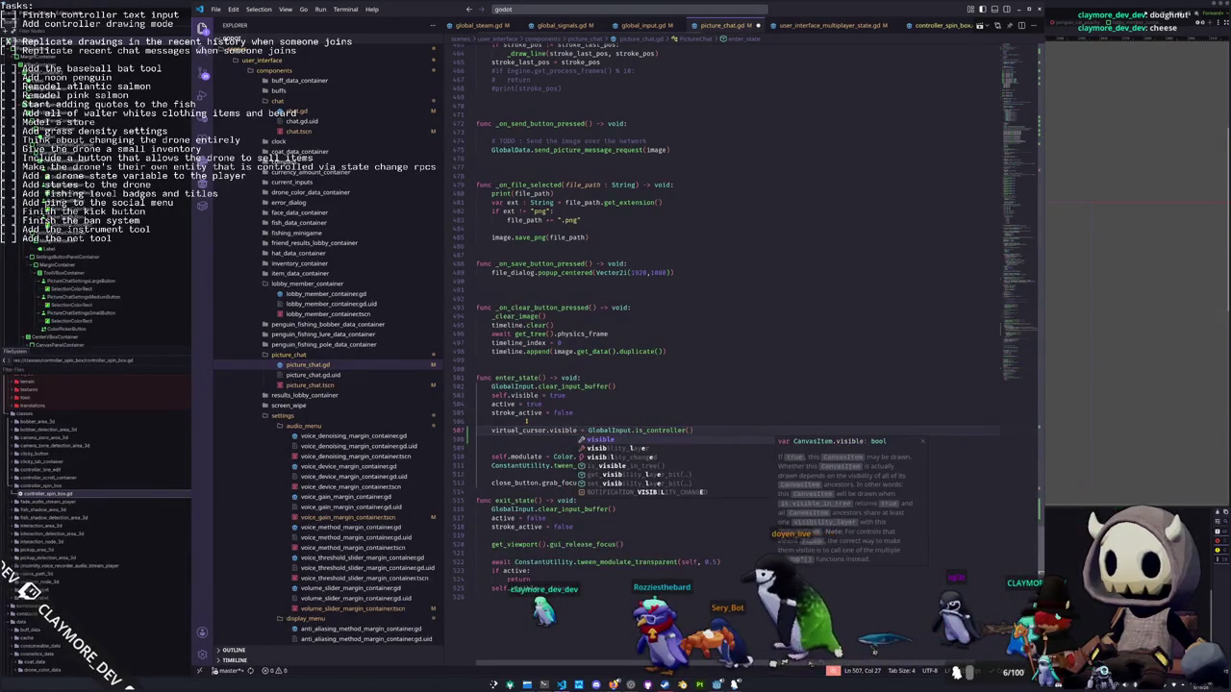
key("Escape")
key("End")
key("shift+Home")
key("shift+Home")
key("ctrl+c")
key("Down")
key("Down")
key("Down")
key("Return")
key("Return")
key("ctrl+v")
key("alt+Tab")
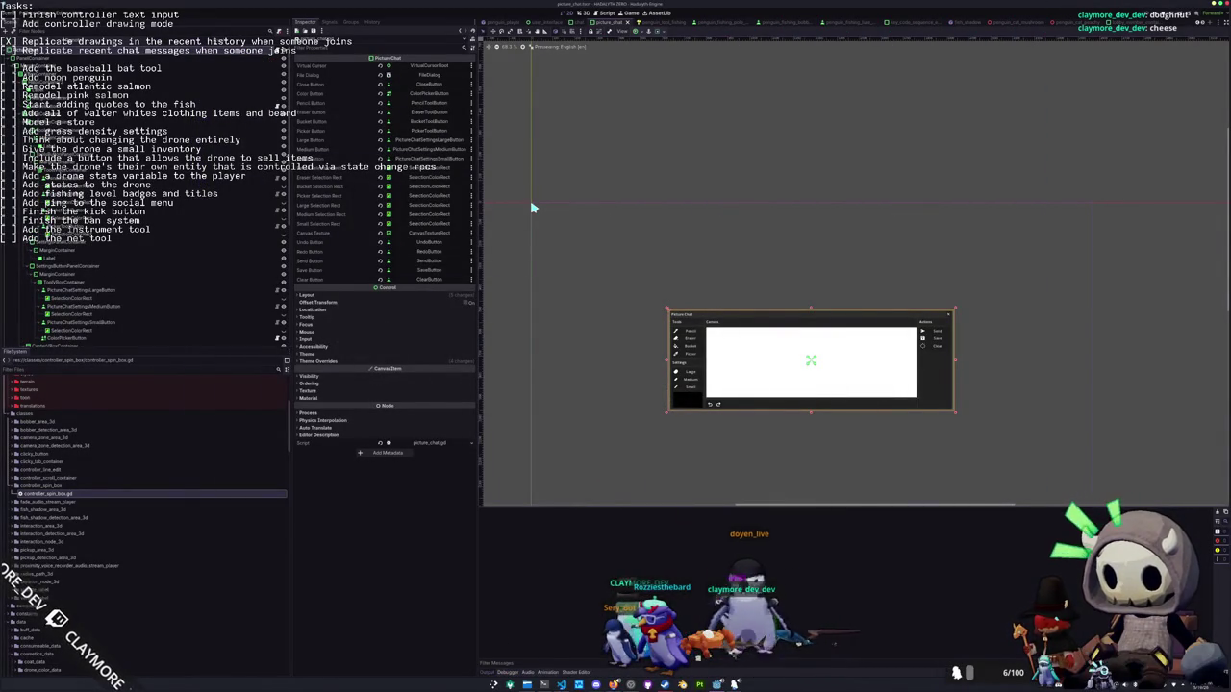
Run the game, open Picture Chat, switch the brush size to Large by controller, then stop it
key("F6")
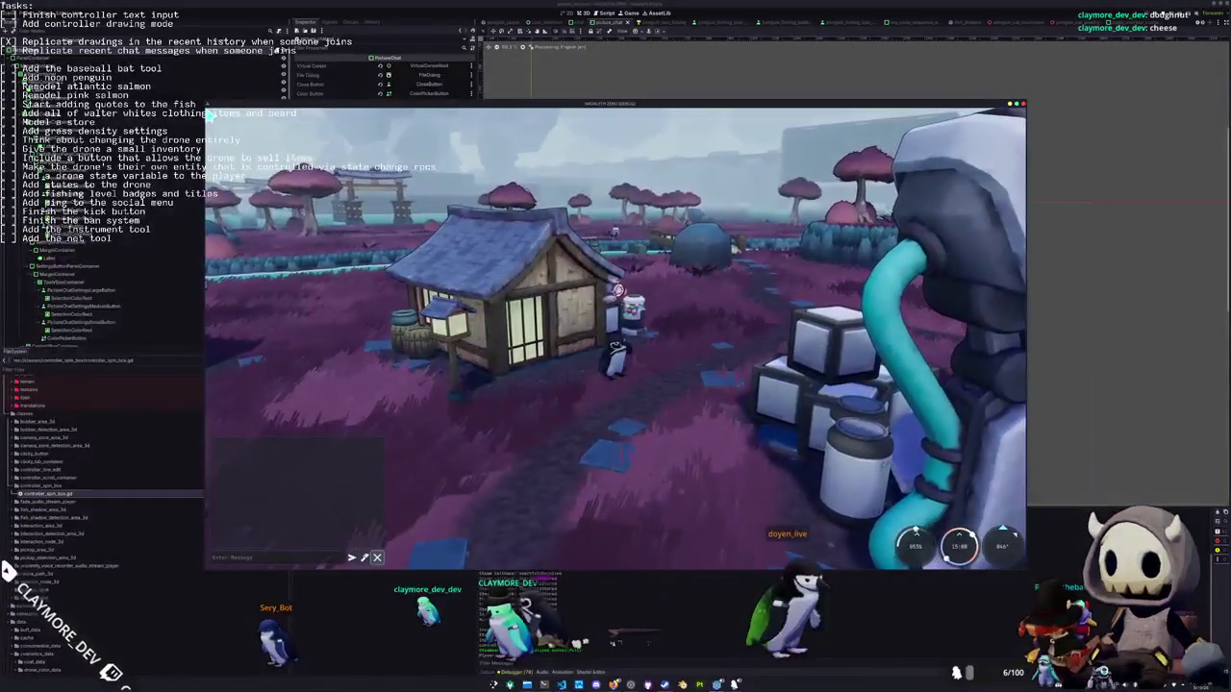
key("p")
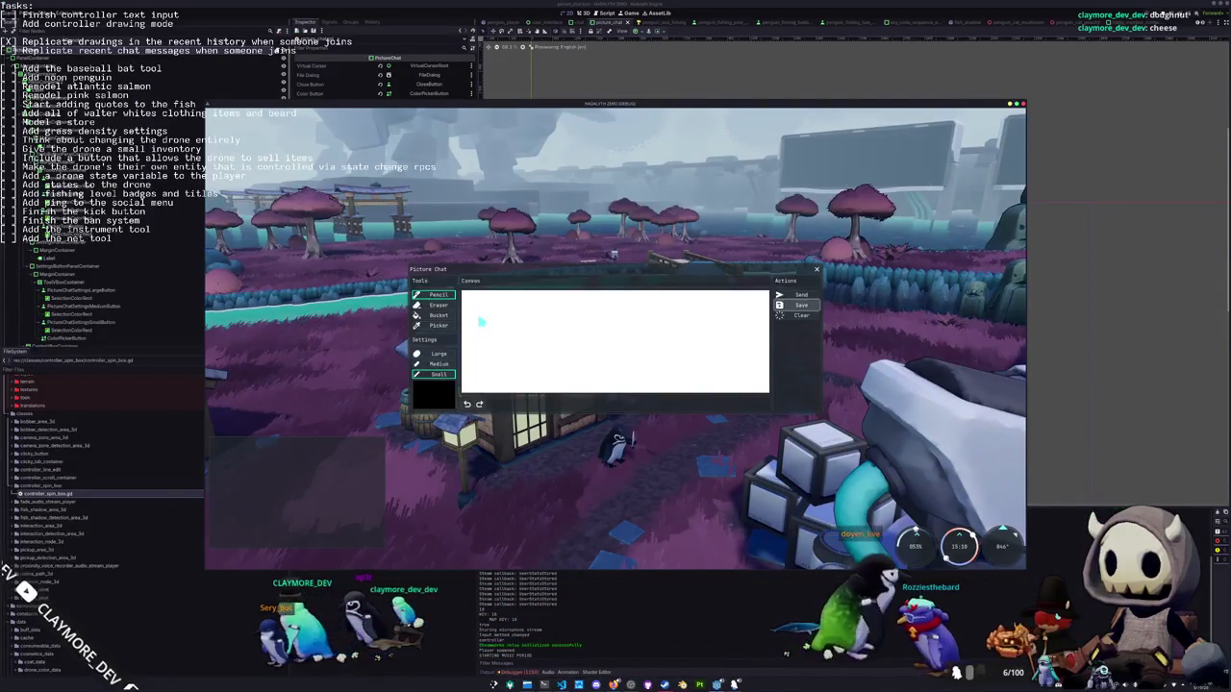
key("Up")
key("Up")
key("Return")
key("Up")
key("Up")
key("Up")
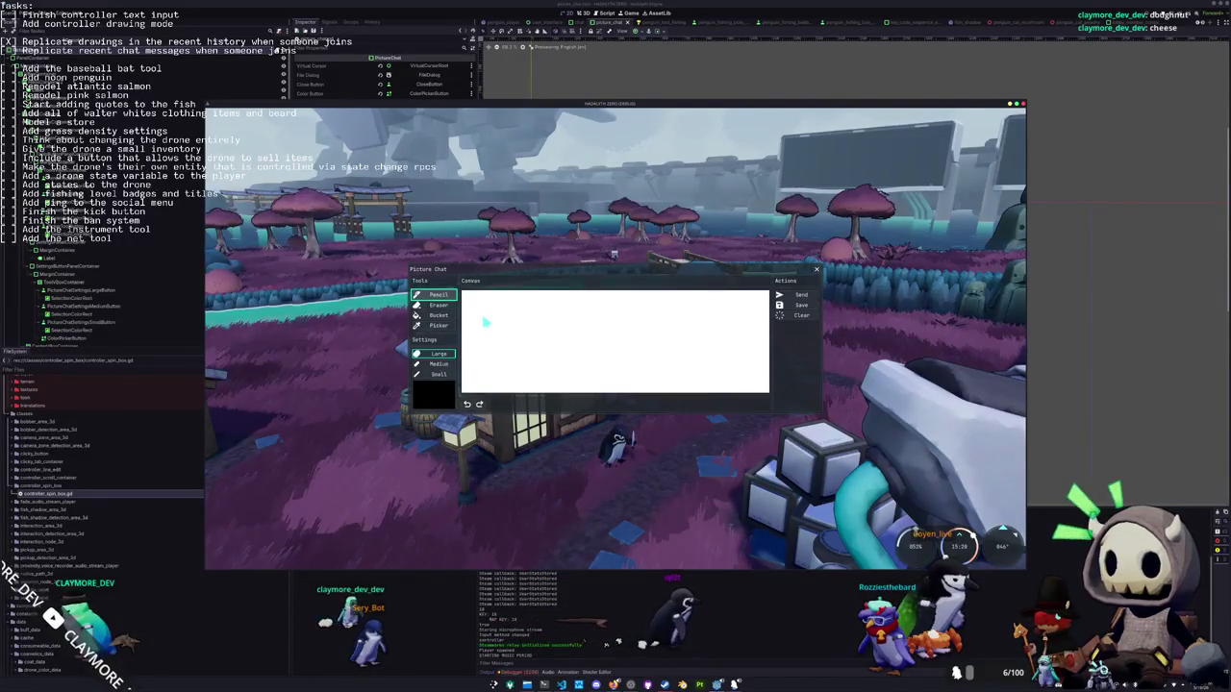
key("F8")
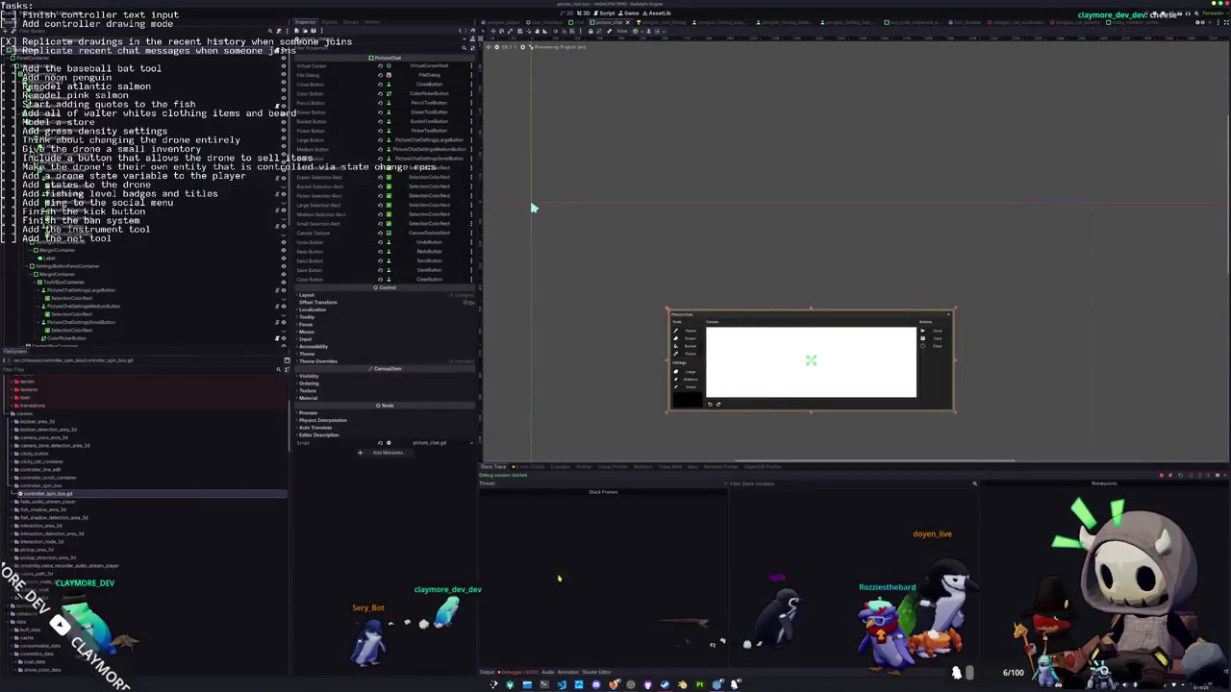
Check the runtime errors, then change both picture_tool_use checks in _process to picture_use_tool
left_click(529, 467)
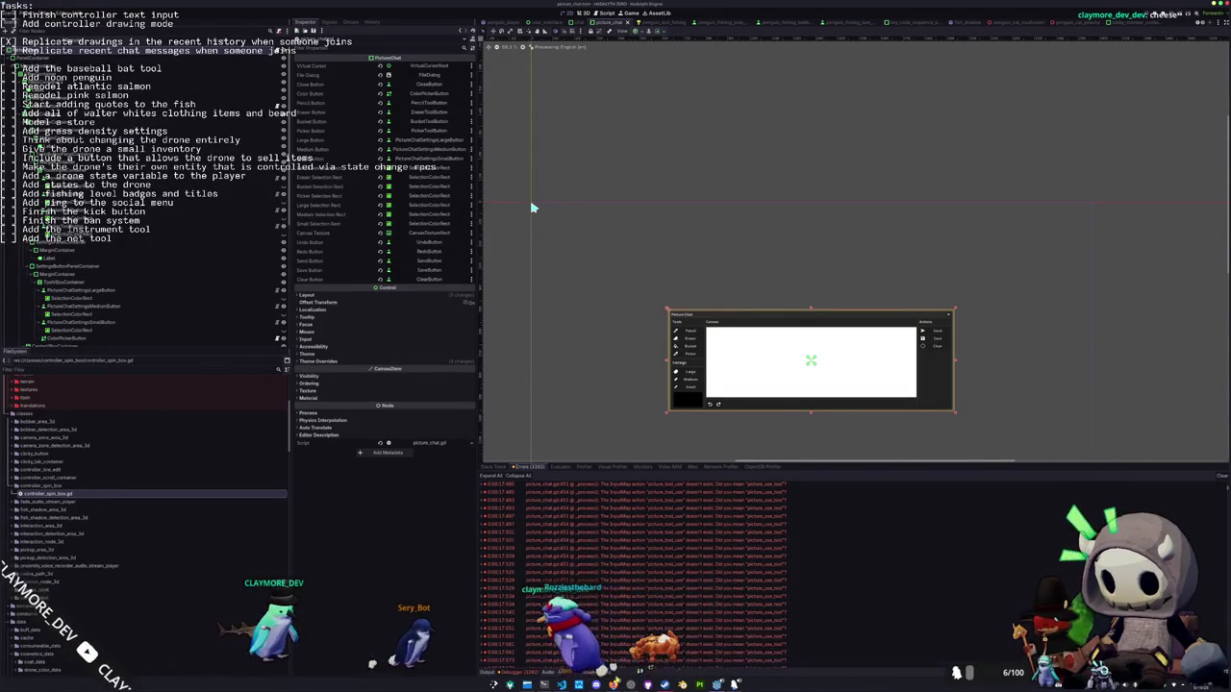
key("alt+Tab")
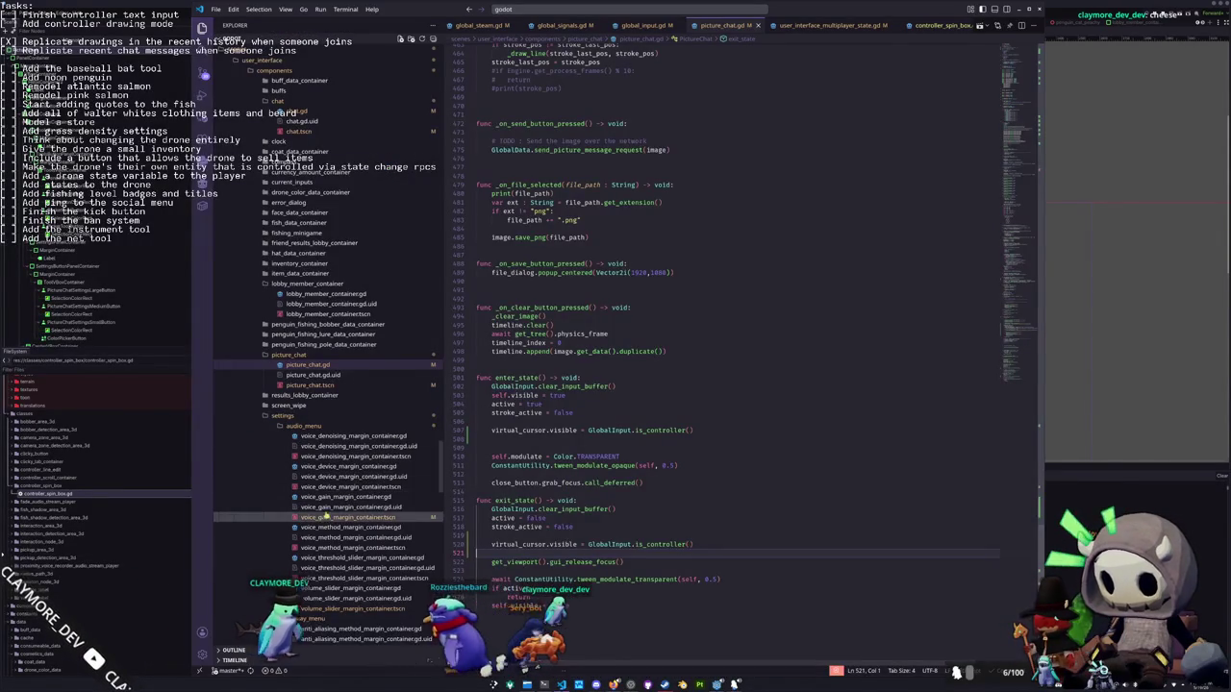
scroll(623, 301, "up", 10)
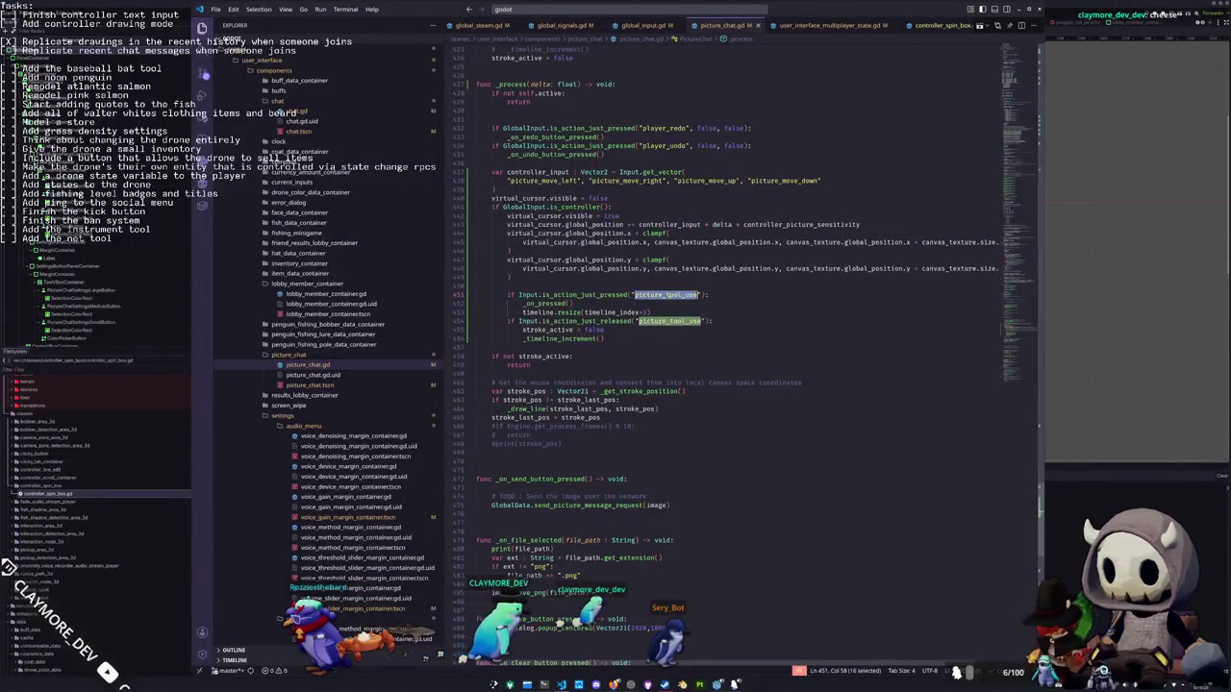
type("pi")
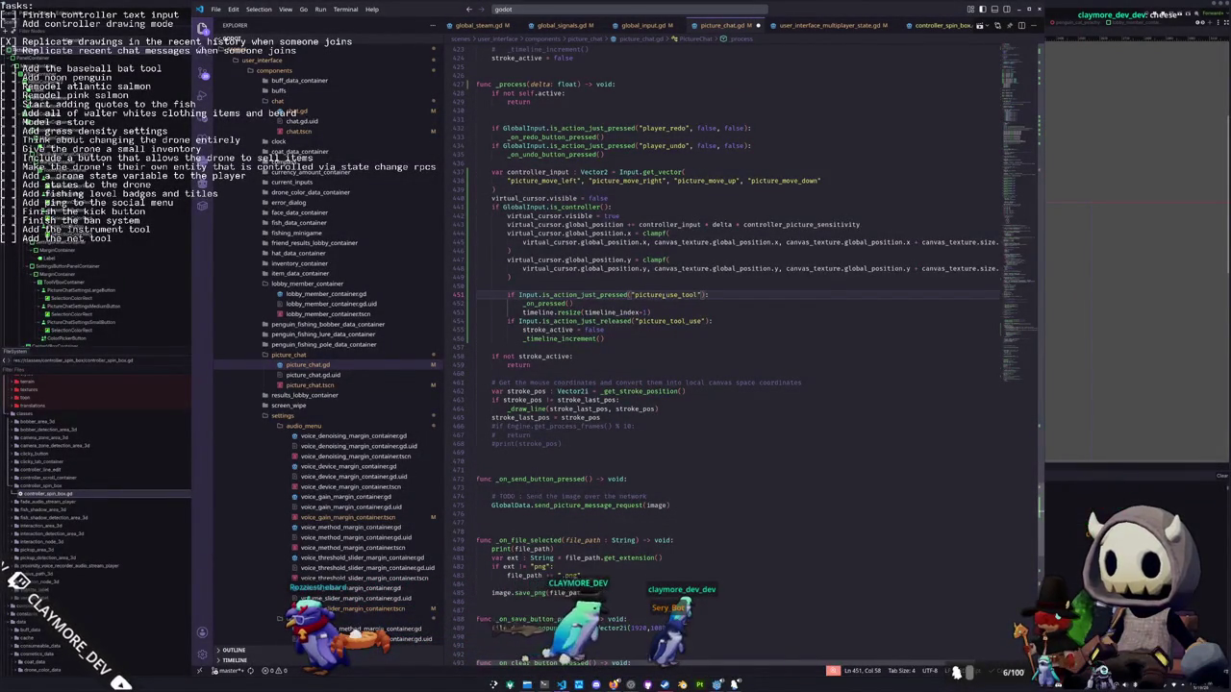
double_click(663, 296)
type("picture_use_tool")
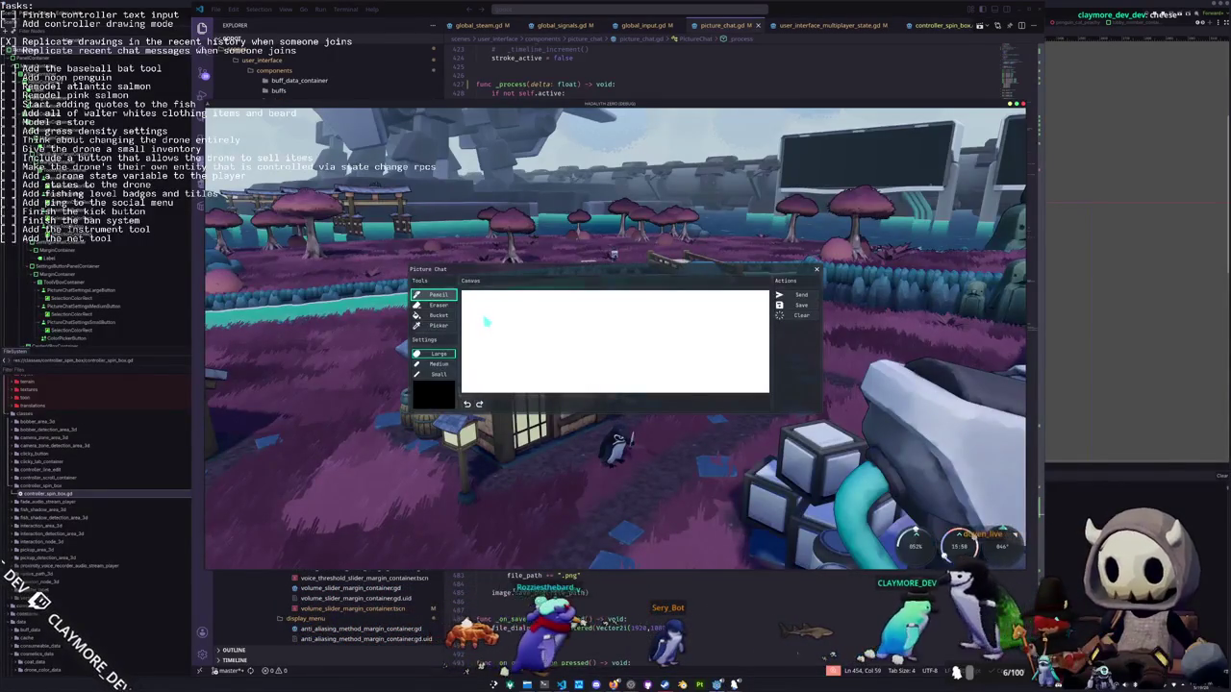
Draw a short stroke, send it to the billboard, walk around, reopen Picture Chat, and stop the game
left_click_drag(494, 322, 527, 331)
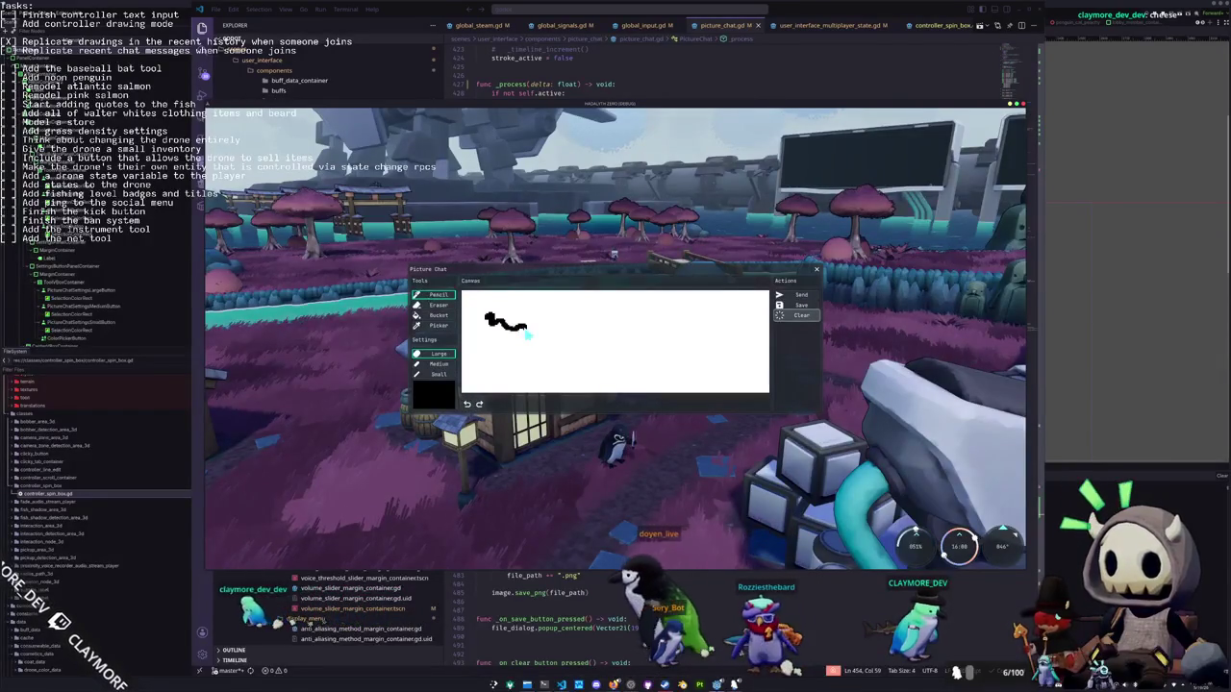
left_click(798, 294)
key("Escape")
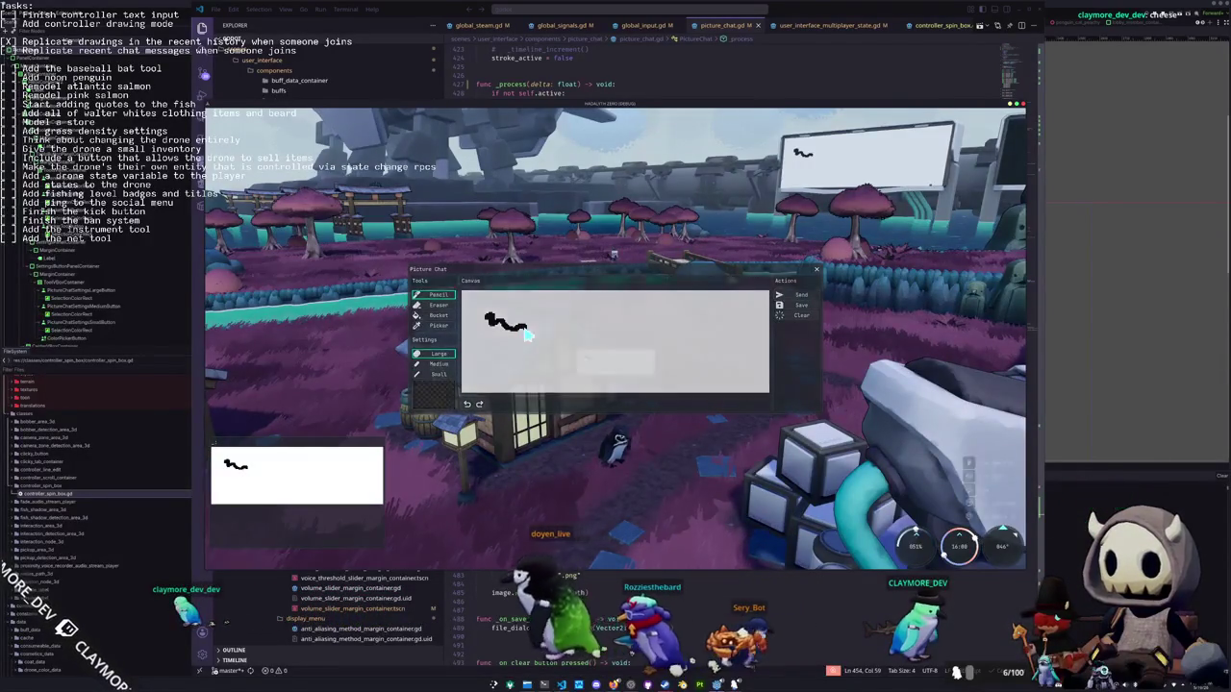
key("w")
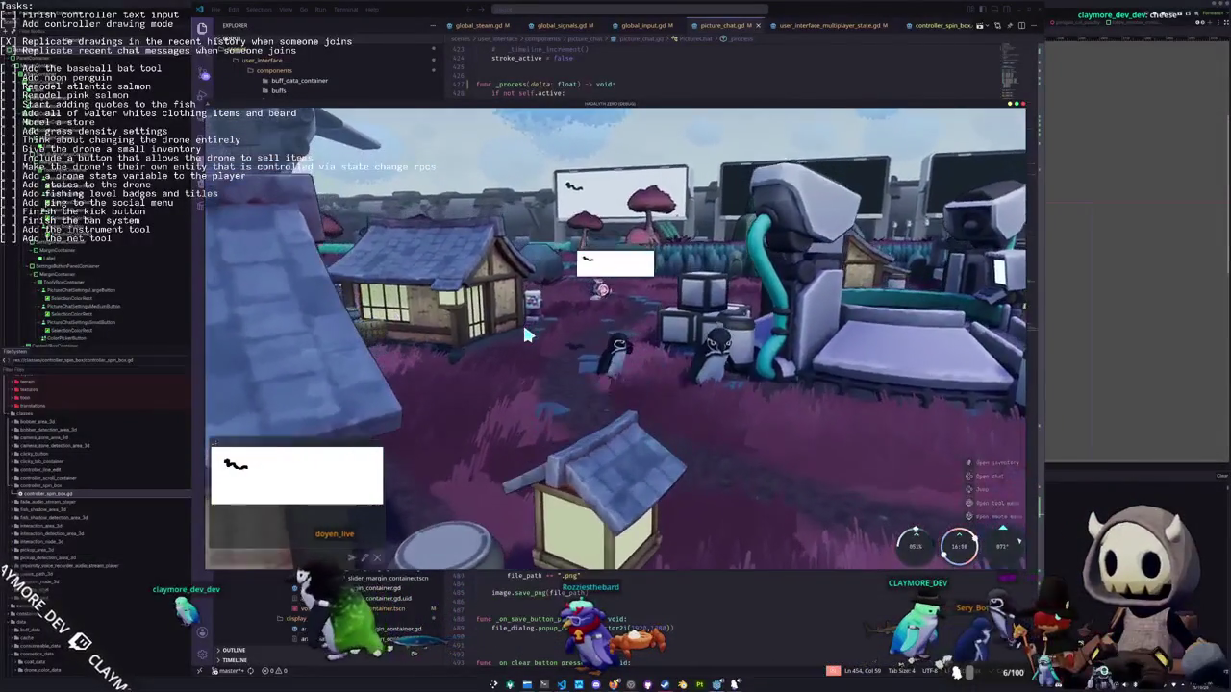
key("Return")
key("p")
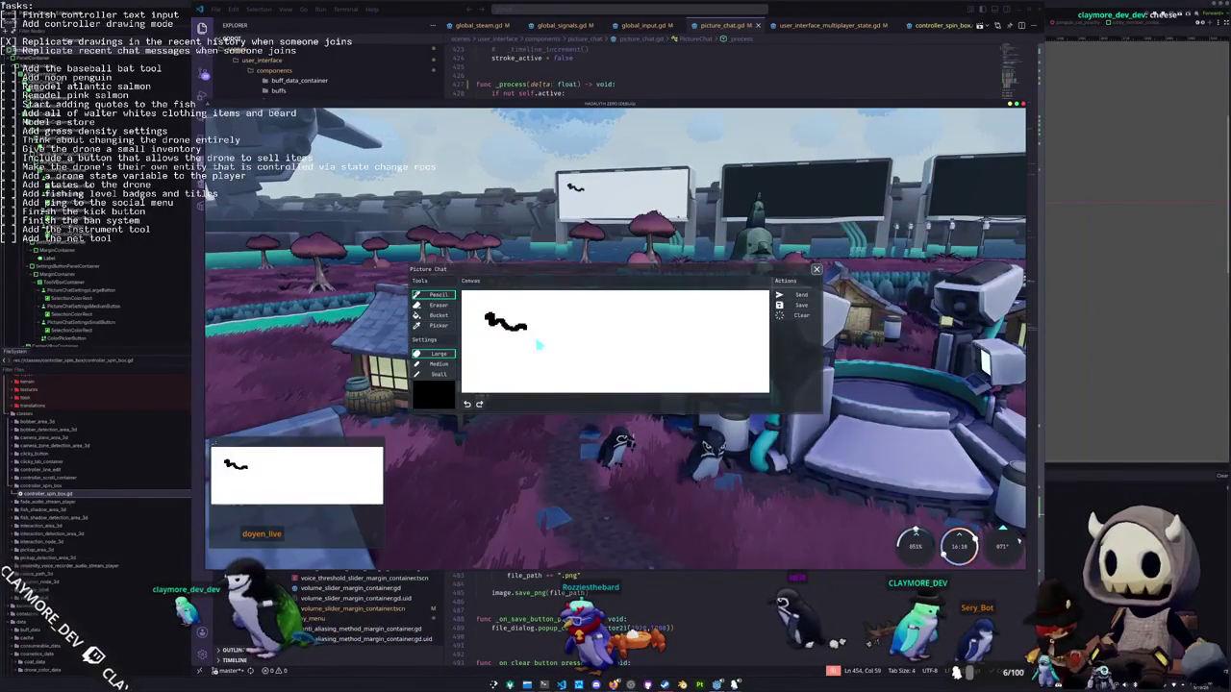
key("F8")
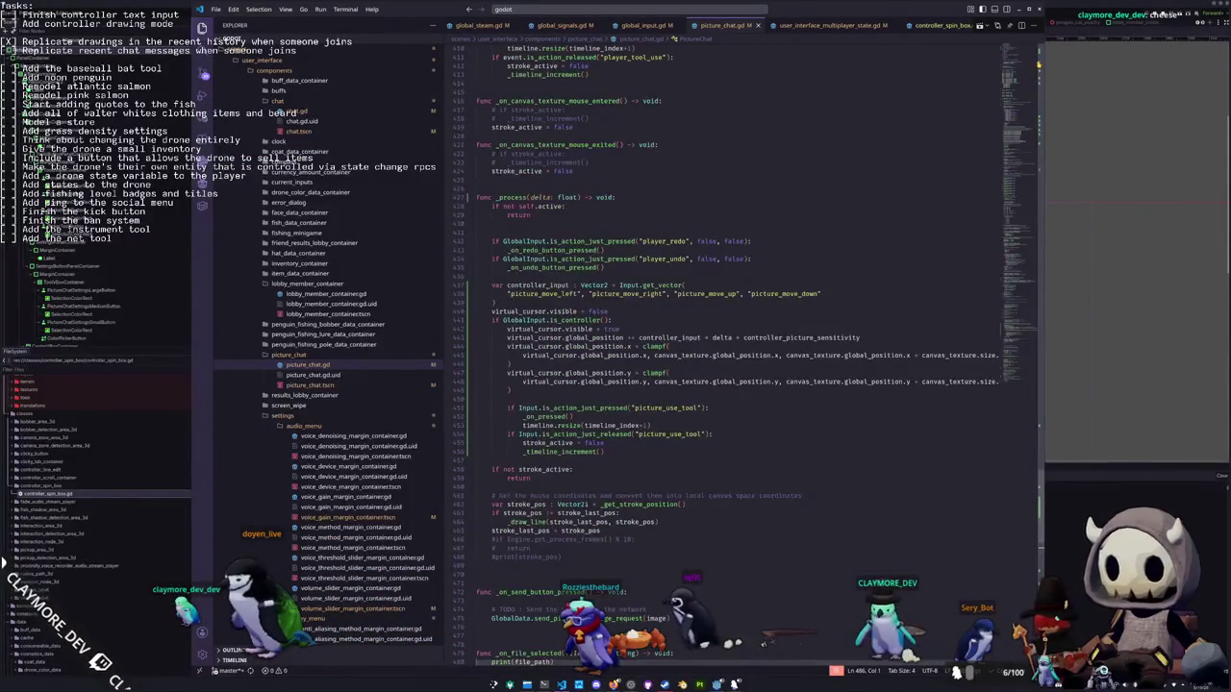
Change the controller_picture_sensitivity value on line 7, test-run the game, then return to _process
double_click(656, 100)
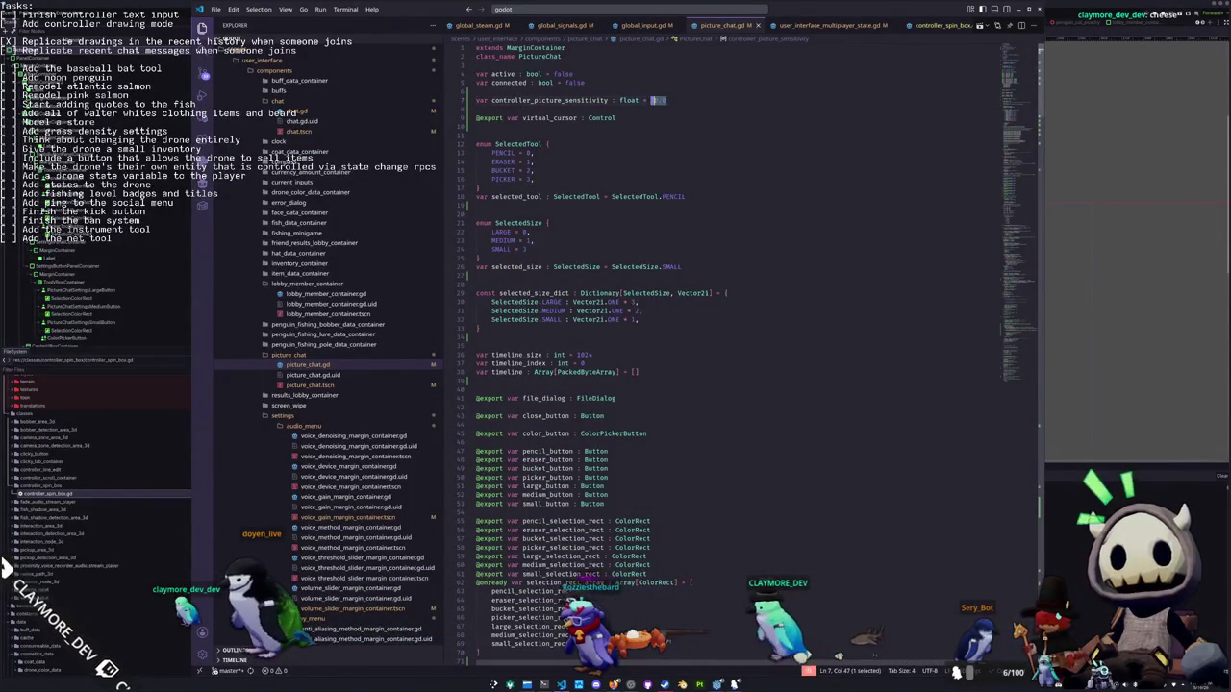
type("1")
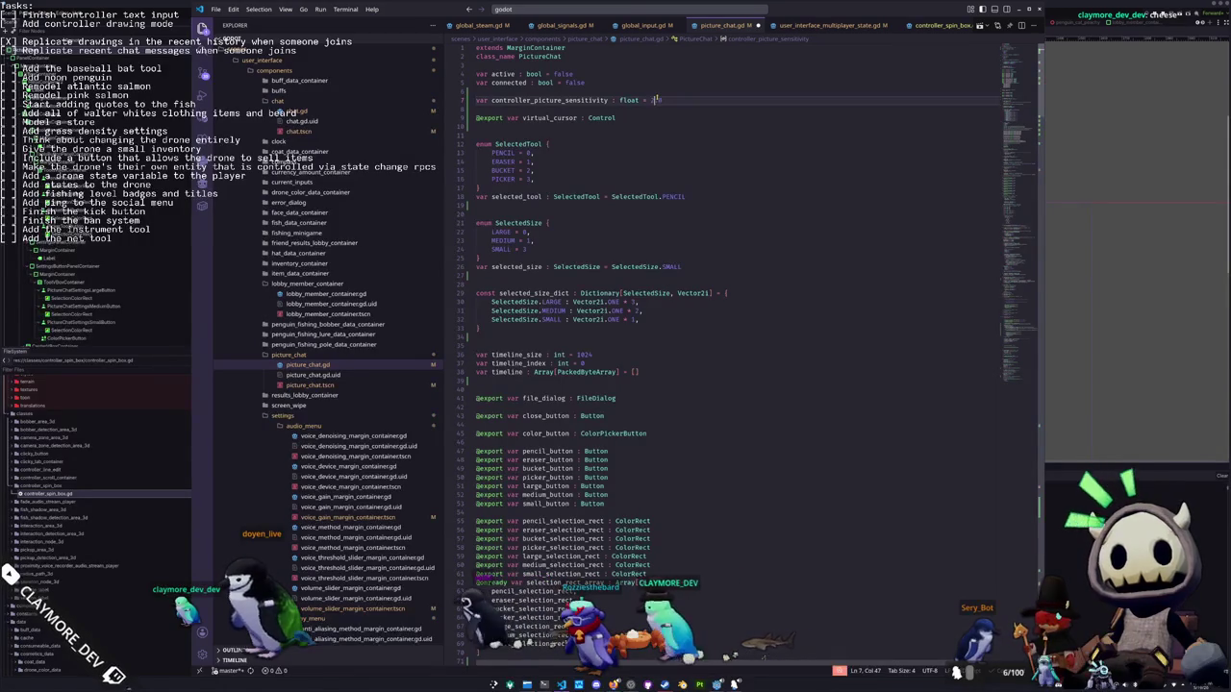
key("F5")
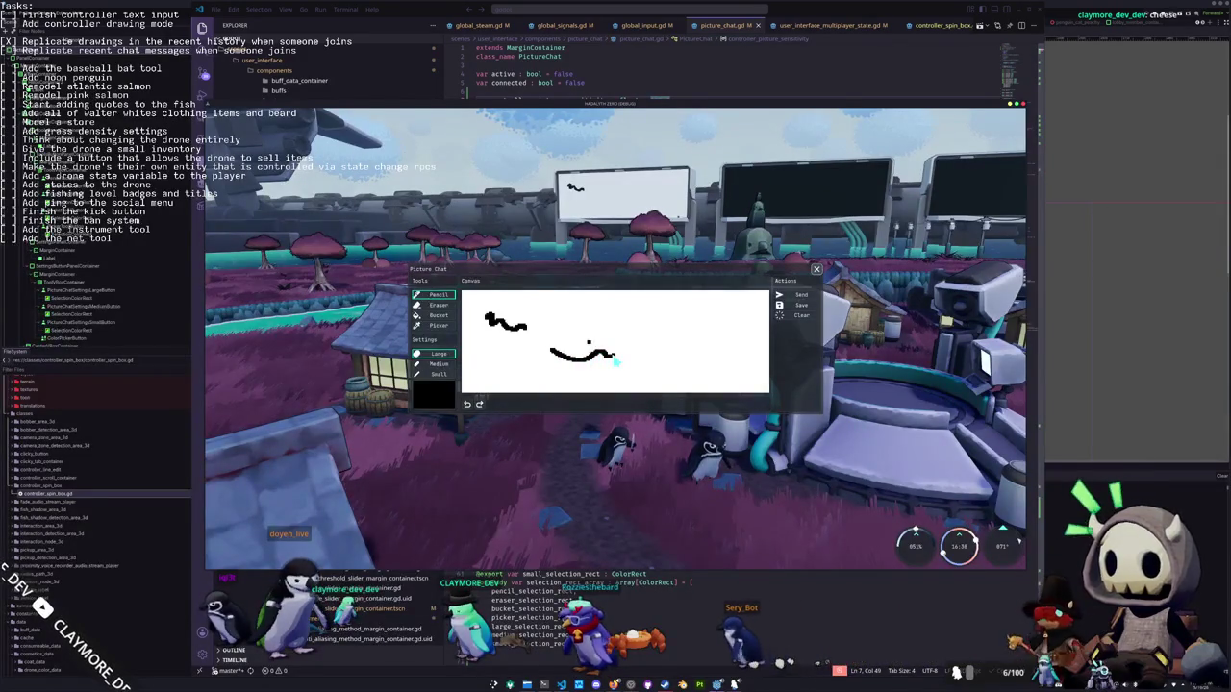
key("F8")
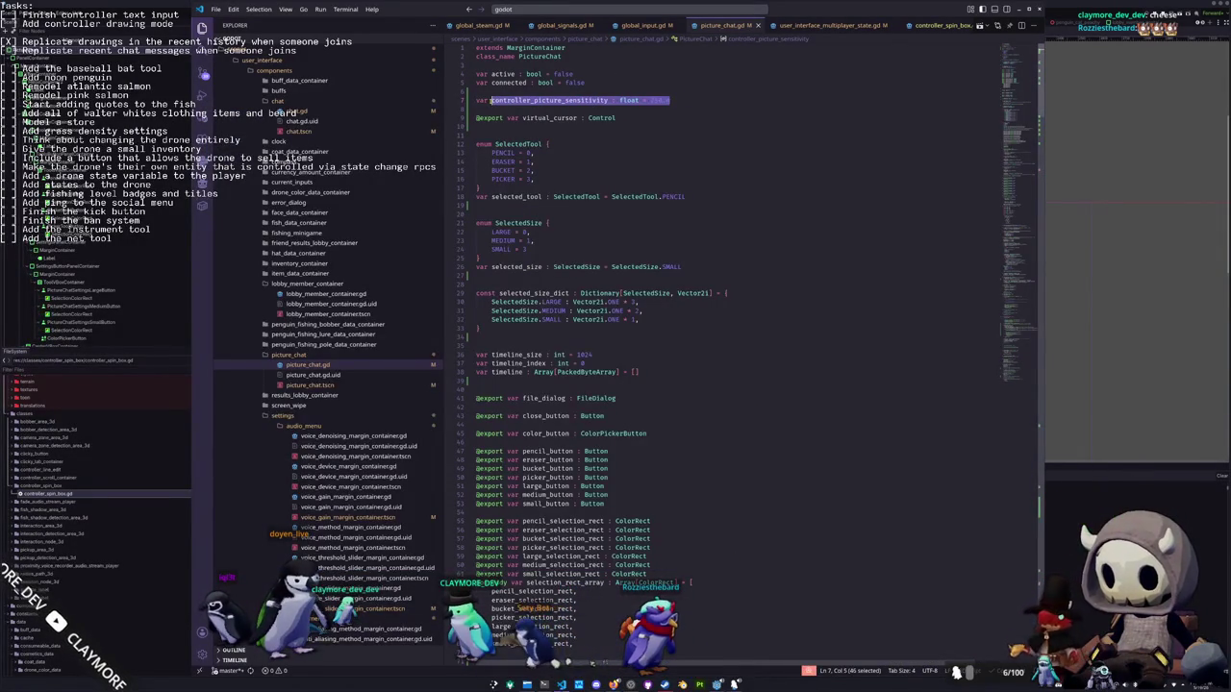
scroll(578, 413, "down", 20)
scroll(577, 412, "down", 20)
scroll(577, 412, "down", 18)
scroll(486, 469, "down", 17)
scroll(483, 464, "down", 8)
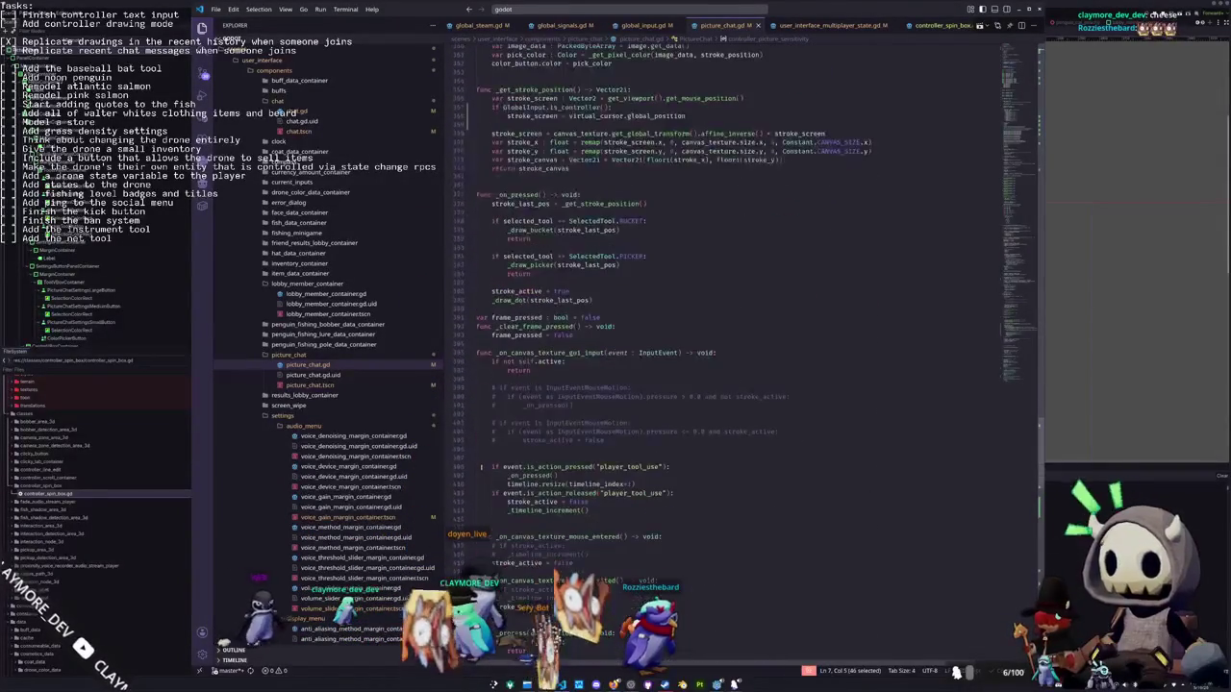
scroll(526, 385, "down", 8)
left_click(511, 441)
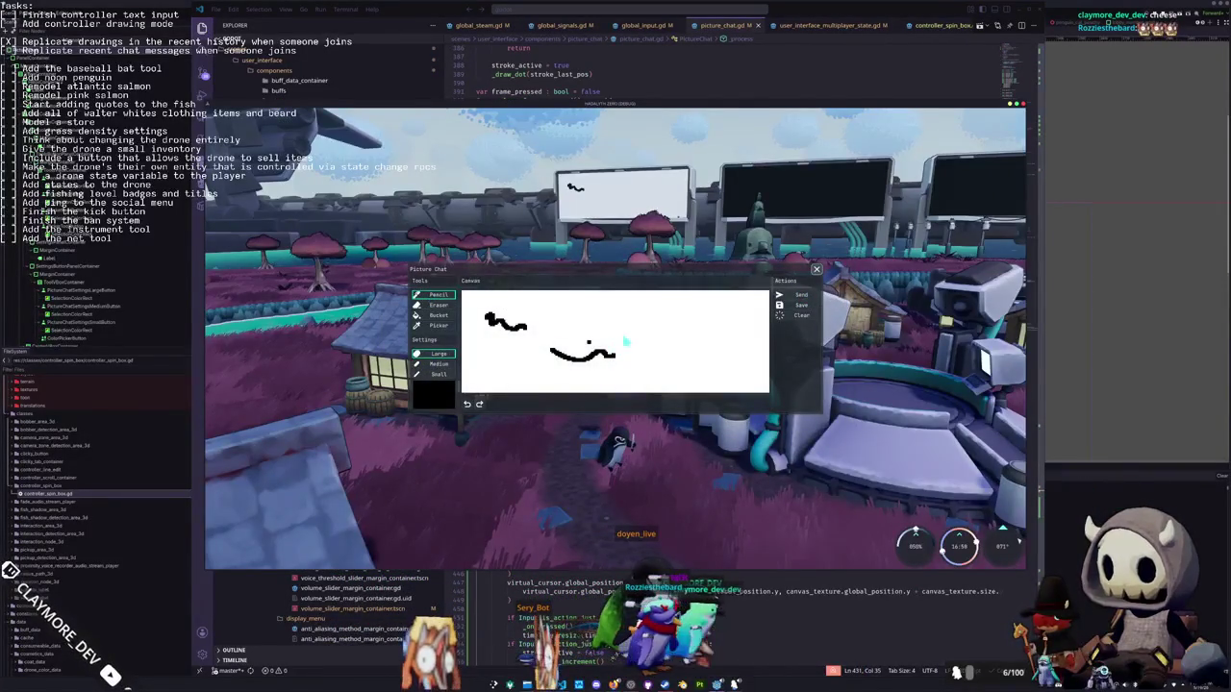
Draw a stroke, clear the canvas, draw a smiley face, send it, and close Picture Chat
mouse_move(660, 343)
left_mouse_down()
mouse_move(694, 361)
mouse_move(707, 325)
mouse_move(673, 307)
mouse_move(646, 340)
mouse_move(611, 347)
left_mouse_up()
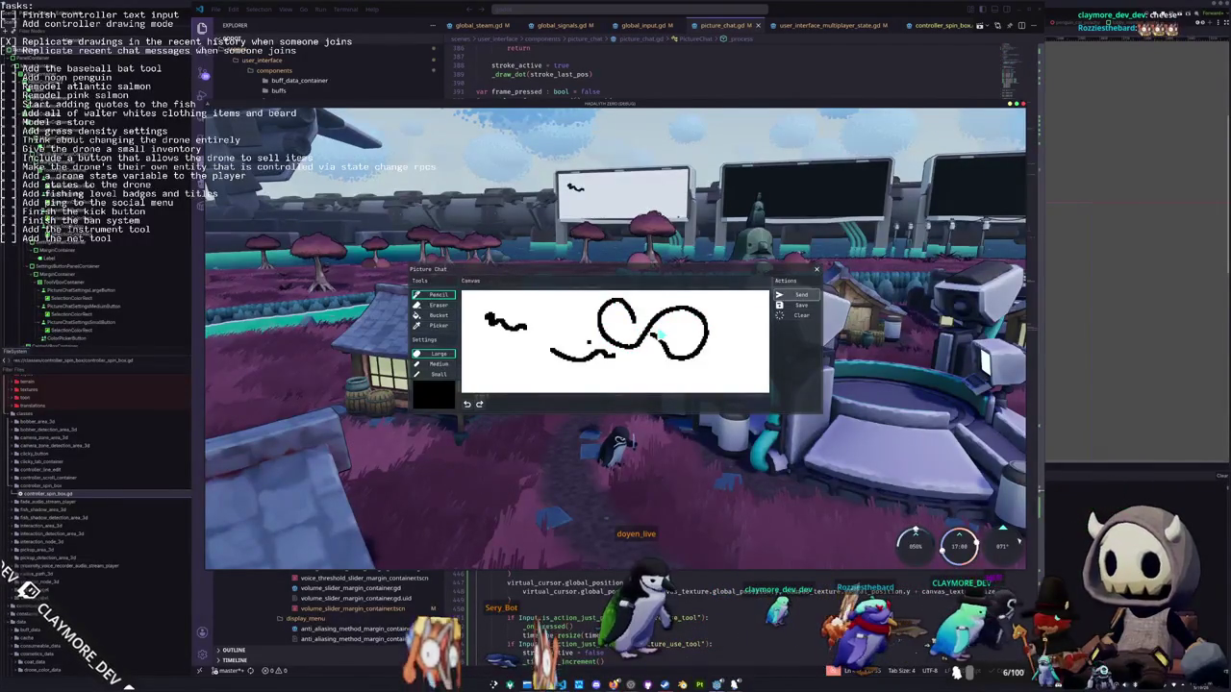
key("Delete")
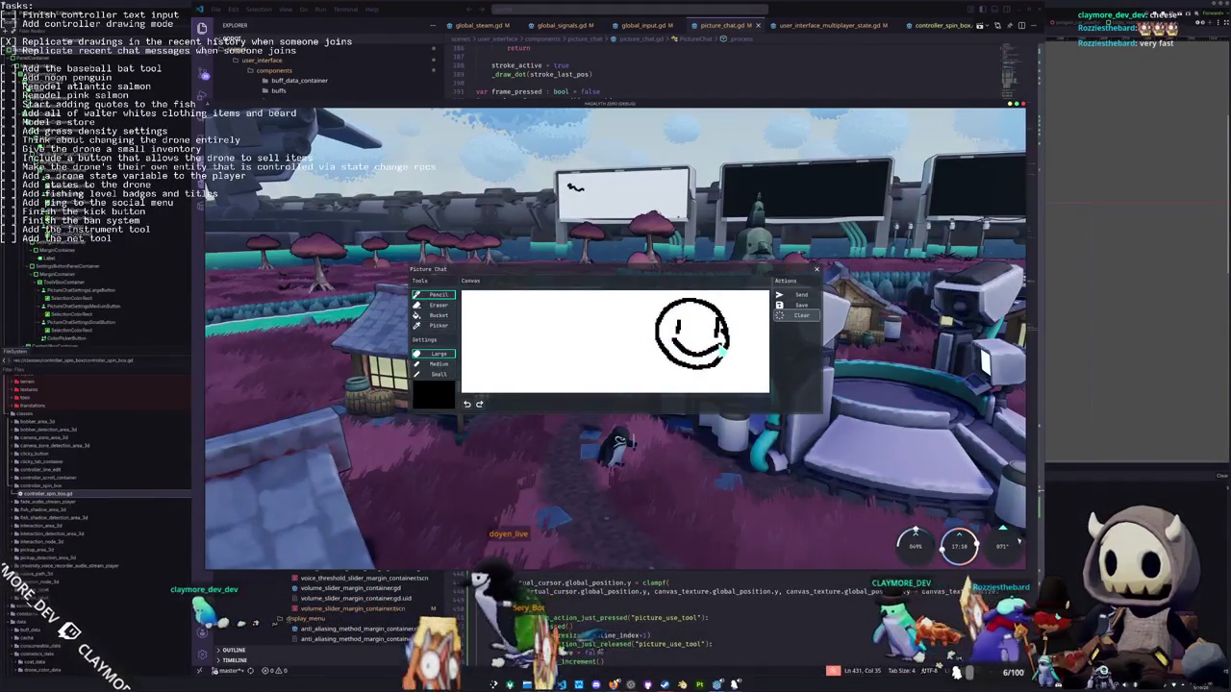
left_click(798, 294)
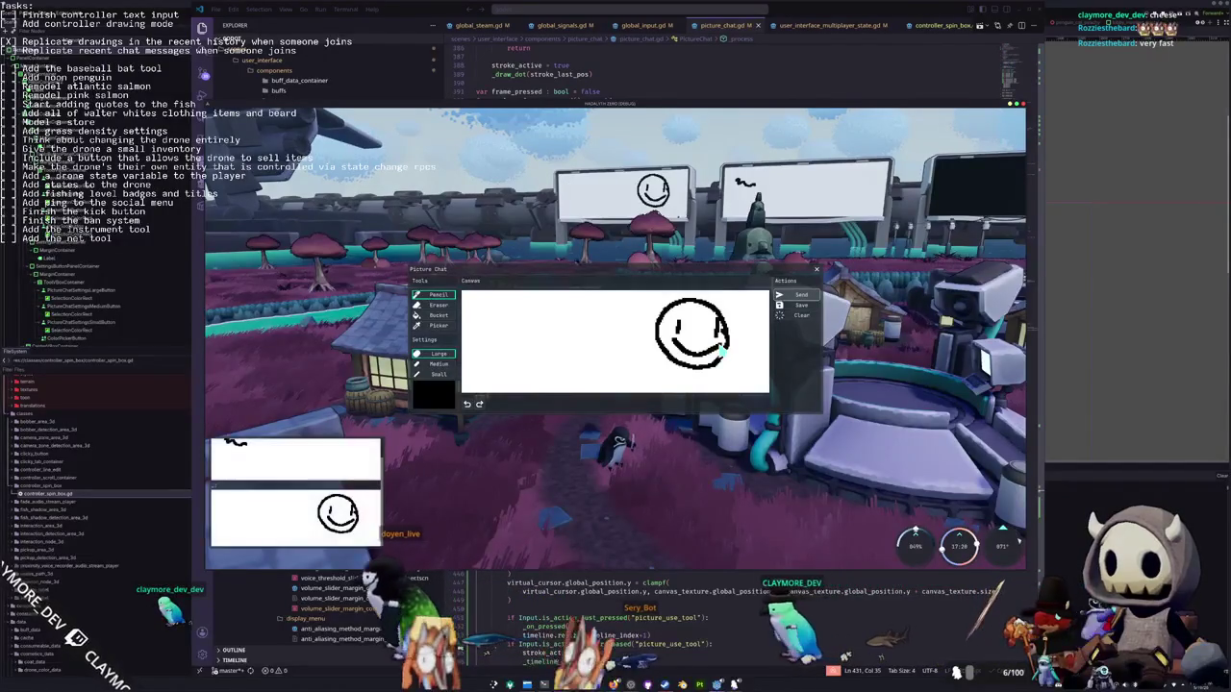
key("Escape")
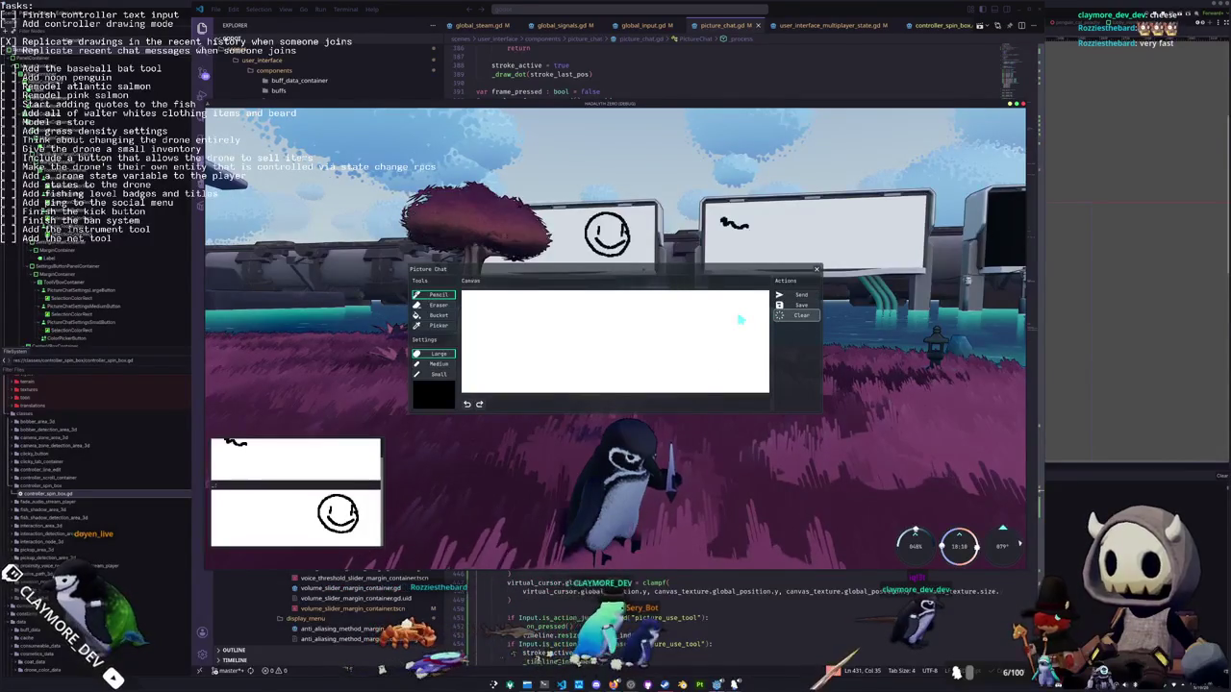
Flood-fill the canvas black, move focus to the colour swatch, and open then close the colour picker
key("Up")
key("Up")
key("Up")
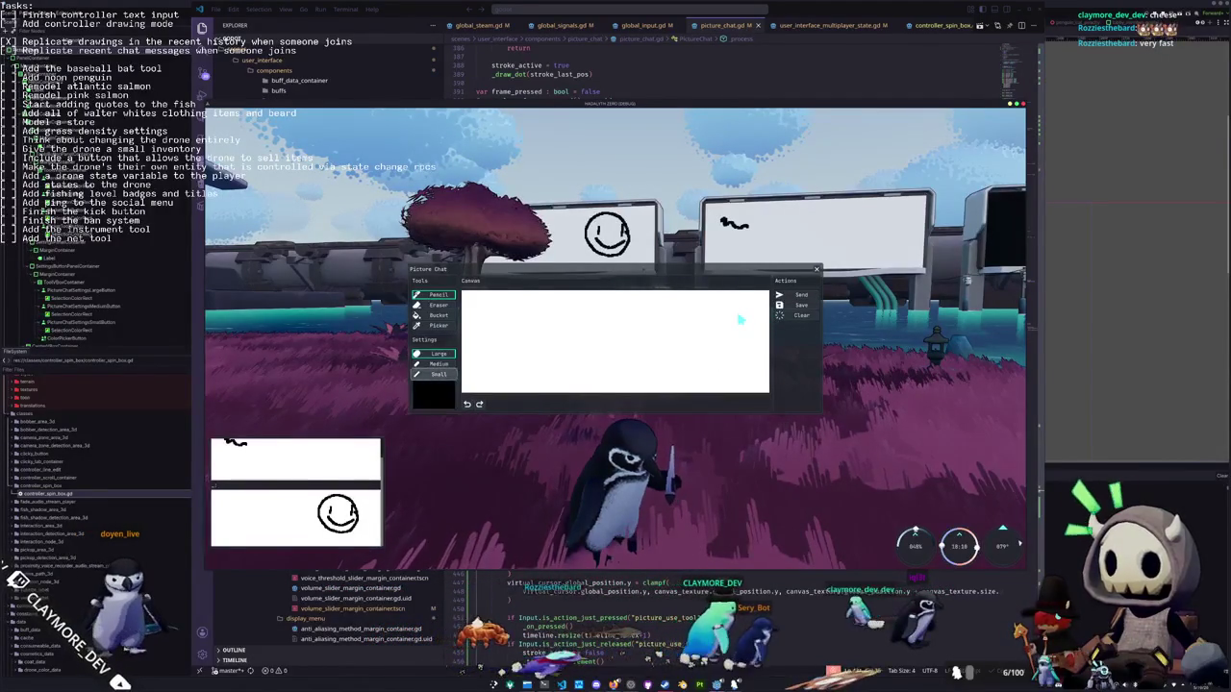
left_click(741, 320)
key("Up")
key("Up")
key("Down")
key("Down")
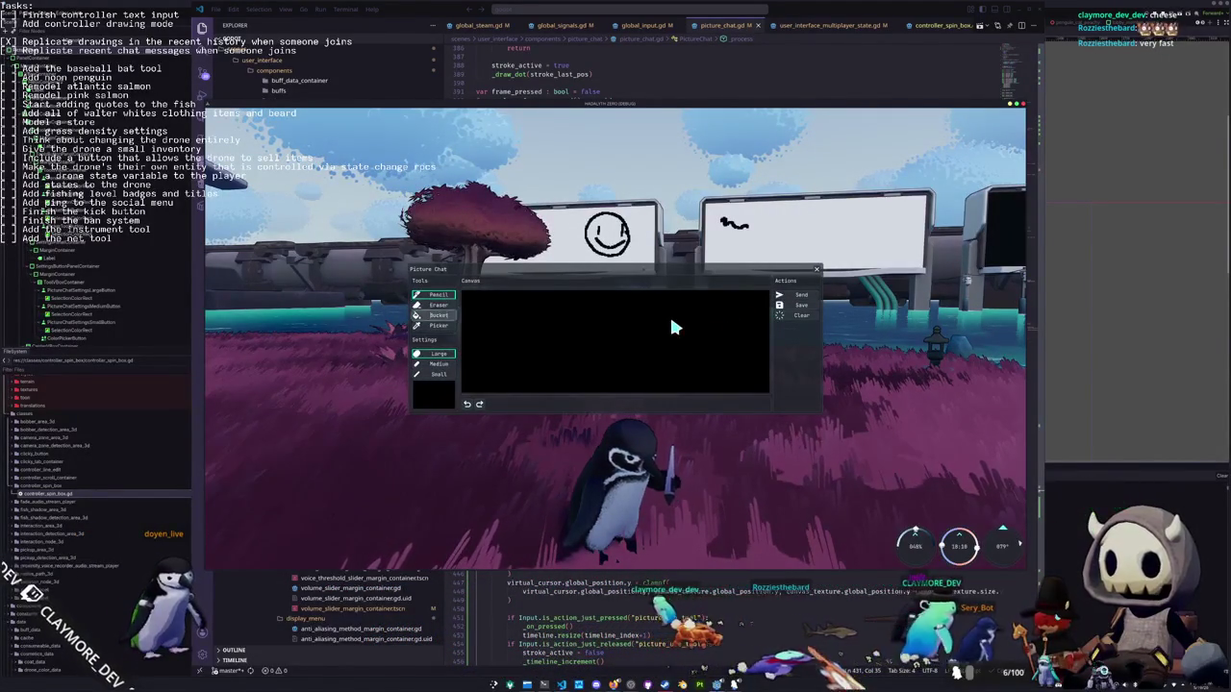
key("Down")
key("Return")
key("Up")
key("Up")
key("Up")
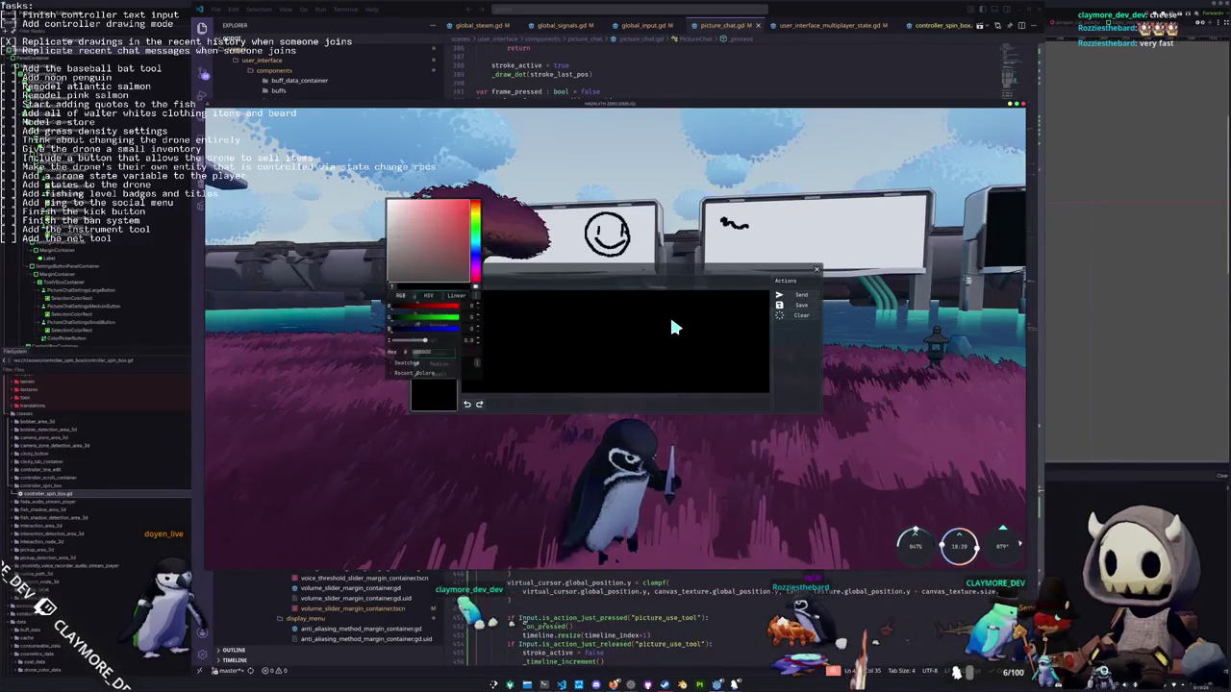
key("Escape")
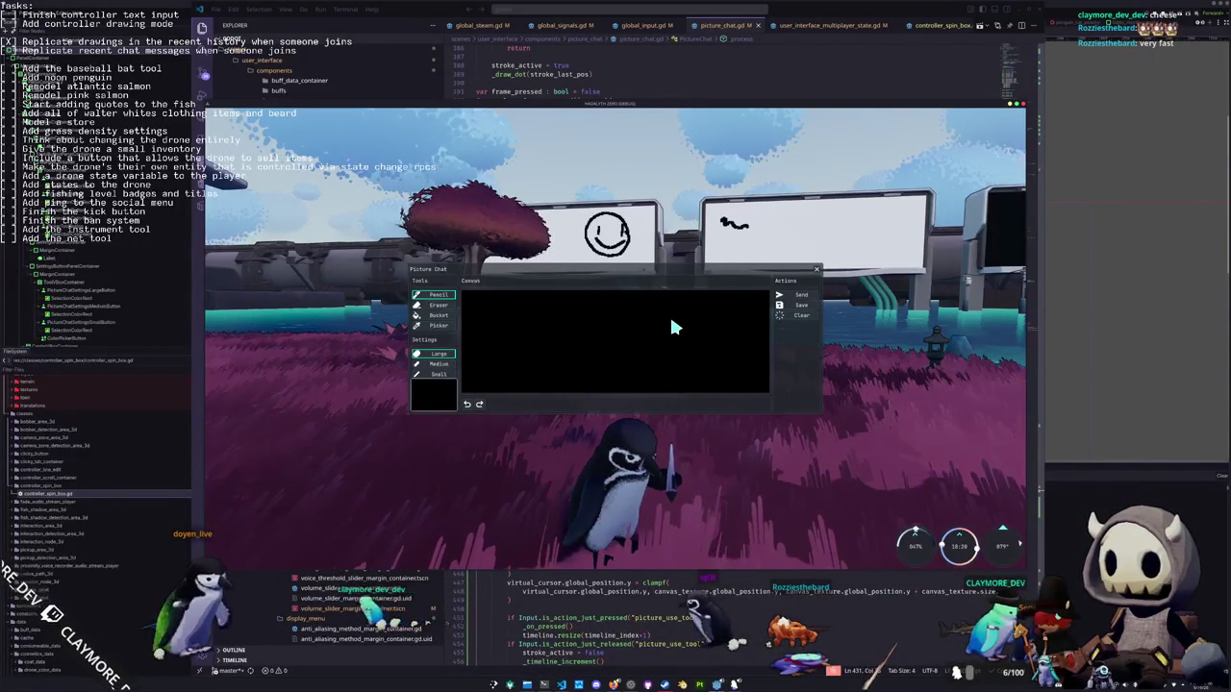
Reopen the colour picker and step focus through the mode choices, RGB values and hex field
key("Return")
key("Down")
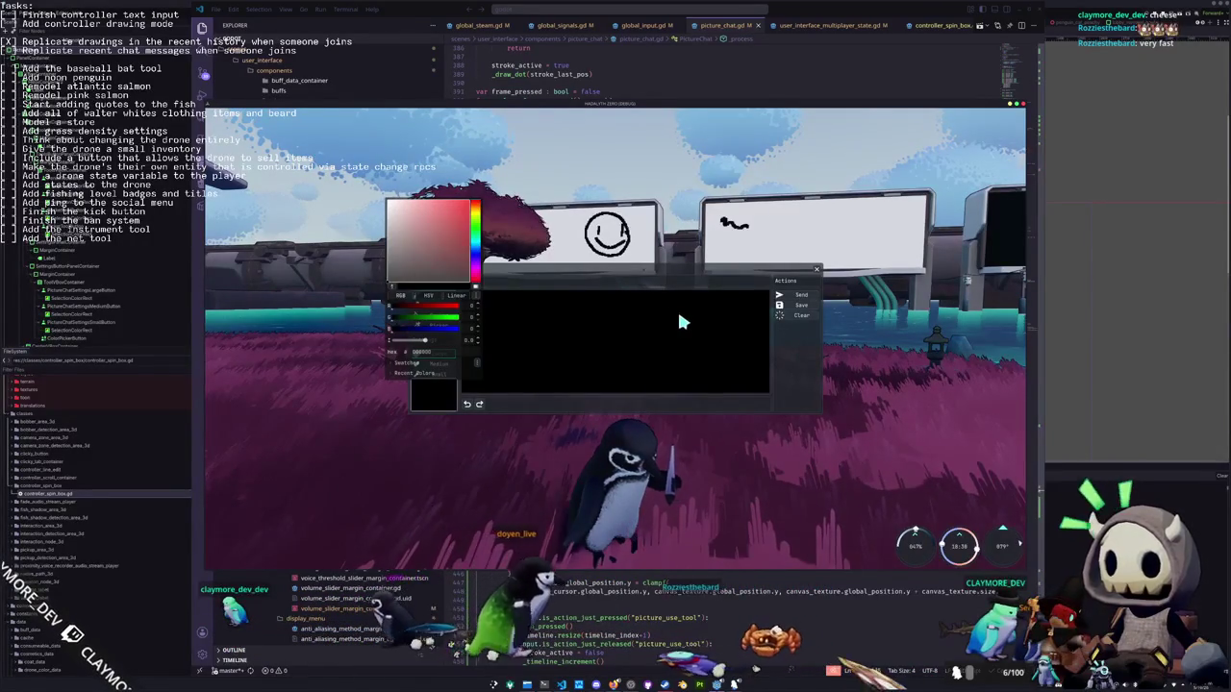
key("Down")
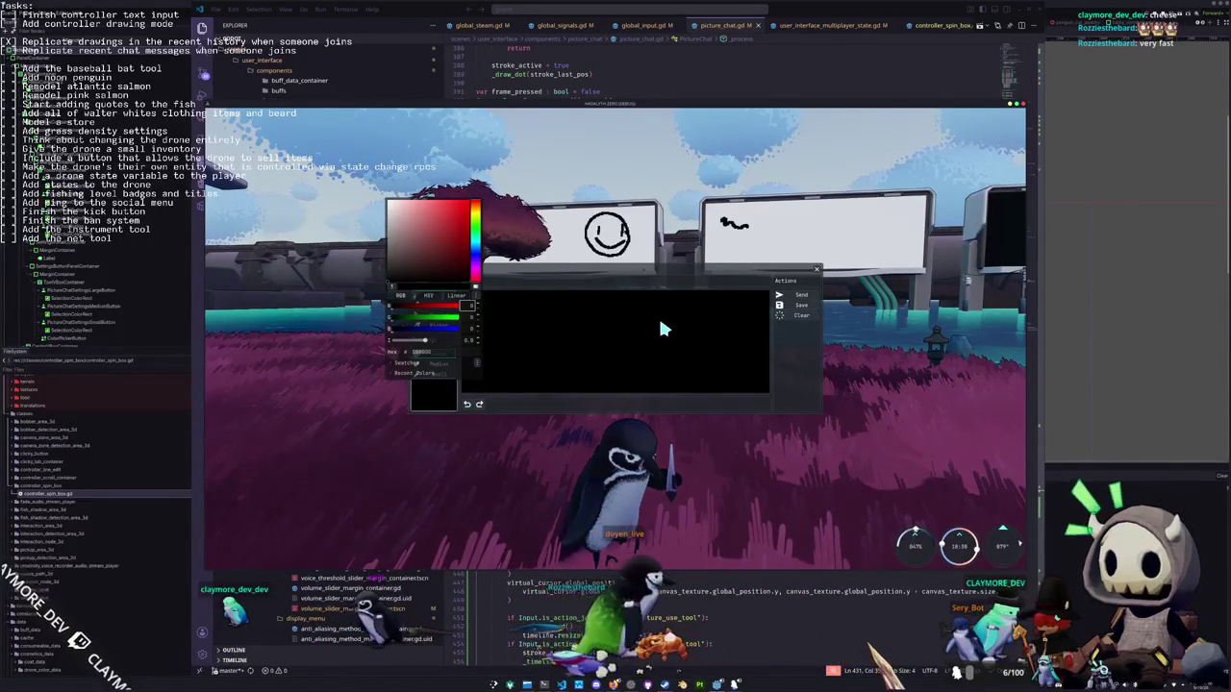
key("Up")
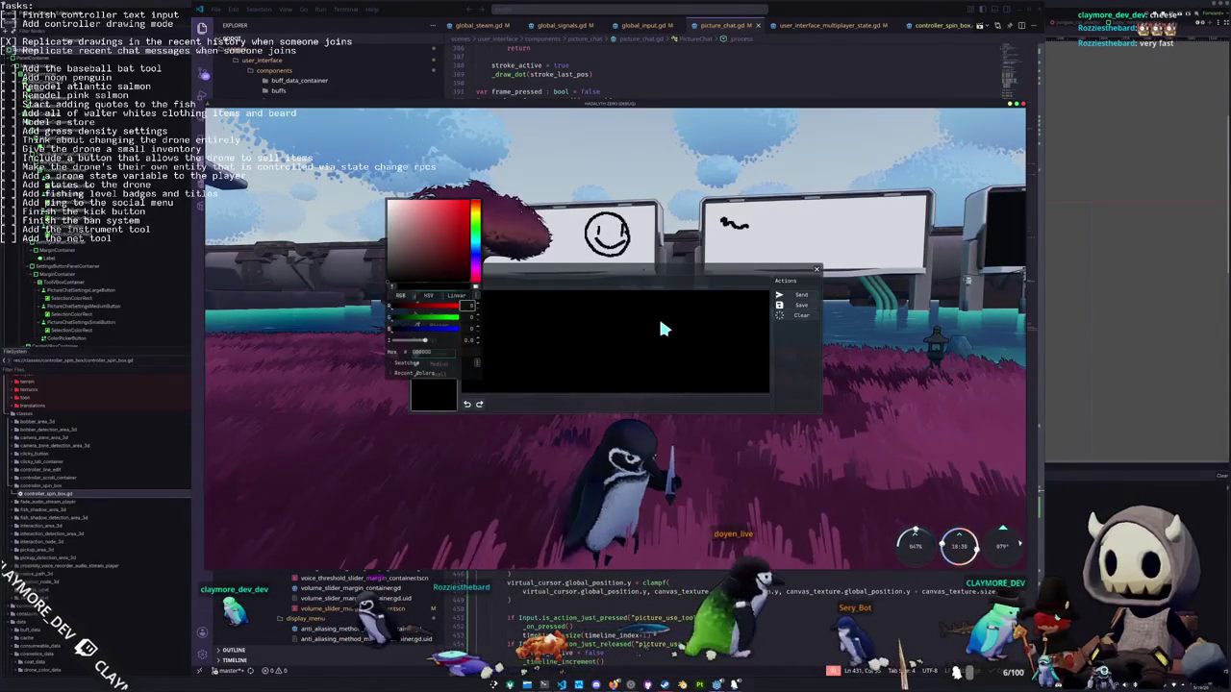
key("Down")
key("Down")
key("Down")
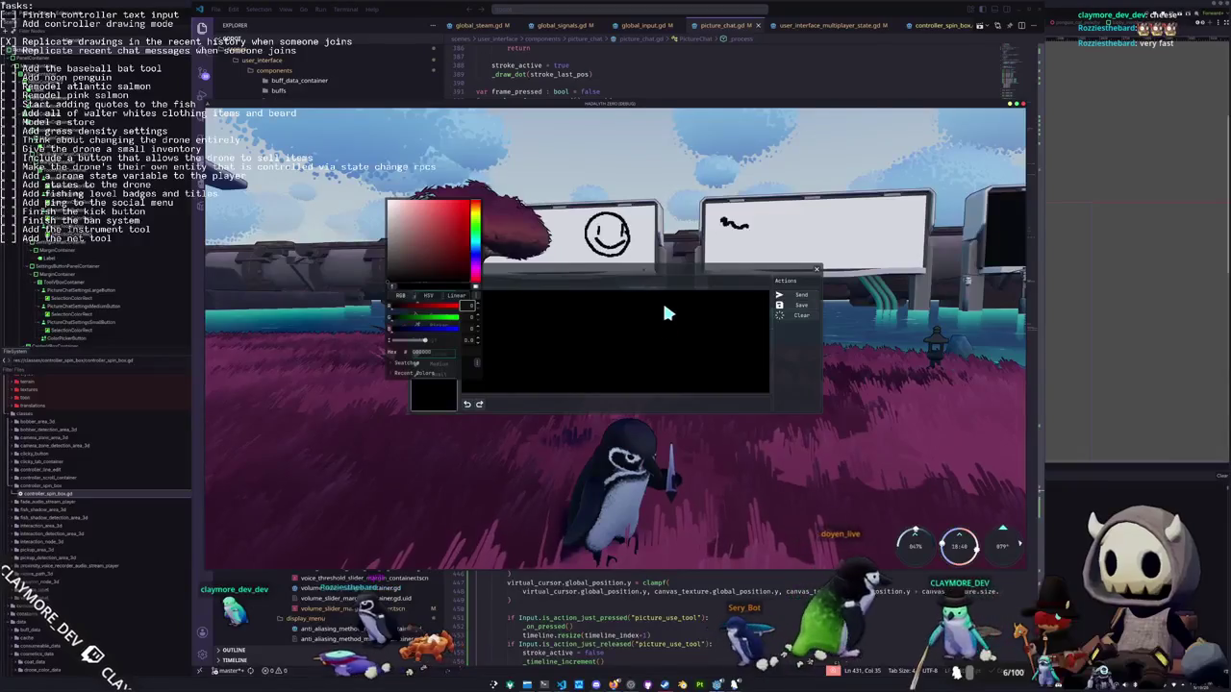
key("Down")
key("Down")
key("Left")
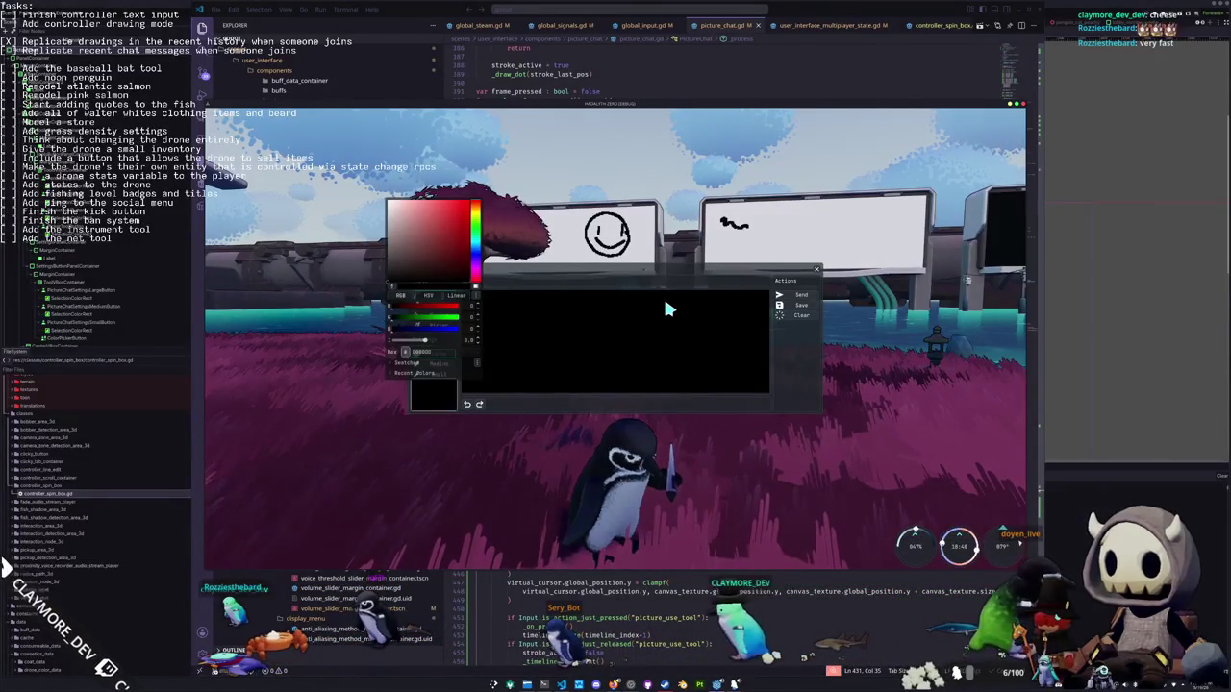
key("Escape")
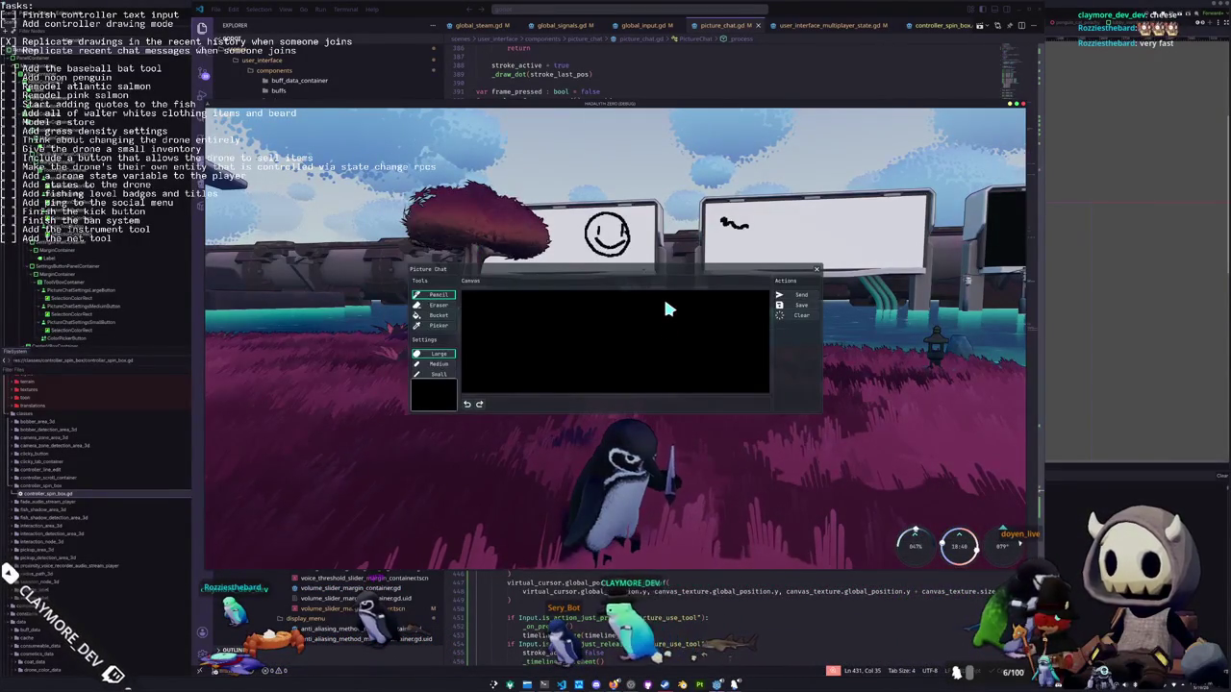
Open and close the colour picker four more times, then stop the game
key("Return")
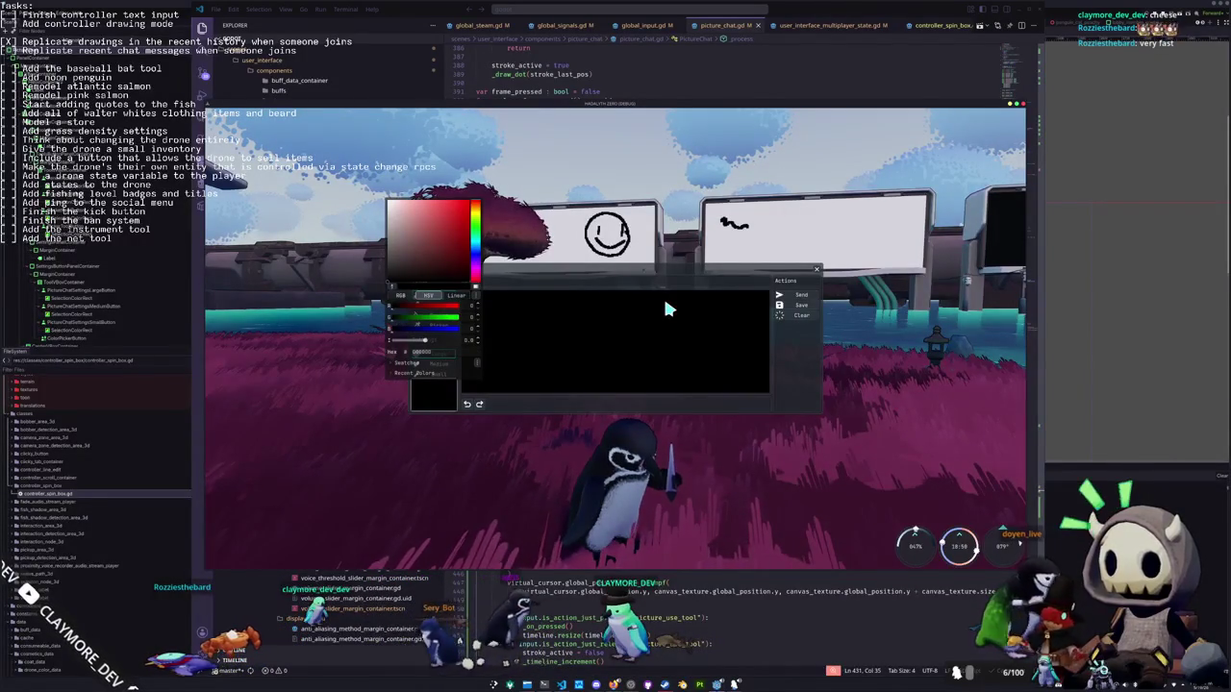
key("Escape")
key("Return")
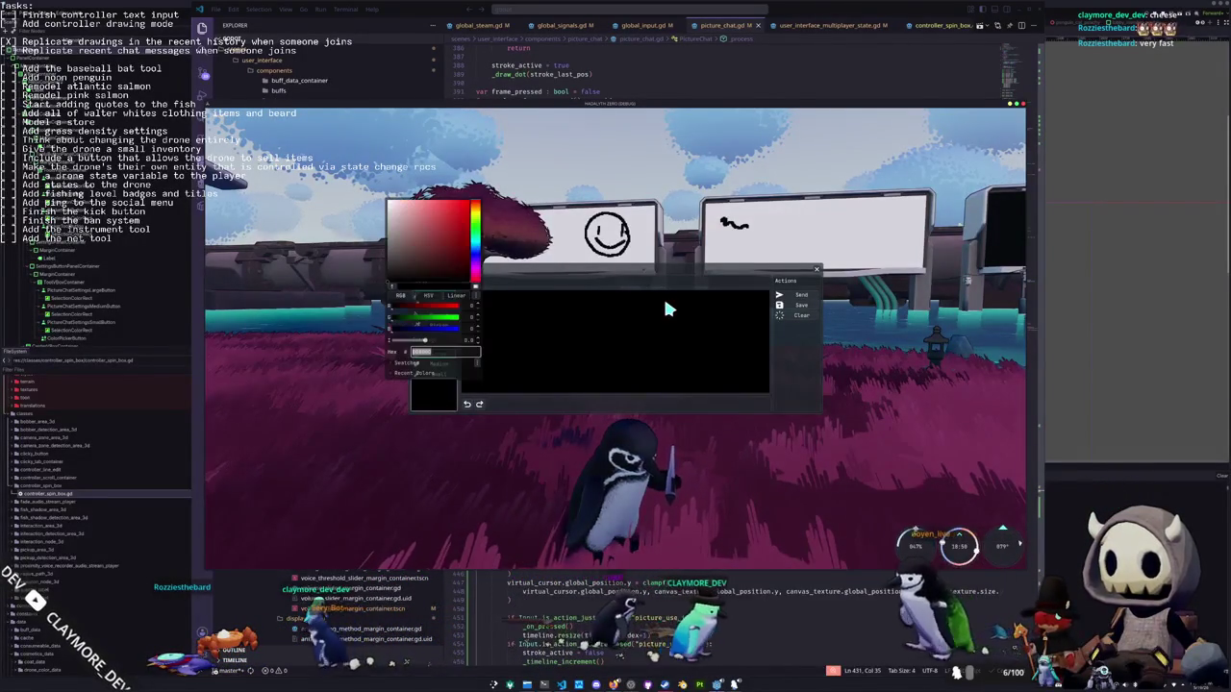
key("Escape")
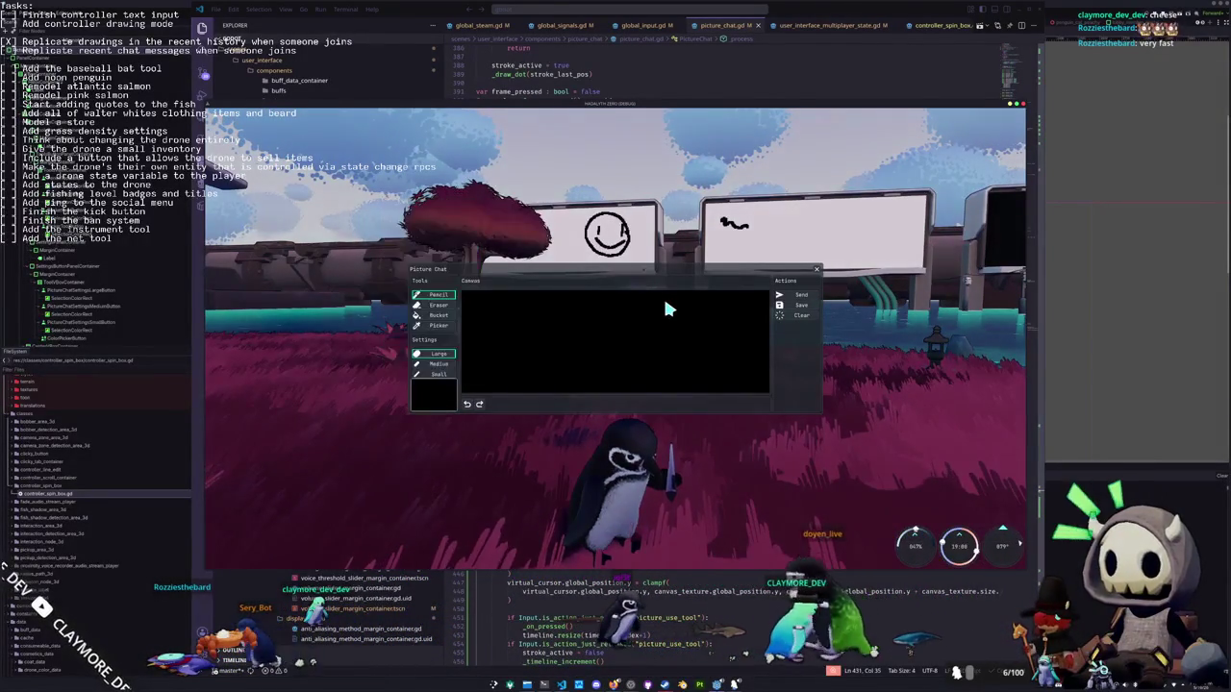
key("Return")
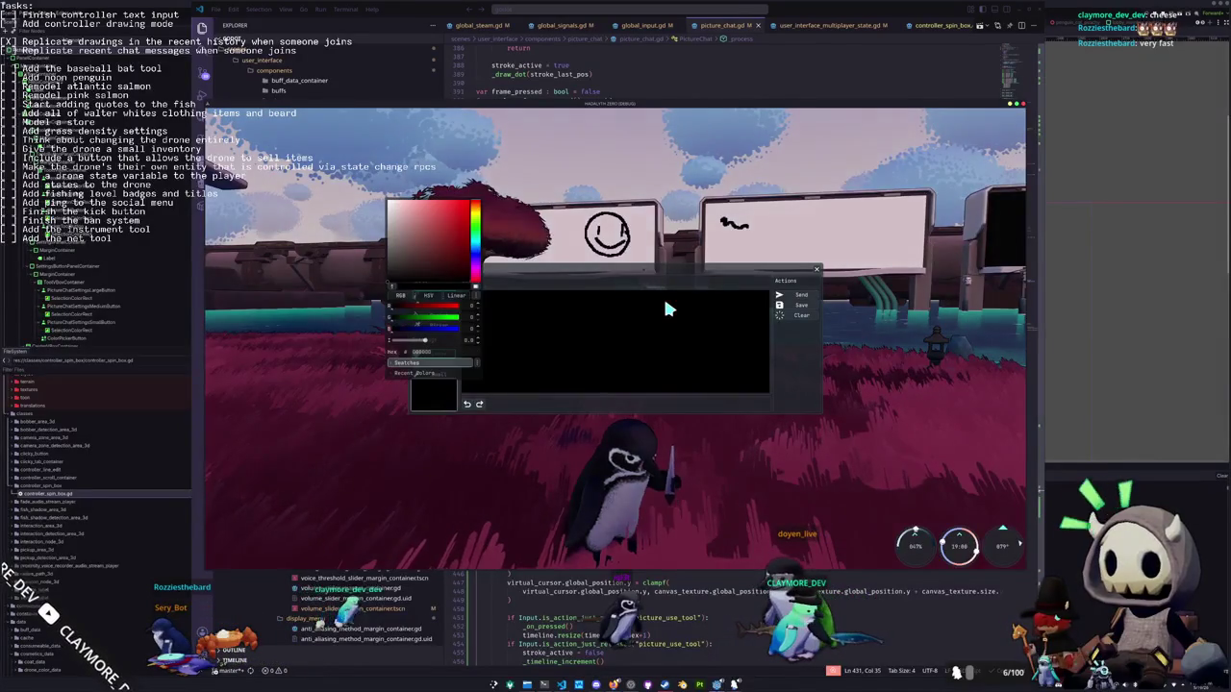
key("Escape")
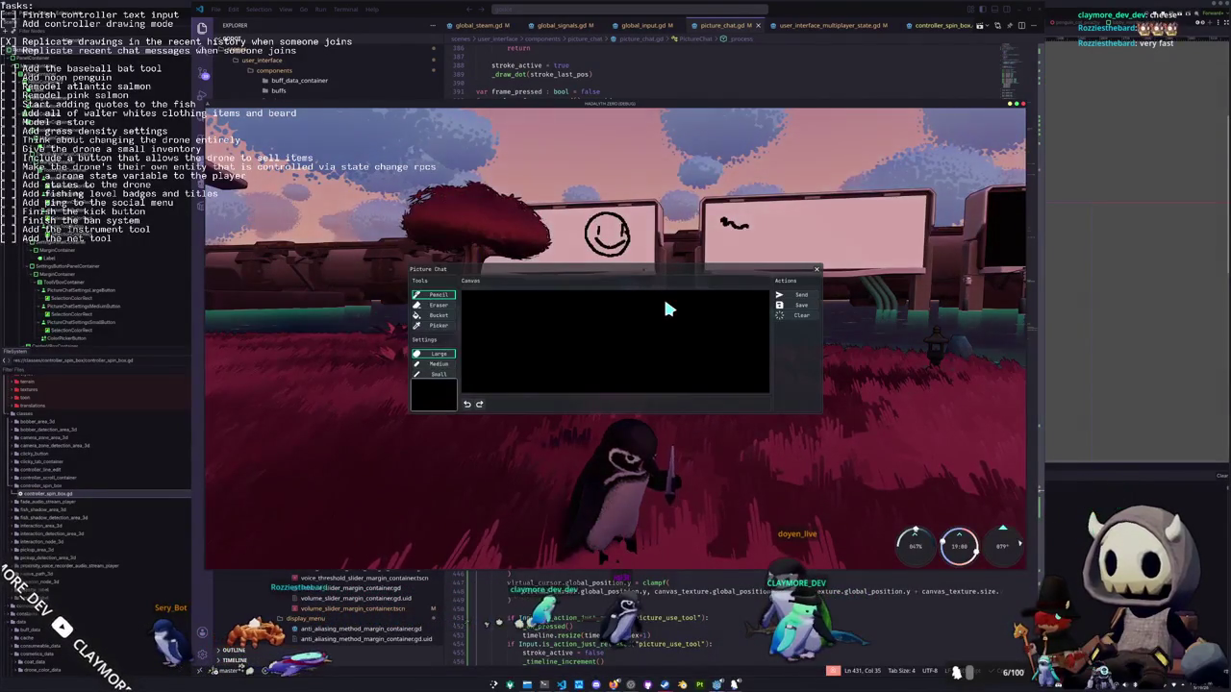
key("Return")
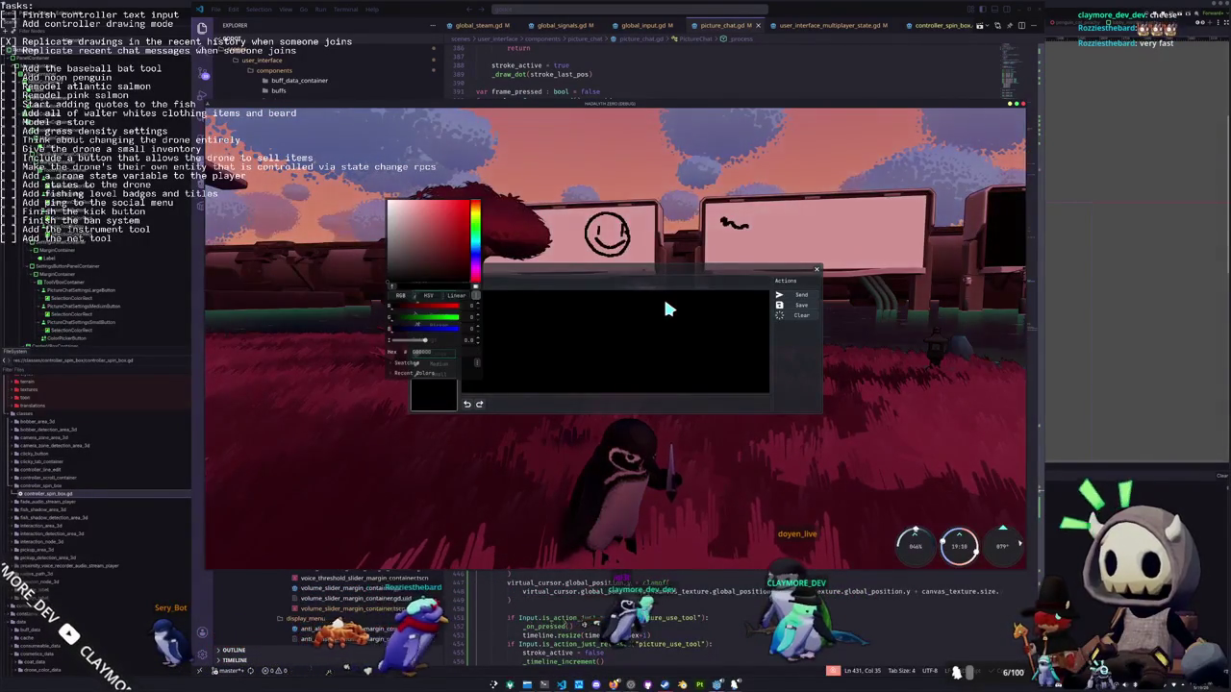
key("Escape")
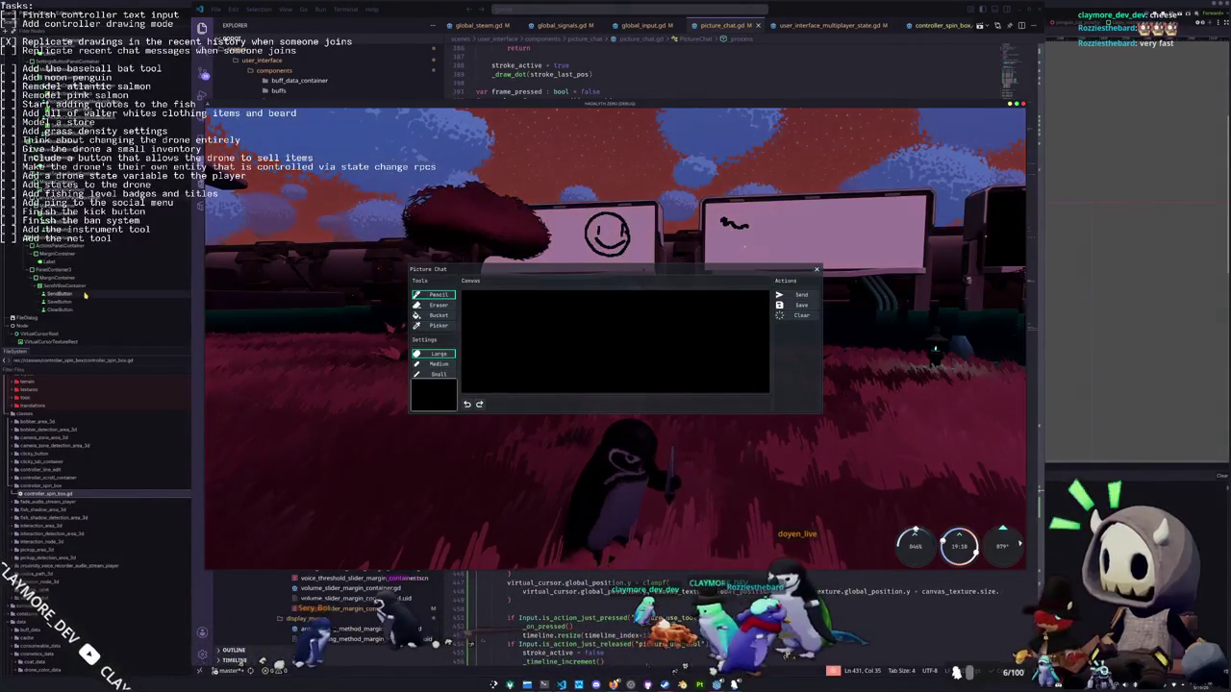
key("F8")
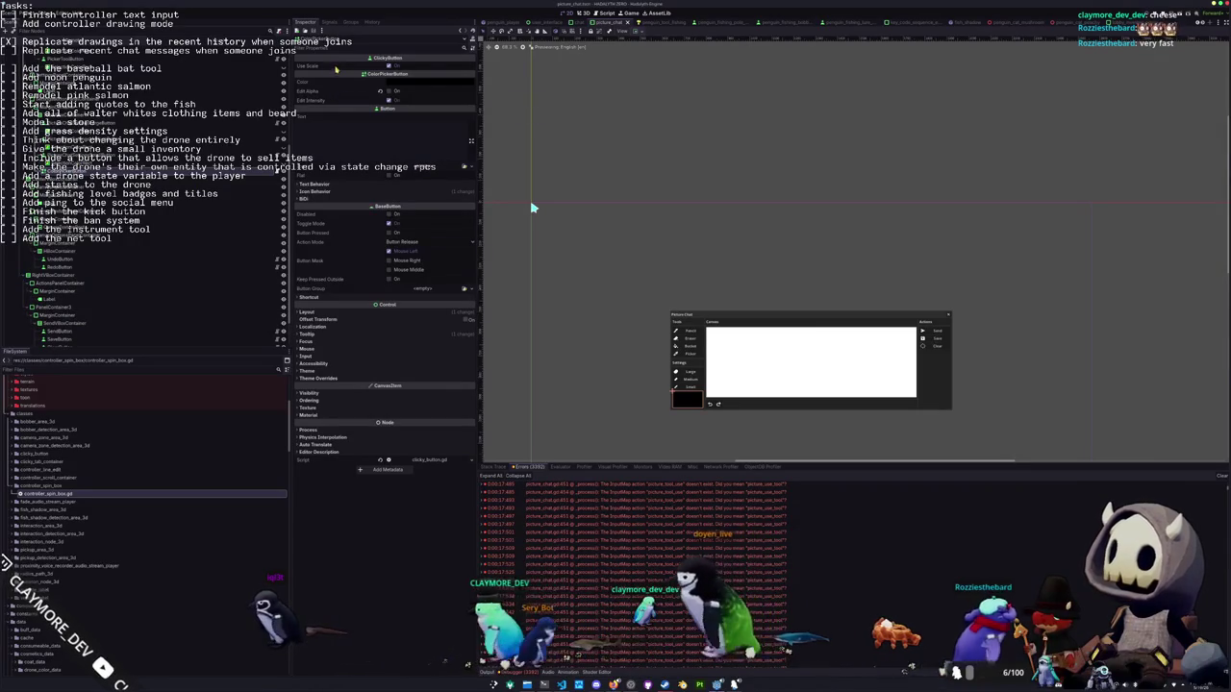
Select the ColorPickerButton node in the picture_chat Scene dock
key("Down")
key("Down")
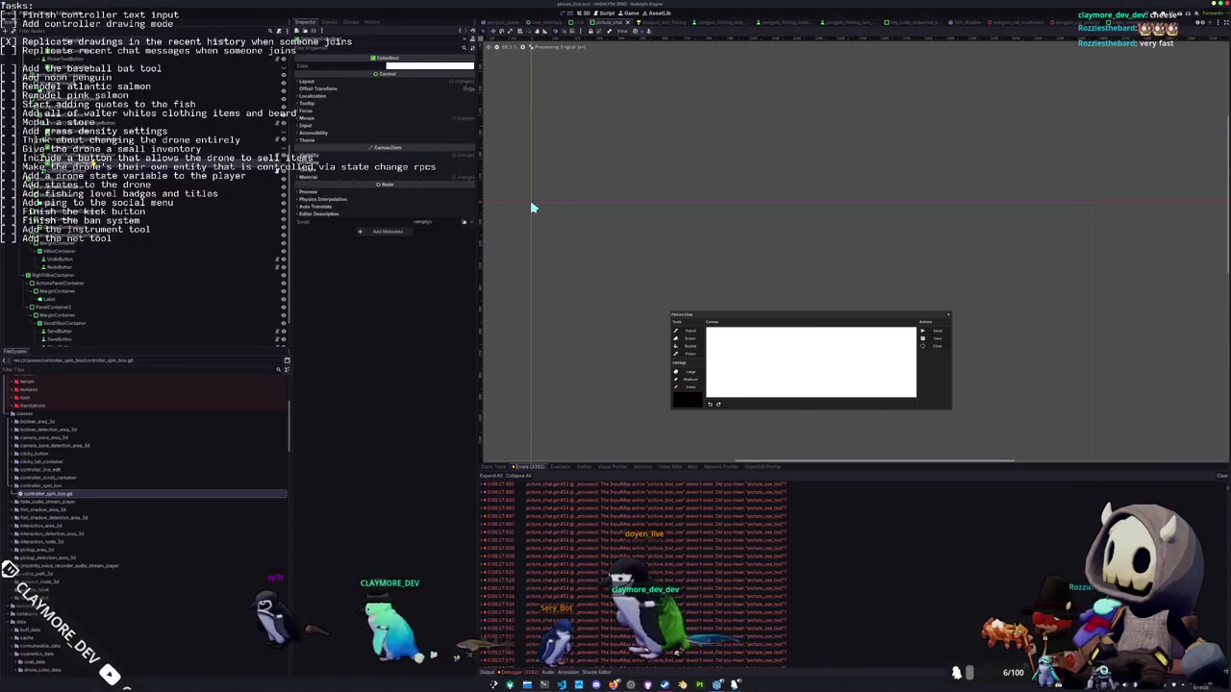
scroll(100, 276, "up", 5)
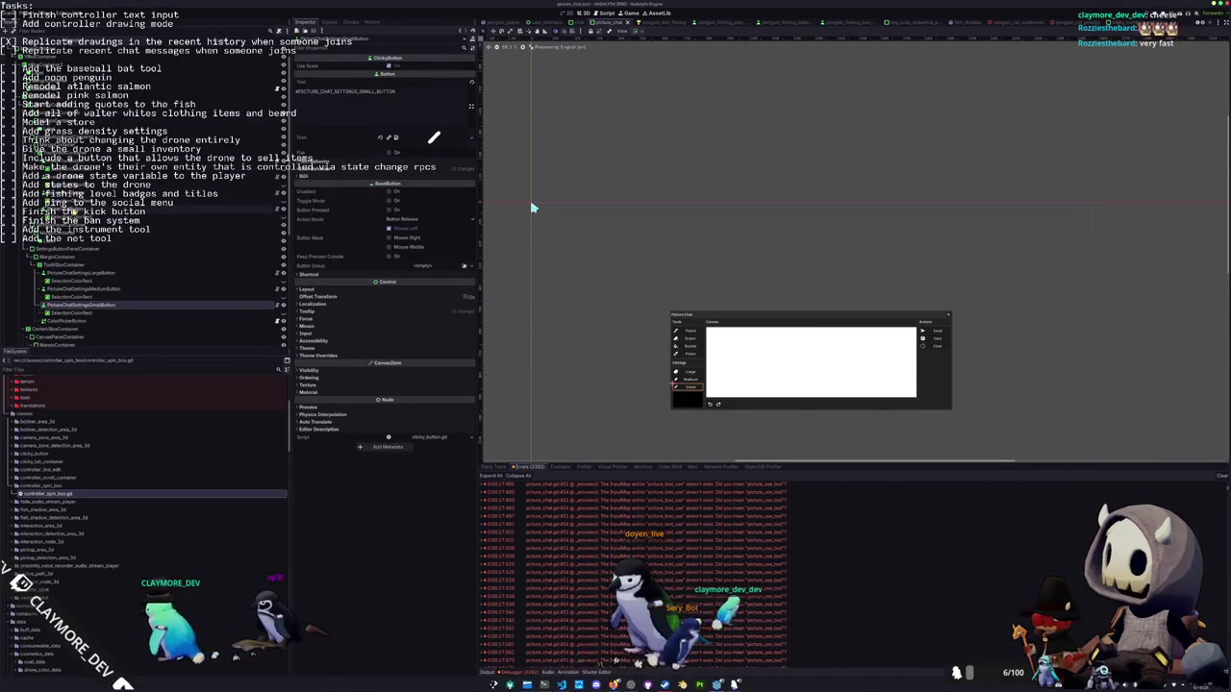
key("Up")
key("Up")
key("Up")
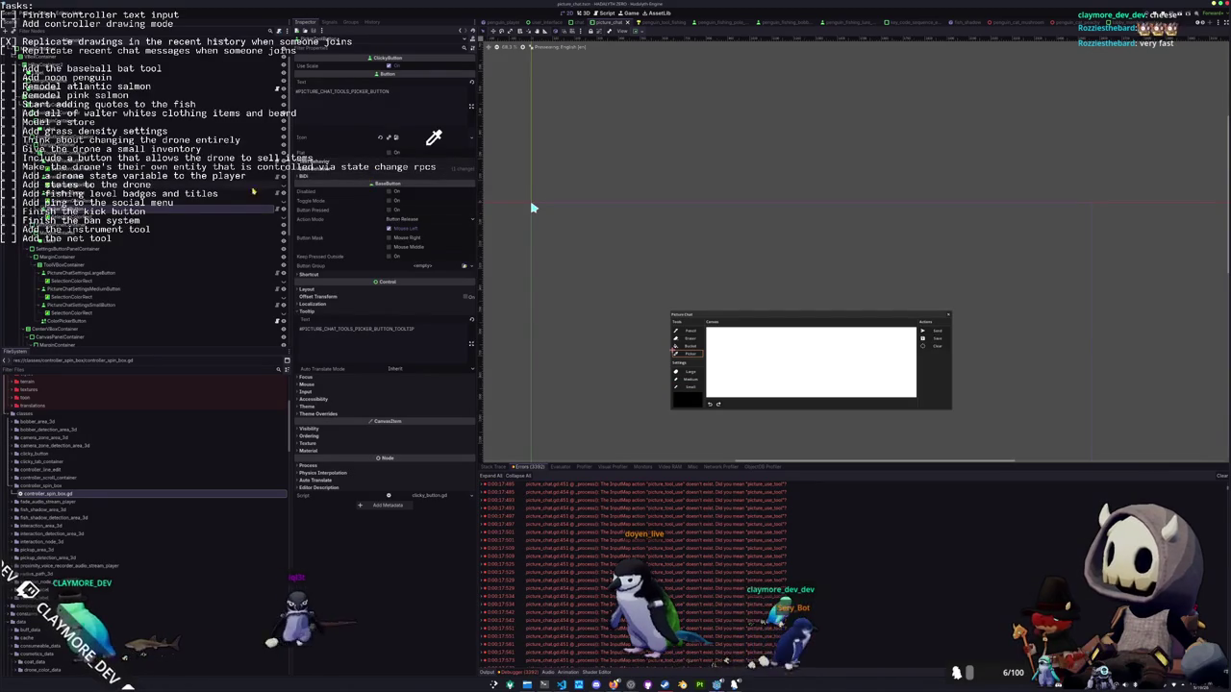
left_click(72, 321)
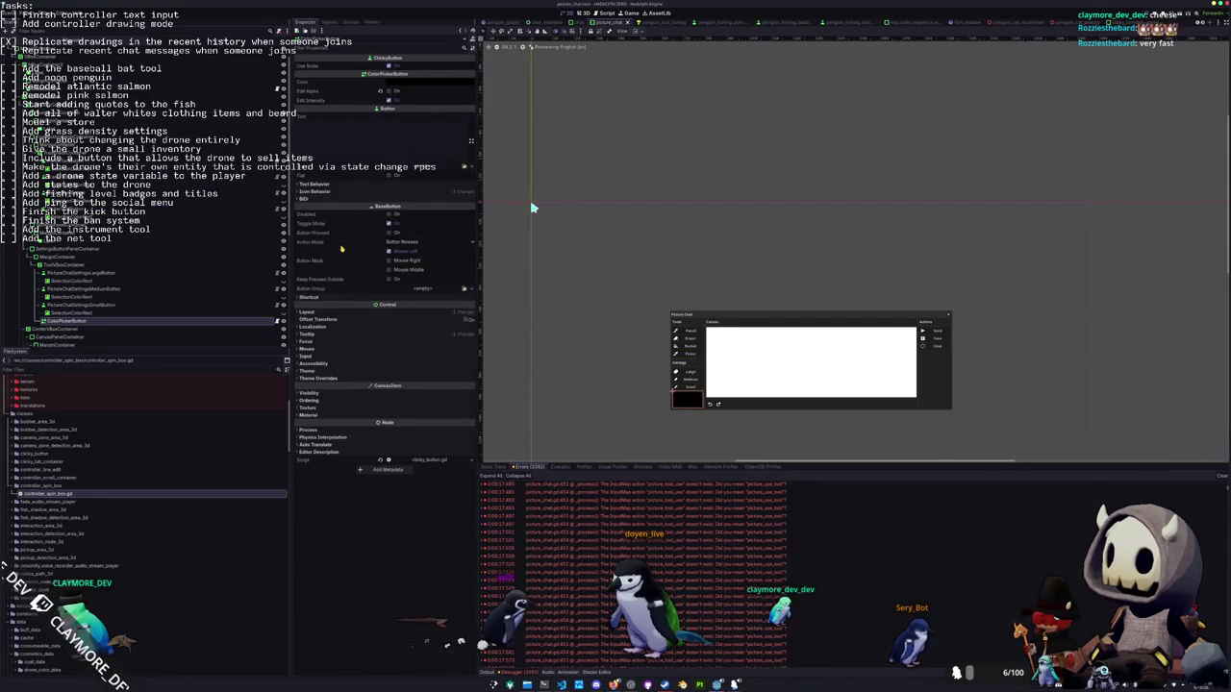
Inspect the button's Tooltip and Layout sections, then recentre the Picture Chat panel in the 2D view
mouse_move(342, 255)
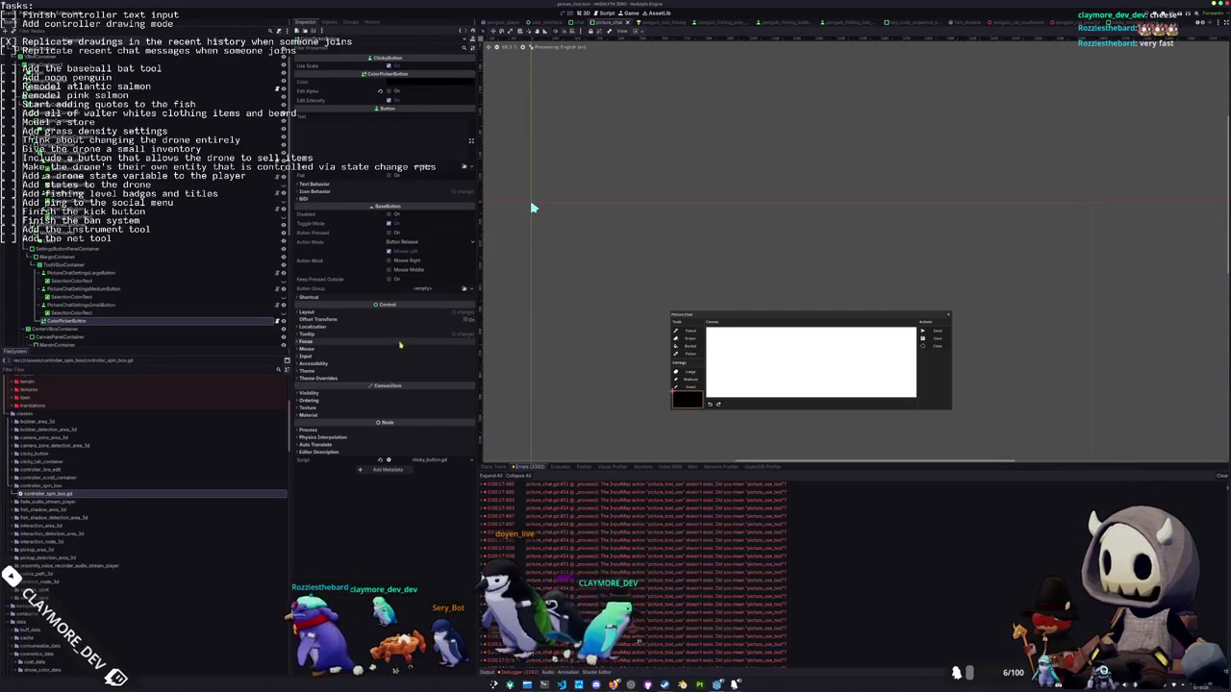
left_click(402, 336)
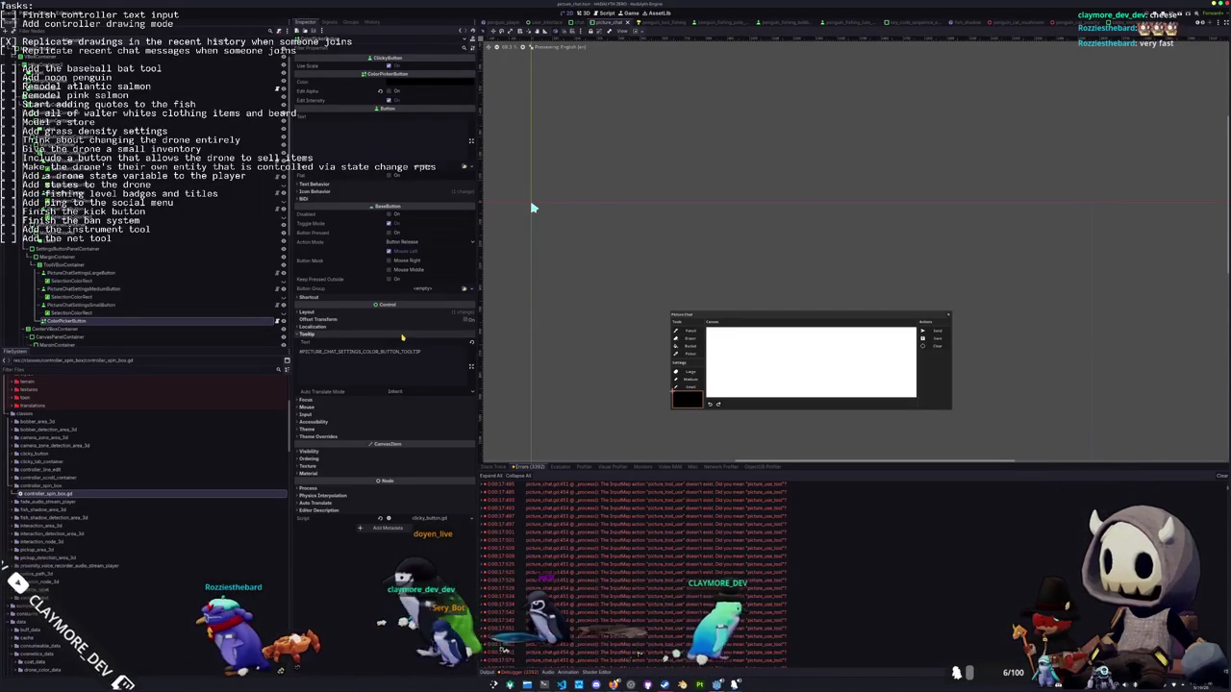
left_click(402, 335)
left_click(413, 314)
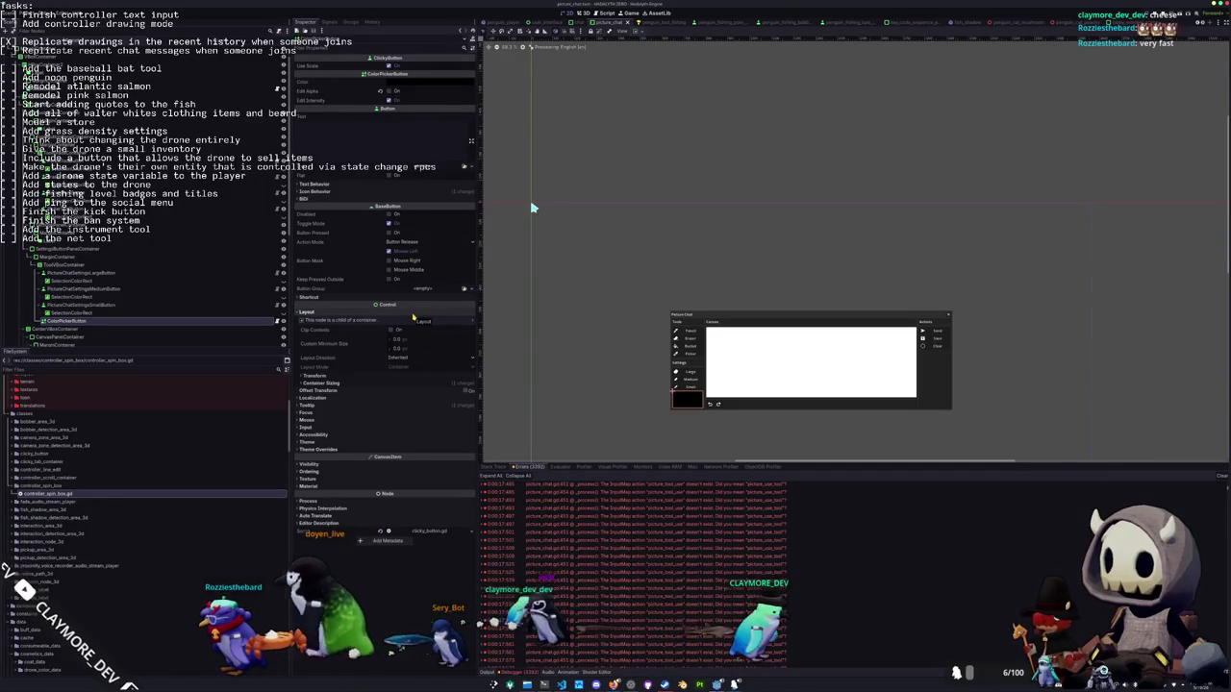
left_click(414, 313)
scroll(619, 382, "up", 1)
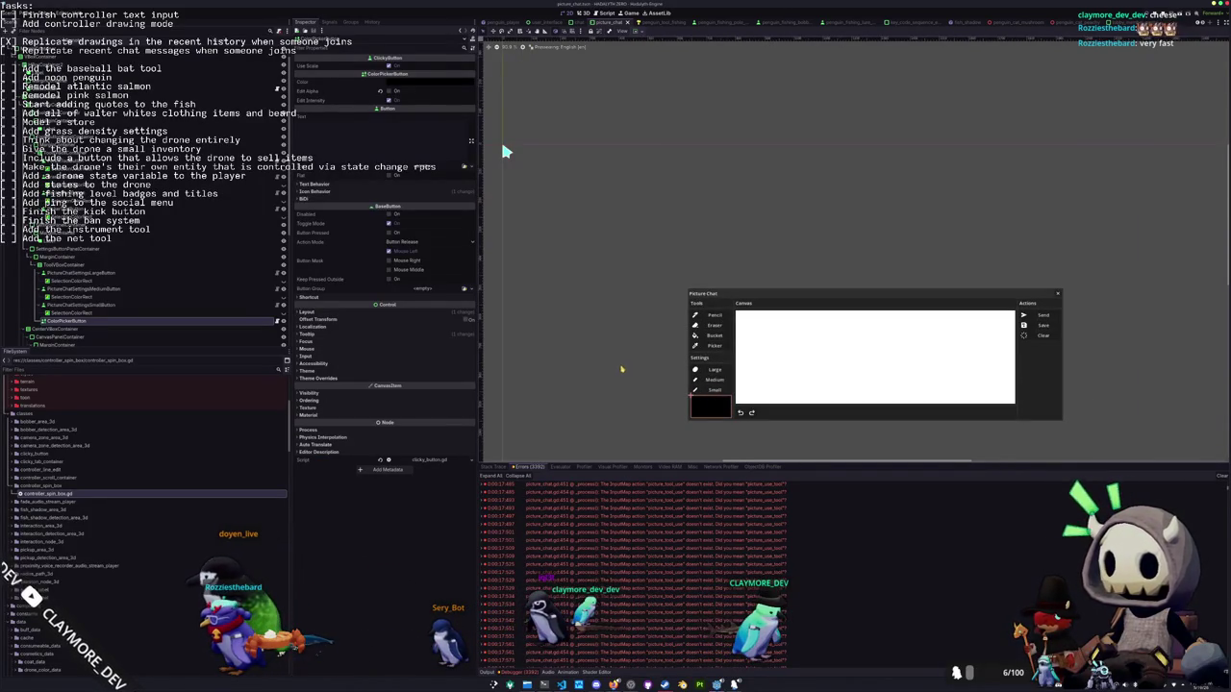
left_click_drag(621, 369, 601, 324)
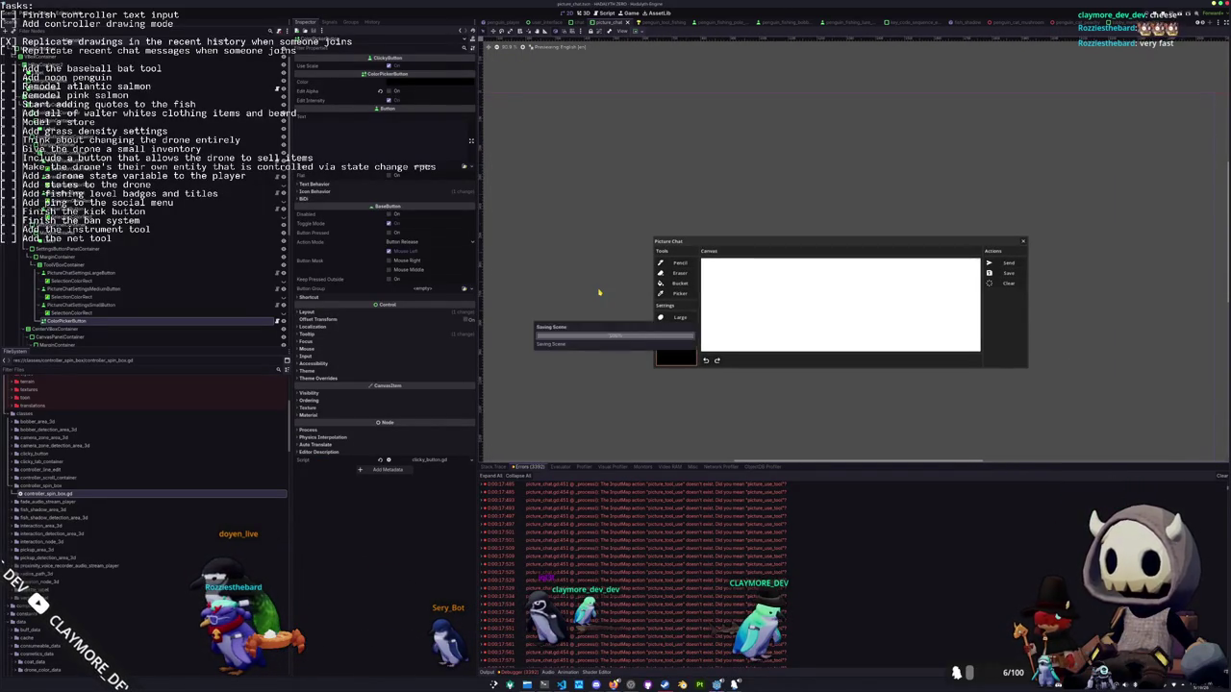
scroll(618, 322, "up", 1)
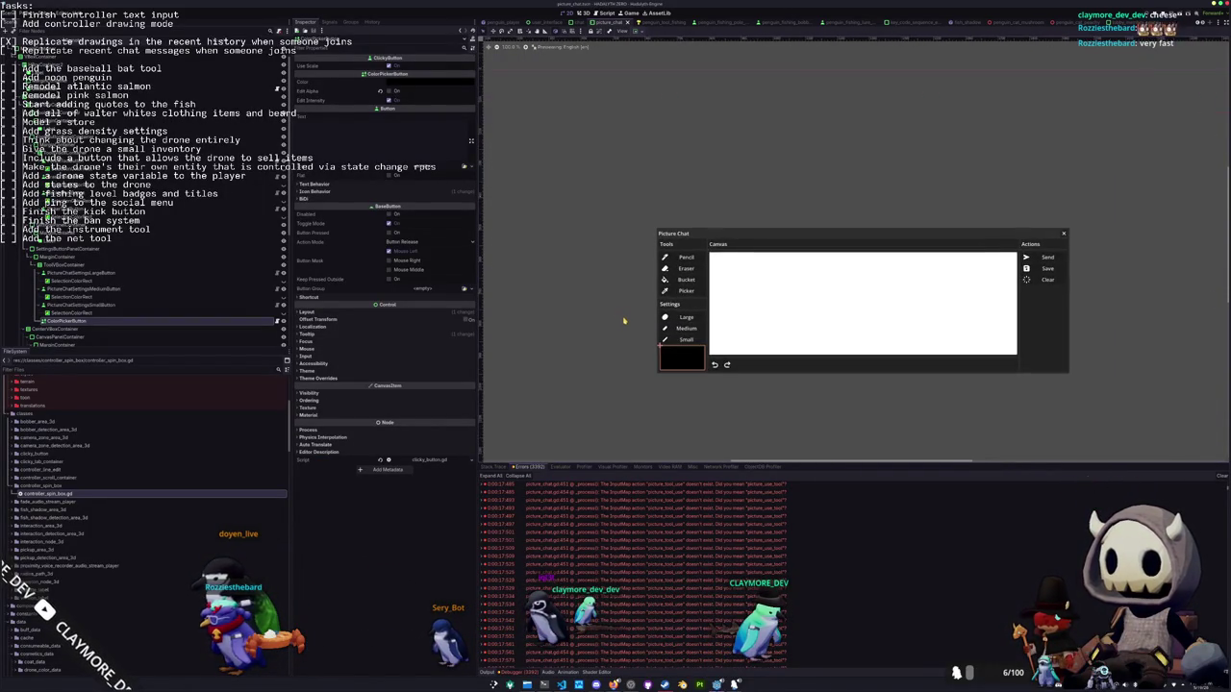
left_click_drag(624, 320, 604, 272)
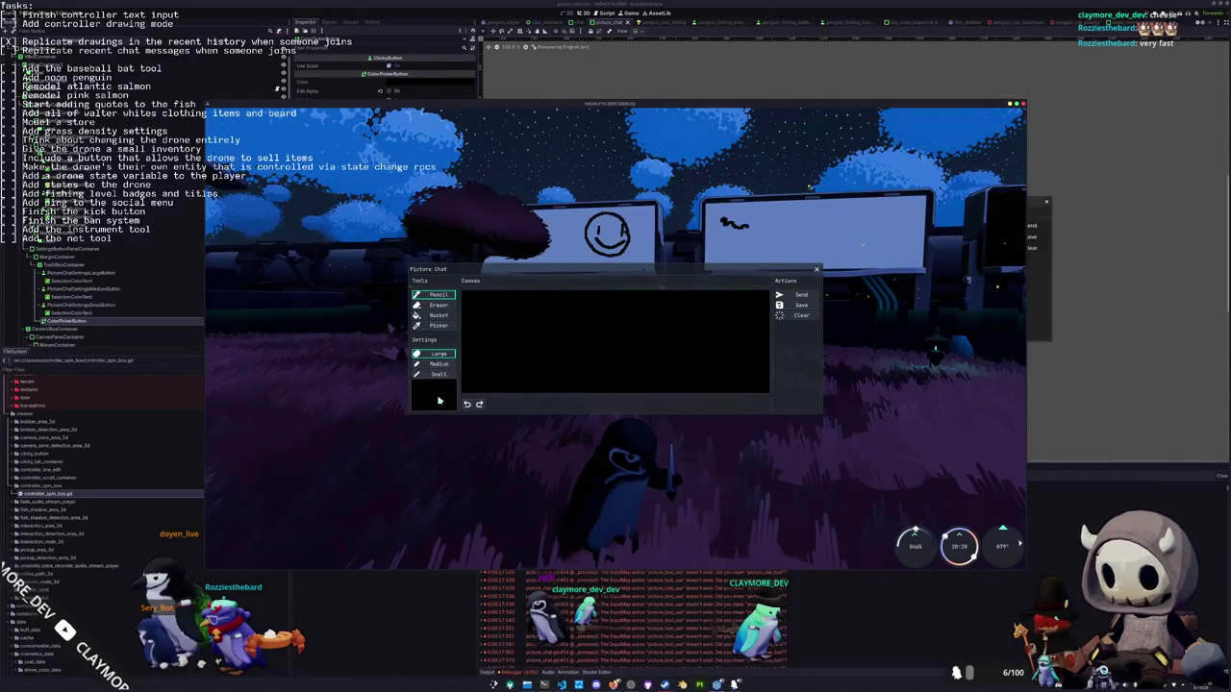
In the running game, choose a brighter pink drawing colour and switch the picker to RGB values
left_click(438, 400)
left_click(405, 366)
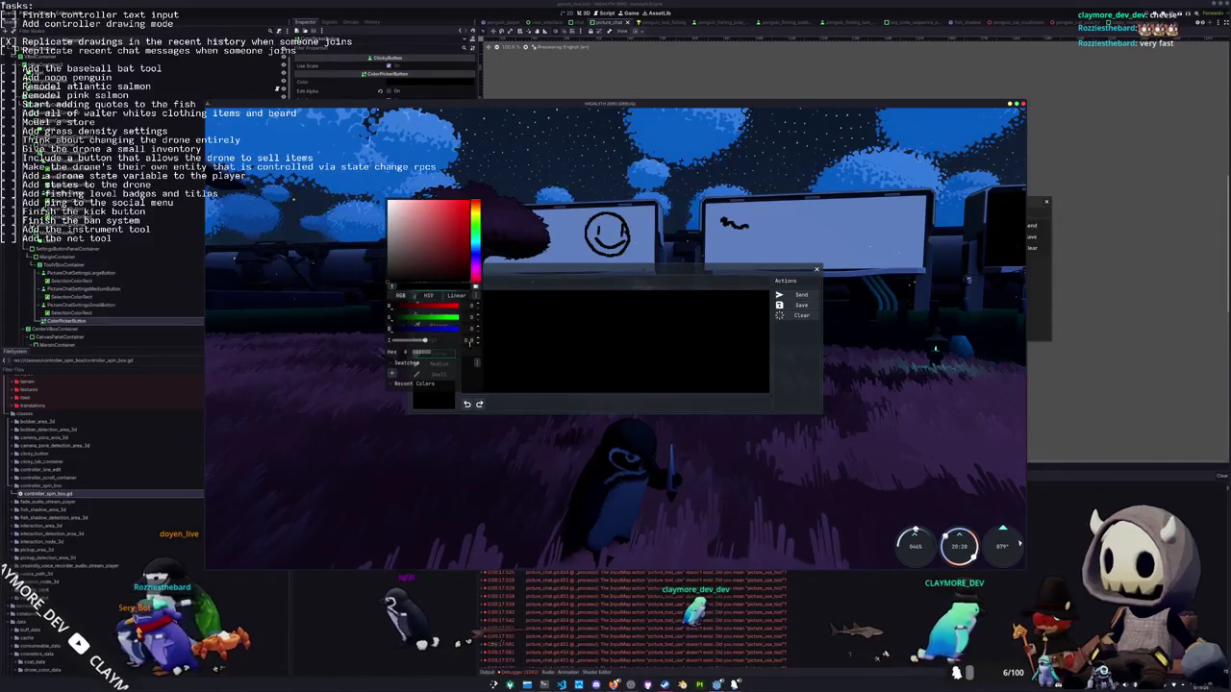
left_click_drag(478, 280, 479, 281)
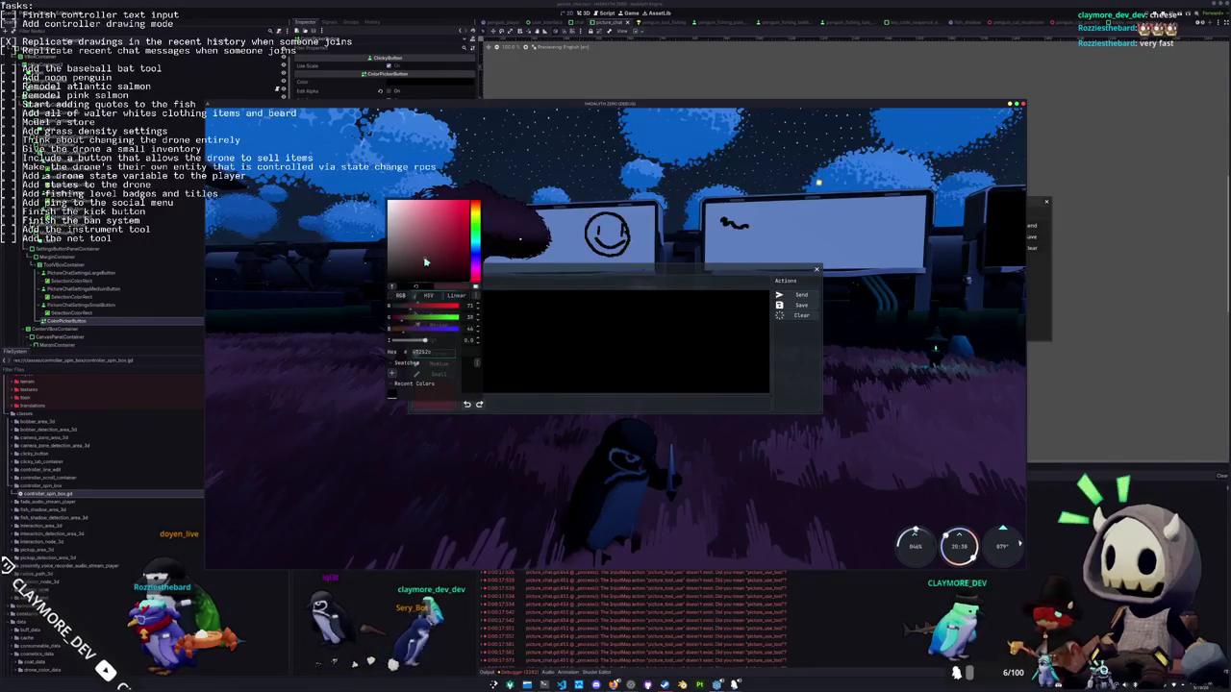
left_click_drag(426, 260, 445, 228)
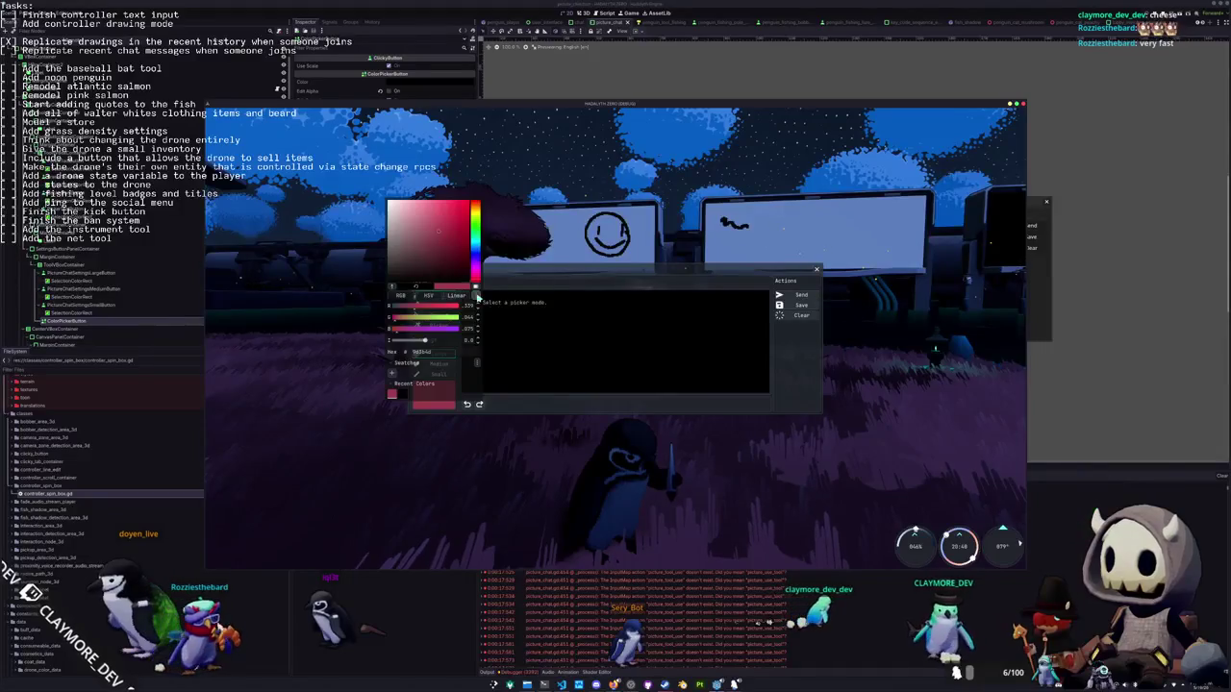
left_click(401, 295)
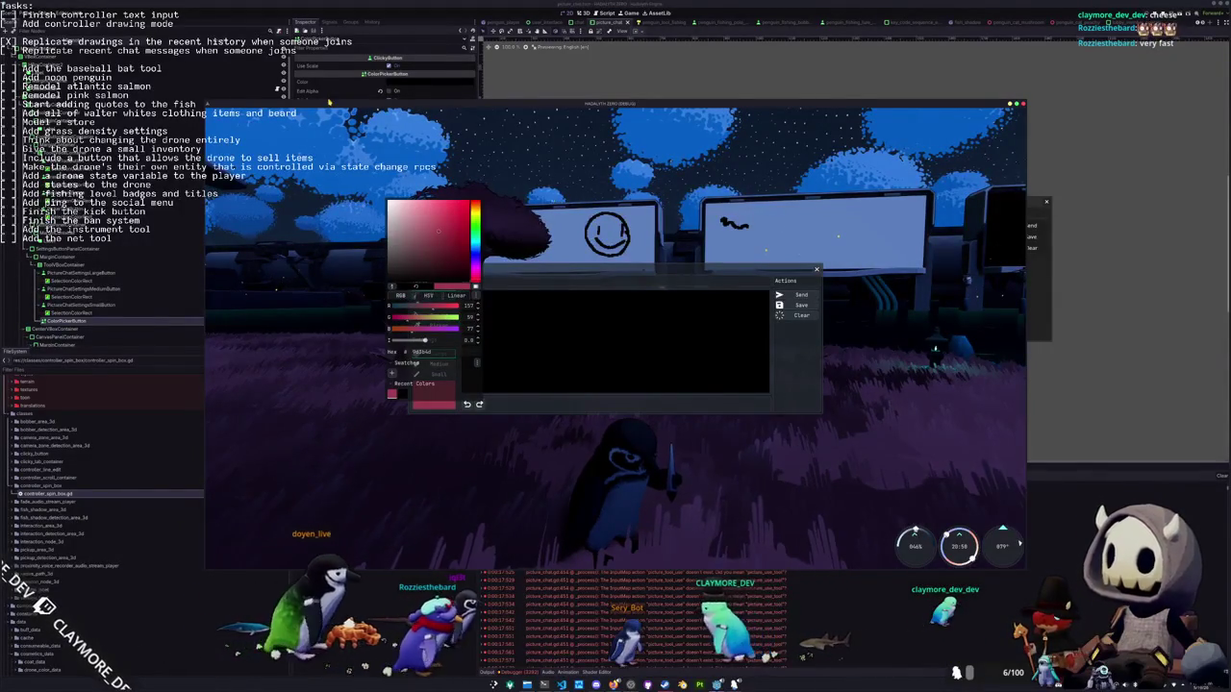
Save the picture_chat scene in the editor and return to the game
left_click(333, 95)
key("ctrl+s")
key("alt+Tab")
Set the drawing colour to black, then draw a white stroke across the canvas with the Eraser
left_click(436, 393)
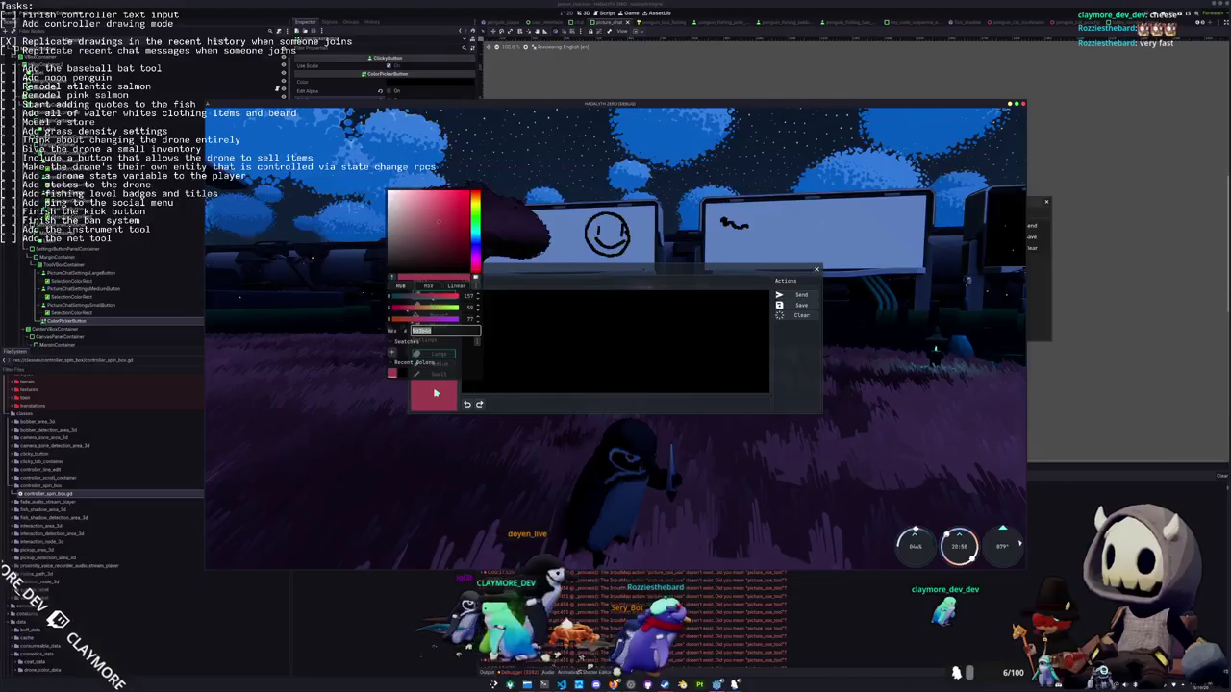
left_click(405, 287)
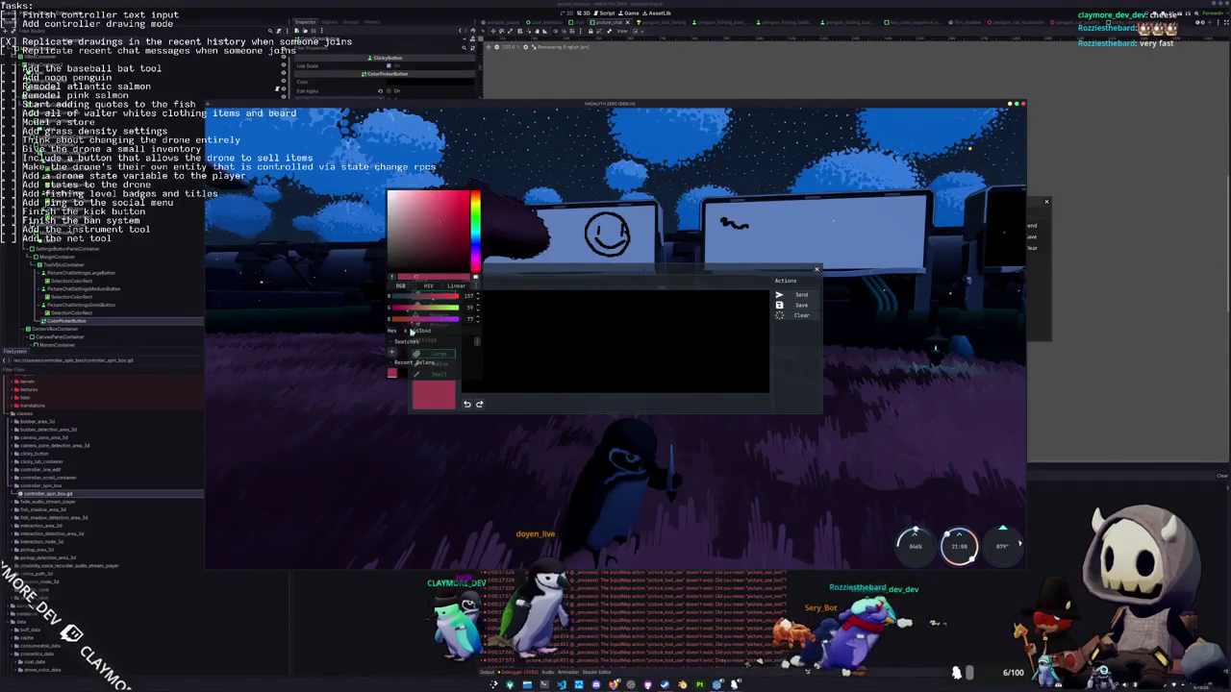
left_click(403, 377)
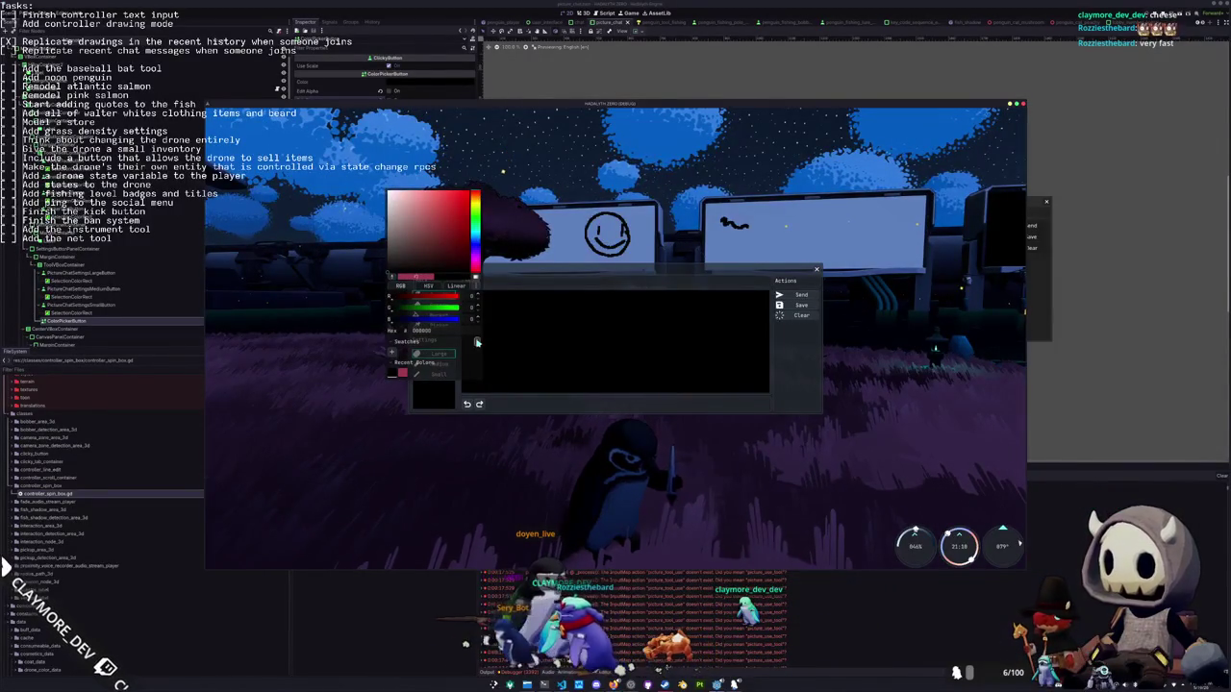
left_click(435, 404)
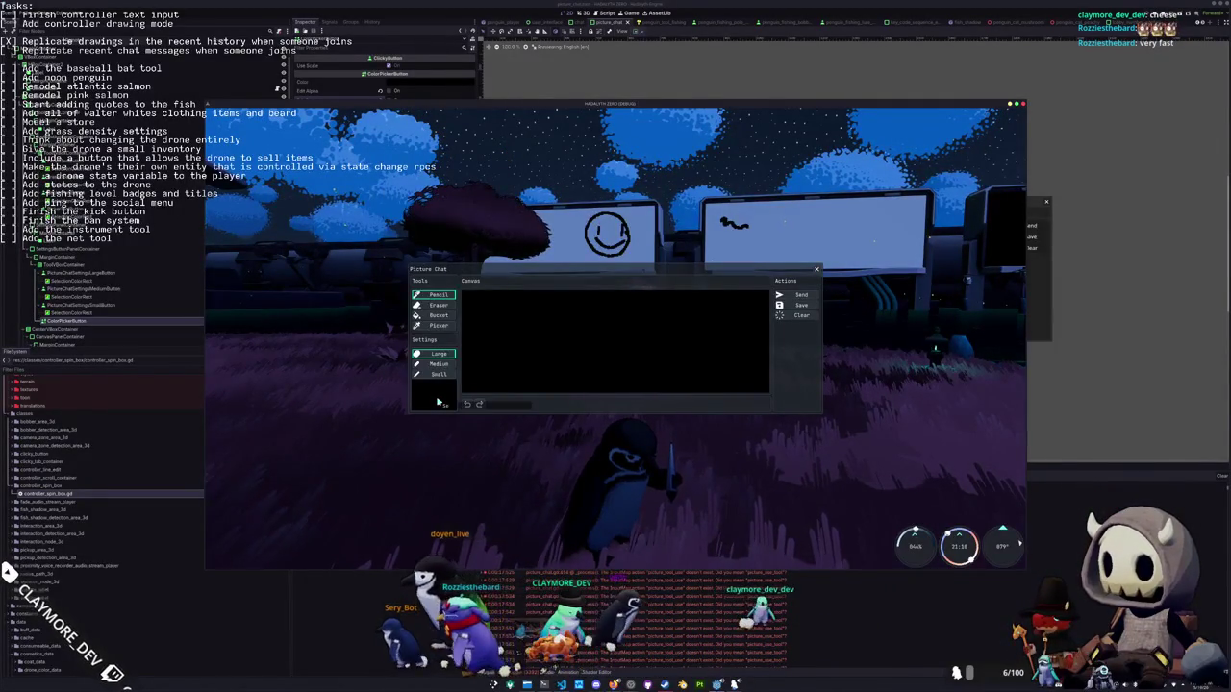
left_click(438, 305)
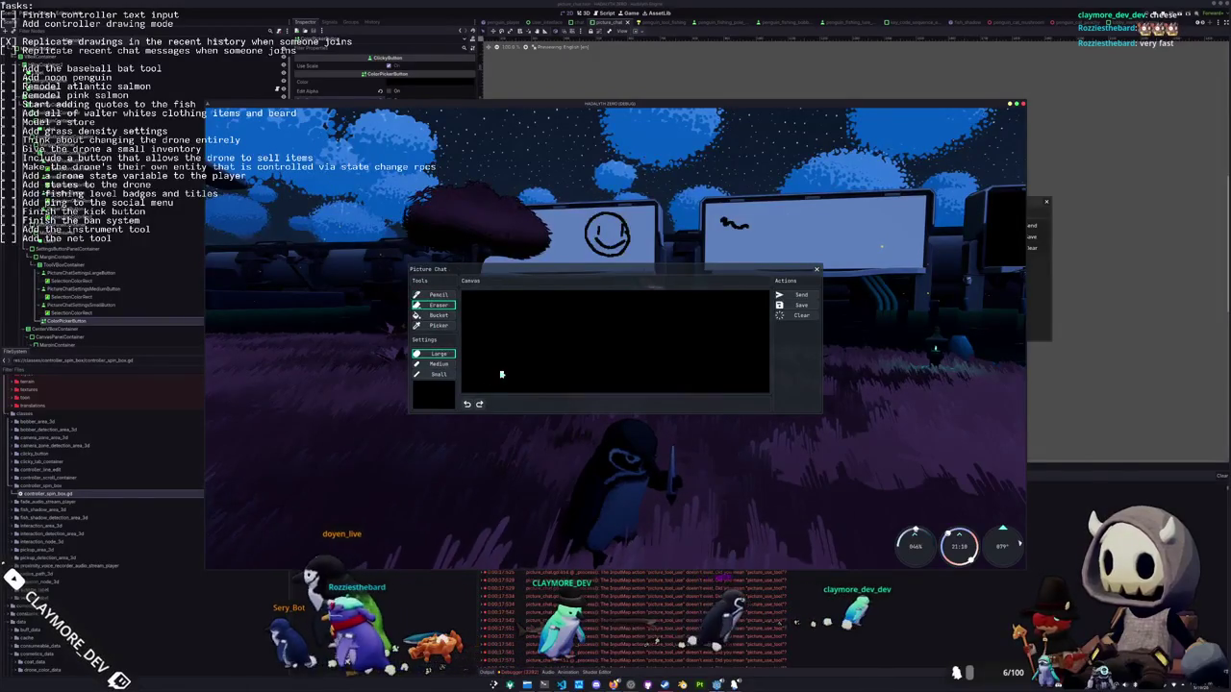
mouse_move(500, 374)
left_mouse_down()
mouse_move(673, 341)
mouse_move(564, 325)
mouse_move(623, 364)
mouse_move(743, 342)
left_mouse_up()
Pick a dark red brush colour, then reuse the recent pink-red colour
left_click(433, 395)
left_click(436, 250)
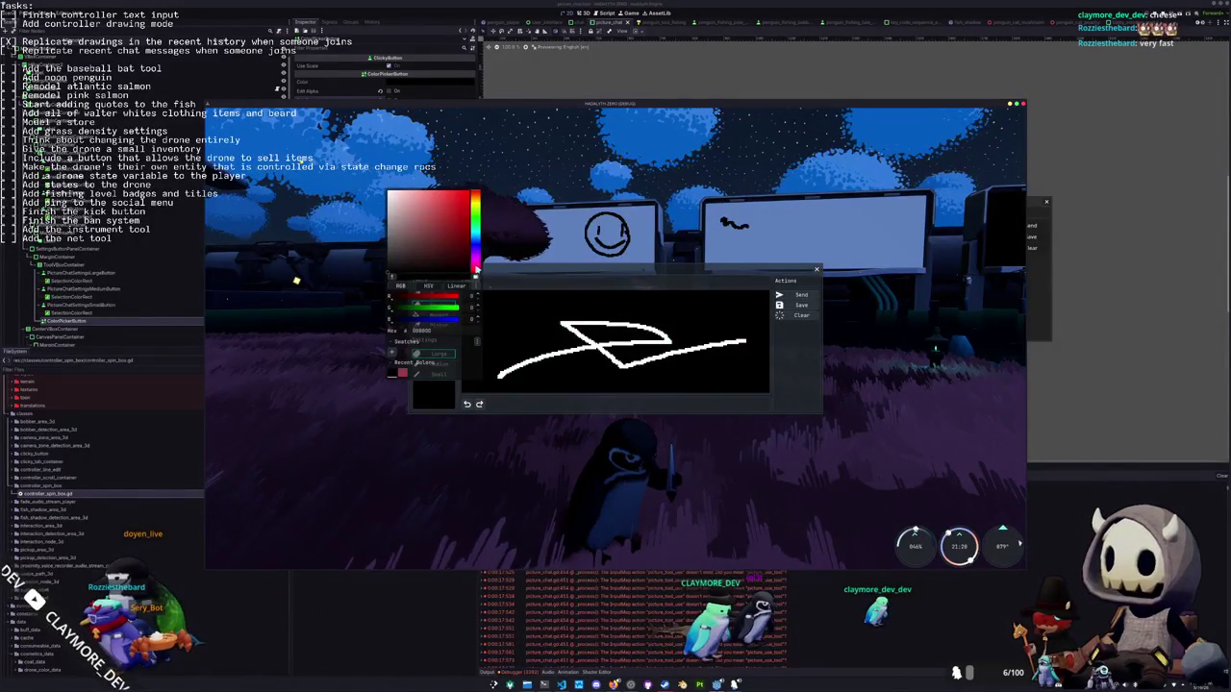
left_click(403, 374)
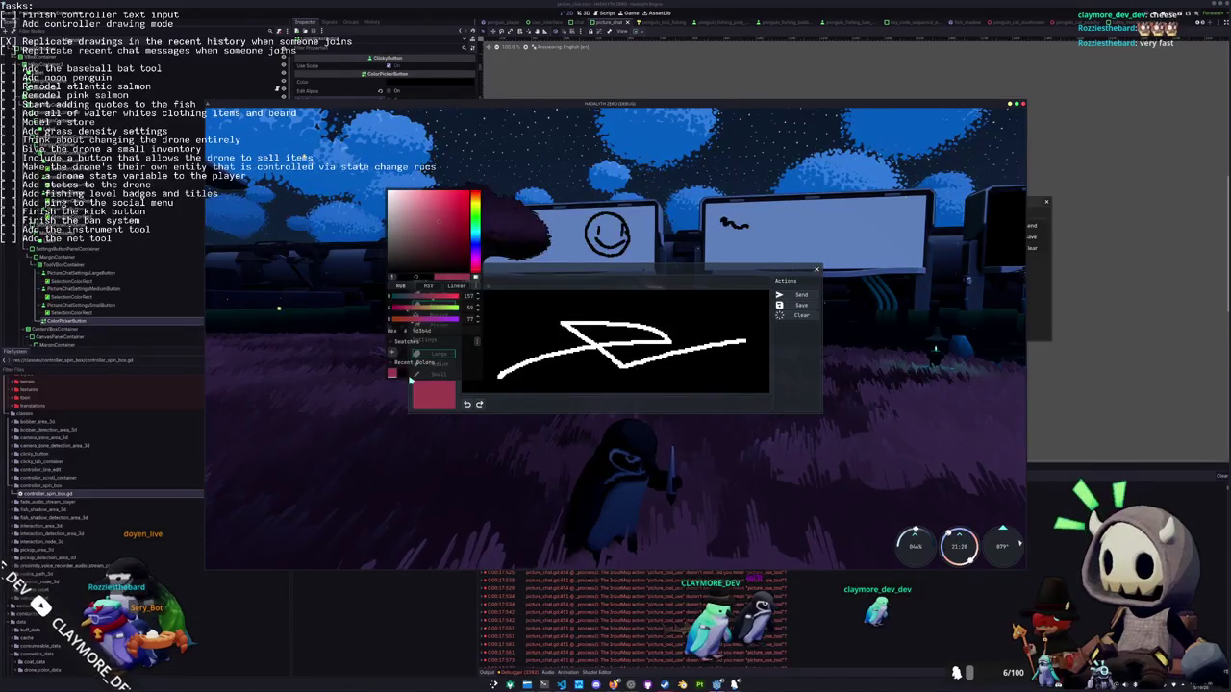
left_click(435, 395)
Restart the game and test the colour square, picking white then dark grey, then close it
key("F8")
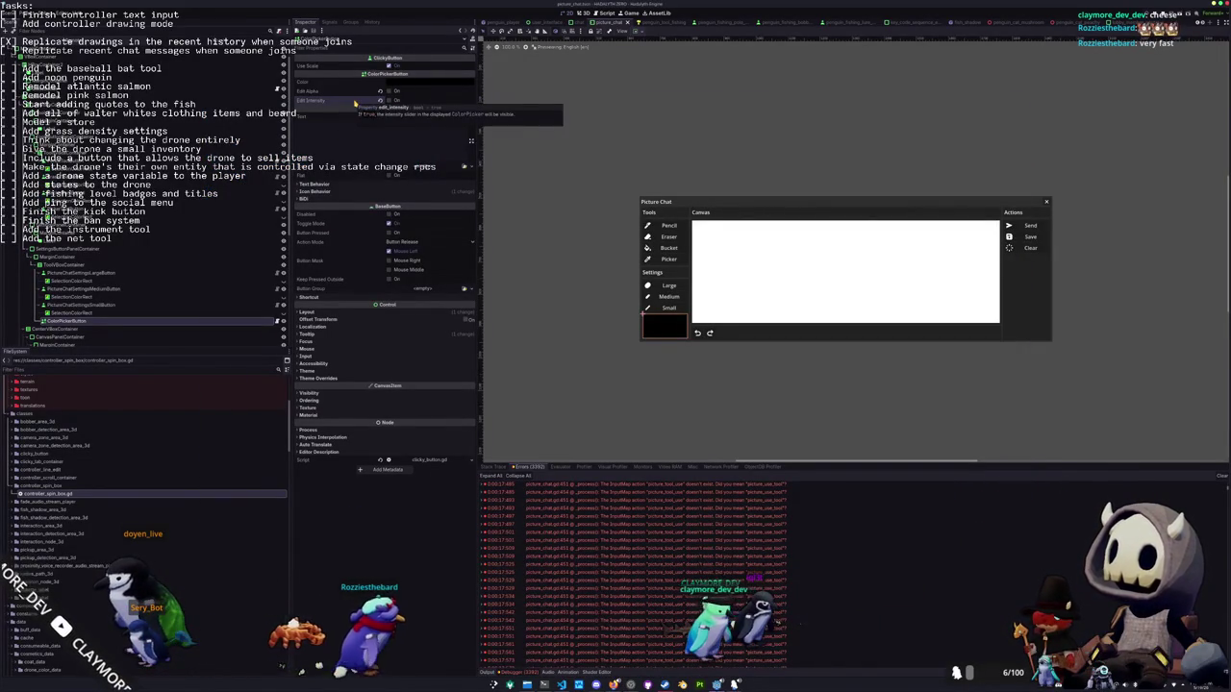
key("F5")
left_click(432, 395)
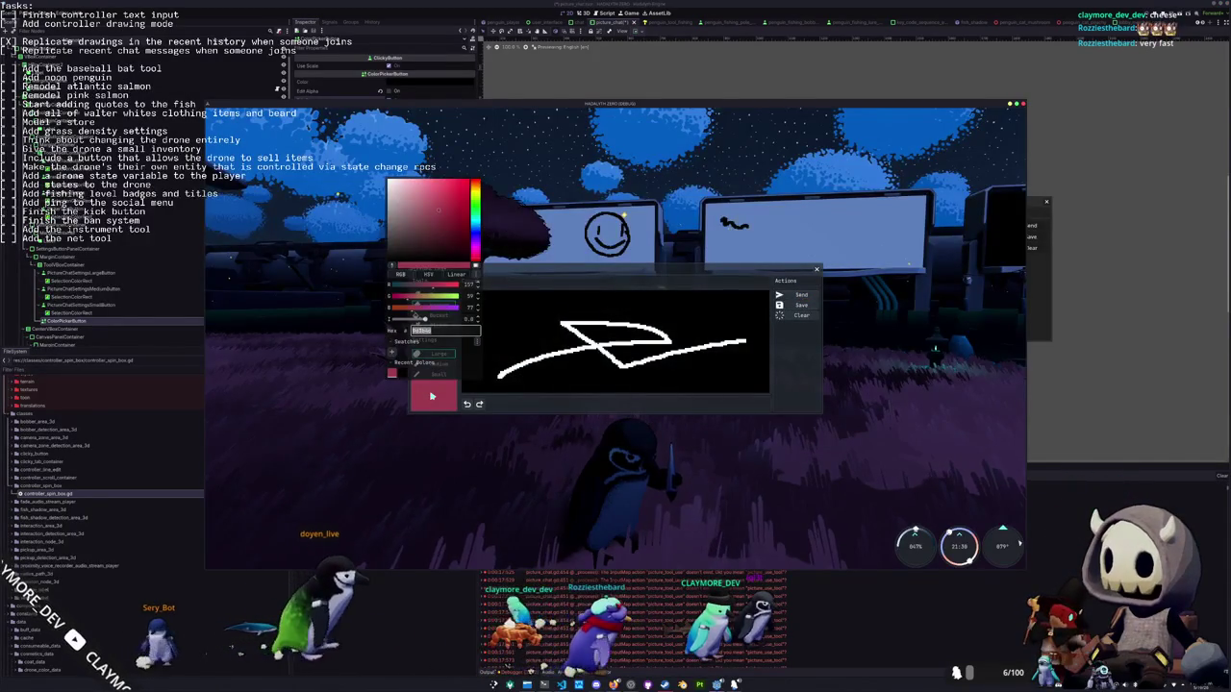
mouse_move(415, 318)
left_mouse_down()
mouse_move(461, 319)
mouse_move(387, 321)
mouse_move(461, 318)
mouse_move(394, 319)
mouse_move(452, 318)
mouse_move(426, 318)
left_mouse_up()
mouse_move(436, 214)
left_mouse_down()
mouse_move(423, 240)
mouse_move(471, 193)
mouse_move(392, 265)
mouse_move(473, 181)
mouse_move(462, 250)
mouse_move(485, 167)
mouse_move(486, 265)
mouse_move(442, 217)
mouse_move(382, 179)
left_mouse_up()
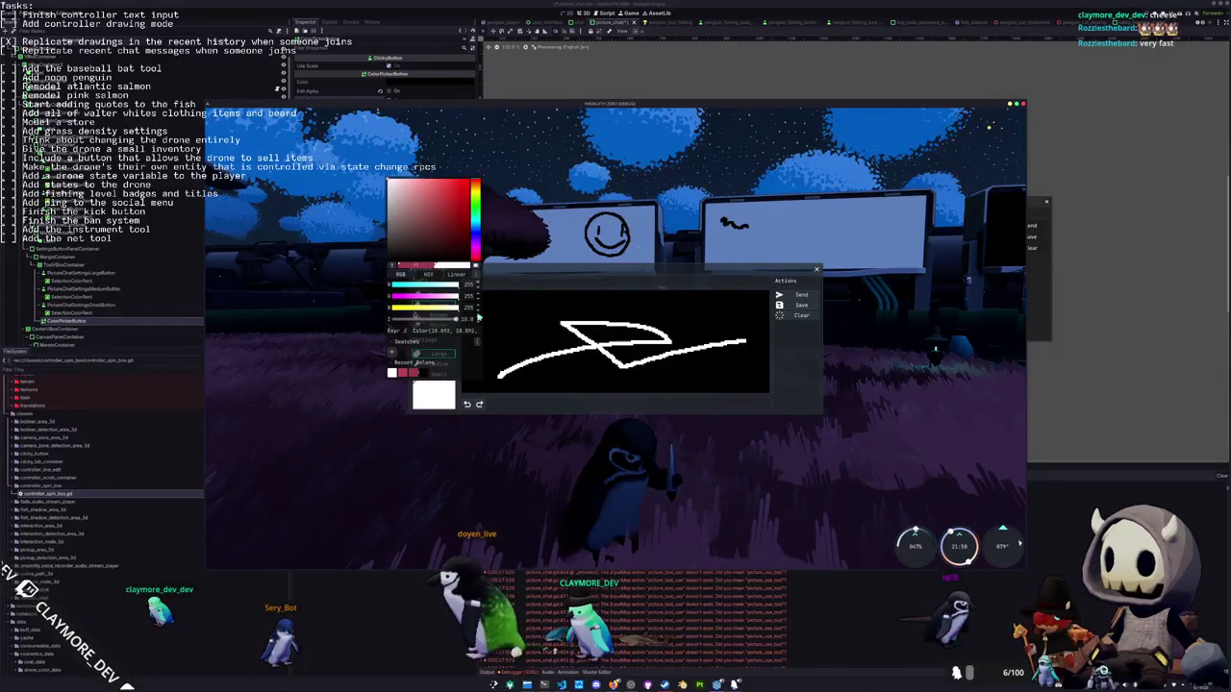
left_click(382, 178)
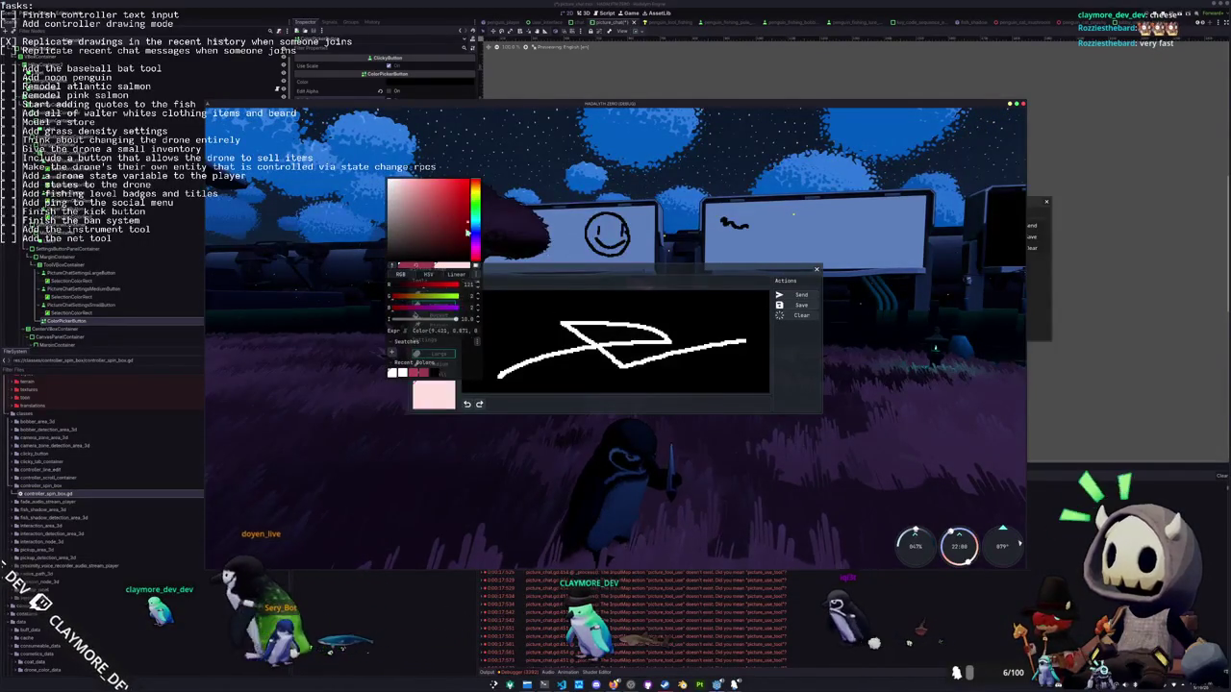
left_click(393, 238)
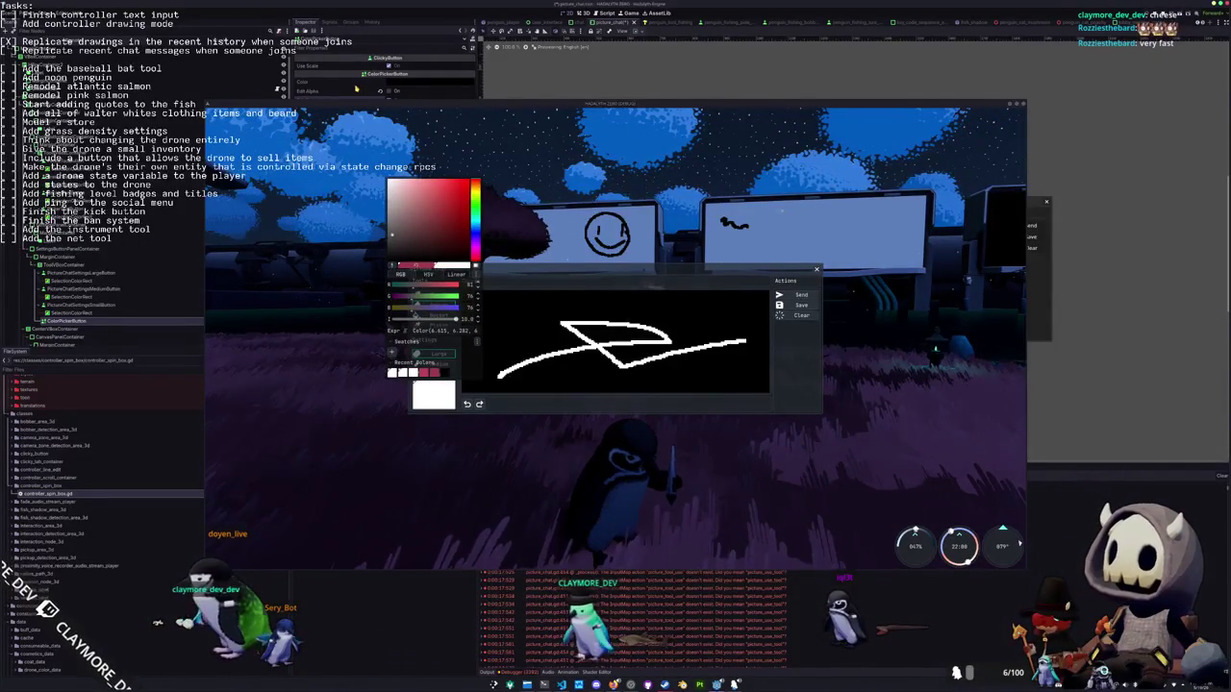
left_click(356, 89)
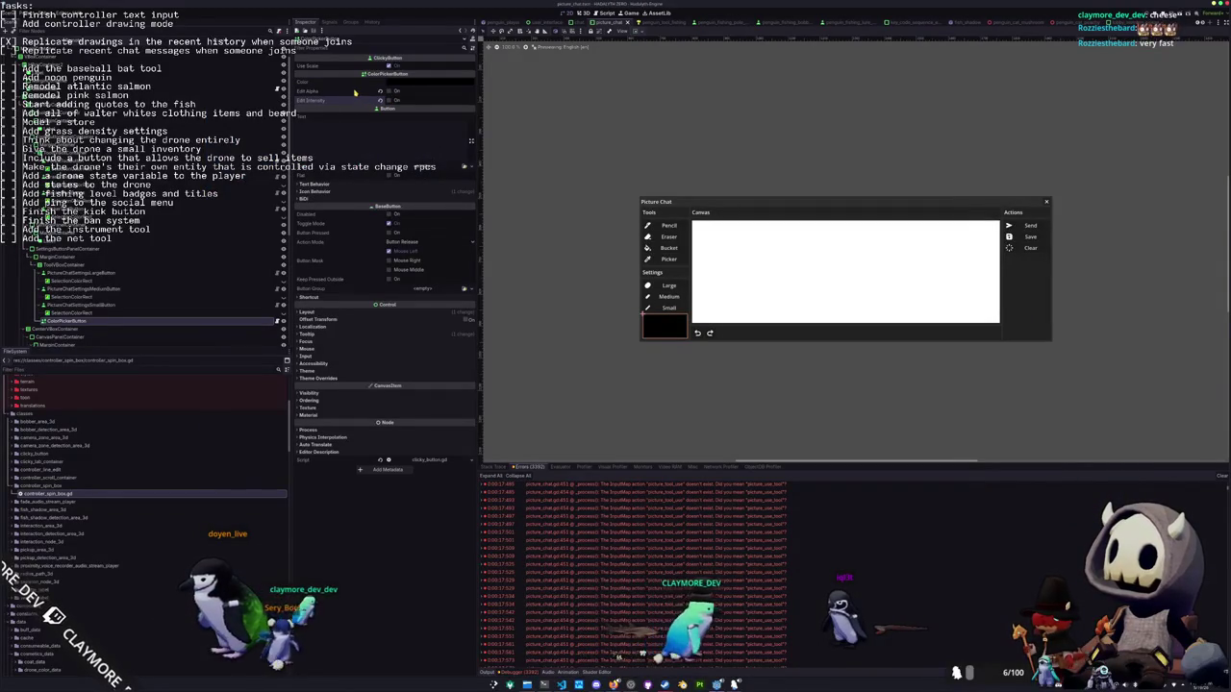
Expand the ColorPickerButton's Text Behavior, Icon Behavior, Accessibility and Theme property groups
mouse_move(355, 94)
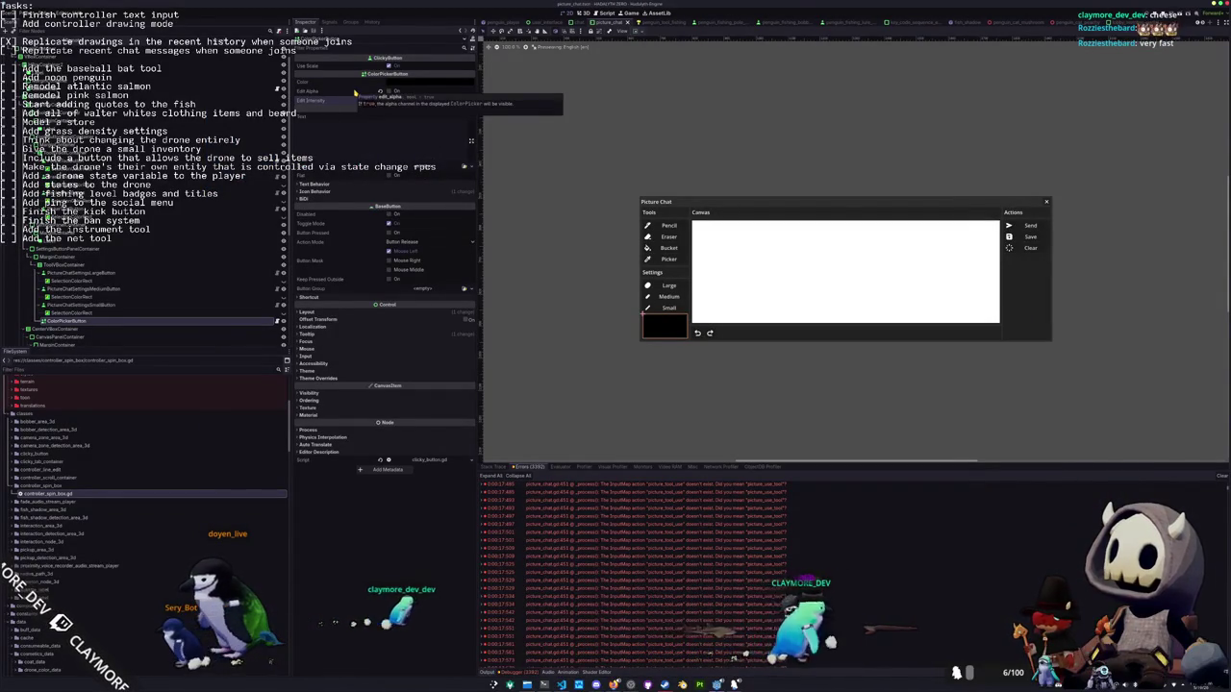
left_click(322, 191)
left_click(332, 184)
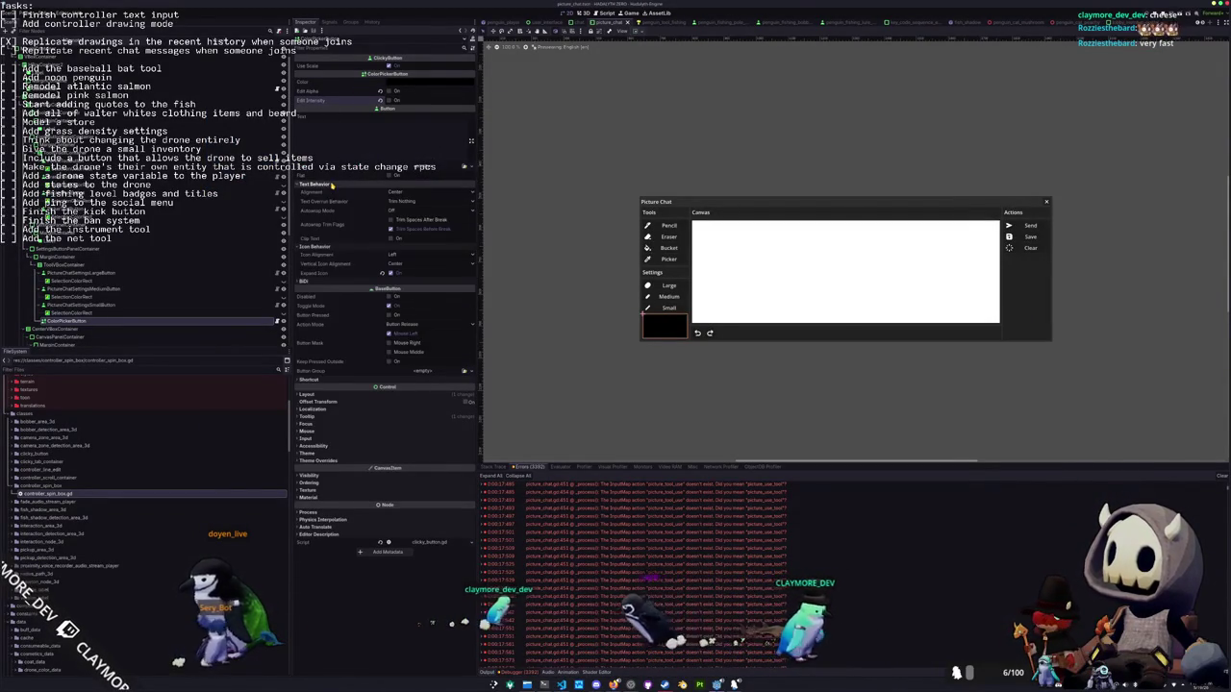
mouse_move(332, 217)
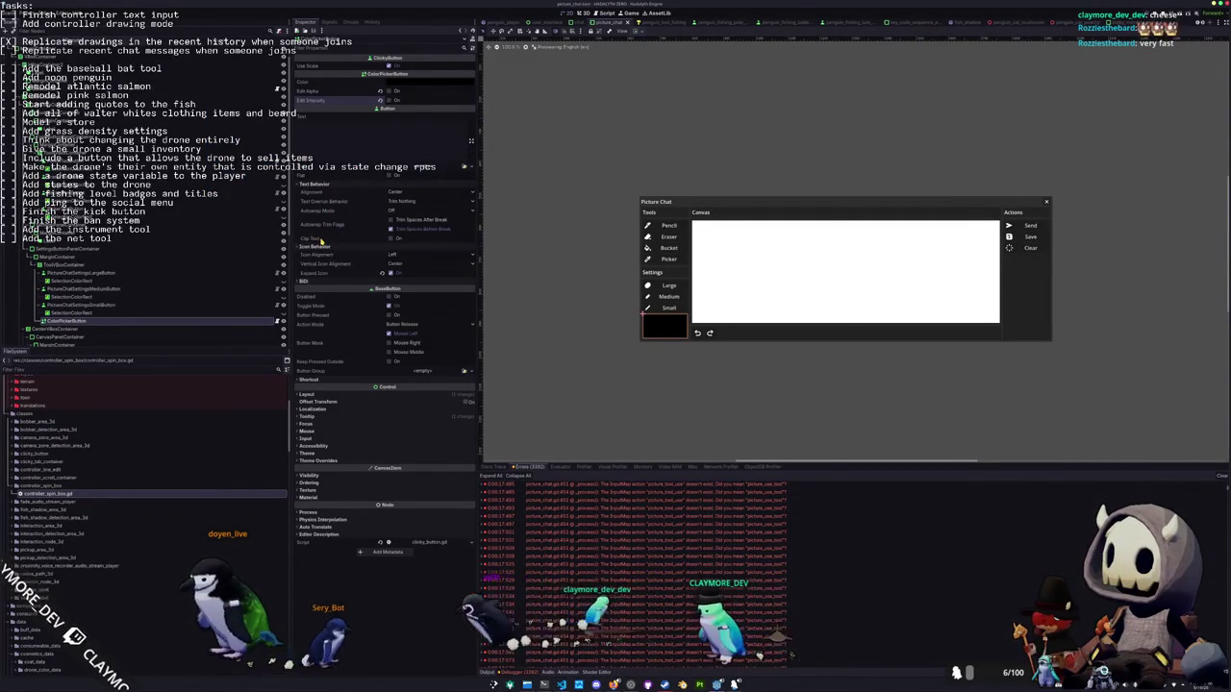
mouse_move(333, 359)
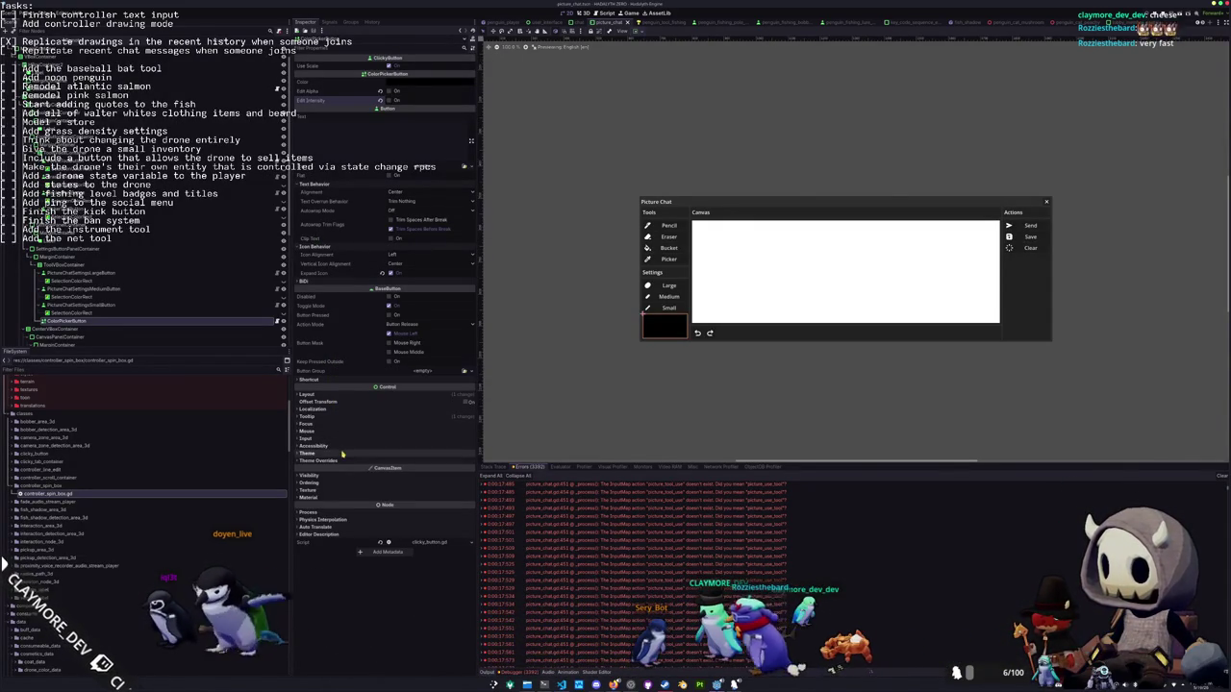
left_click(346, 453)
left_click(346, 446)
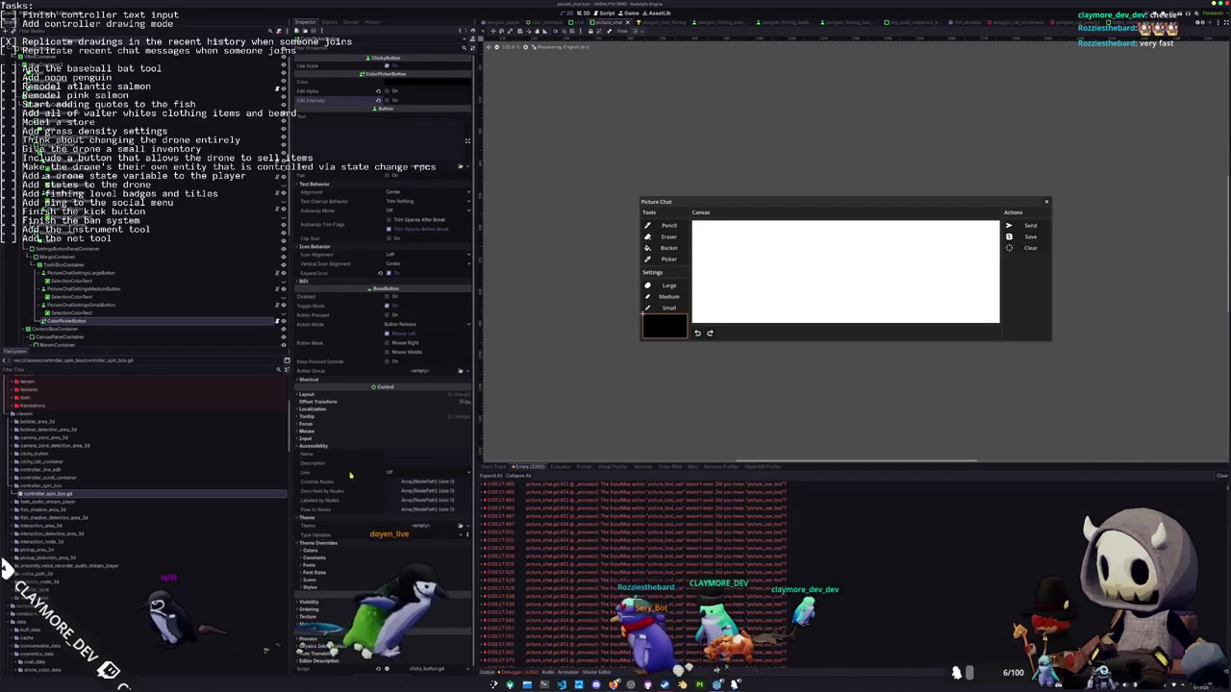
Expand the Mouse, Focus, Tooltip, Localization and Layout groups and shift the Picture Chat view
left_click(325, 431)
left_click(325, 424)
left_click(326, 416)
left_click(330, 410)
left_click(334, 395)
scroll(333, 453, "down", 5)
scroll(621, 391, "up", 3)
left_click_drag(615, 355, 600, 391)
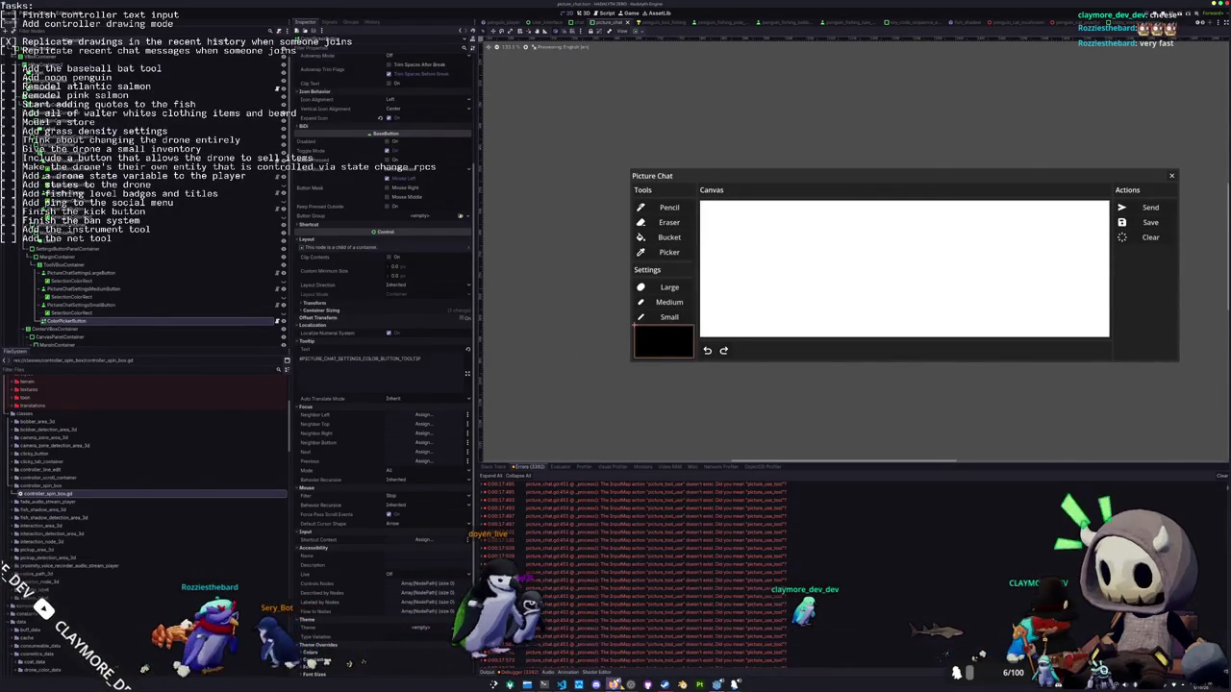
mouse_move(614, 685)
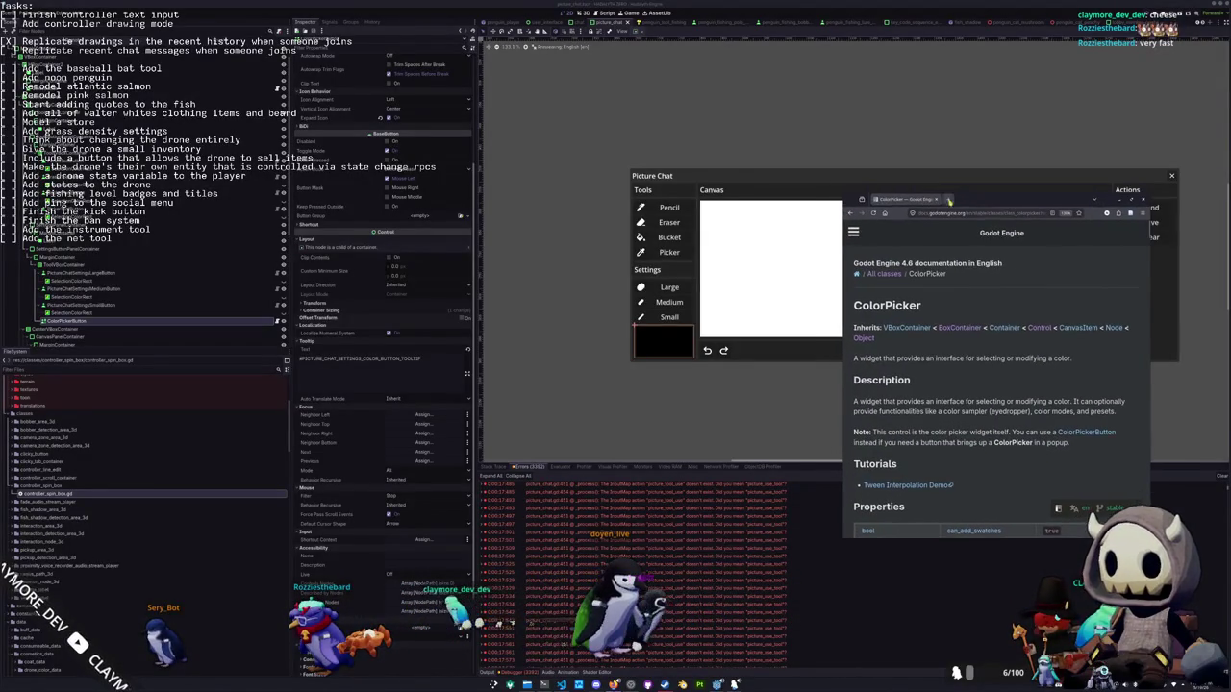
Enlarge the docs window and read through the ColorPicker property descriptions
mouse_move(845, 192)
left_mouse_down()
mouse_move(630, 53)
mouse_move(756, 50)
mouse_move(729, 77)
left_mouse_up()
scroll(886, 306, "down", 2)
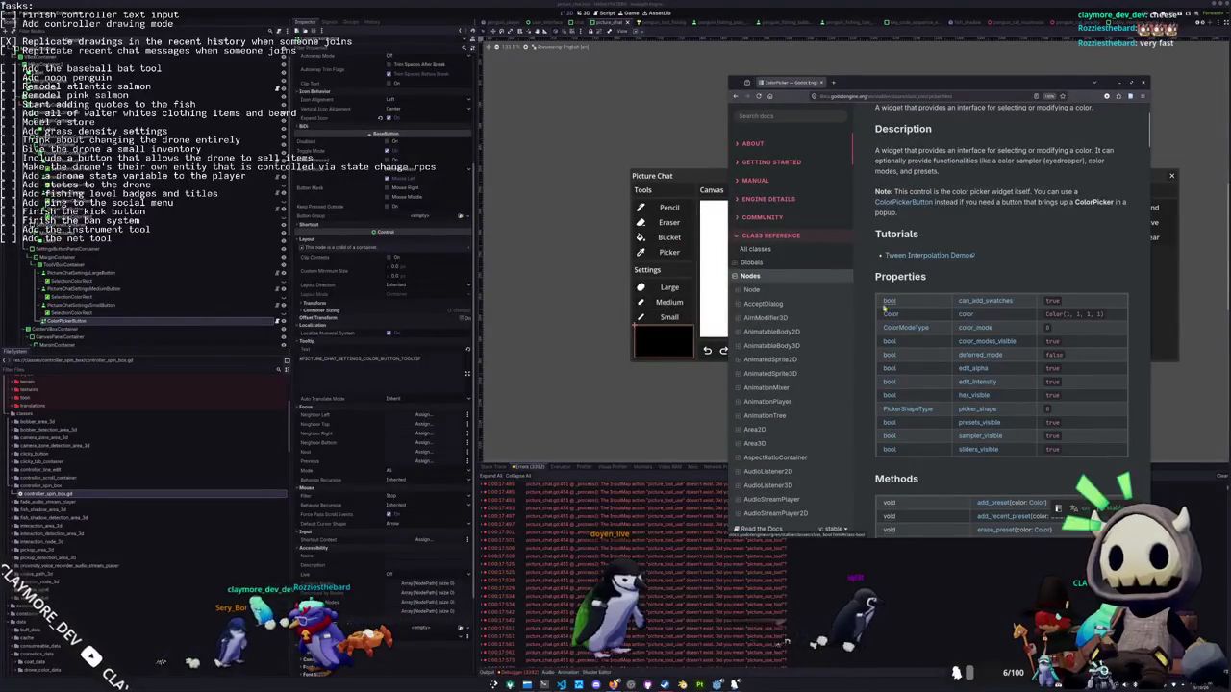
scroll(871, 314, "down", 1)
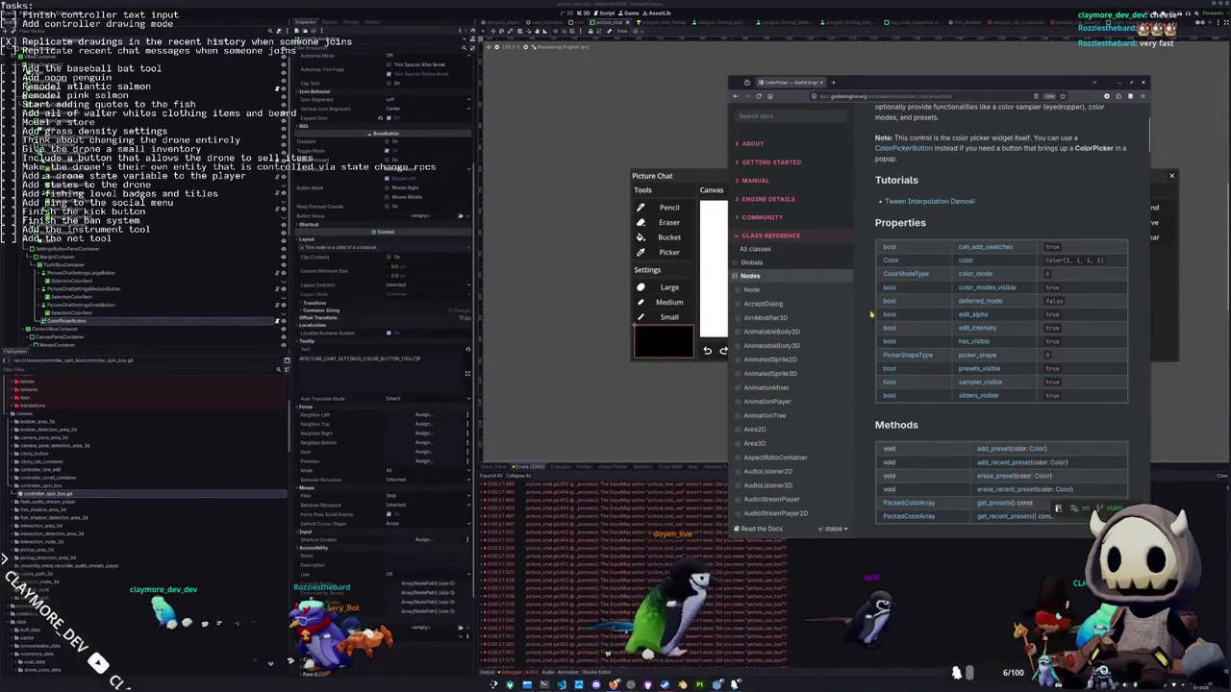
scroll(871, 314, "down", 1)
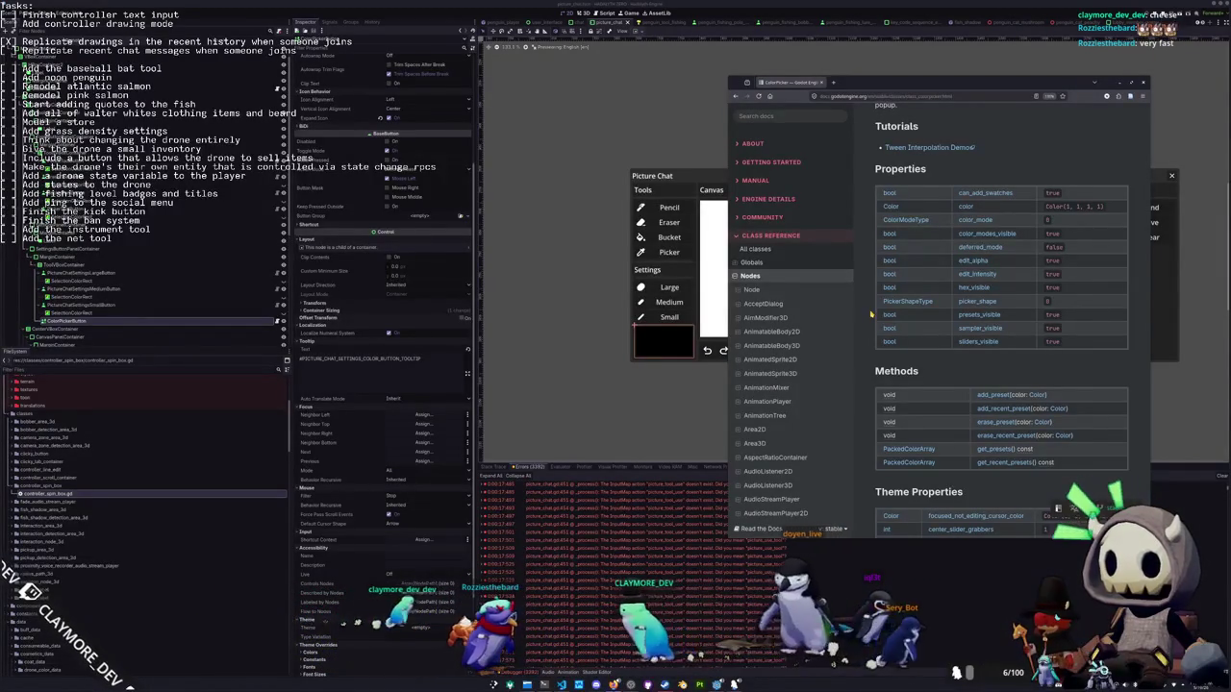
scroll(871, 314, "down", 2)
scroll(871, 314, "up", 2)
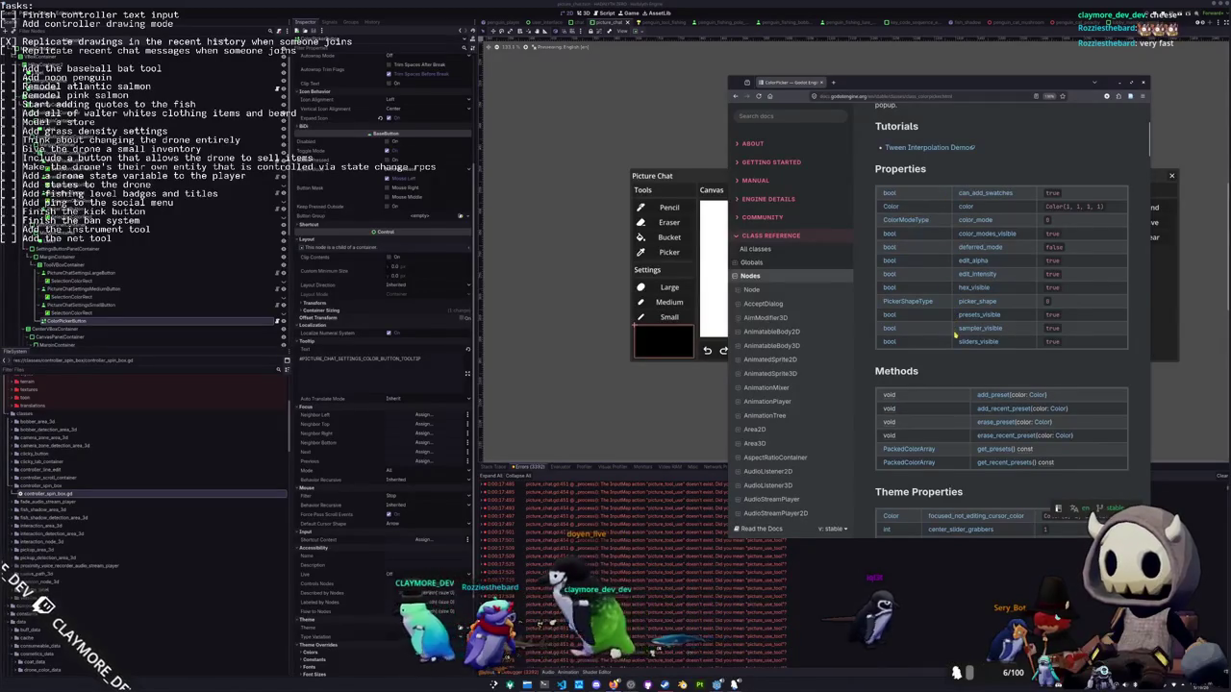
scroll(953, 327, "down", 1)
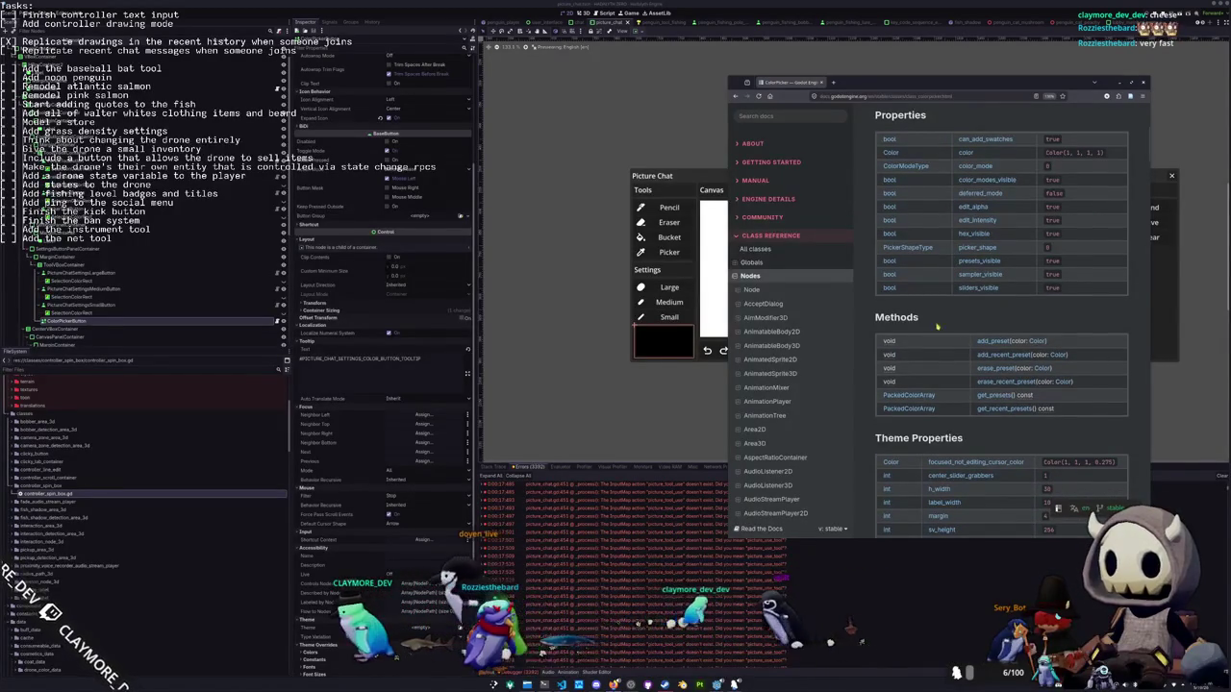
scroll(880, 334, "down", 1)
scroll(880, 333, "down", 7)
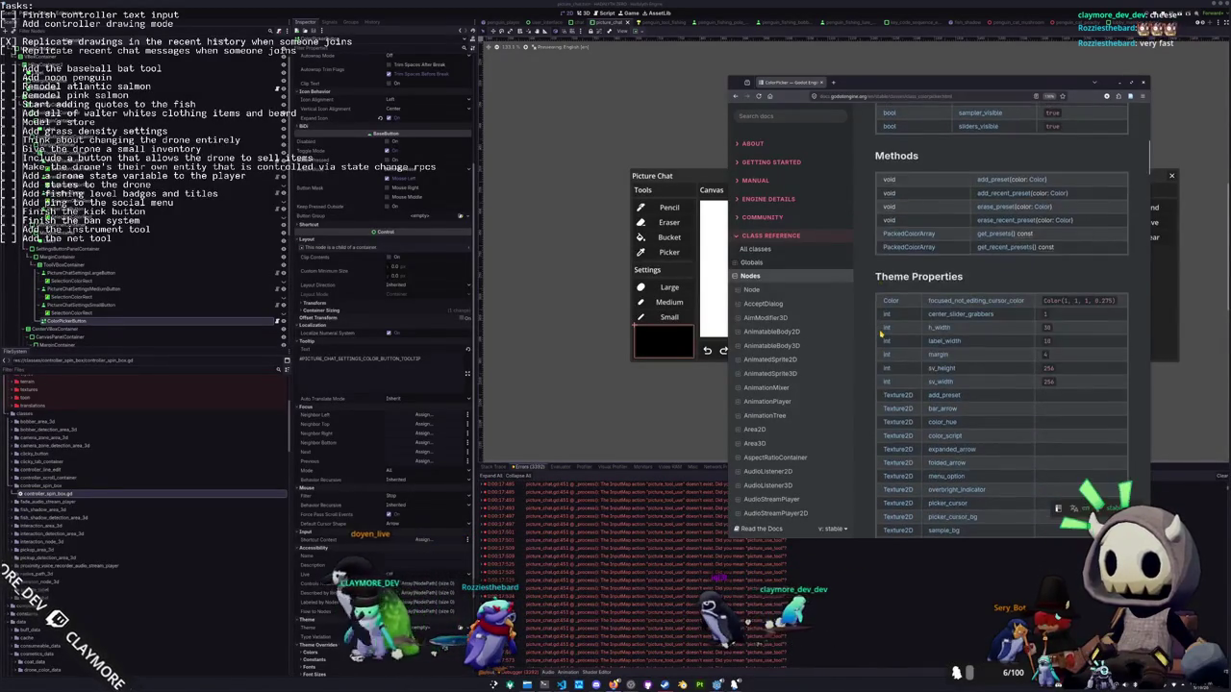
scroll(880, 333, "down", 4)
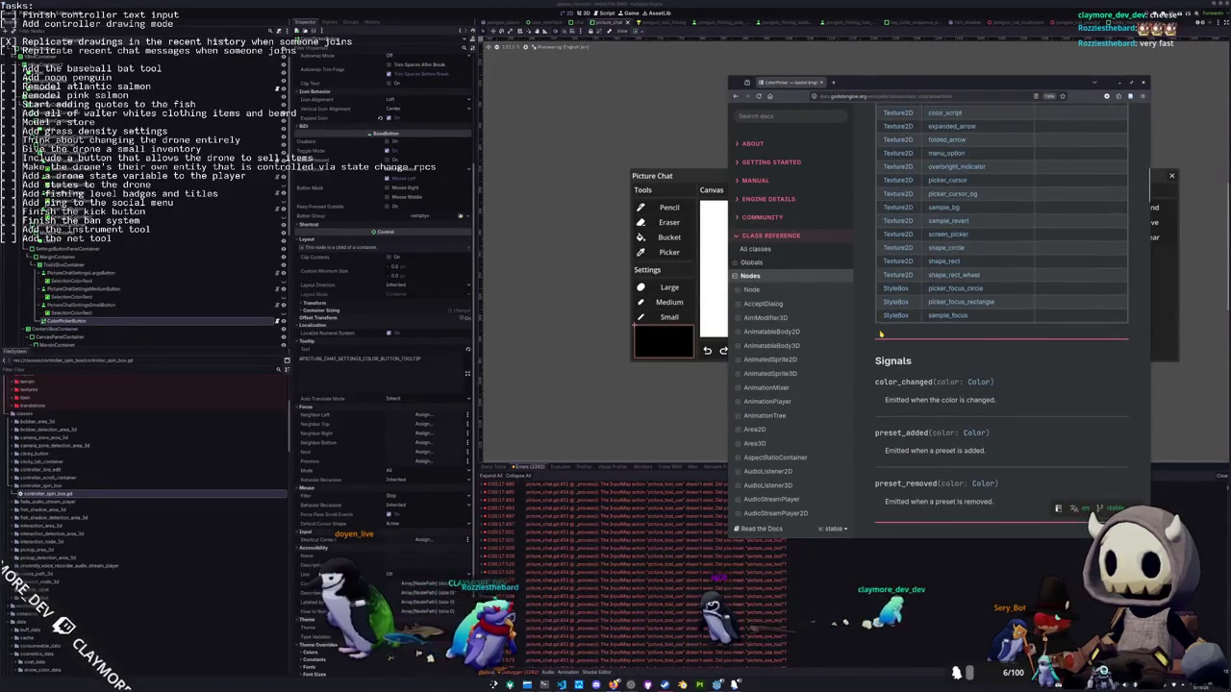
scroll(864, 368, "down", 5)
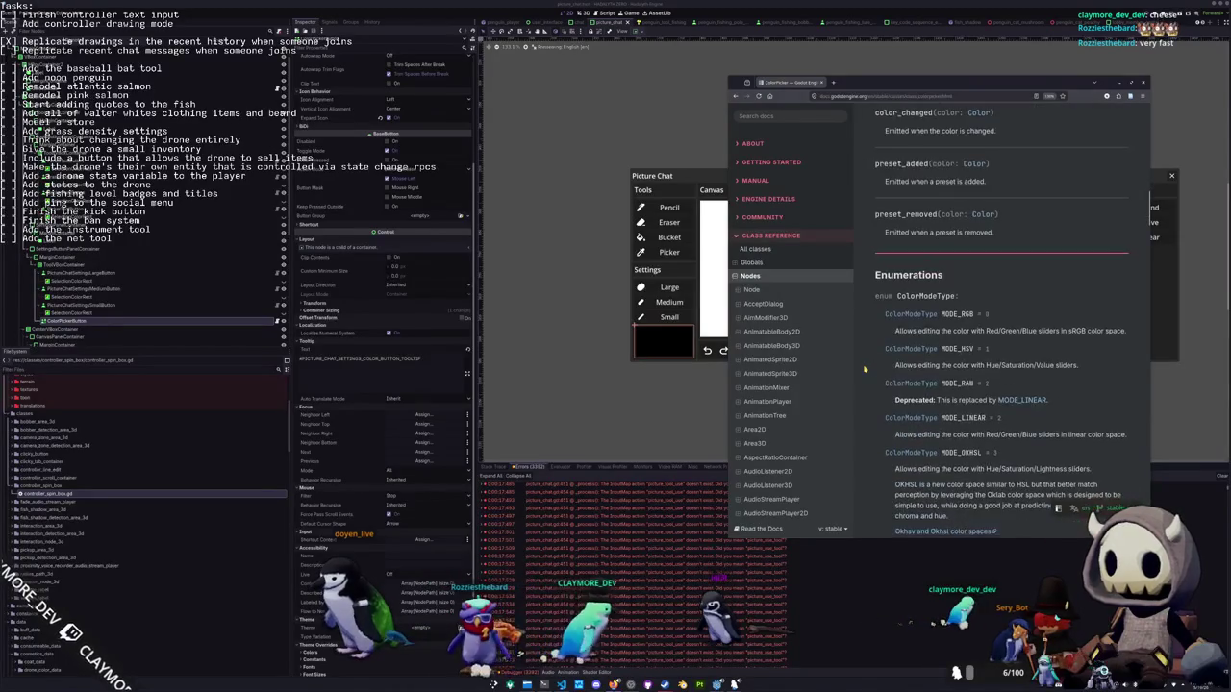
scroll(864, 368, "down", 8)
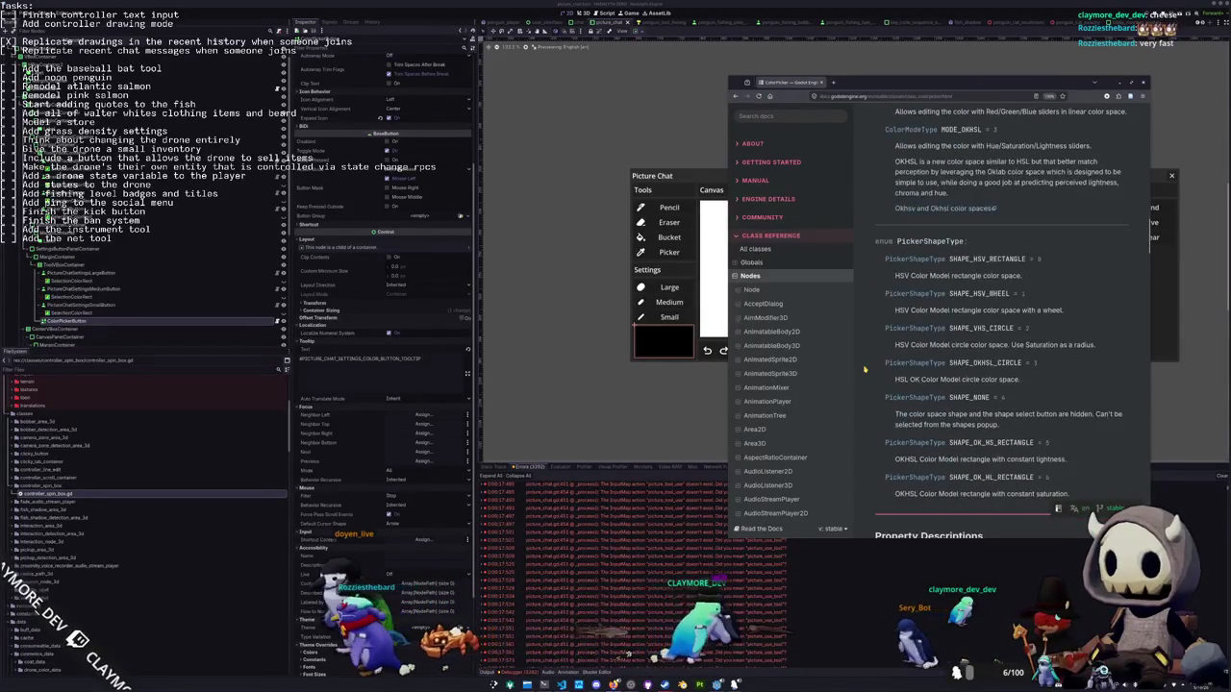
scroll(865, 368, "down", 6)
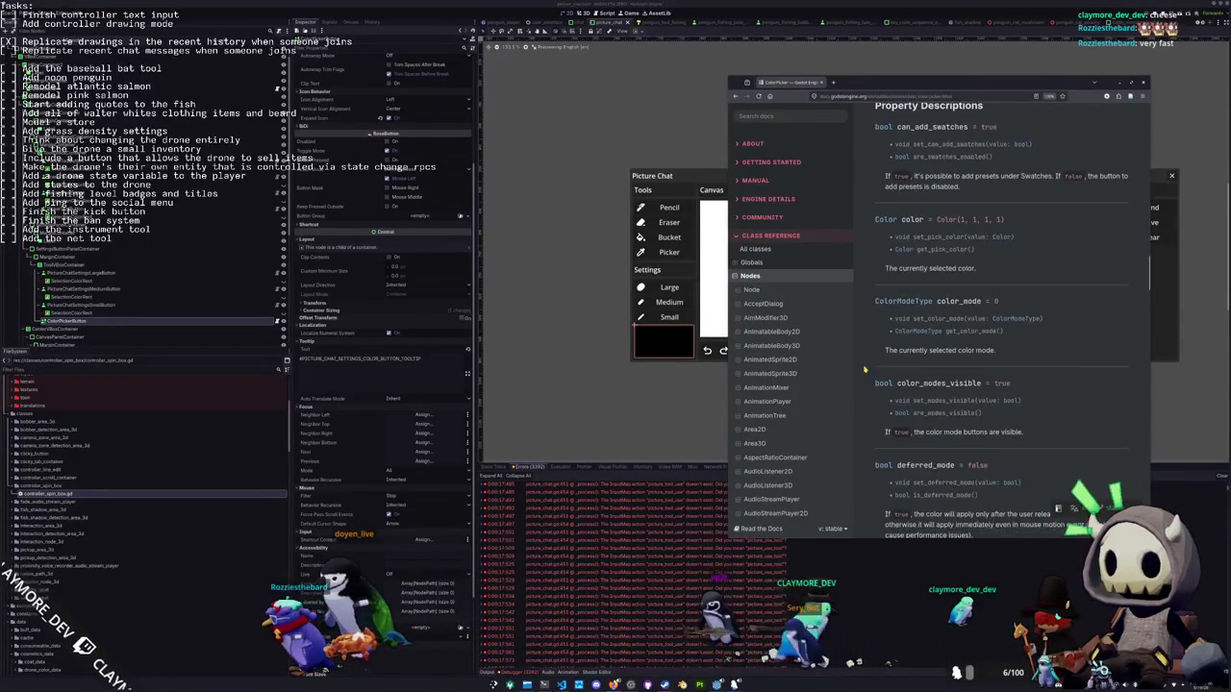
scroll(865, 369, "down", 5)
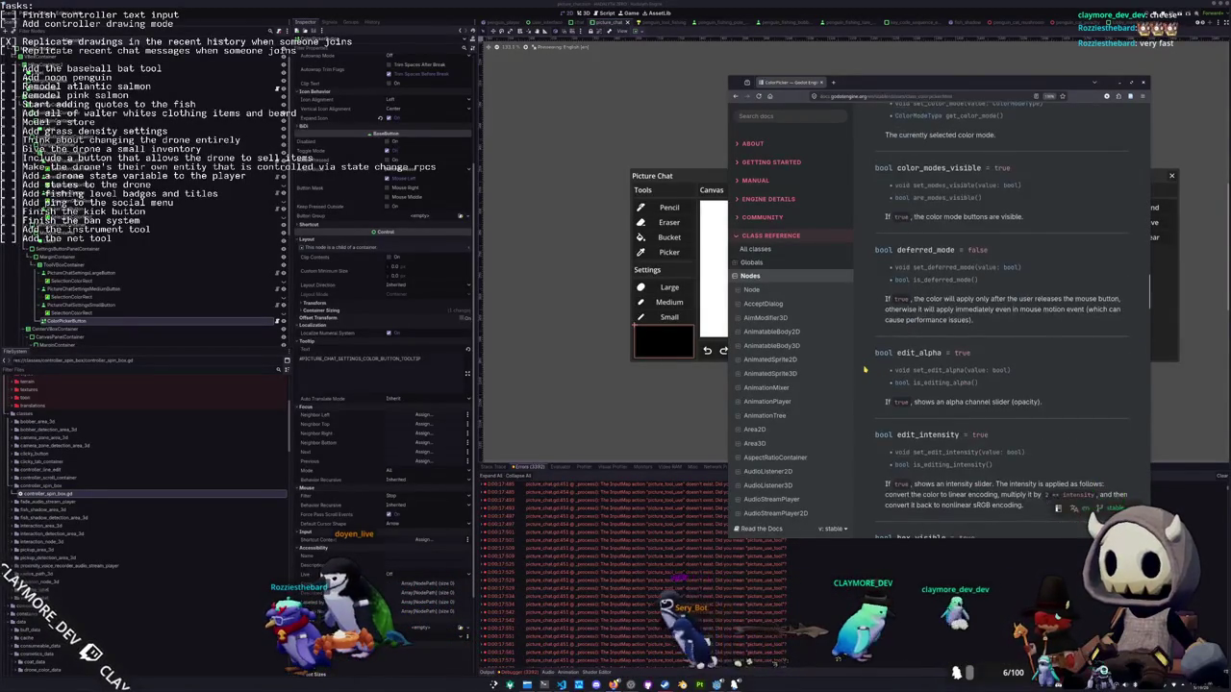
scroll(865, 368, "down", 6)
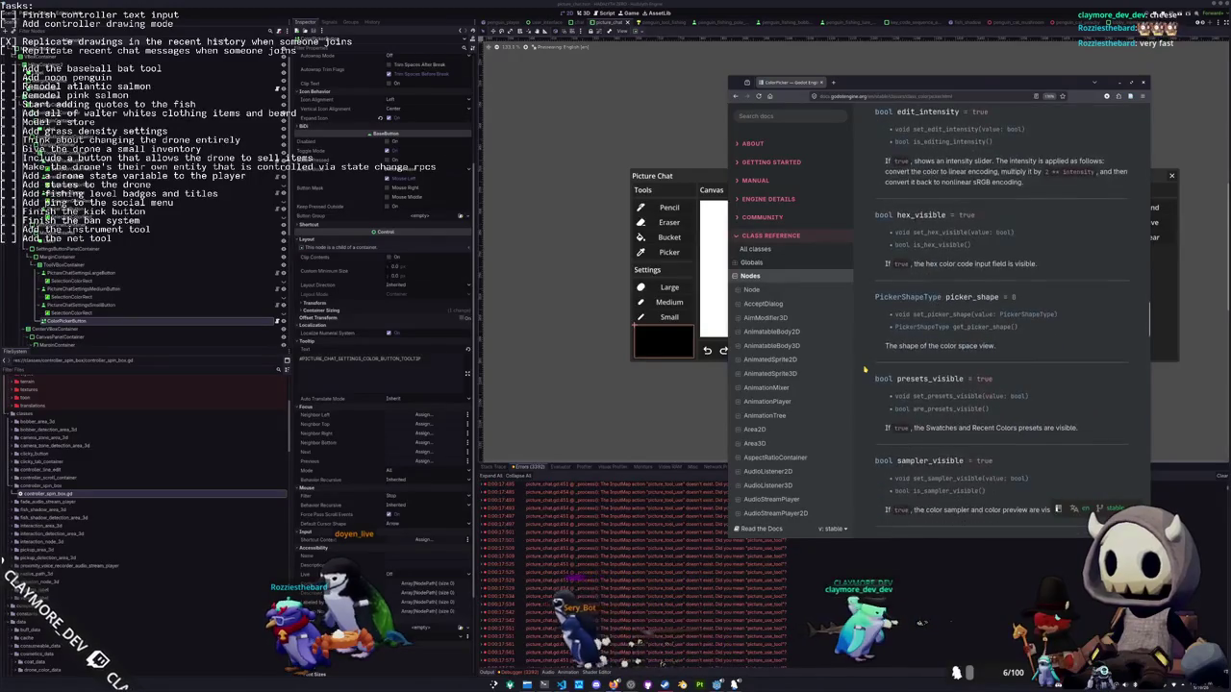
scroll(864, 368, "down", 3)
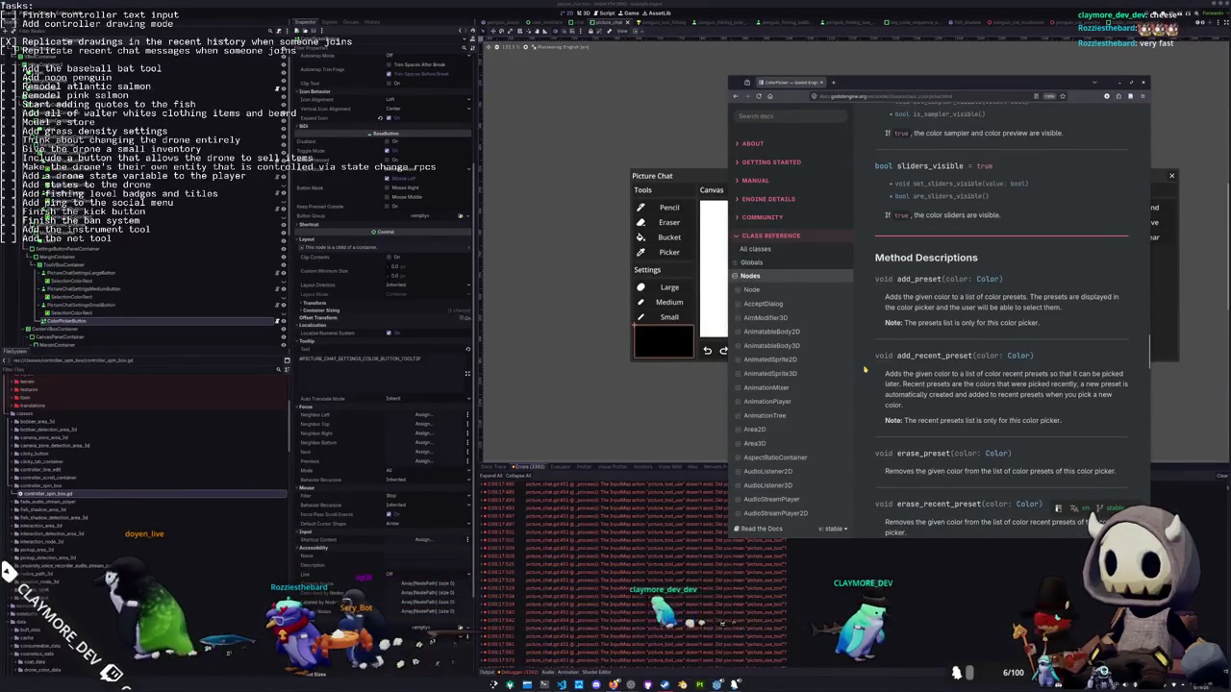
scroll(864, 369, "up", 3)
scroll(864, 368, "up", 1)
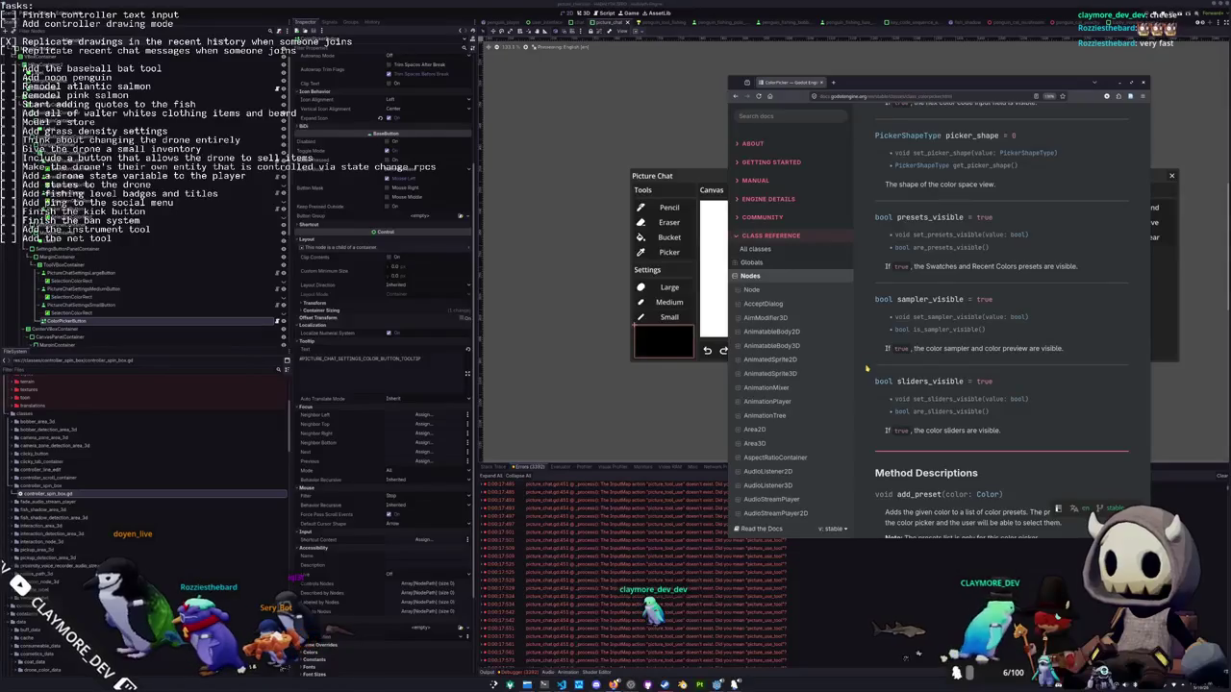
scroll(922, 352, "up", 2)
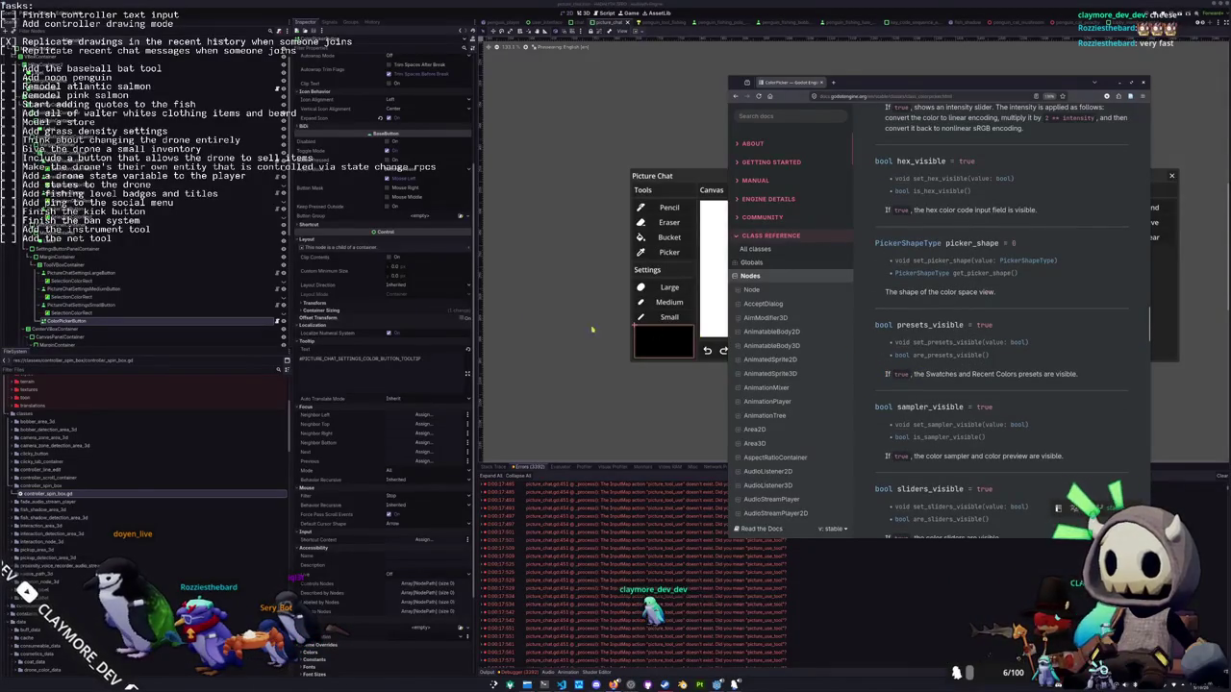
Glance at the game, reread the ColorPicker visibility properties, then return to picture_chat.gd
left_click(101, 313)
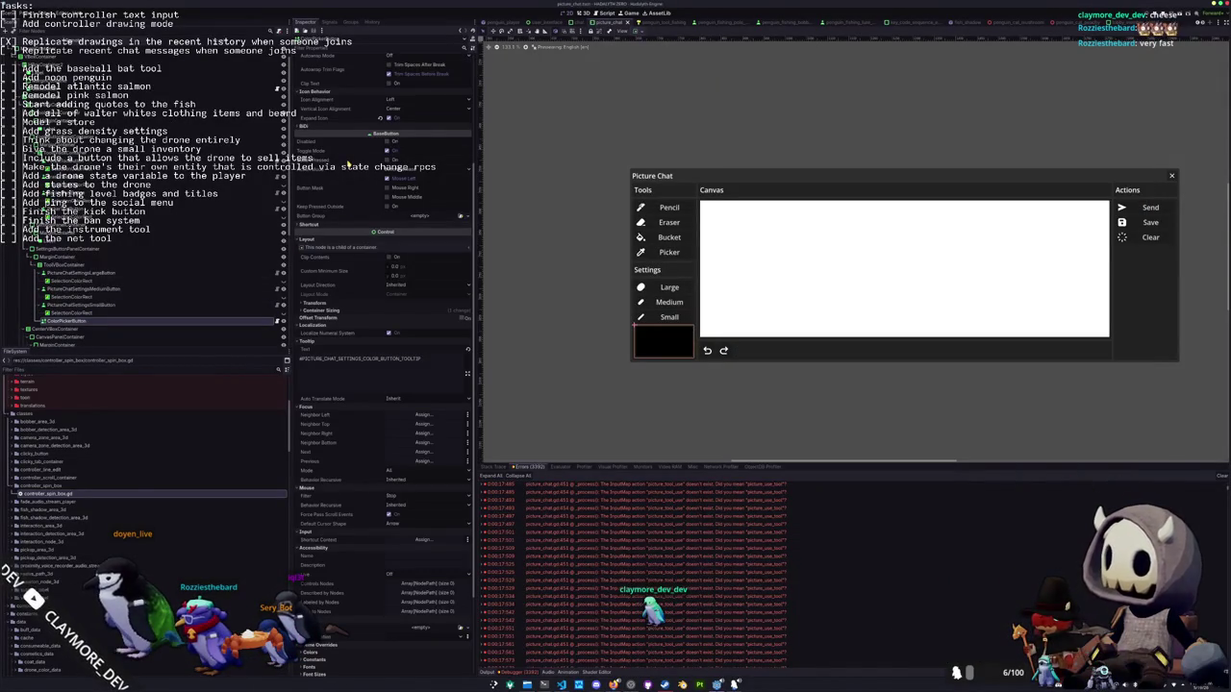
scroll(333, 103, "up", 4)
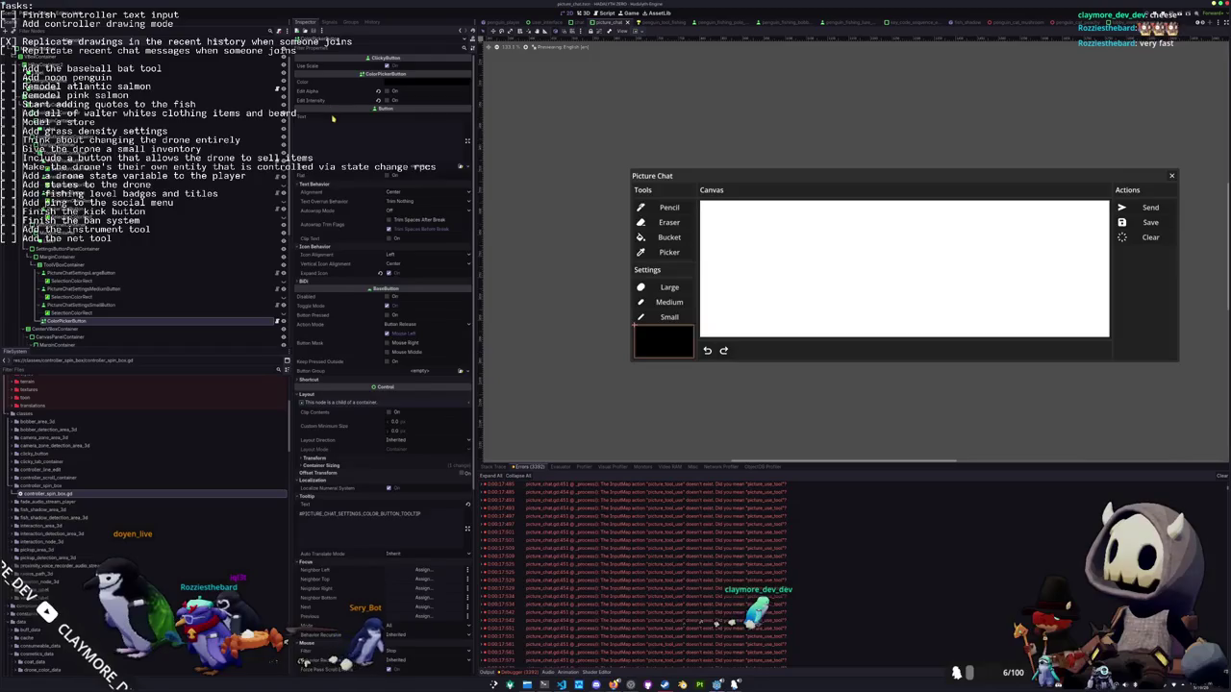
key("alt+Tab")
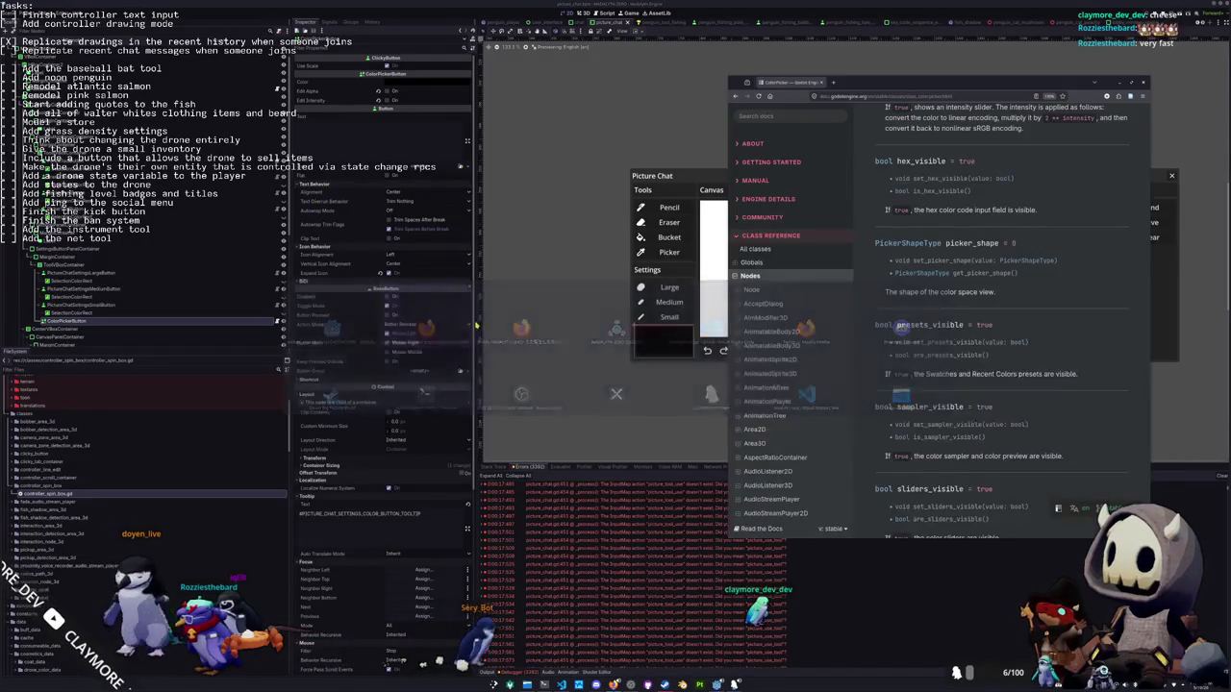
scroll(865, 358, "up", 5)
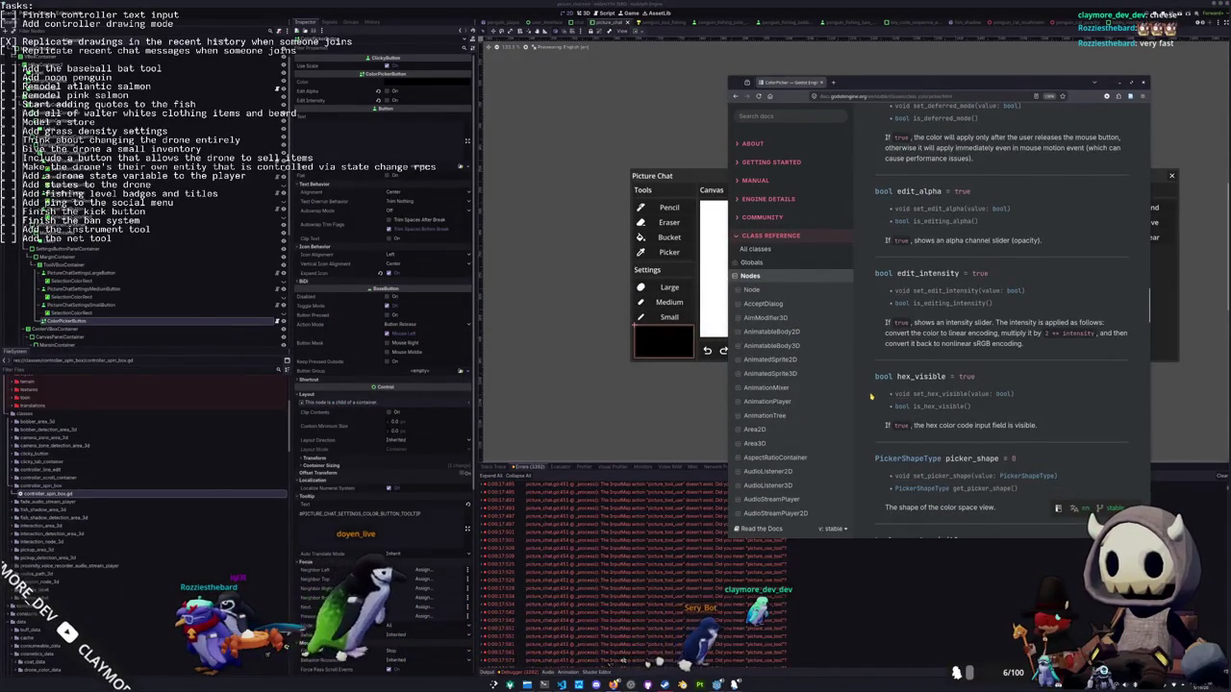
scroll(871, 395, "up", 4)
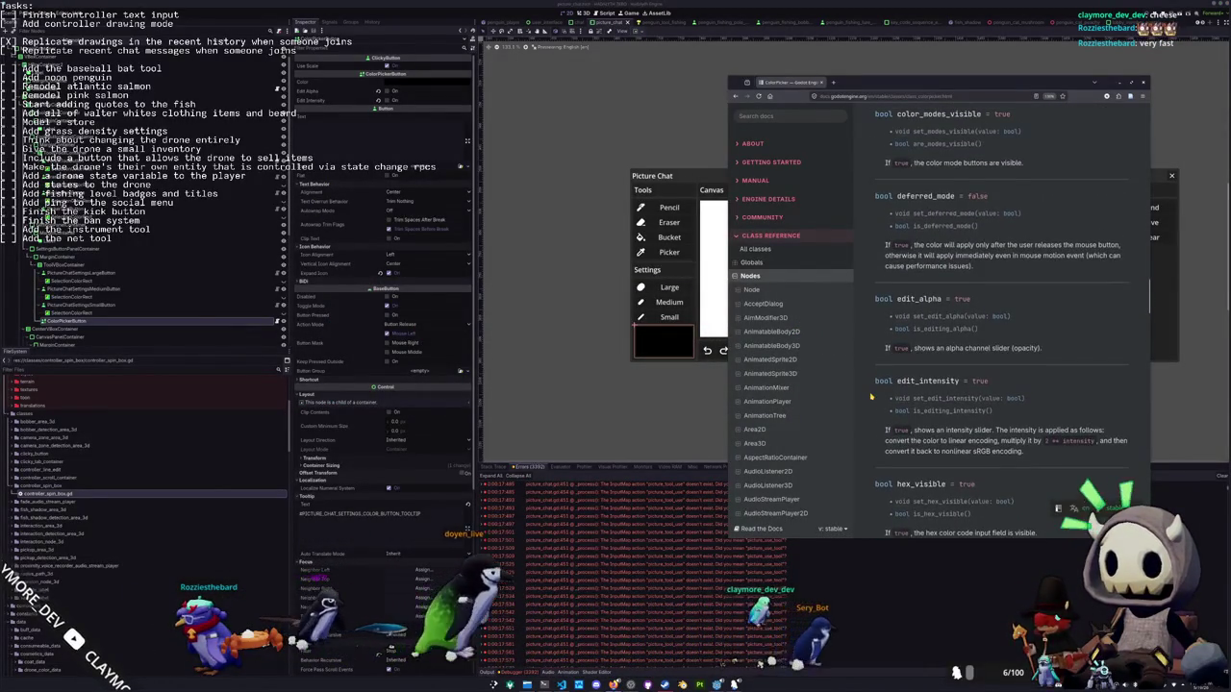
scroll(871, 395, "up", 3)
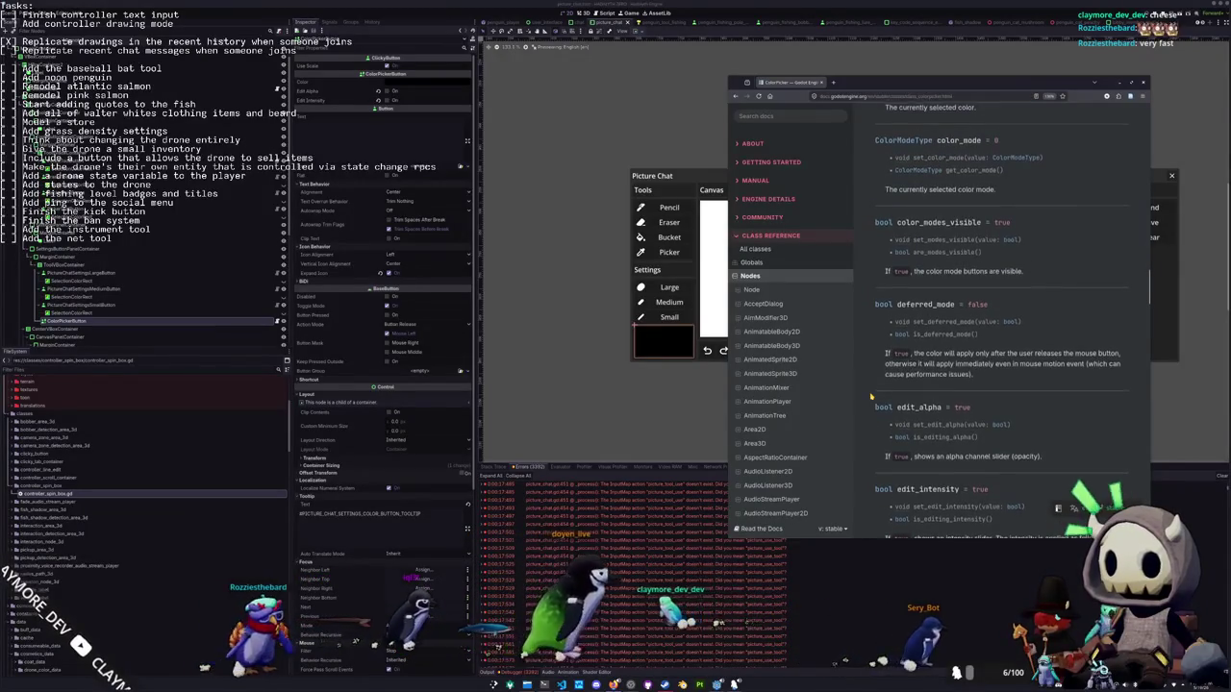
scroll(871, 395, "up", 6)
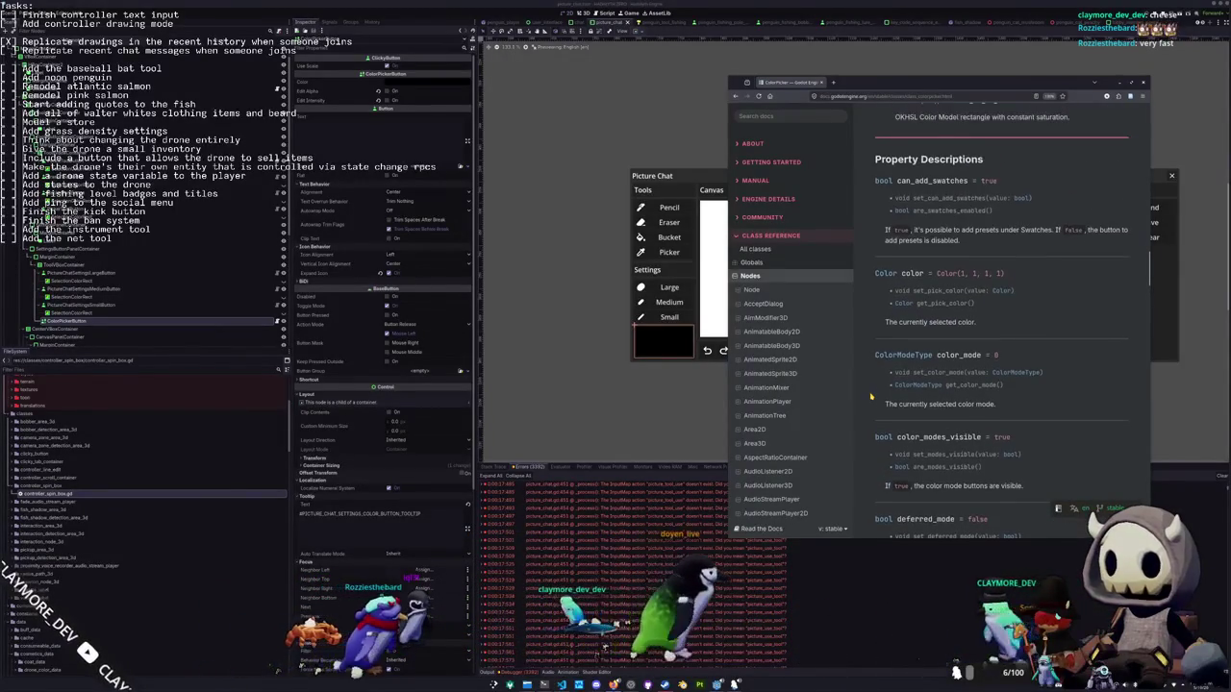
scroll(871, 395, "up", 6)
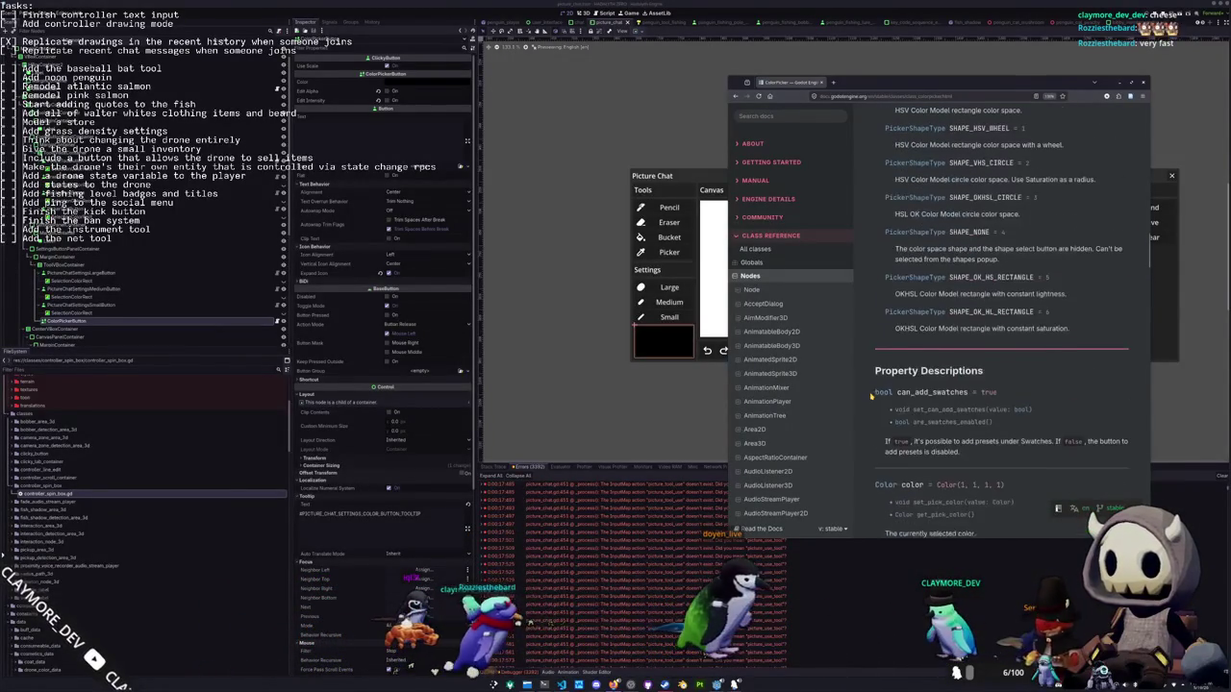
scroll(872, 395, "down", 6)
scroll(871, 395, "down", 4)
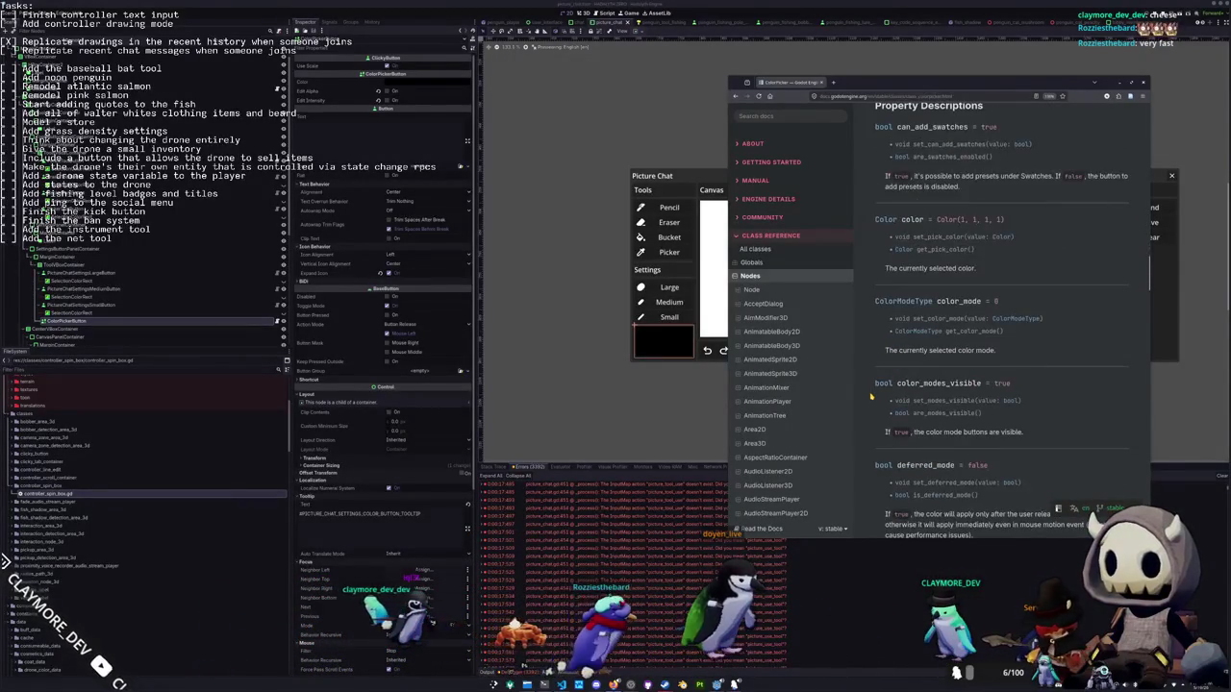
key("alt+Tab")
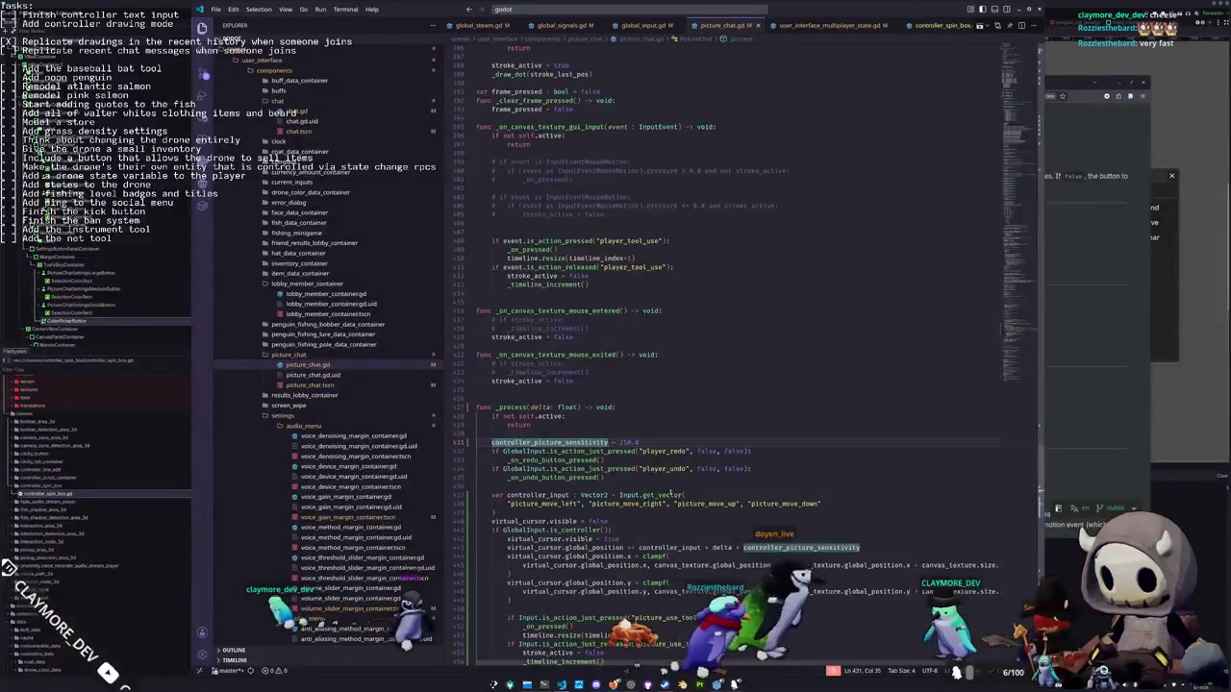
scroll(758, 227, "up", 2)
scroll(758, 227, "down", 15)
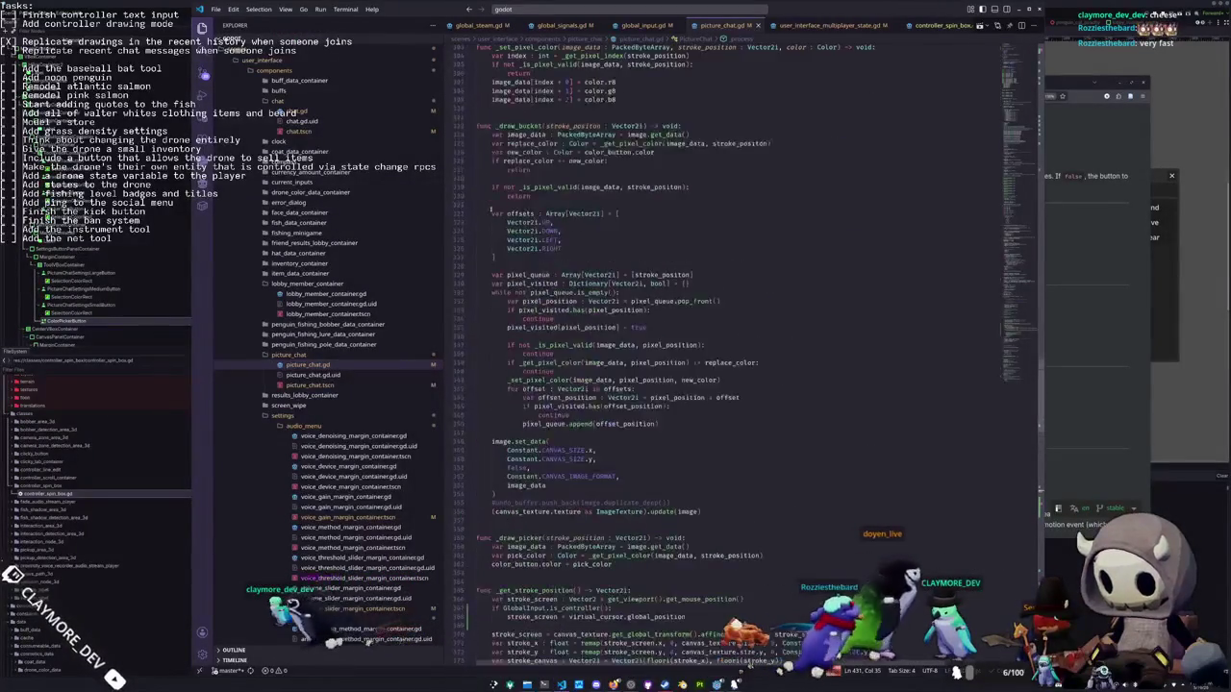
scroll(491, 210, "up", 10)
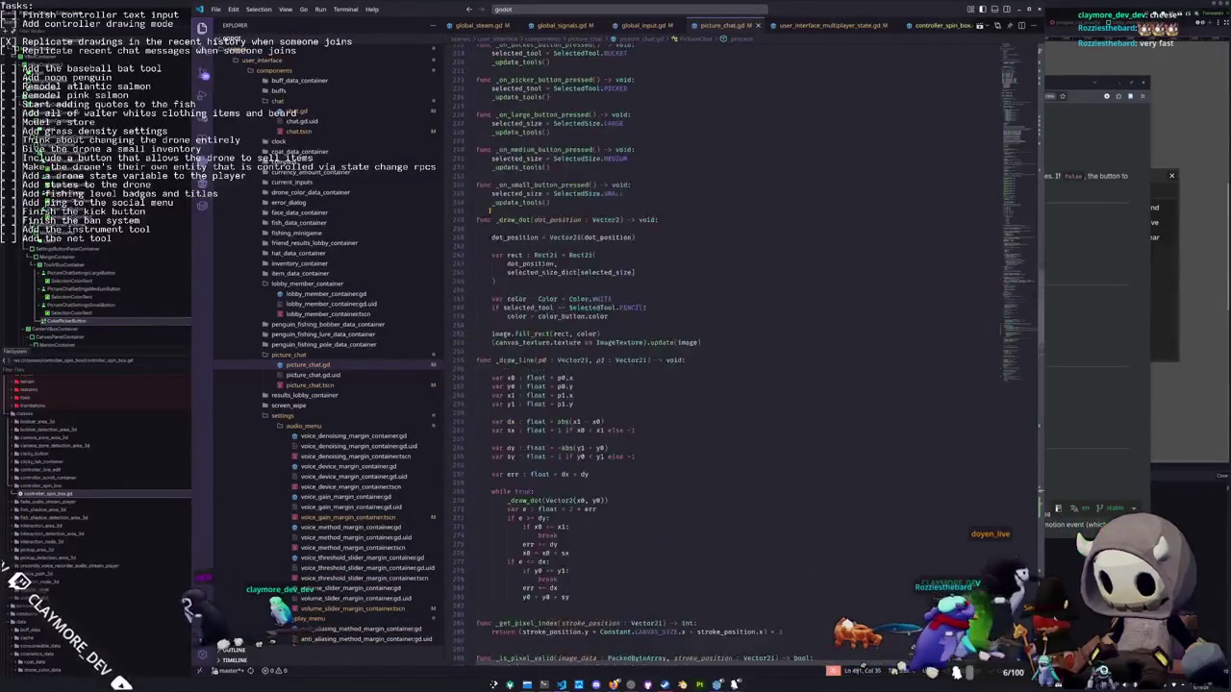
scroll(490, 210, "up", 20)
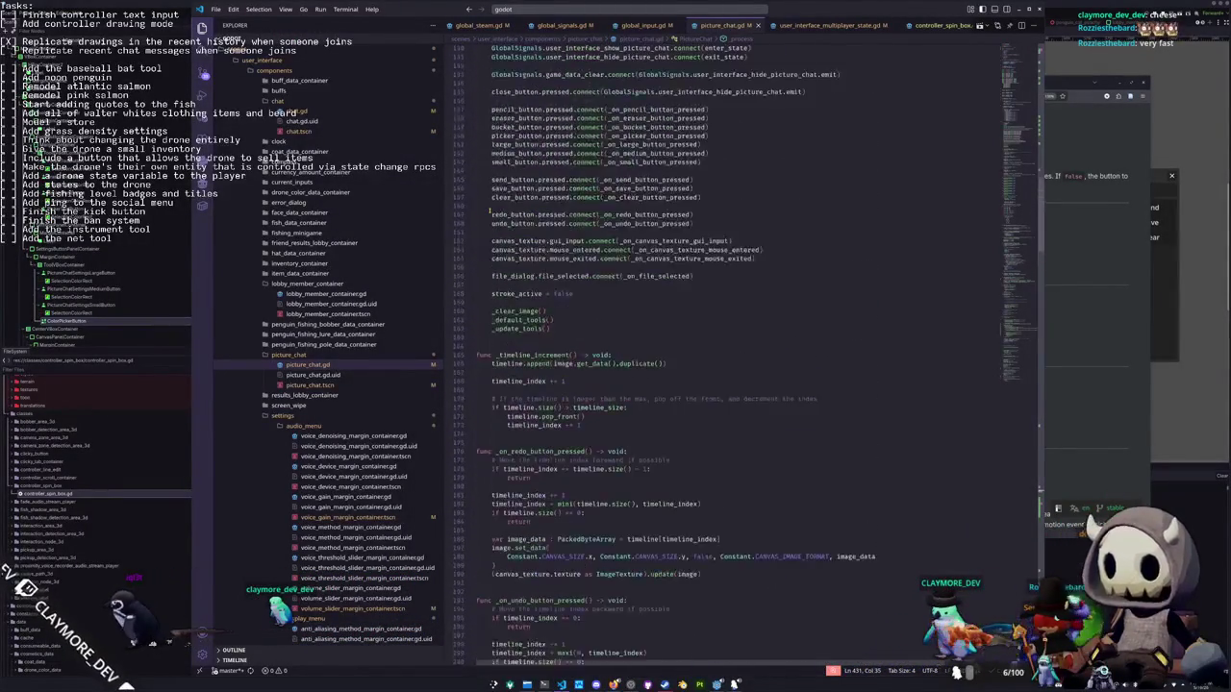
scroll(507, 478, "up", 15)
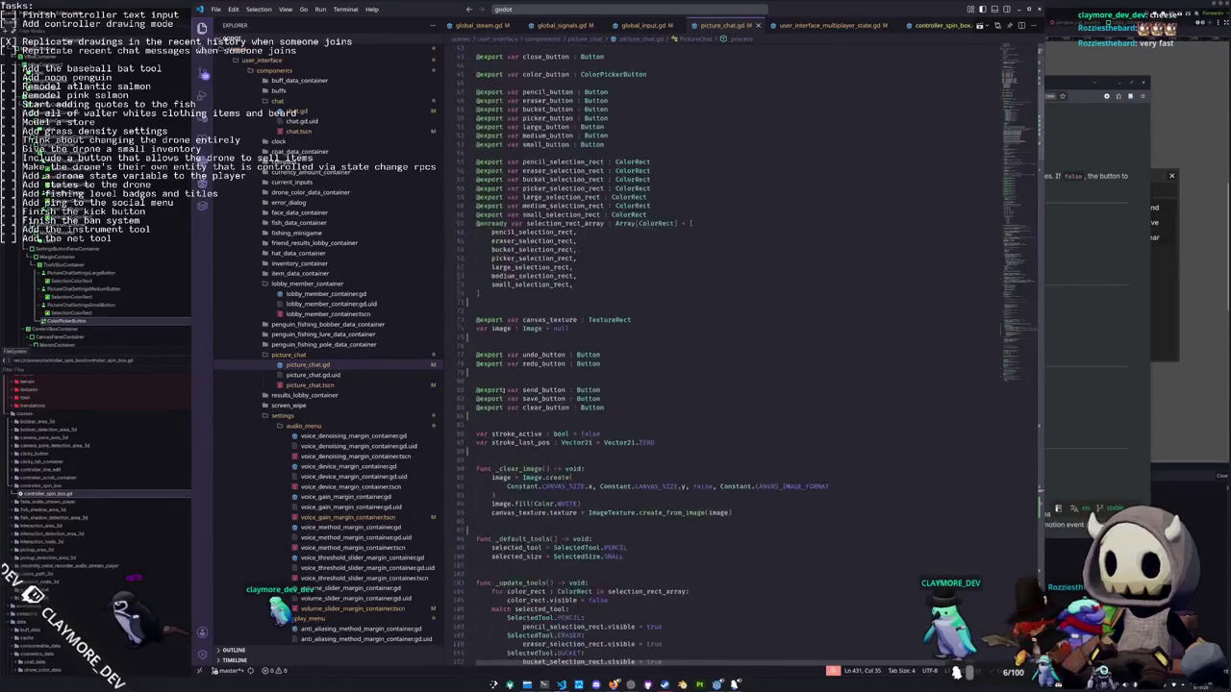
scroll(508, 478, "down", 15)
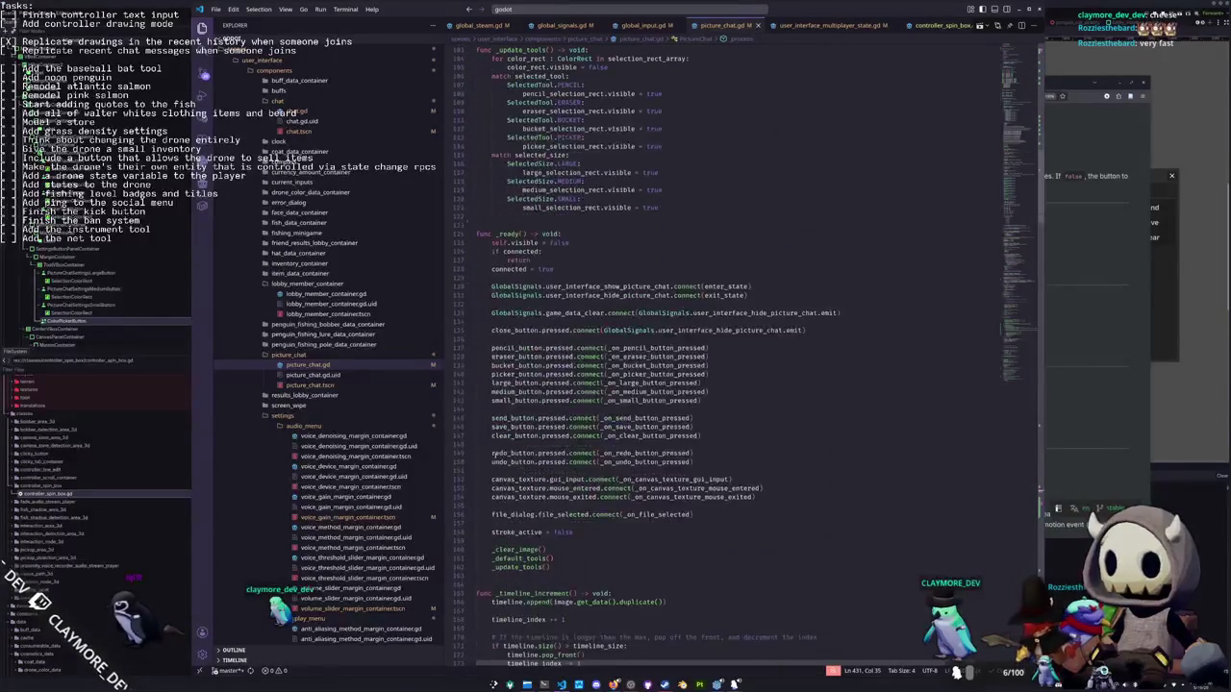
key("Return")
Add 'virtual_cursor.visible = false' to _ready while checking the ColorPicker docs
type("virtual_cursor.visible = fals")
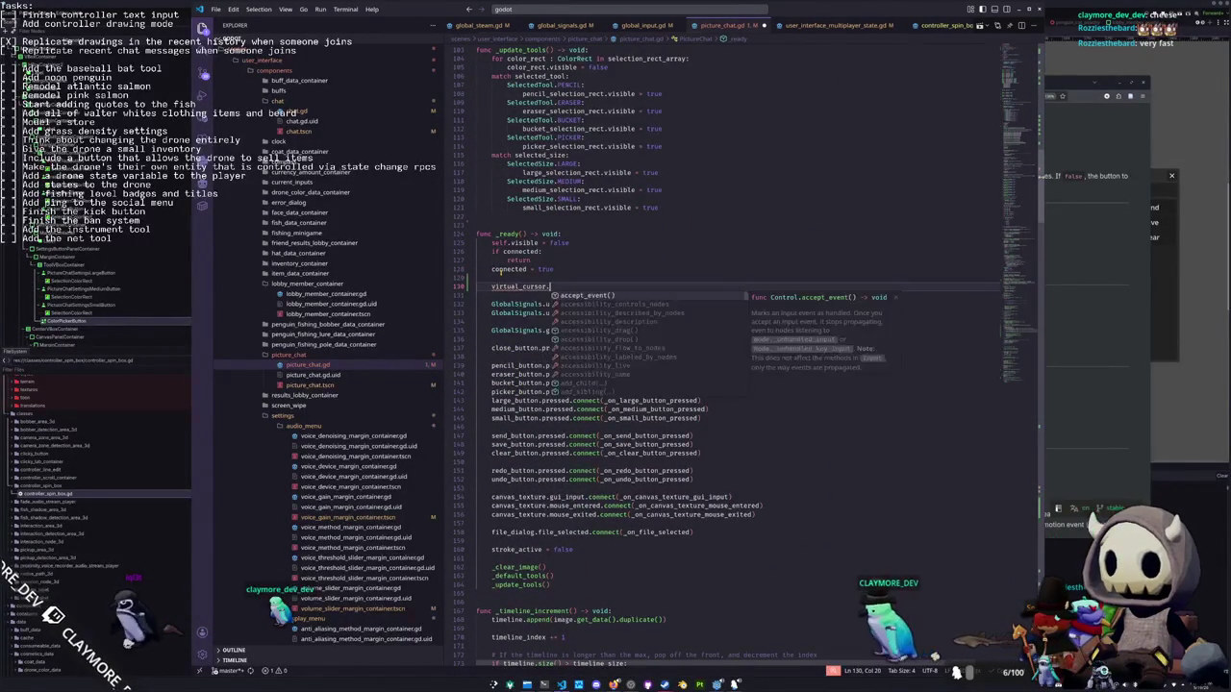
type("e")
key("Down")
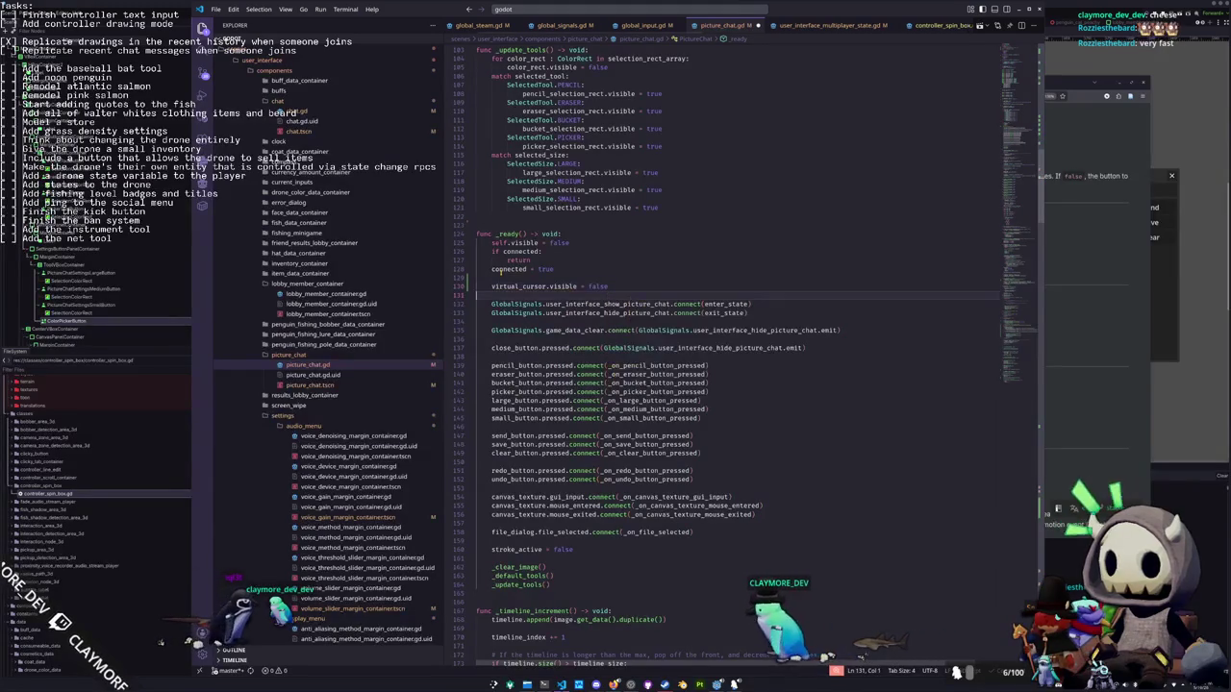
key("alt+Tab")
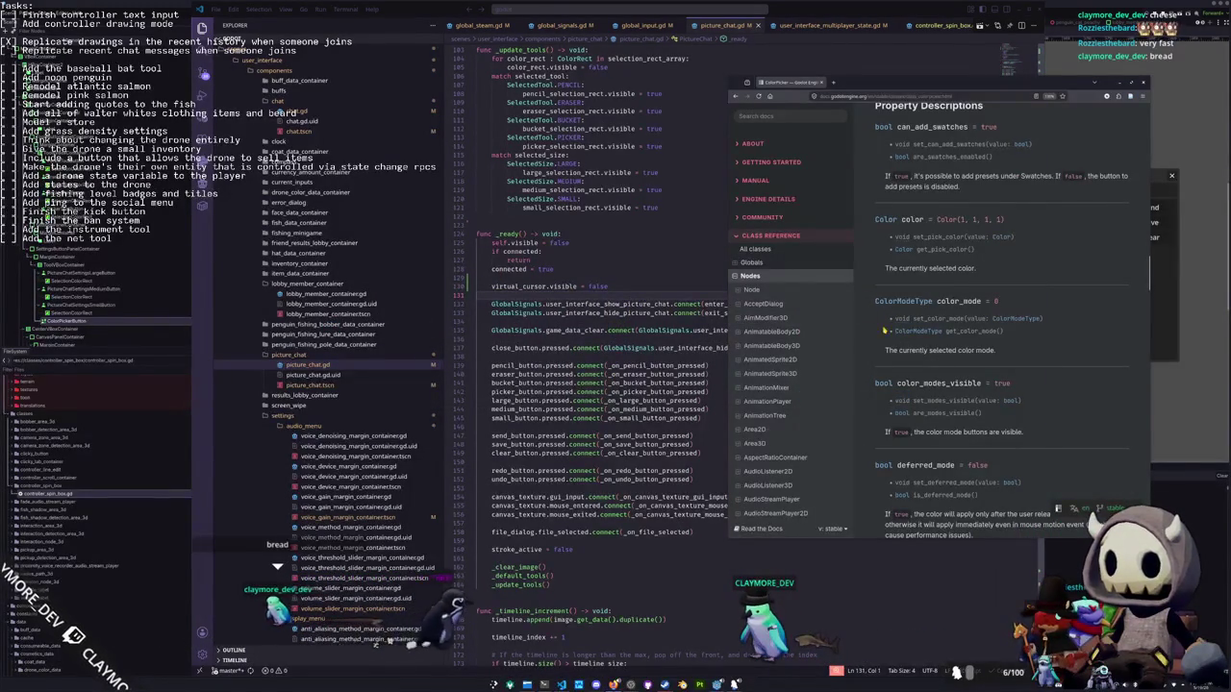
scroll(875, 258, "down", 2)
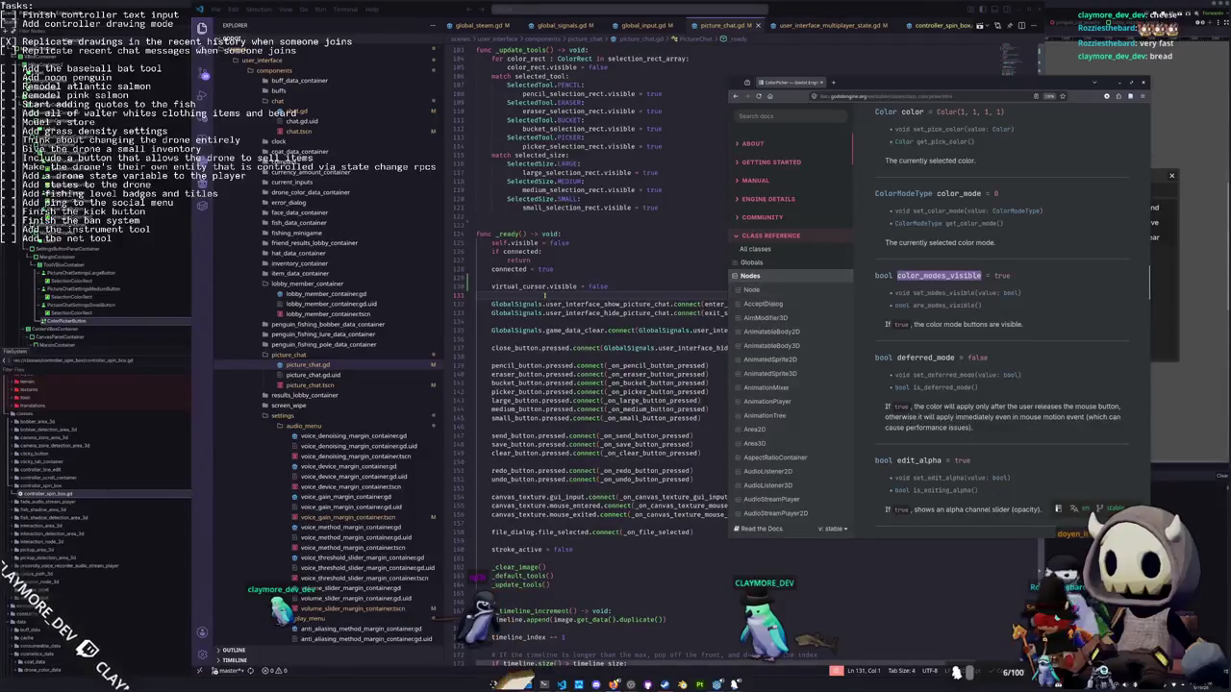
left_click(544, 668)
Try a color_button.color_modes_visible = false line, then delete it
key("Return")
type("color_modes_visible")
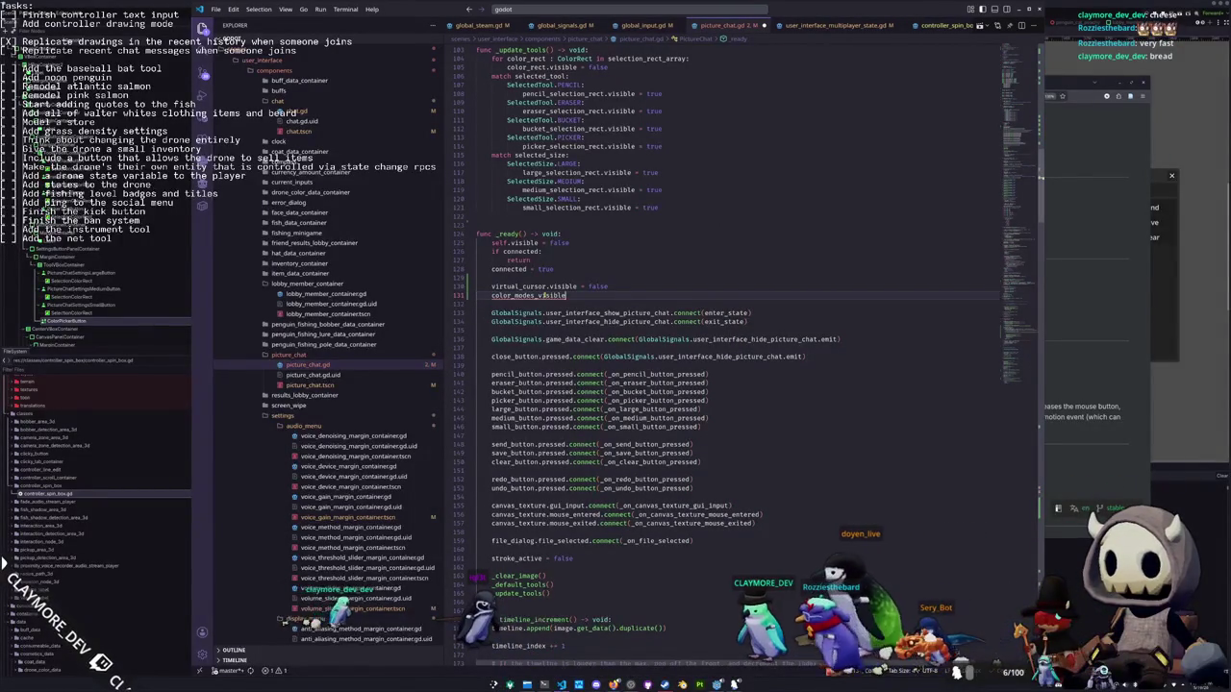
key("Home")
key("Return")
type("color_button")
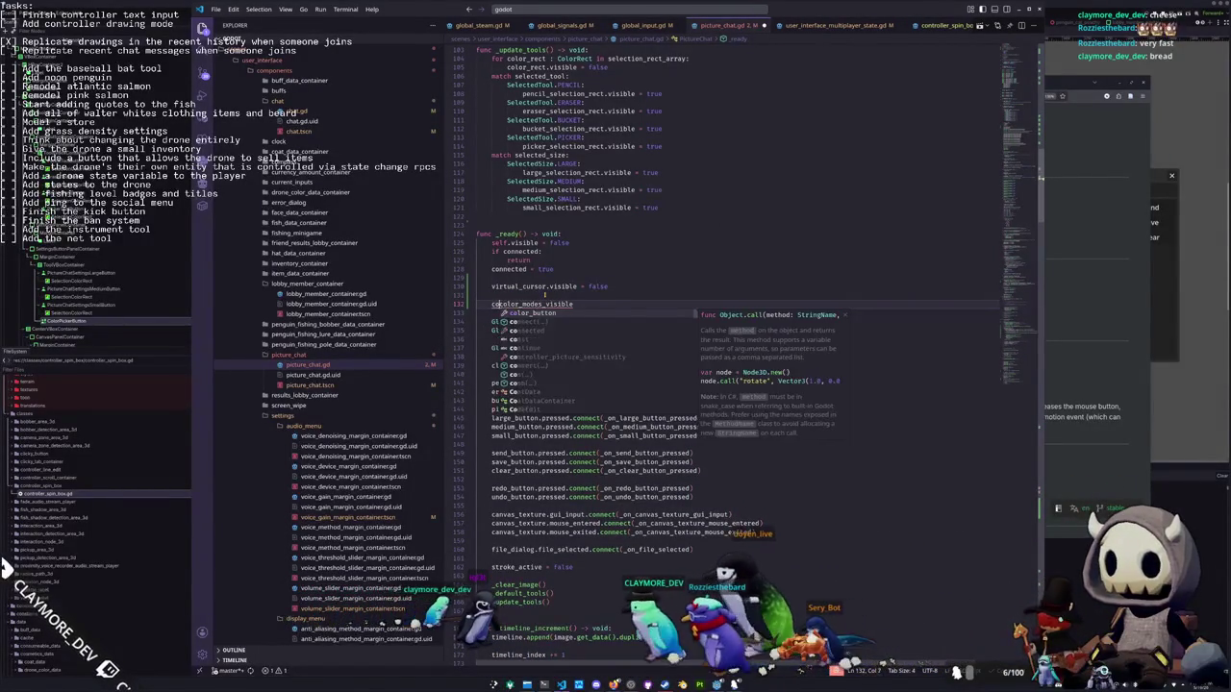
type(".")
key("End")
type("false")
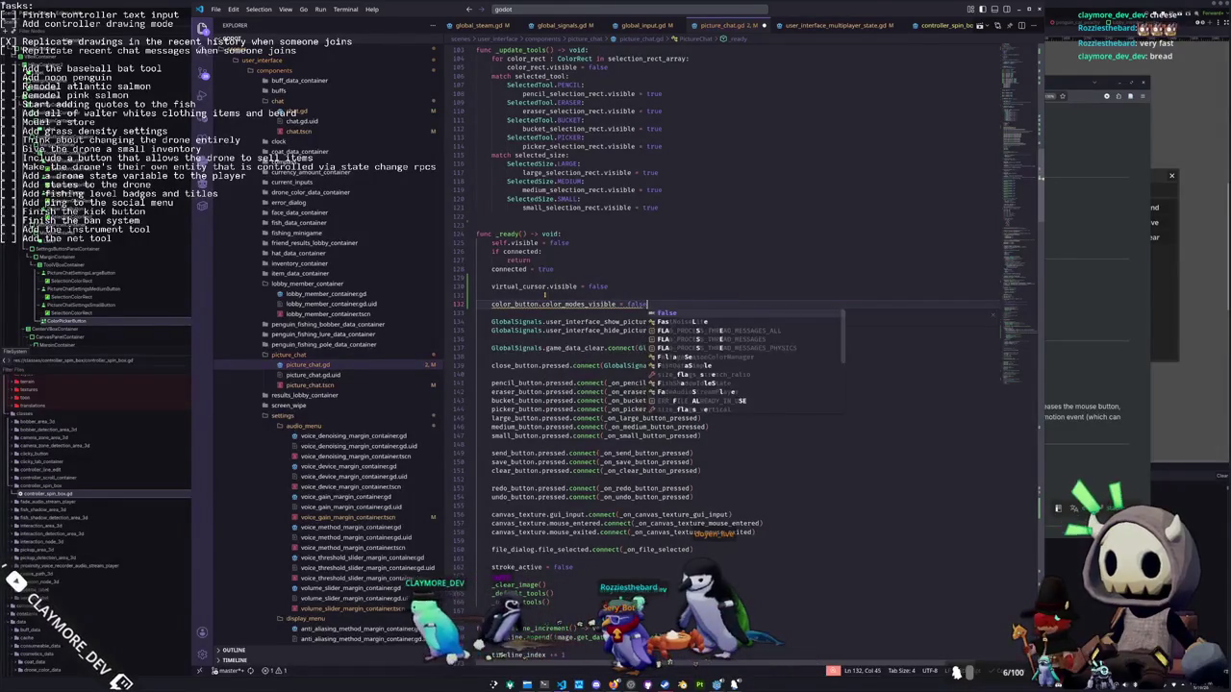
key("Down")
key("shift+Up")
key("Delete")
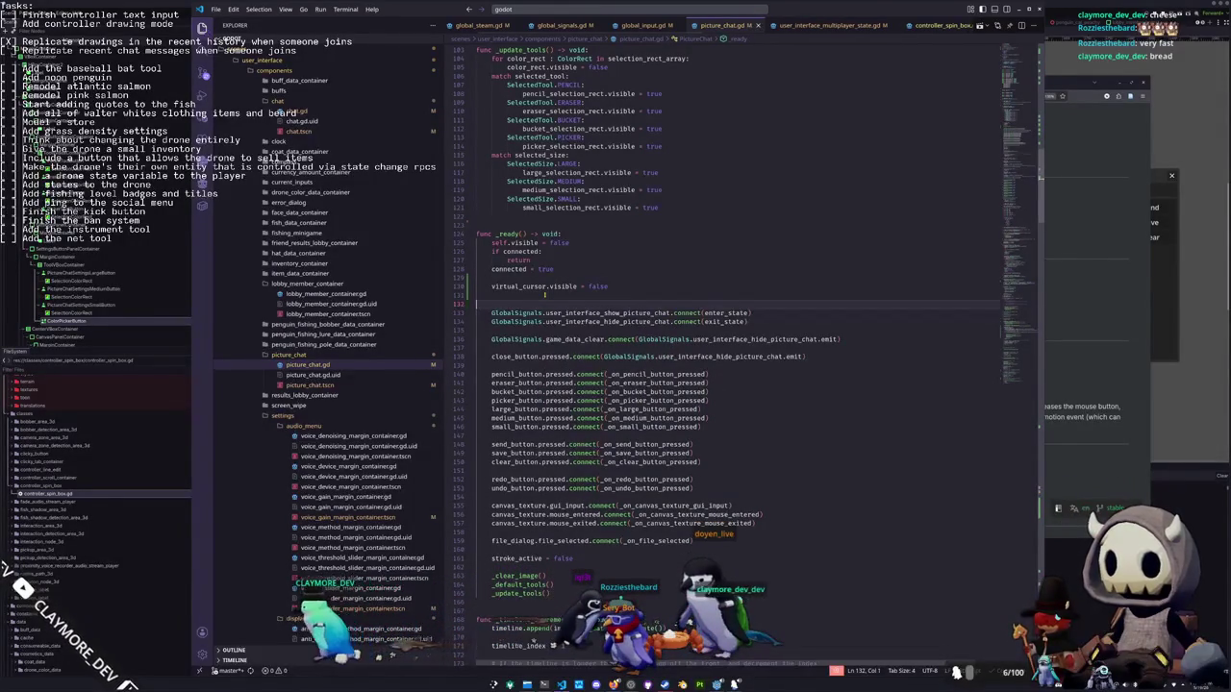
Scroll further through the ColorPicker docs, then place the cursor on empty line 131
key("alt+Tab")
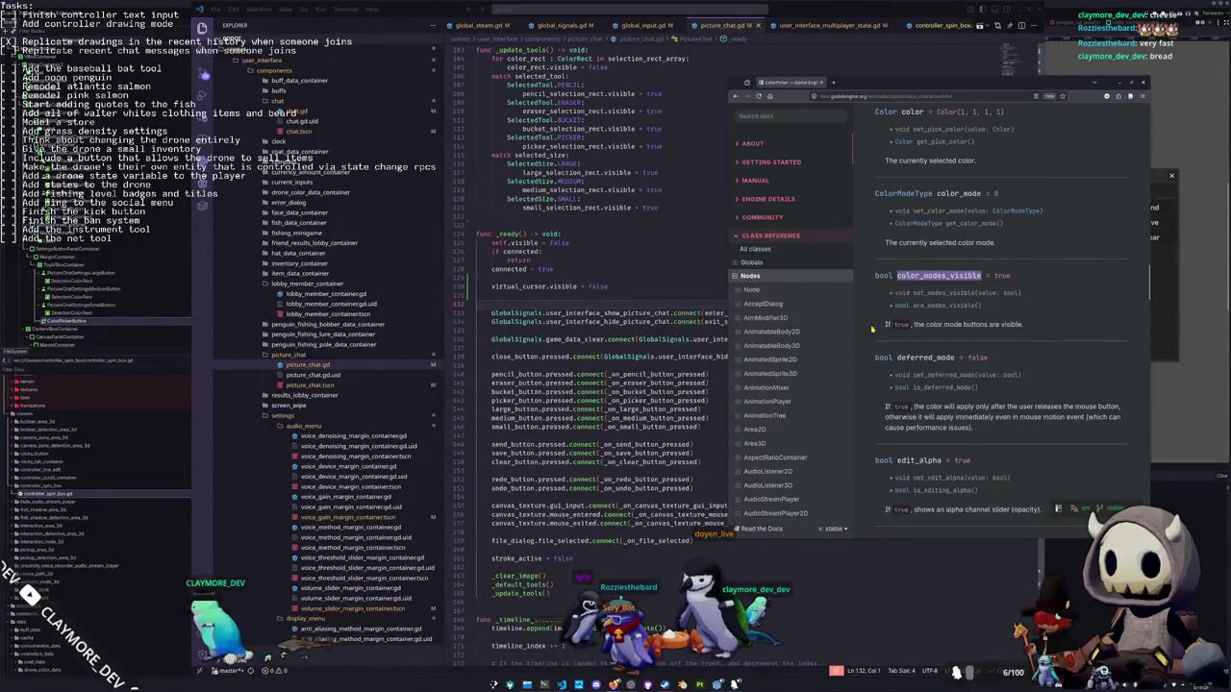
scroll(872, 329, "down", 2)
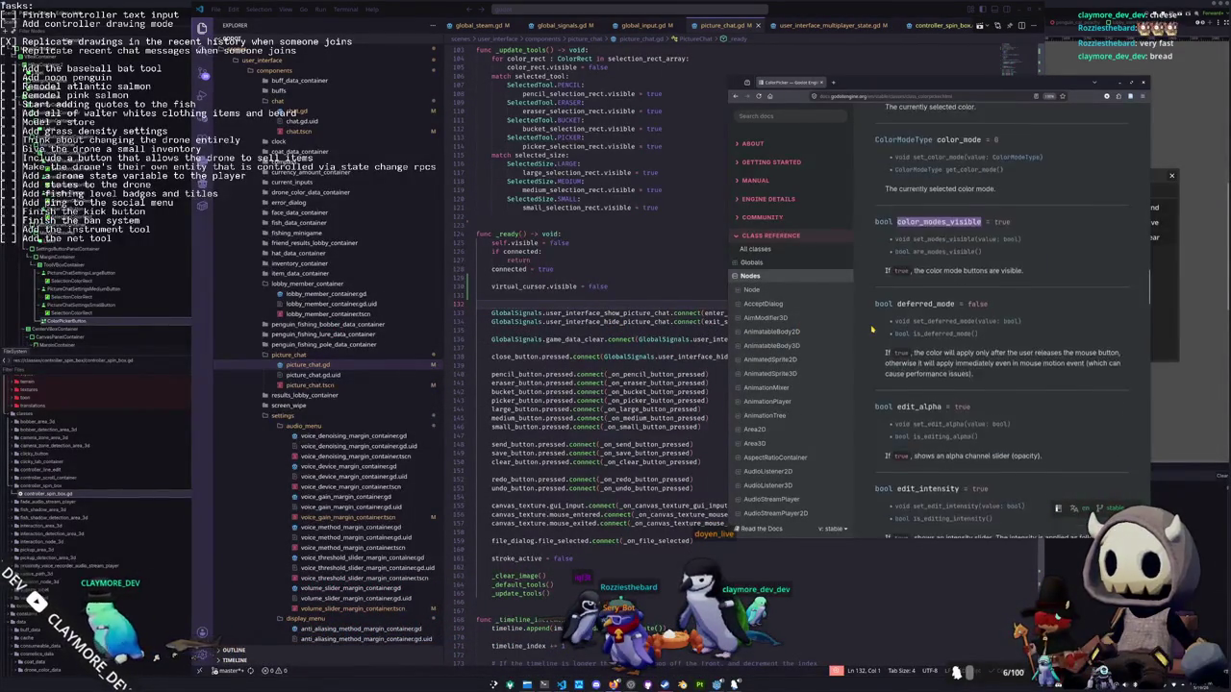
scroll(870, 367, "down", 2)
scroll(870, 367, "down", 2)
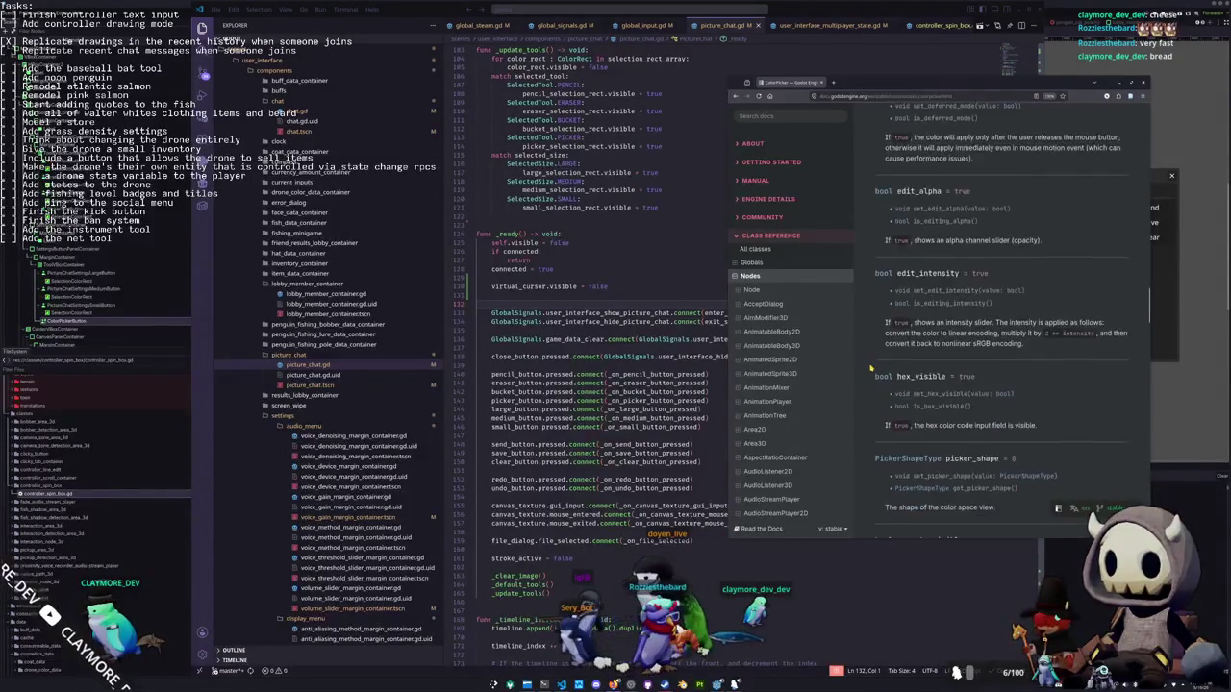
scroll(870, 367, "down", 2)
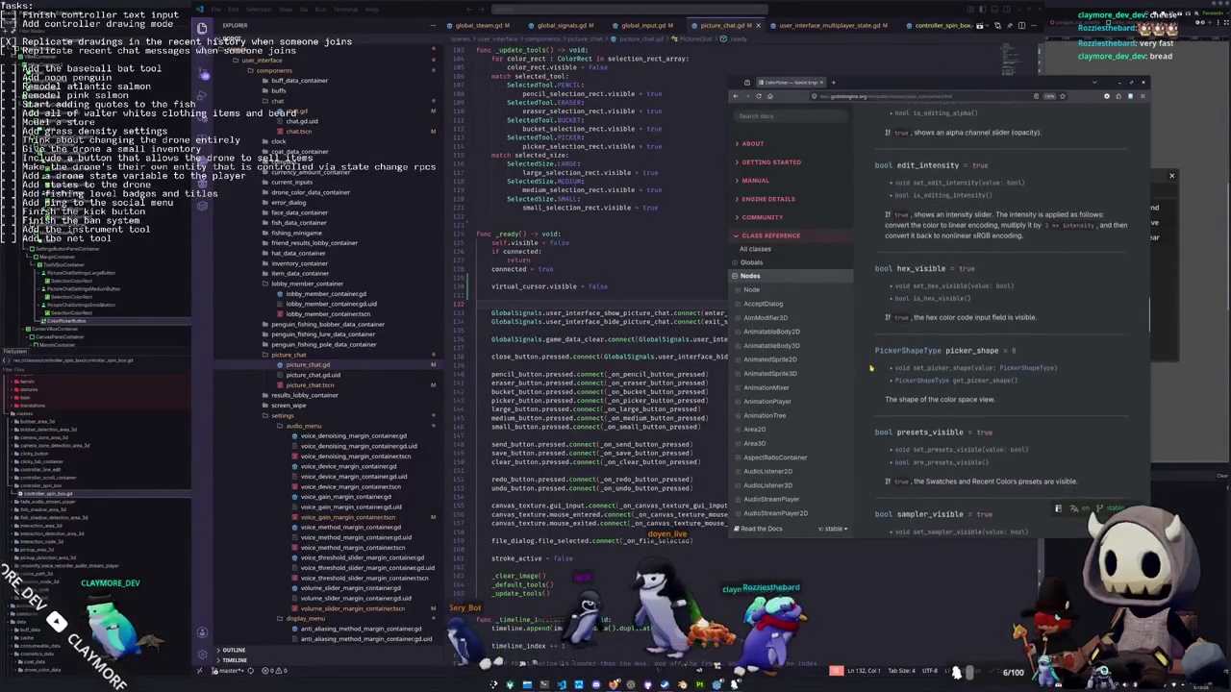
scroll(870, 368, "down", 1)
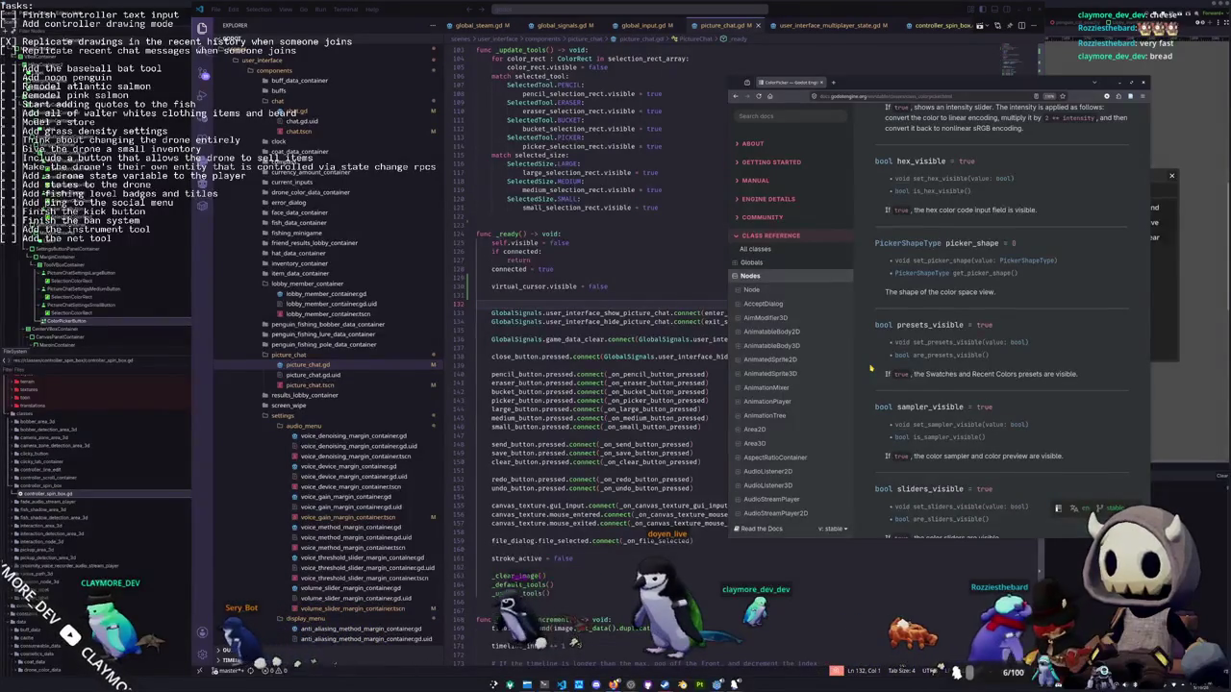
left_click(544, 296)
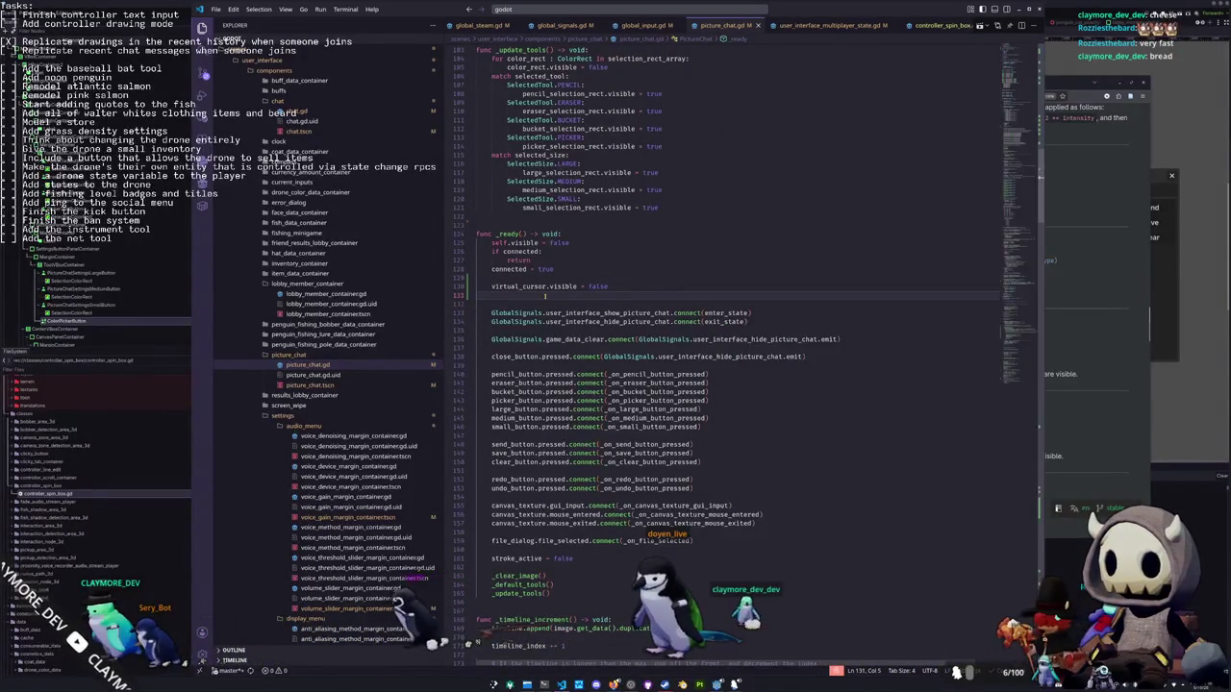
Write line 131 as color_button.sampler_visible = false, discarding an initial presets attempt
type("color_button.")
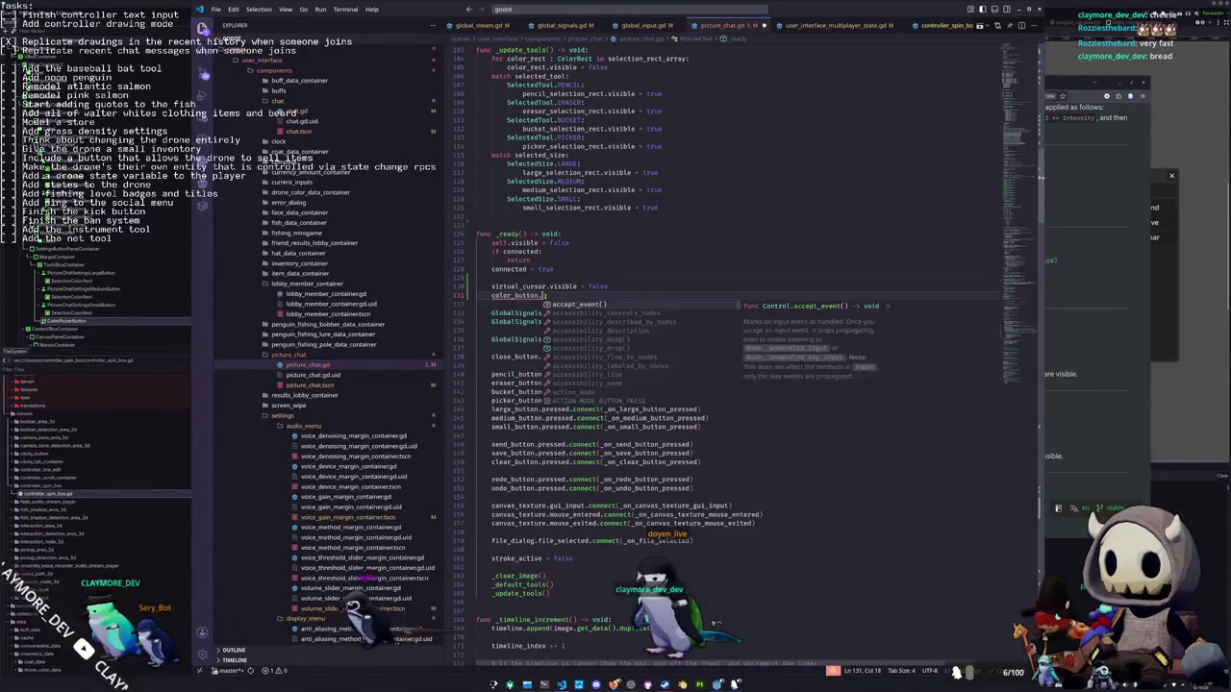
type("presets")
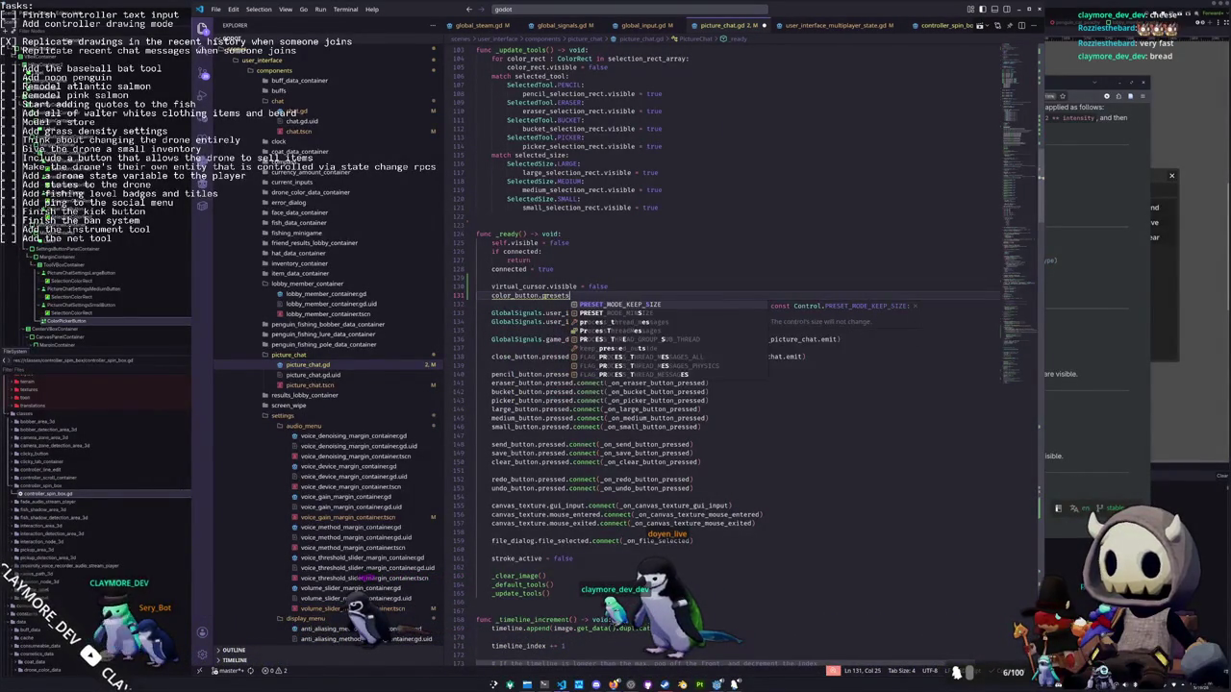
key("ctrl+shift+Left")
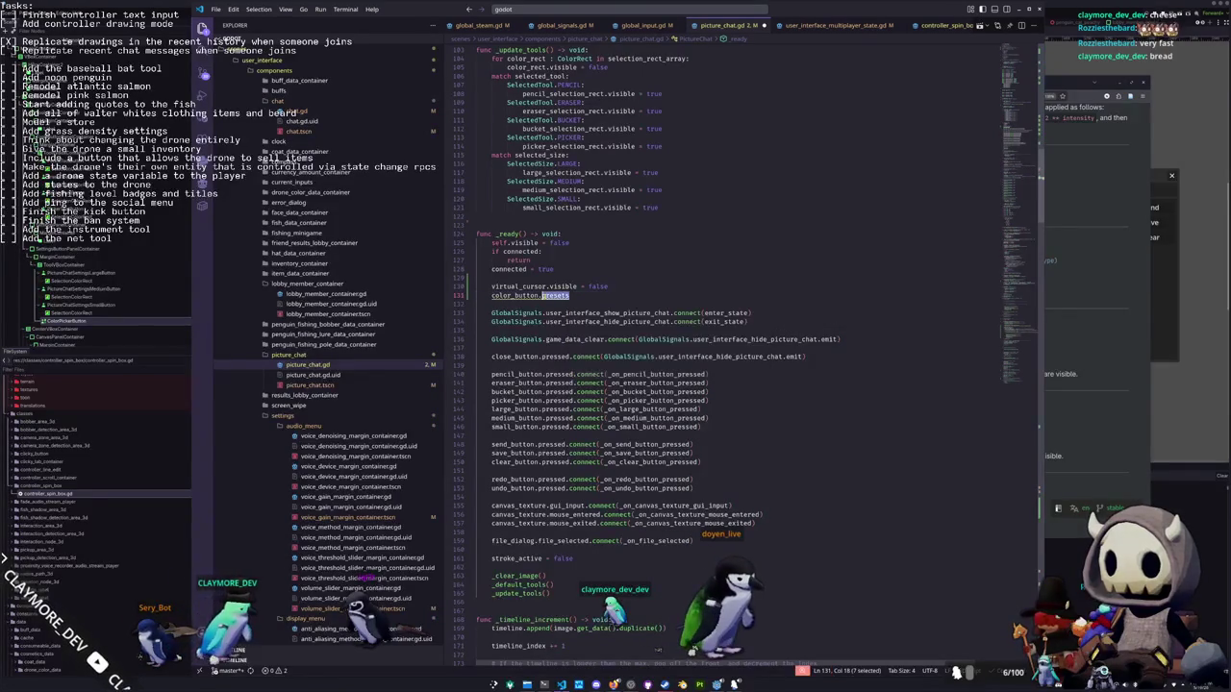
key("BackSpace")
key("alt+Tab")
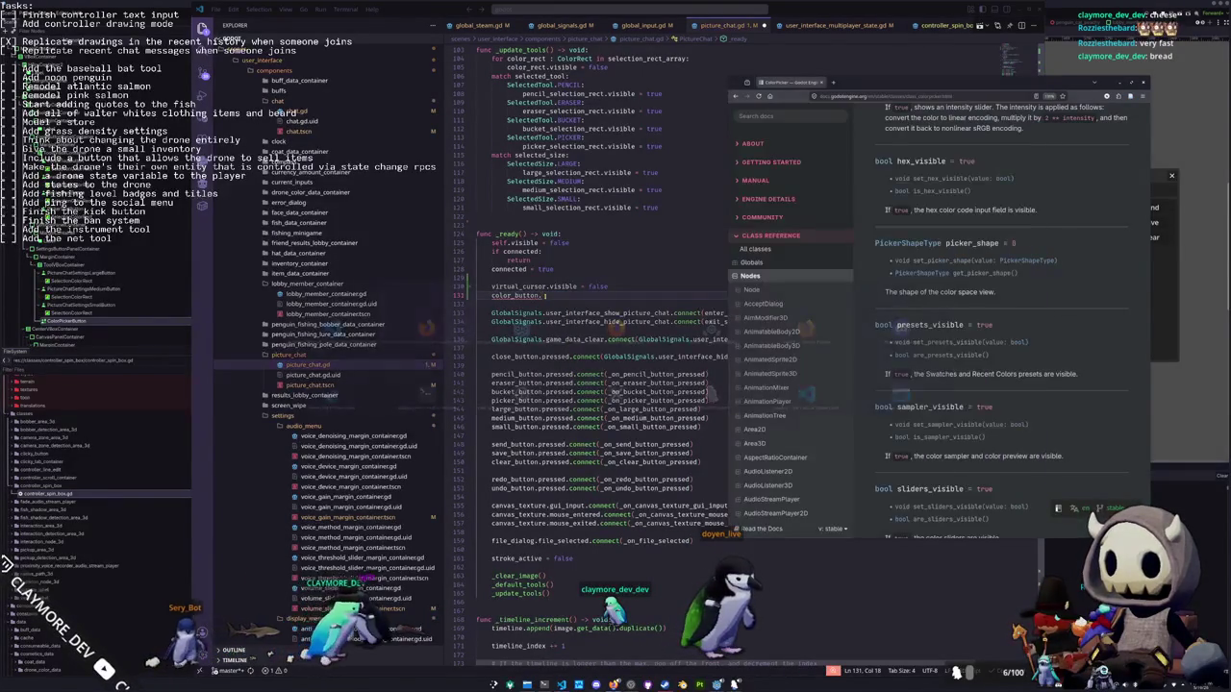
scroll(863, 361, "down", 1)
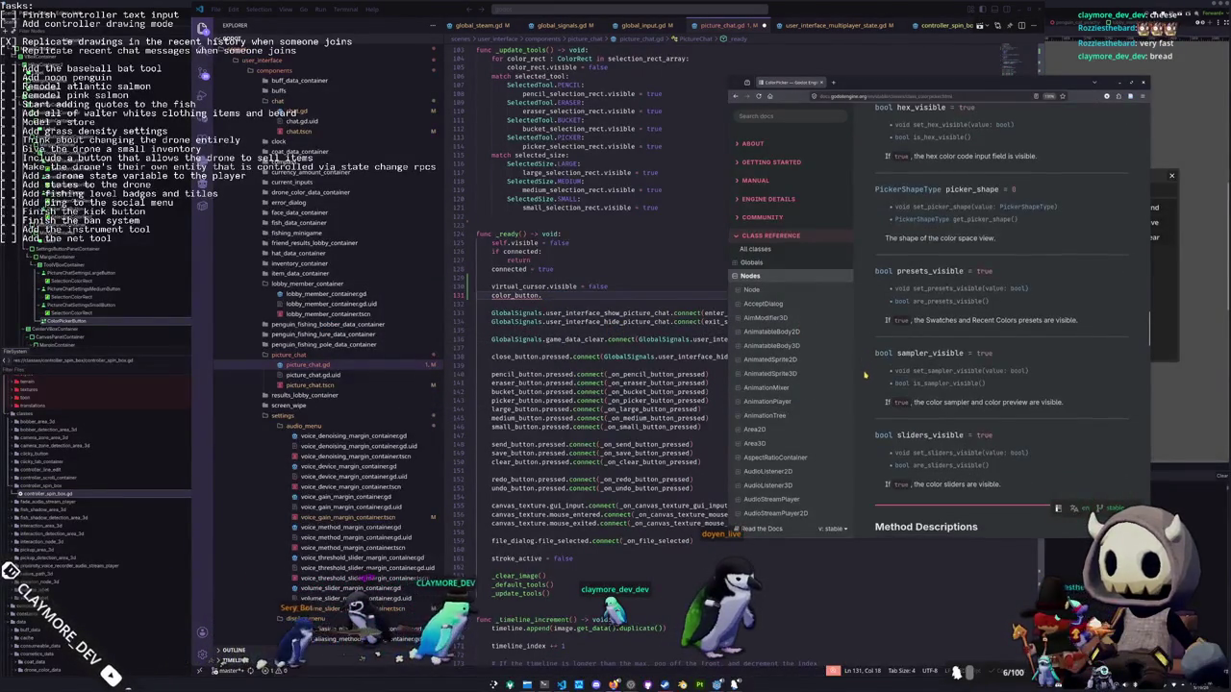
key("alt+Tab")
type("sampl")
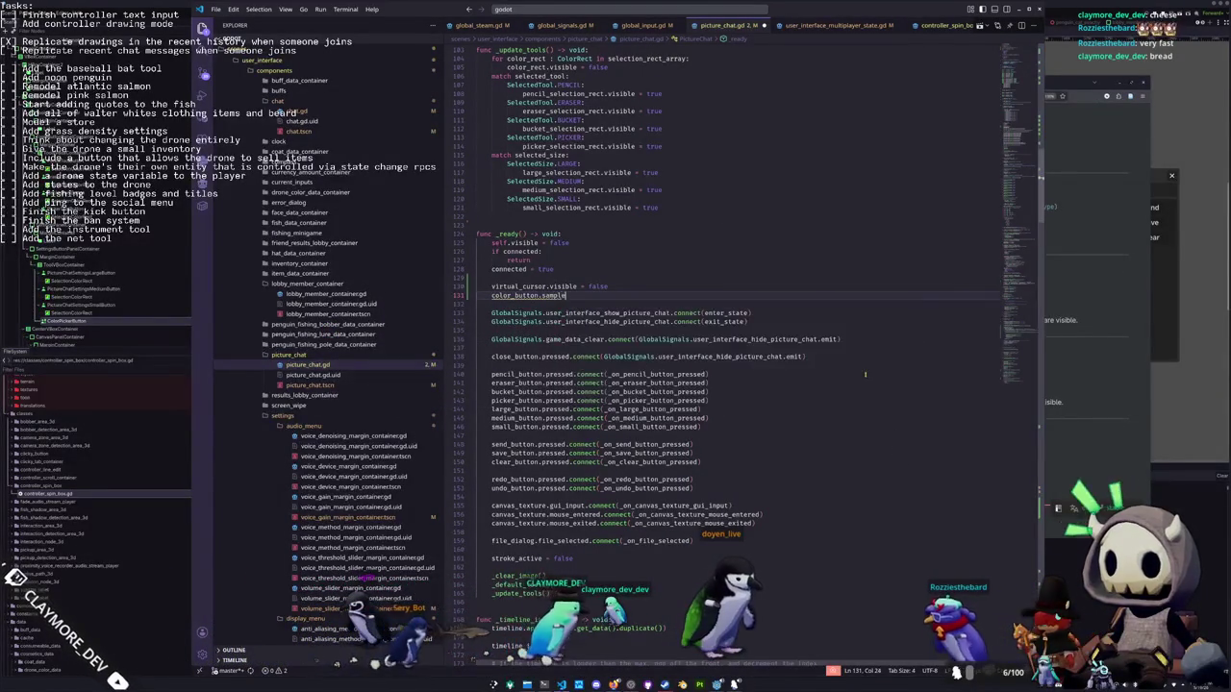
type("er_visible = false")
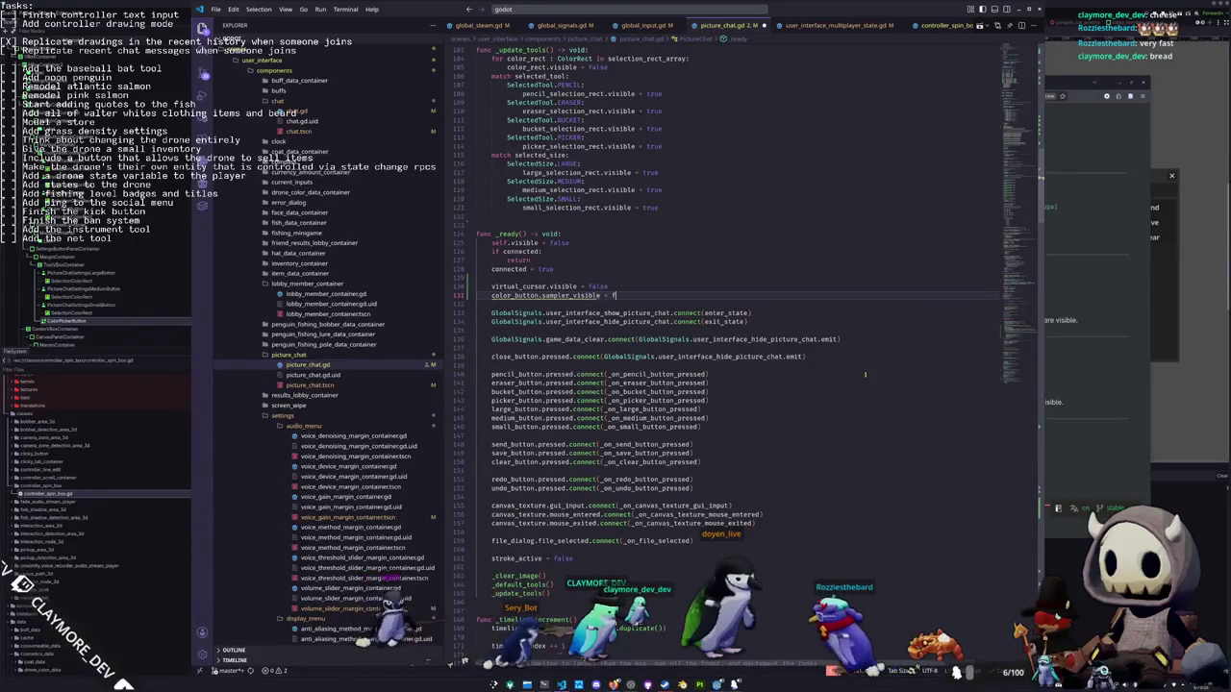
left_click(548, 308)
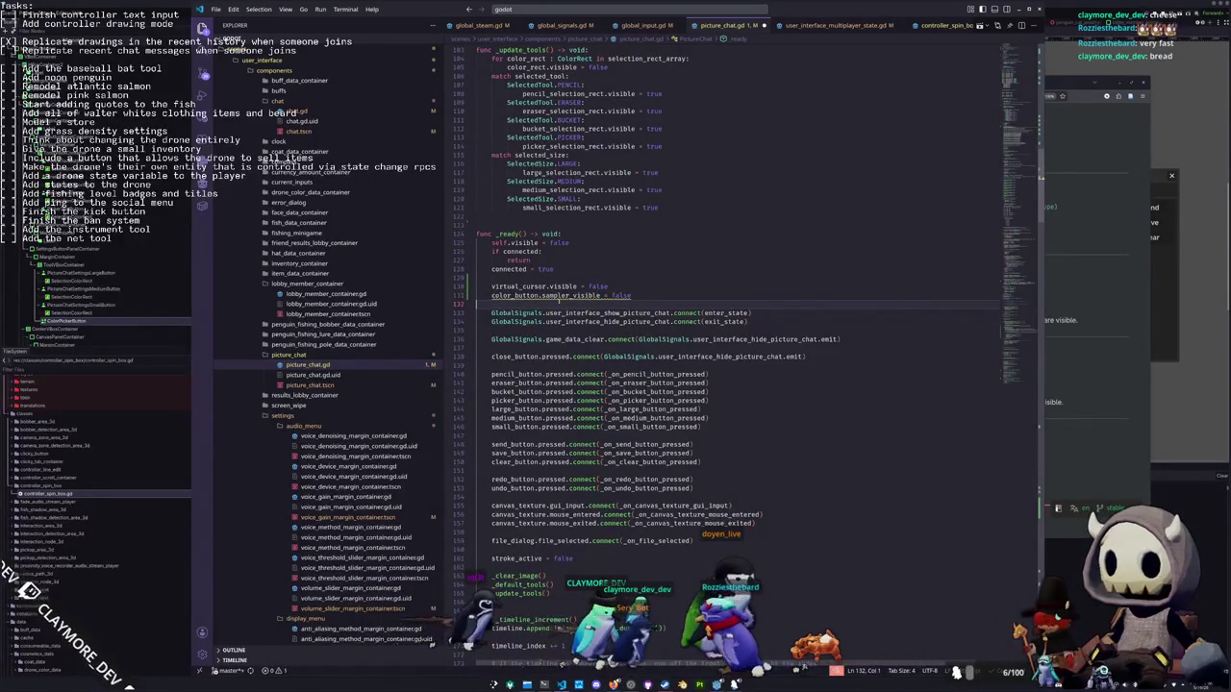
Open the ColorPickerButton class reference from the ColorPicker docs page
mouse_move(557, 296)
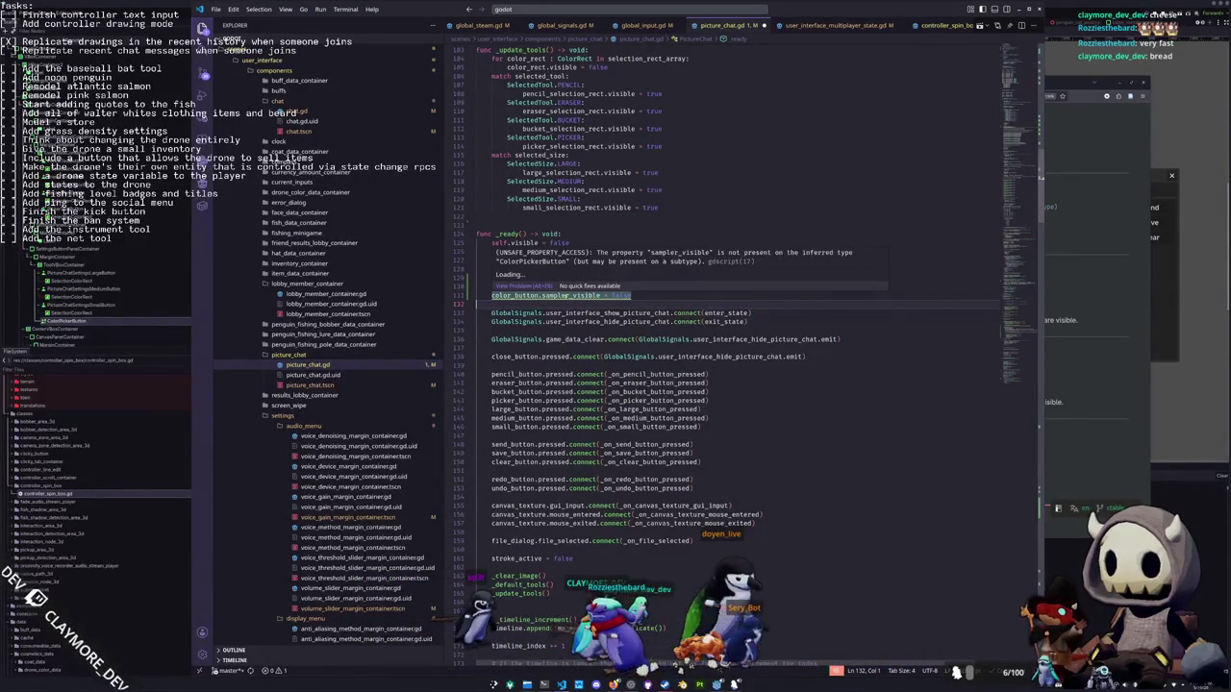
left_click(1087, 389)
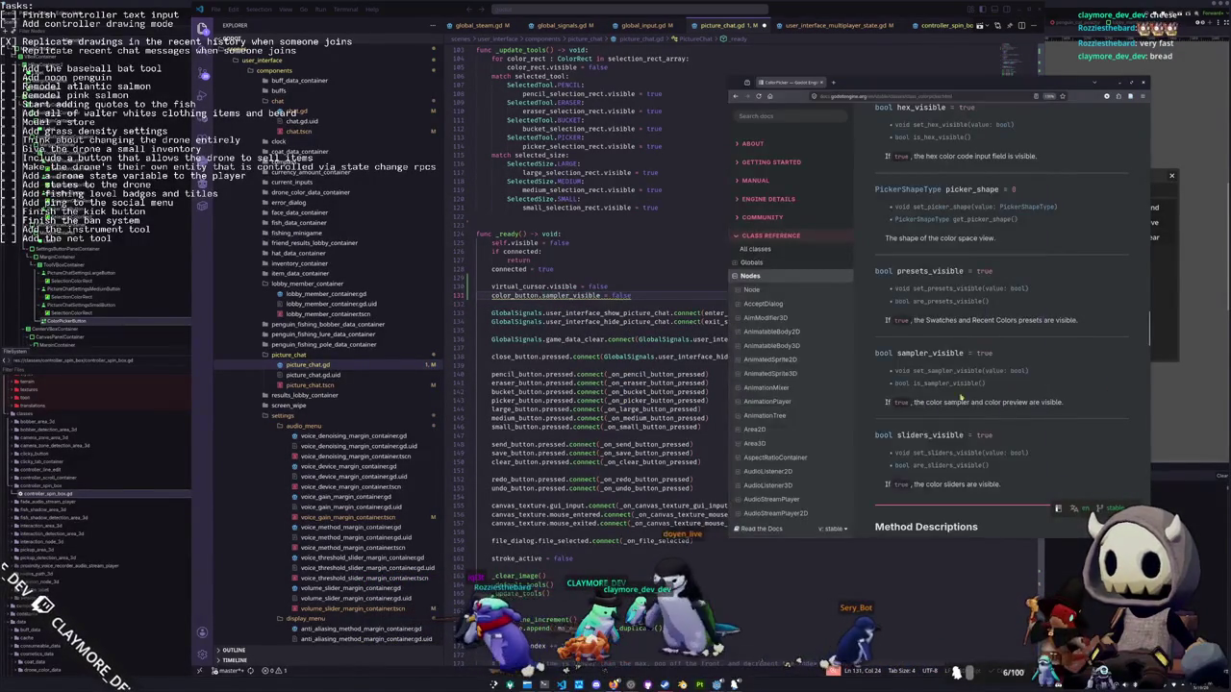
middle_click(883, 452)
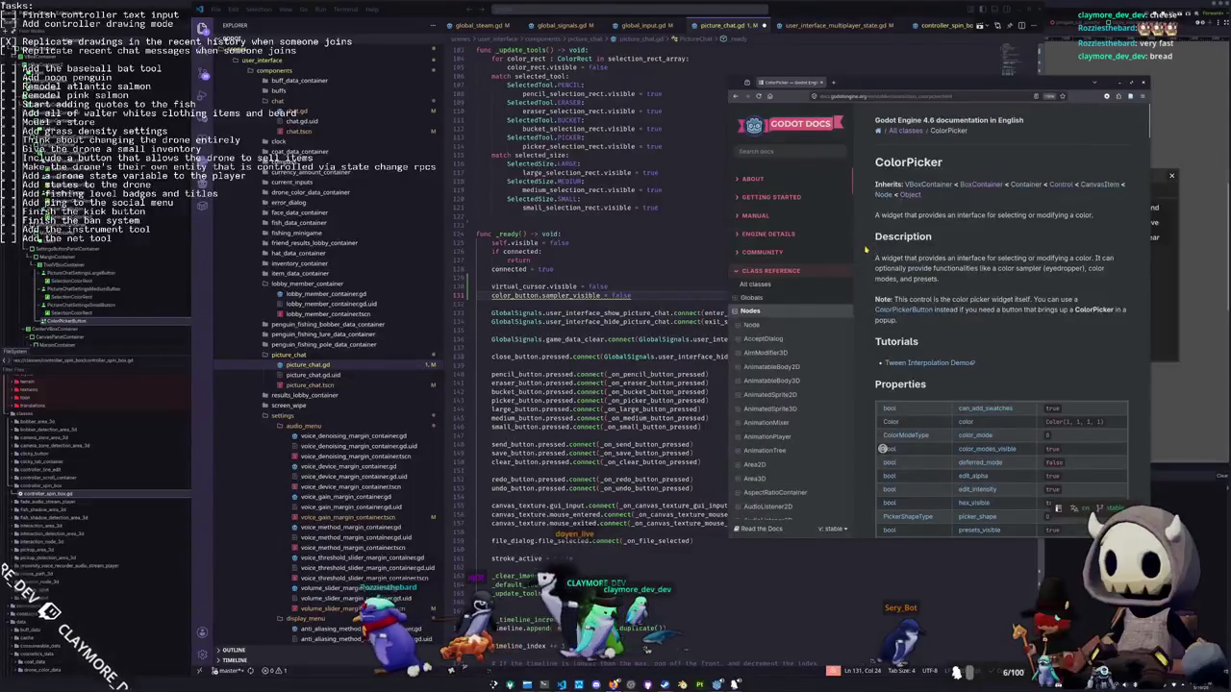
left_click(894, 309)
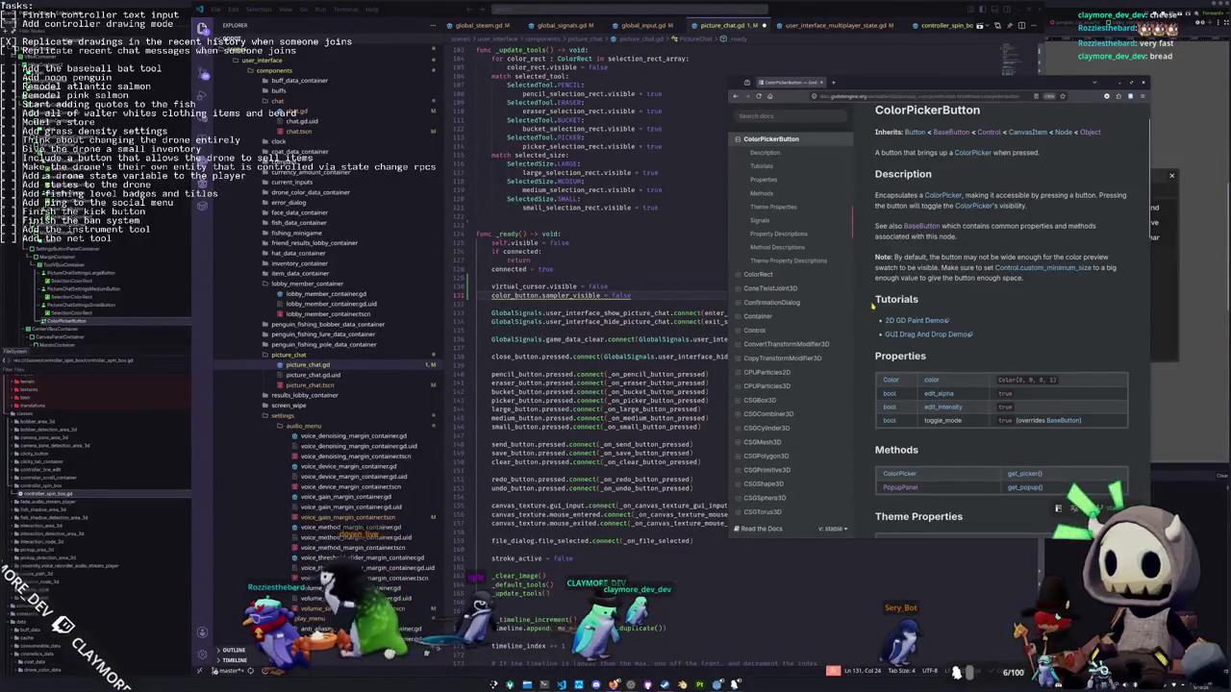
Insert get_picker(). so line 131 reads color_button.get_picker().sampler_visible = false
scroll(873, 306, "down", 3)
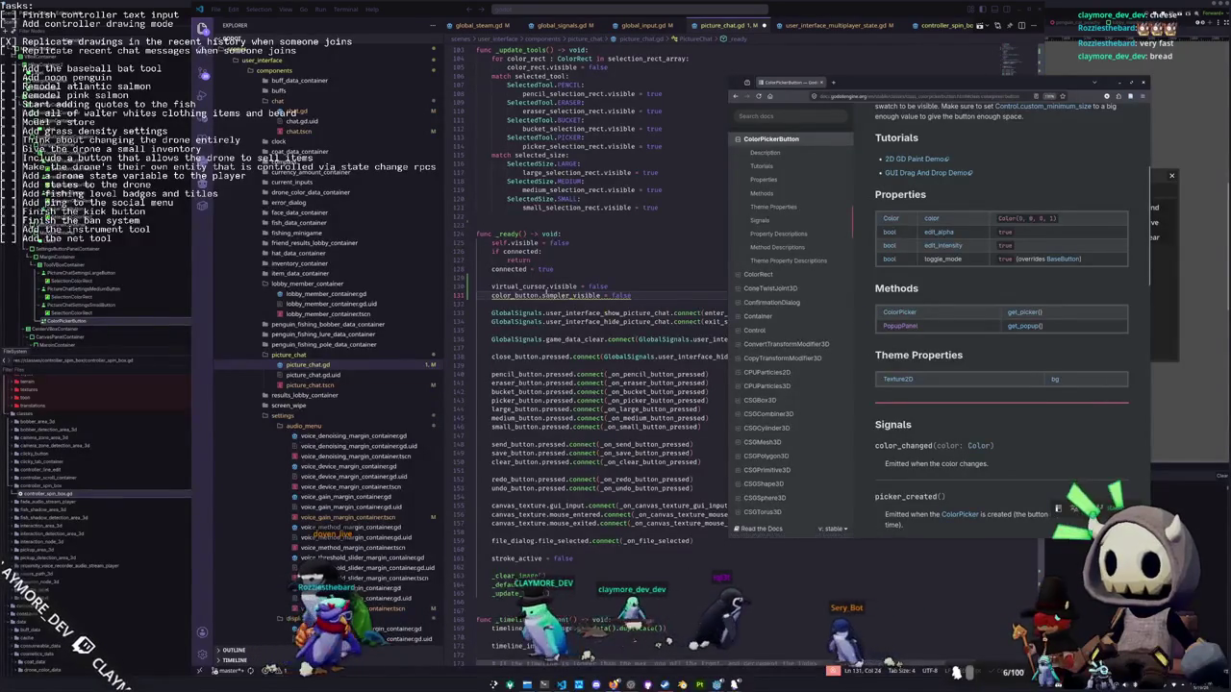
left_click(542, 296)
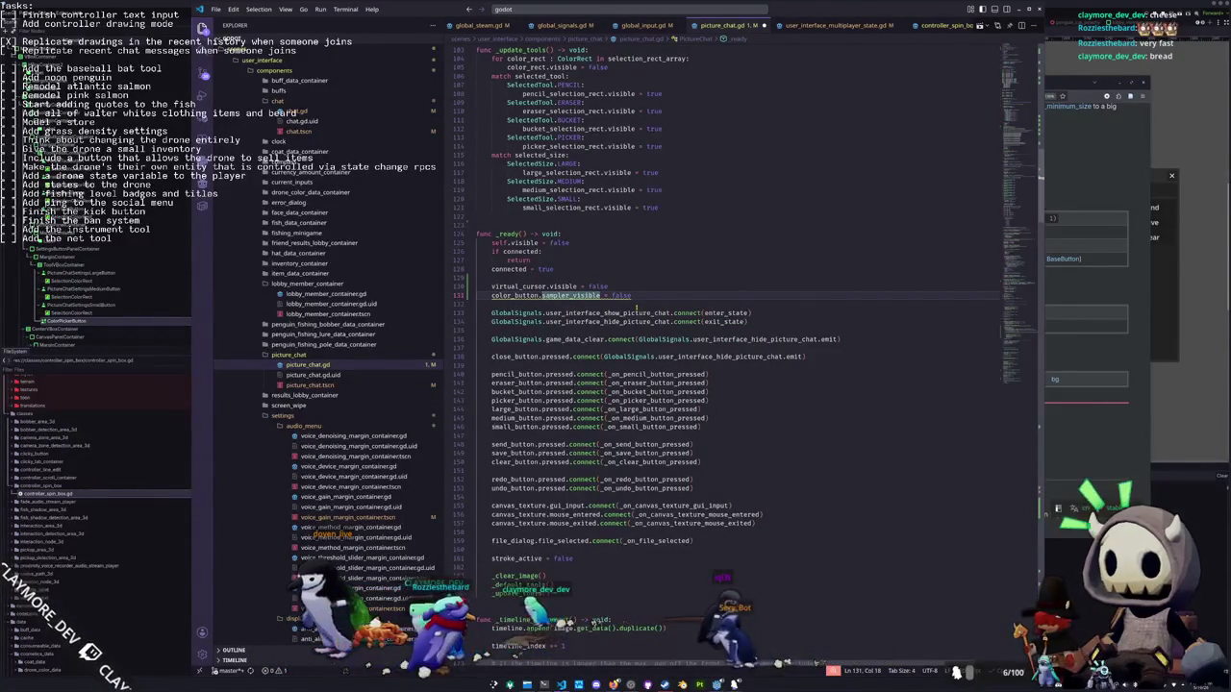
type("get_picker(")
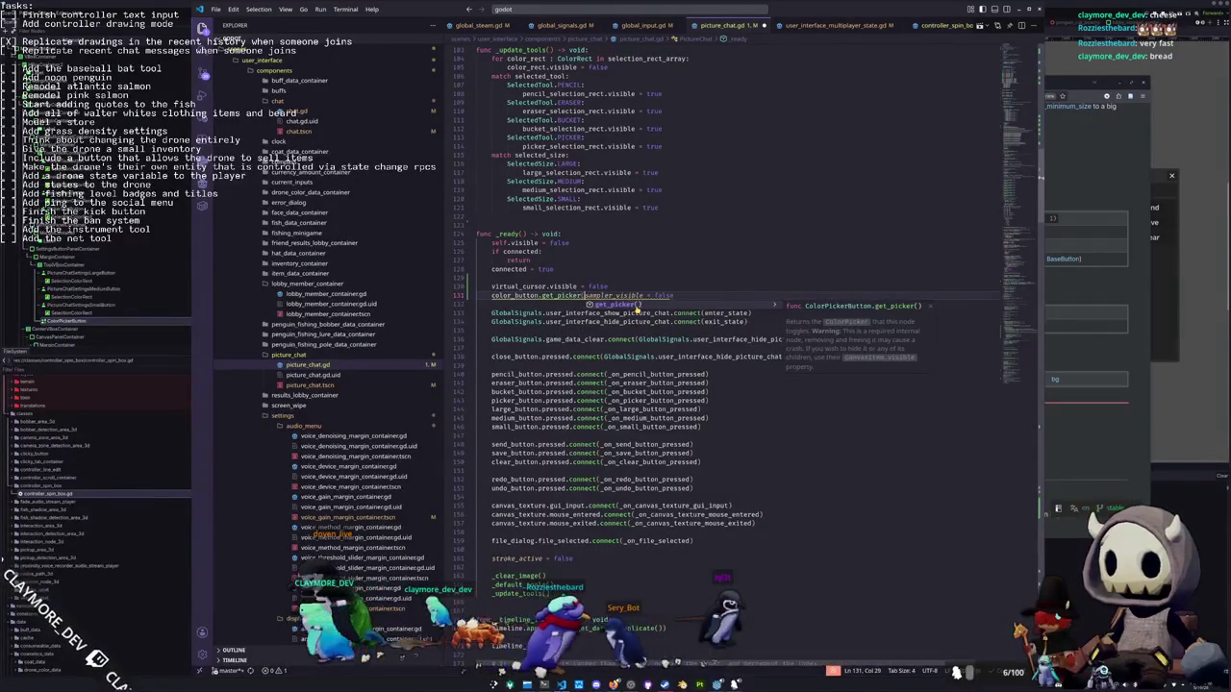
type(").")
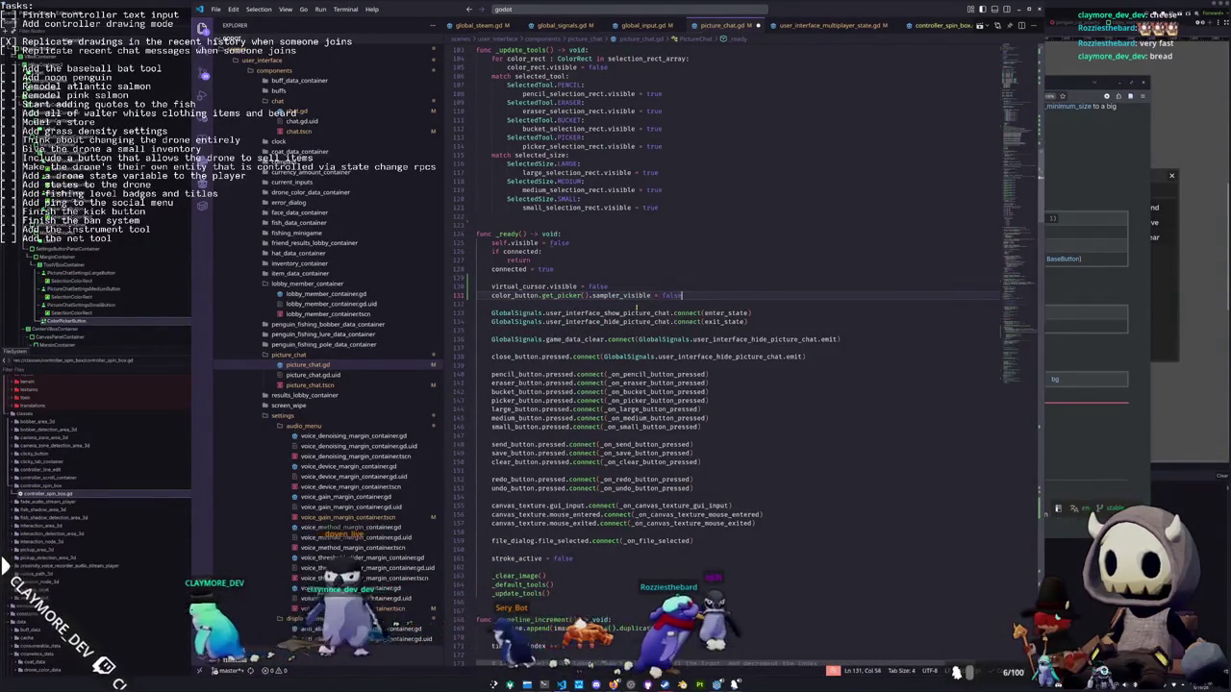
Browse the ColorPicker class page, then scroll through the ColorPickerButton page
key("alt+Tab")
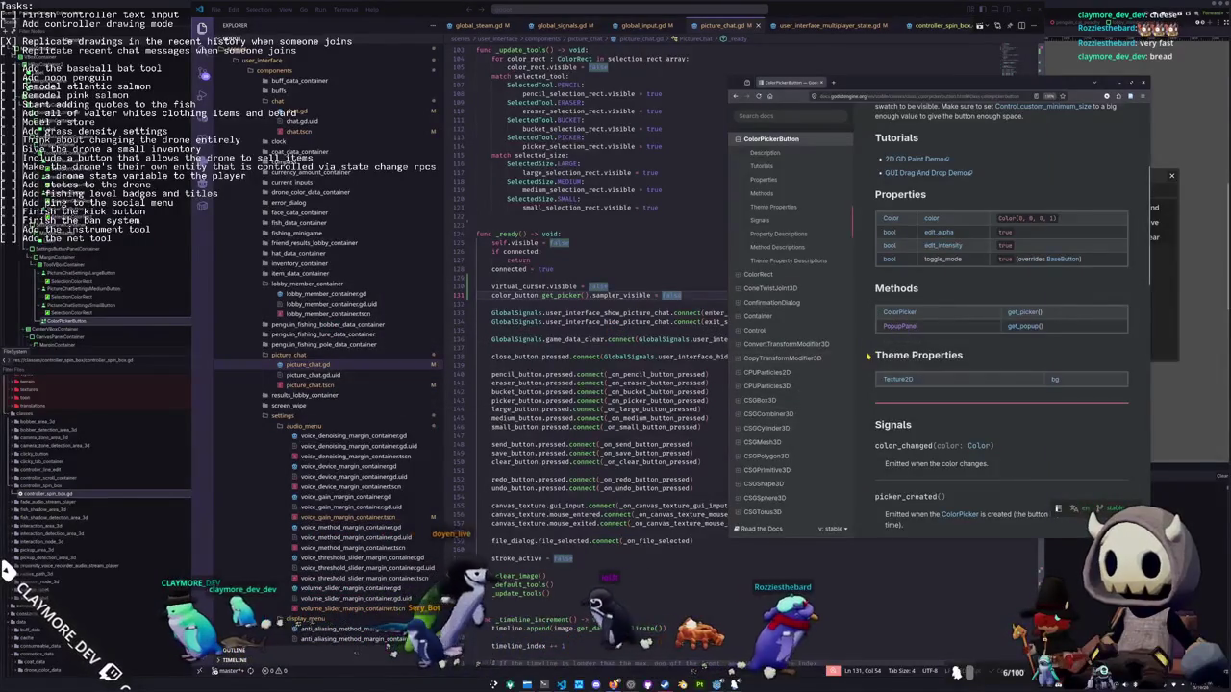
left_click(902, 312)
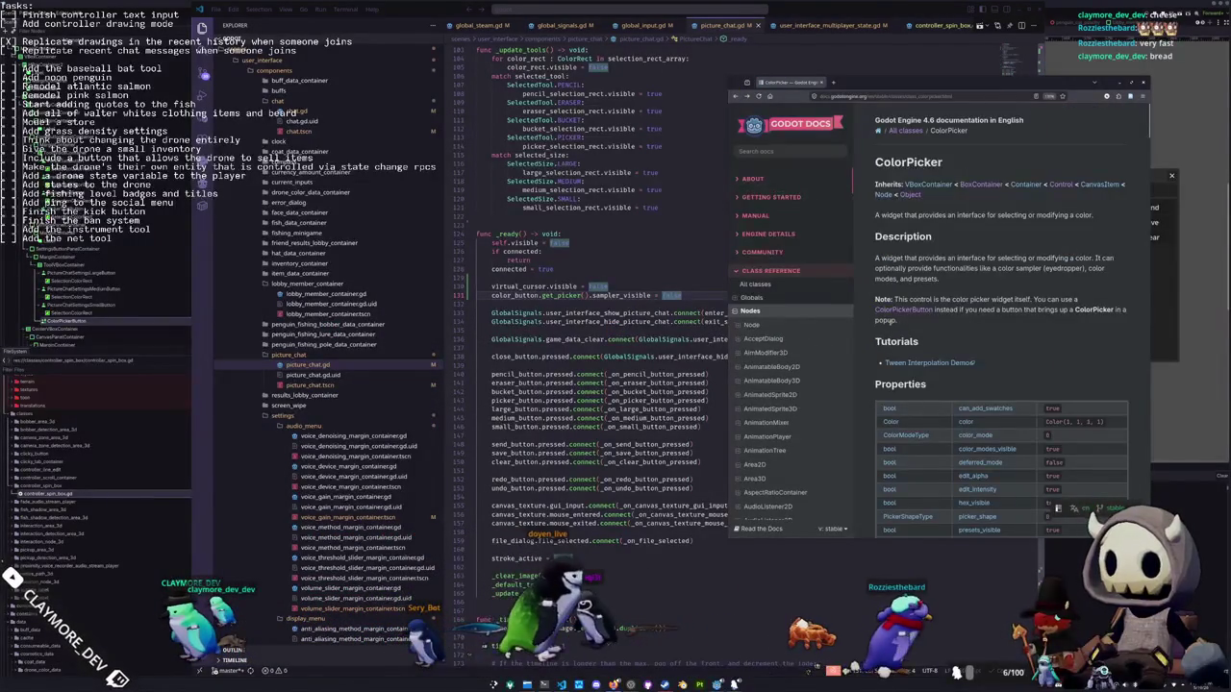
scroll(885, 327, "down", 15)
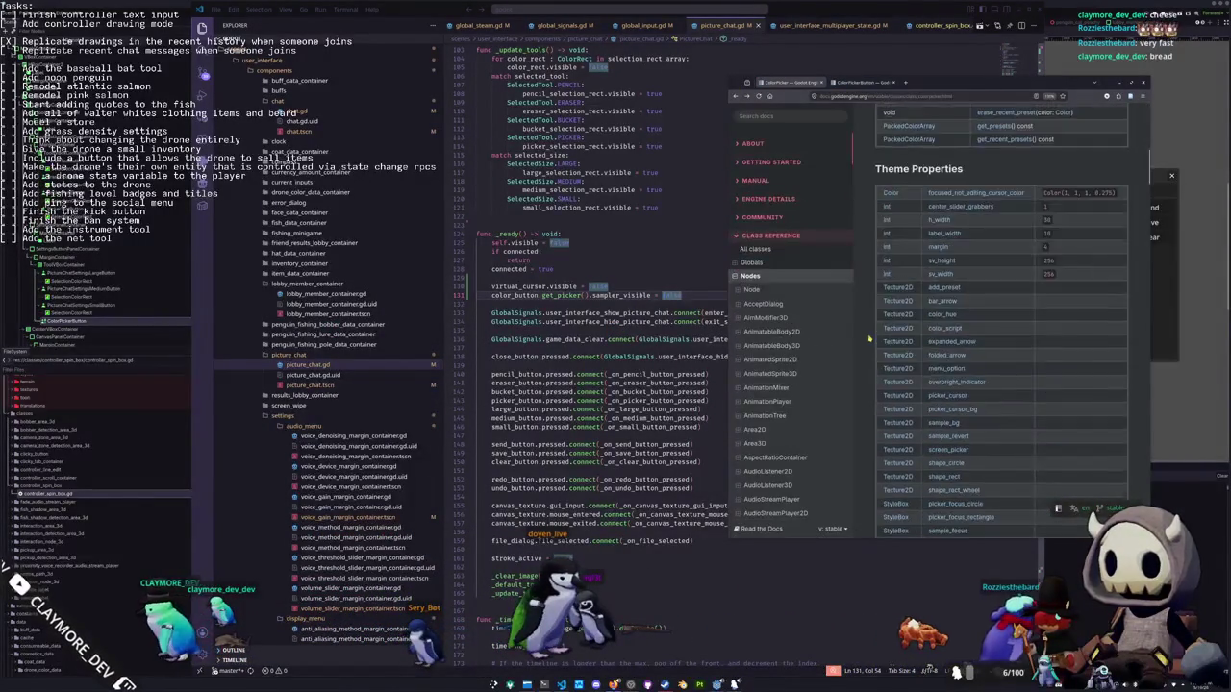
scroll(869, 338, "down", 15)
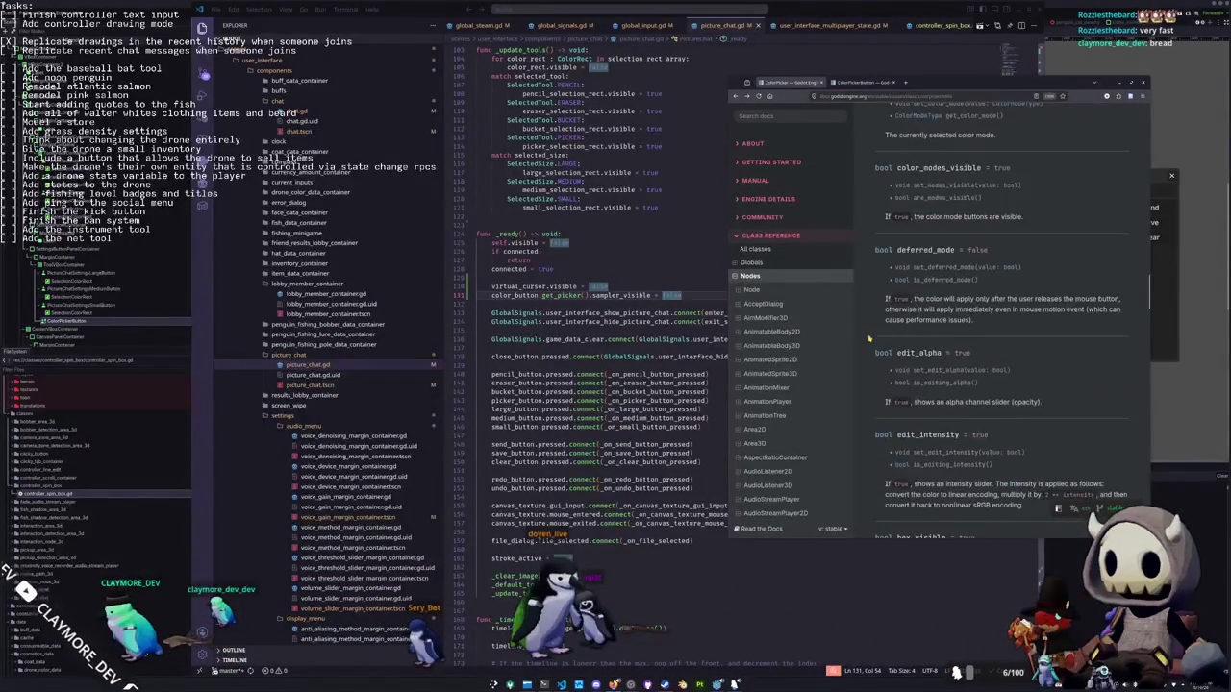
scroll(869, 338, "down", 5)
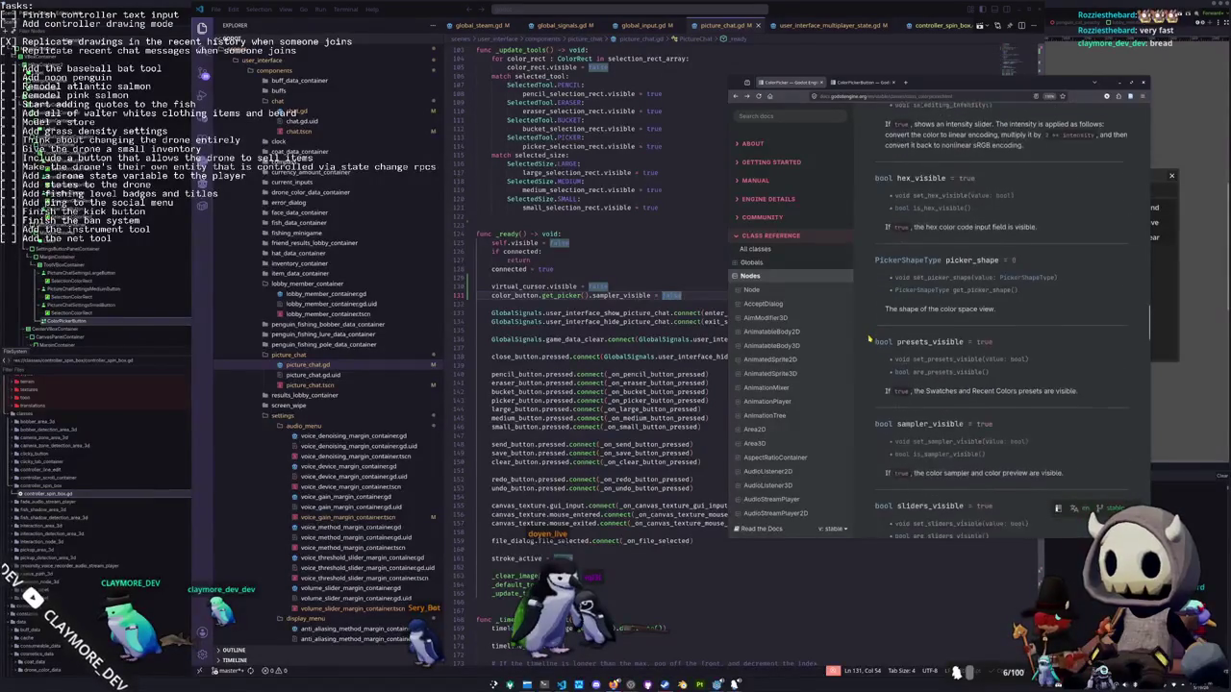
scroll(867, 303, "down", 2)
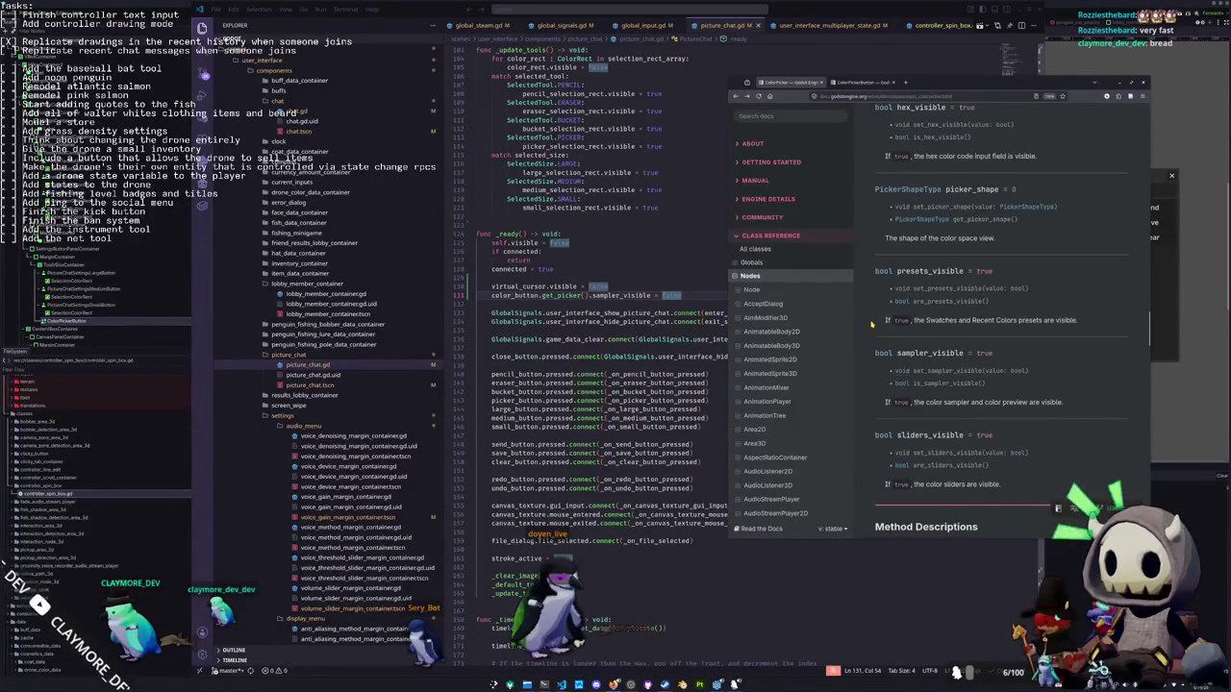
scroll(871, 326, "down", 2)
scroll(872, 330, "down", 2)
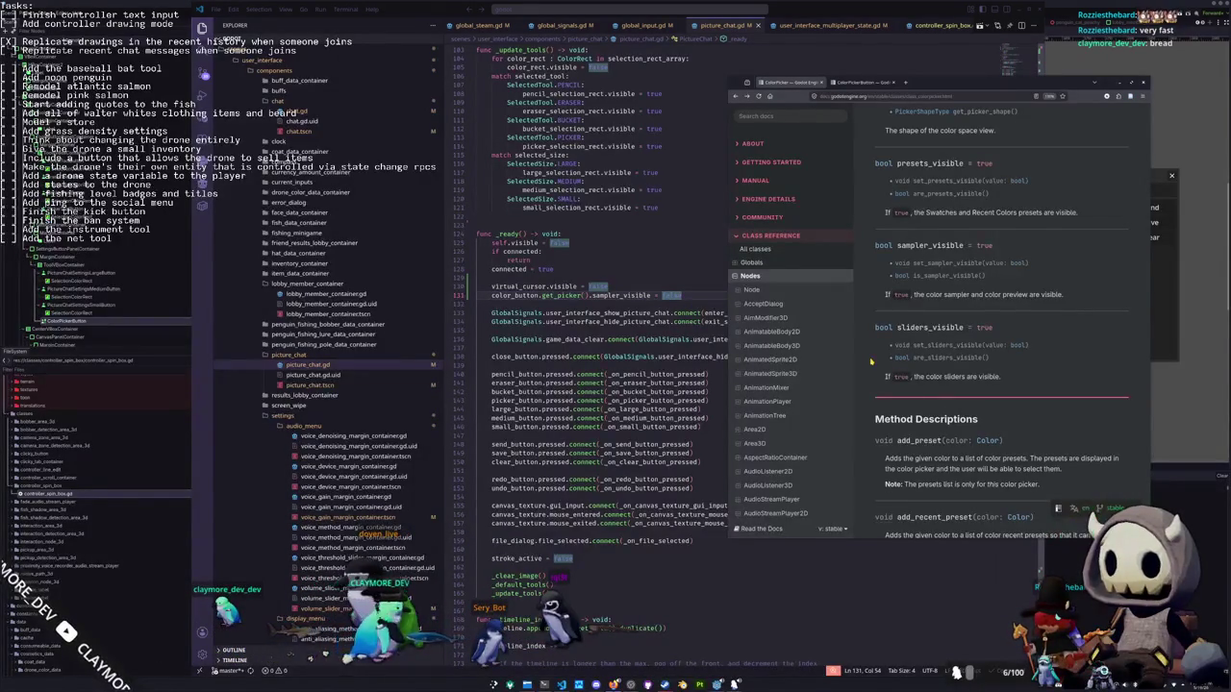
scroll(871, 362, "down", 5)
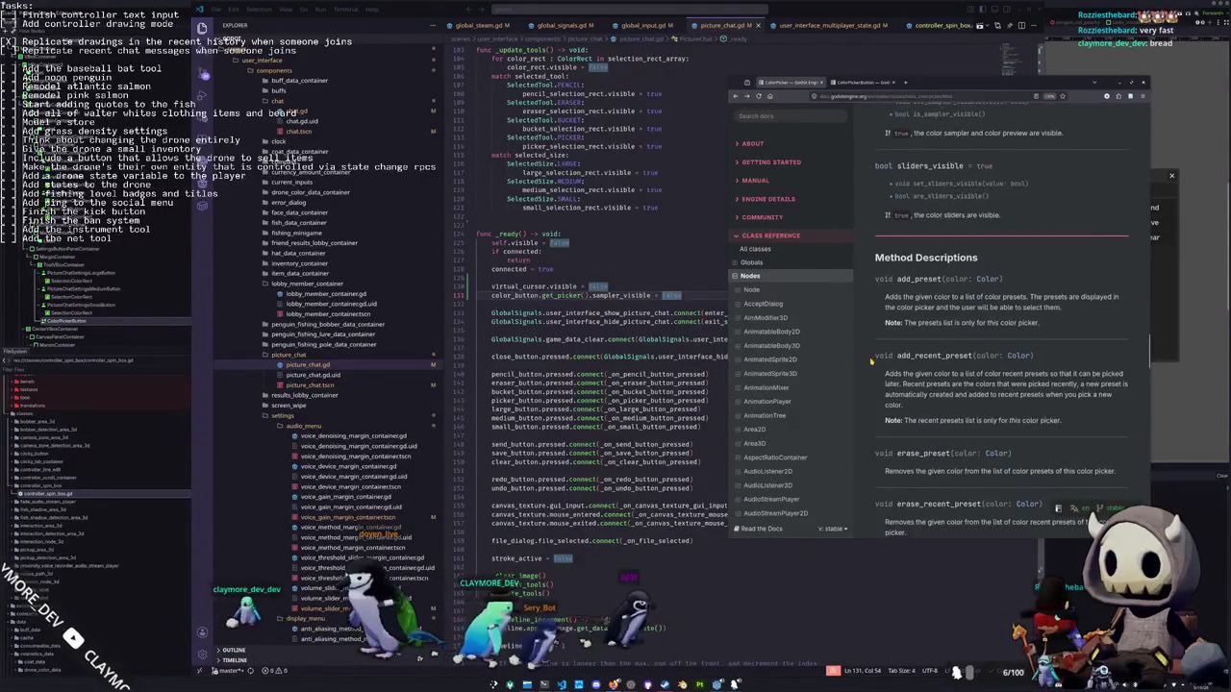
scroll(872, 361, "down", 6)
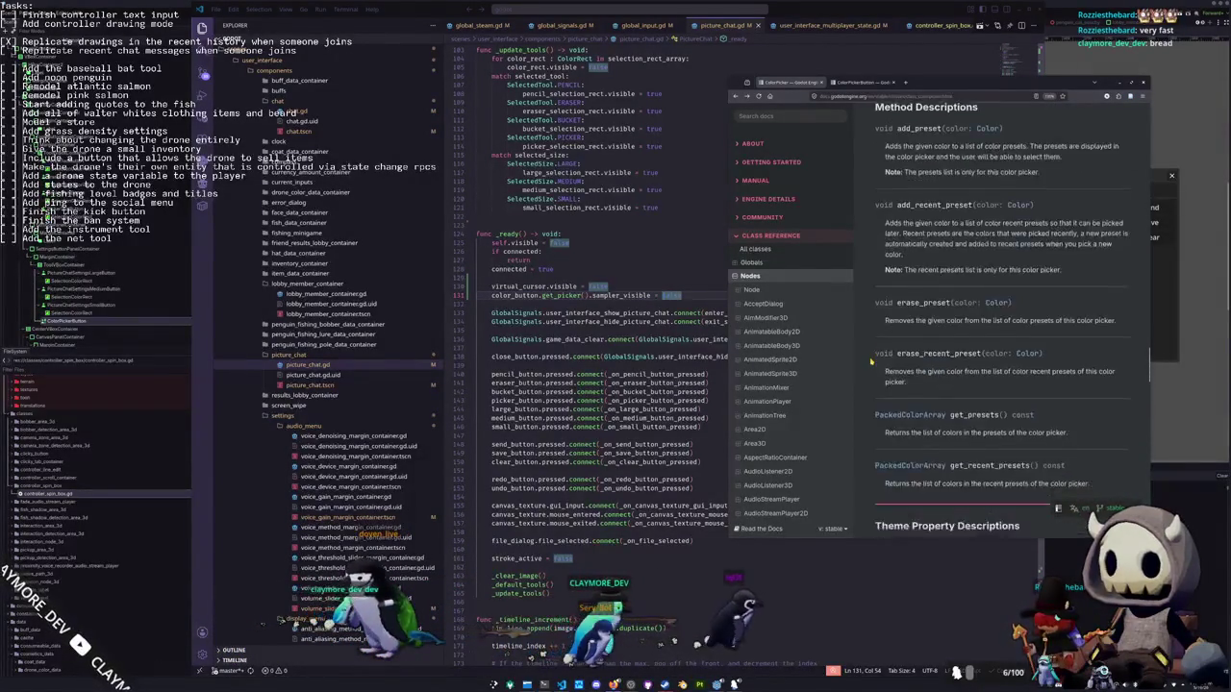
key("ctrl+Tab")
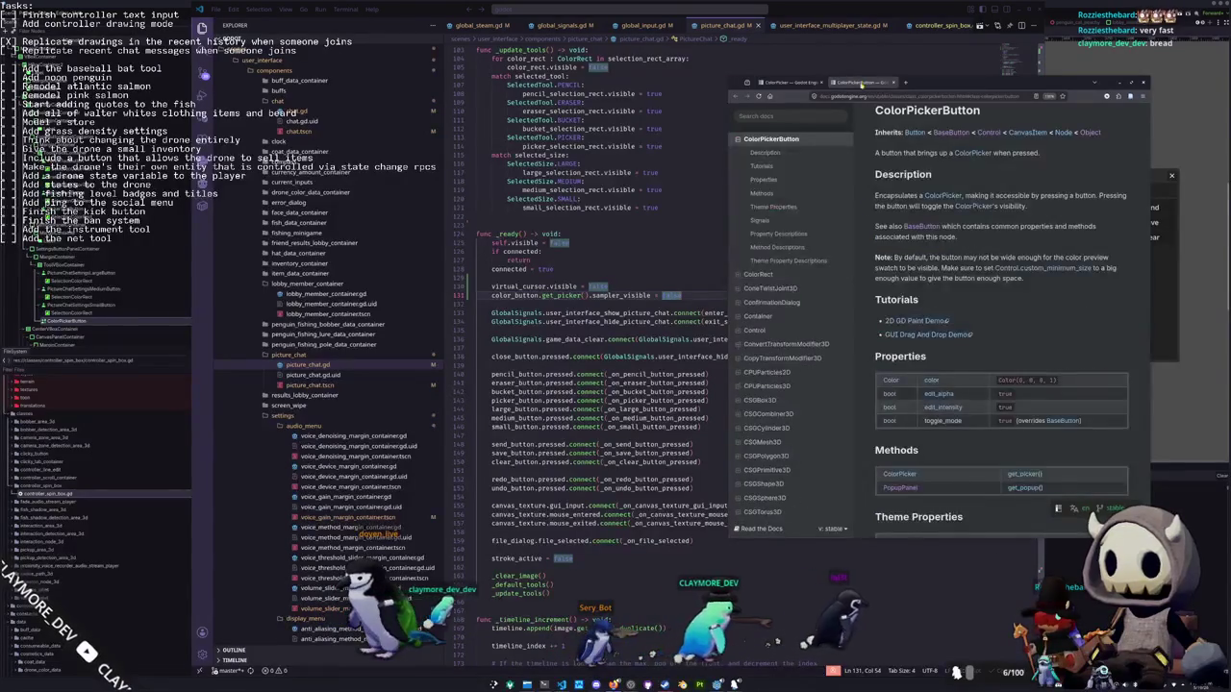
scroll(874, 320, "down", 1)
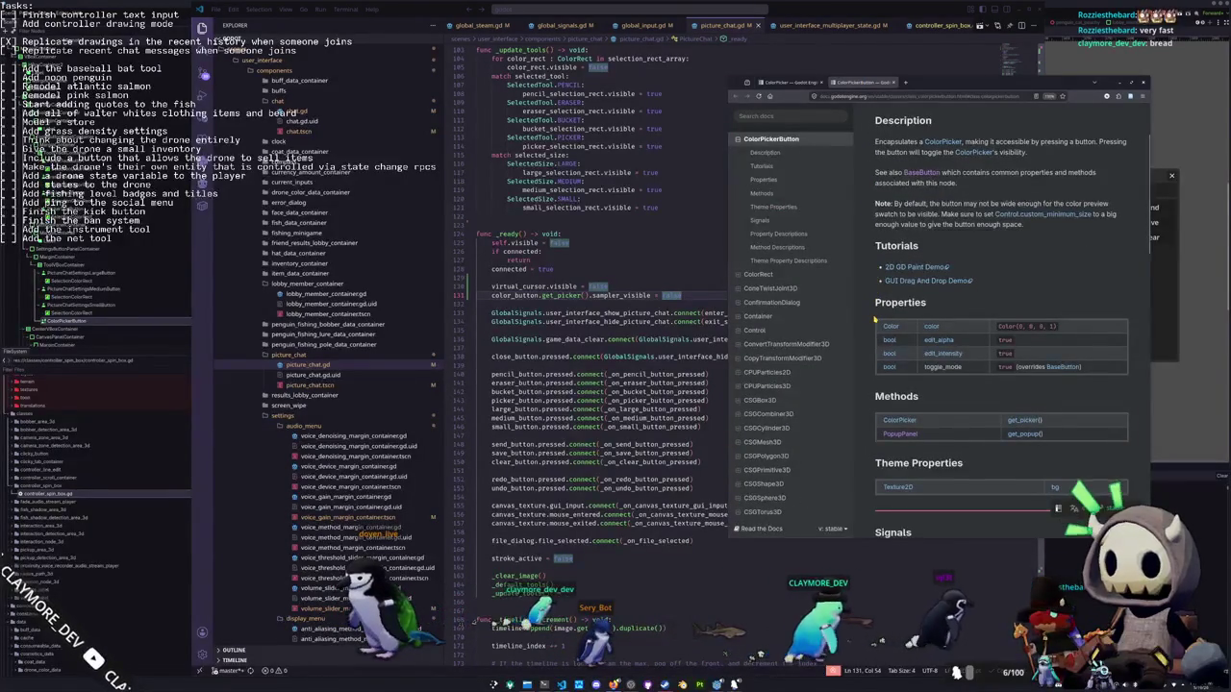
scroll(875, 321, "down", 5)
scroll(875, 317, "down", 2)
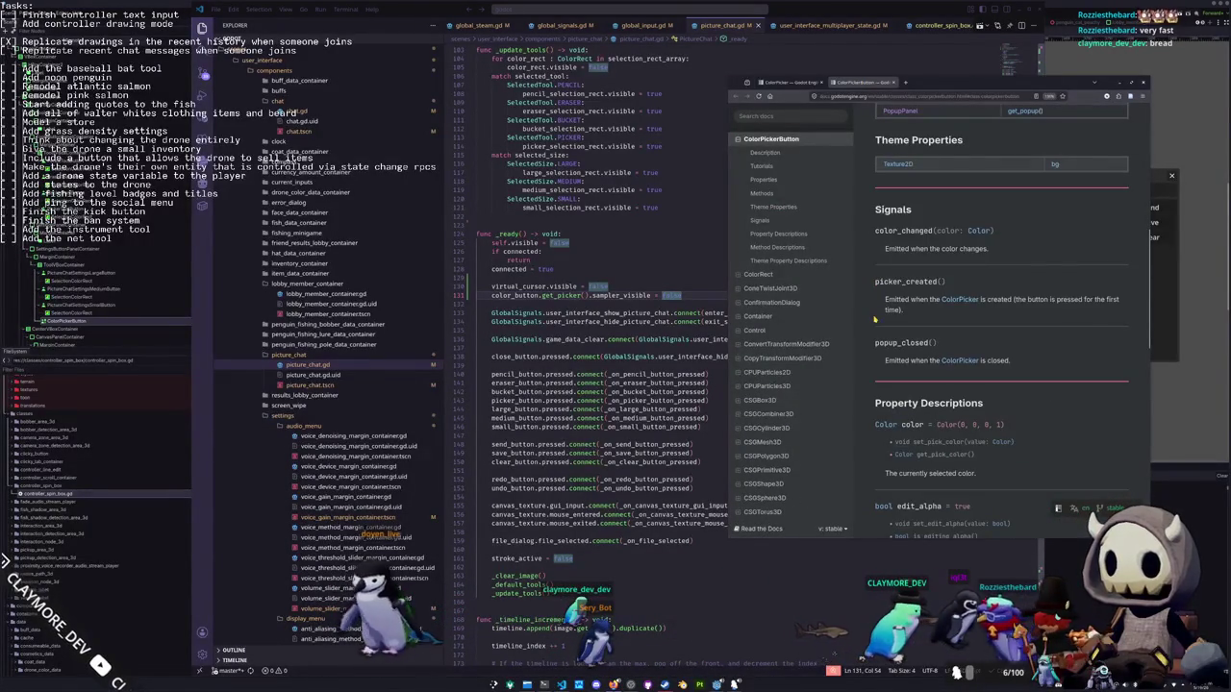
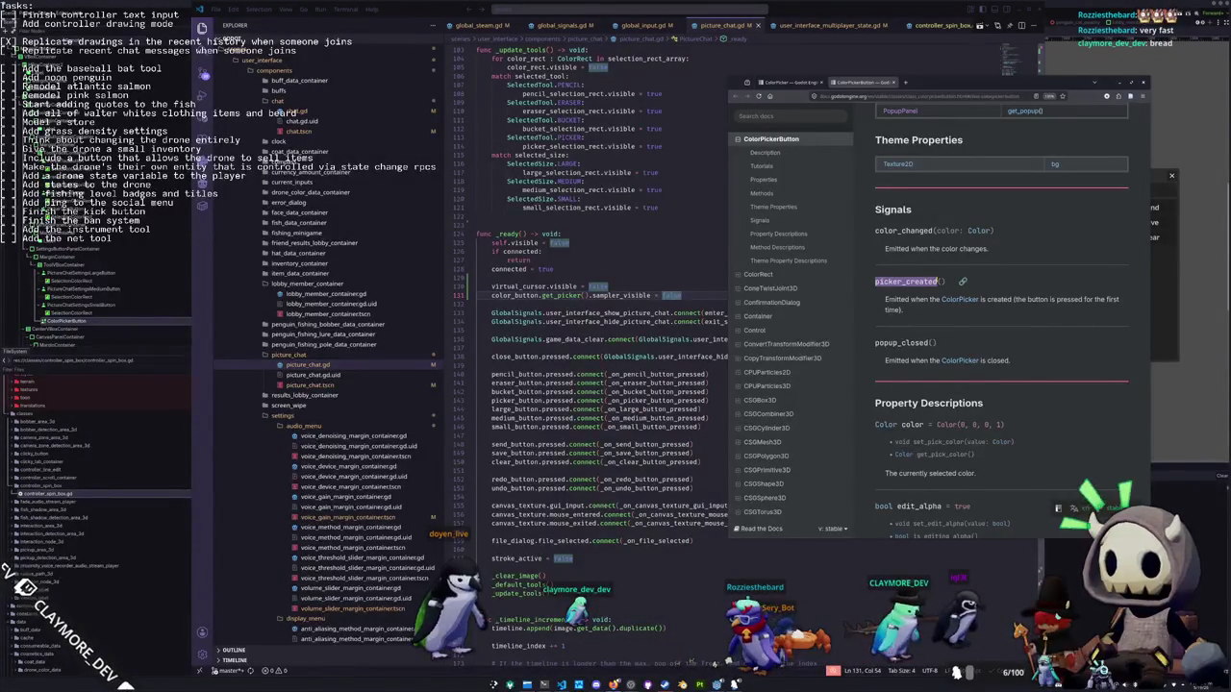
Delete the color_button.get_picker() line (line 130) from the picture chat script
scroll(962, 288, "down", 1)
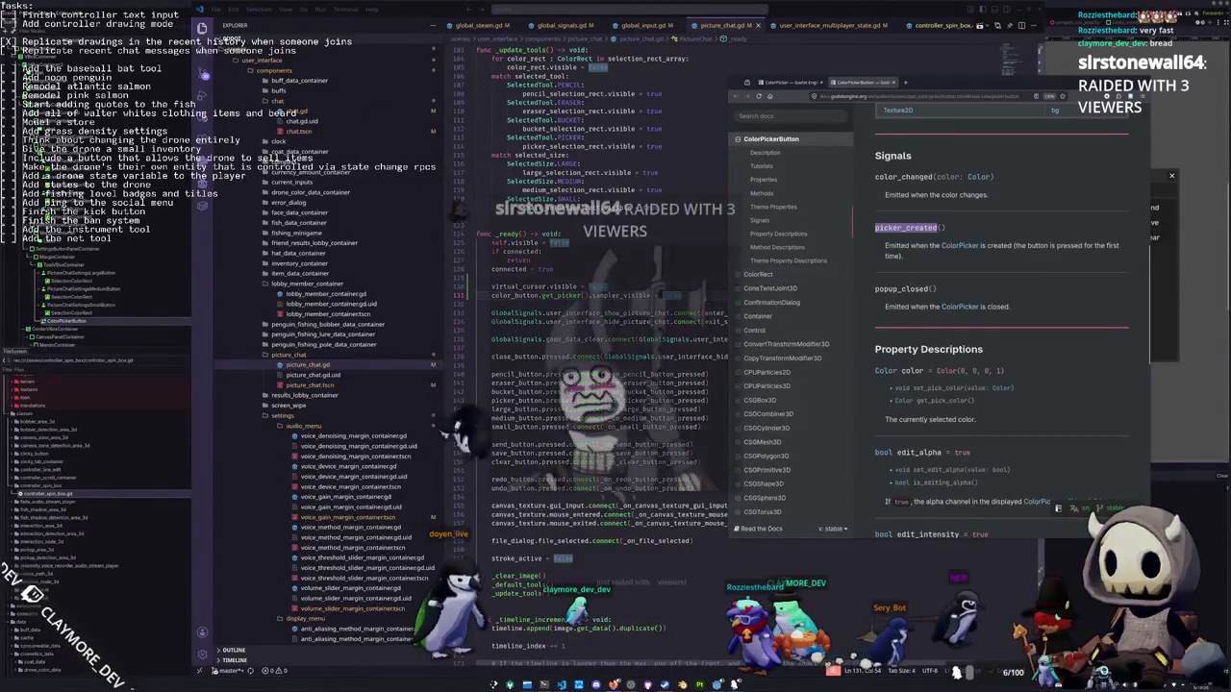
key("alt+Tab")
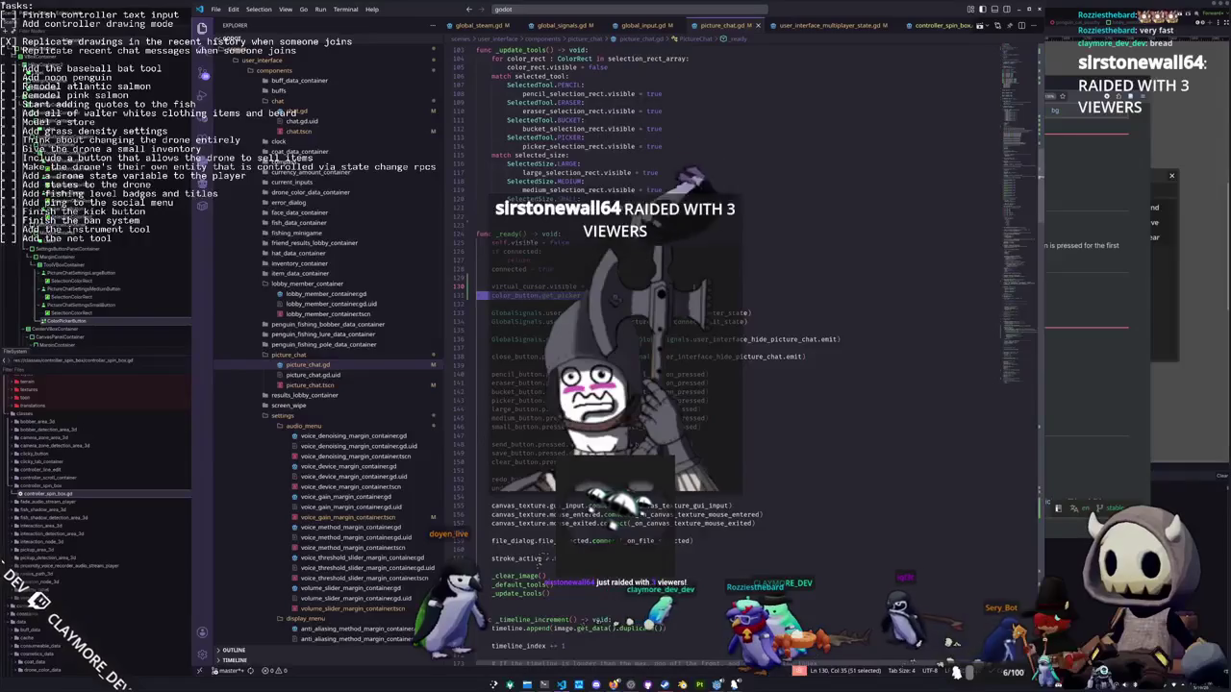
key("BackSpace")
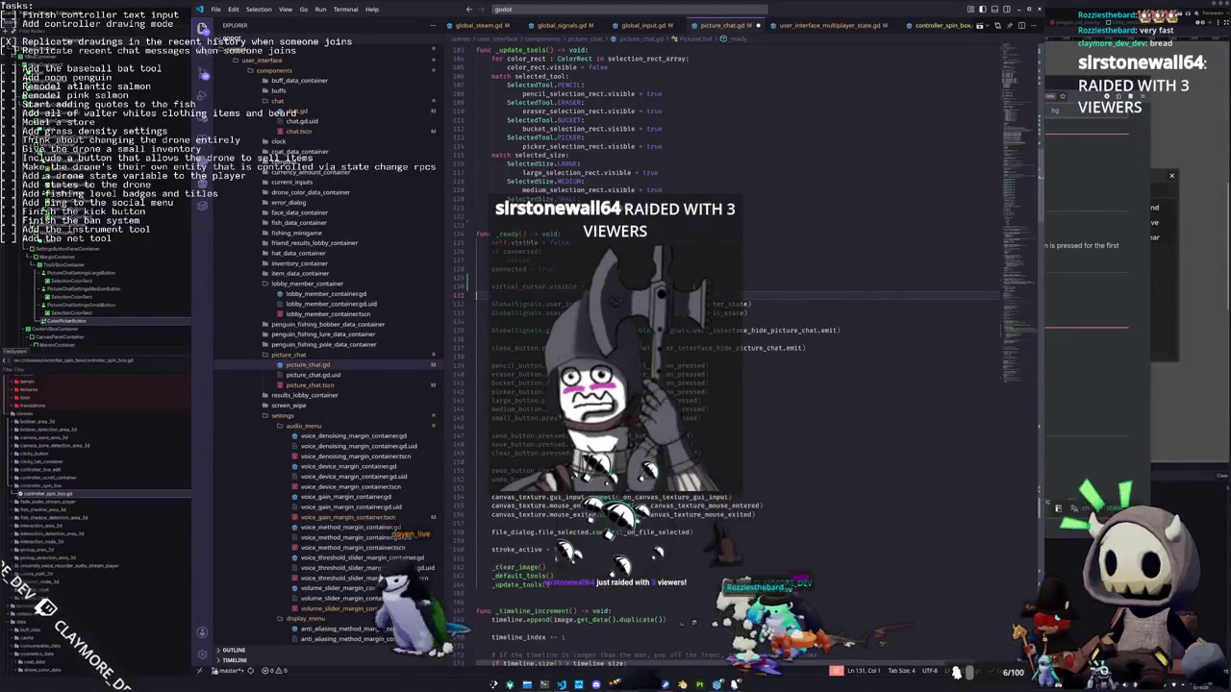
key("alt+Tab")
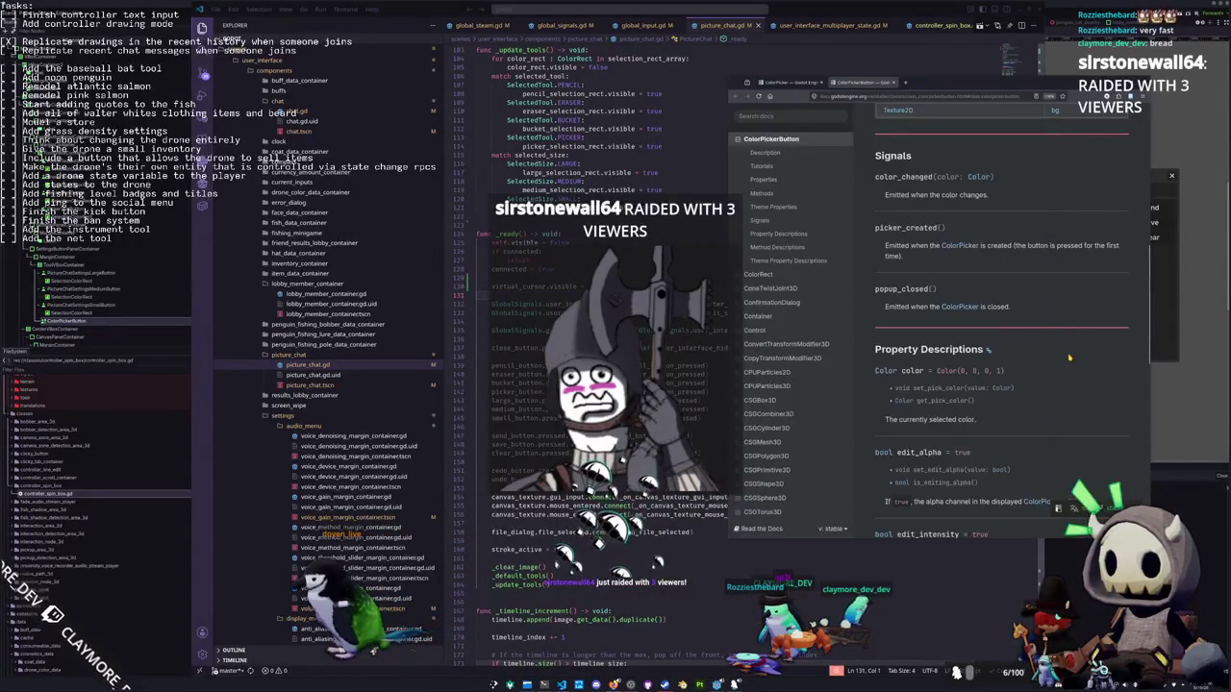
Browse the ColorPickerButton and ColorPicker documentation pages in the docs browser
scroll(876, 314, "down", 5)
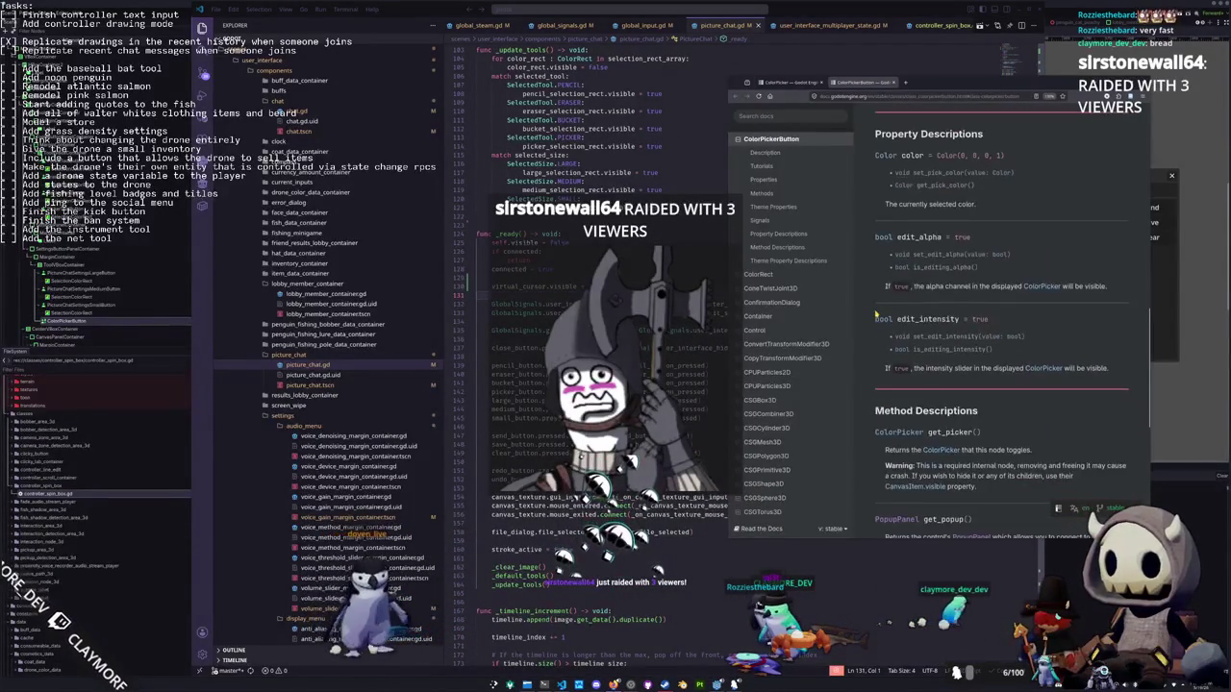
scroll(876, 314, "down", 6)
scroll(869, 315, "up", 3)
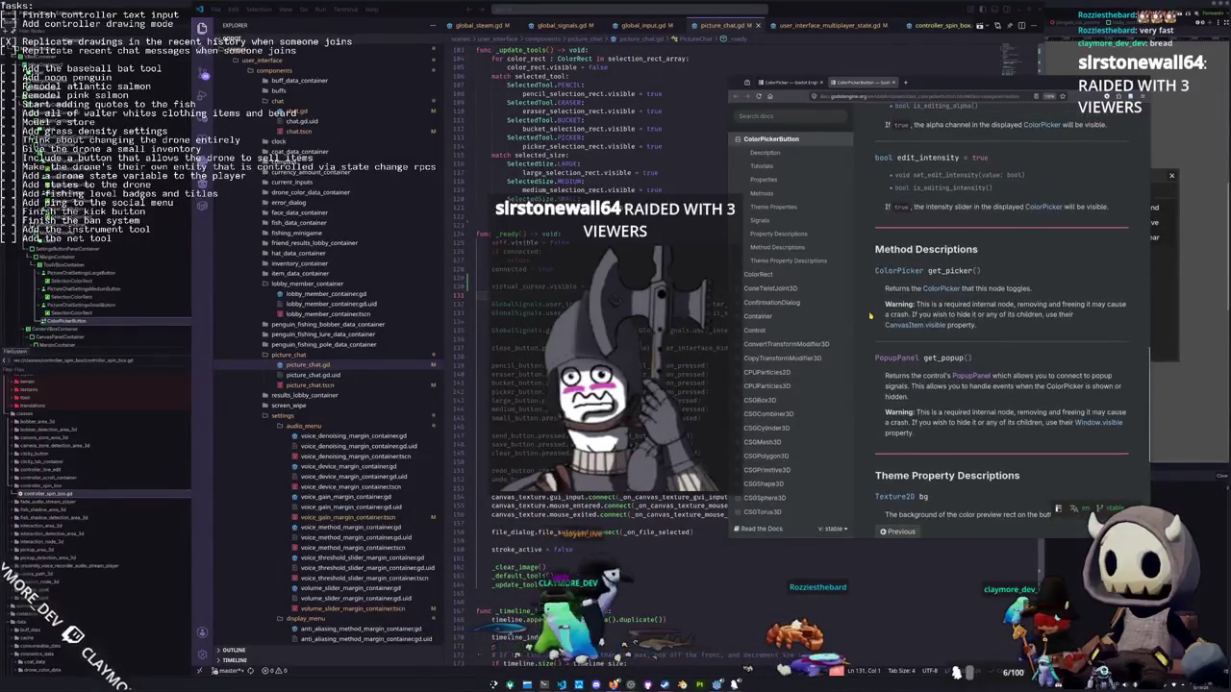
scroll(870, 315, "up", 3)
scroll(870, 315, "up", 15)
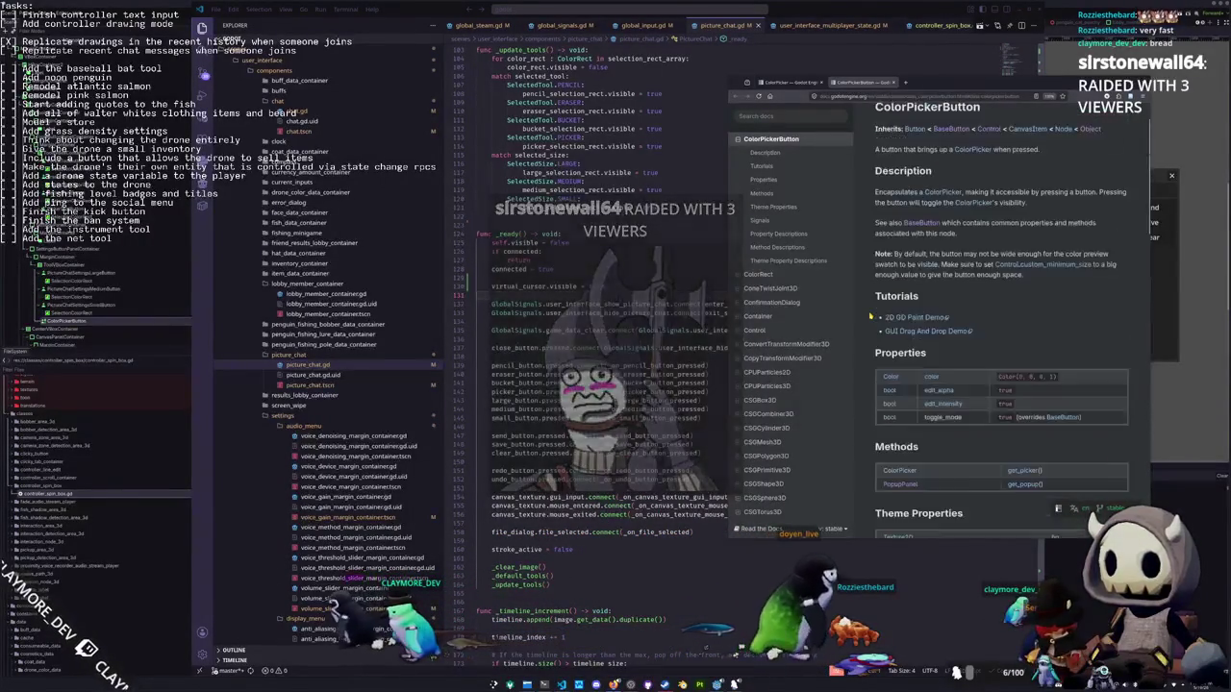
scroll(869, 316, "up", 5)
key("ctrl+shift+Tab")
scroll(864, 271, "down", 3)
scroll(865, 272, "down", 1)
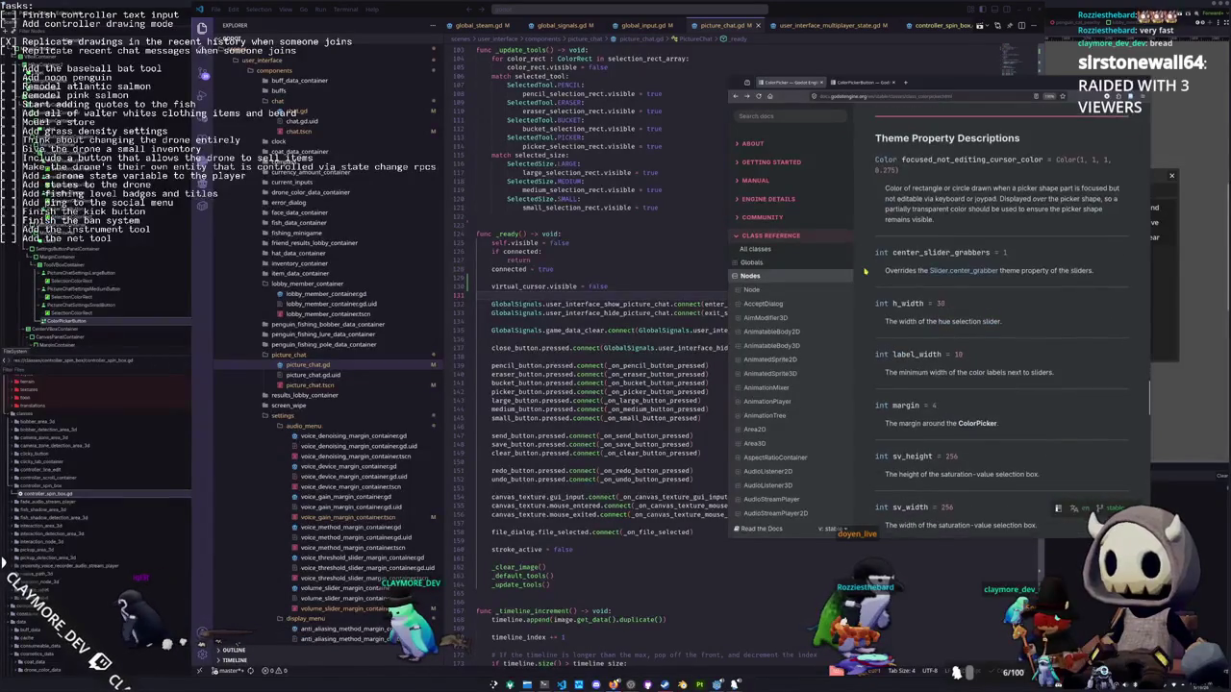
scroll(865, 271, "down", 7)
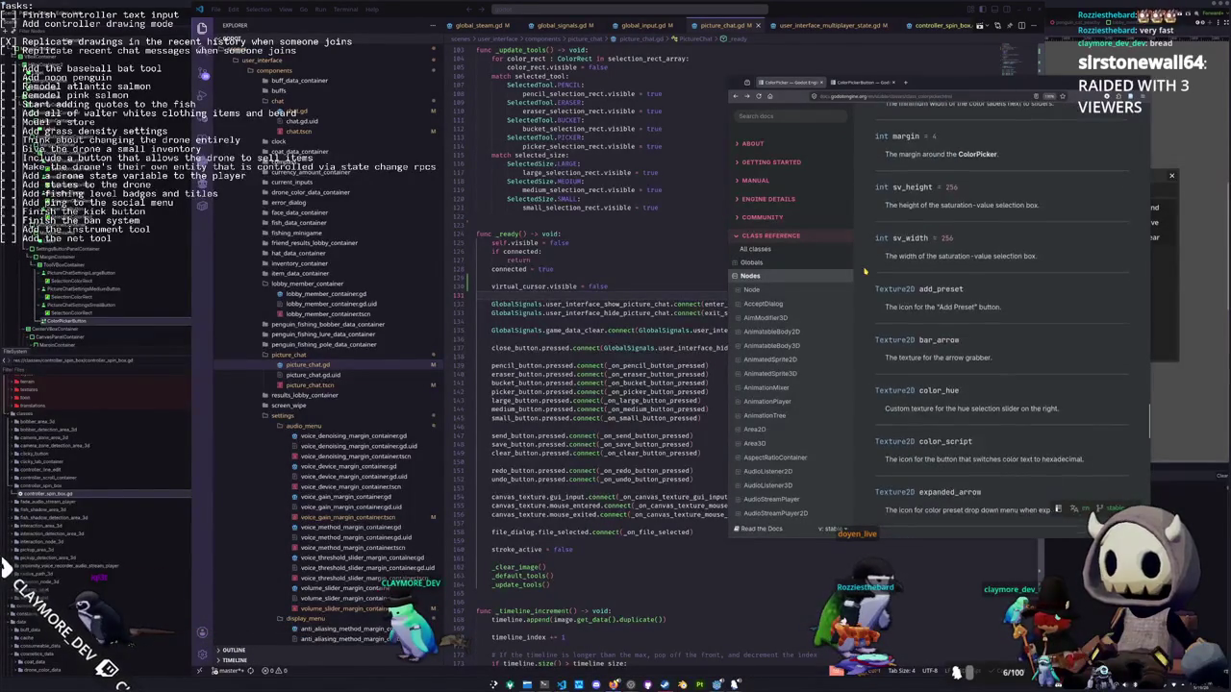
scroll(865, 272, "down", 15)
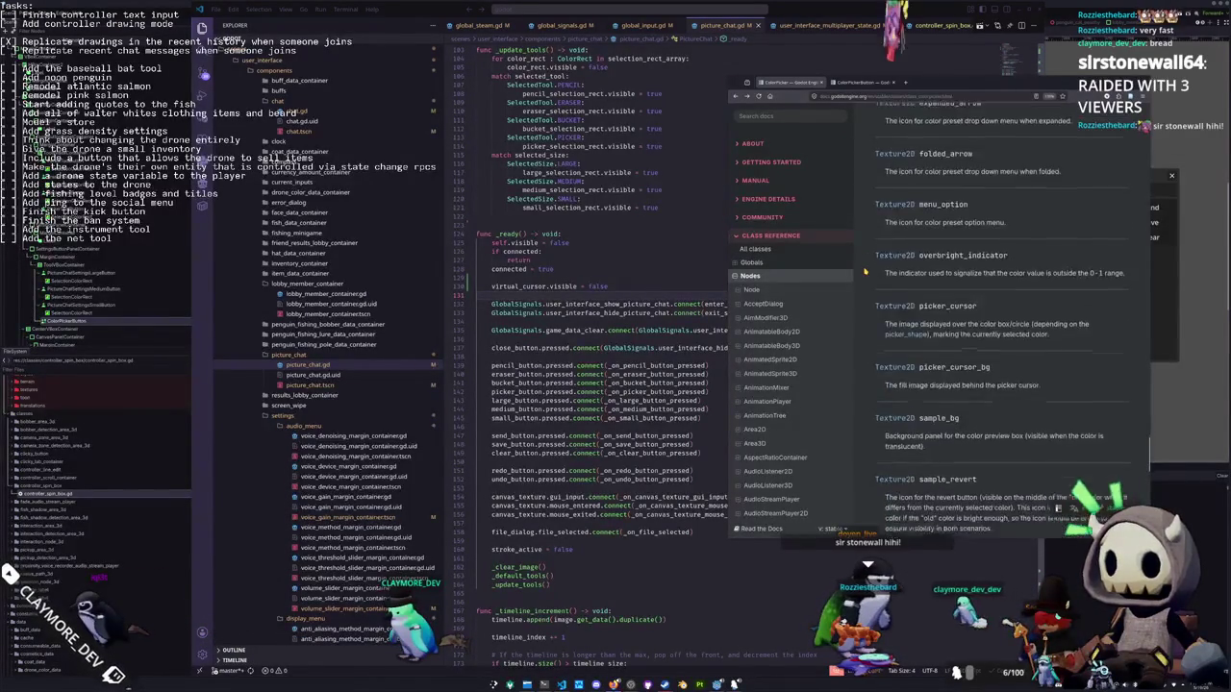
scroll(865, 272, "down", 3)
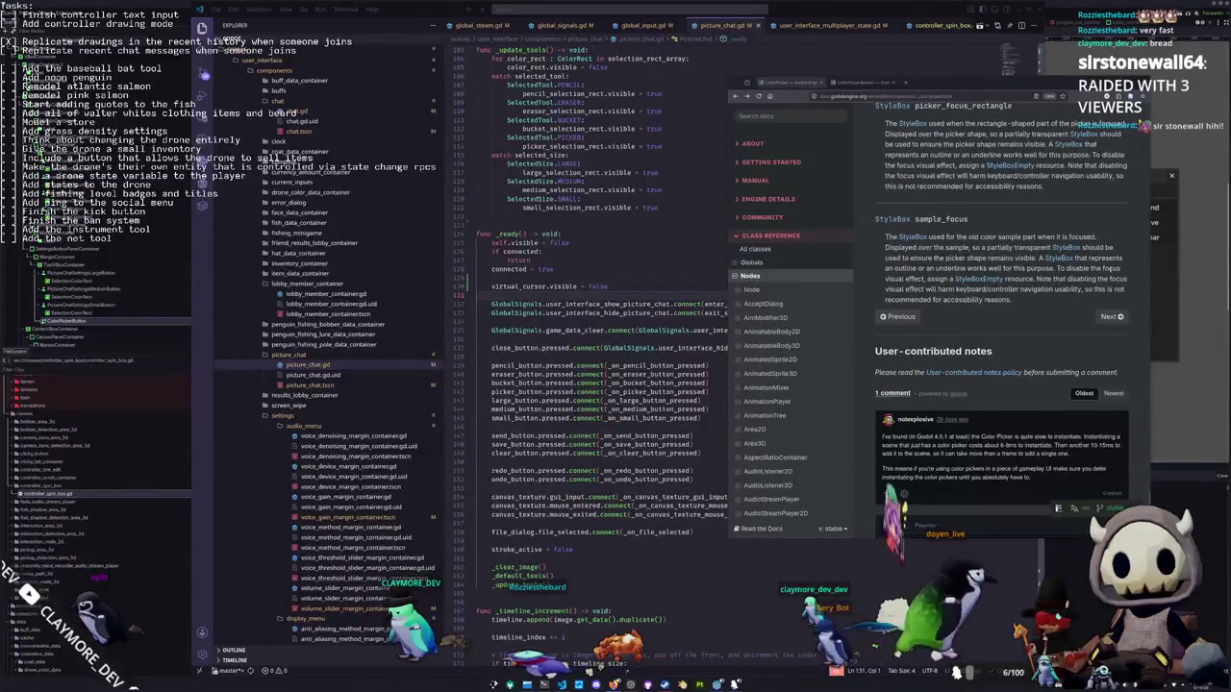
scroll(1023, 356, "down", 1)
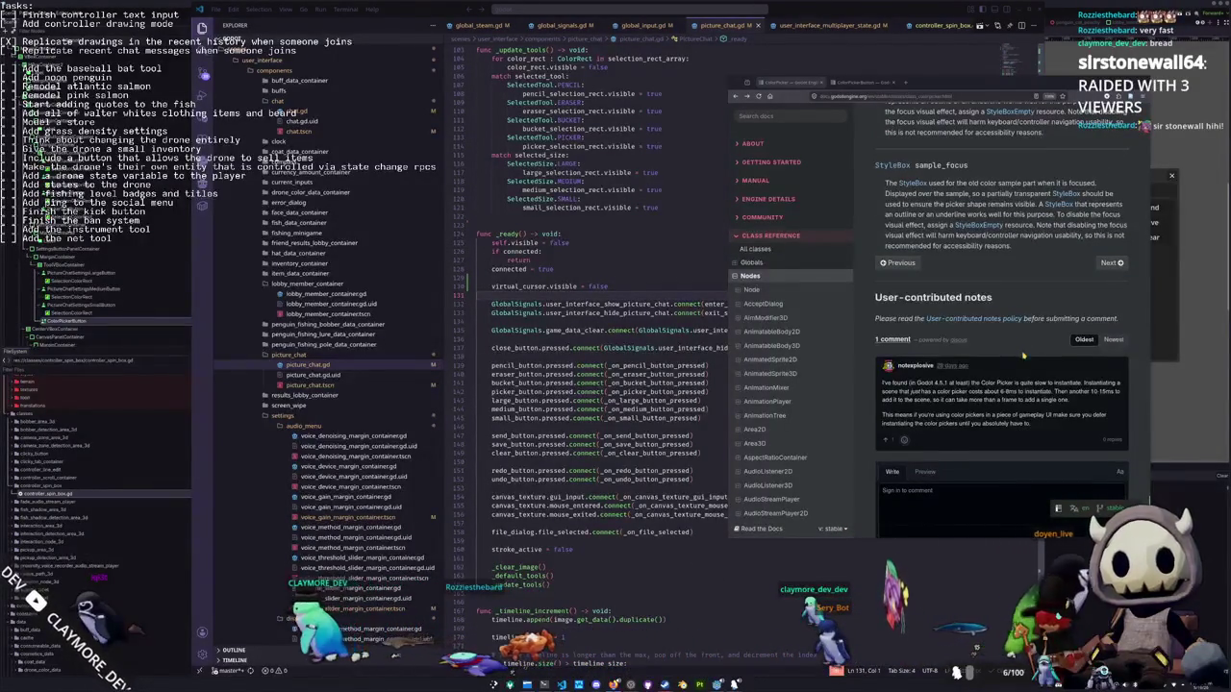
scroll(862, 408, "down", 1)
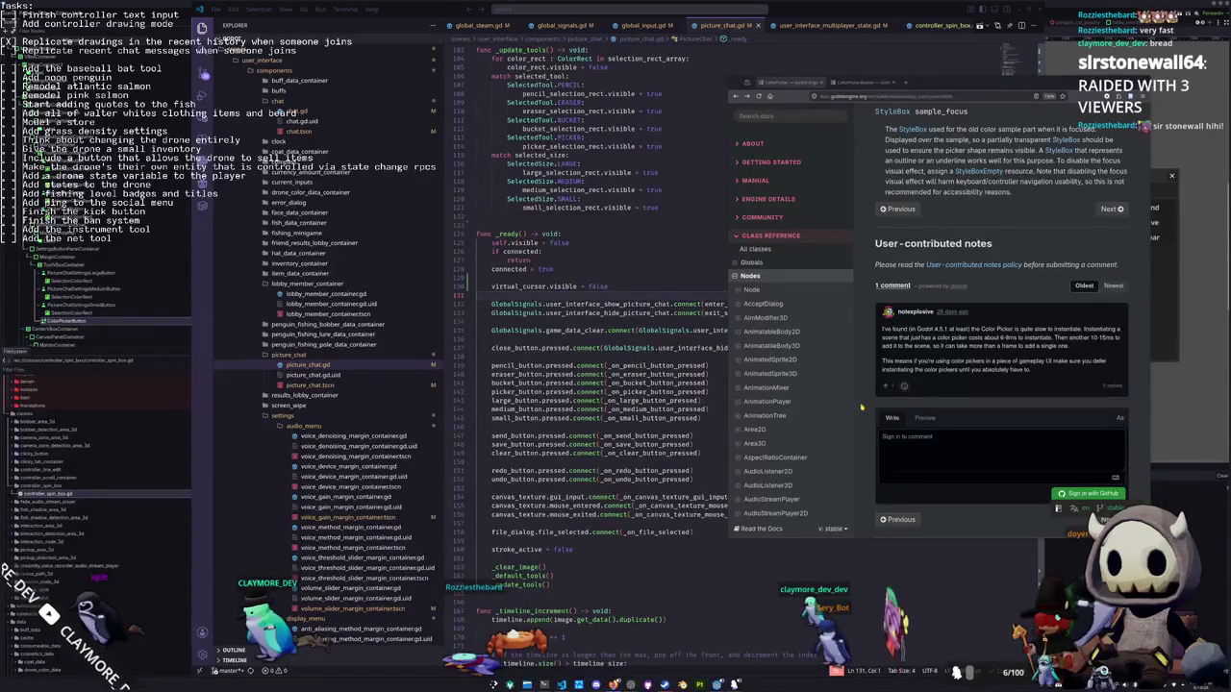
scroll(862, 408, "up", 2)
scroll(861, 408, "up", 5)
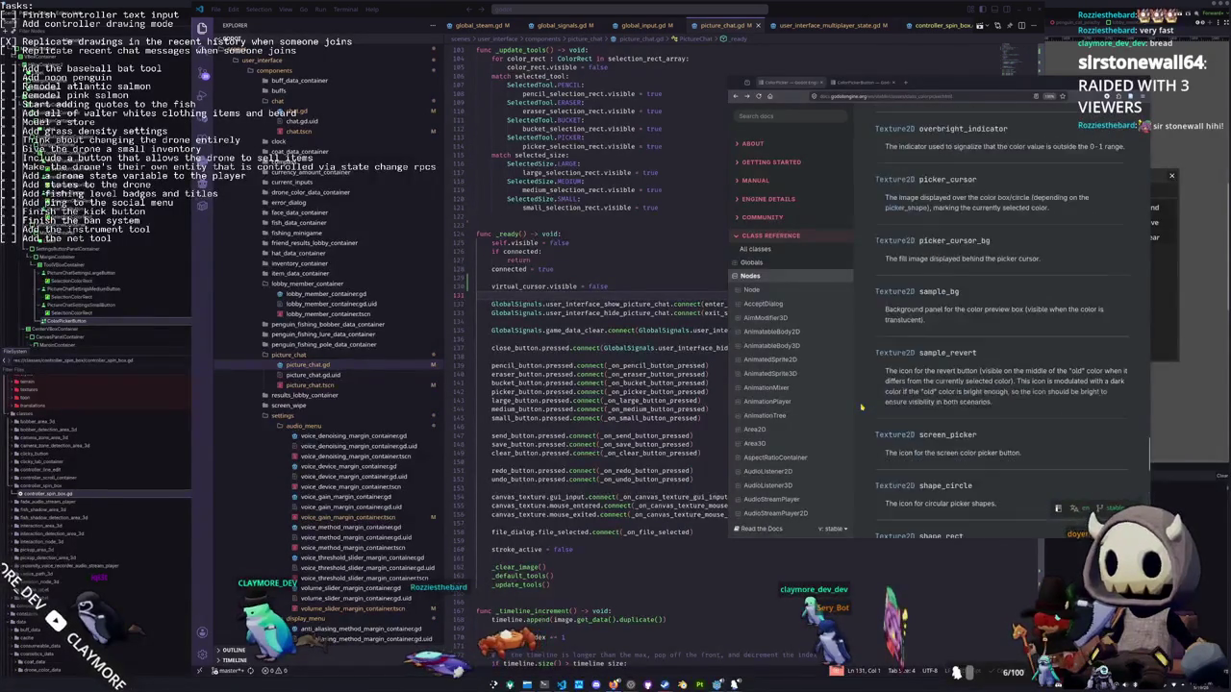
From the ColorPickerButton docs page, follow the ColorPicker link to its class reference
left_click(892, 336)
scroll(892, 335, "down", 10)
scroll(892, 335, "down", 4)
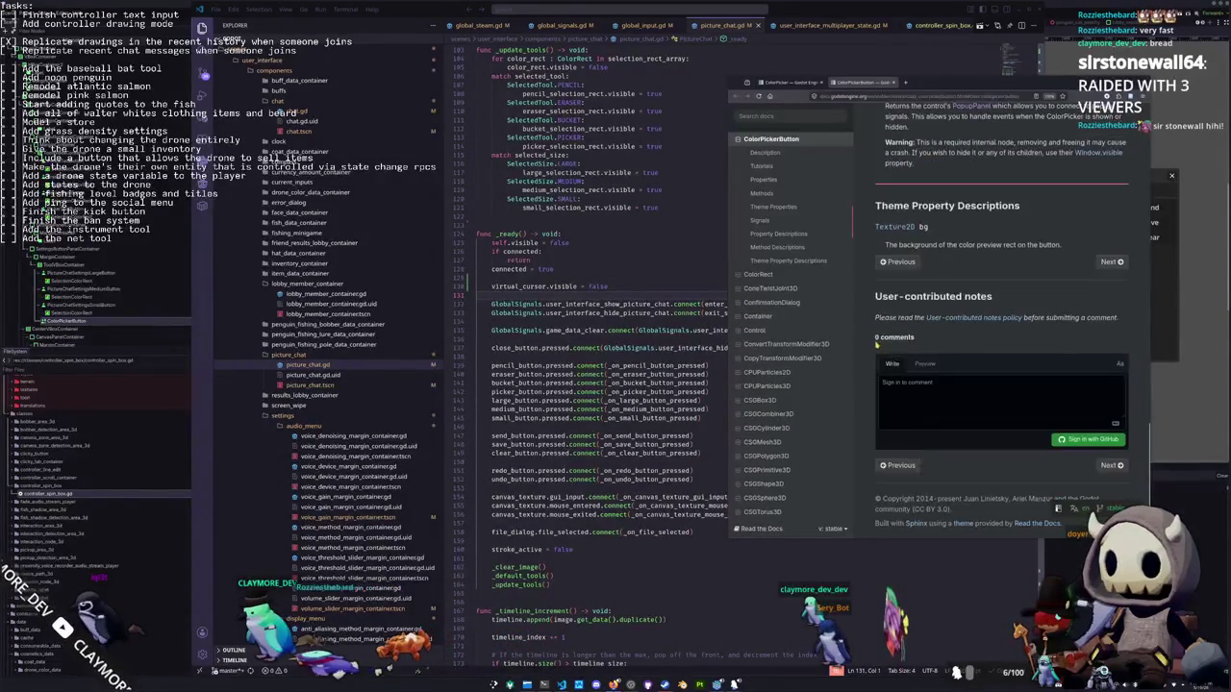
scroll(877, 344, "up", 5)
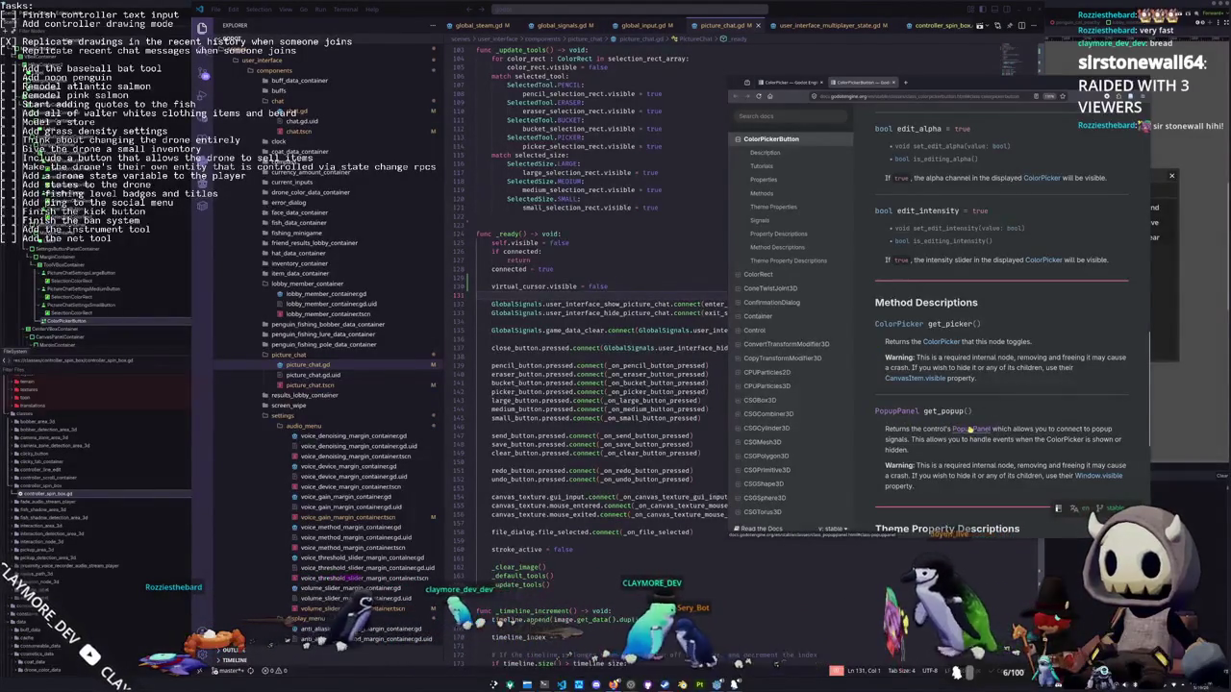
left_click(938, 343)
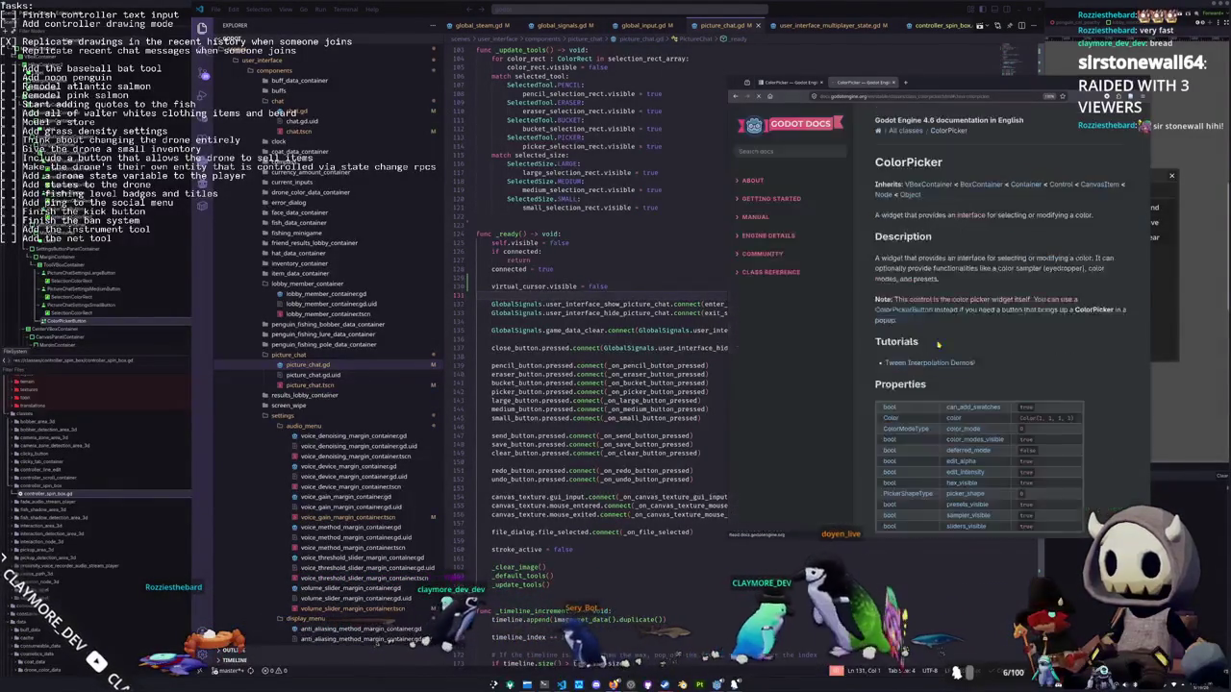
Read ColorPicker's theme properties, signals, enums and property descriptions, then return to the running game
scroll(1000, 317, "down", 5)
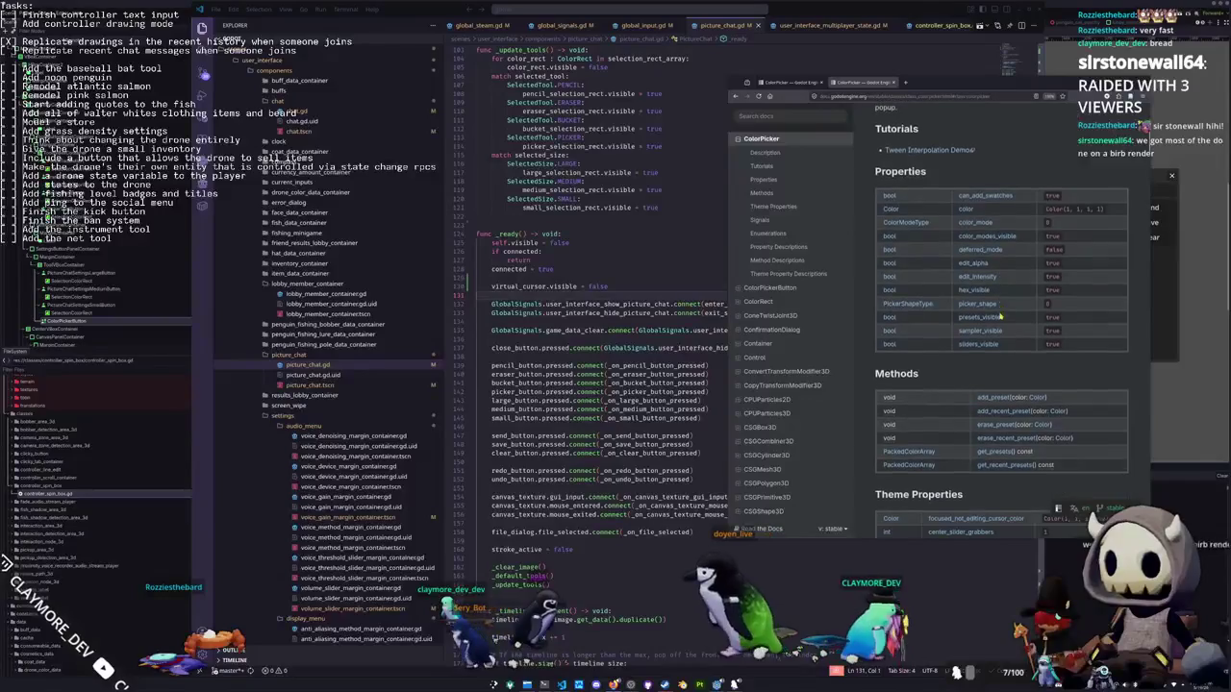
scroll(981, 322, "down", 3)
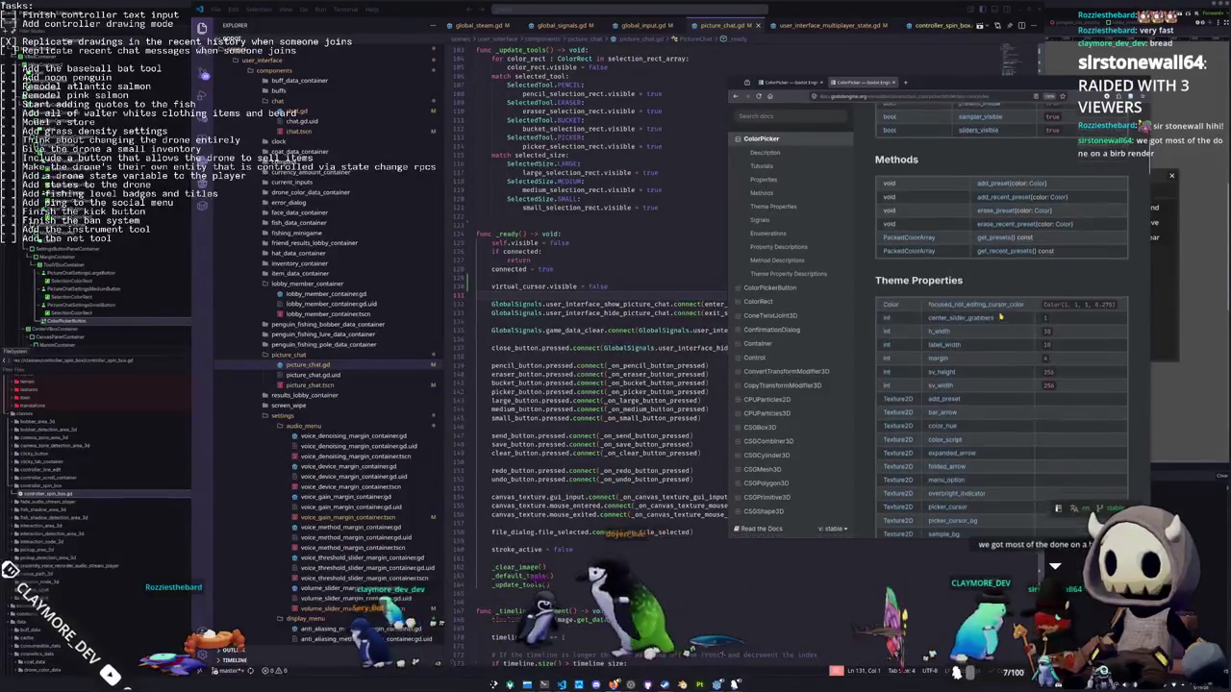
scroll(965, 331, "down", 1)
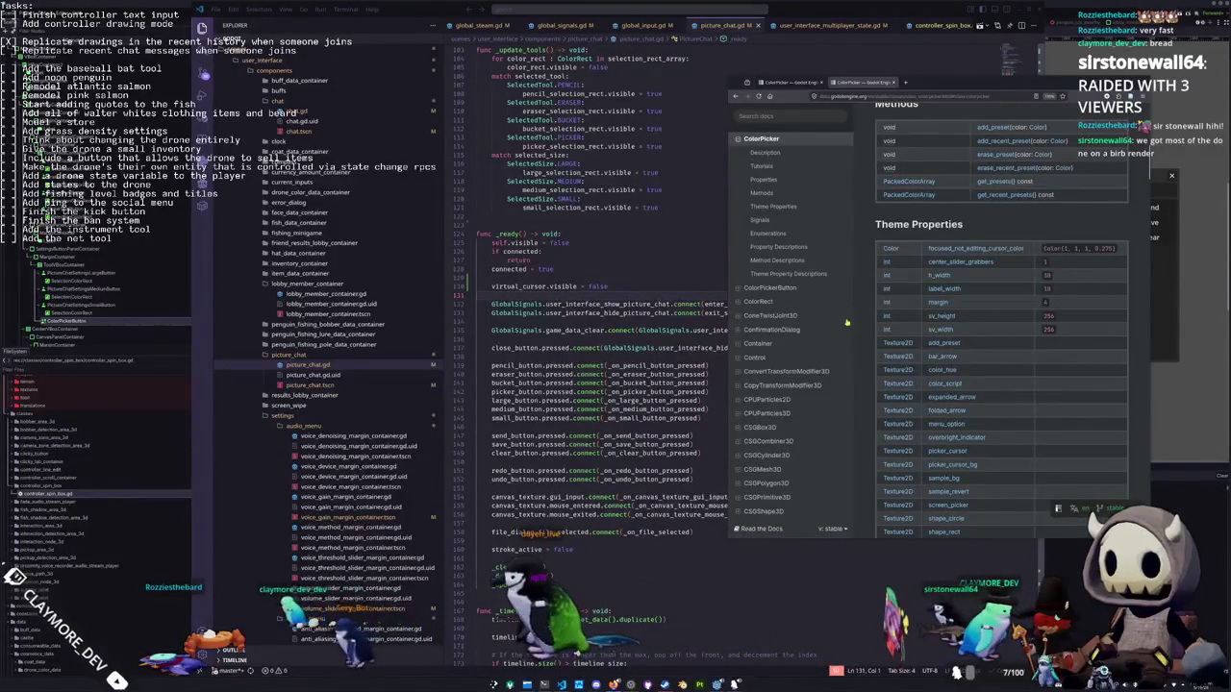
scroll(853, 289, "down", 7)
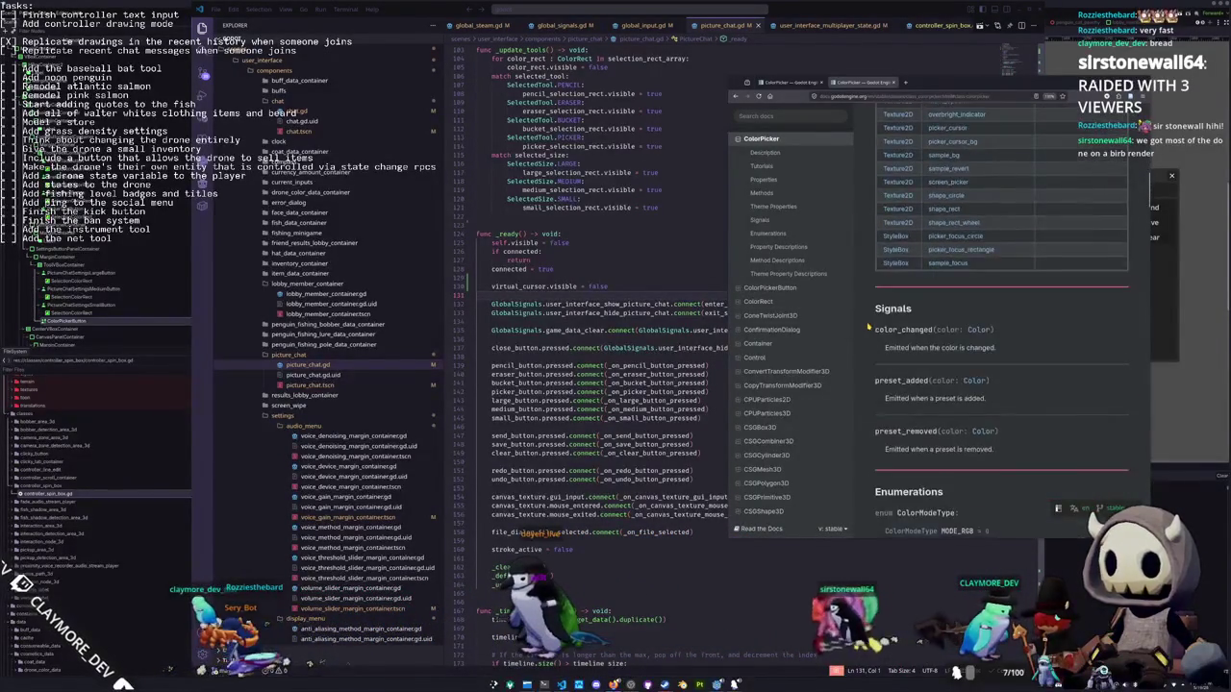
scroll(868, 327, "down", 4)
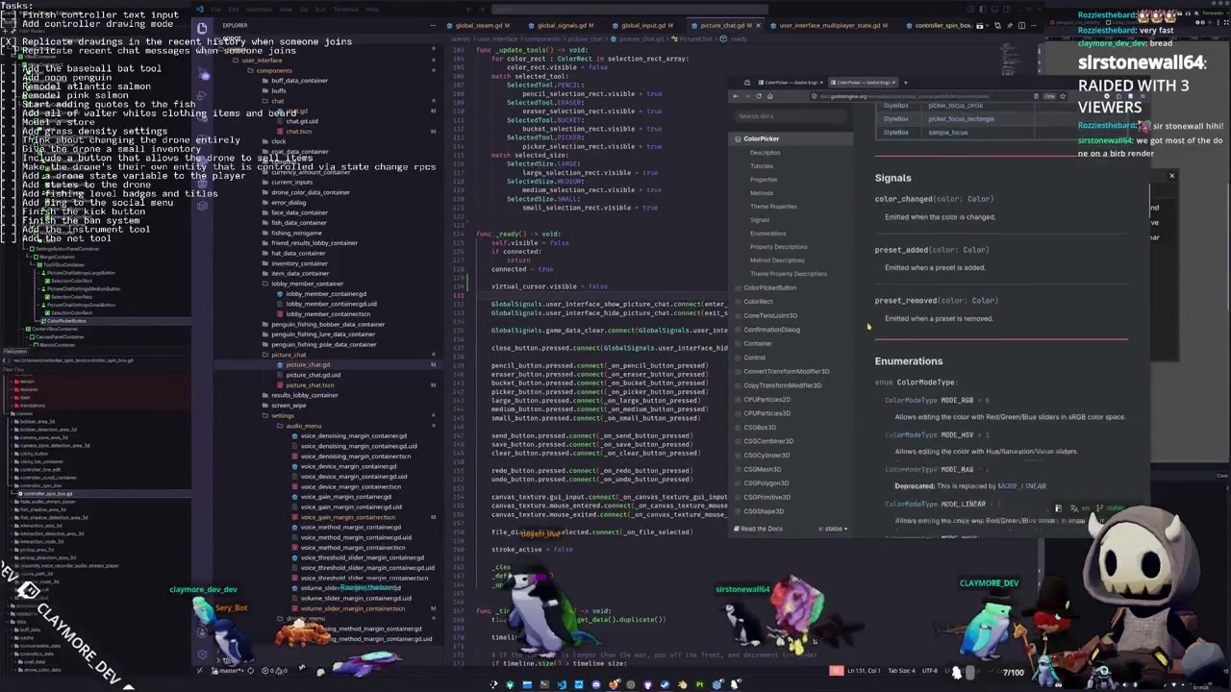
scroll(869, 327, "down", 5)
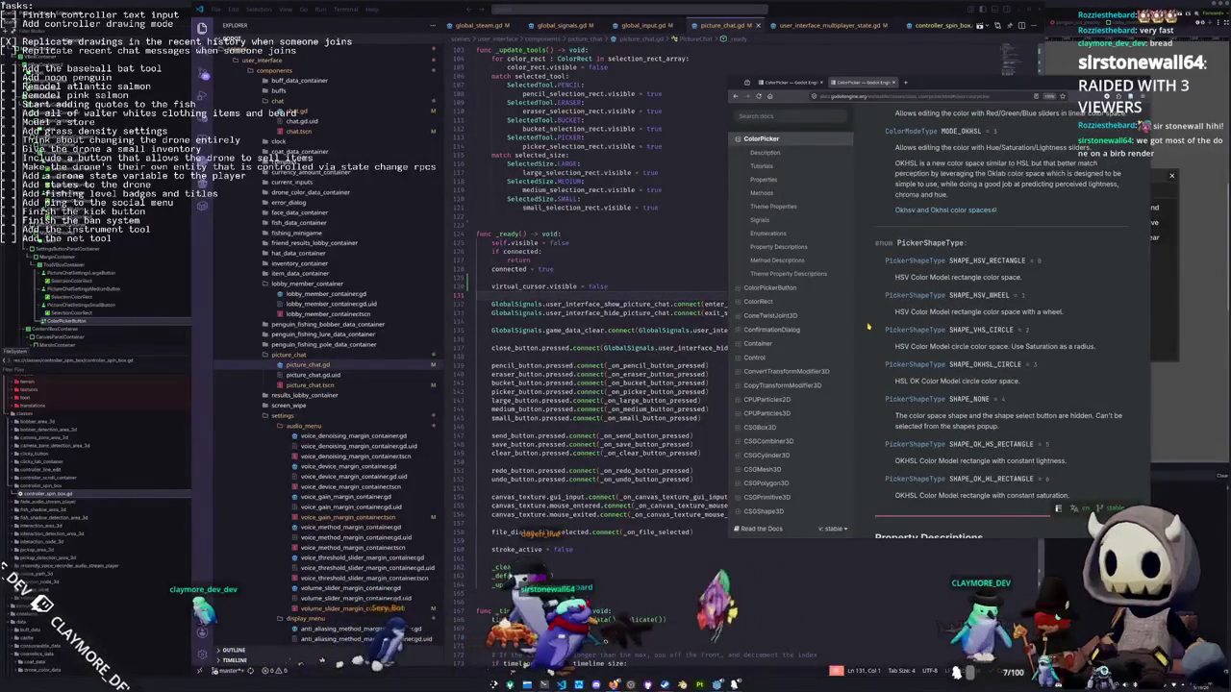
scroll(869, 327, "down", 8)
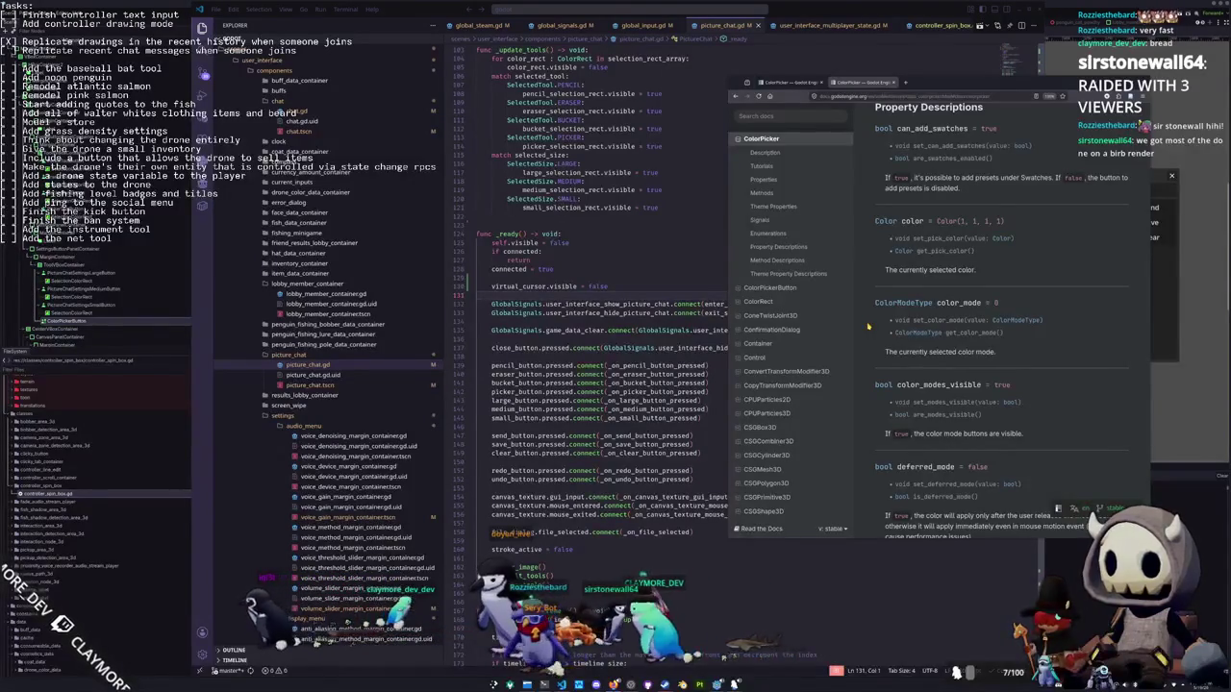
scroll(868, 327, "down", 8)
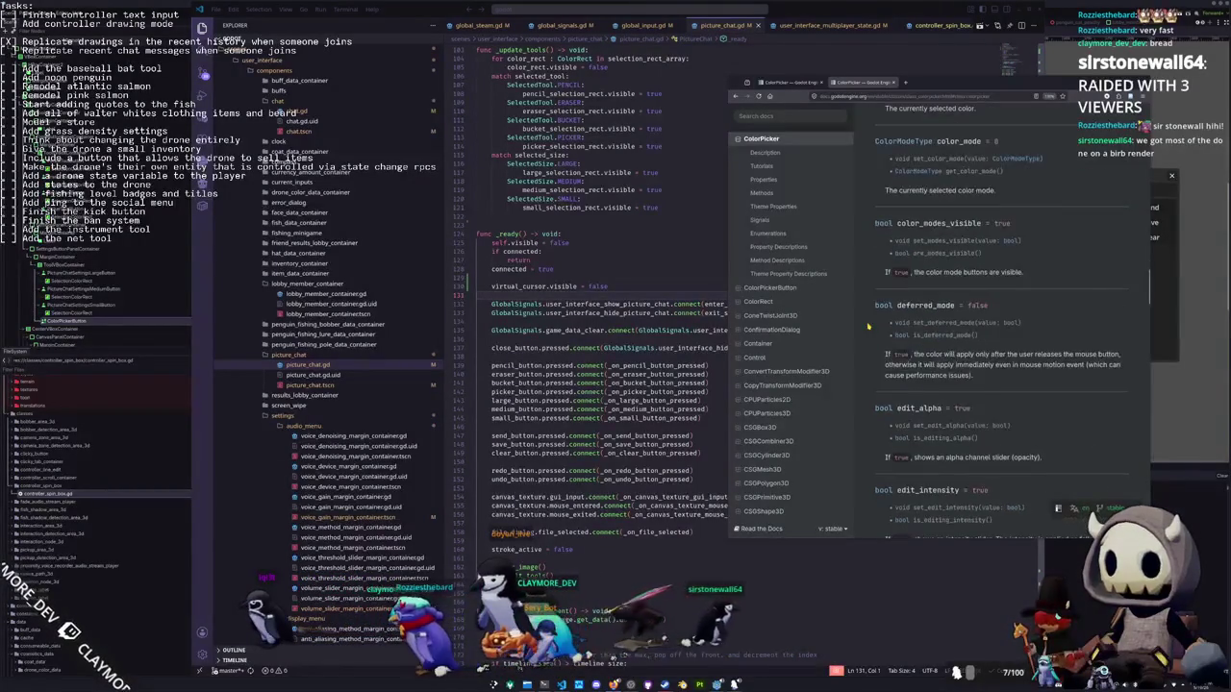
scroll(869, 327, "down", 8)
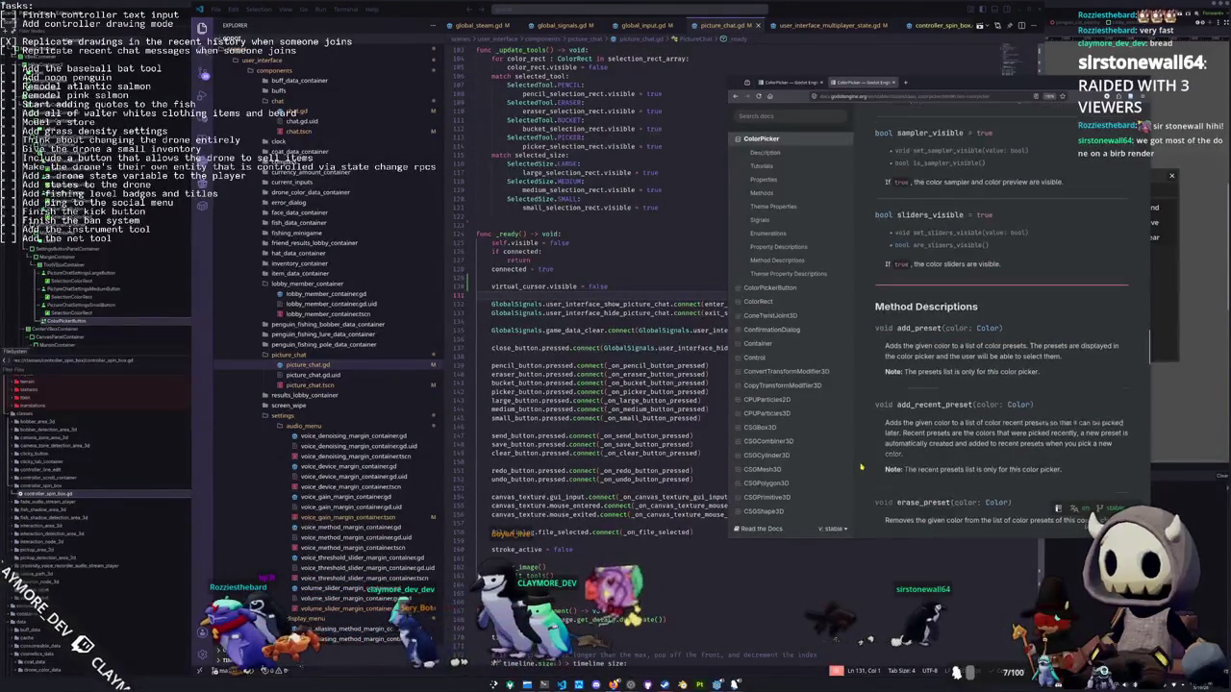
left_click(774, 619)
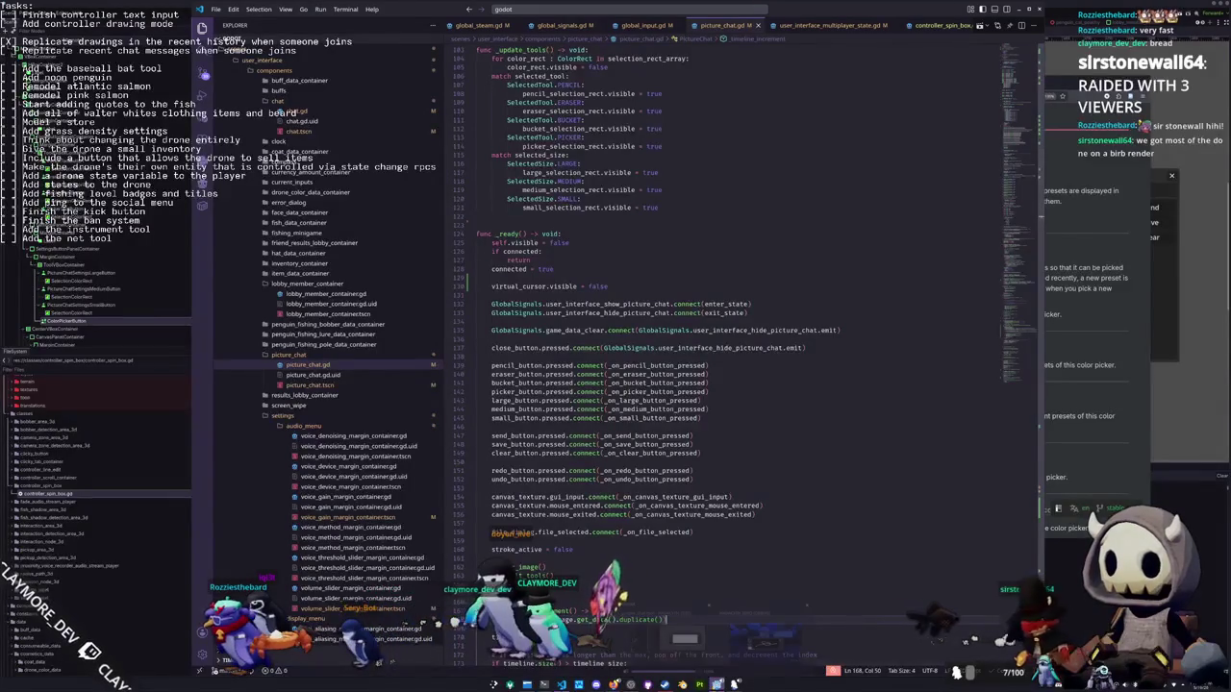
left_click(764, 643)
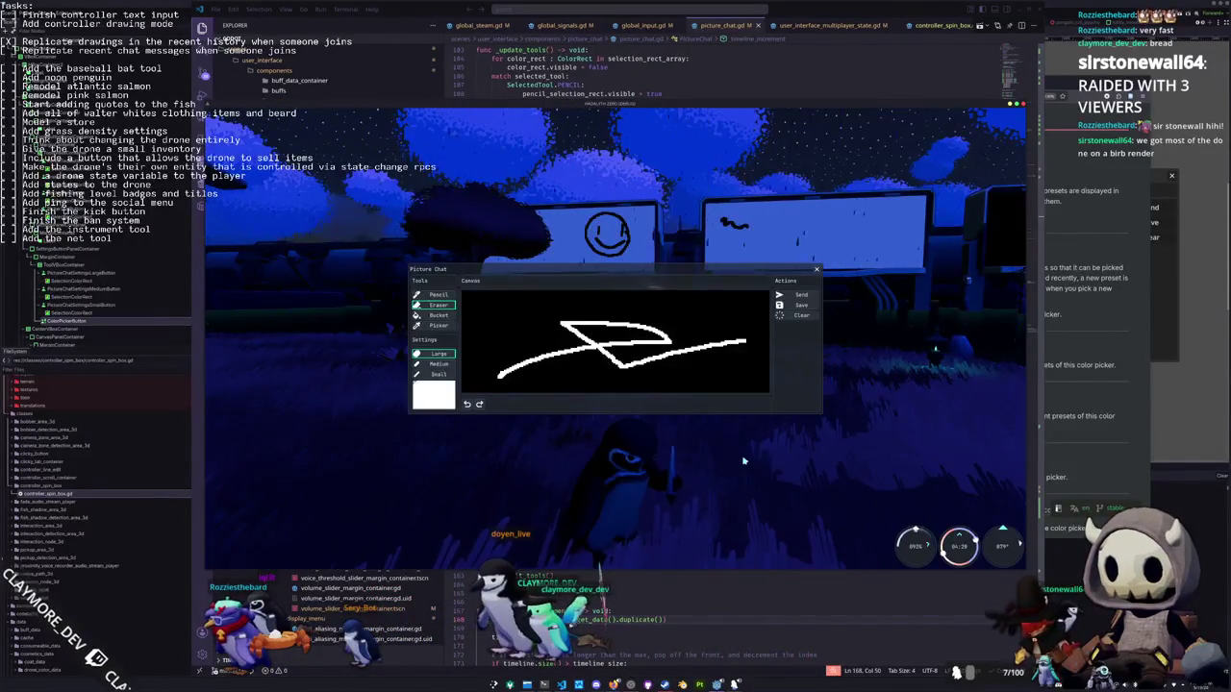
Draw a short white curve on the Picture Chat canvas and open the brush colour picker
mouse_move(660, 315)
left_mouse_down()
mouse_move(688, 335)
mouse_move(700, 309)
left_mouse_up()
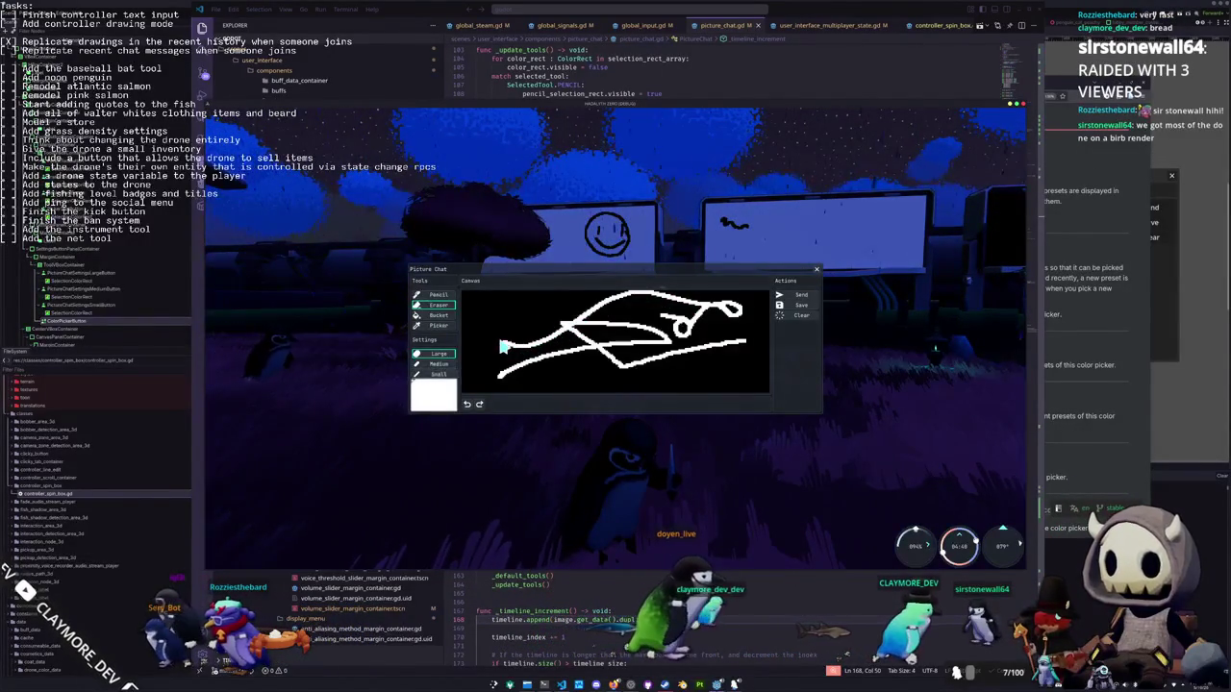
left_click(433, 395)
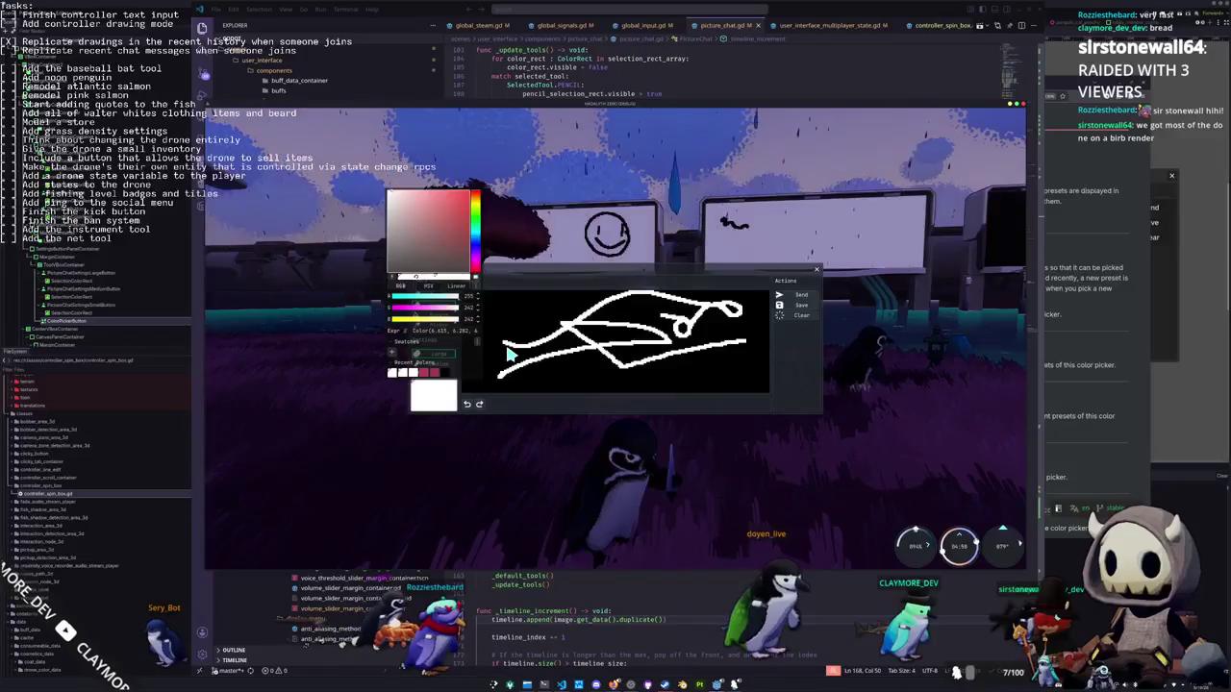
Dismiss the colour picker, close and reopen Picture Chat with Escape and P, then dismiss the picker again
left_click(510, 356)
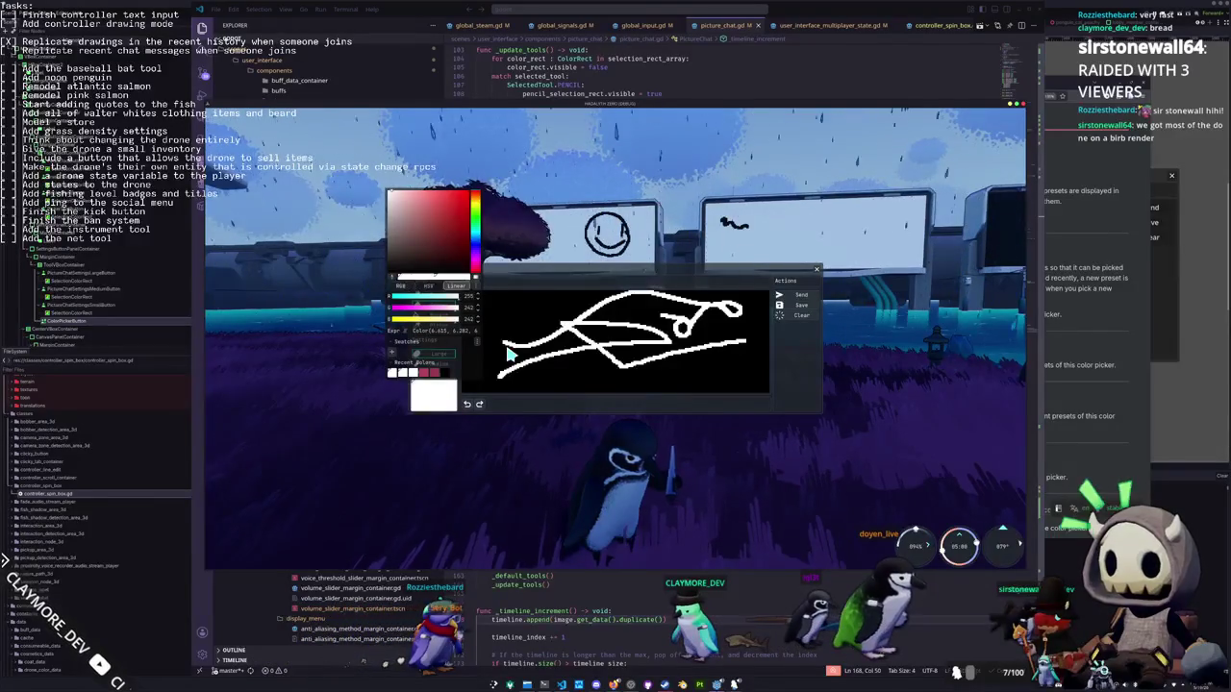
key("Escape")
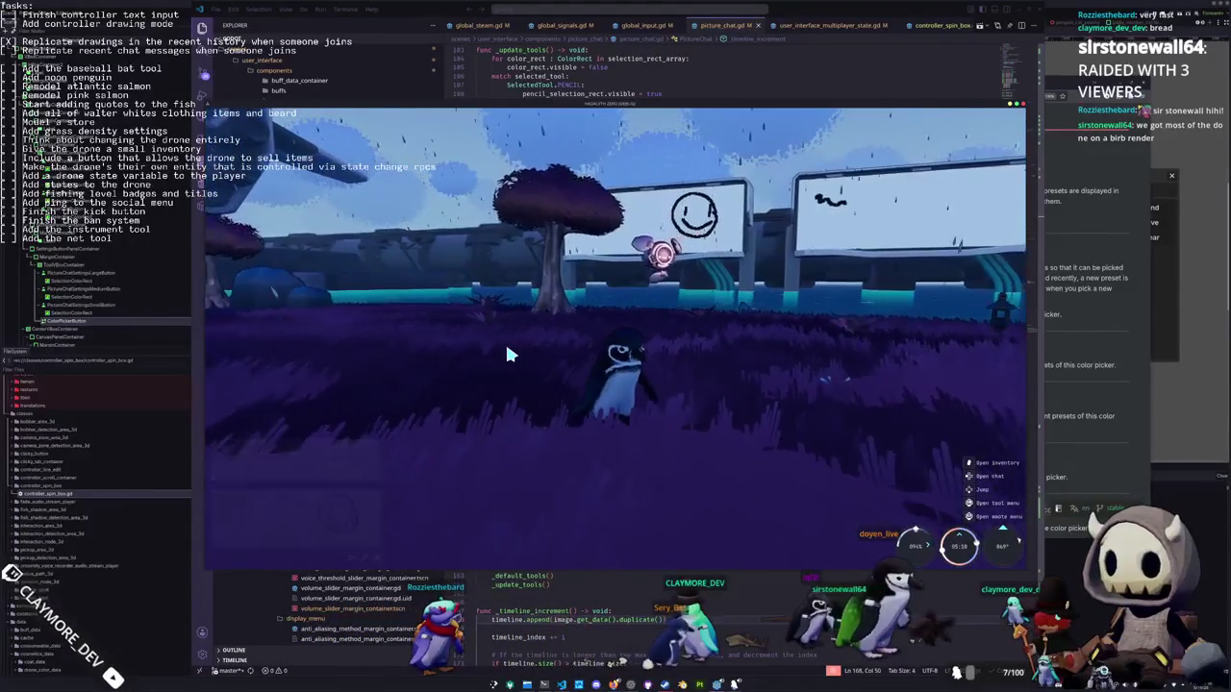
key("p")
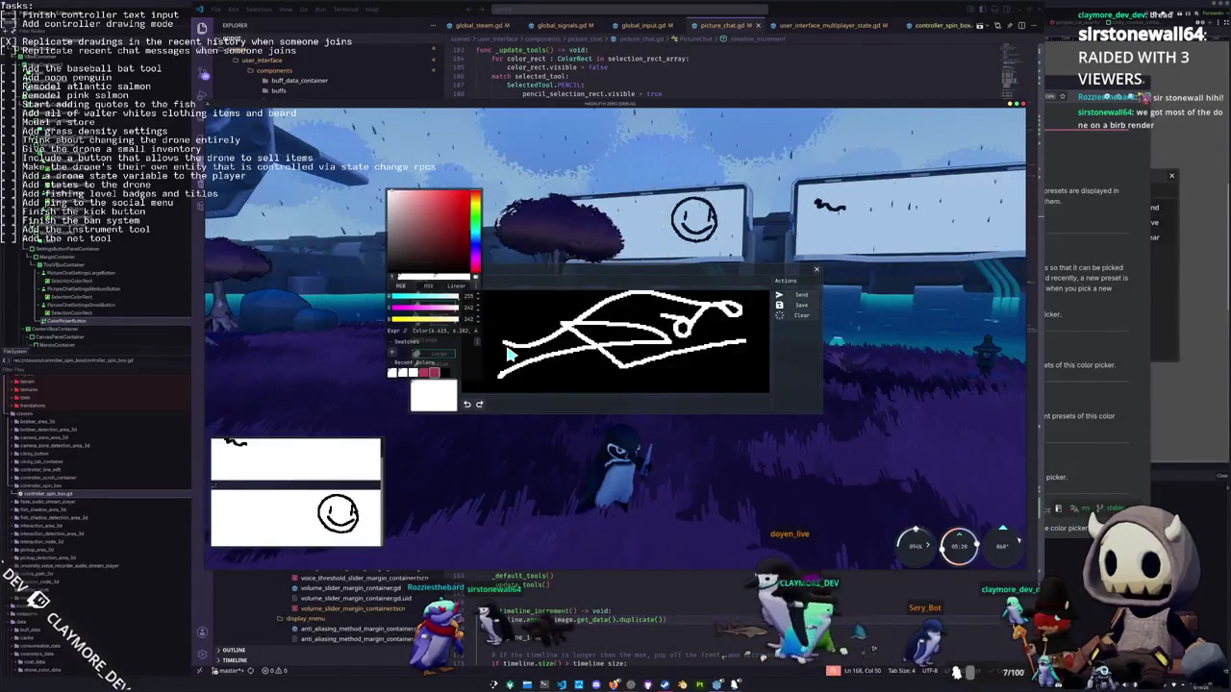
left_click(509, 353)
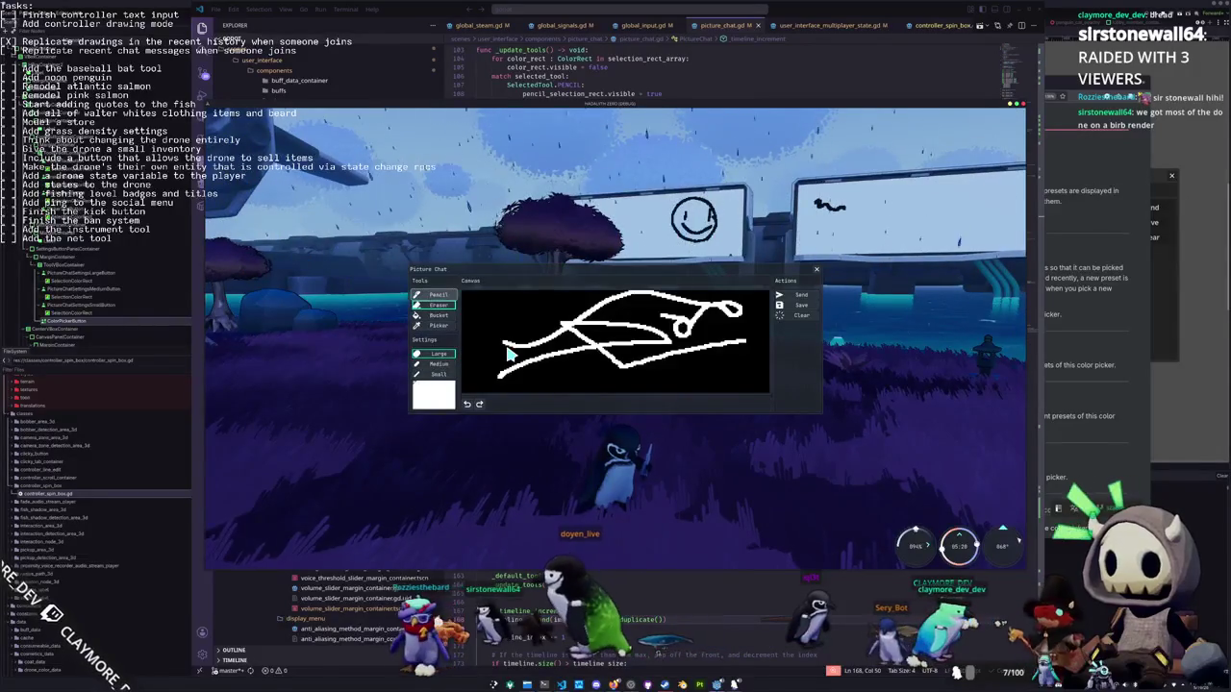
Draw two freehand scribbles across the canvas, then undo them back to black
mouse_move(516, 356)
left_mouse_down()
mouse_move(496, 323)
mouse_move(483, 362)
mouse_move(505, 369)
mouse_move(553, 332)
mouse_move(586, 365)
mouse_move(616, 338)
mouse_move(645, 370)
mouse_move(697, 375)
left_mouse_up()
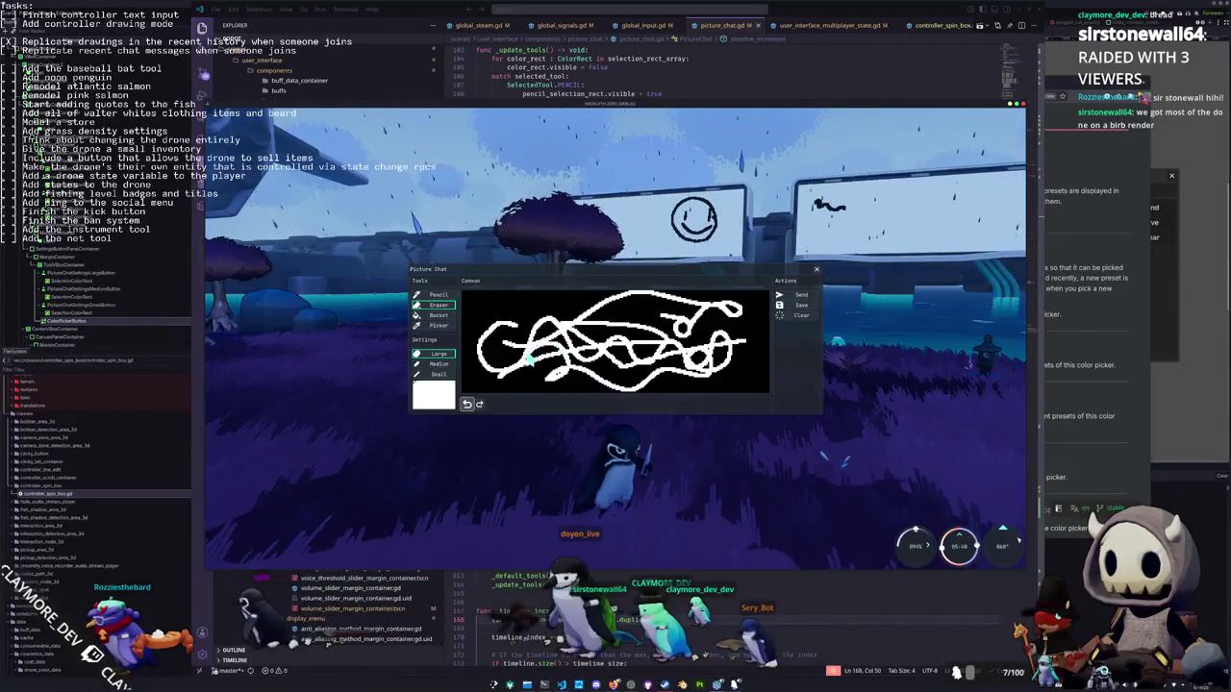
mouse_move(473, 354)
left_mouse_down()
mouse_move(488, 314)
mouse_move(529, 306)
mouse_move(656, 325)
mouse_move(755, 363)
mouse_move(752, 389)
left_mouse_up()
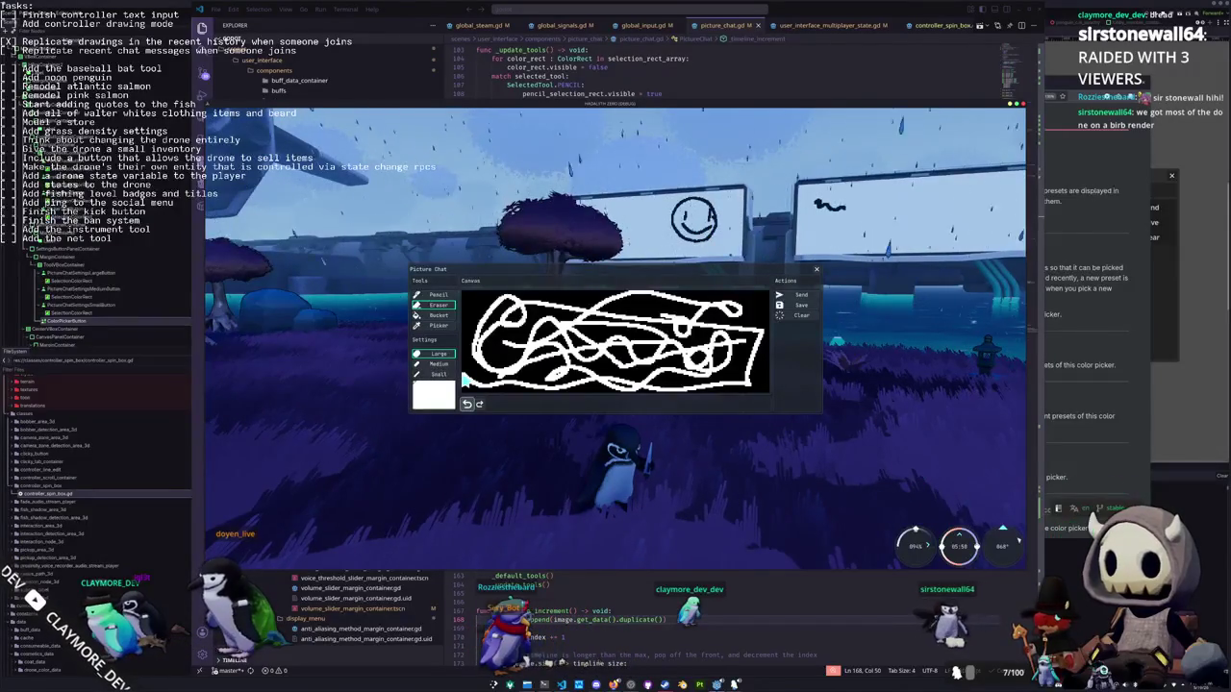
key("ctrl+z")
key("ctrl+z")
key("ctrl+z")
Select the Small brush size and briefly open and close the brush colour picker
key("Up")
key("Up")
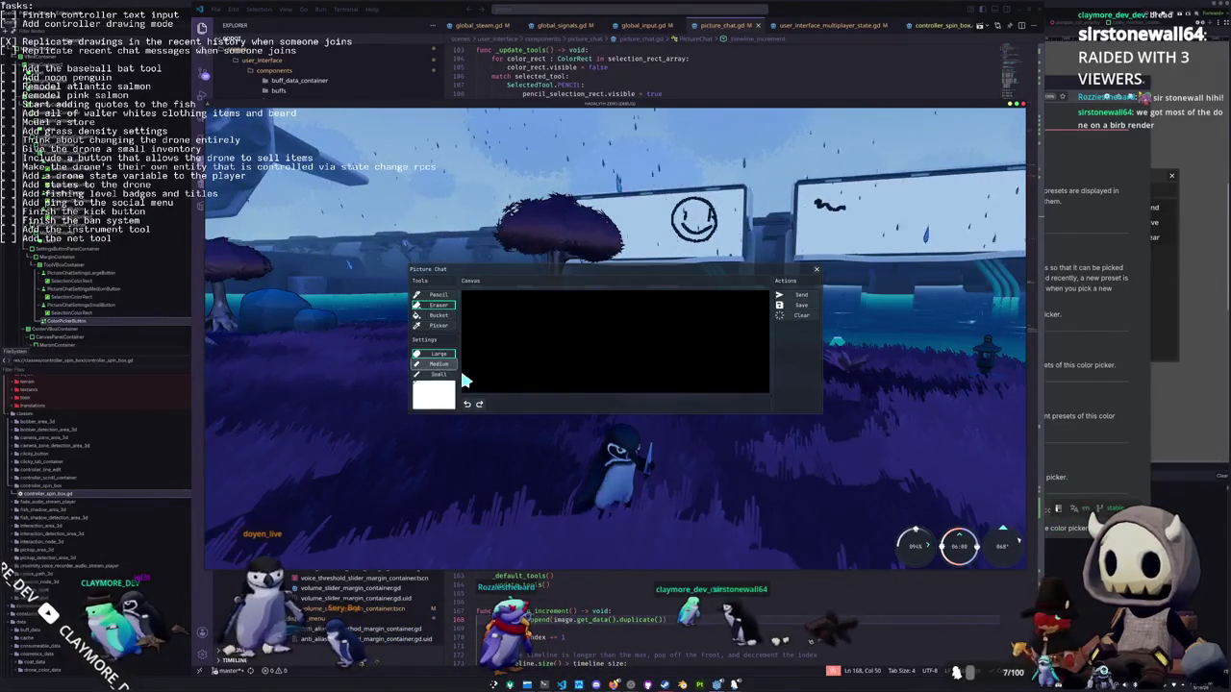
key("Down")
key("Return")
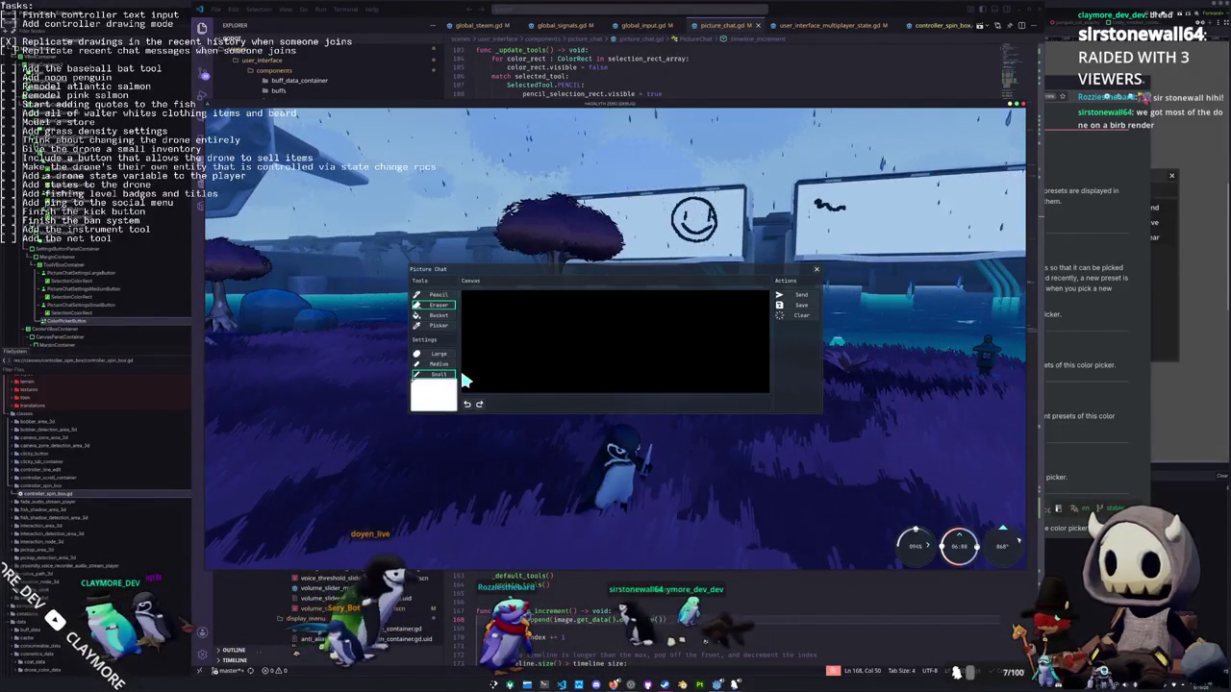
key("Down")
key("Return")
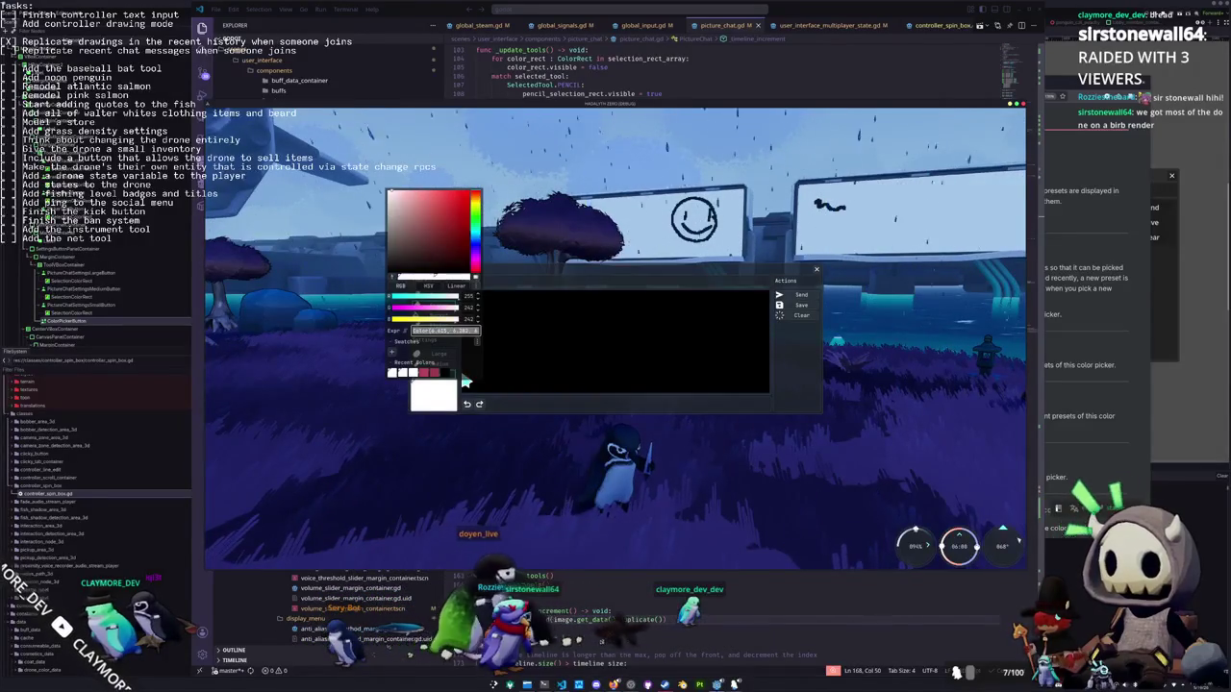
key("Escape")
key("Return")
key("Escape")
key("Up")
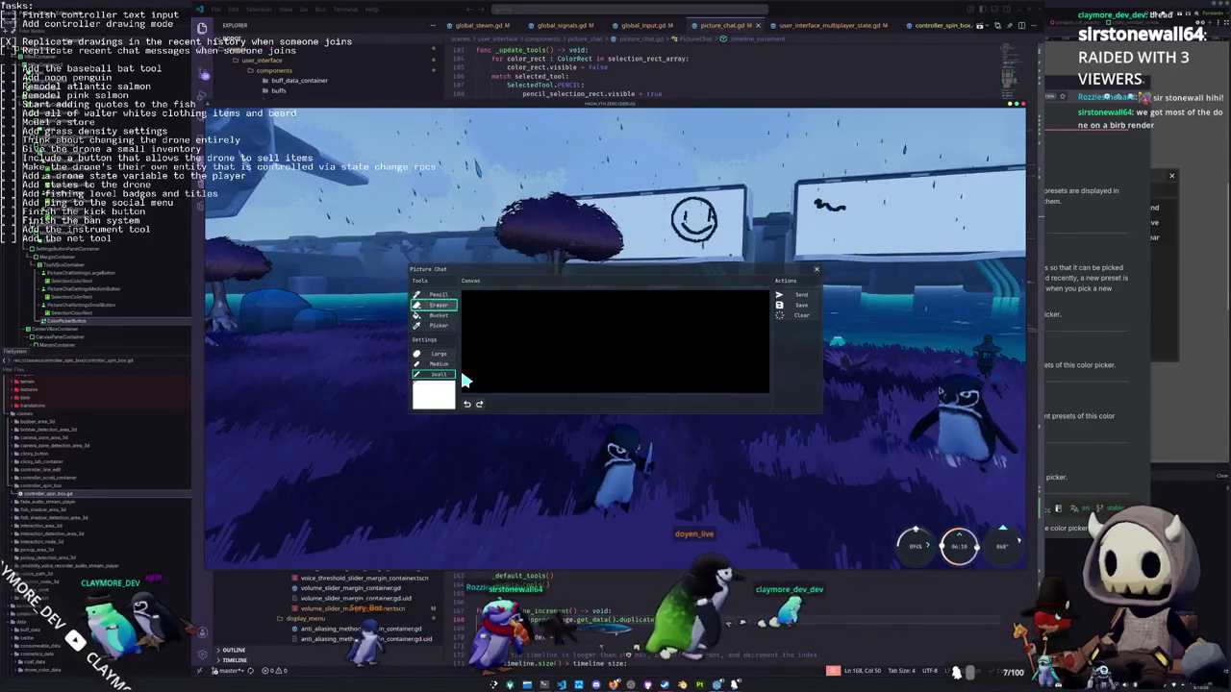
Draw a thin wavy line across the canvas, then undo it
mouse_move(481, 345)
left_mouse_down()
mouse_move(505, 327)
mouse_move(539, 349)
mouse_move(574, 337)
mouse_move(589, 348)
mouse_move(762, 344)
mouse_move(705, 319)
left_mouse_up()
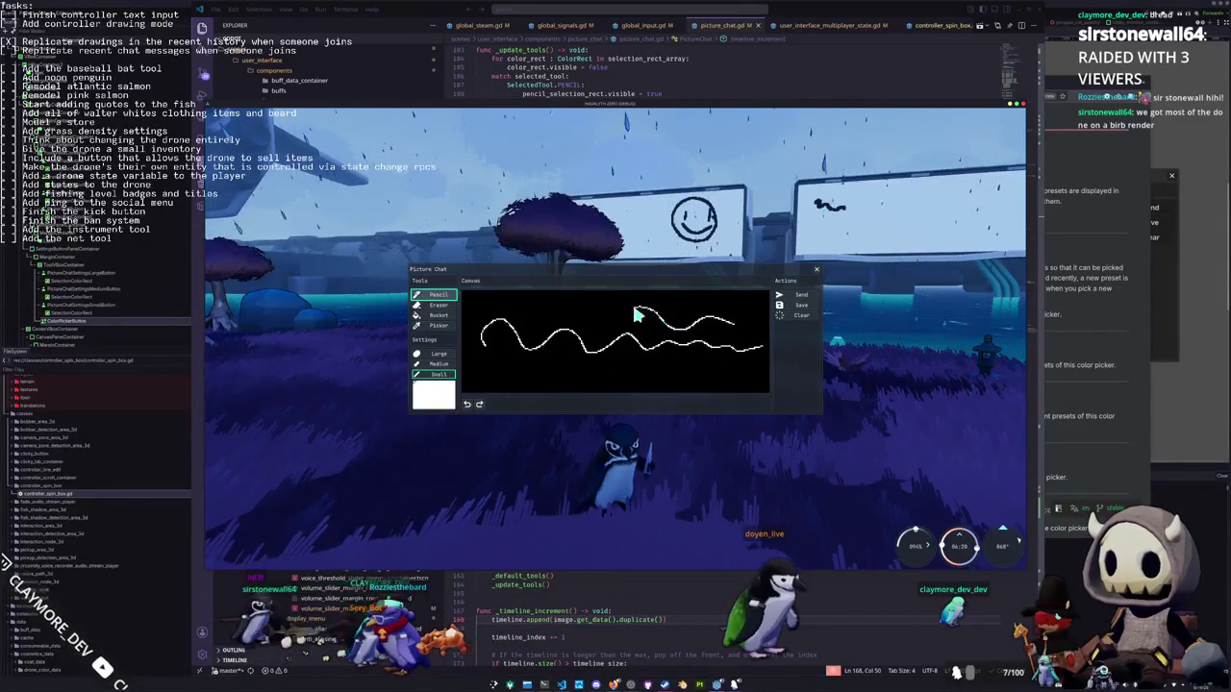
key("Down")
key("Down")
key("Down")
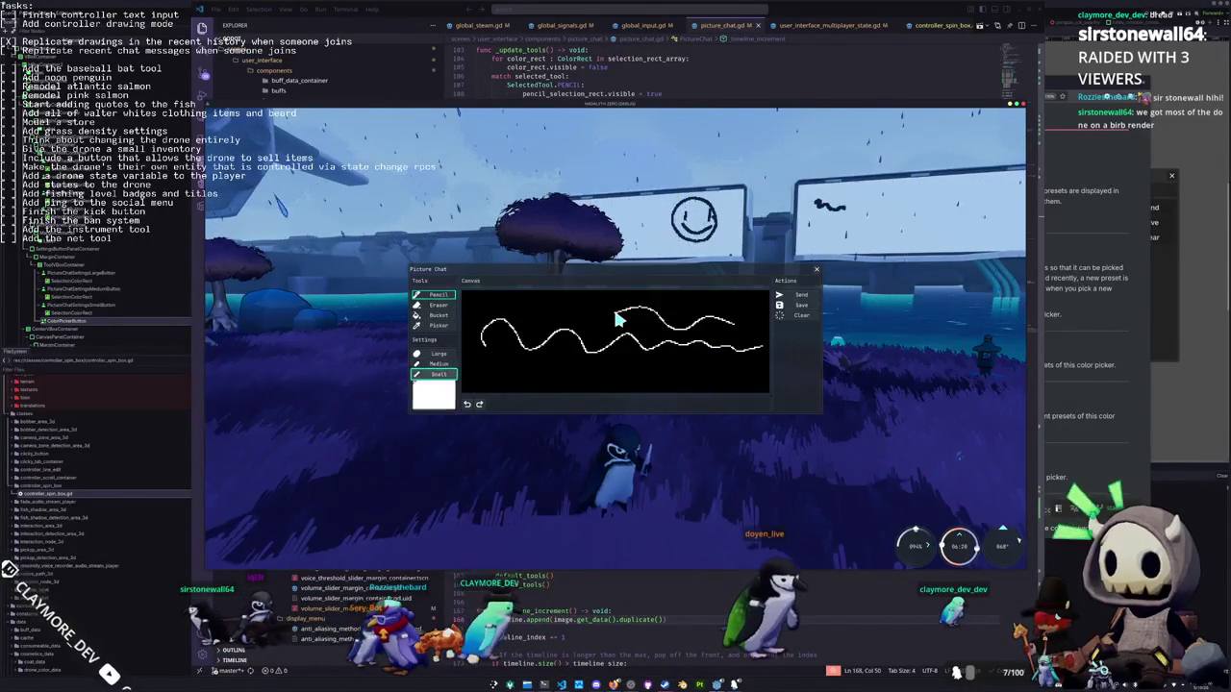
key("Return")
key("Up")
key("Up")
key("Up")
Draw thick curved strokes, testing undo and redo with Ctrl+Z and Ctrl+Y
left_click_drag(608, 314, 541, 350)
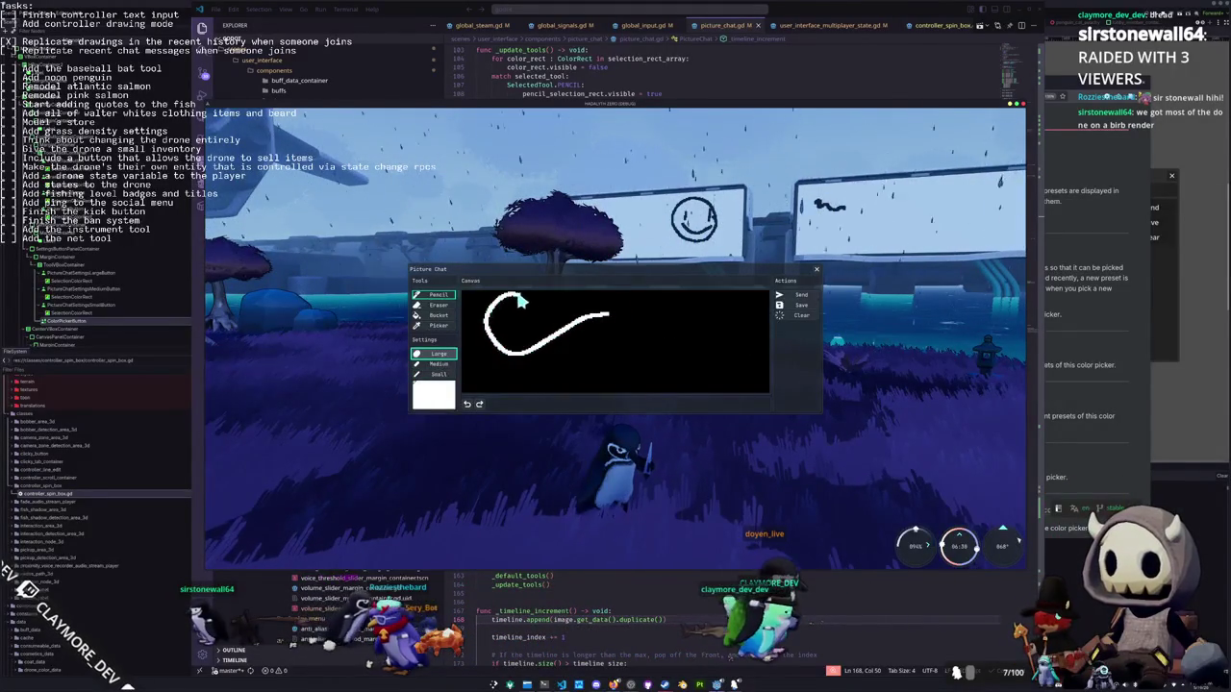
mouse_move(544, 363)
left_mouse_down()
mouse_move(563, 373)
mouse_move(597, 351)
mouse_move(656, 366)
left_mouse_up()
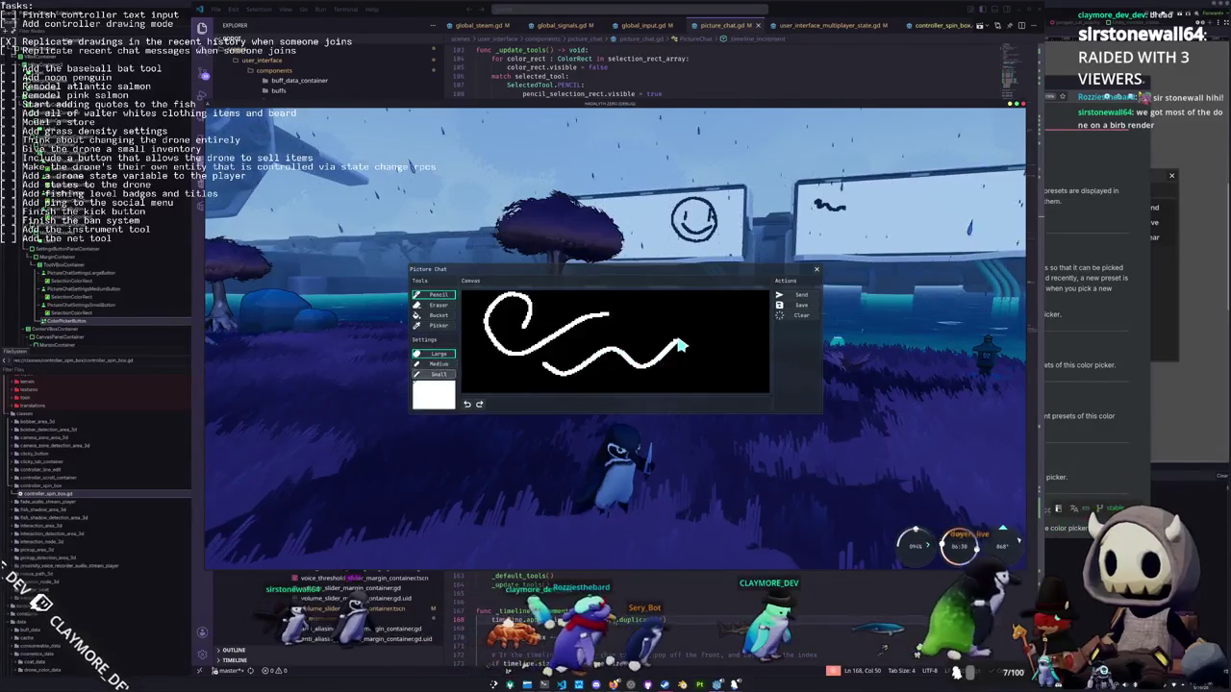
key("ctrl+z")
key("ctrl+z")
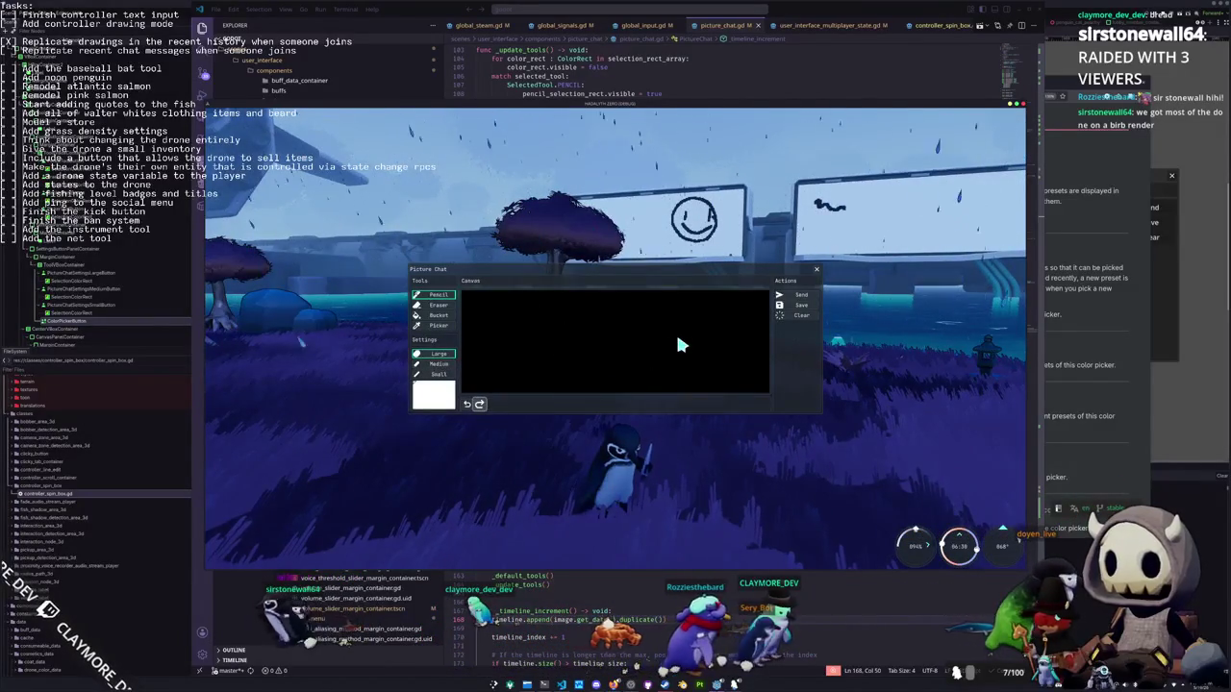
key("ctrl+y")
key("ctrl+y")
key("ctrl+z")
key("ctrl+z")
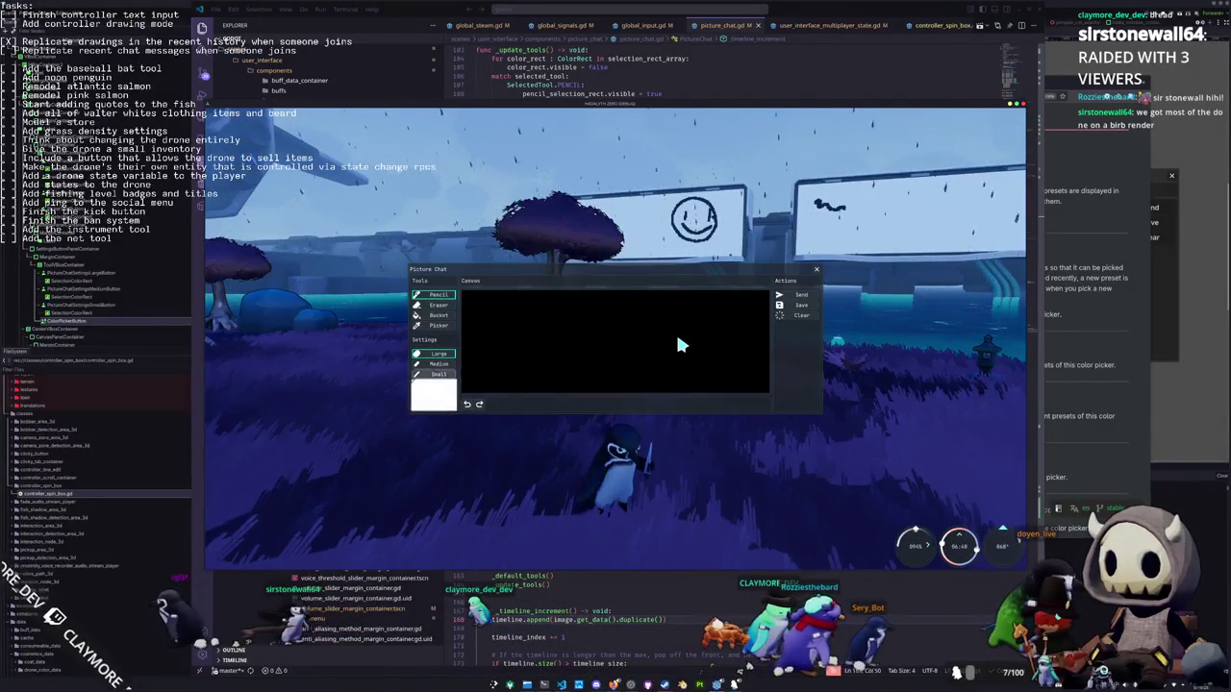
mouse_move(677, 344)
left_mouse_down()
mouse_move(666, 334)
mouse_move(630, 356)
mouse_move(518, 365)
left_mouse_up()
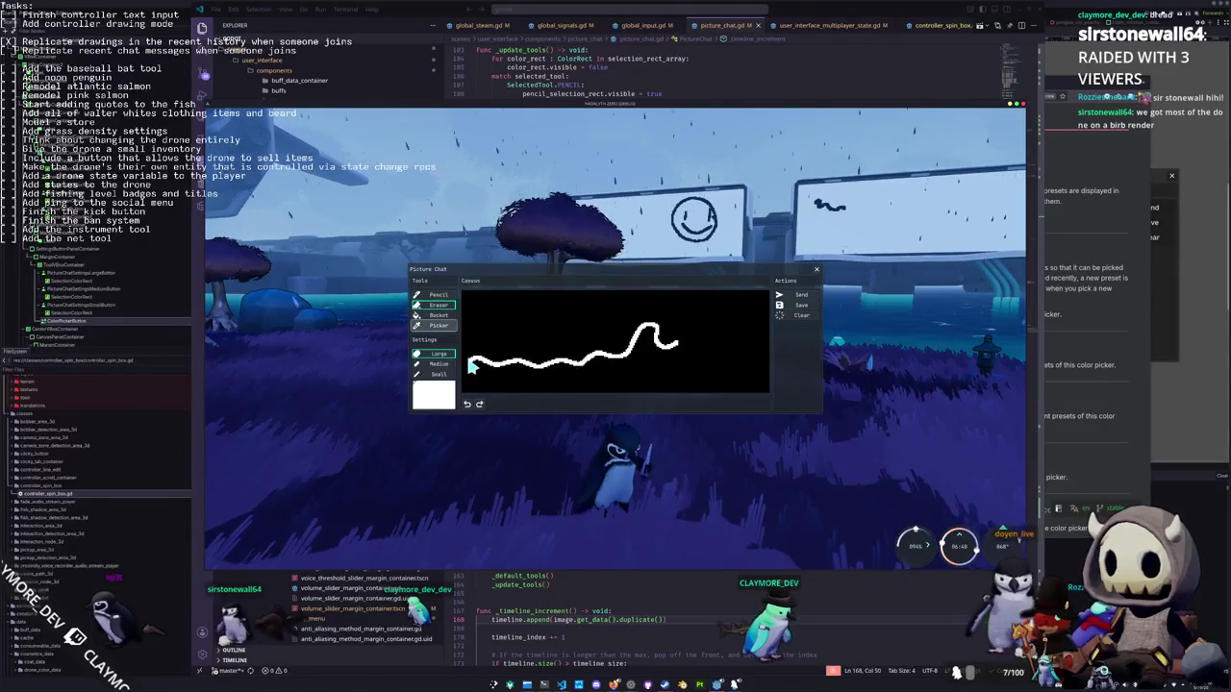
Pick black from the canvas, erase across the wavy stroke, extend a line, and fill it black
left_click(471, 365)
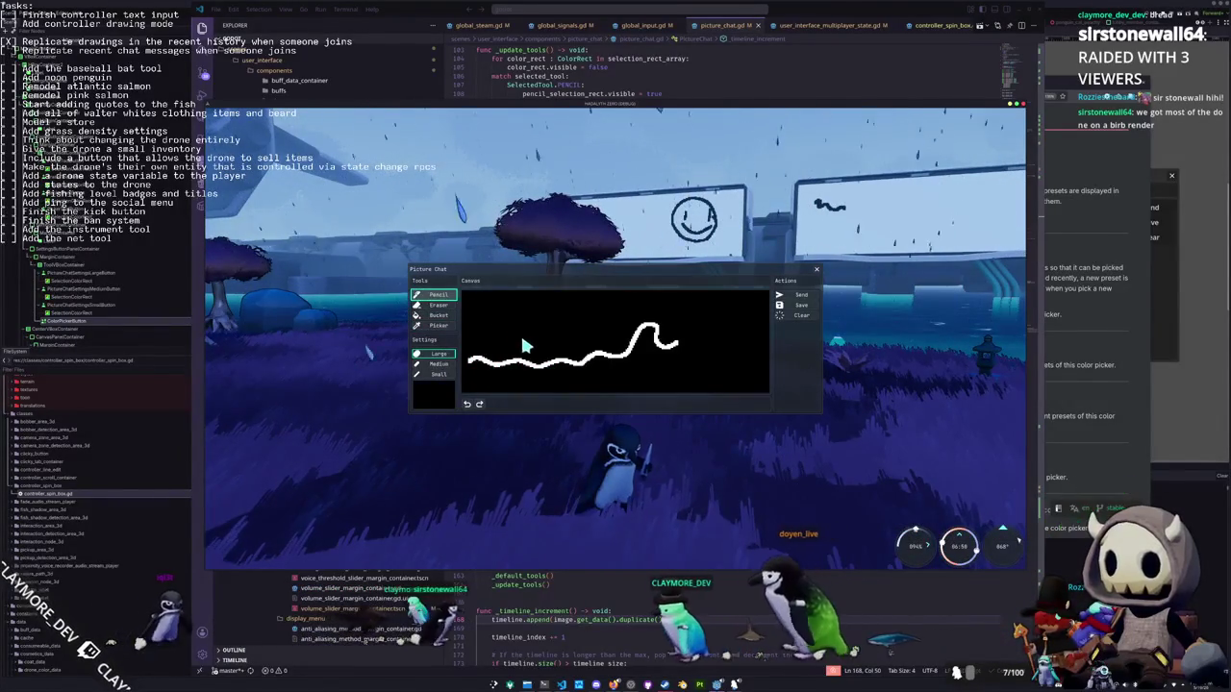
left_click(438, 305)
left_click_drag(516, 379, 546, 378)
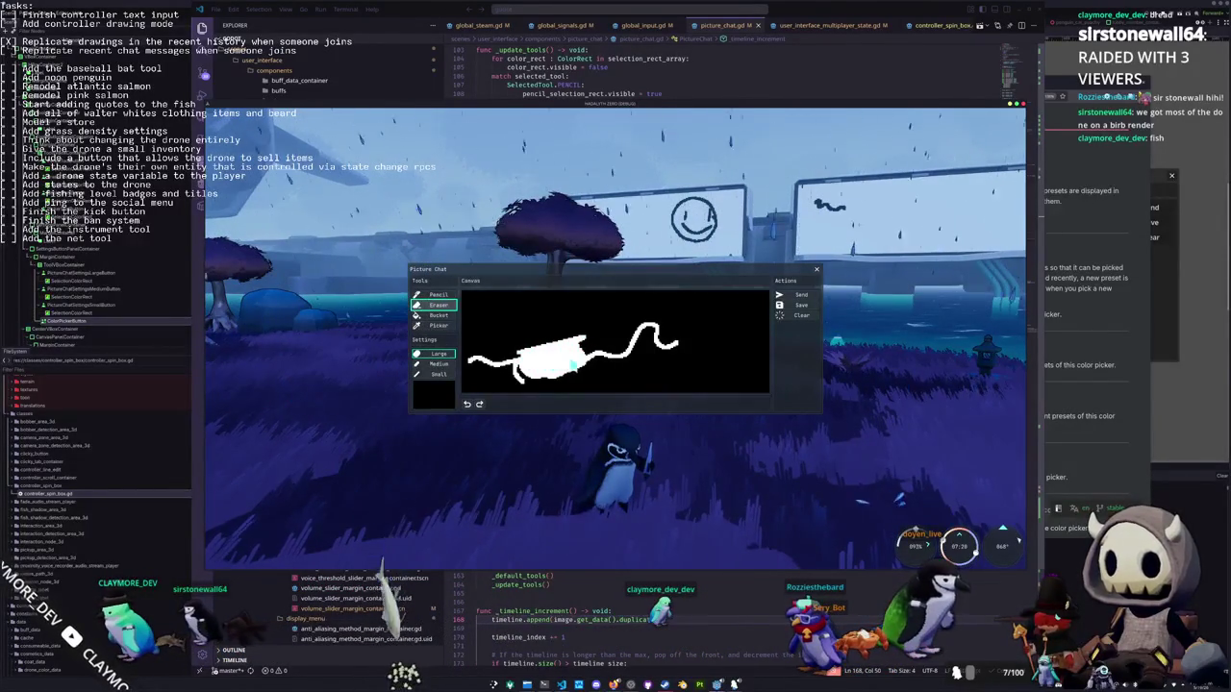
left_click_drag(609, 363, 688, 361)
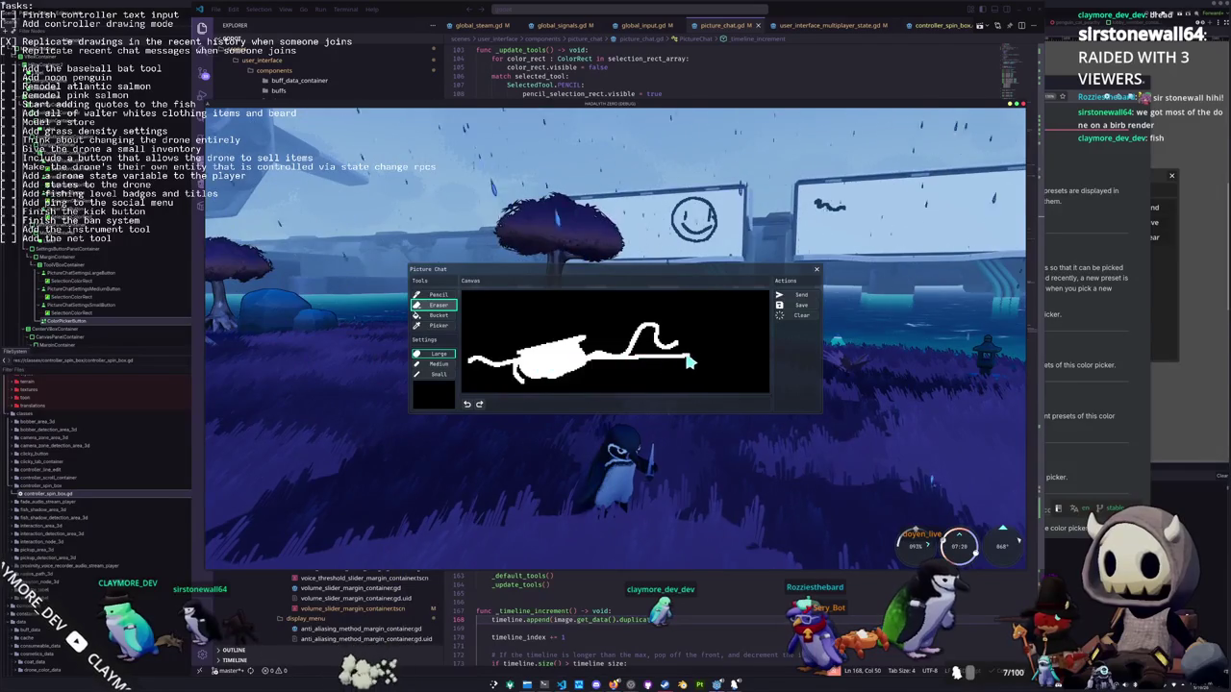
left_click(763, 360)
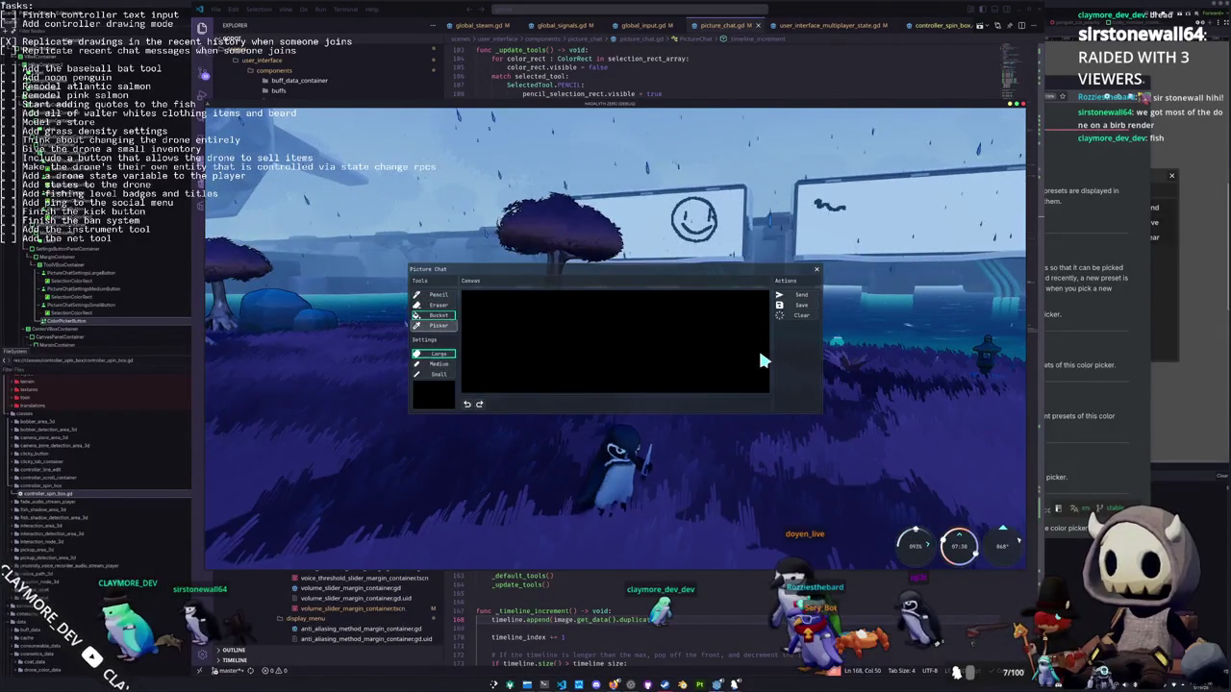
Draw a small white loop, then bucket-fill it black to remove it
key("e")
mouse_move(757, 350)
left_mouse_down()
mouse_move(723, 330)
mouse_move(694, 352)
mouse_move(703, 375)
mouse_move(737, 383)
mouse_move(763, 356)
left_mouse_up()
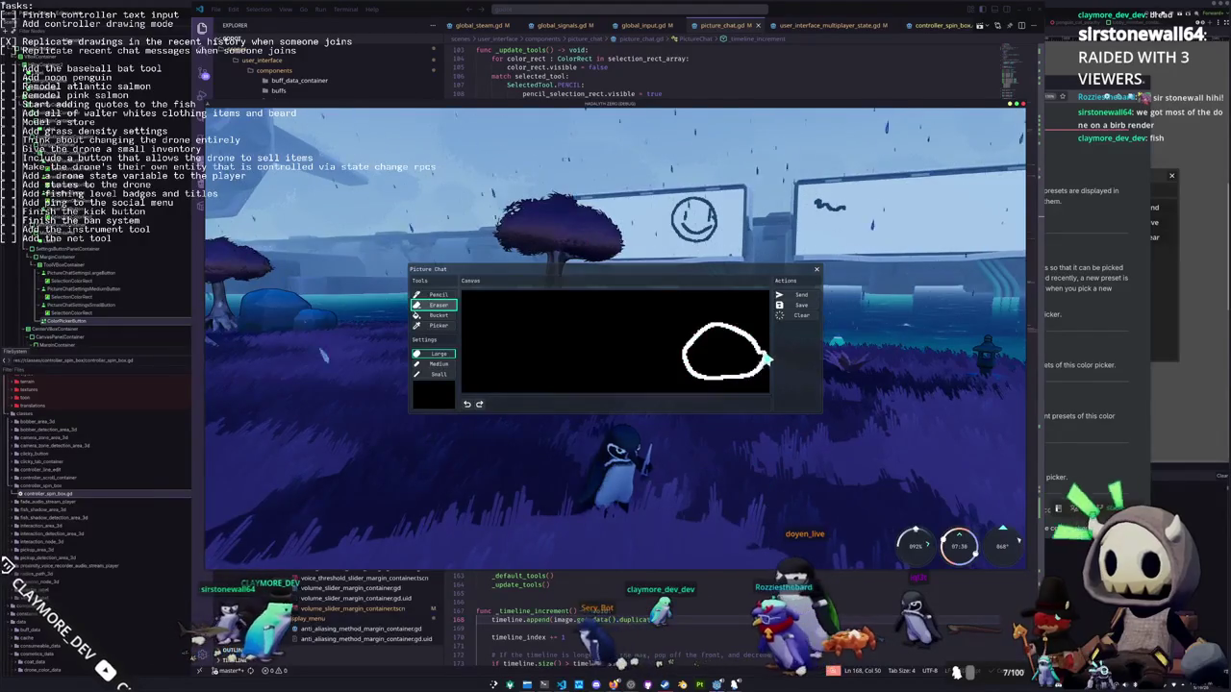
key("b")
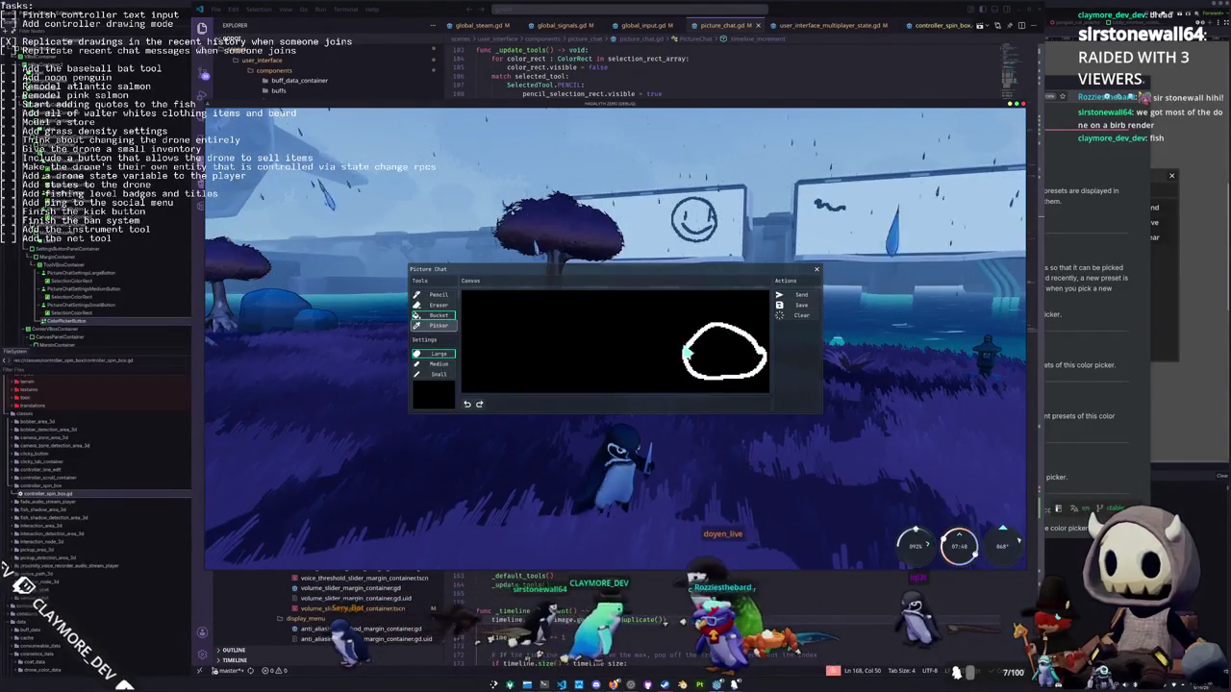
left_click(684, 352)
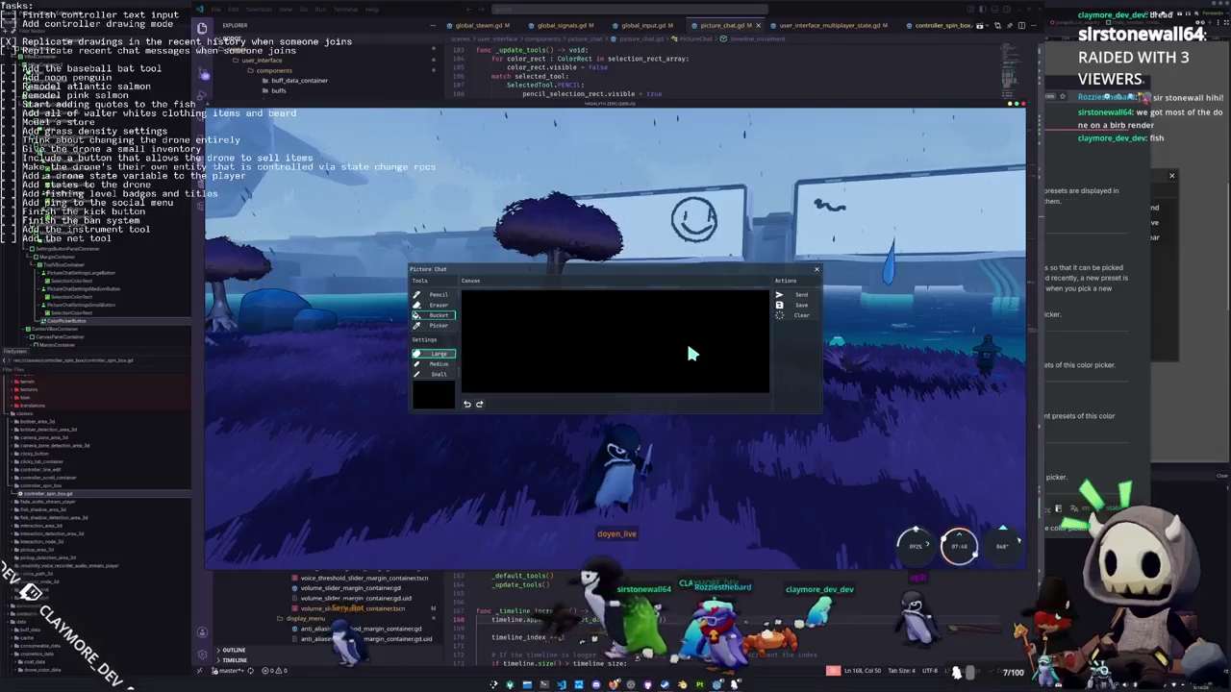
Pick white from the circle outline and bucket-fill the circle solid white
key("i")
key("e")
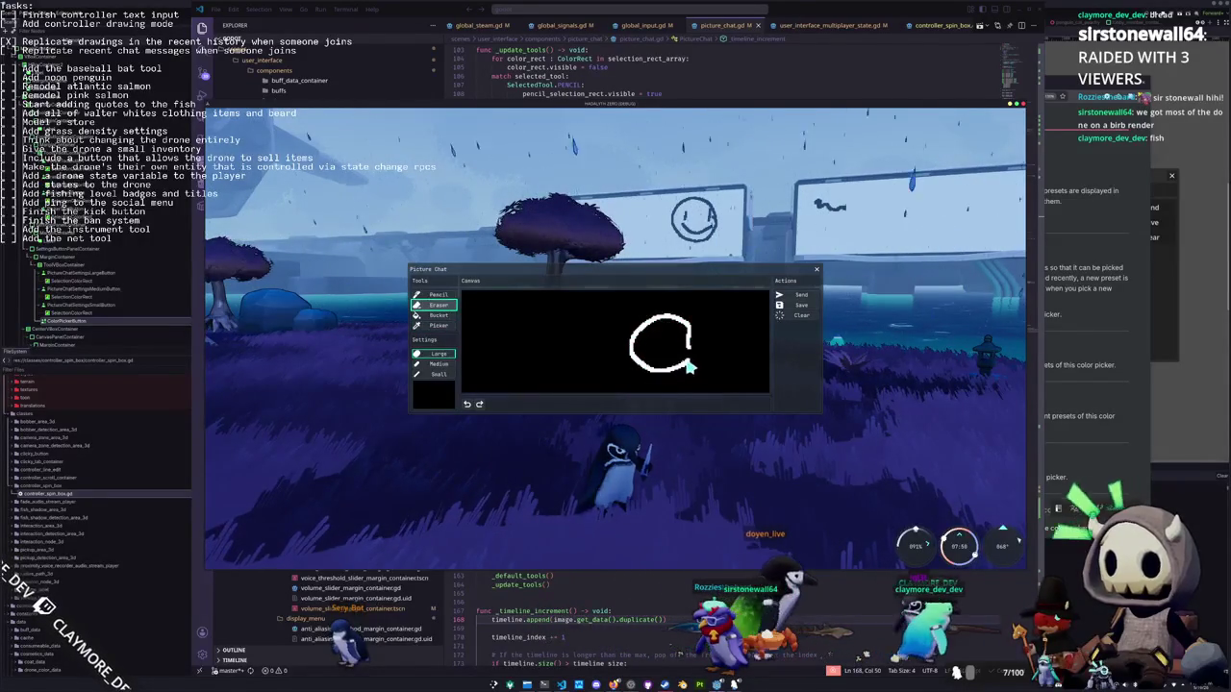
left_click(635, 350)
key("b")
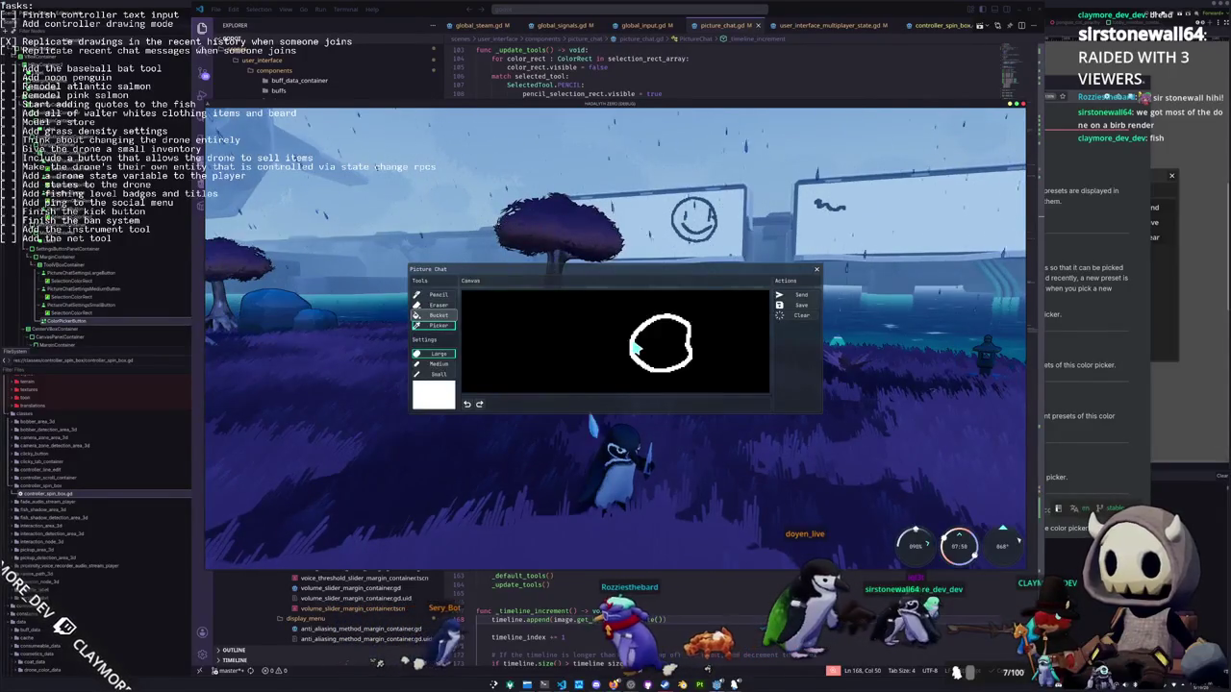
left_click(656, 350)
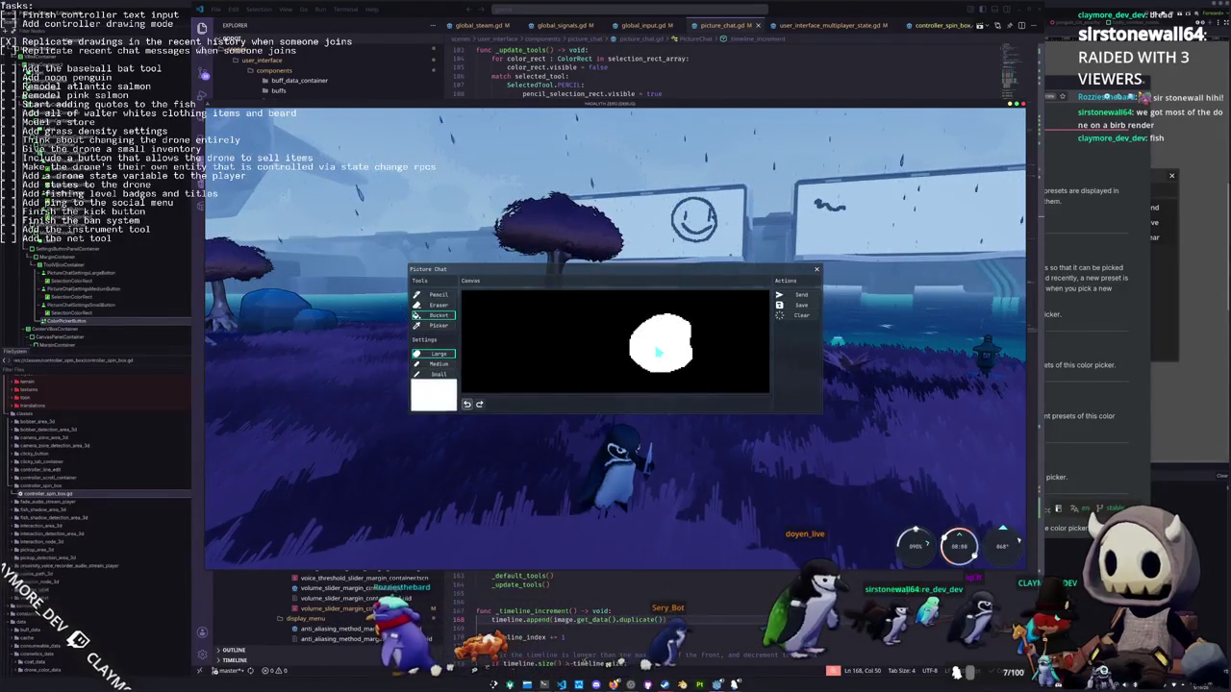
Undo the white fills back to the earlier oval, then close Picture Chat
key("ctrl+z")
key("ctrl+z")
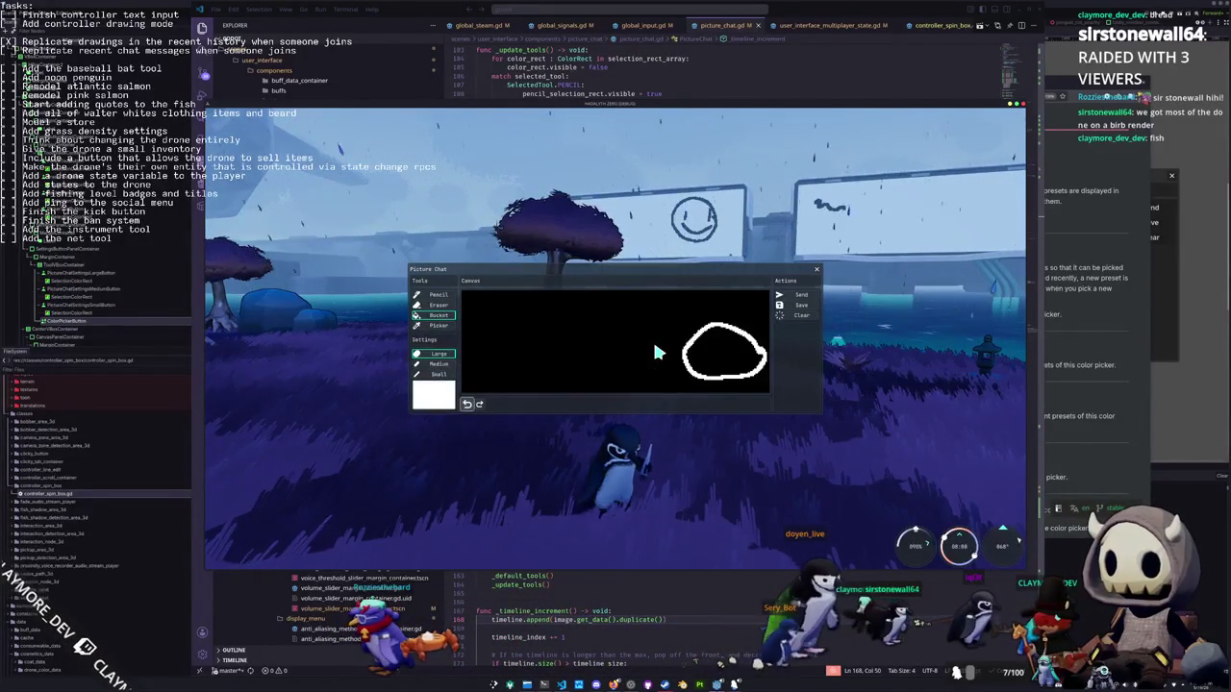
key("ctrl+z")
key("ctrl+z")
key("ctrl+z")
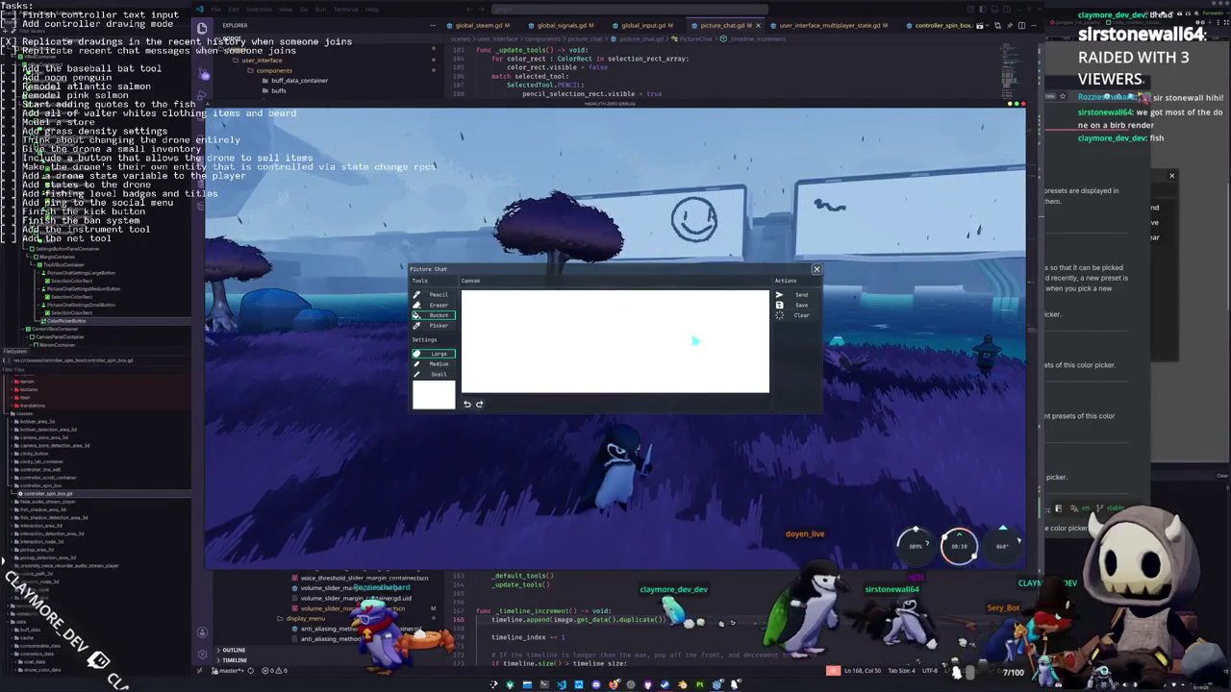
key("Down")
key("Escape")
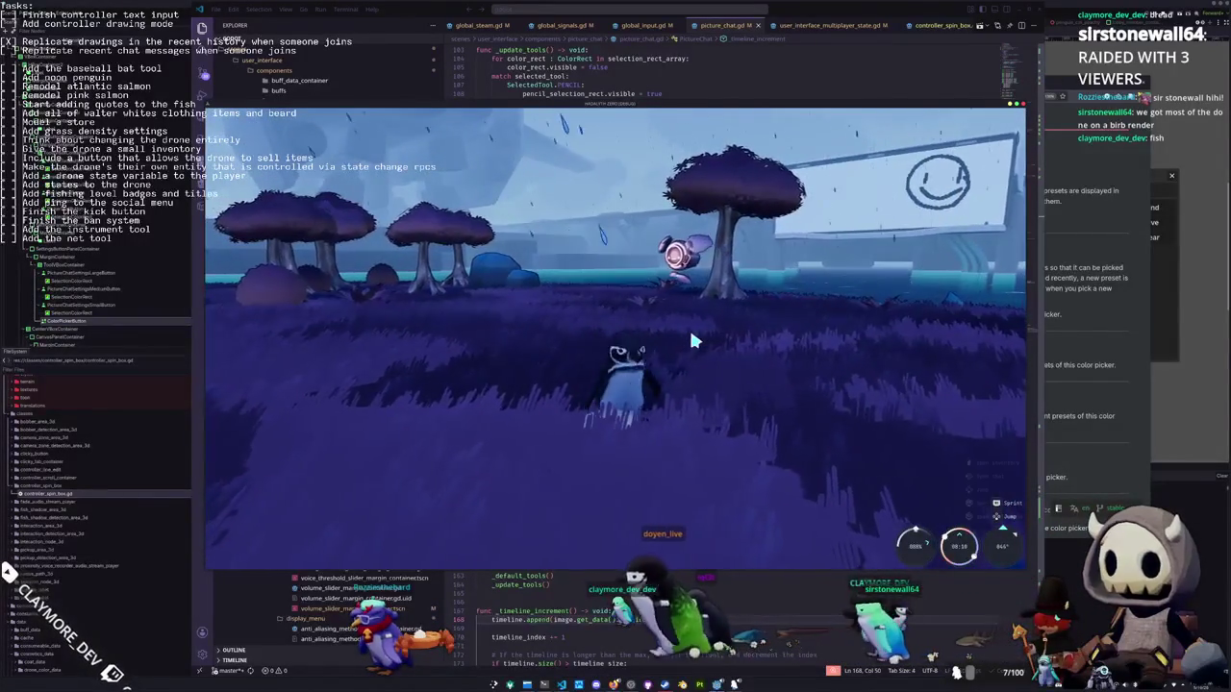
Reopen Picture Chat with the T key and open the brush colour picker
key("t")
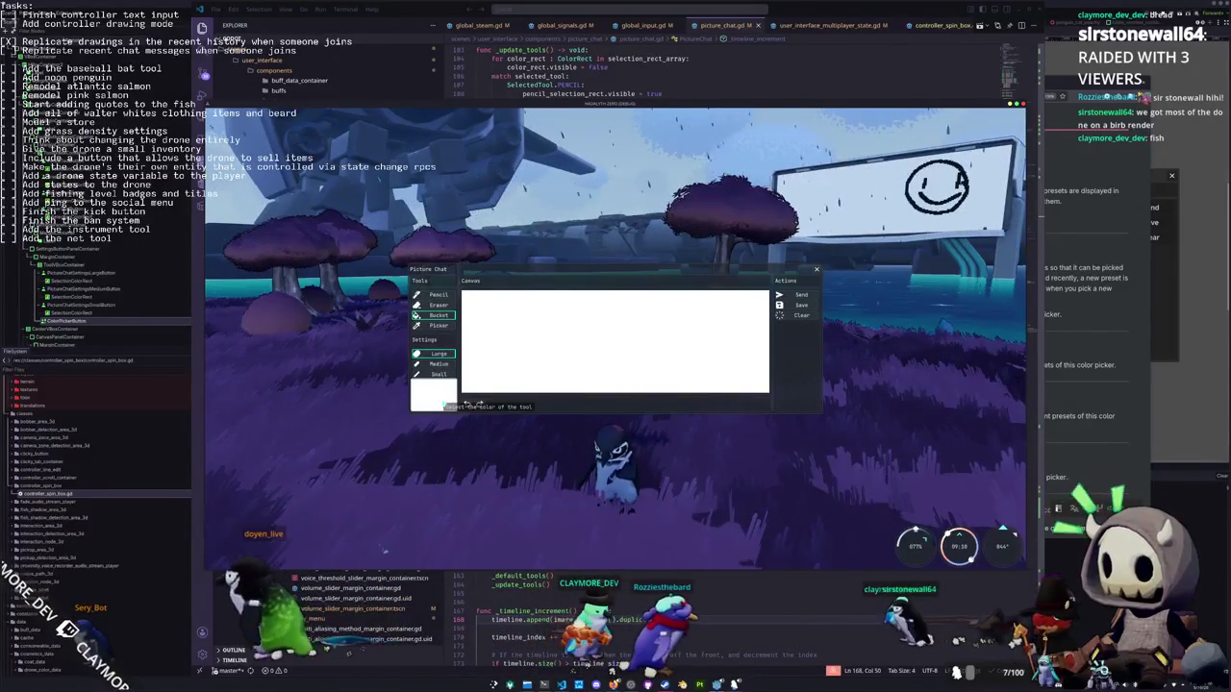
left_click(445, 403)
Toggle the colour swatch's ColorPicker popup repeatedly, collapse its recent colours, then quit the game with Alt+F4
left_click(444, 404)
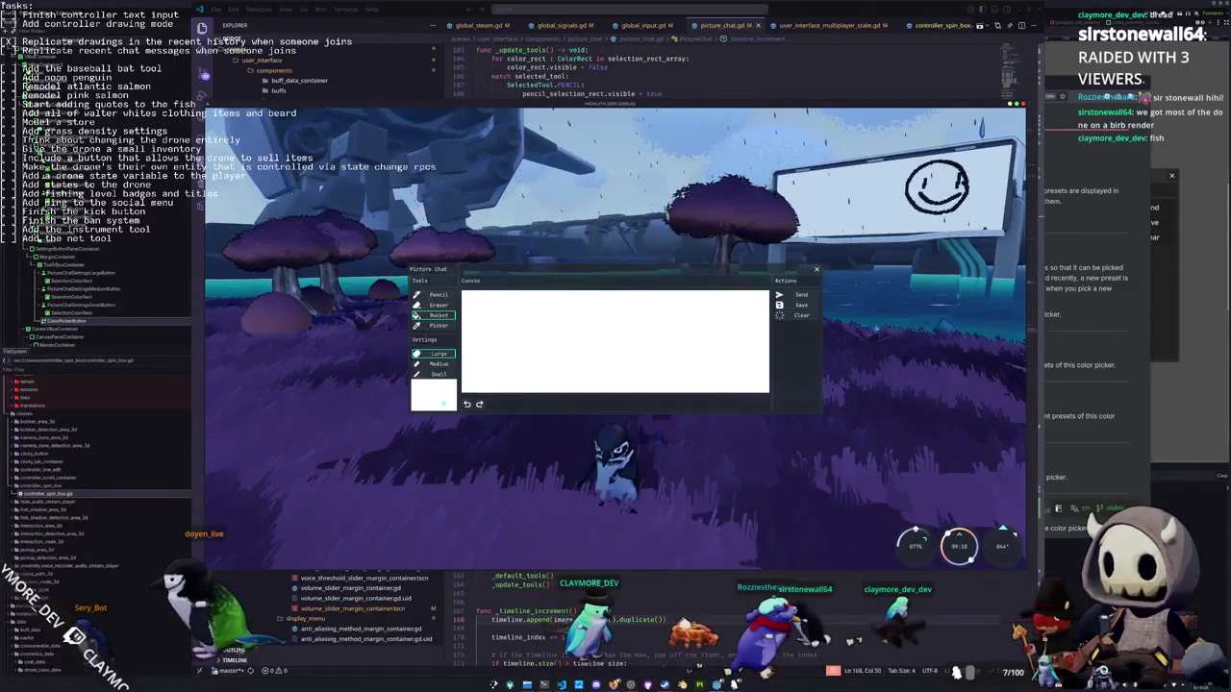
left_click(444, 404)
left_click(445, 404)
left_click(442, 403)
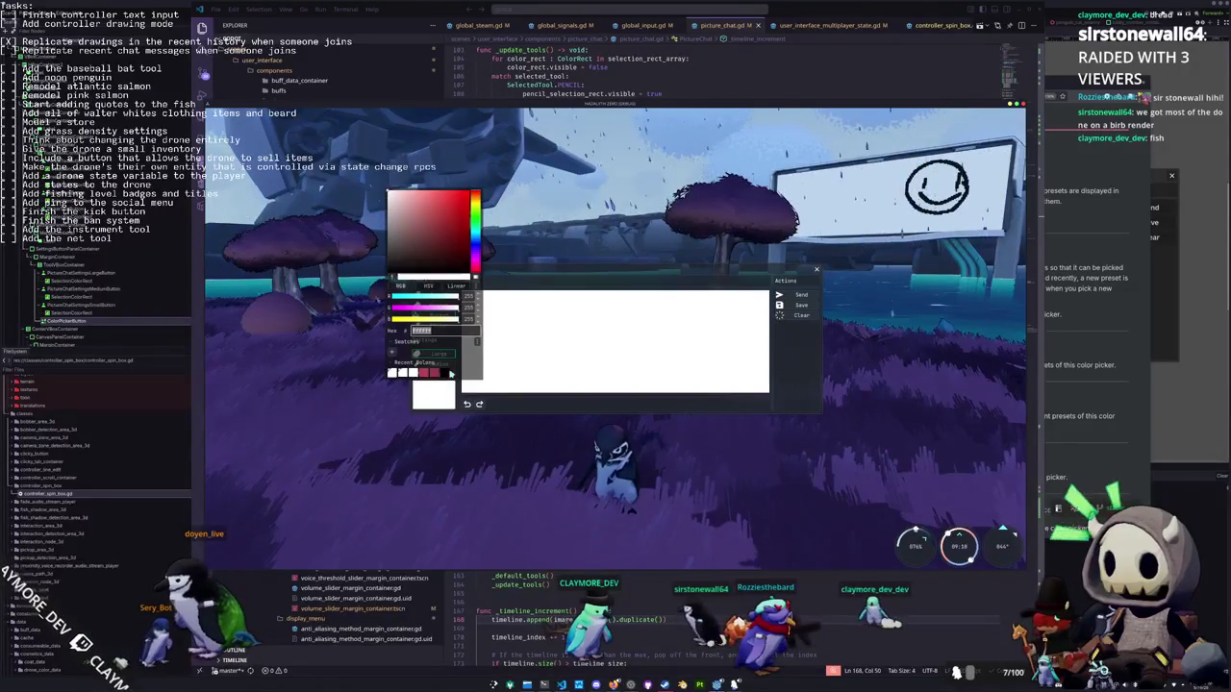
left_click(403, 352)
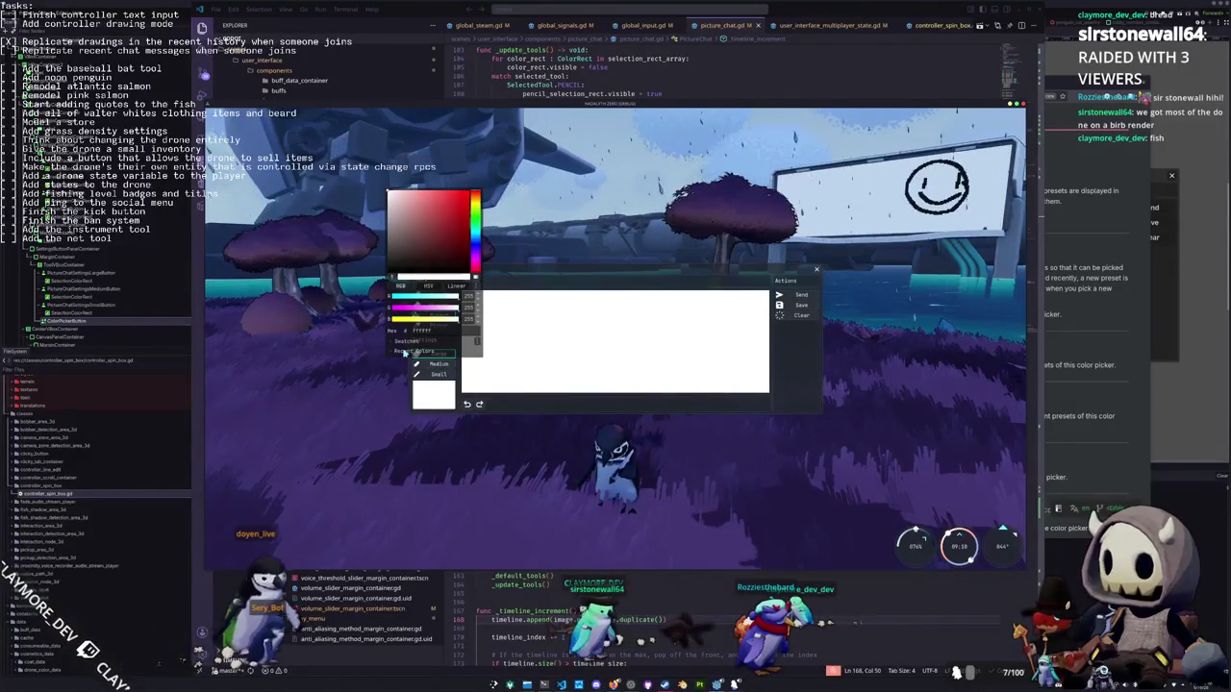
left_click(433, 401)
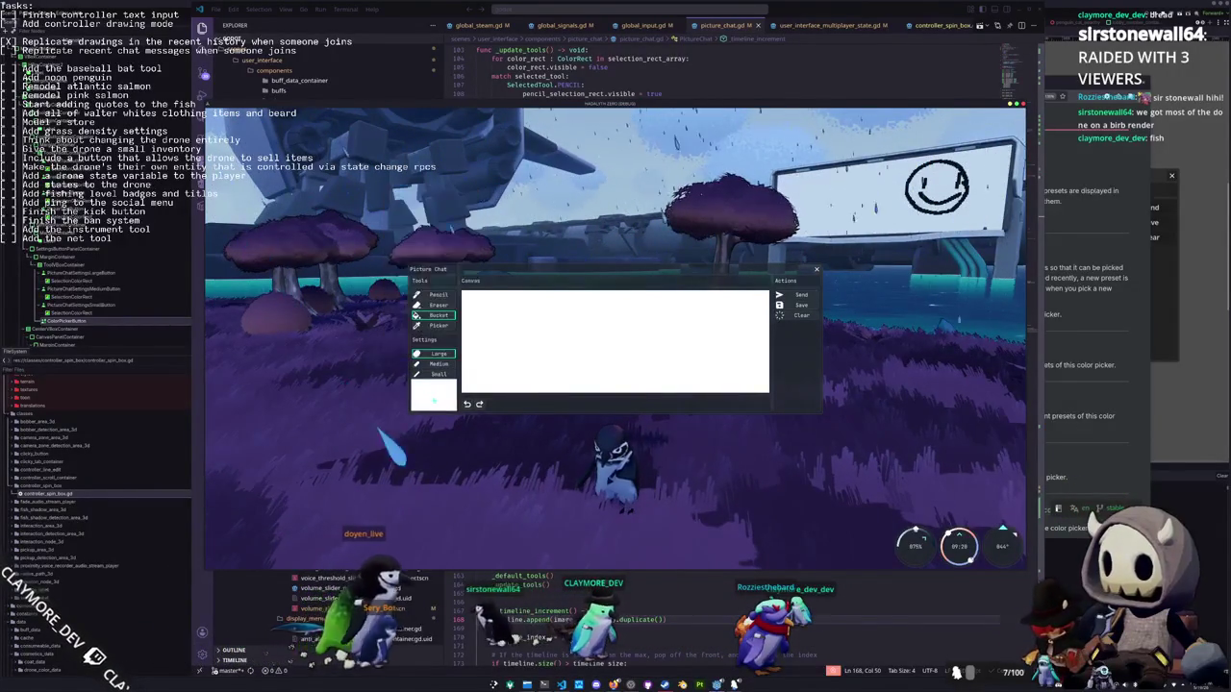
left_click(433, 401)
left_click(433, 401)
left_click(434, 401)
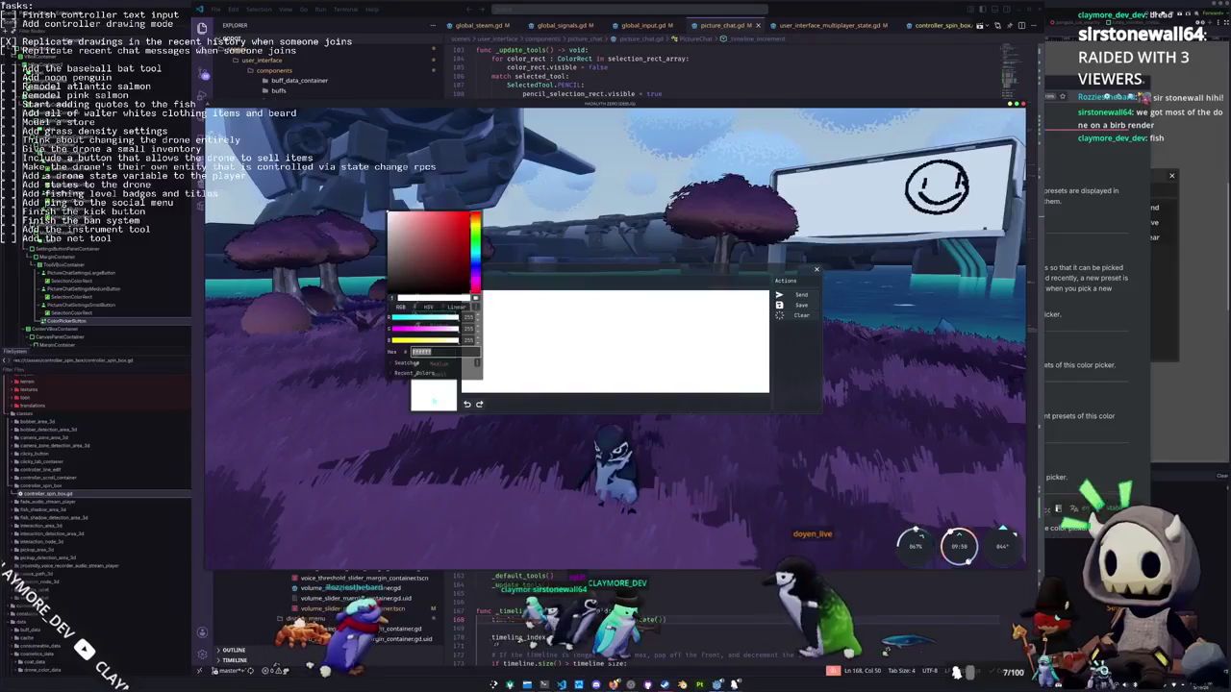
key("alt+F4")
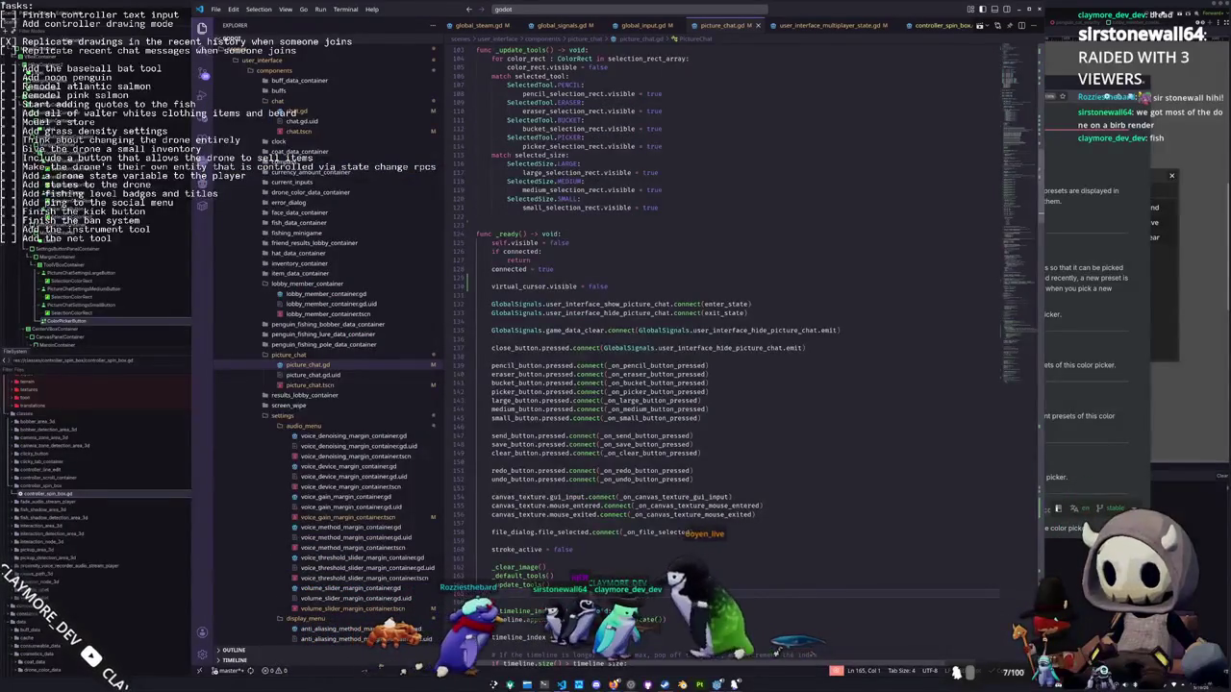
Back in the editor, select the settings VBox in the Scene dock and add a VBoxContainer child
key("alt+Tab")
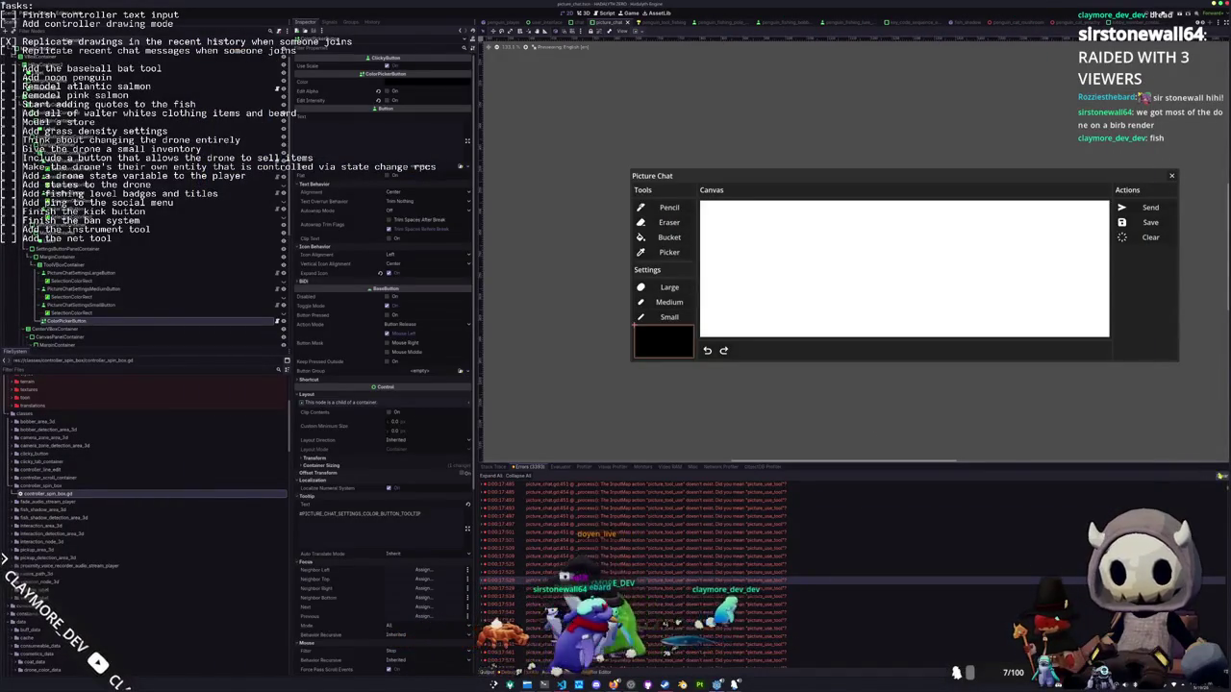
left_click(822, 383)
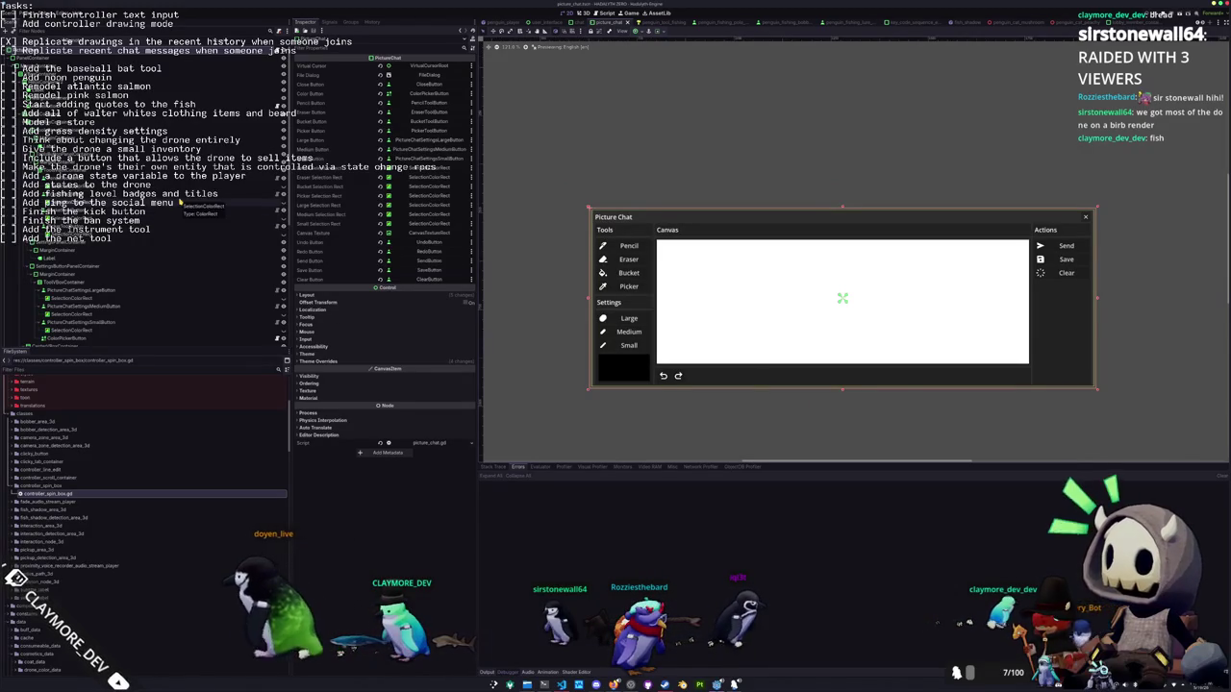
scroll(180, 203, "down", 2)
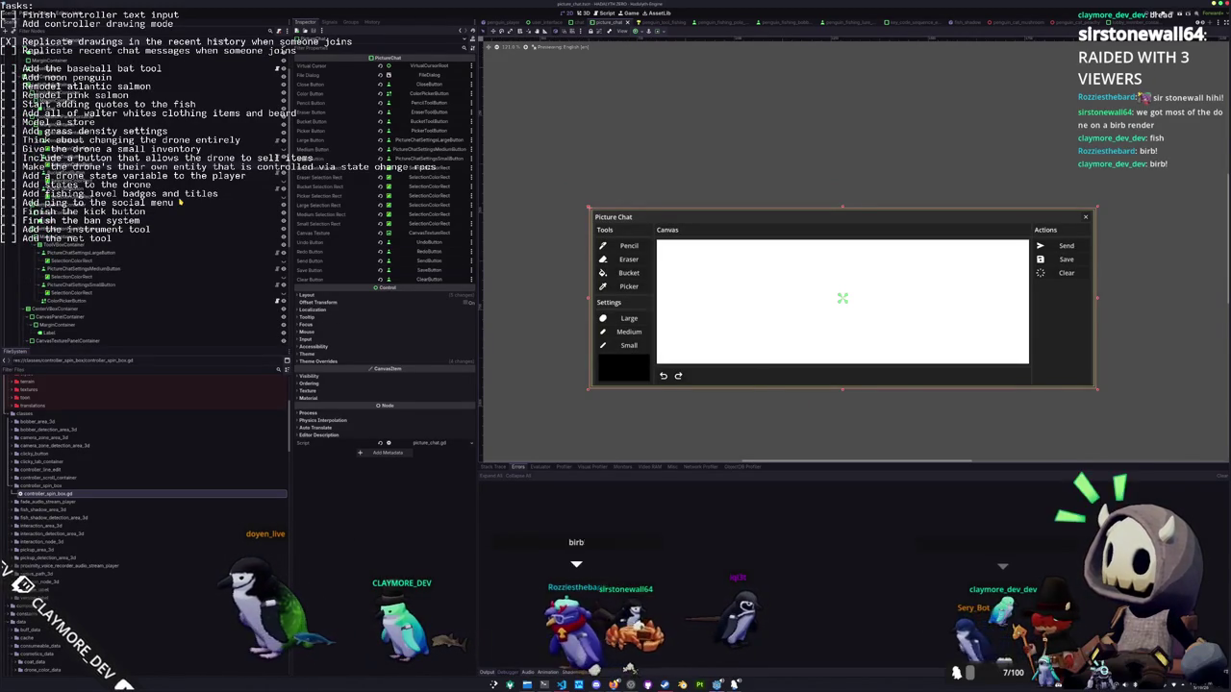
left_click(624, 381)
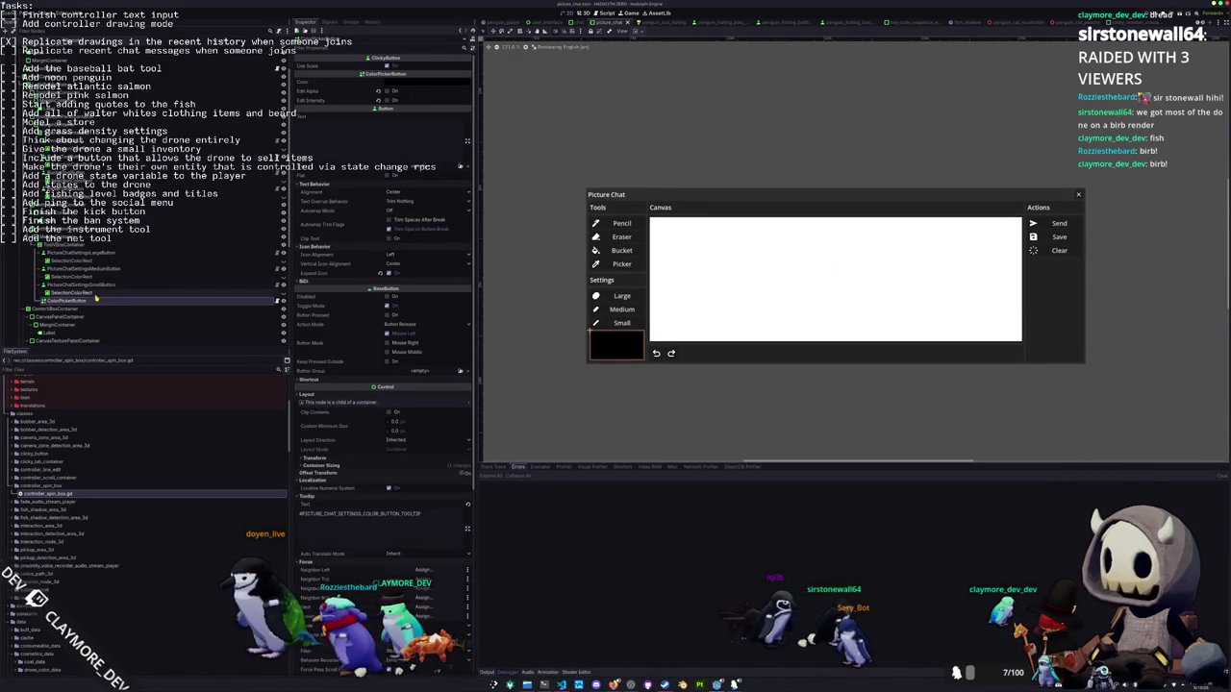
left_click(64, 247)
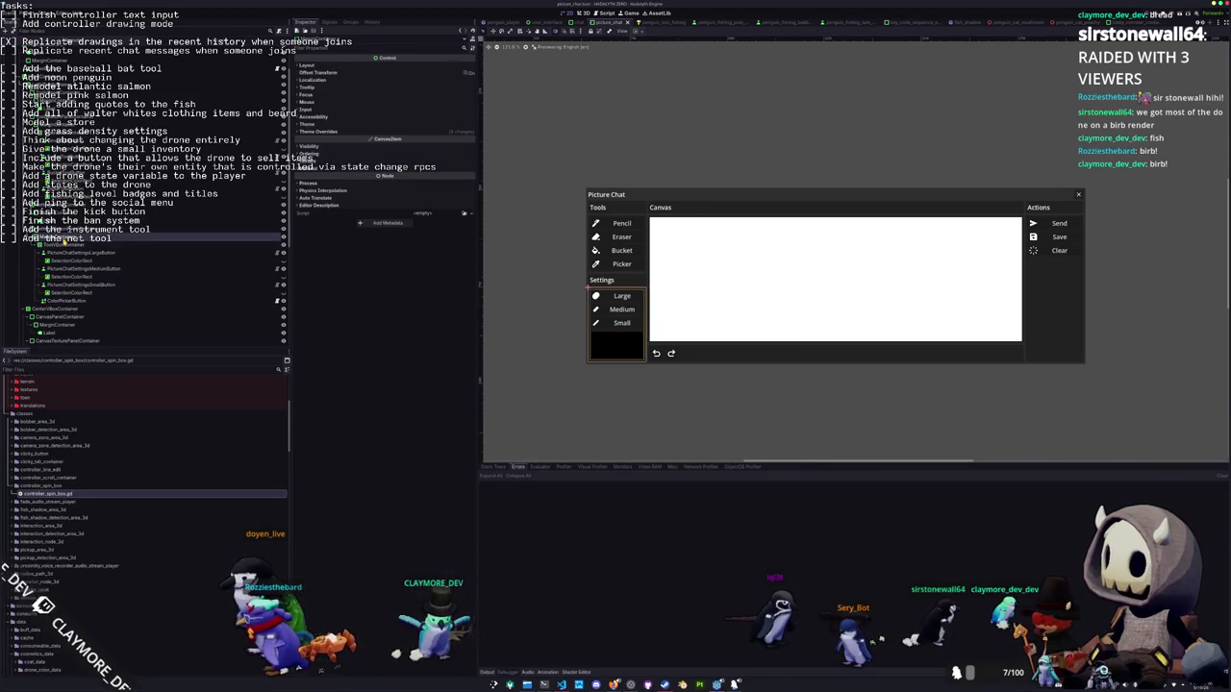
right_click(64, 247)
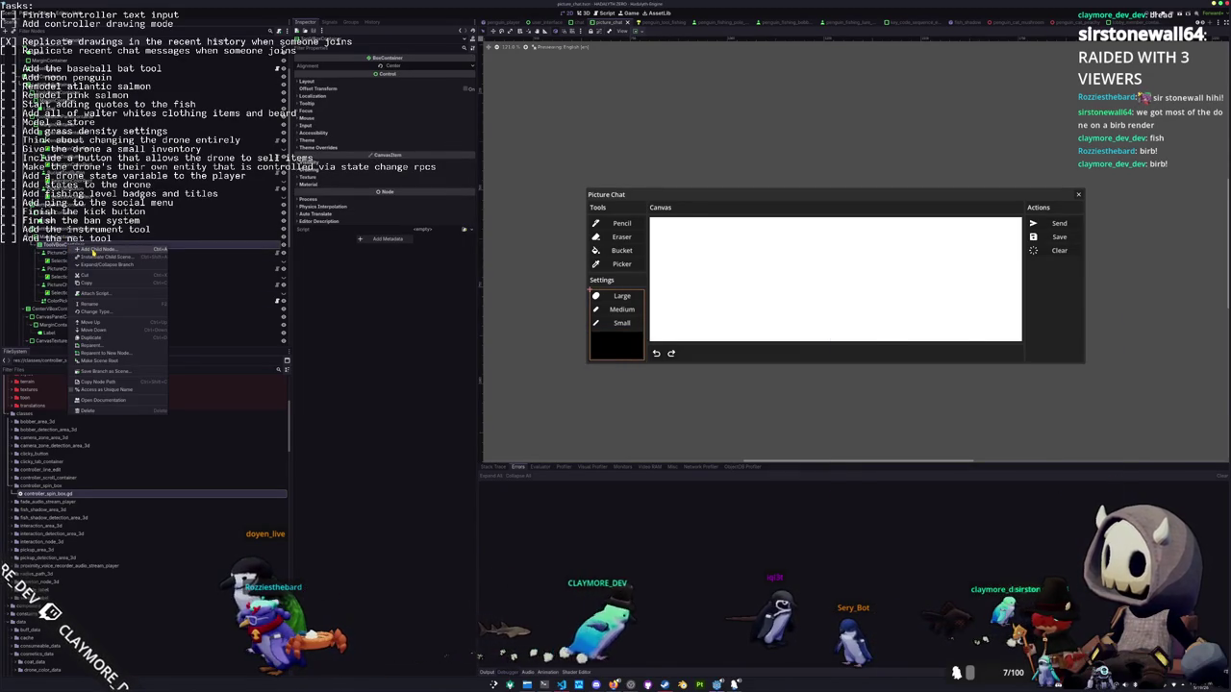
left_click(93, 253)
key("Return")
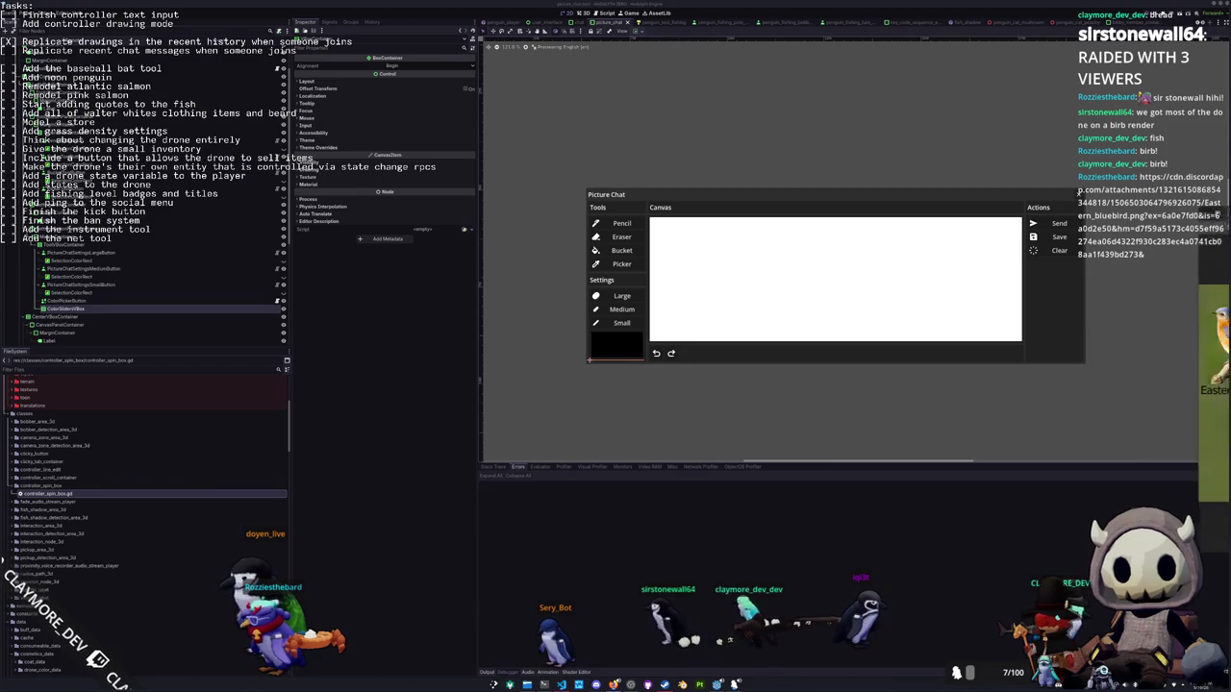
left_click_drag(1079, 192, 966, 268)
scroll(932, 339, "up", 5)
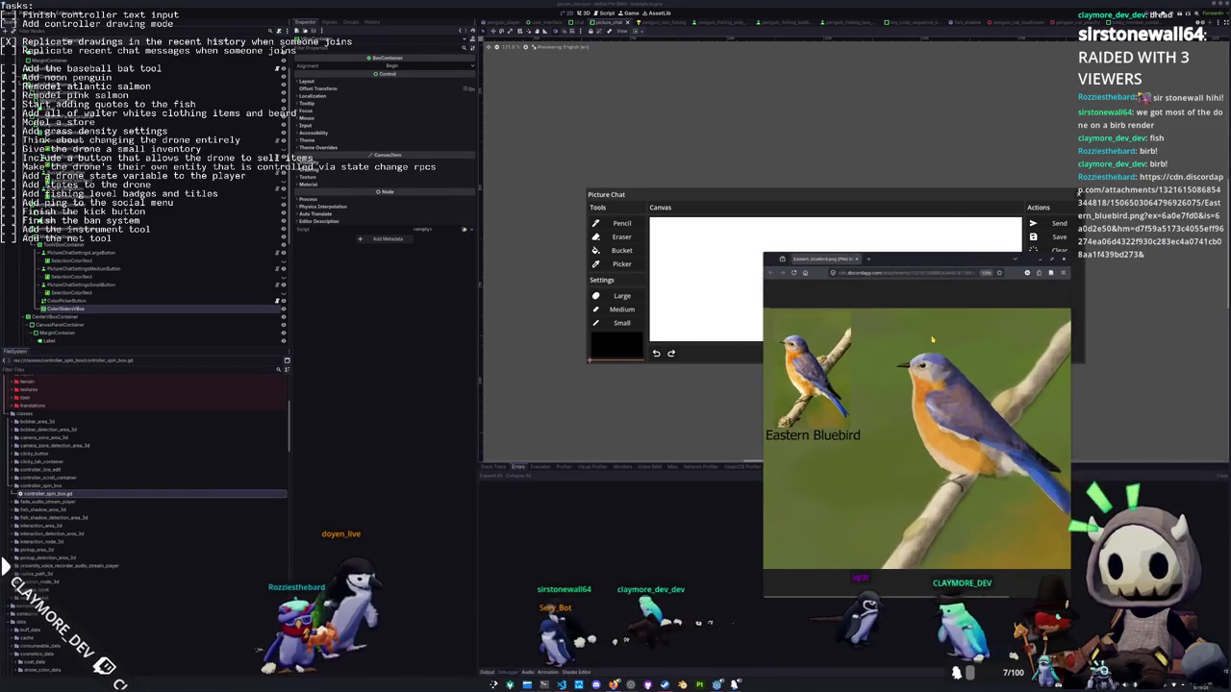
scroll(887, 363, "up", 5)
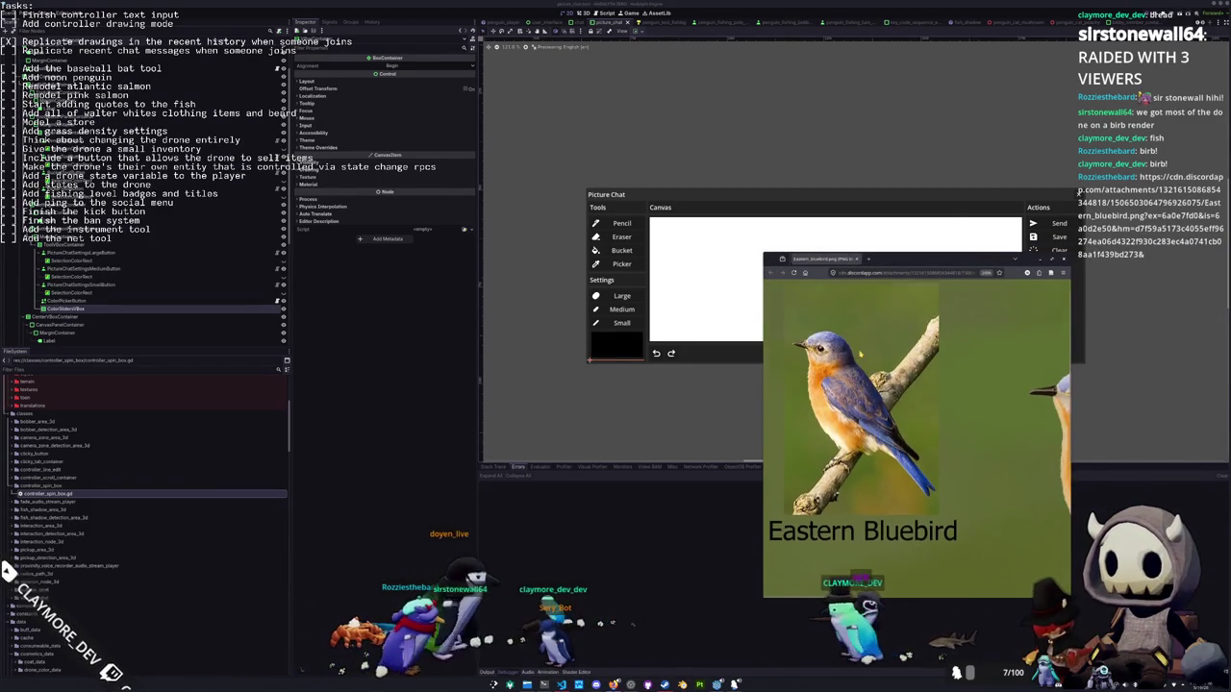
scroll(886, 364, "up", 5)
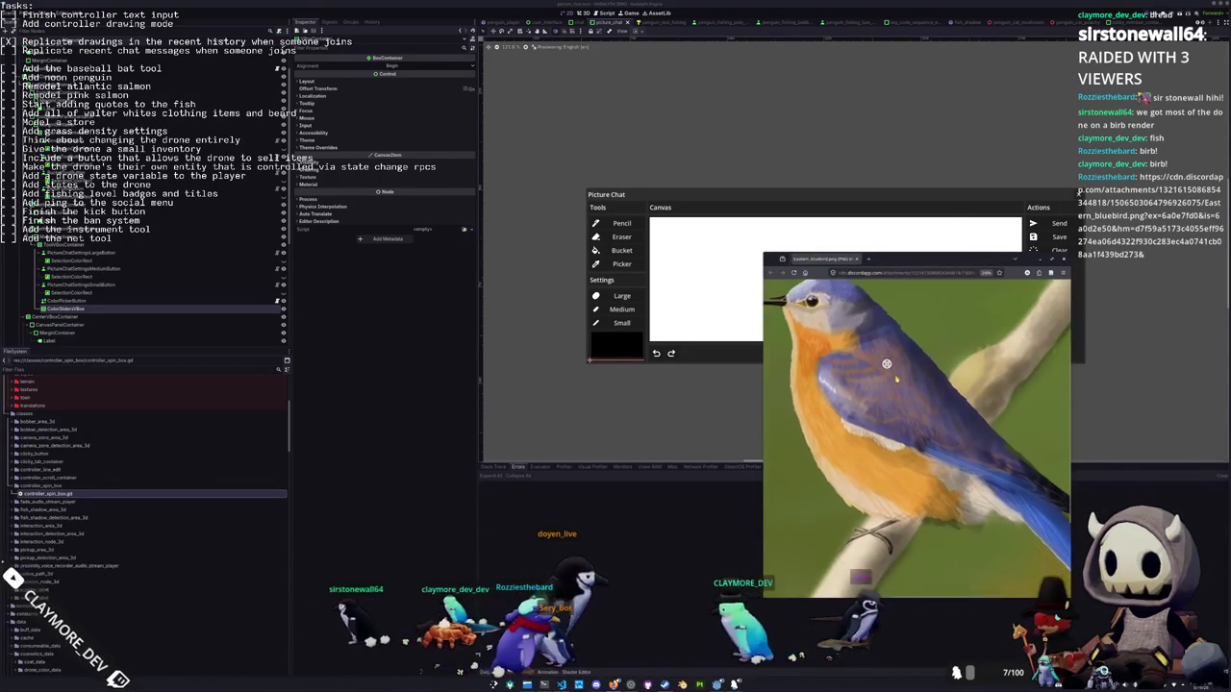
scroll(897, 376, "up", 4)
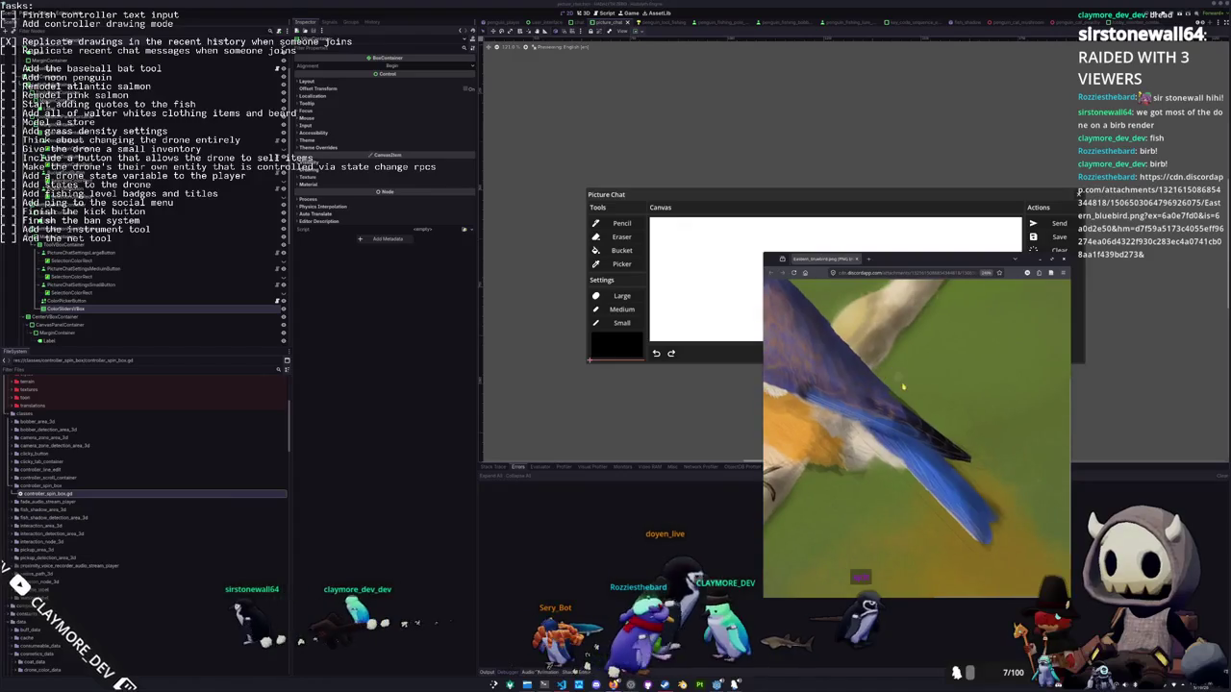
scroll(900, 386, "up", 5)
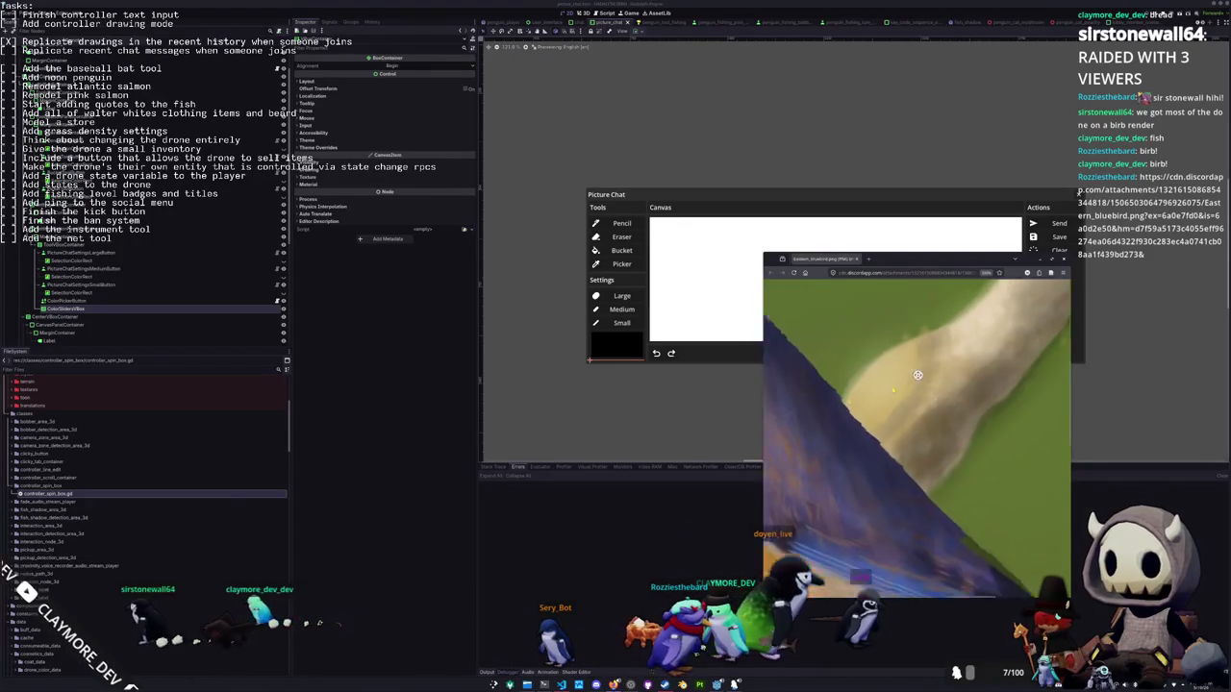
scroll(897, 390, "down", 5)
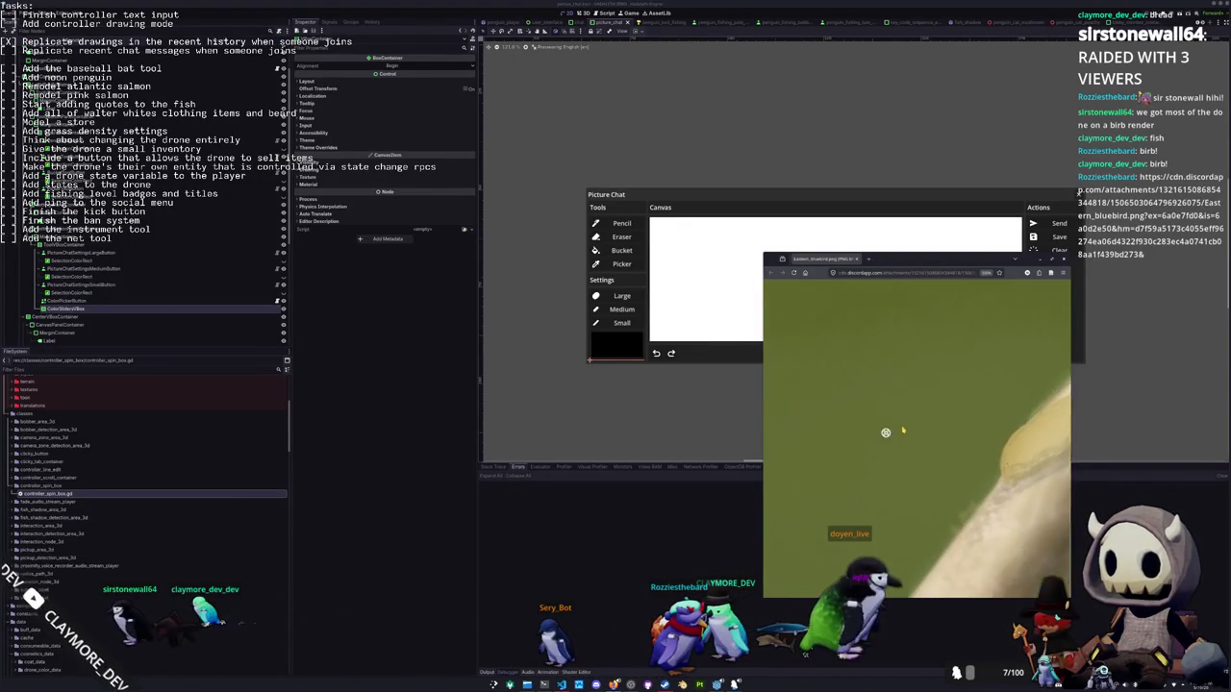
scroll(902, 424, "down", 10)
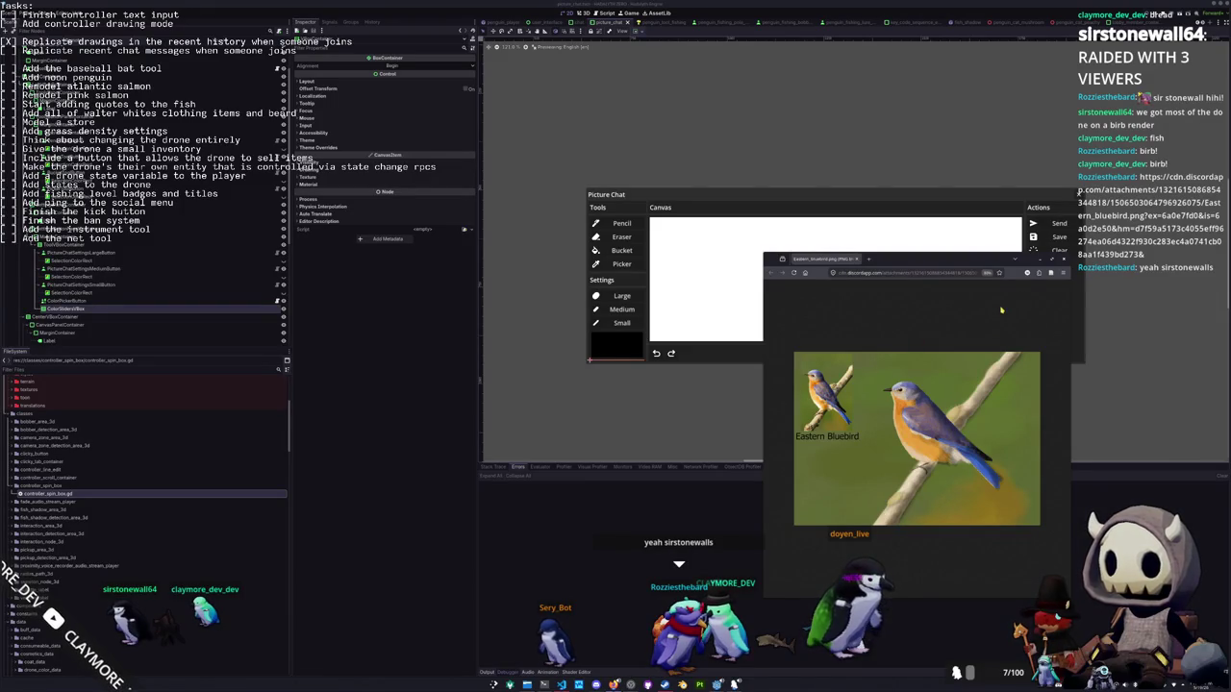
left_click(1063, 261)
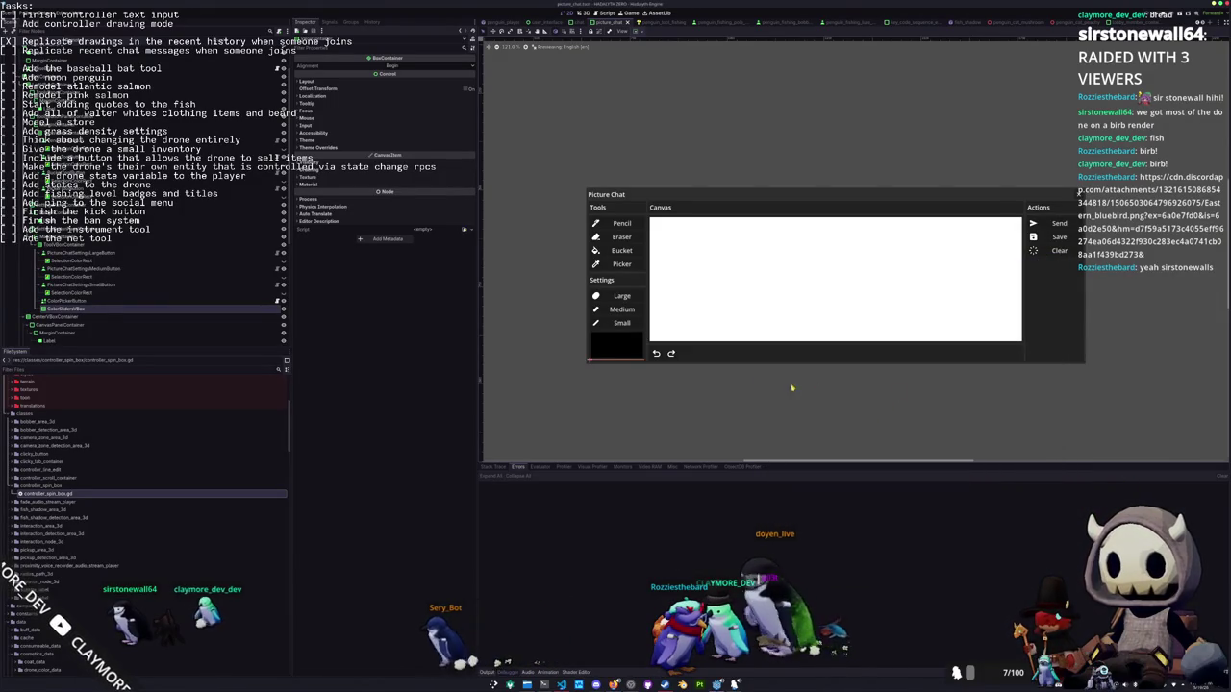
Add an HBoxContainer under ColorSliderVBox and rename it RHBoxContainer
right_click(72, 309)
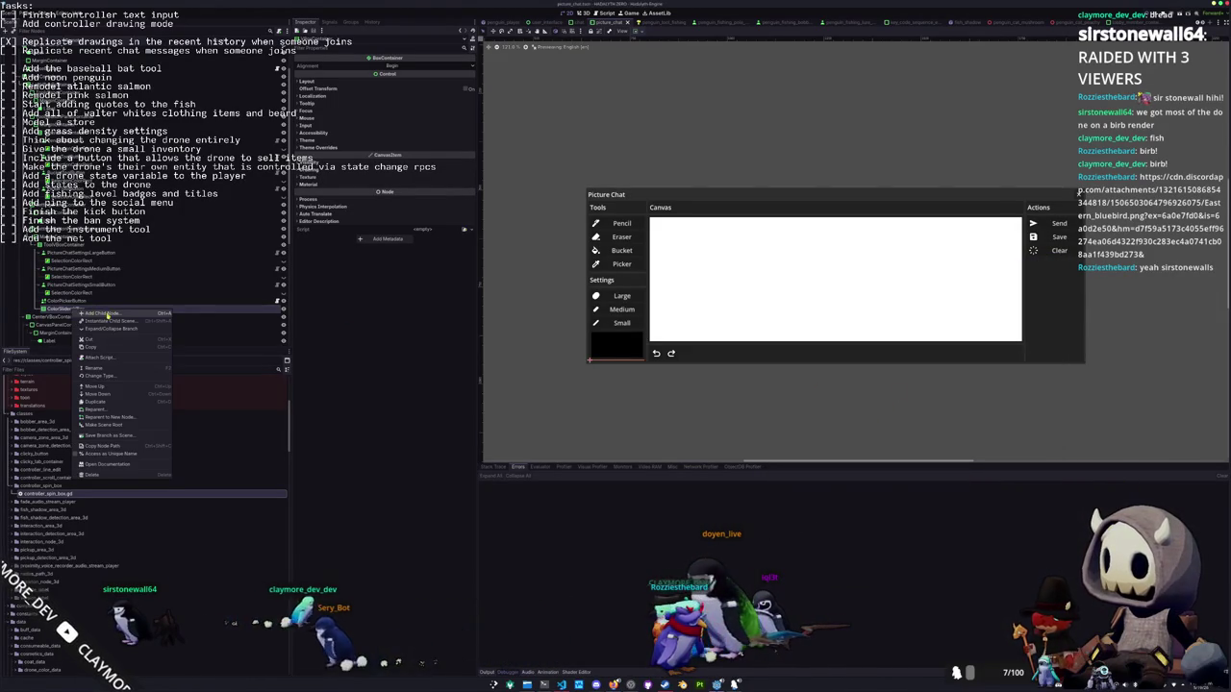
left_click(108, 315)
type("vbox")
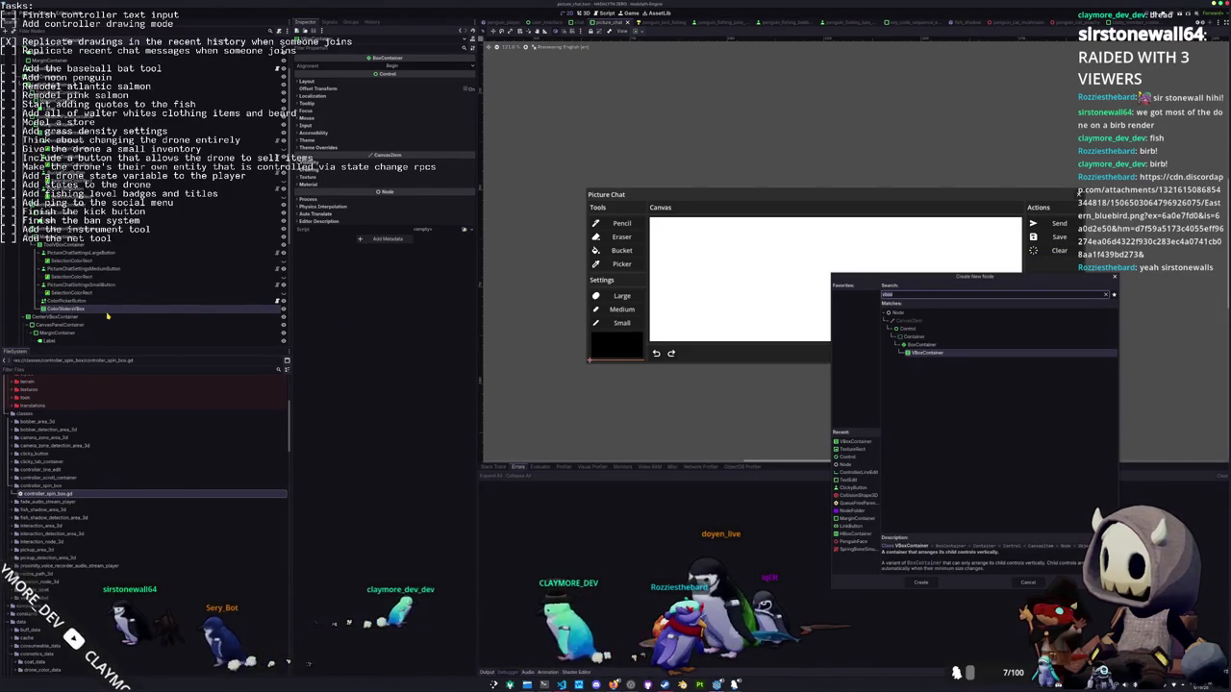
key("BackSpace")
key("BackSpace")
key("BackSpace")
type("hbox")
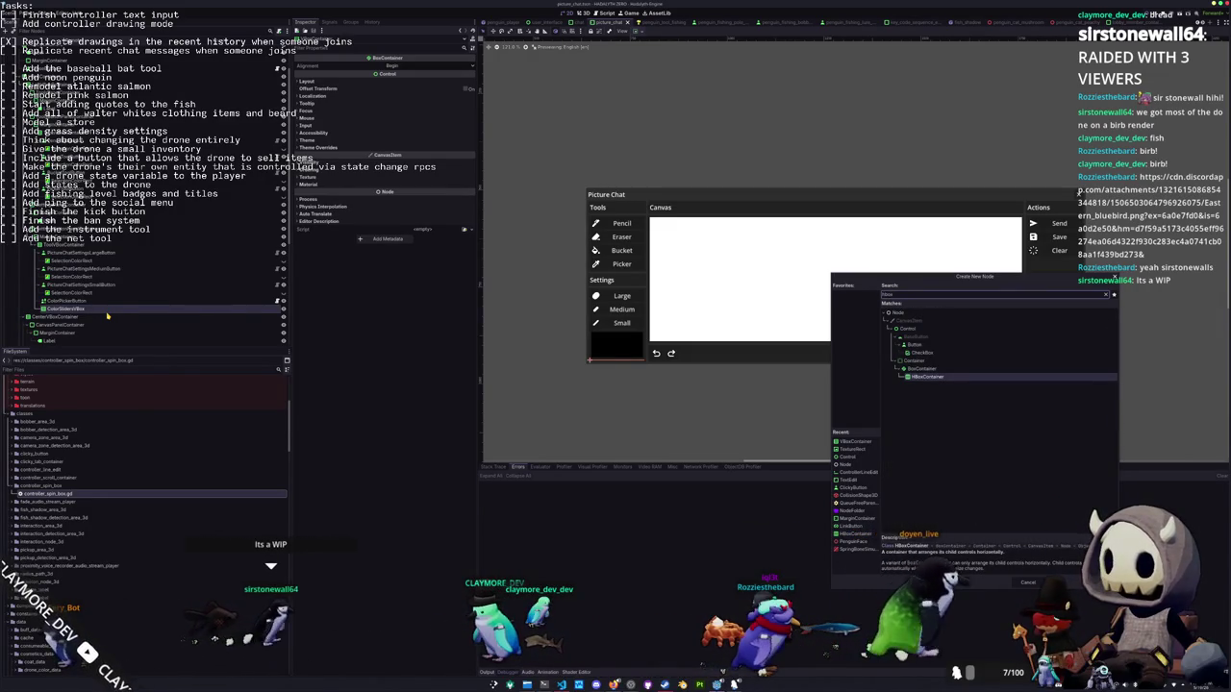
key("Return")
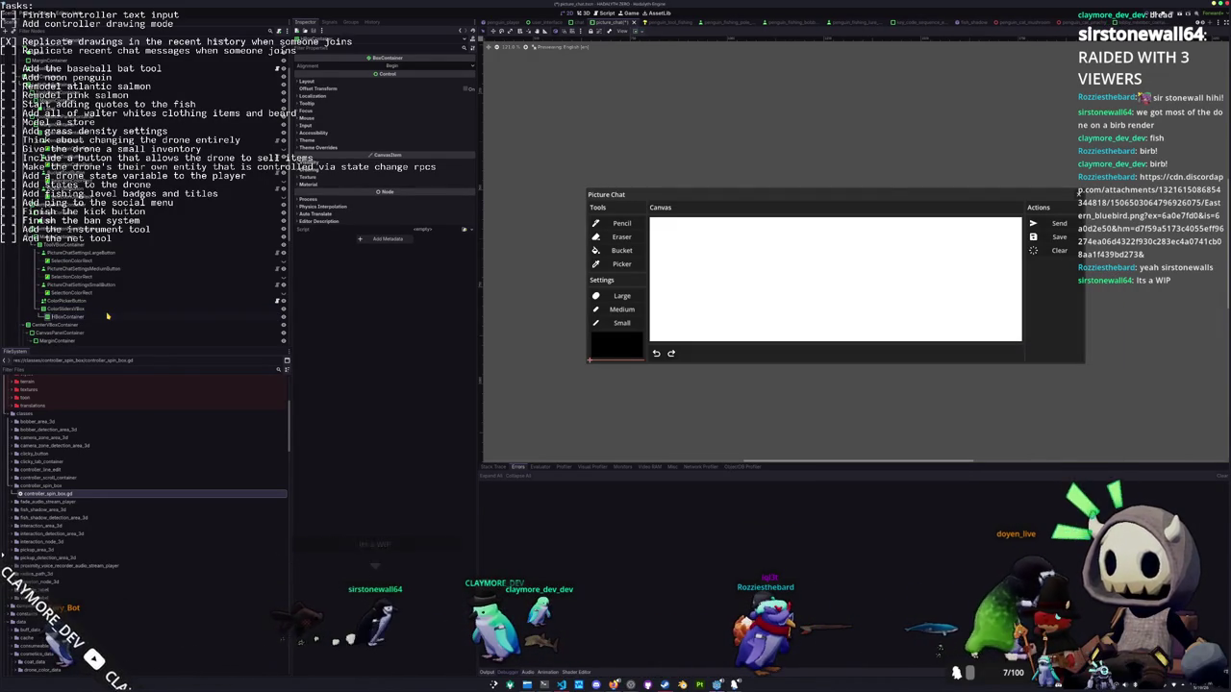
key("F2")
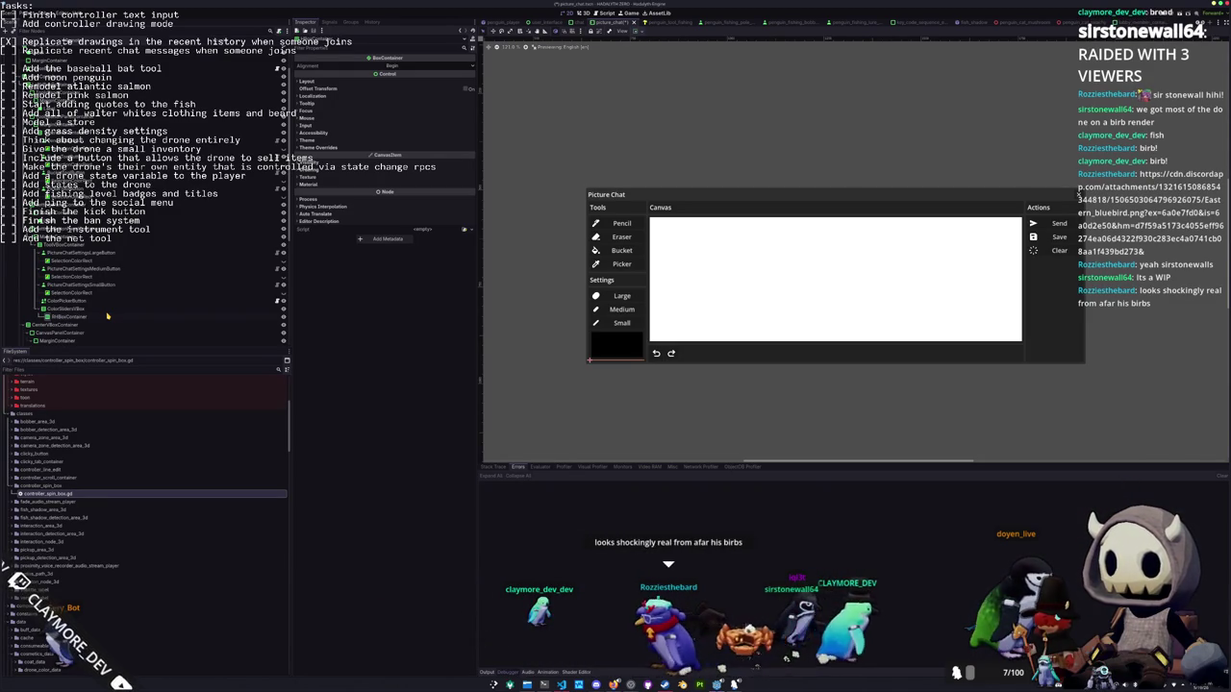
key("Return")
Add a Label node inside RHBoxContainer
key("ctrl+a")
type("label")
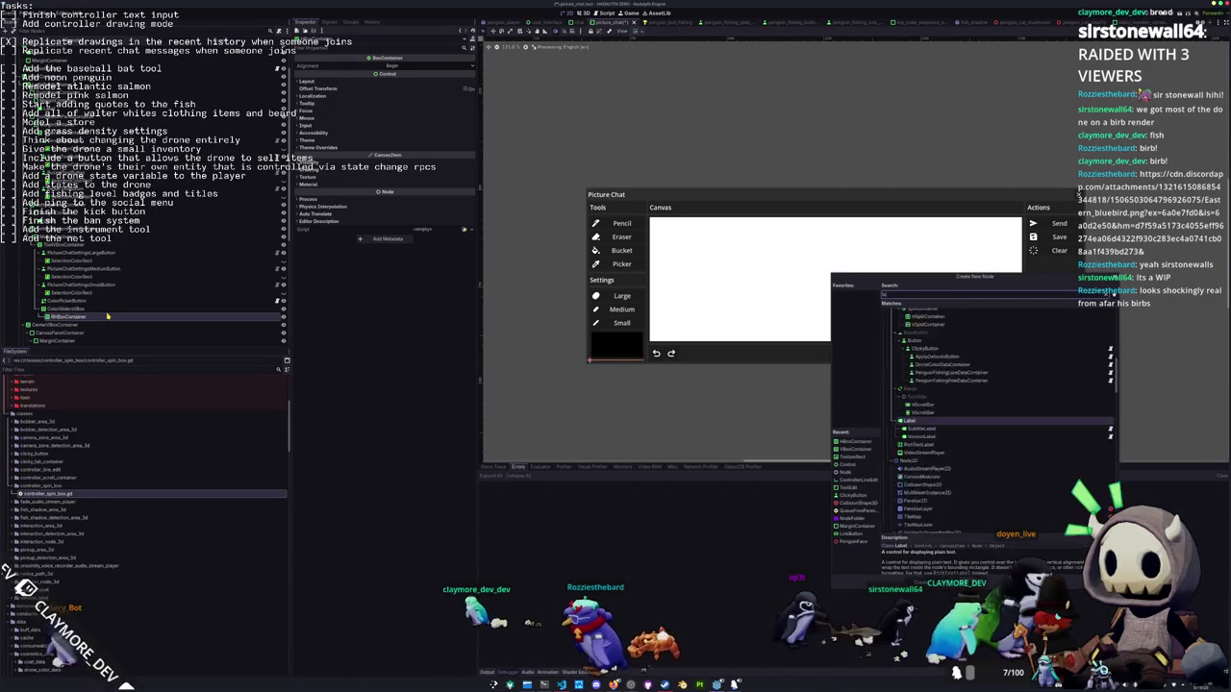
key("Return")
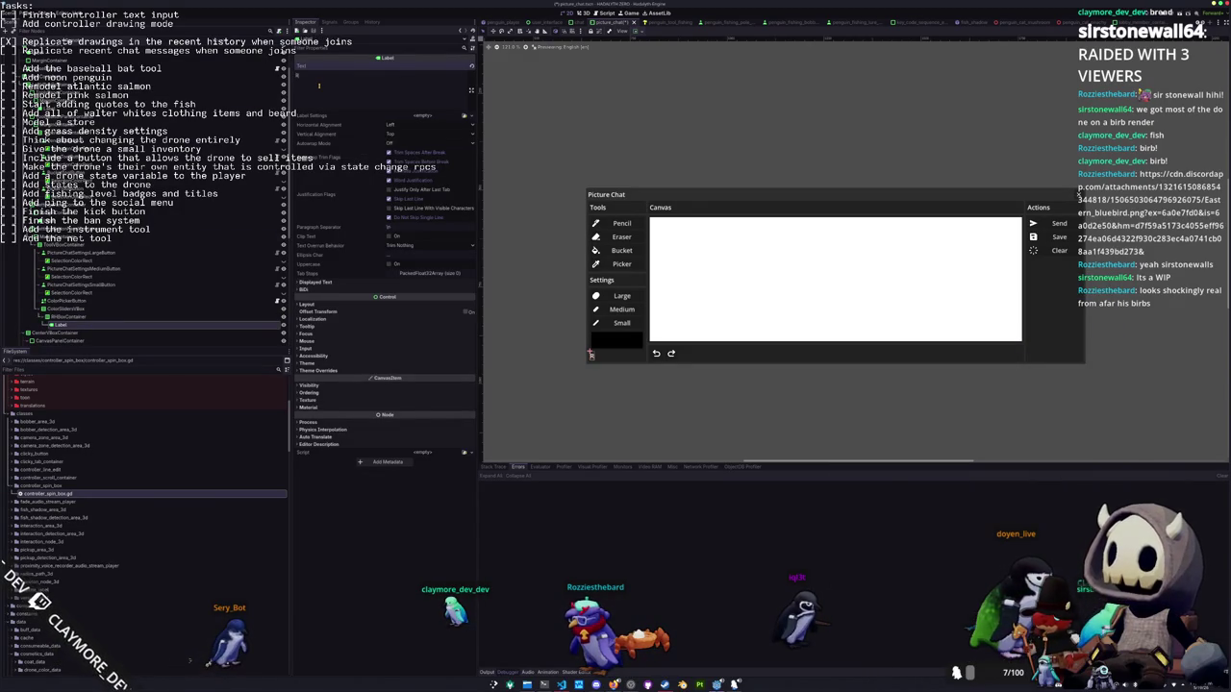
Add an HSlider child node to RHBoxContainer, next to the R label
scroll(586, 396, "up", 3)
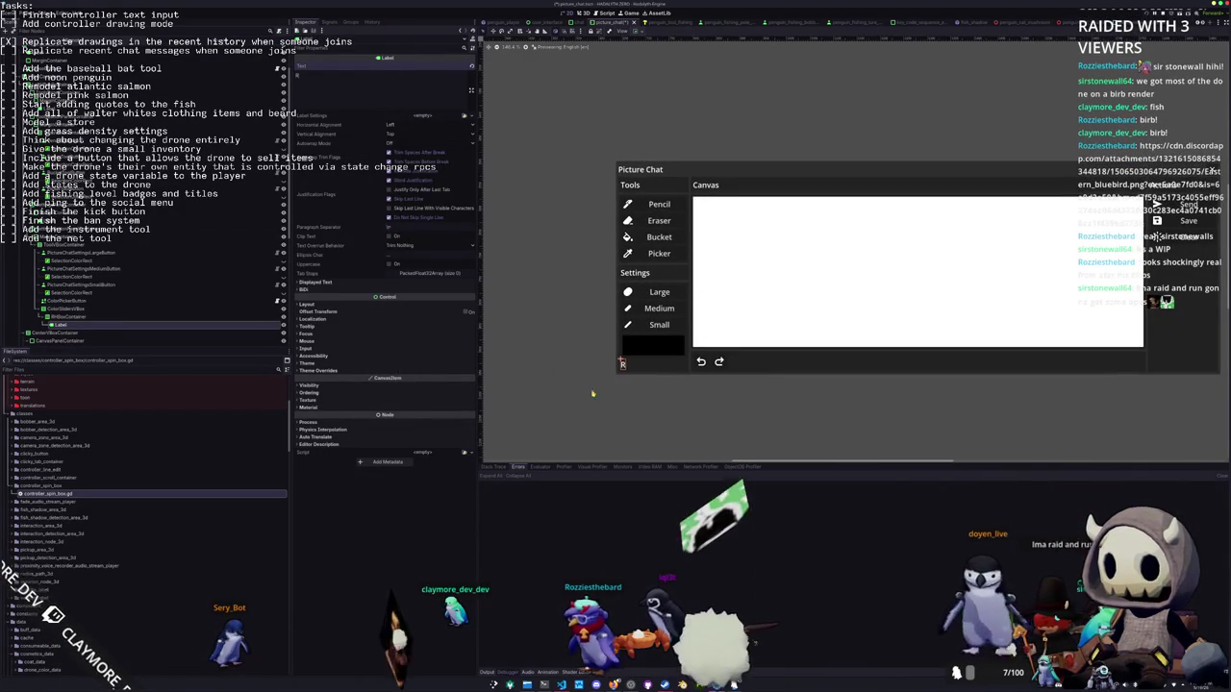
left_click(84, 316)
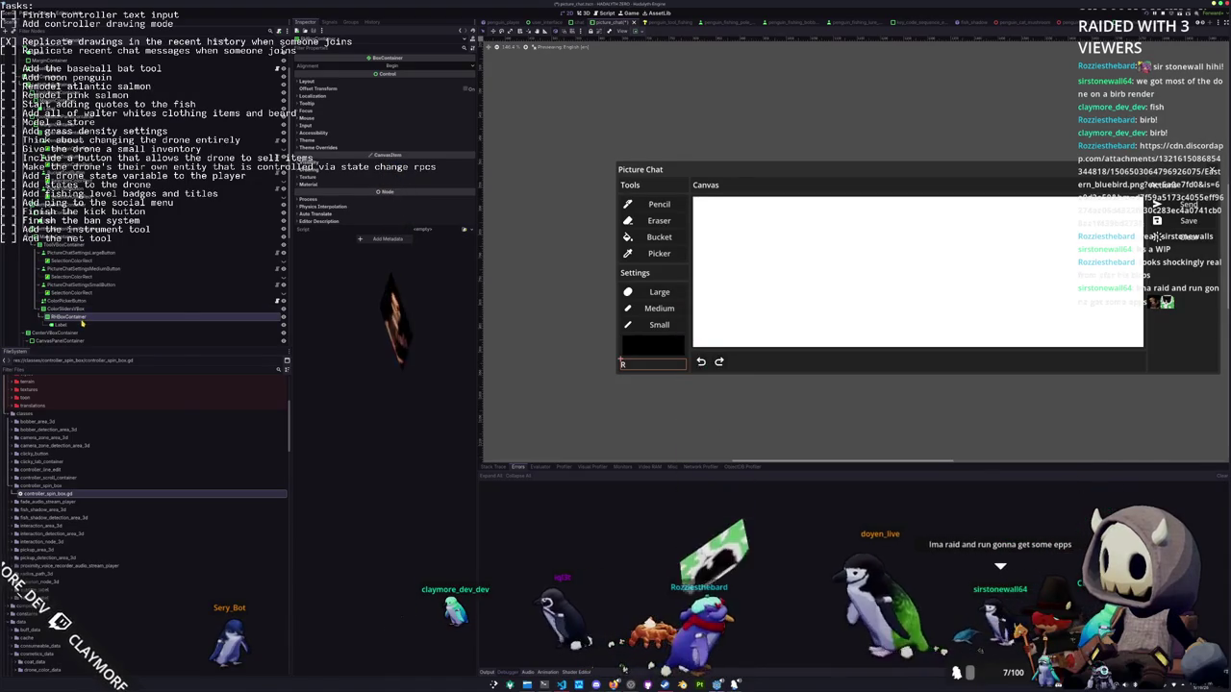
right_click(87, 317)
left_click(102, 322)
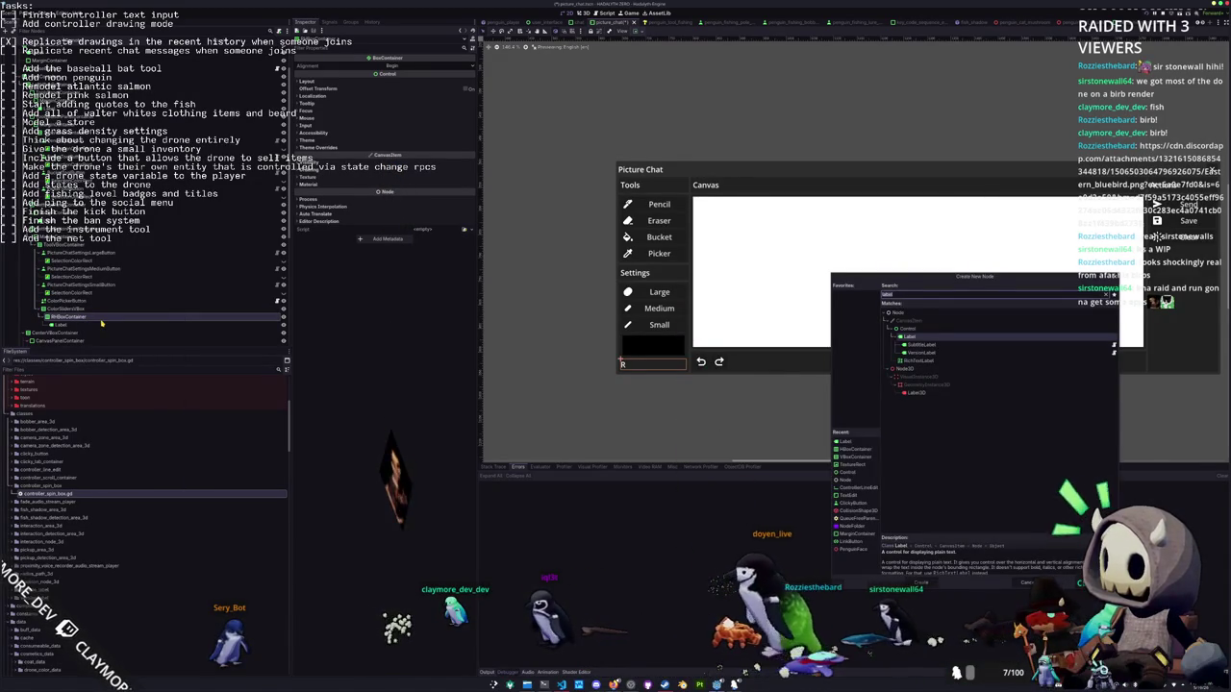
type("hslider")
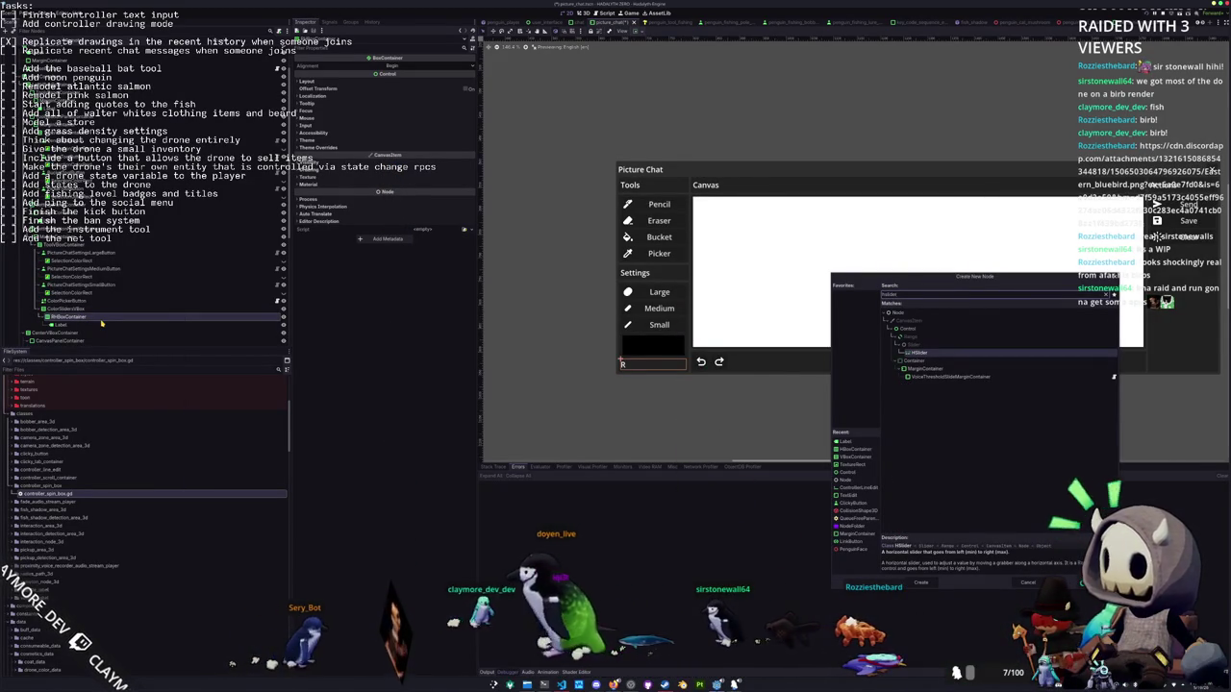
key("Return")
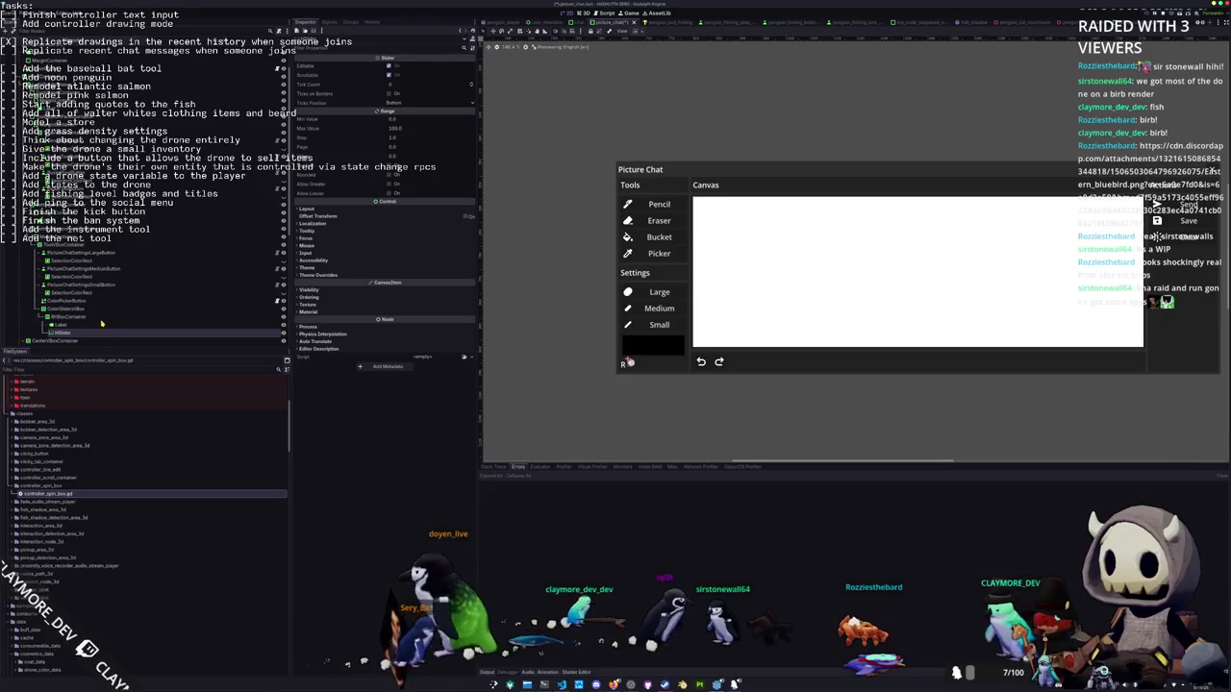
Set the R slider's container sizing to Expand so it fills the row
left_click(655, 38)
left_click(671, 63)
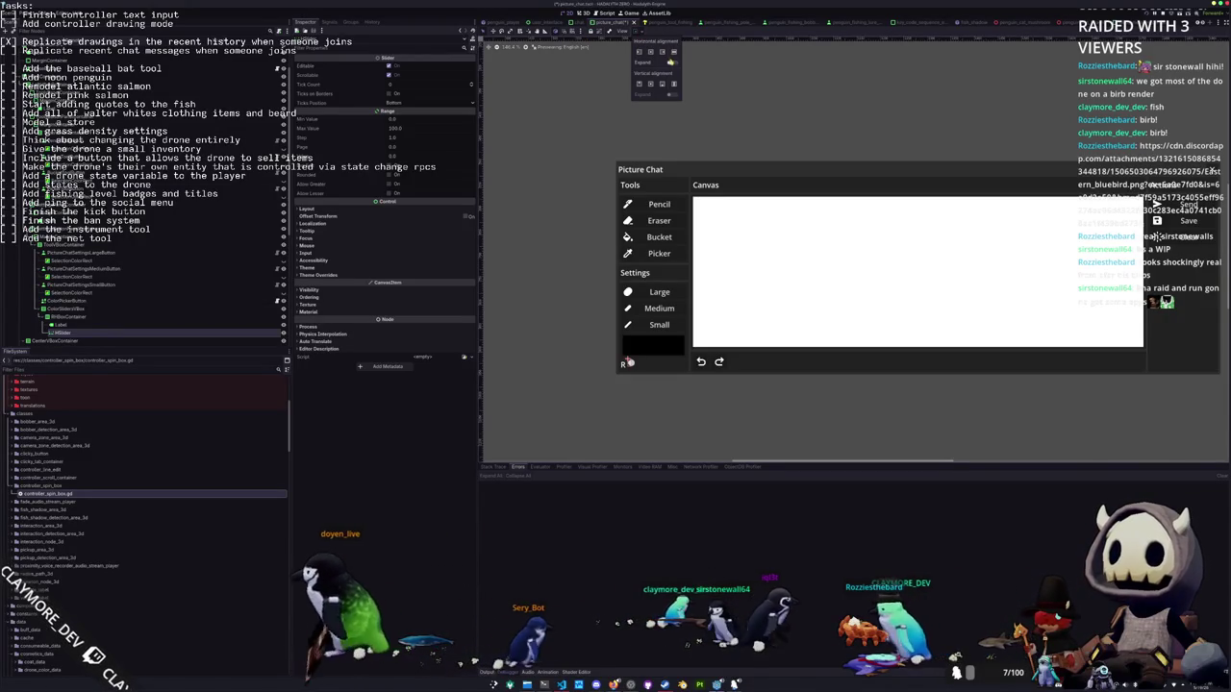
left_click(352, 475)
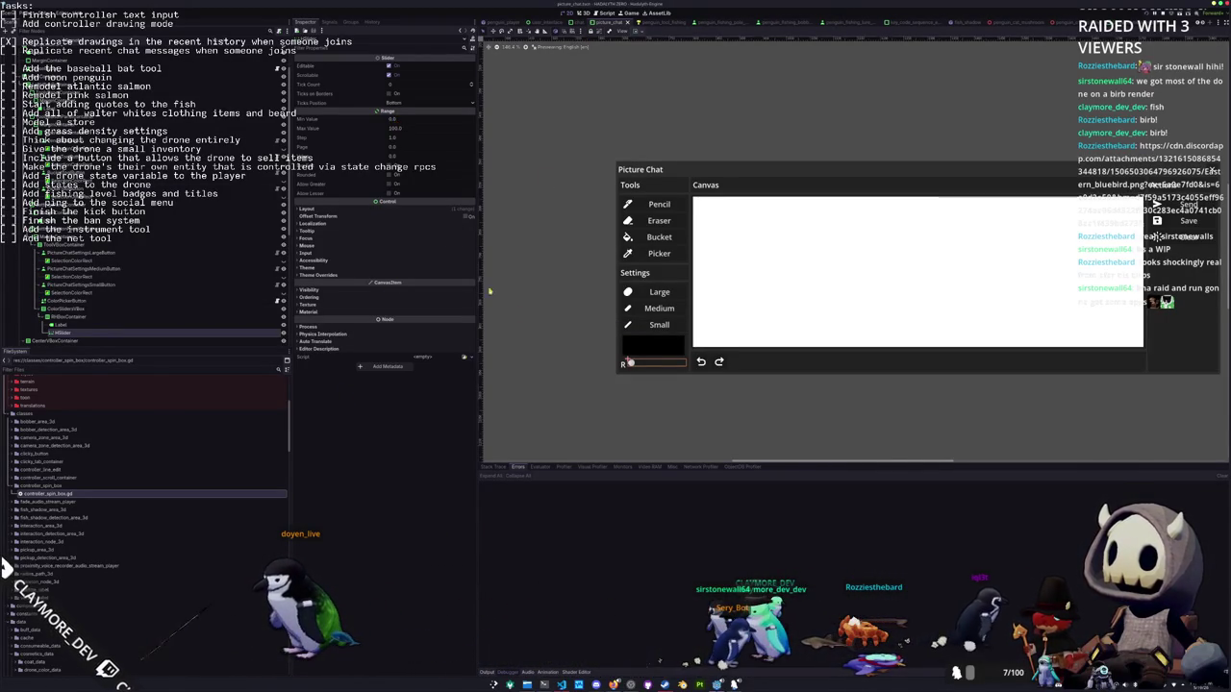
Centre the R label horizontally beside its slider
left_click(621, 324)
left_click(106, 324)
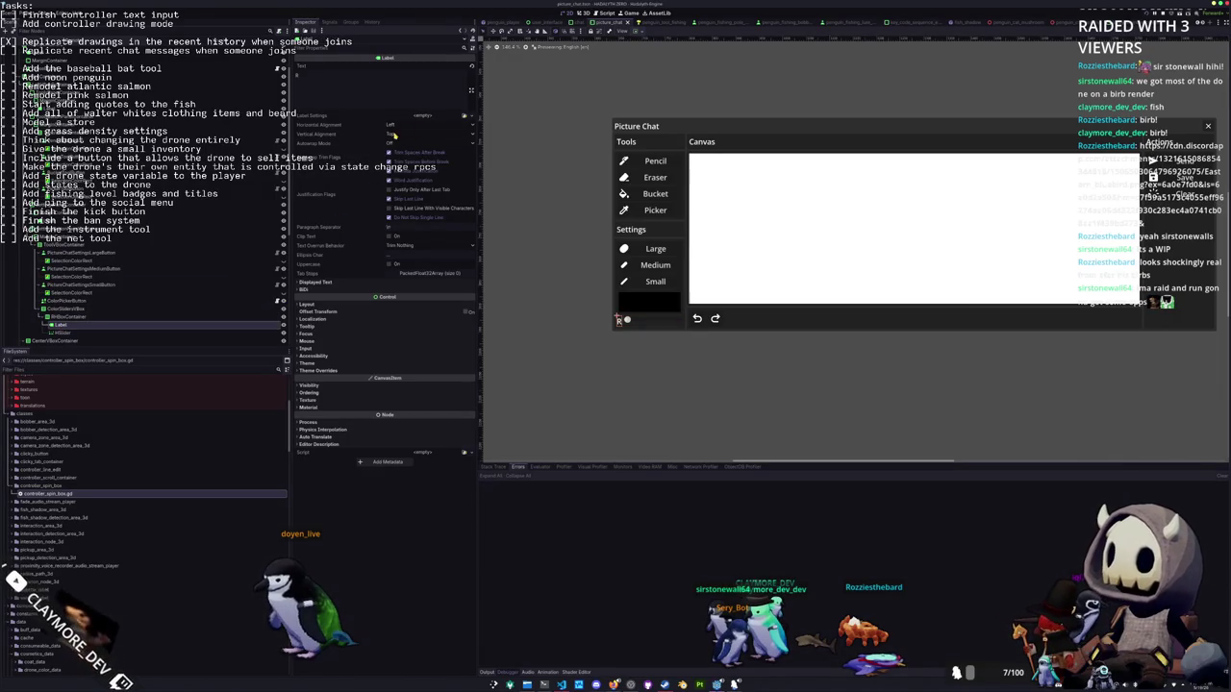
left_click(396, 142)
left_click(404, 124)
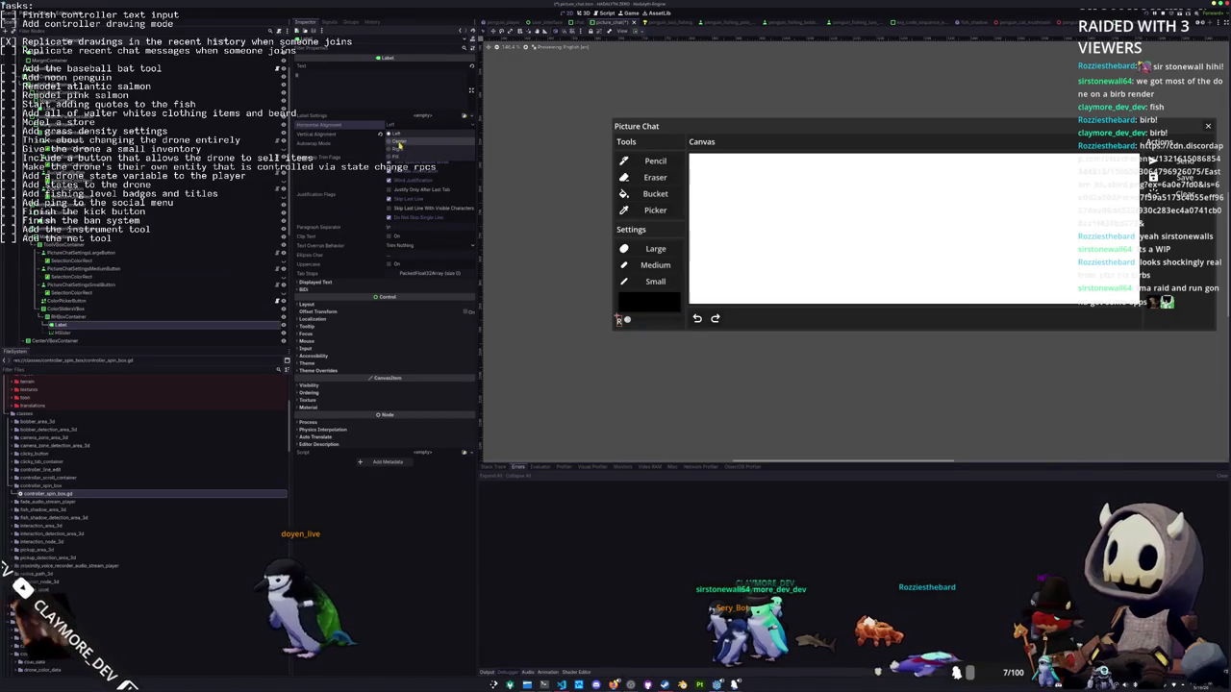
left_click(634, 322)
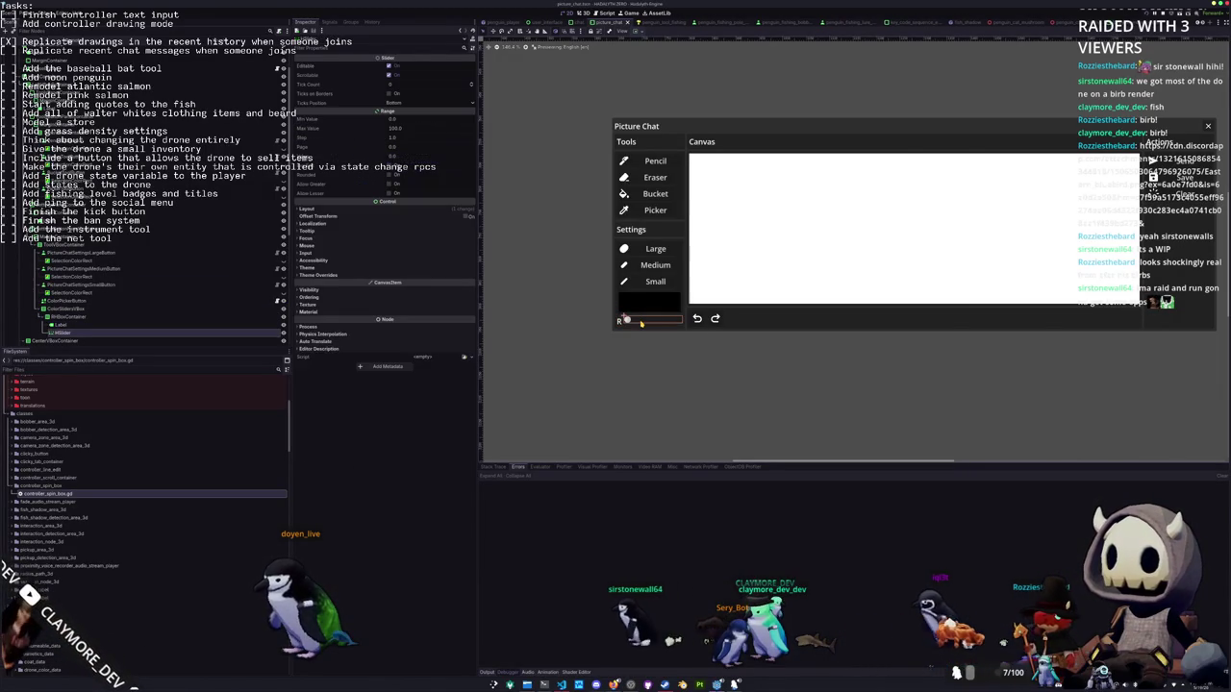
left_click(635, 31)
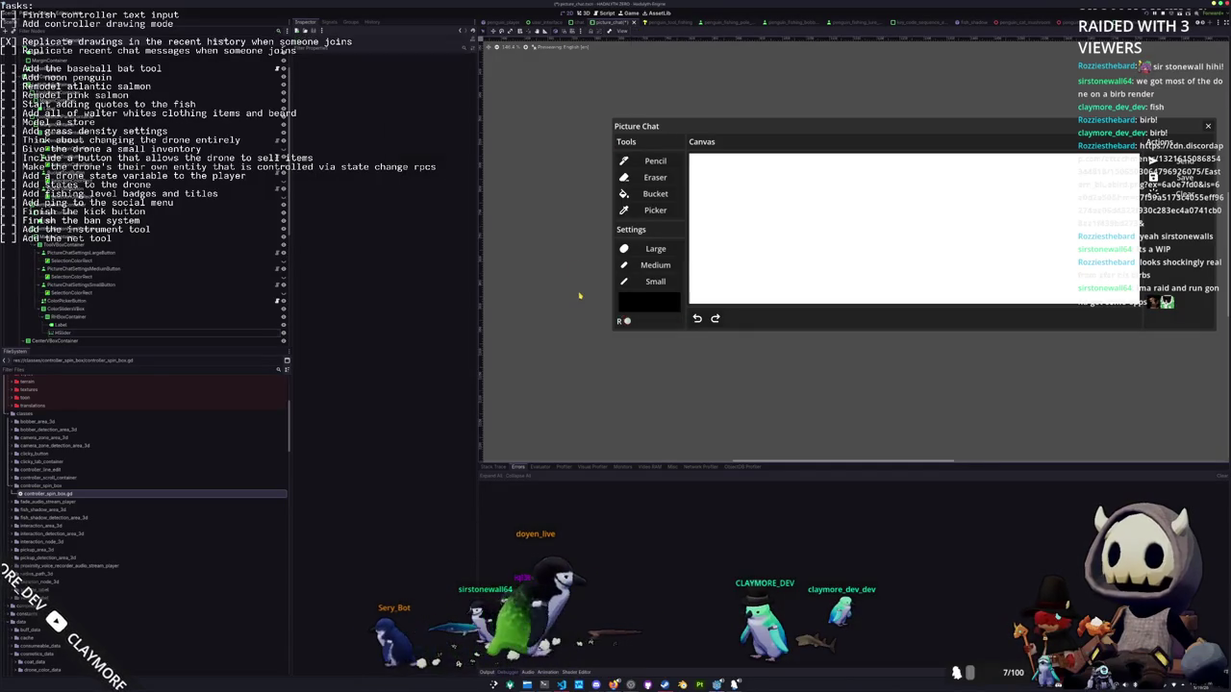
scroll(588, 294, "up", 5)
left_click(606, 357)
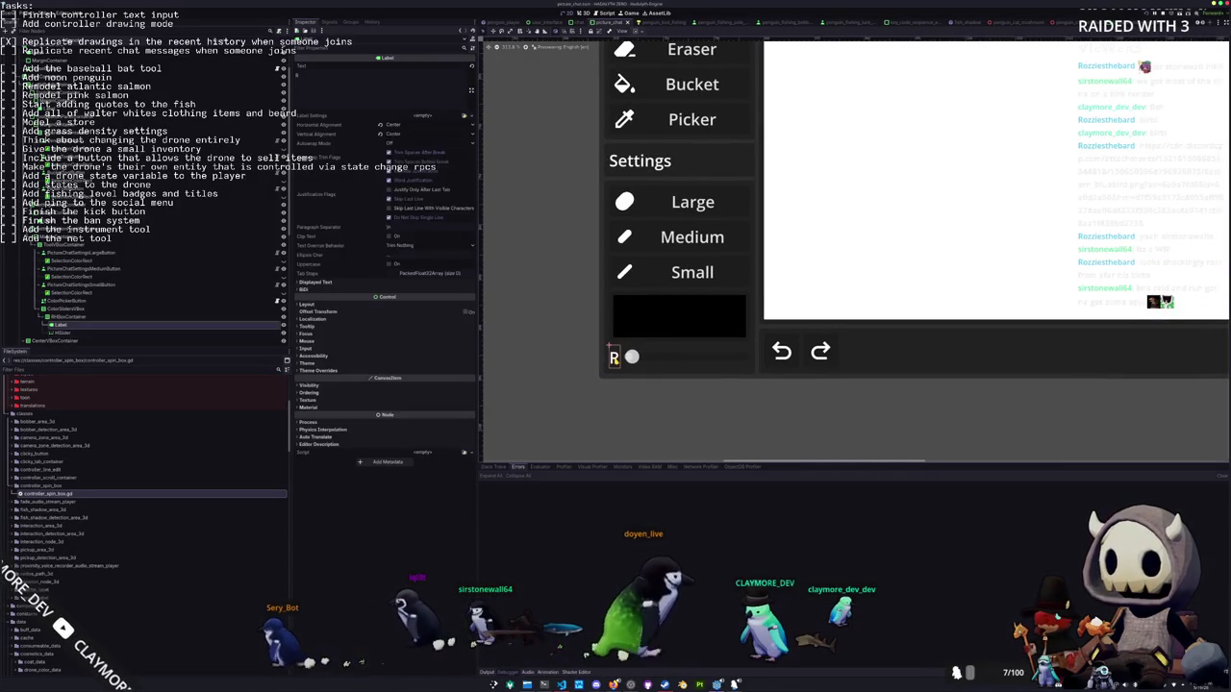
left_click(610, 354)
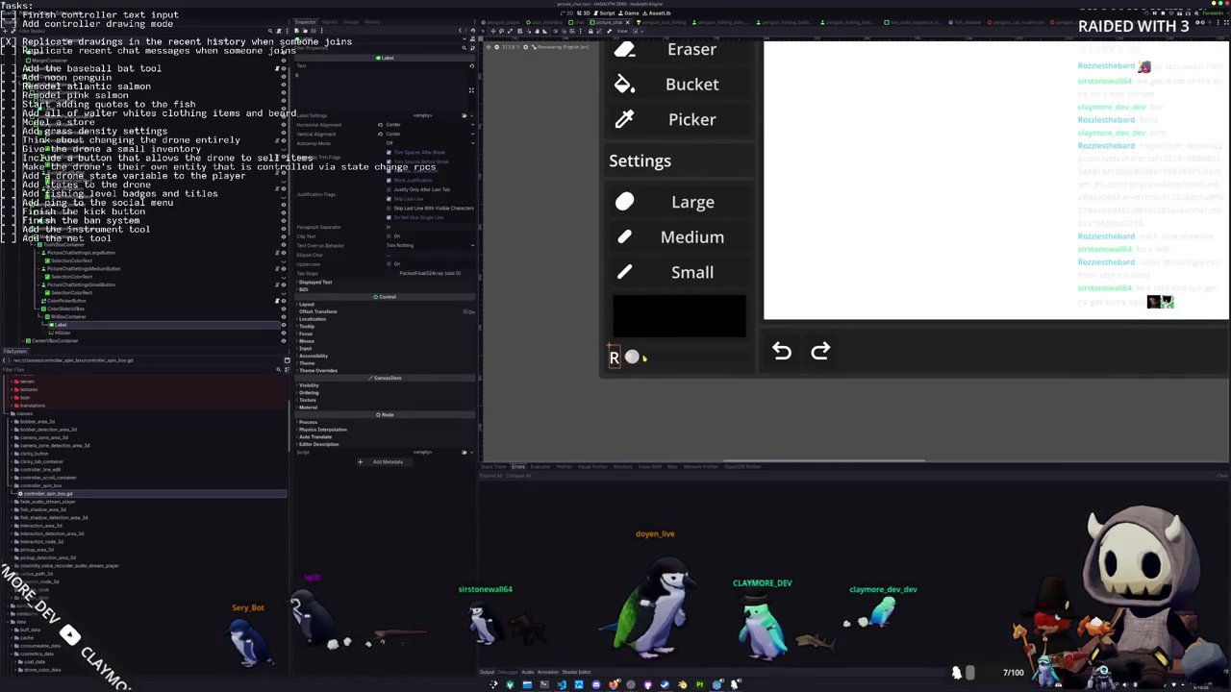
left_click(637, 355)
scroll(637, 353, "down", 2)
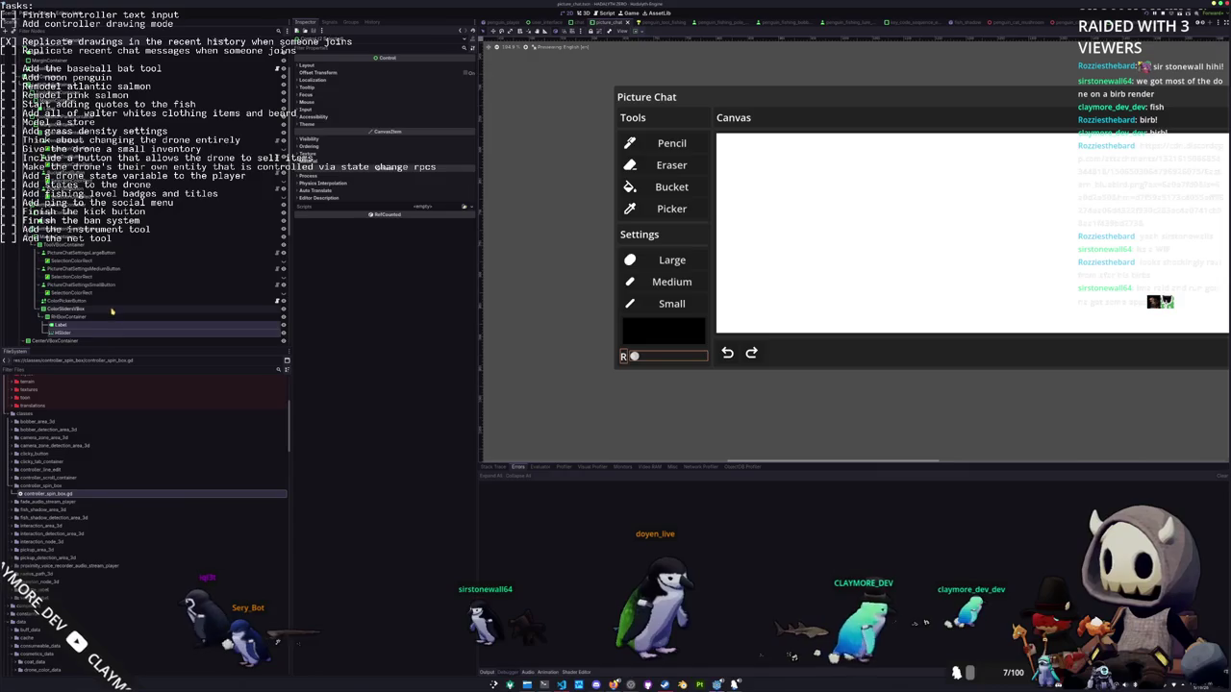
Toggle the colour sliders container's visibility to compare layouts, then duplicate RHBoxContainer
left_click(287, 309)
left_click(283, 309)
left_click(283, 310)
left_click(283, 309)
left_click(97, 318)
key("ctrl+d")
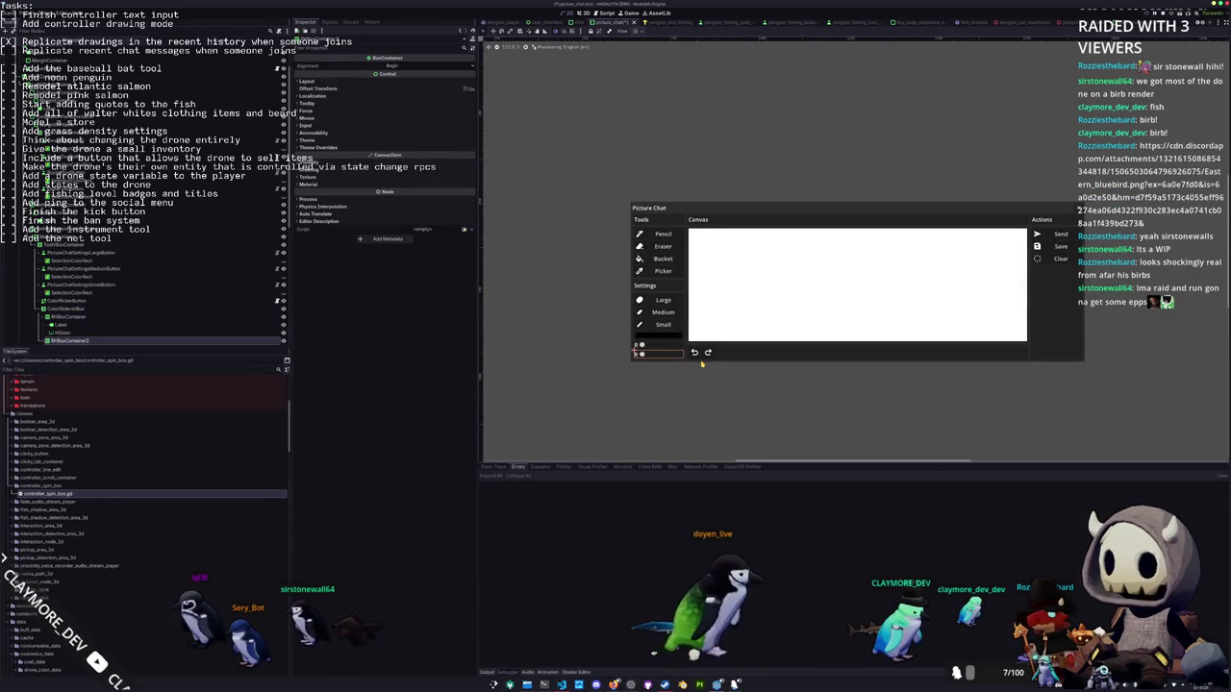
Check the new slider rows and colour swatch in the viewport, then select the undo/redo row
left_click(653, 338)
scroll(653, 338, "up", 2)
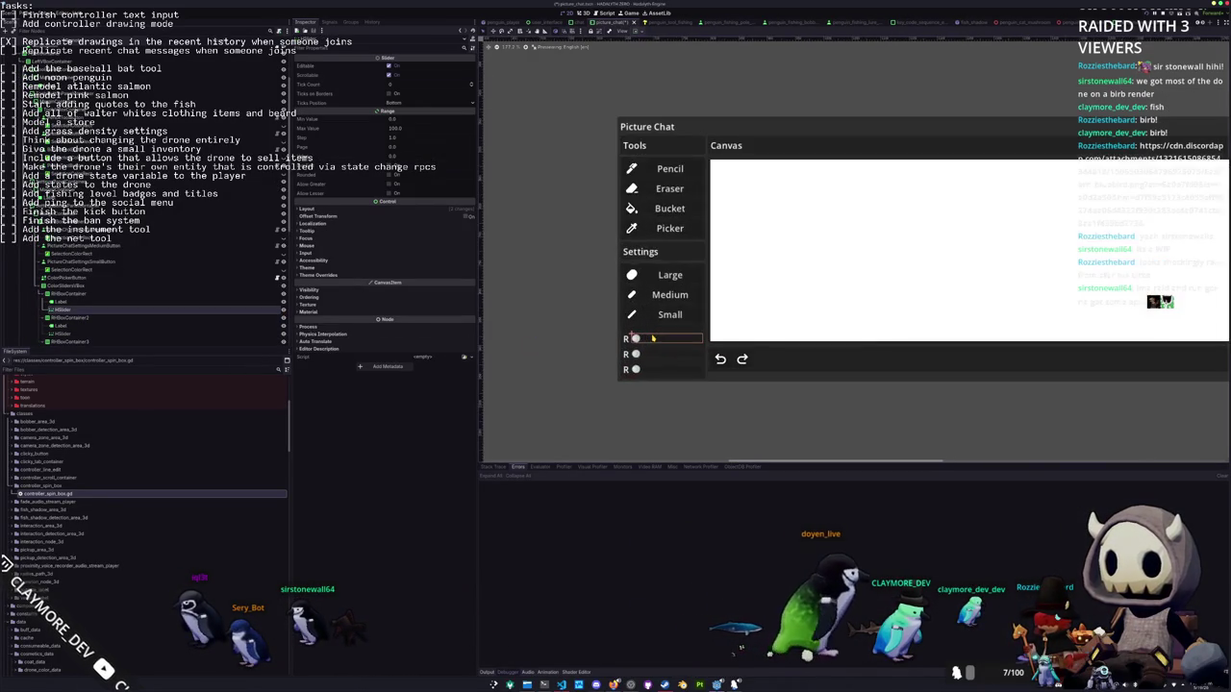
left_click(655, 330)
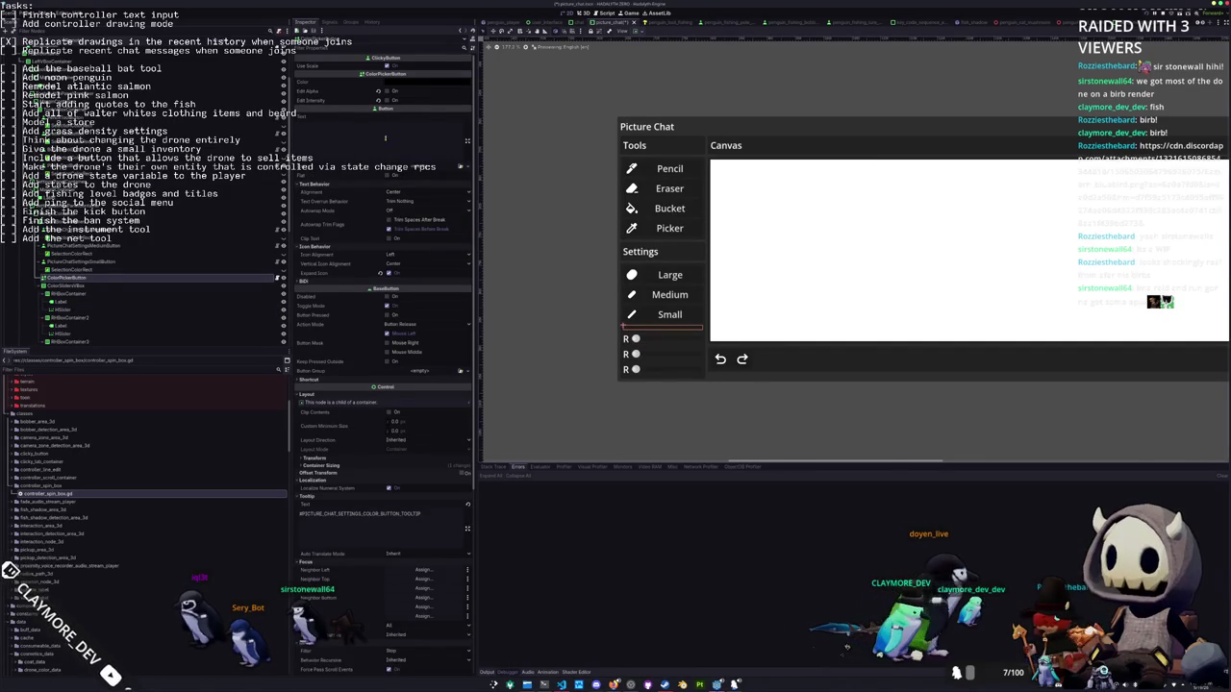
scroll(494, 325, "down", 2)
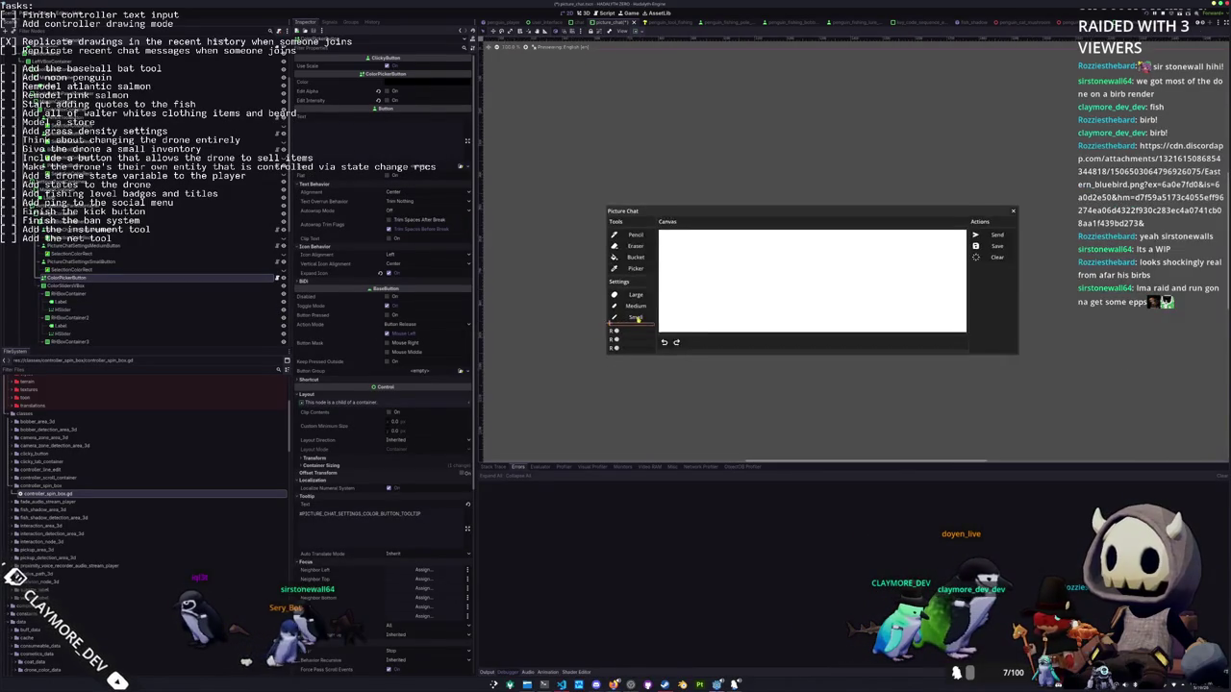
scroll(493, 325, "up", 1)
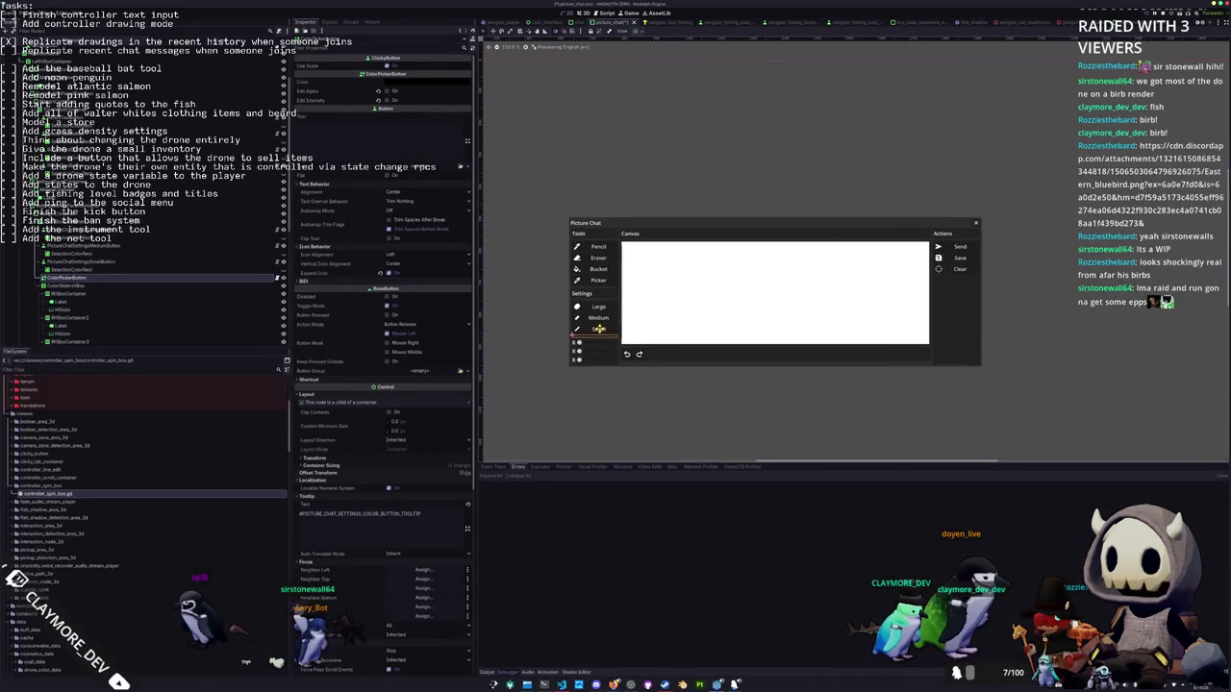
scroll(685, 362, "up", 1)
left_click(683, 360)
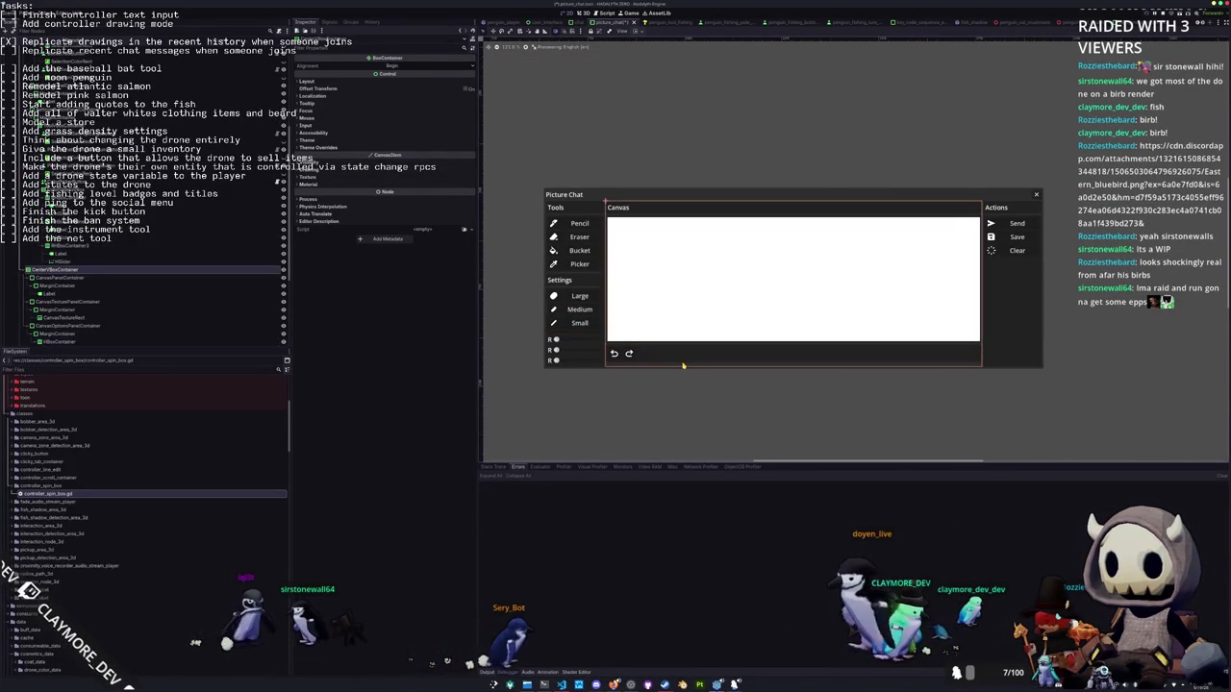
Set CanvasOptionsPanelContainer's container sizing to Expand
left_click(122, 327)
left_click(639, 32)
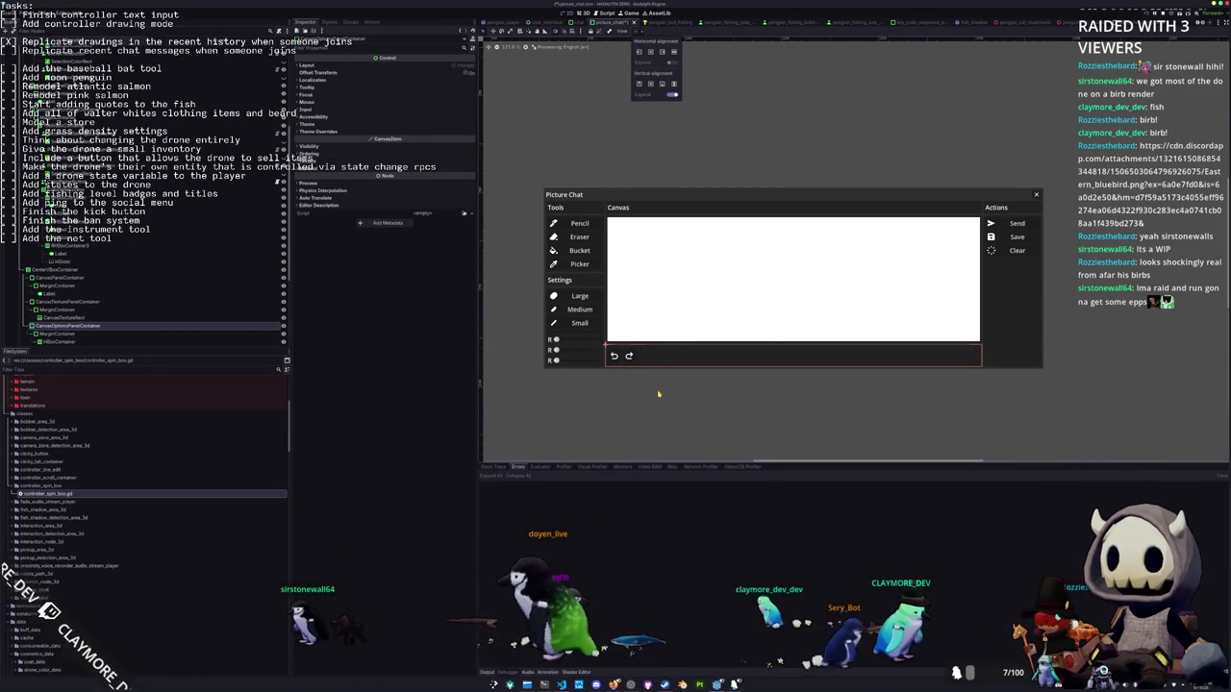
left_click(672, 94)
scroll(590, 366, "up", 5)
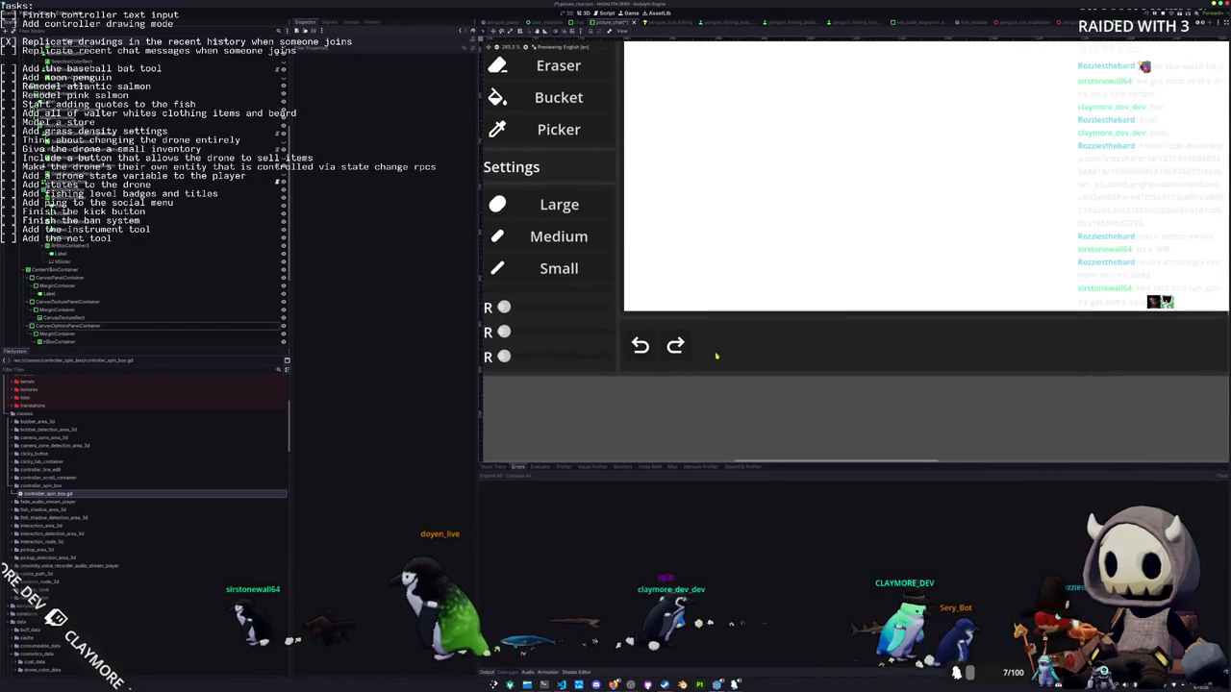
Inspect the sizing and MarginContainer margins around the undo and redo buttons
left_click(721, 355)
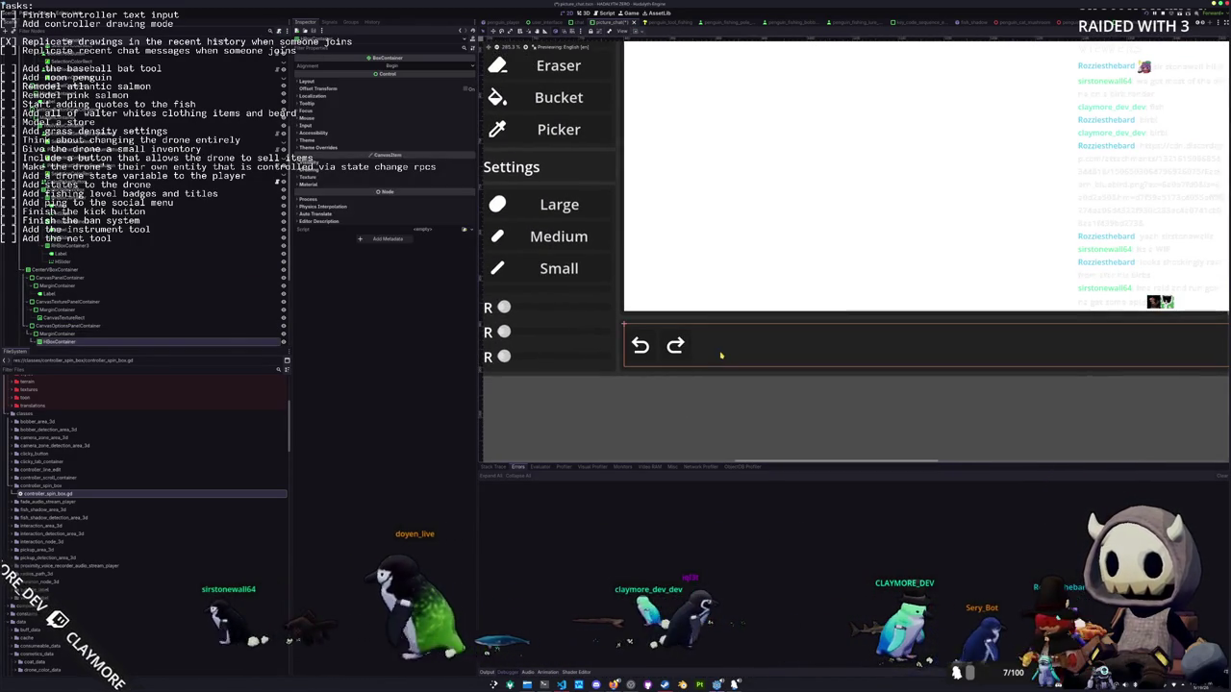
left_click(638, 32)
left_click(657, 89)
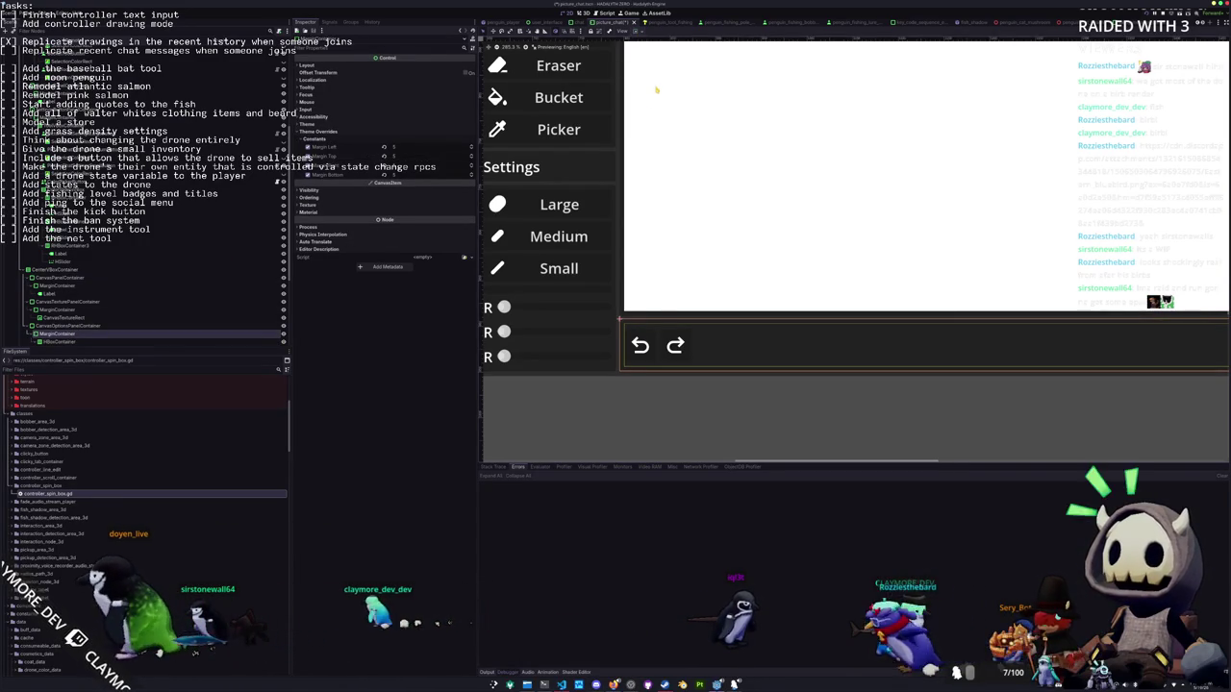
scroll(627, 141, "down", 1)
scroll(628, 141, "down", 3)
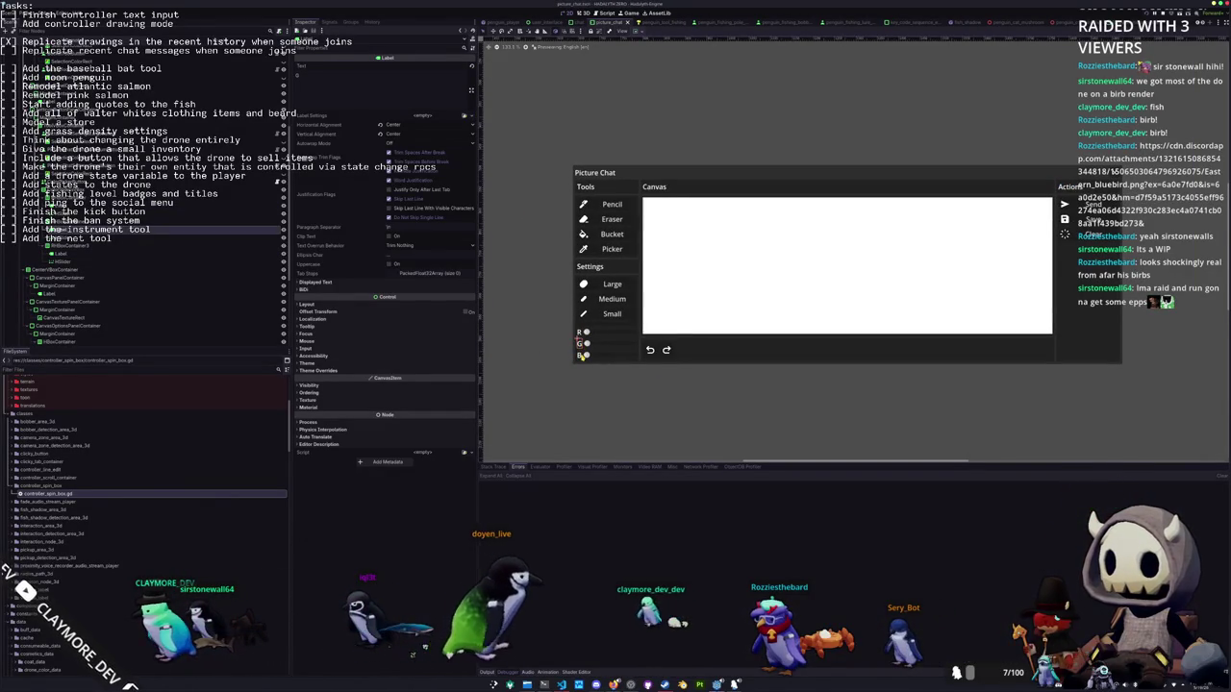
Label the three slider rows R, G and B, and close the stray bird-photo browser window
left_click(596, 332)
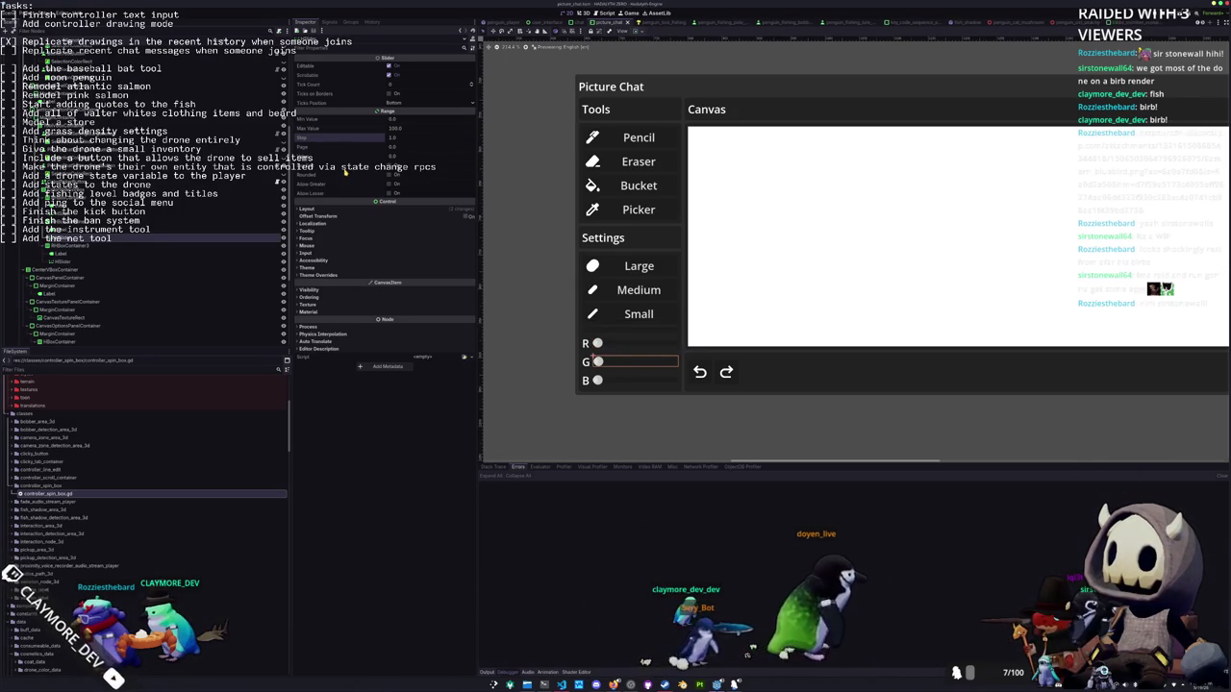
key("Down")
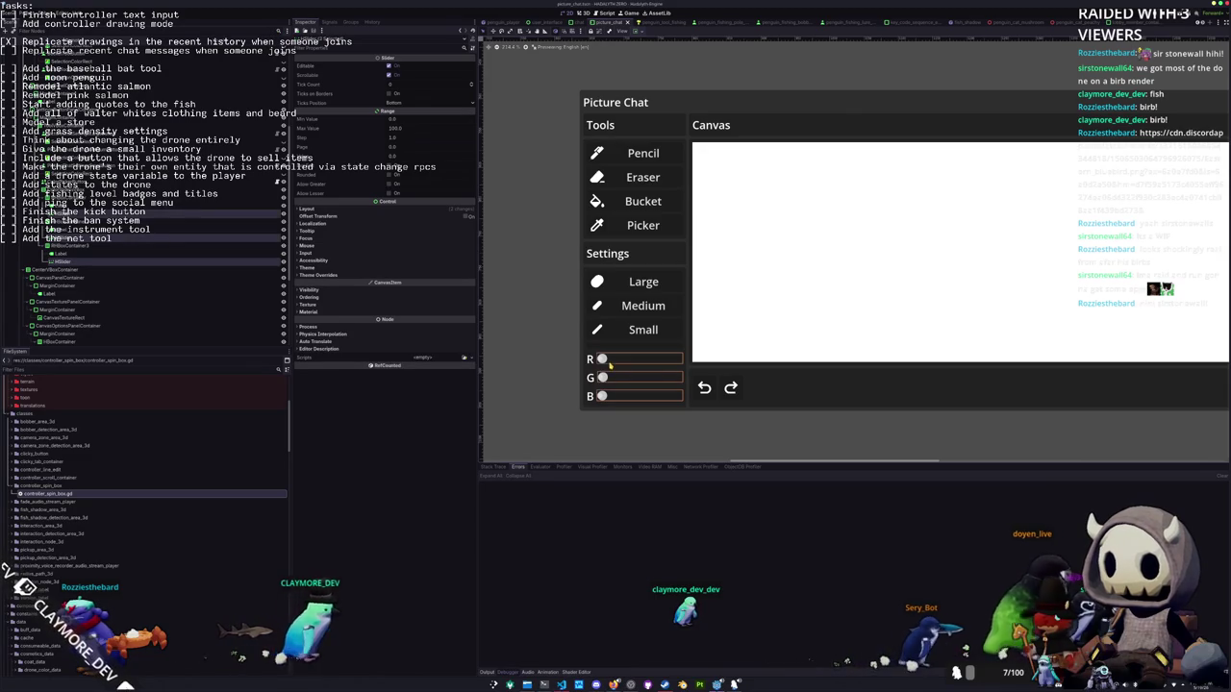
left_click(590, 378)
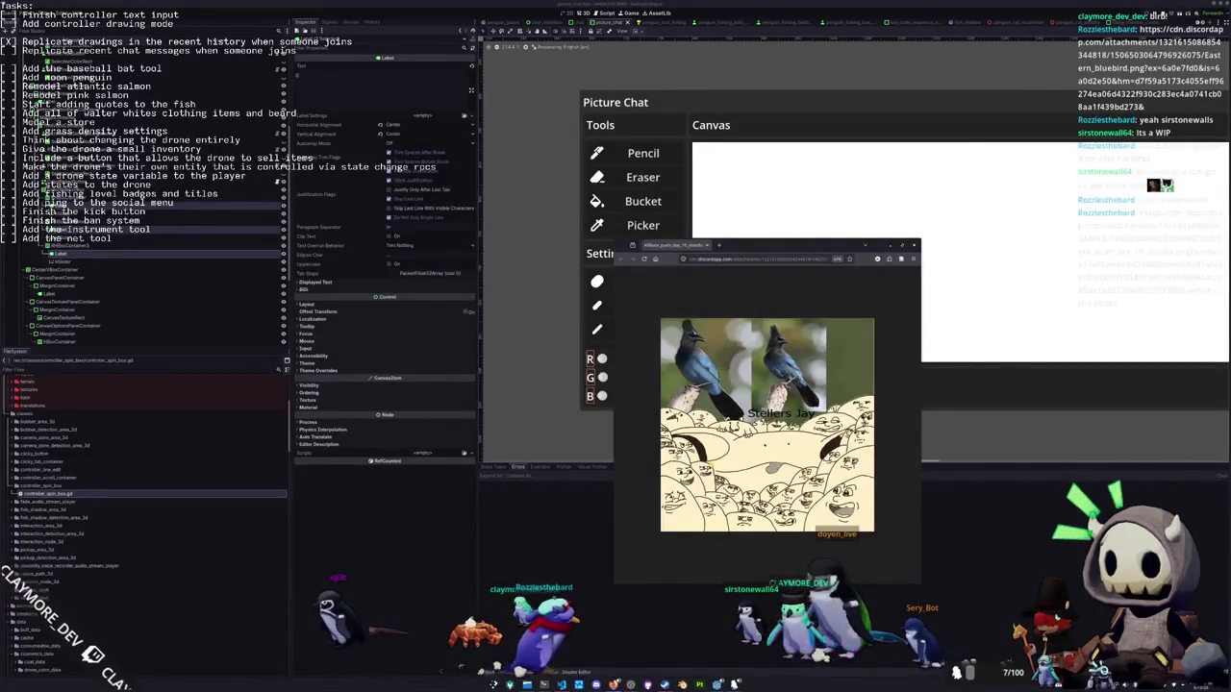
middle_click(687, 245)
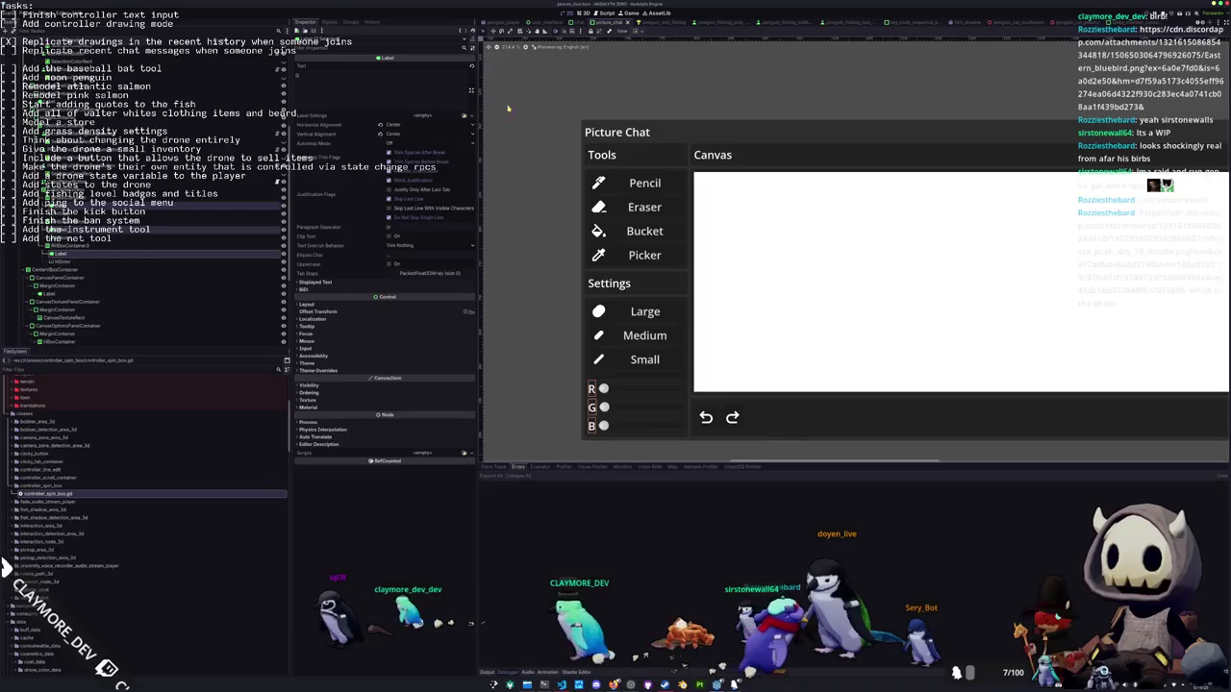
left_click(348, 305)
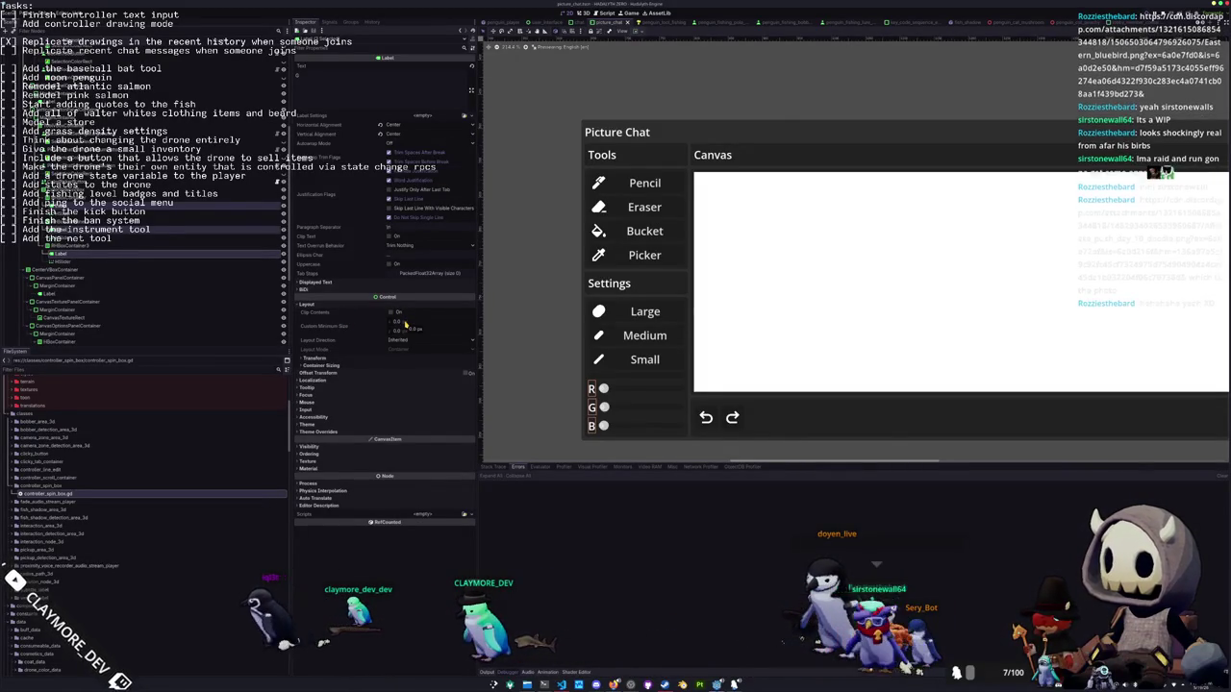
Give the label a minimum width of 10, then inspect the R, G and B rows and sliders
type("10")
key("Return")
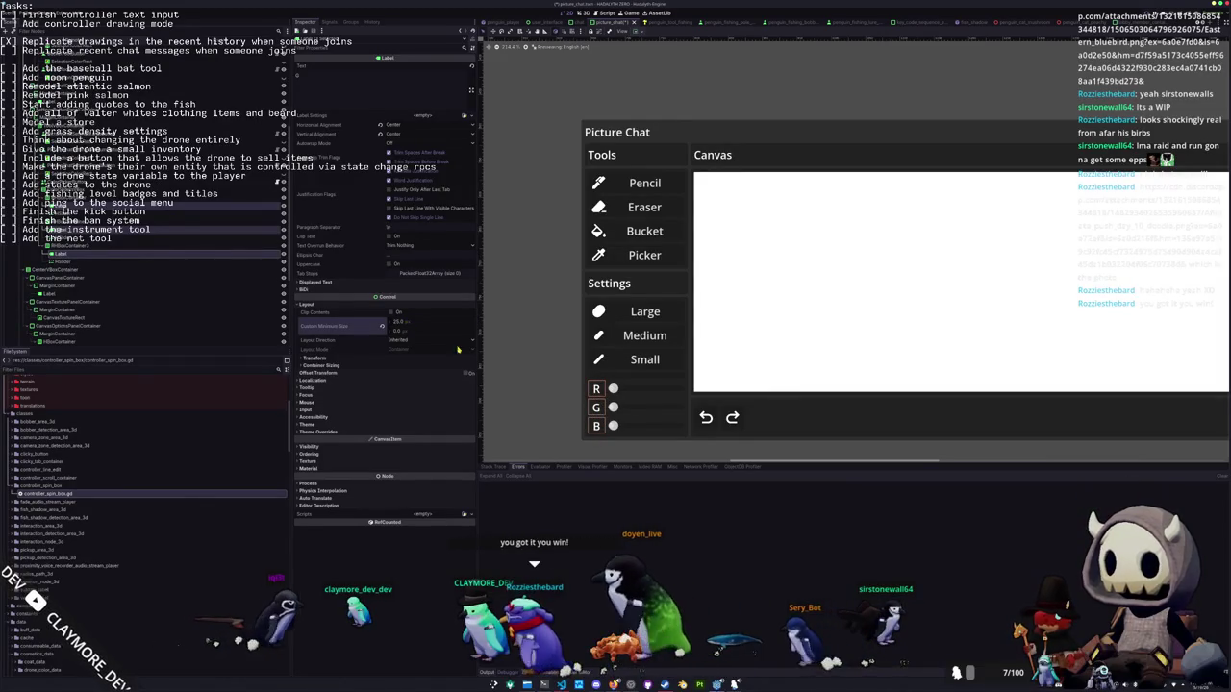
left_click(621, 392)
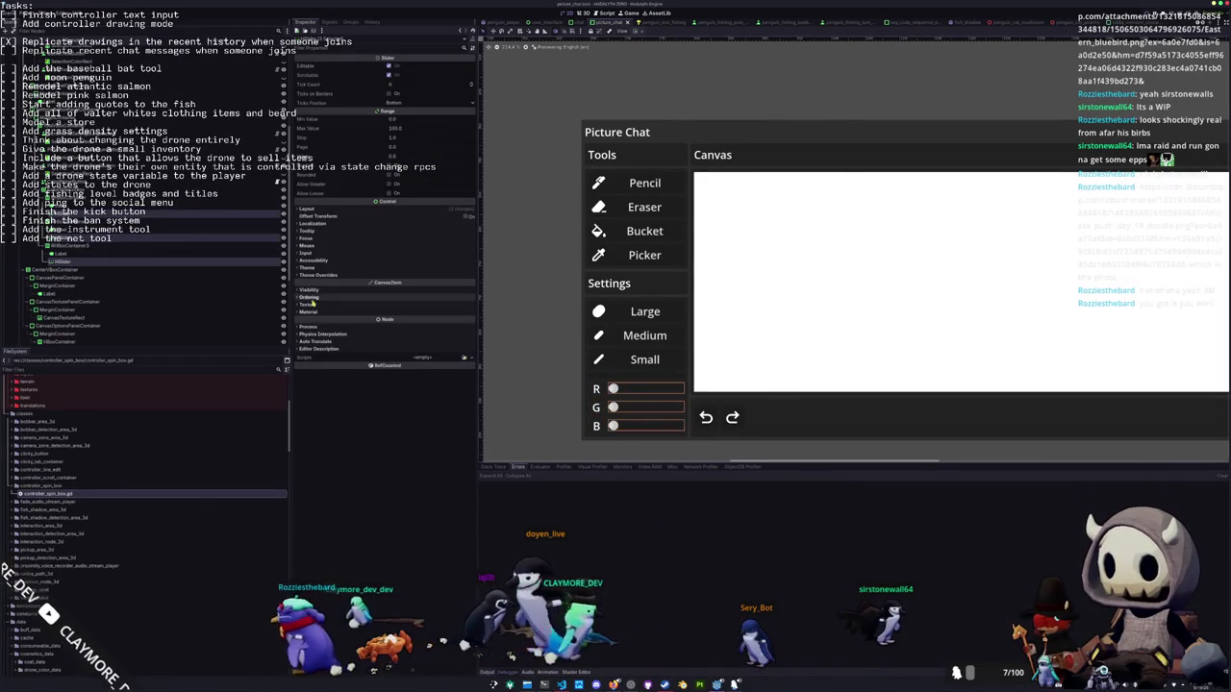
left_click(596, 389)
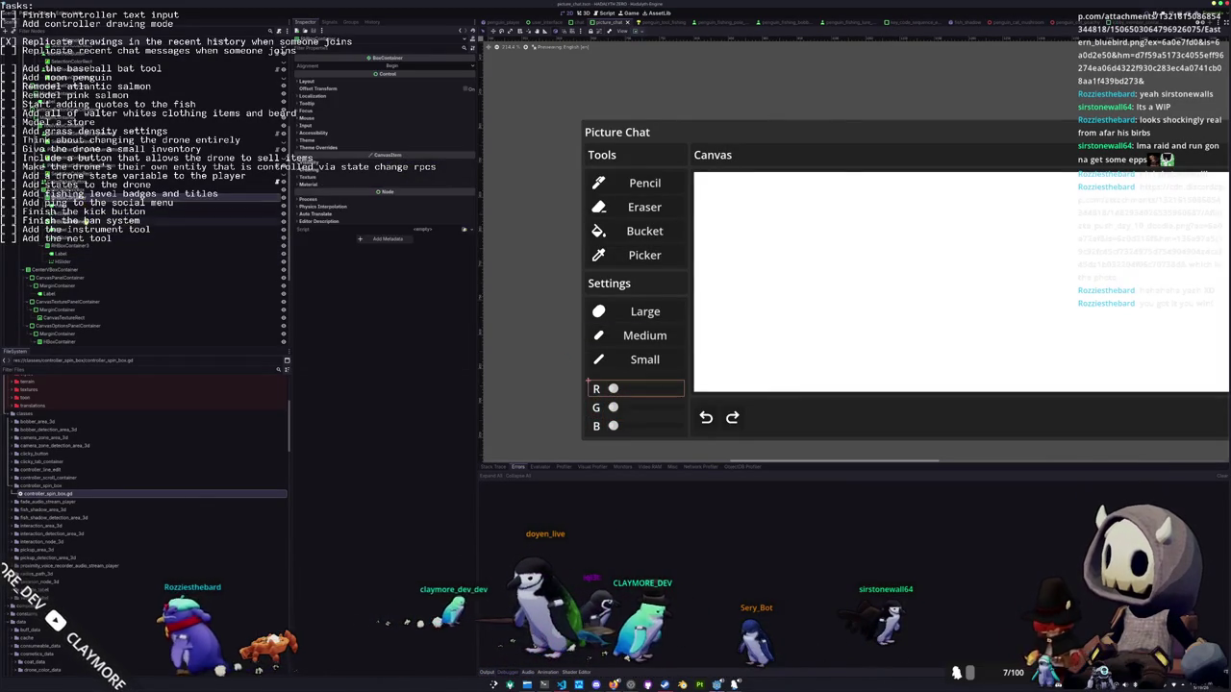
left_click(589, 400)
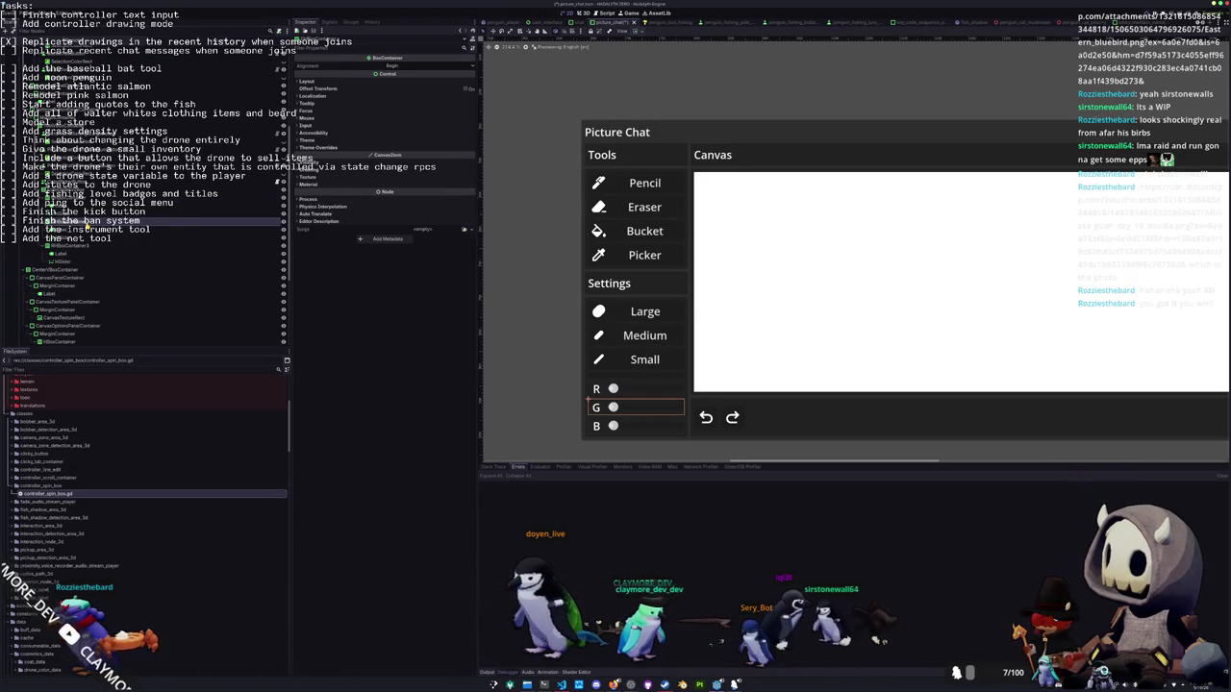
left_click(608, 386)
left_click(609, 405)
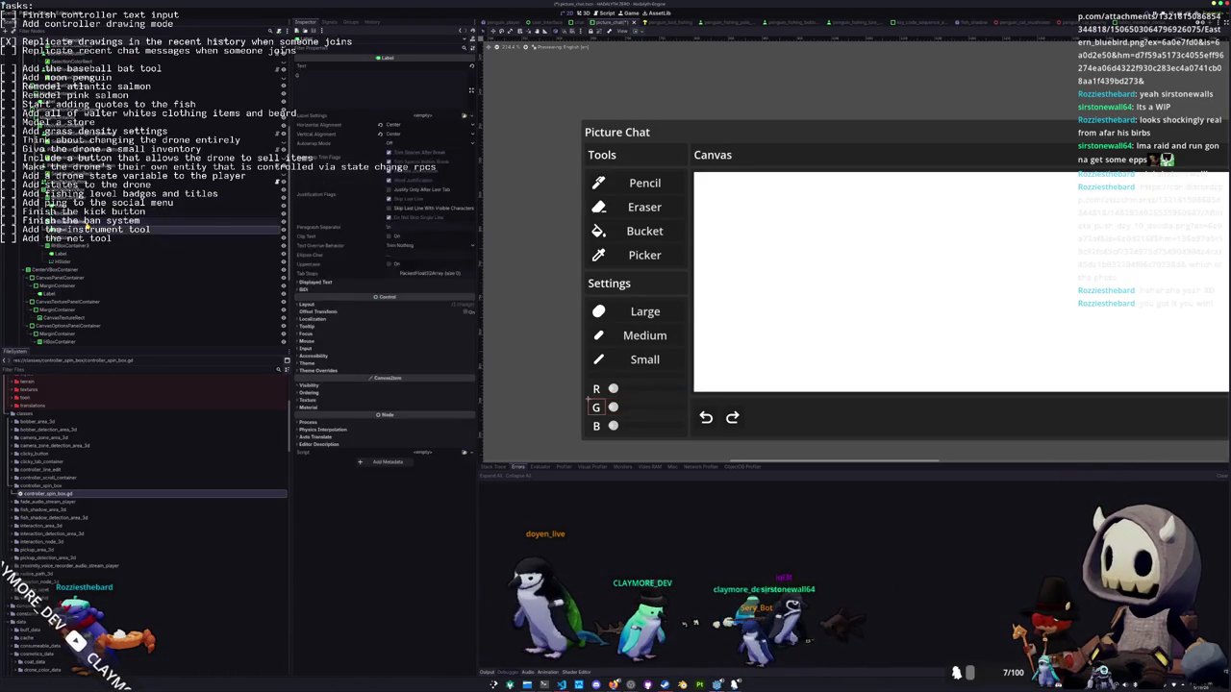
left_click(602, 421)
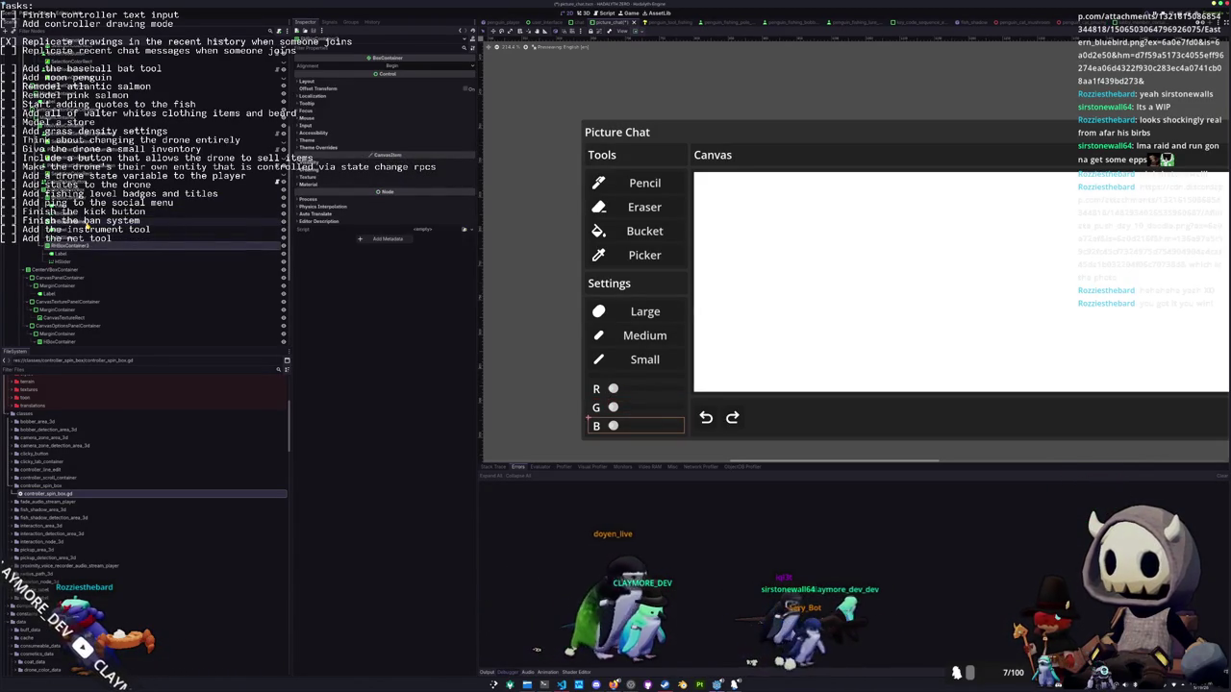
left_click(608, 422)
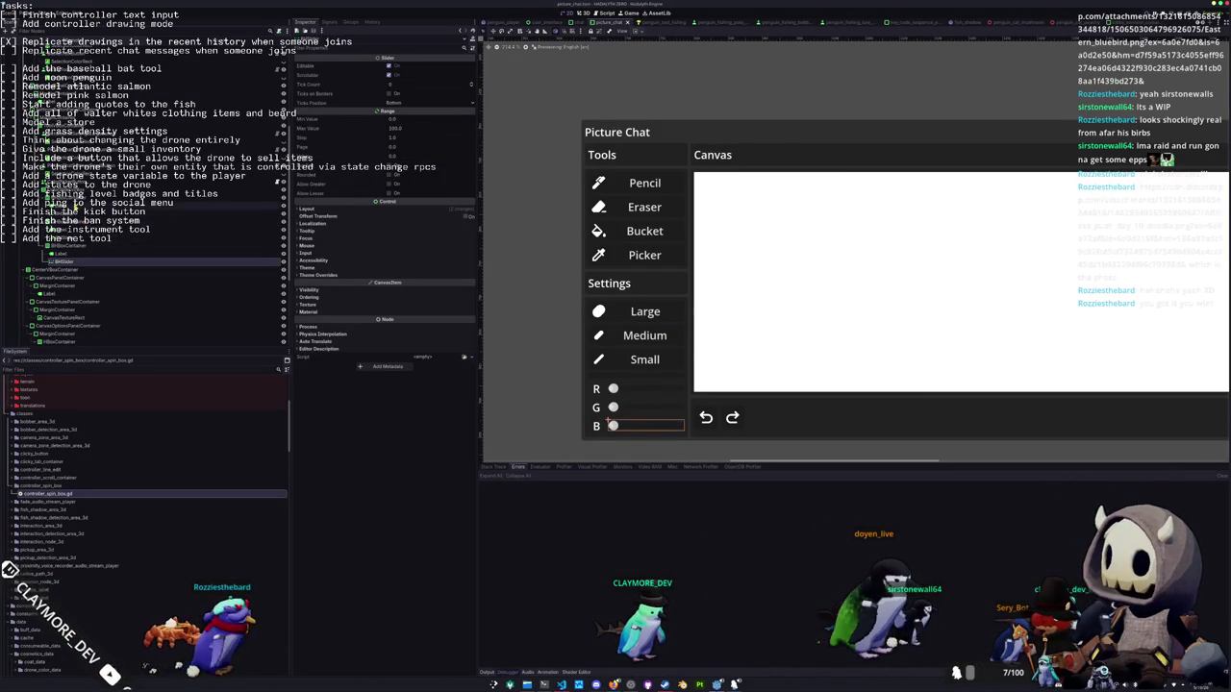
left_click(606, 416)
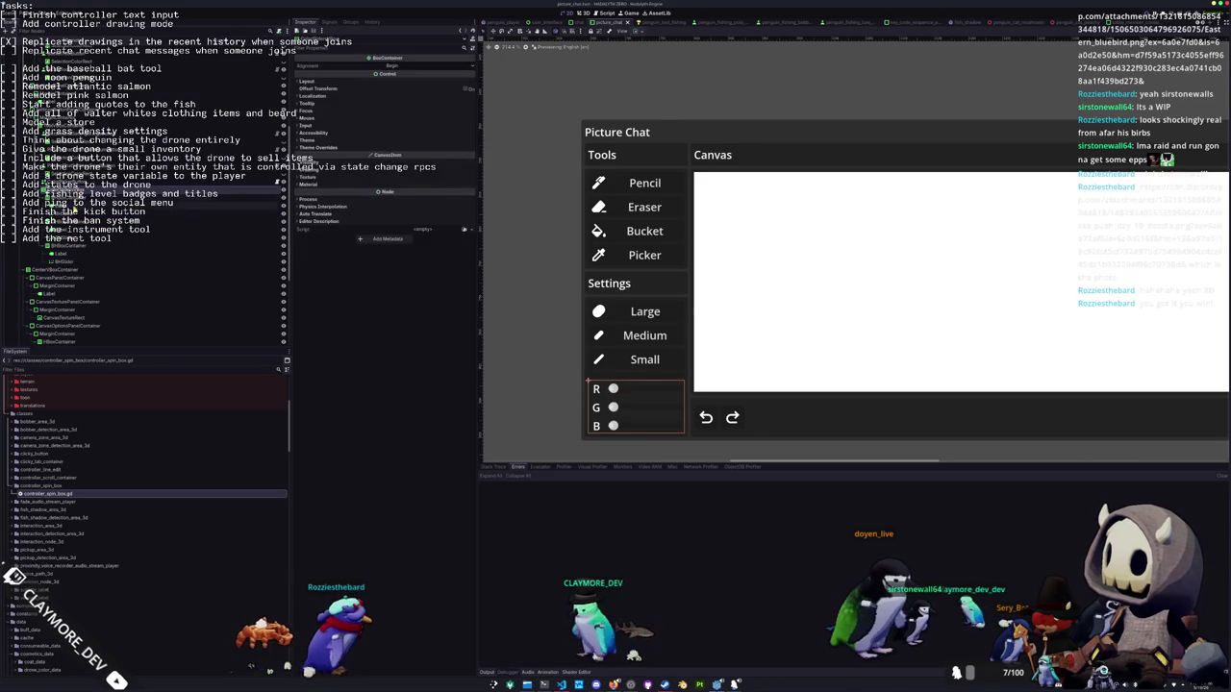
Make the slider nodes Access as Unique Name, save the scene, and bring up picture_chat.gd
left_click(66, 262)
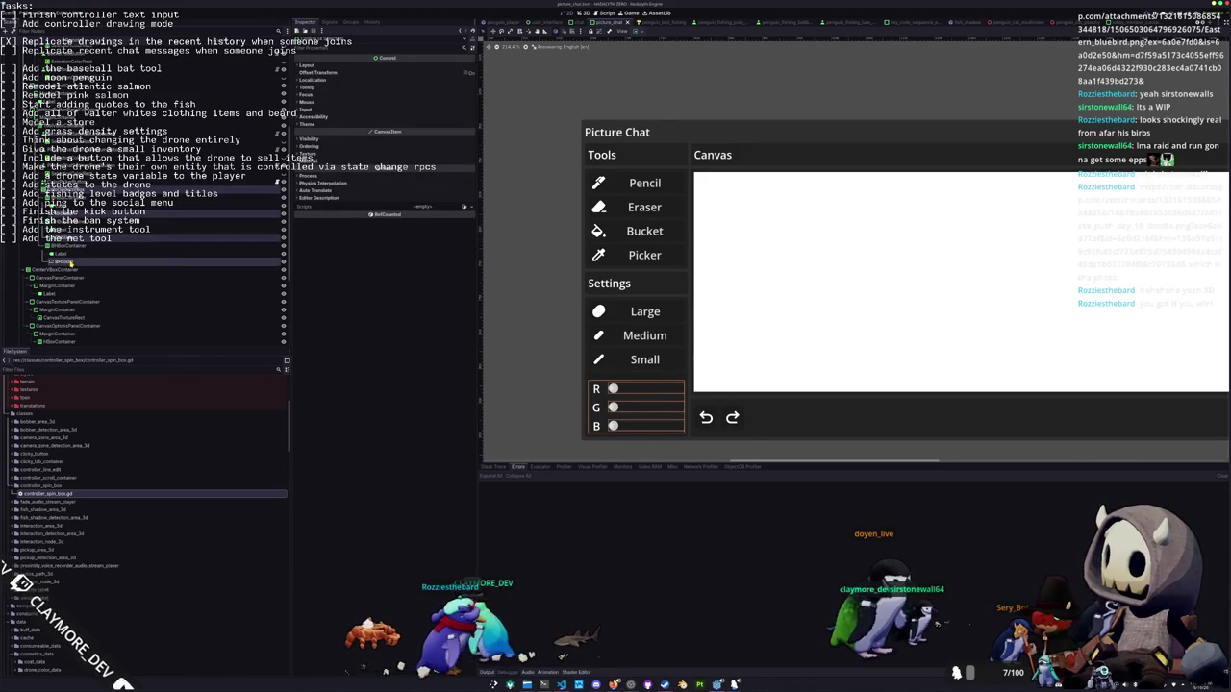
right_click(70, 262)
left_click(115, 361)
key("ctrl+s")
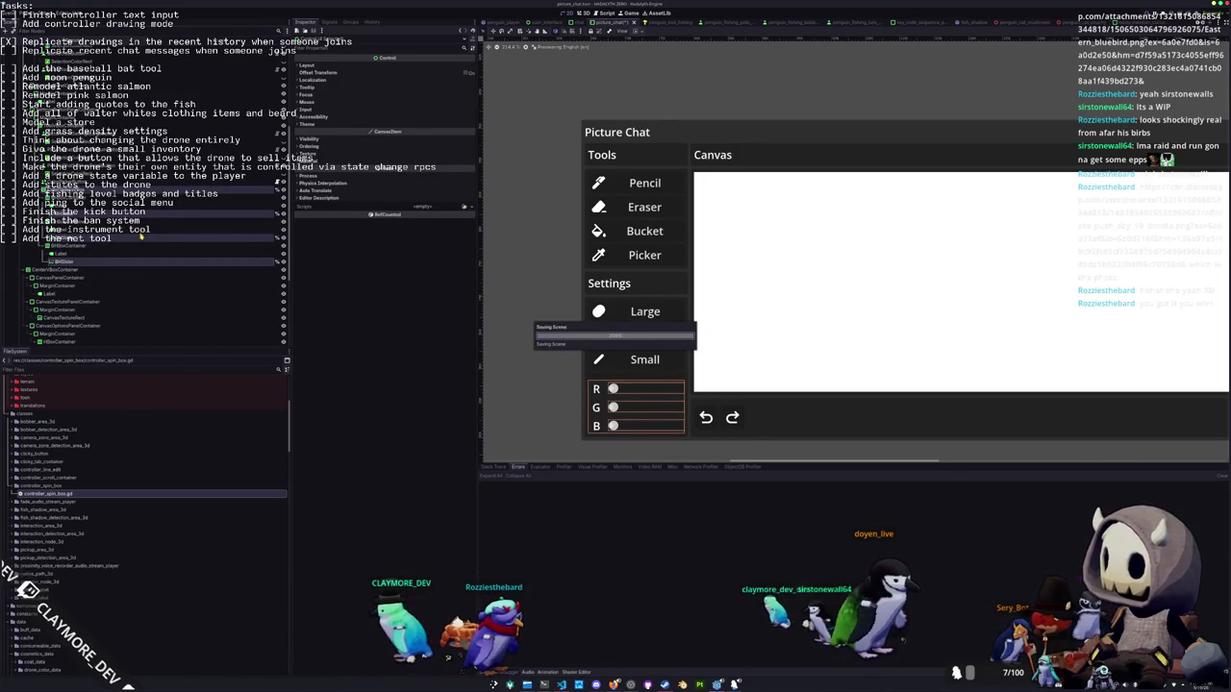
key("alt+Tab")
scroll(1014, 86, "up", 15)
scroll(1015, 86, "up", 8)
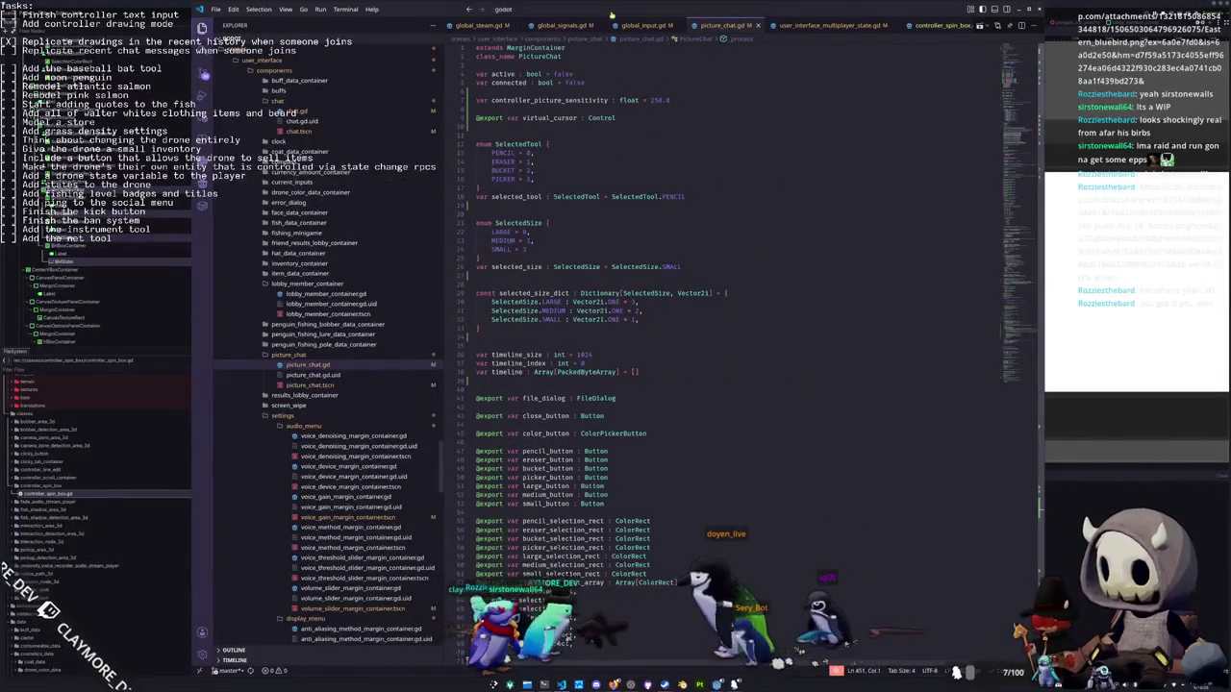
Snap VS Code to the right half of the screen and narrow its file list
key("super+Down")
double_click(906, 29)
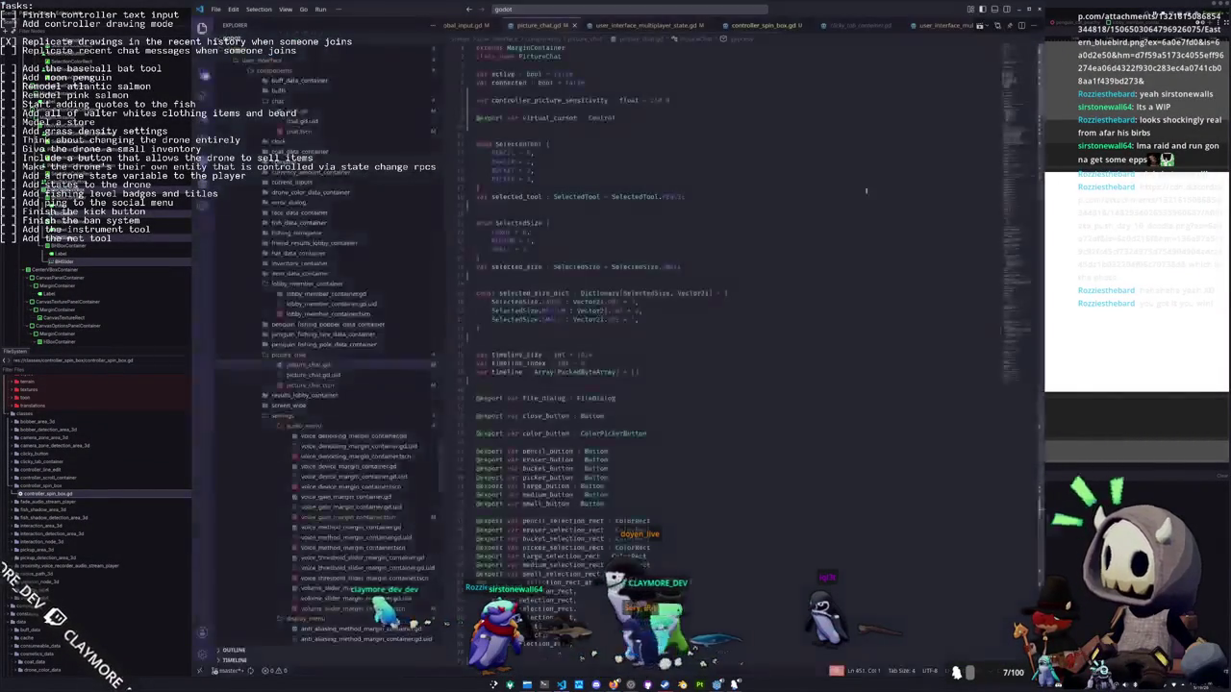
left_click_drag(870, 6, 875, 246)
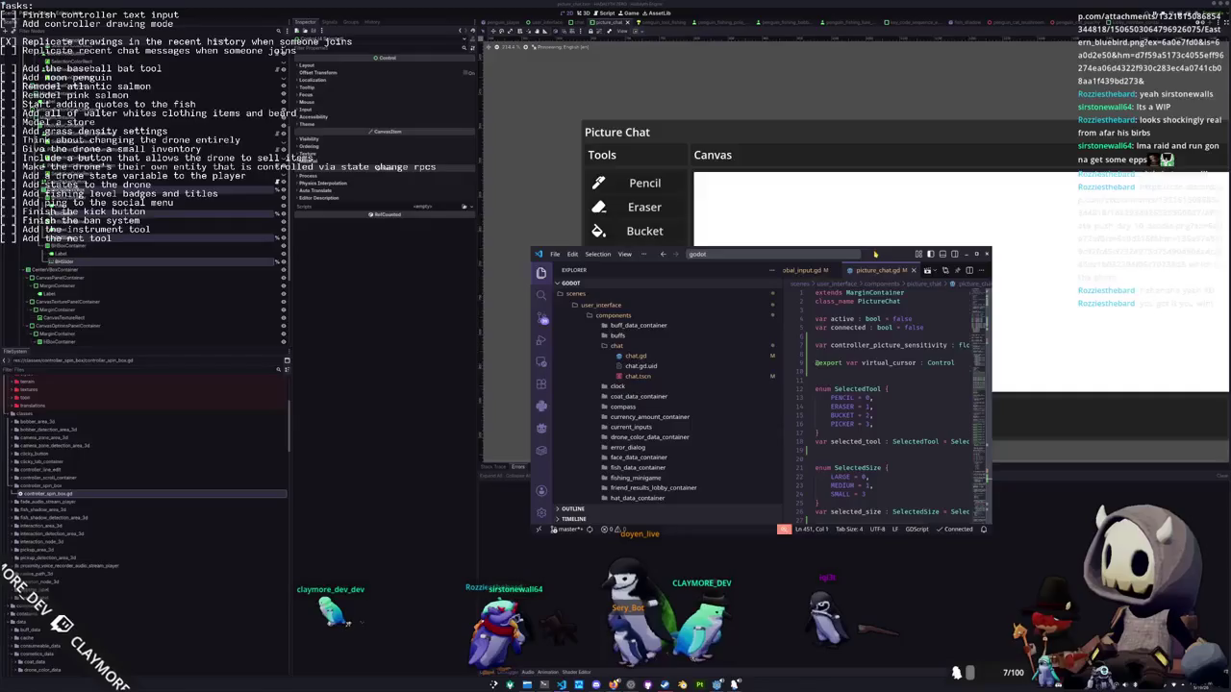
key("super+Right")
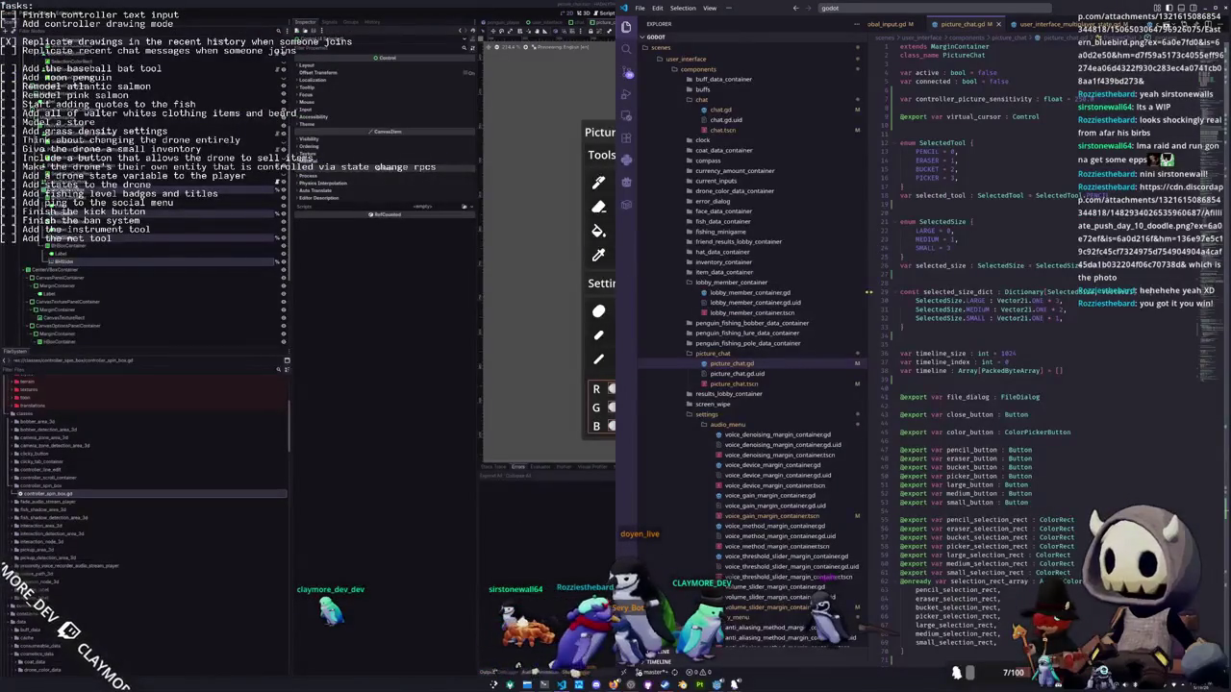
left_click_drag(865, 296, 846, 296)
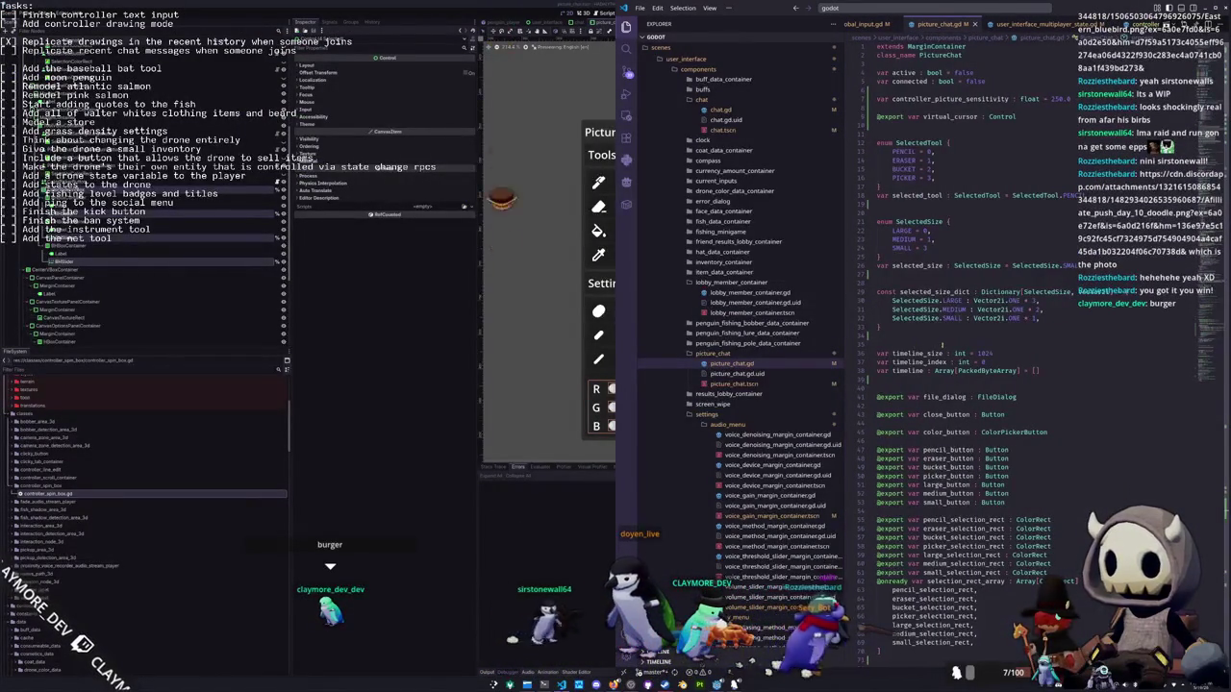
scroll(944, 348, "down", 2)
scroll(912, 355, "down", 14)
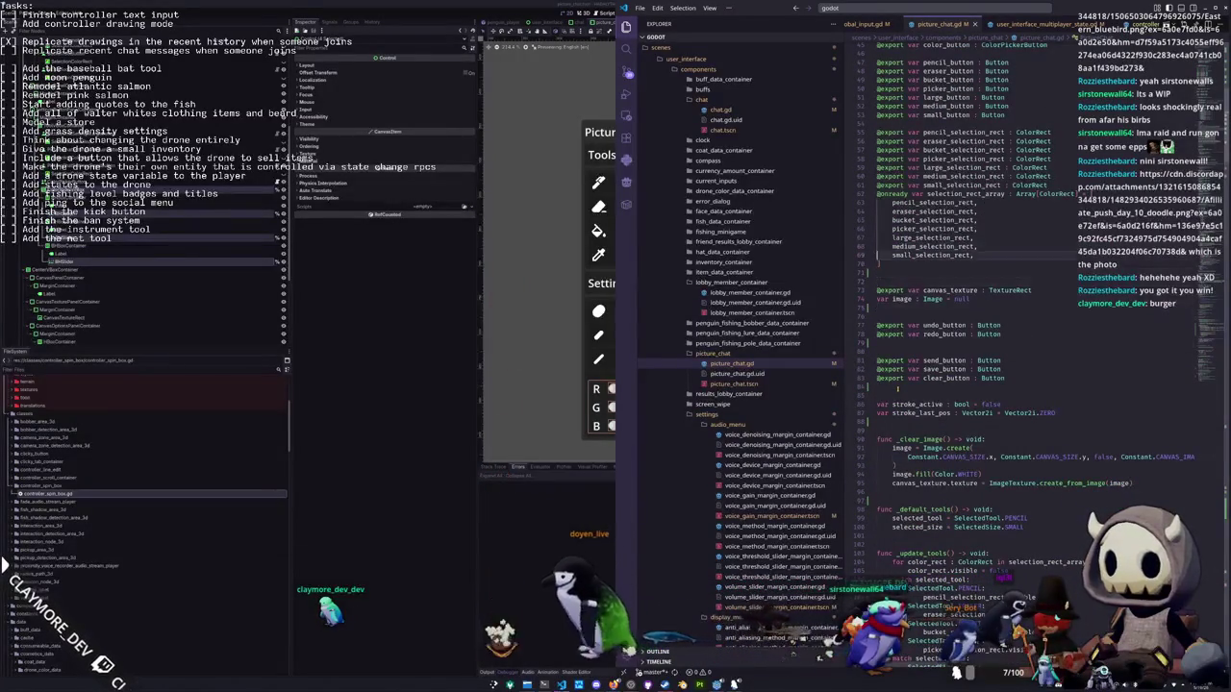
scroll(897, 388, "up", 5)
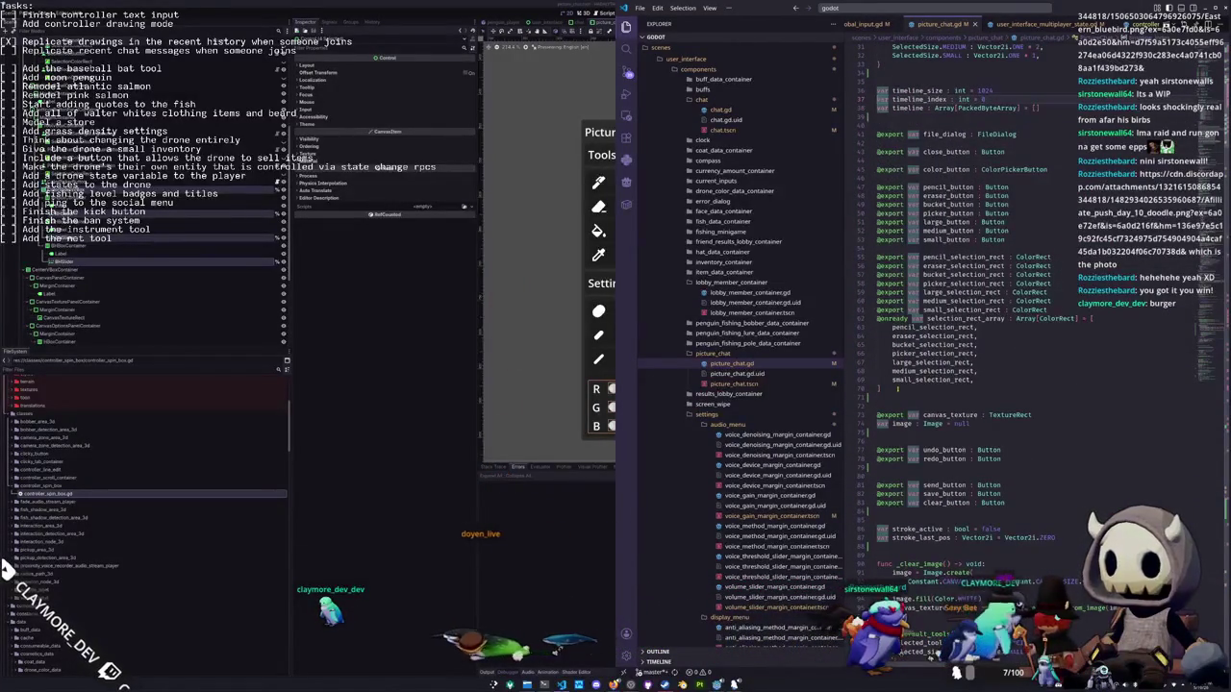
left_click(877, 178)
type("@exp")
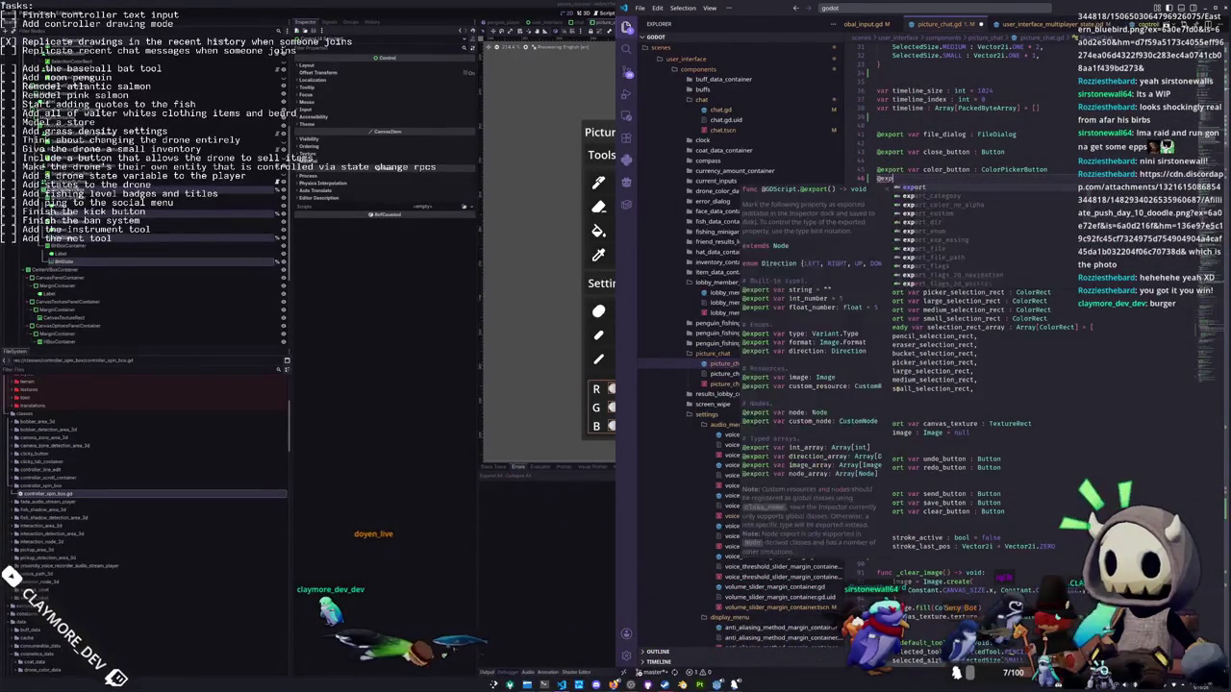
type("ort var co")
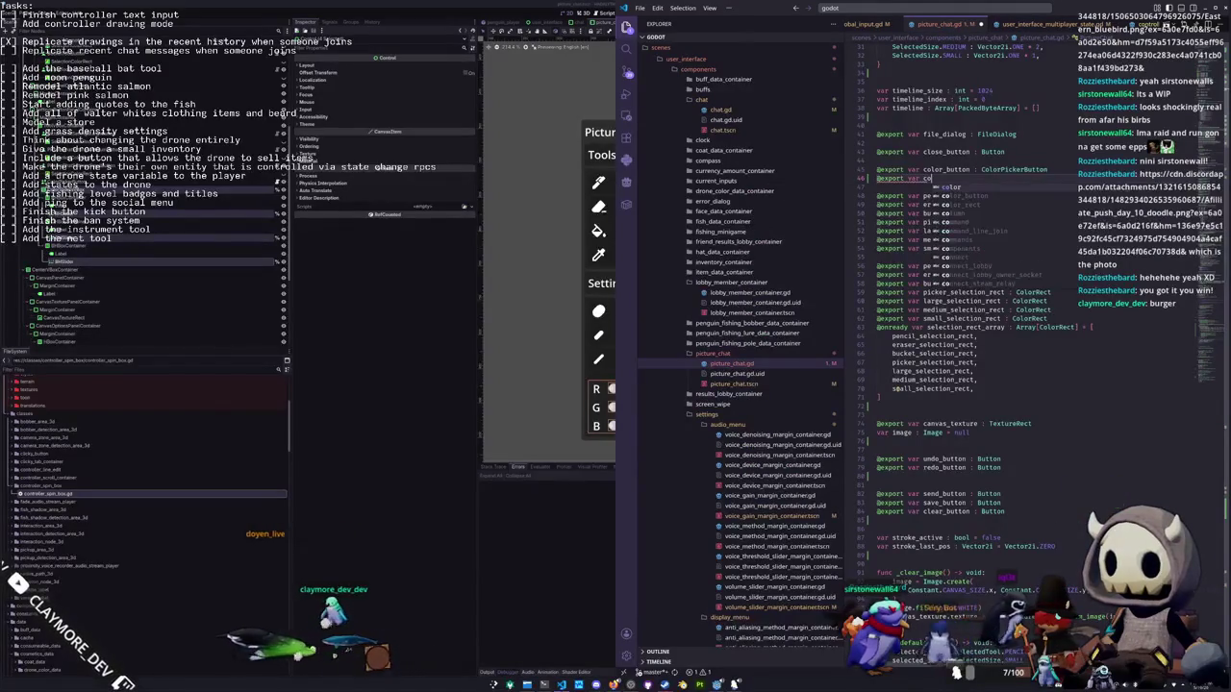
type("lor_sliders_v_box : ")
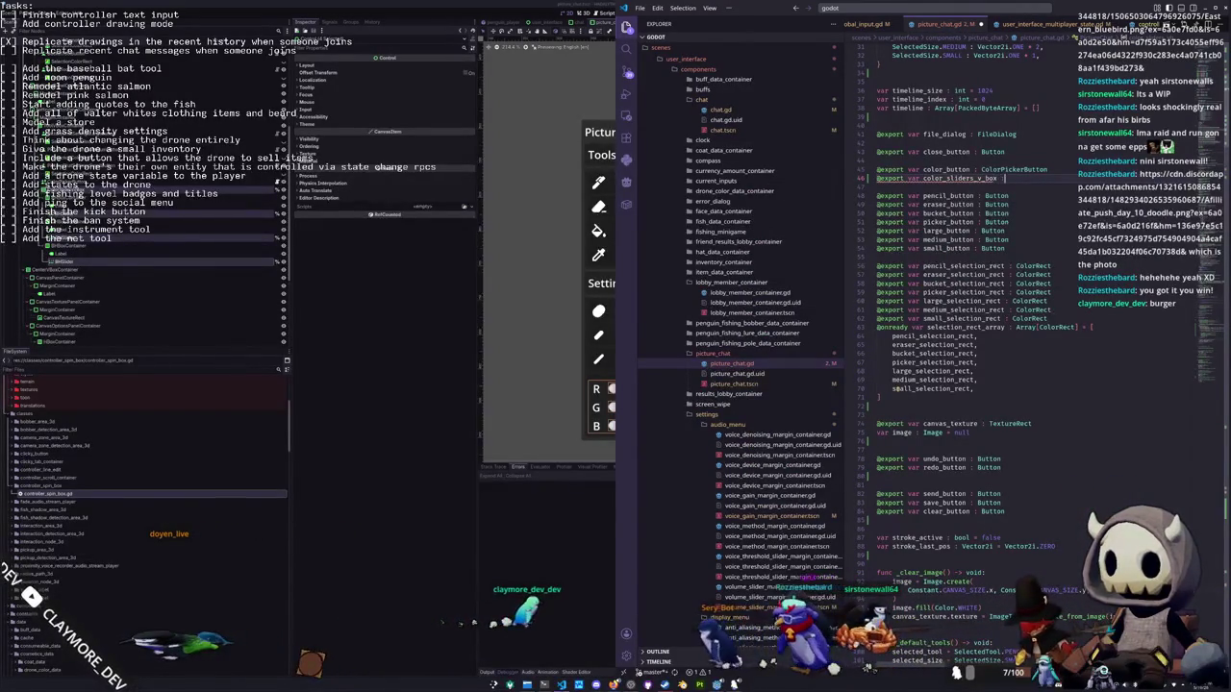
type("VBoxContainer")
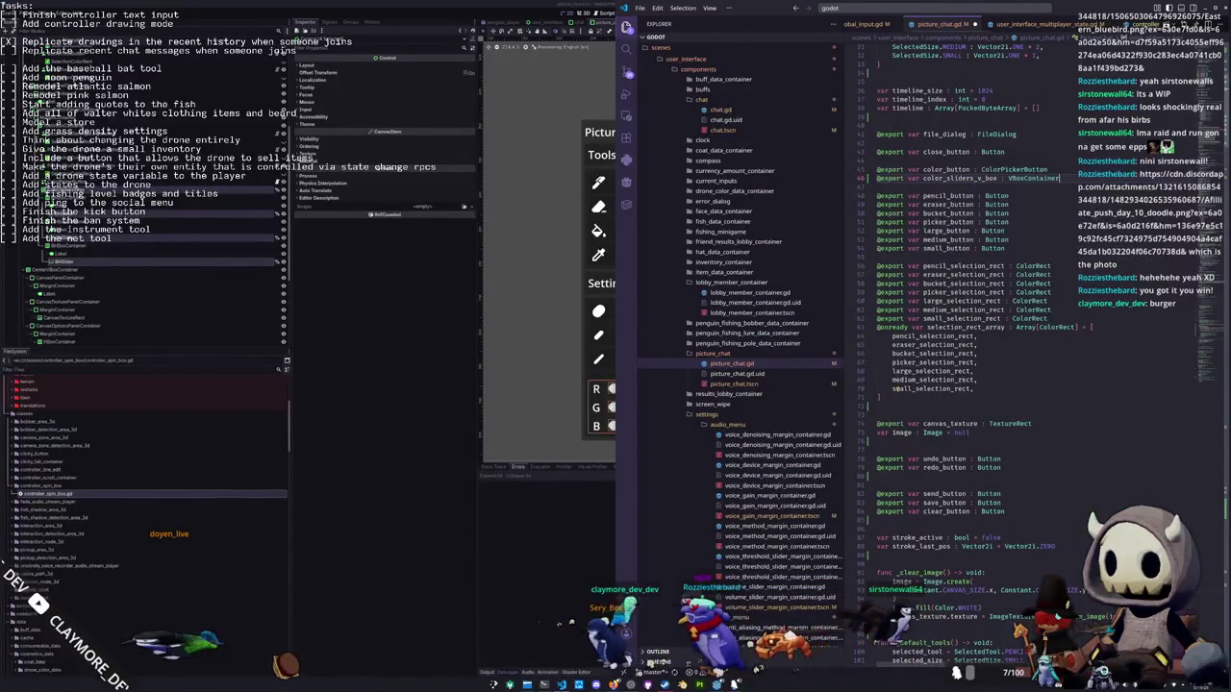
key("Return")
type("@export var")
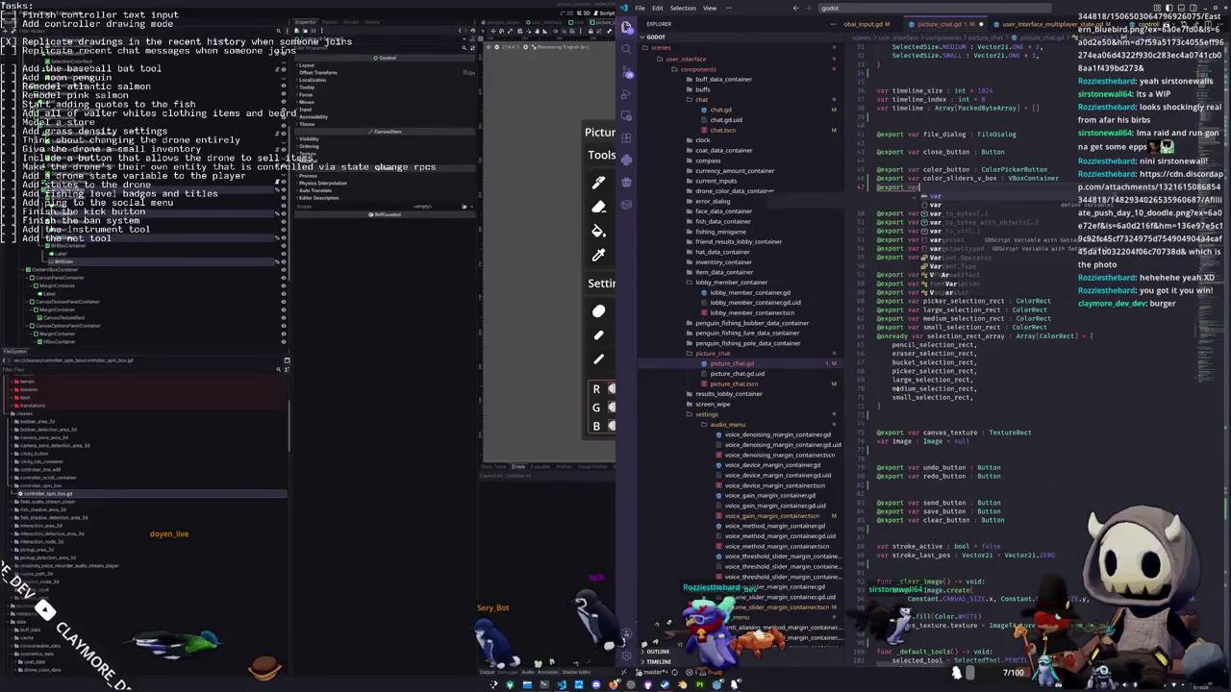
type(" r_")
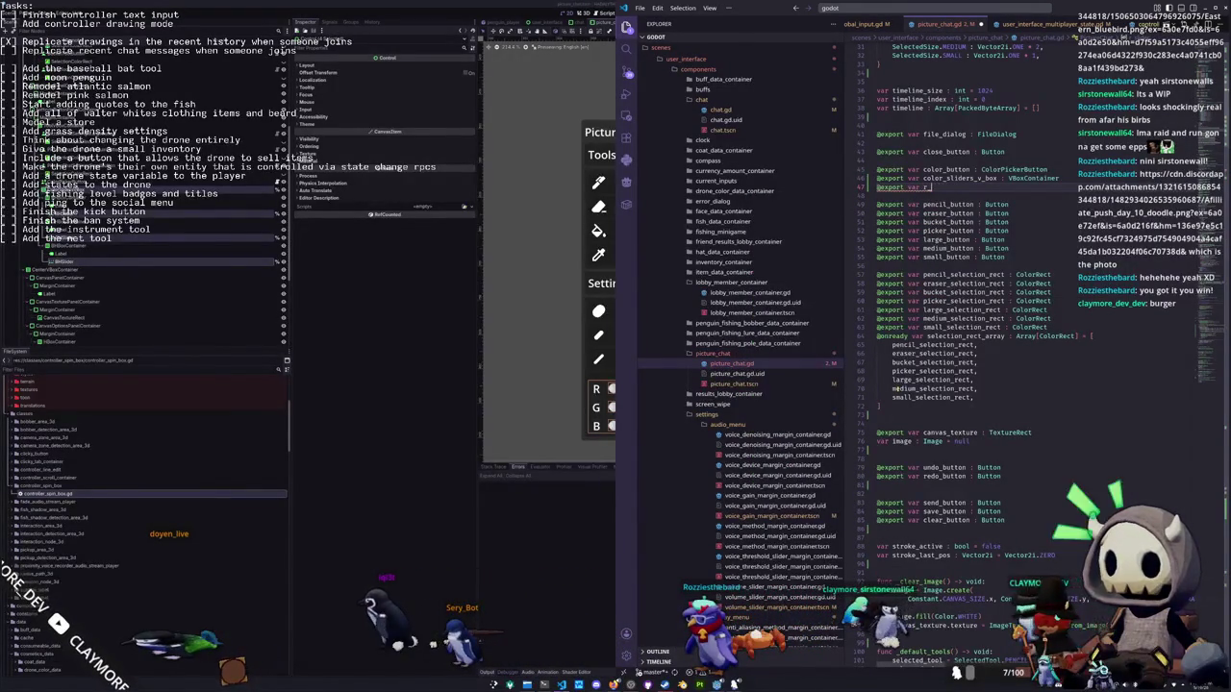
type("slideslider :HSlider")
key("Return")
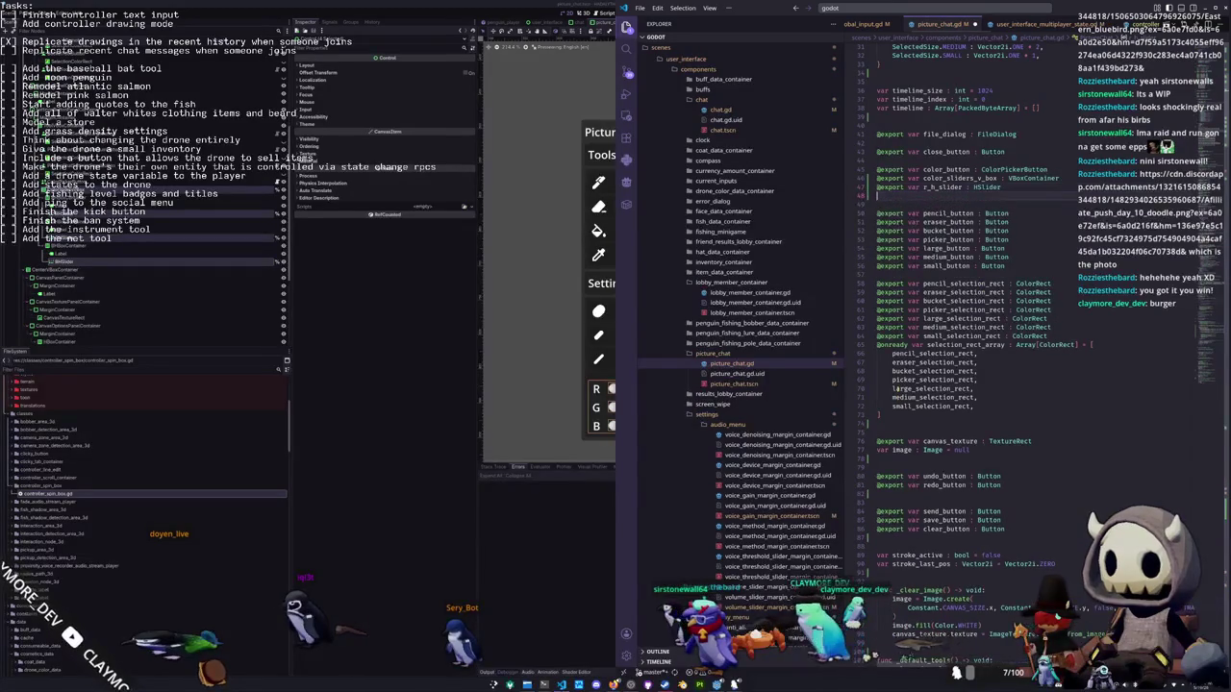
type("@export va")
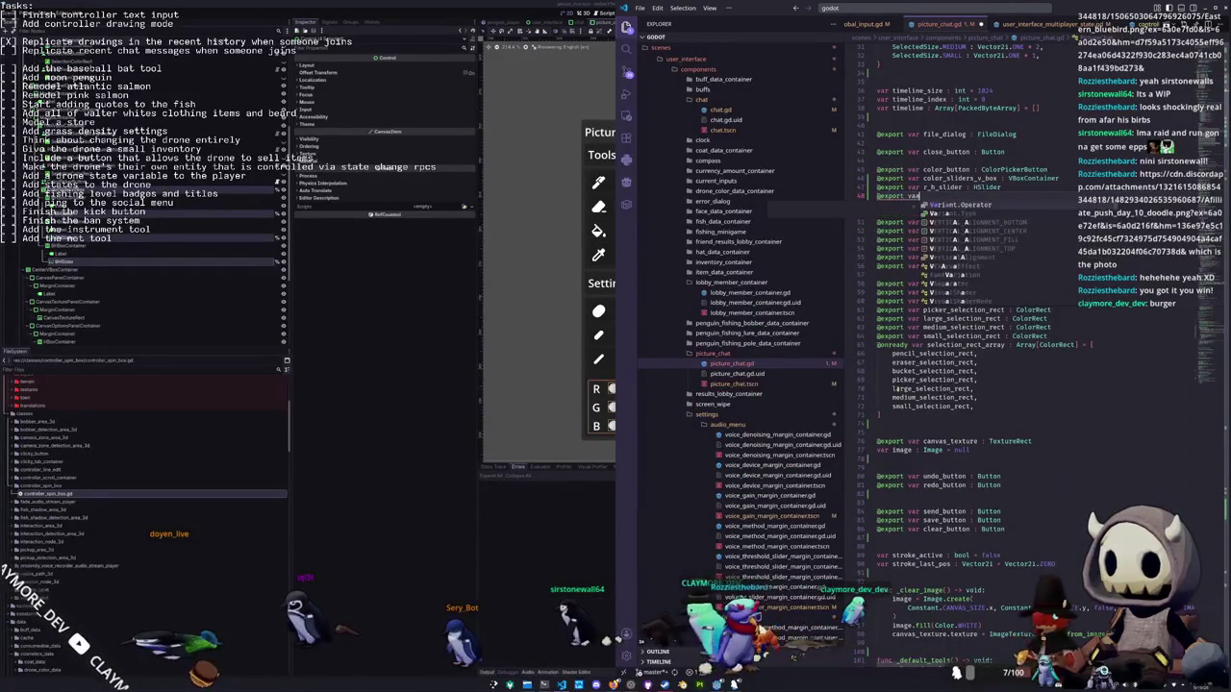
type("r g_h")
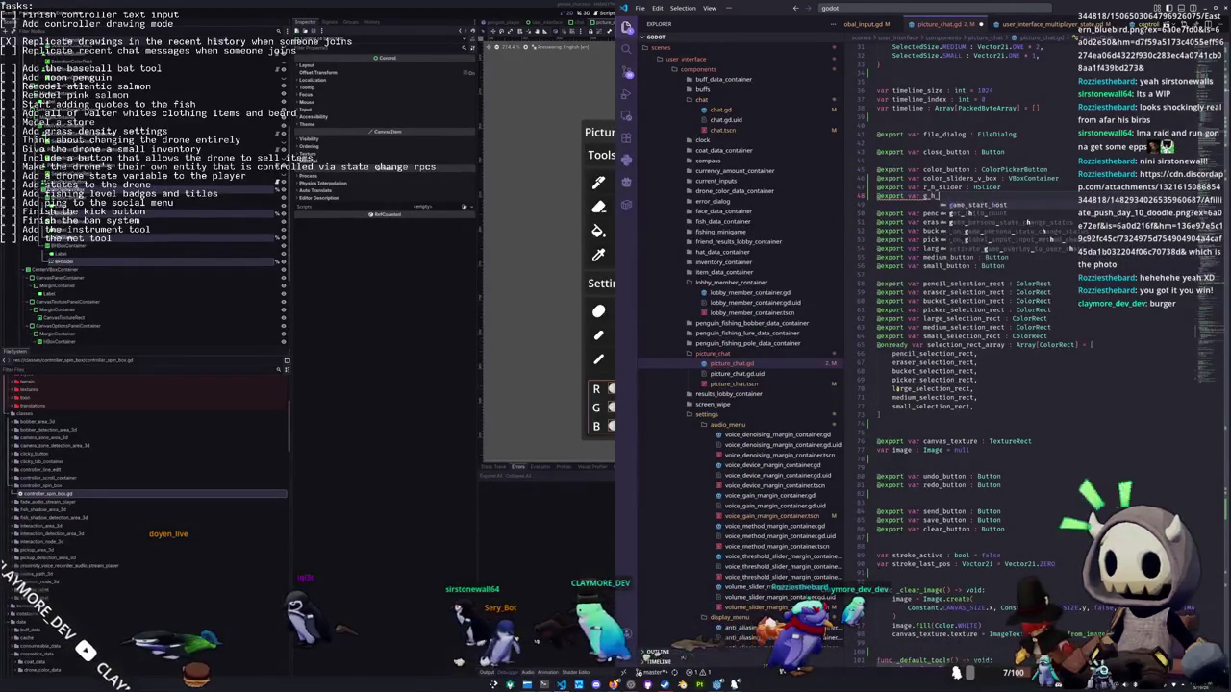
type("_slider : HSlider")
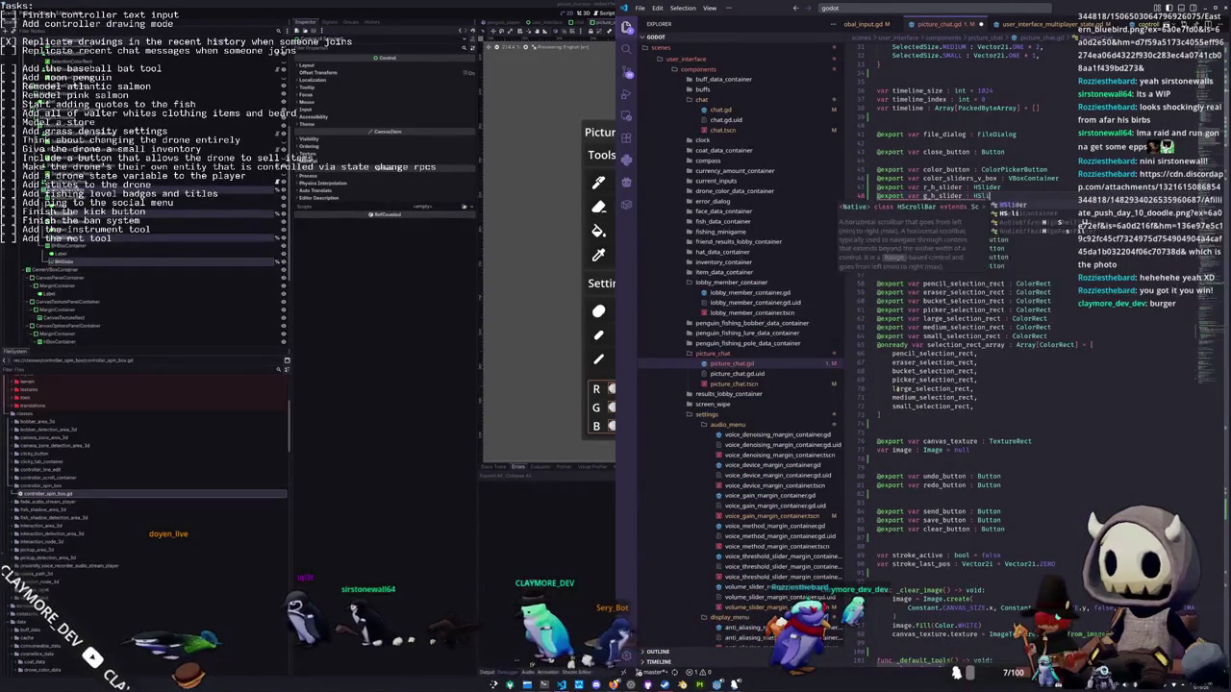
key("Return")
type("@export var b_h_slider : H")
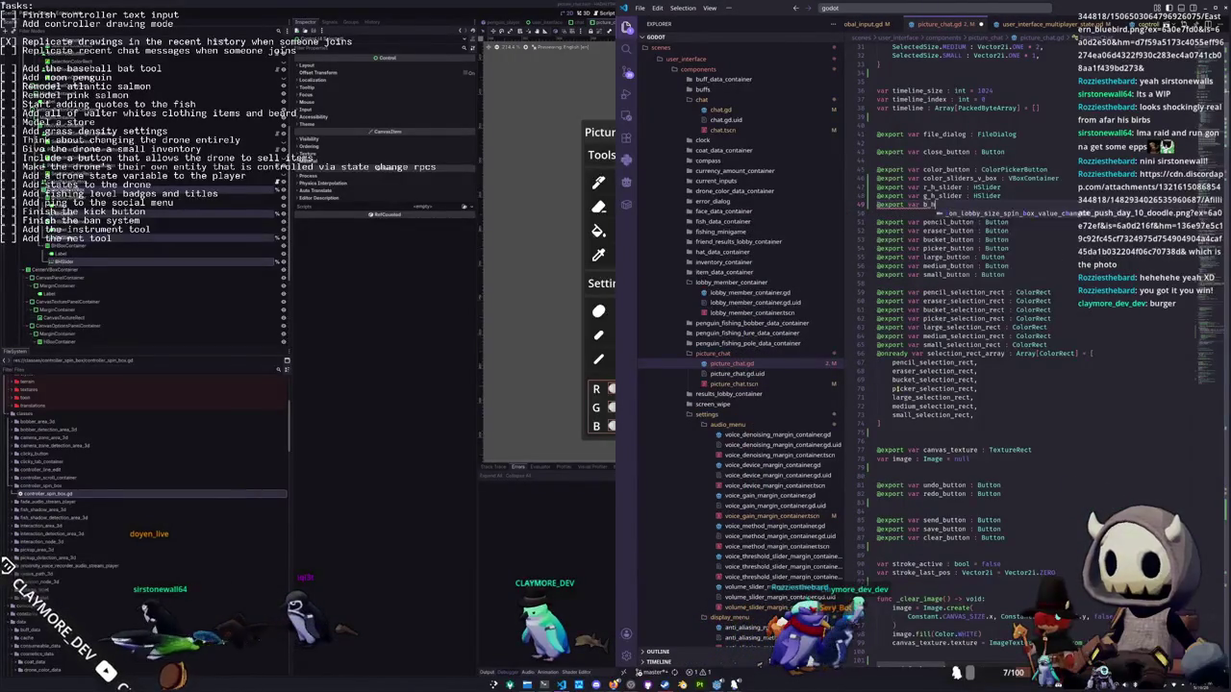
type("Slider")
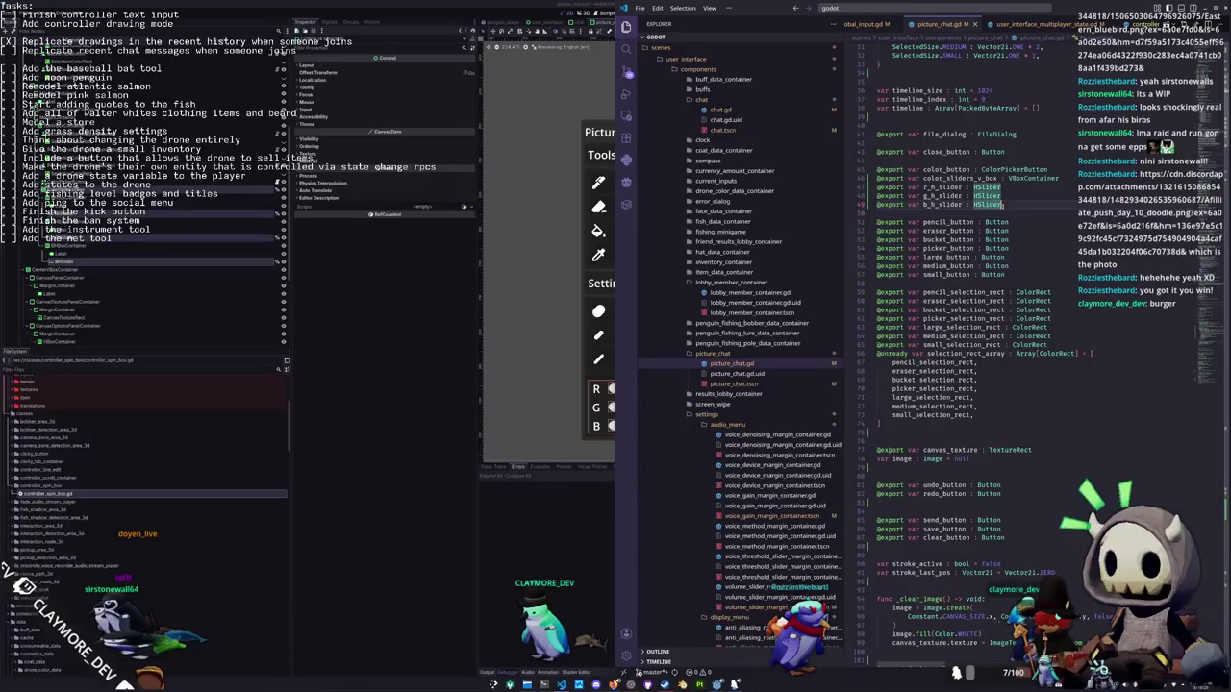
left_click_drag(1002, 186, 952, 196)
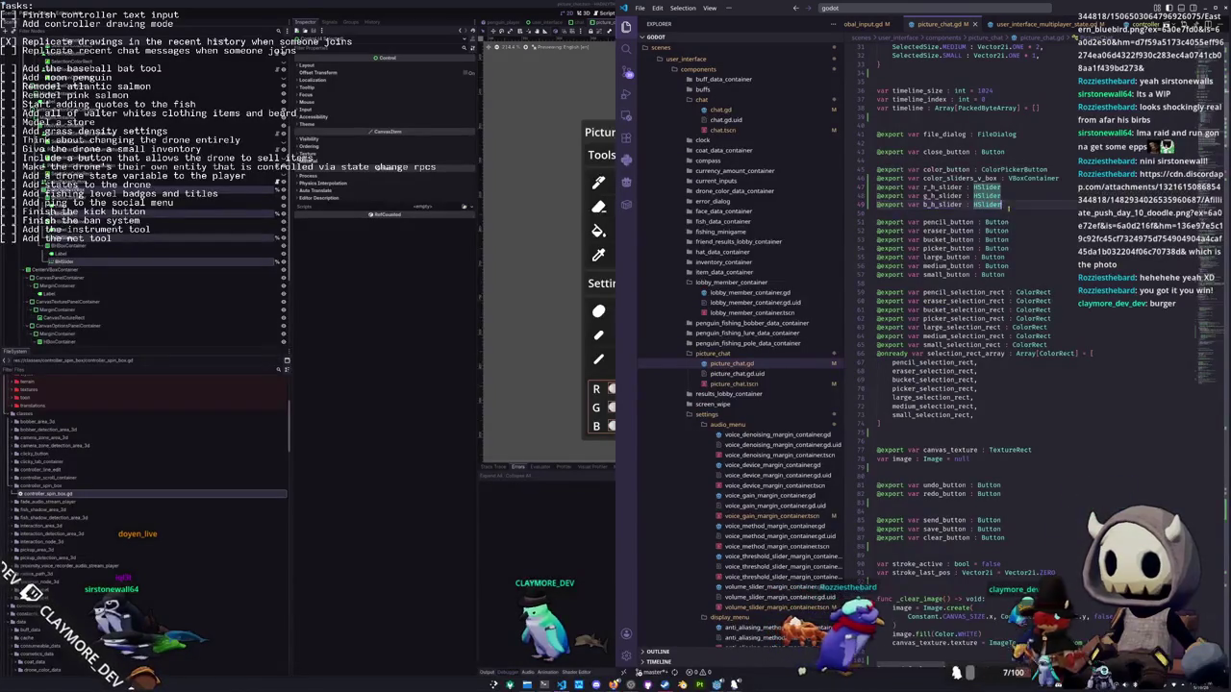
key("shift+Home")
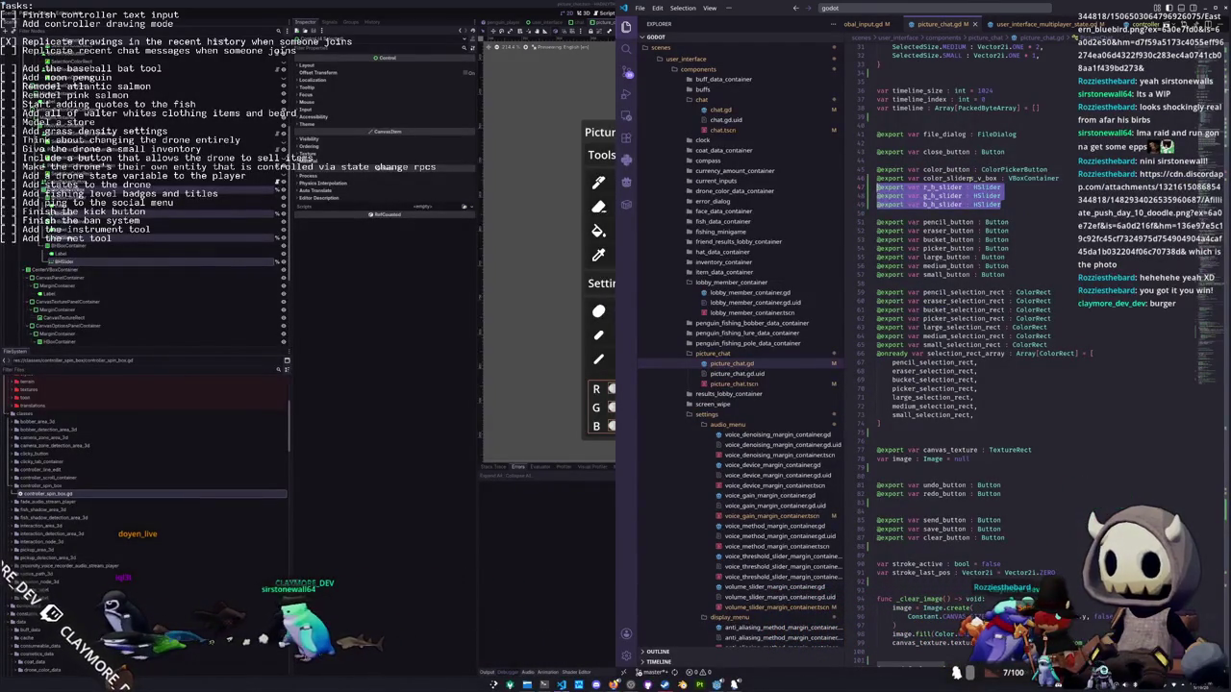
scroll(962, 365, "down", 20)
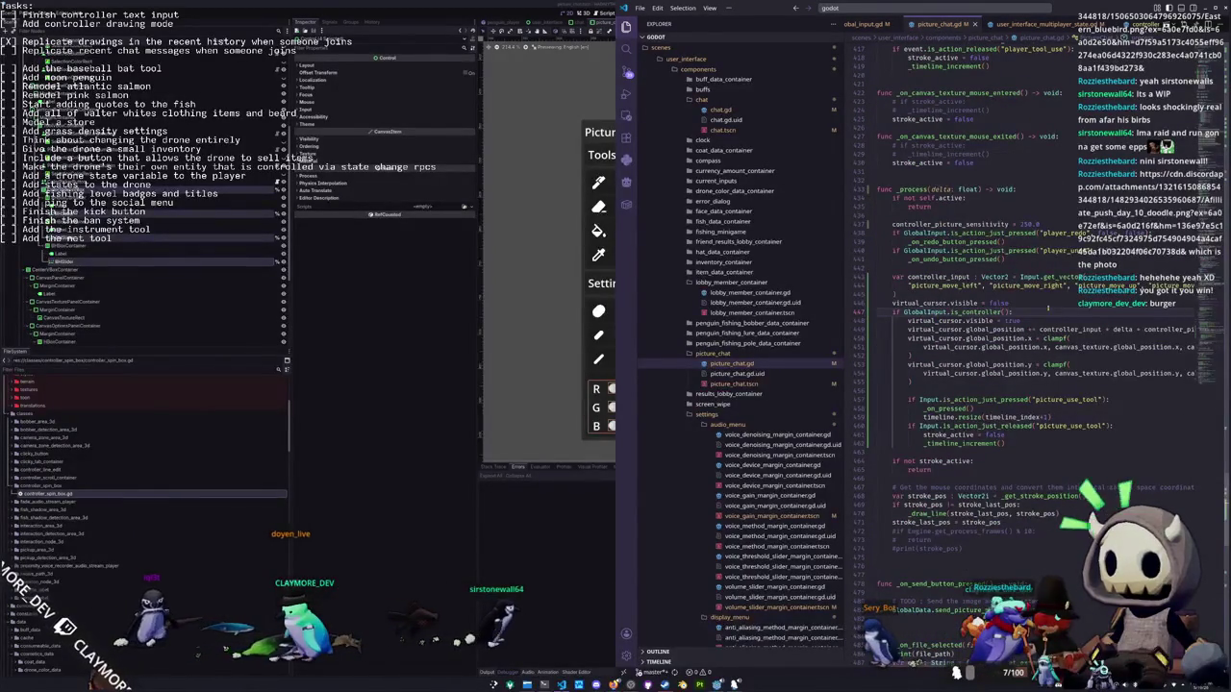
Set color_sliders_v_box.visible to false, and to true in the is_controller() block, then run the game
left_click(1049, 309)
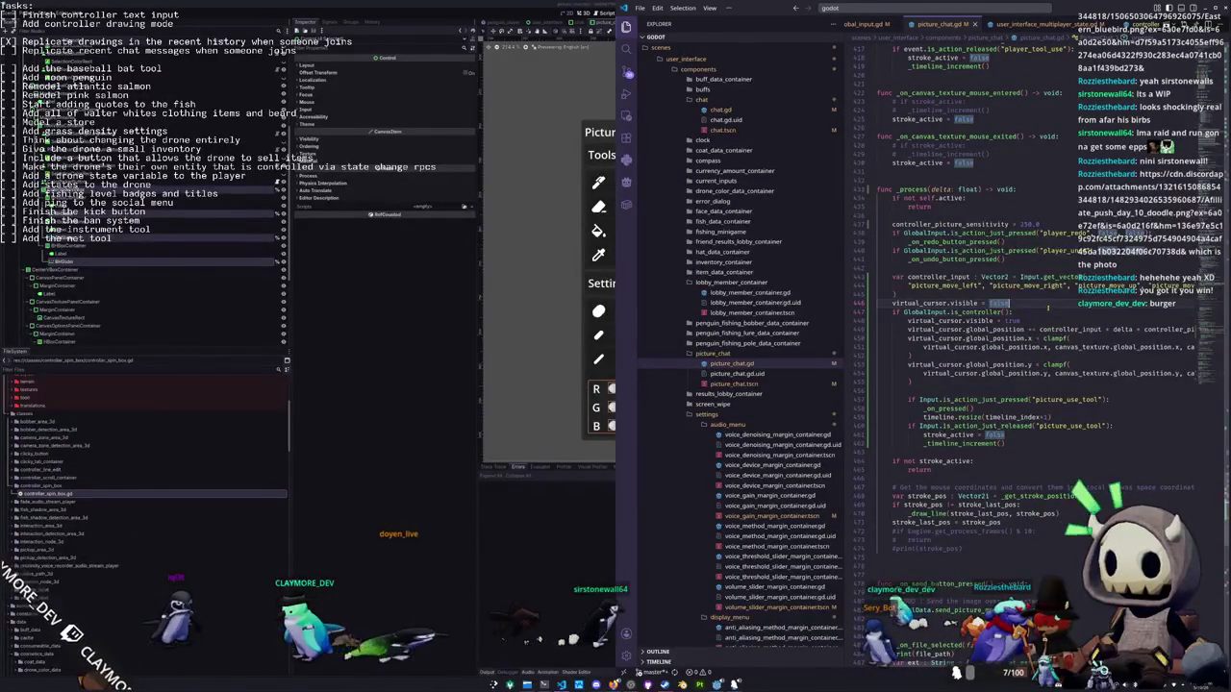
key("Return")
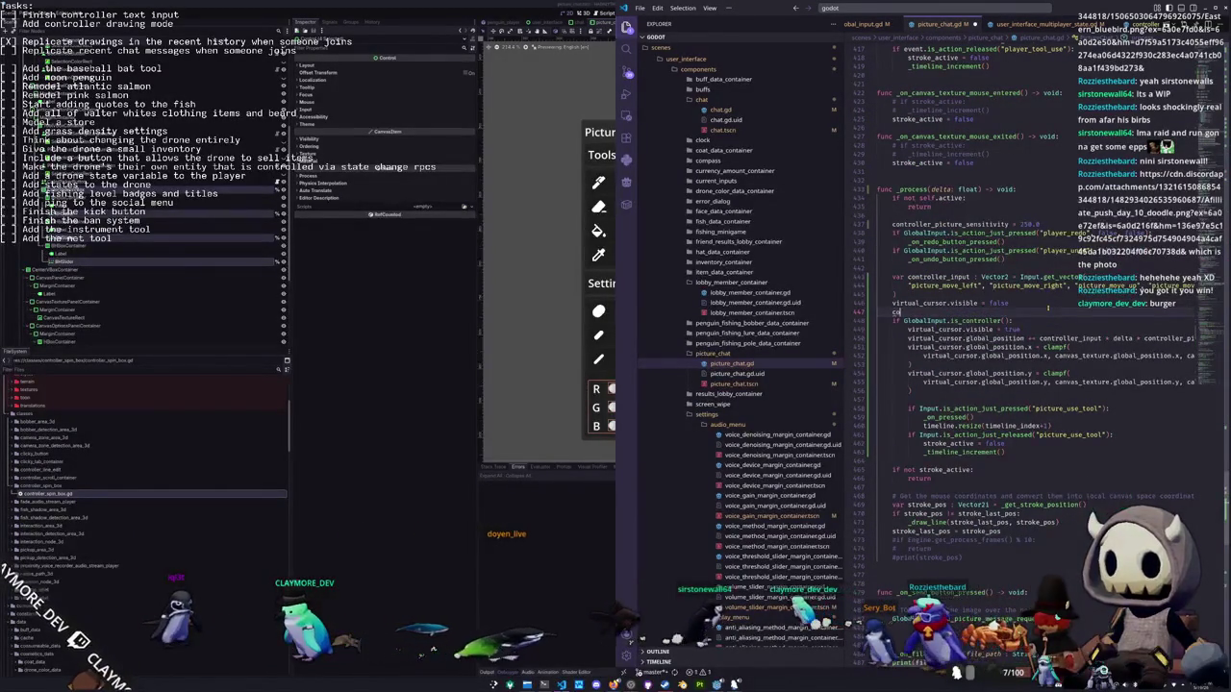
type("color_sliders_v_box.visib")
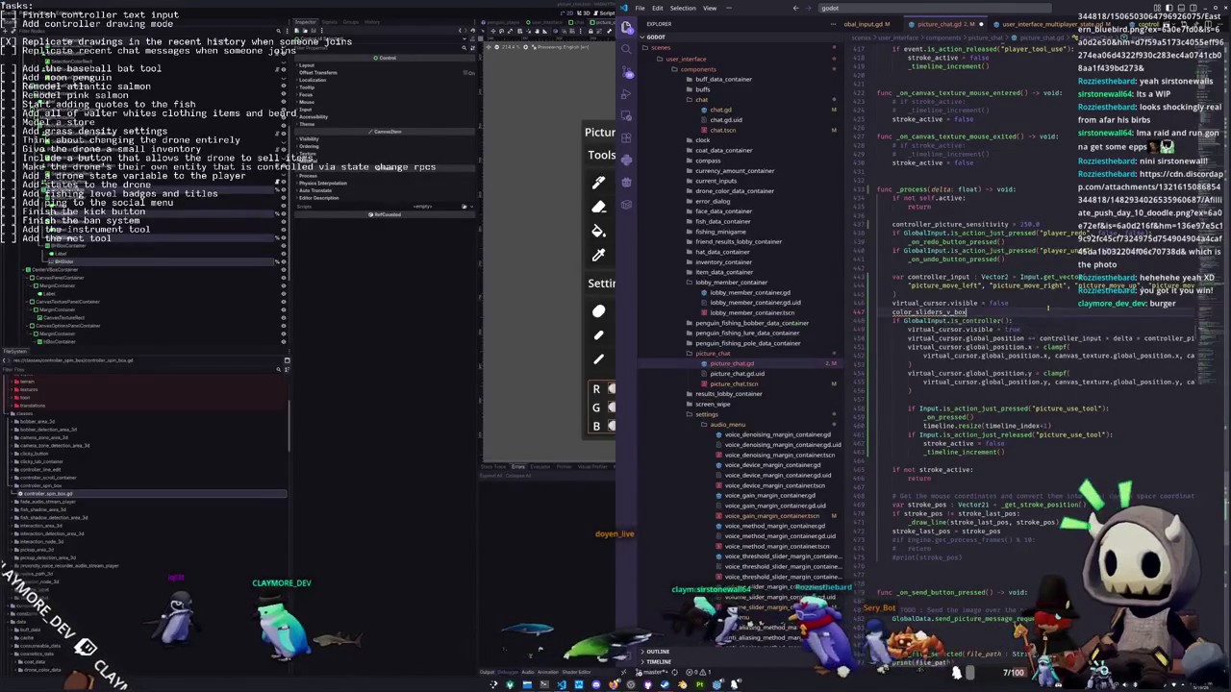
type("le = false")
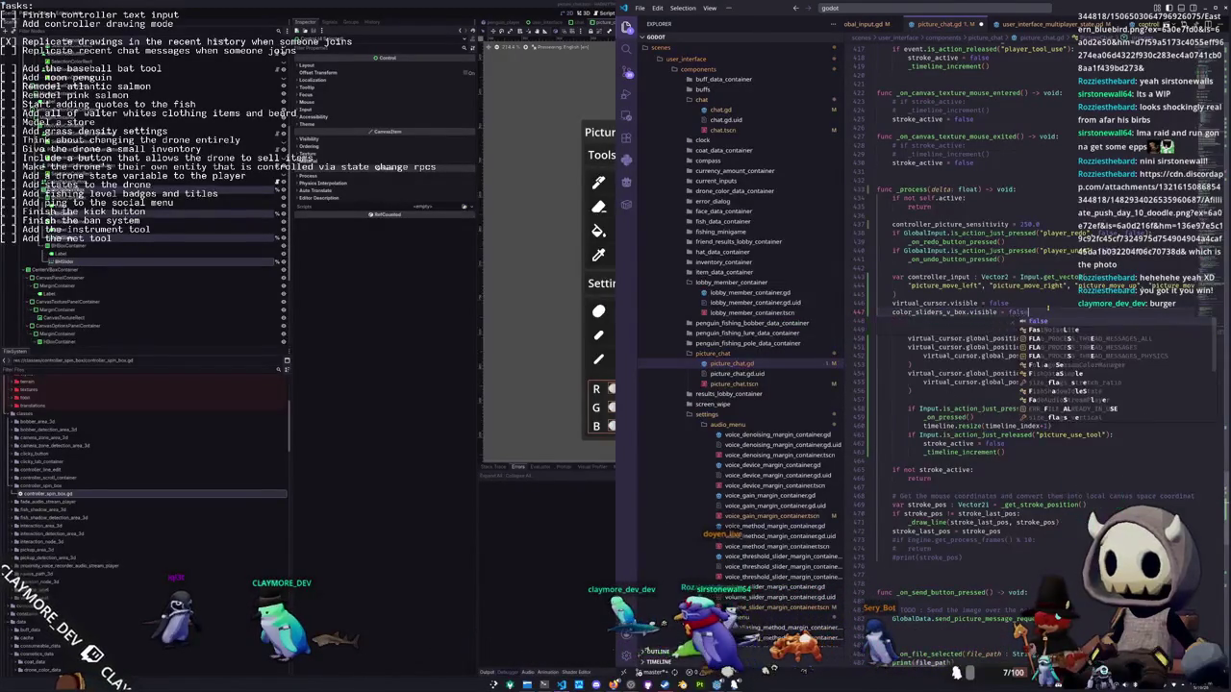
key("ctrl+c")
key("Down")
key("Down")
key("End")
key("Return")
key("ctrl+v")
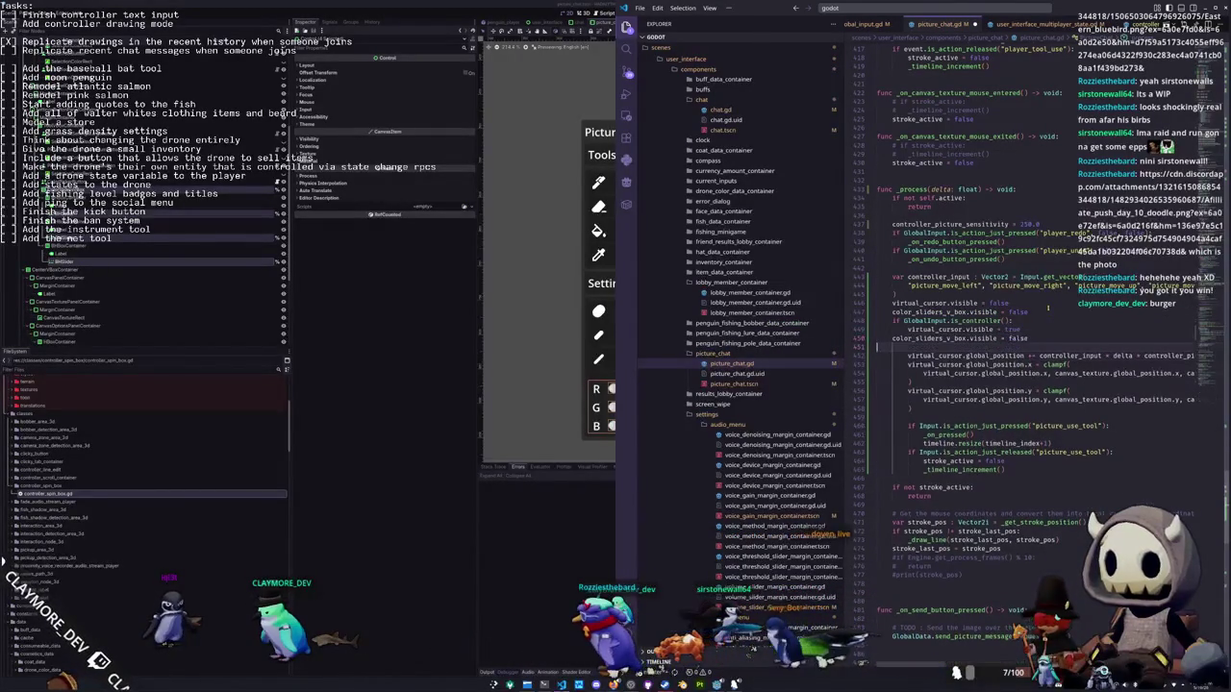
key("ctrl+Left")
key("ctrl+Left")
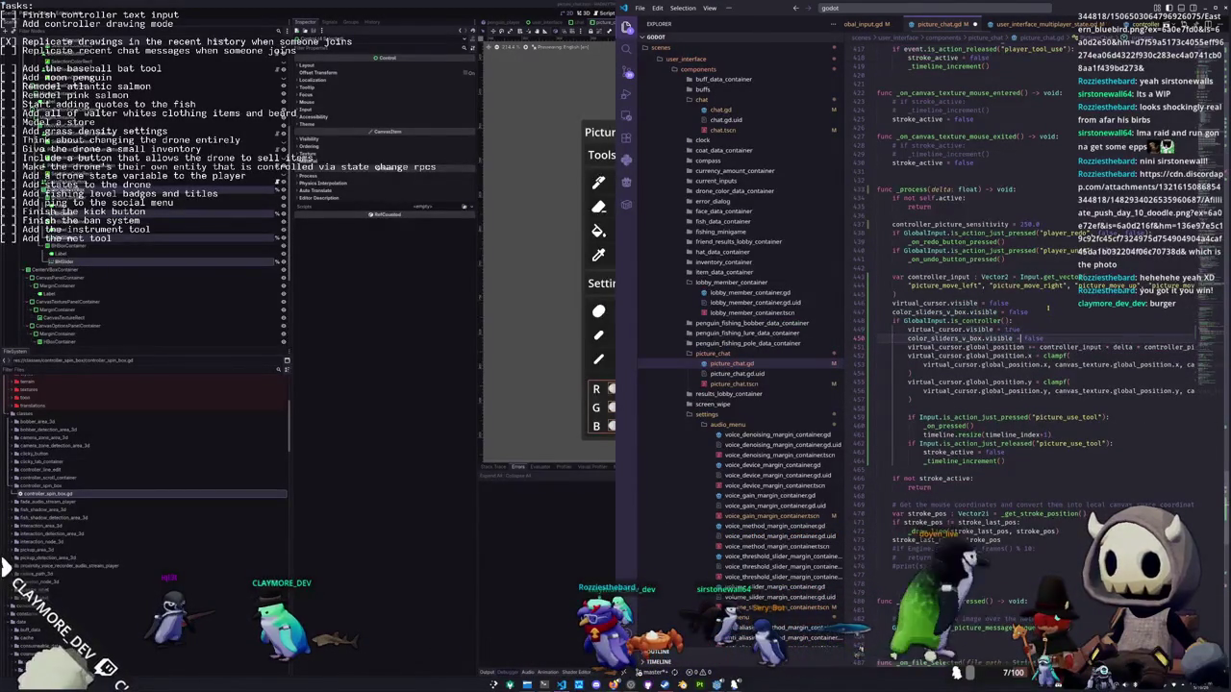
key("shift+End")
type("true")
key("F5")
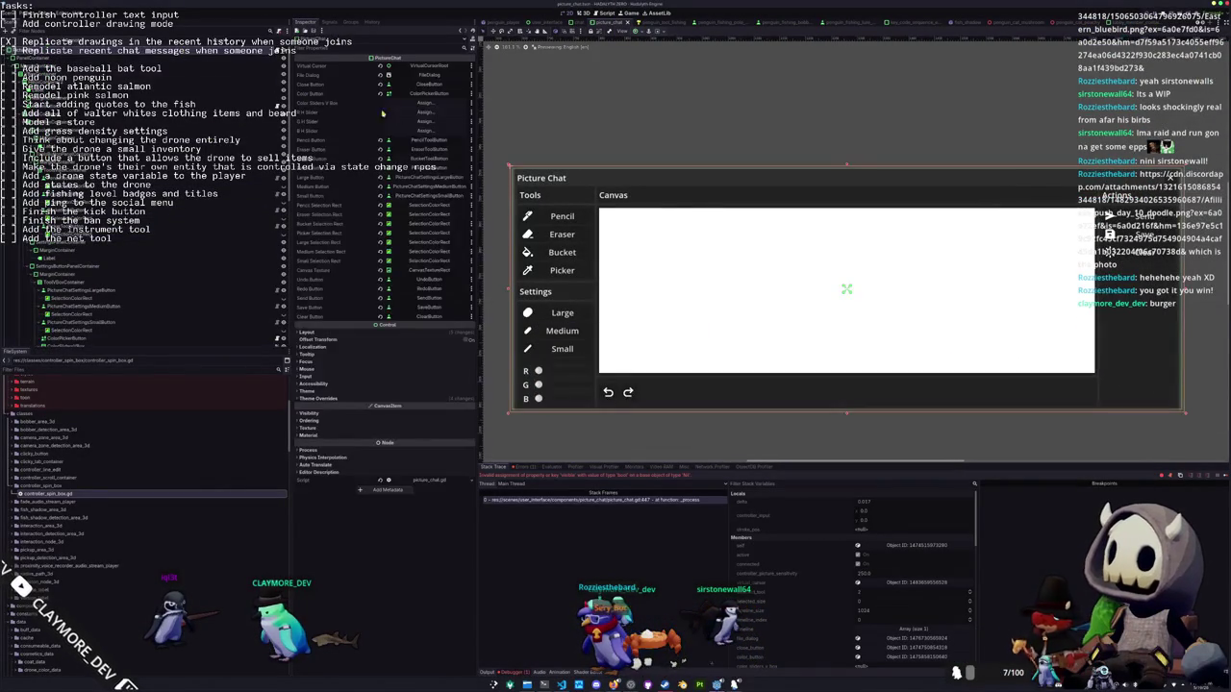
Assign ColorSlidersVBox and the R, G and B HSlider nodes to the script's exported properties
left_click(414, 104)
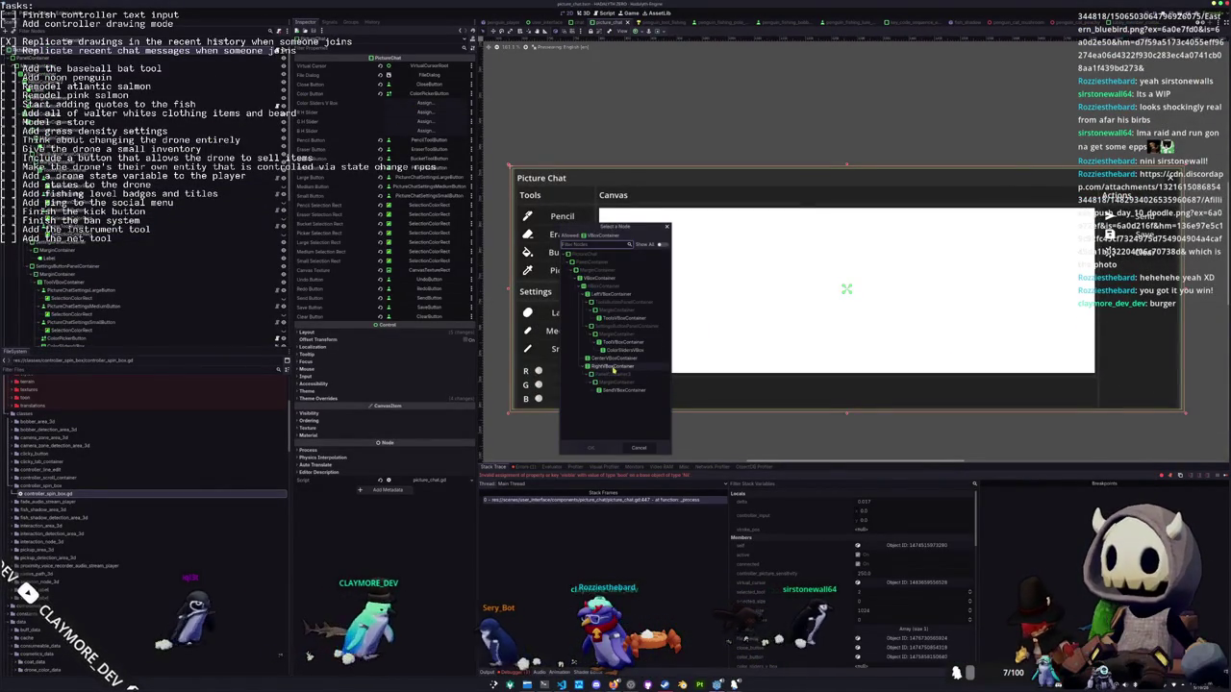
double_click(611, 358)
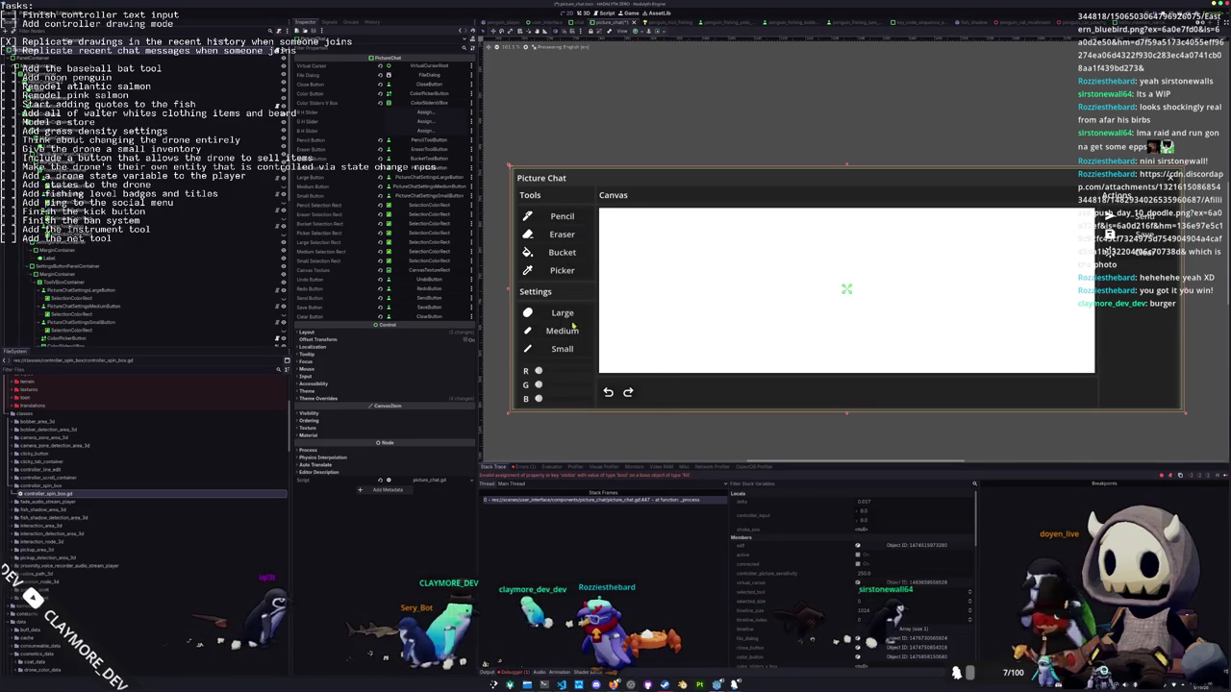
left_click(414, 112)
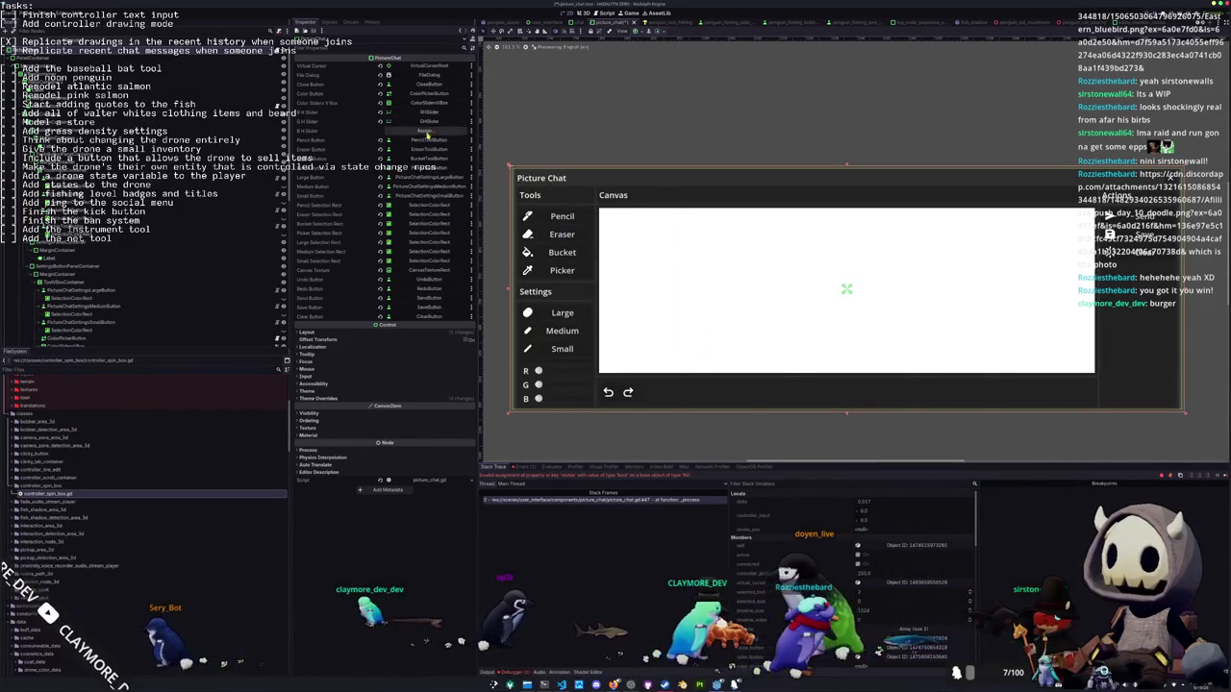
left_click(426, 135)
double_click(621, 377)
key("alt+Tab")
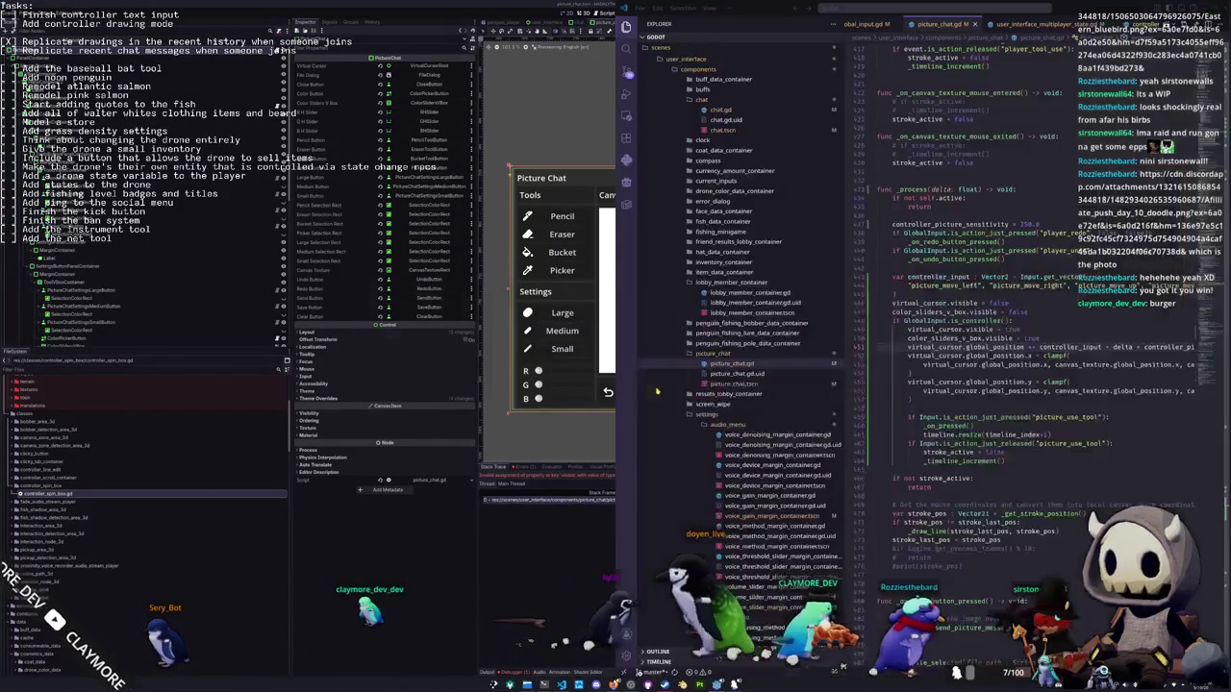
In picture_chat.gd, open a new line below the sliders visibility line
double_click(1018, 313)
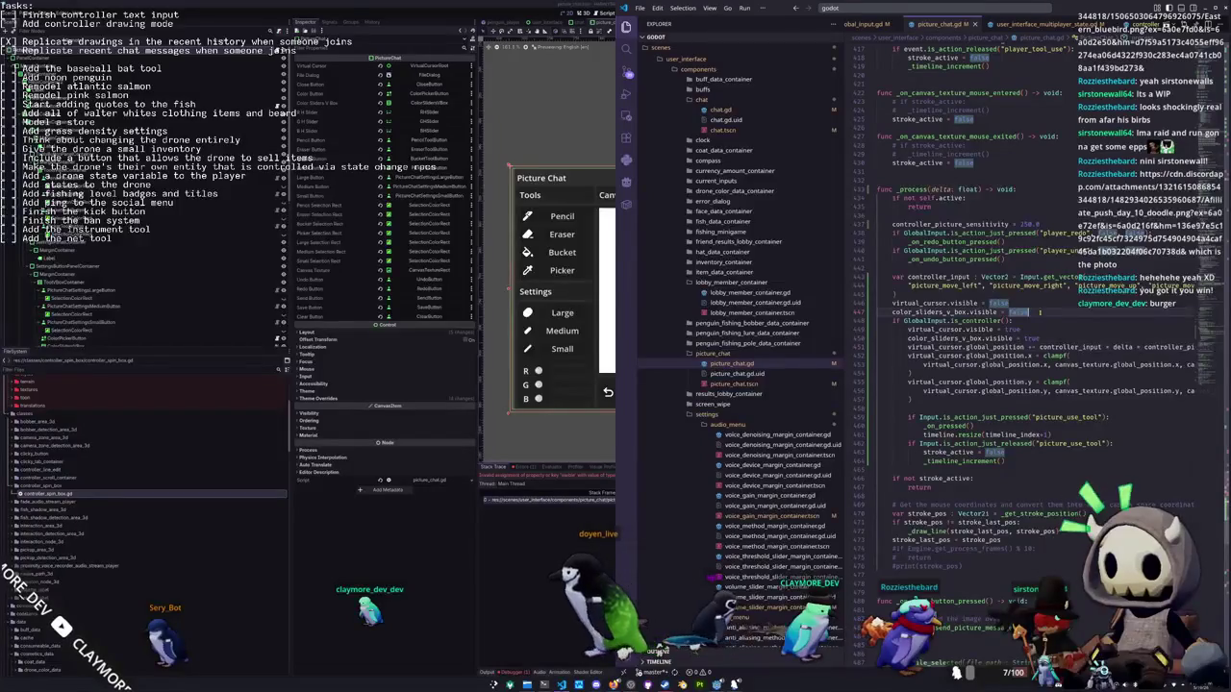
key("End")
key("Return")
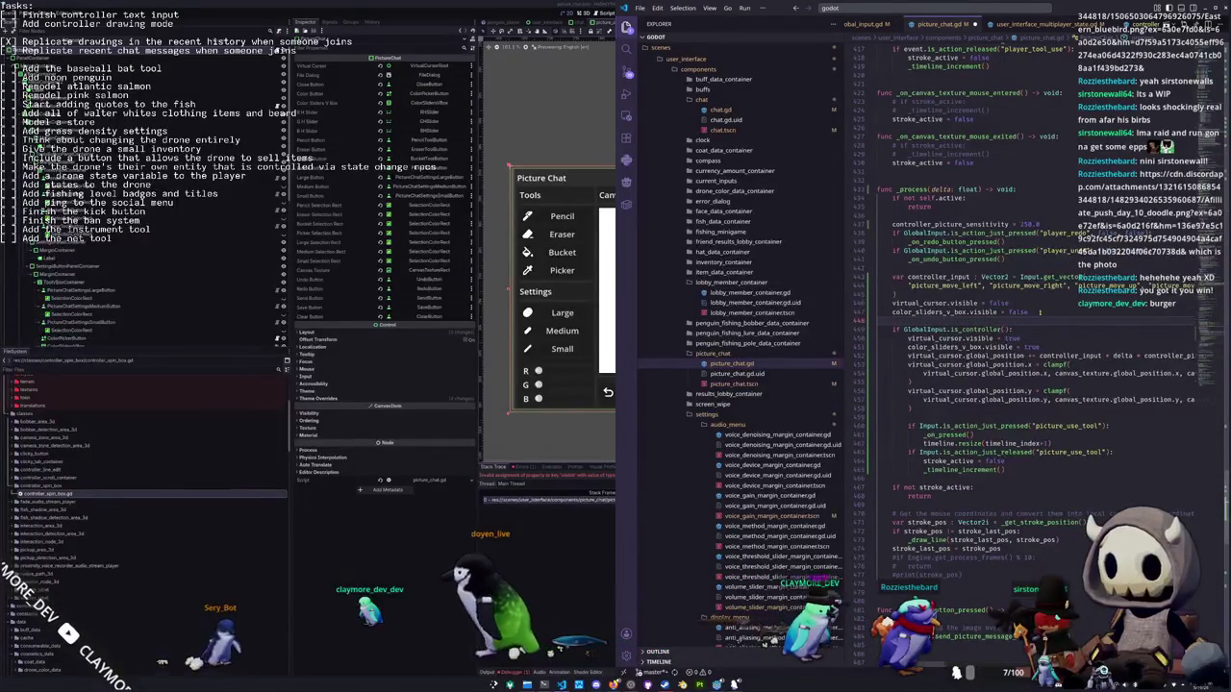
Add color_button.focus_mode = Control.FOCUS_ALL below the sliders visibility line
type("color_slider")
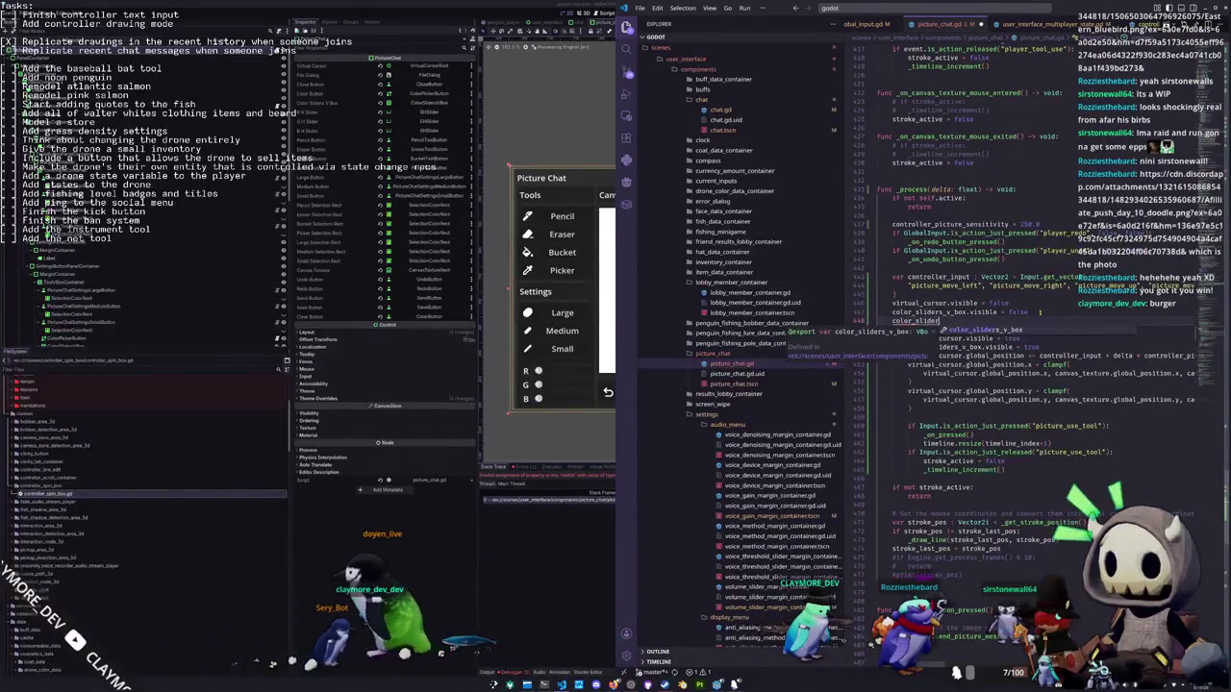
key("Tab")
key("ctrl+BackSpace")
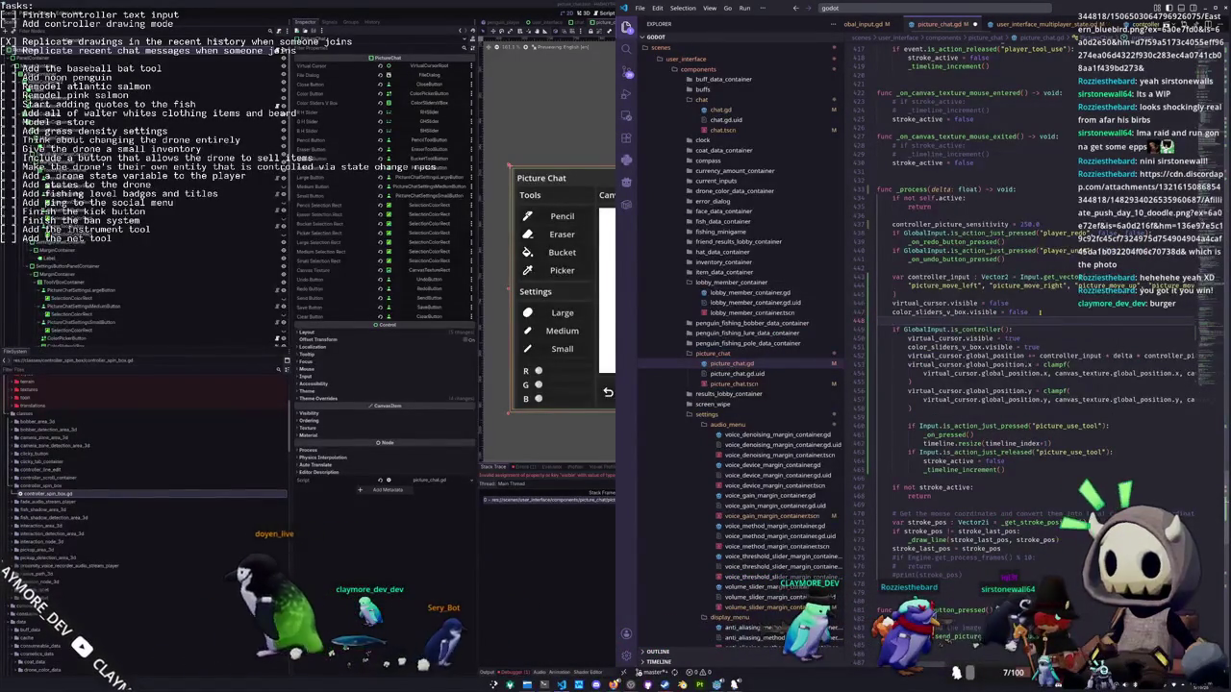
type("colo")
key("Tab")
type(".")
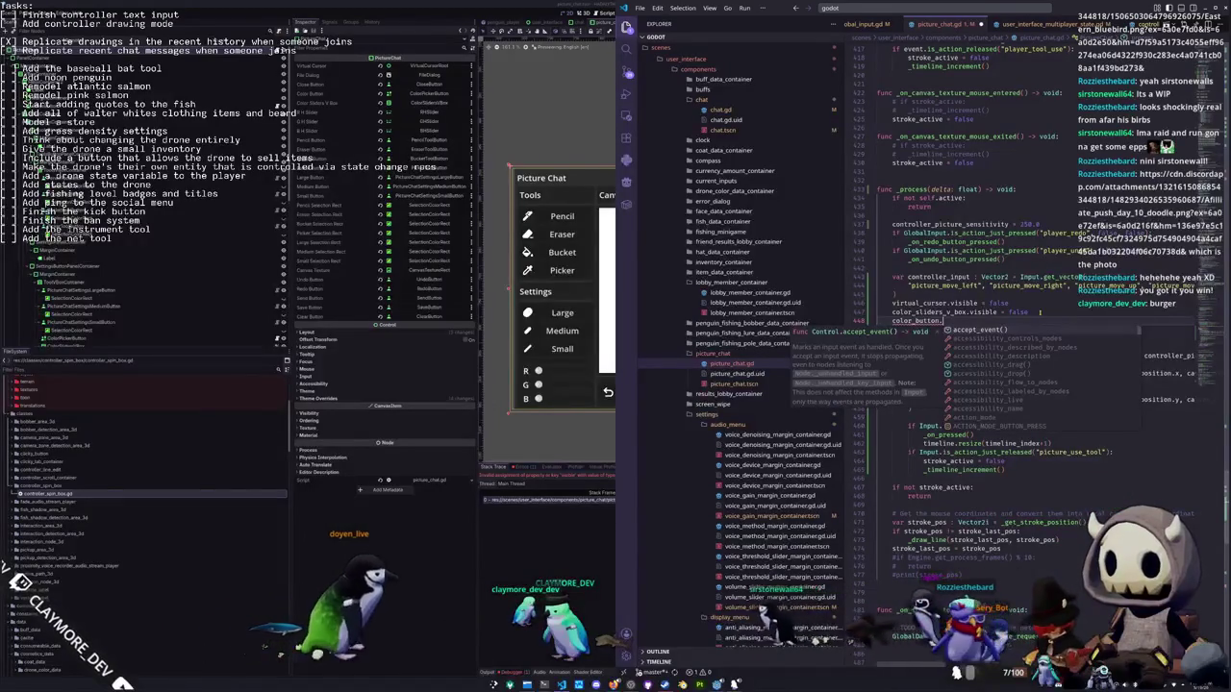
type("focus_mode = ")
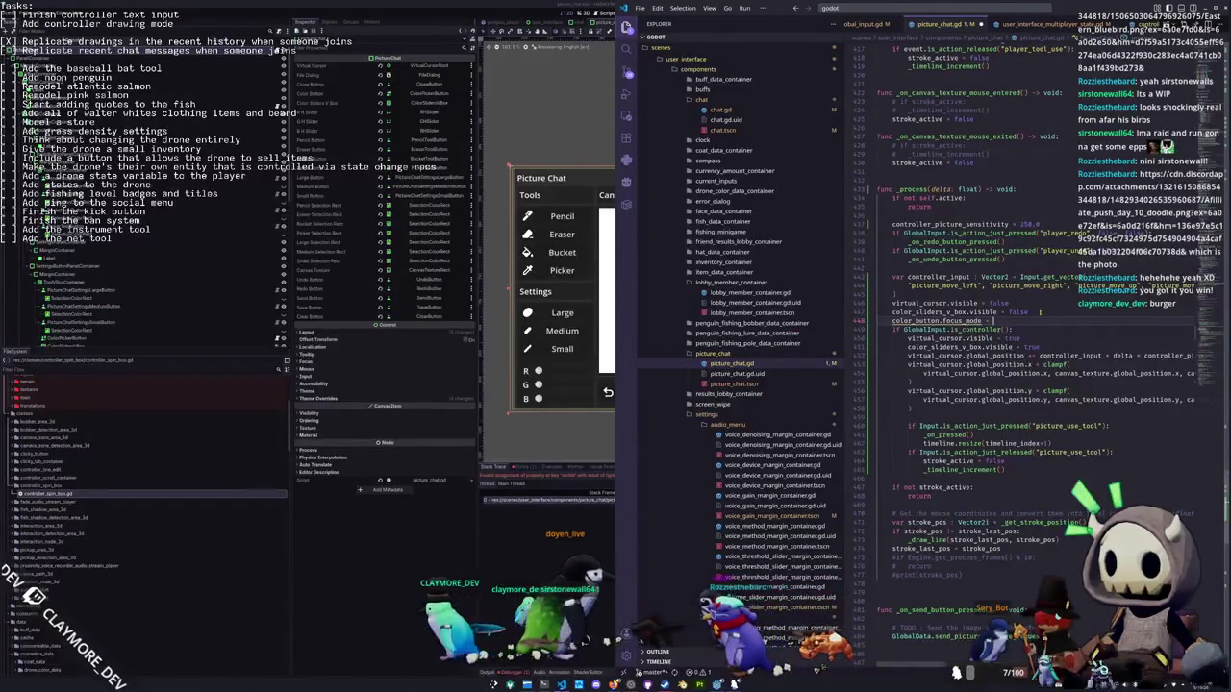
type("Focus")
key("Down")
key("Down")
key("Up")
key("Up")
key("Return")
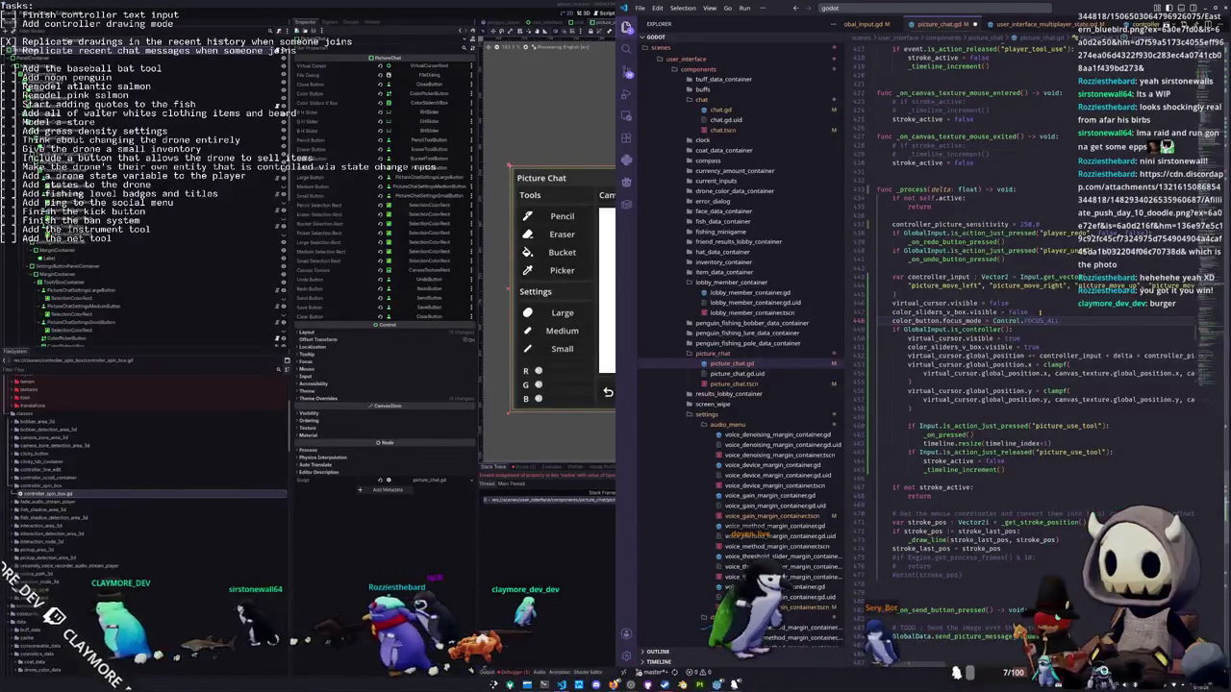
Copy the focus line into the controller block as FOCUS_NONE, indent it, and save
mouse_move(1050, 320)
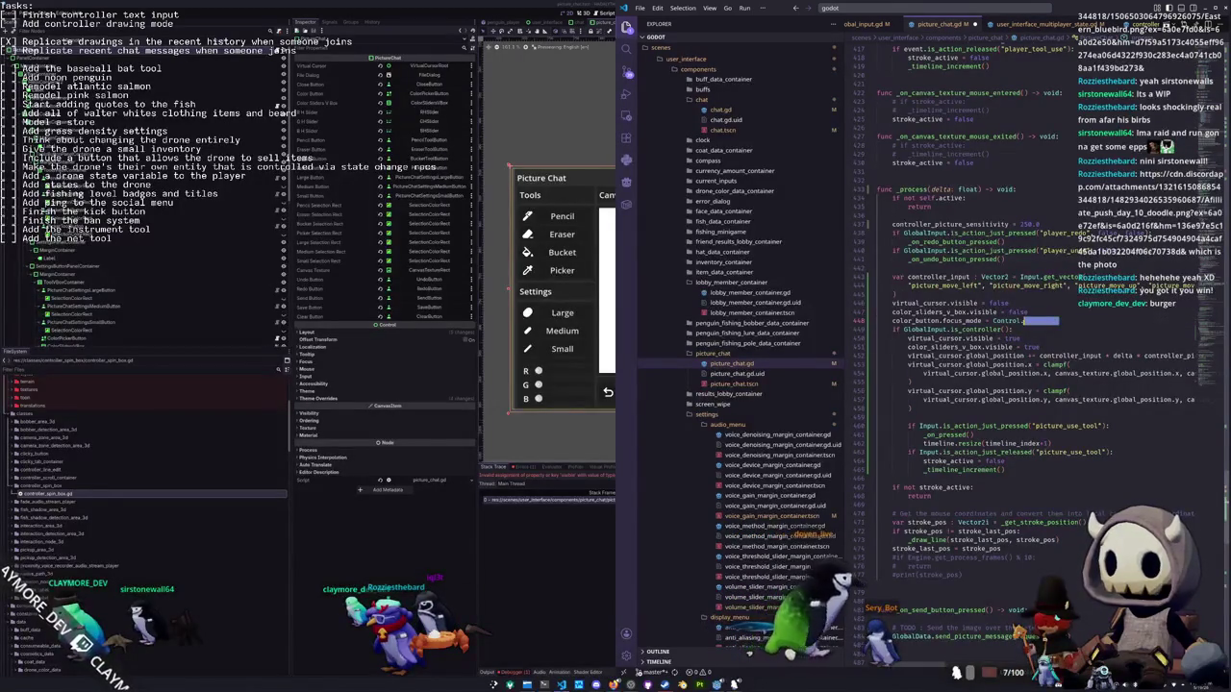
key("End")
key("shift+Up")
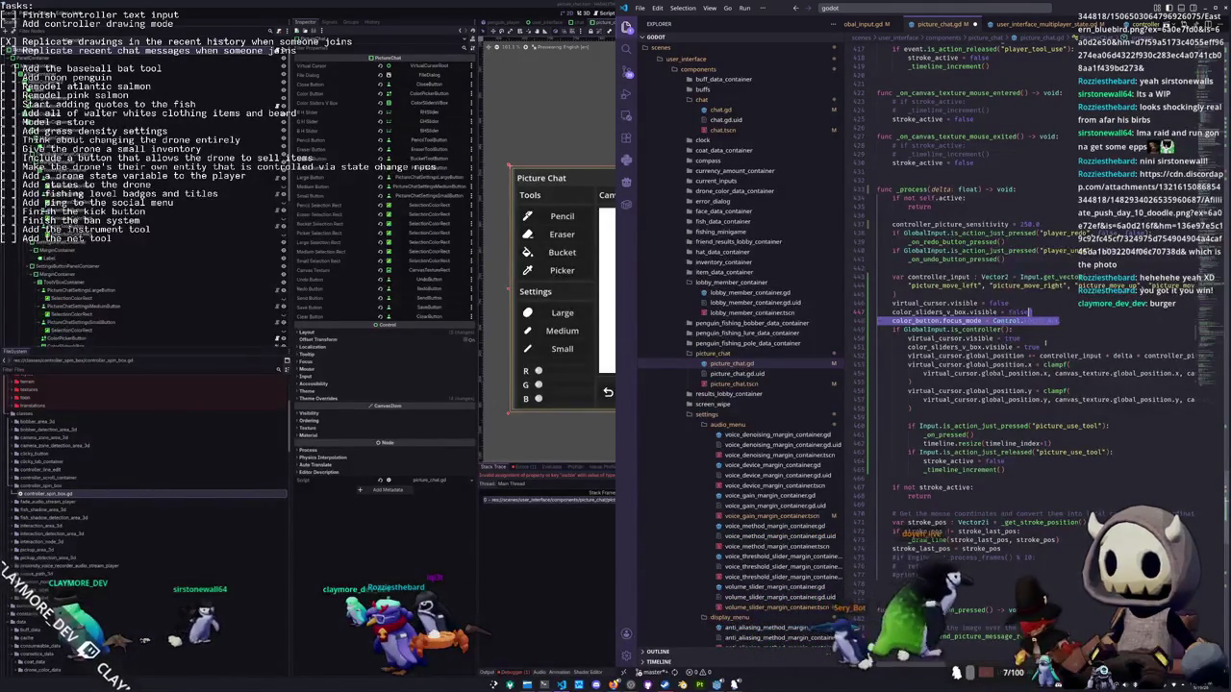
key("ctrl+c")
key("Down")
key("Down")
key("Down")
key("ctrl+v")
type("FOCUS_NONE")
key("Home")
key("Tab")
key("Down")
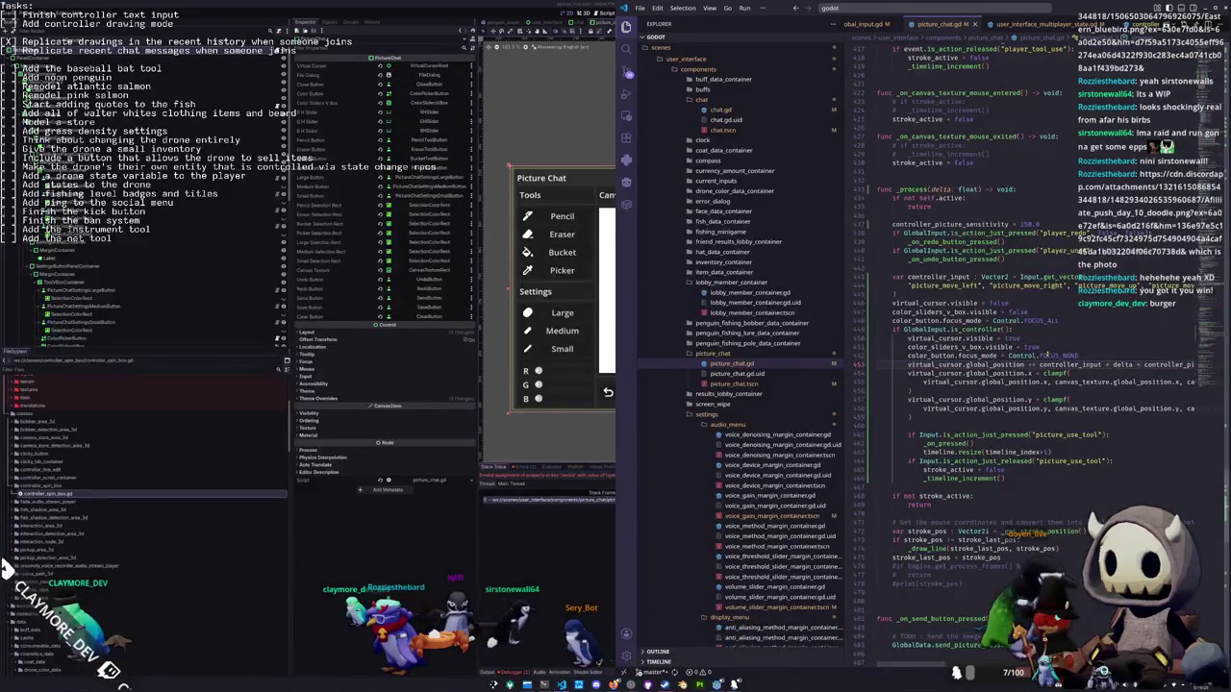
scroll(1020, 385, "down", 2)
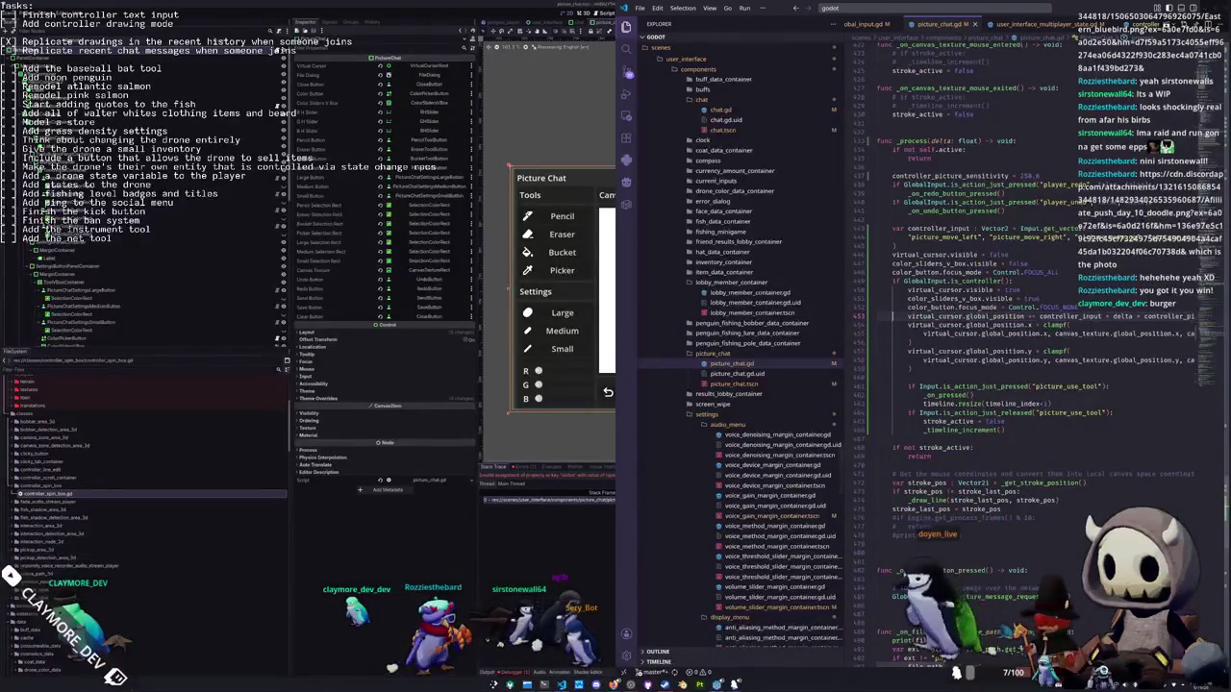
key("ctrl+s")
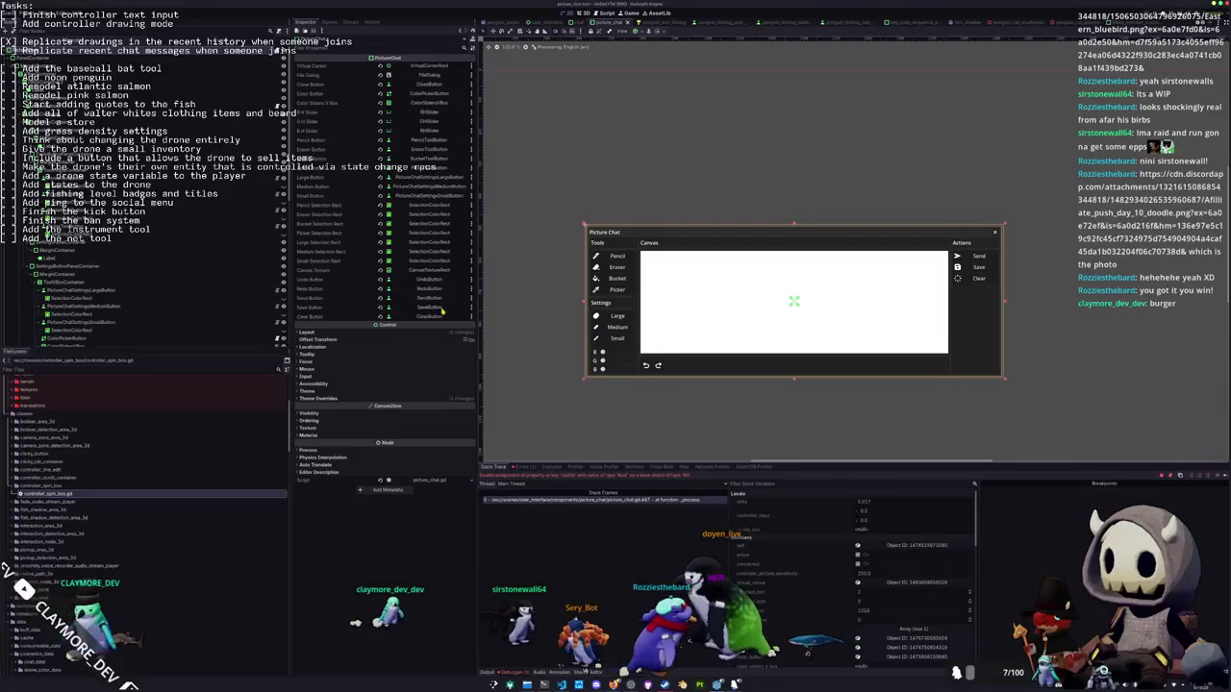
key("alt+Tab")
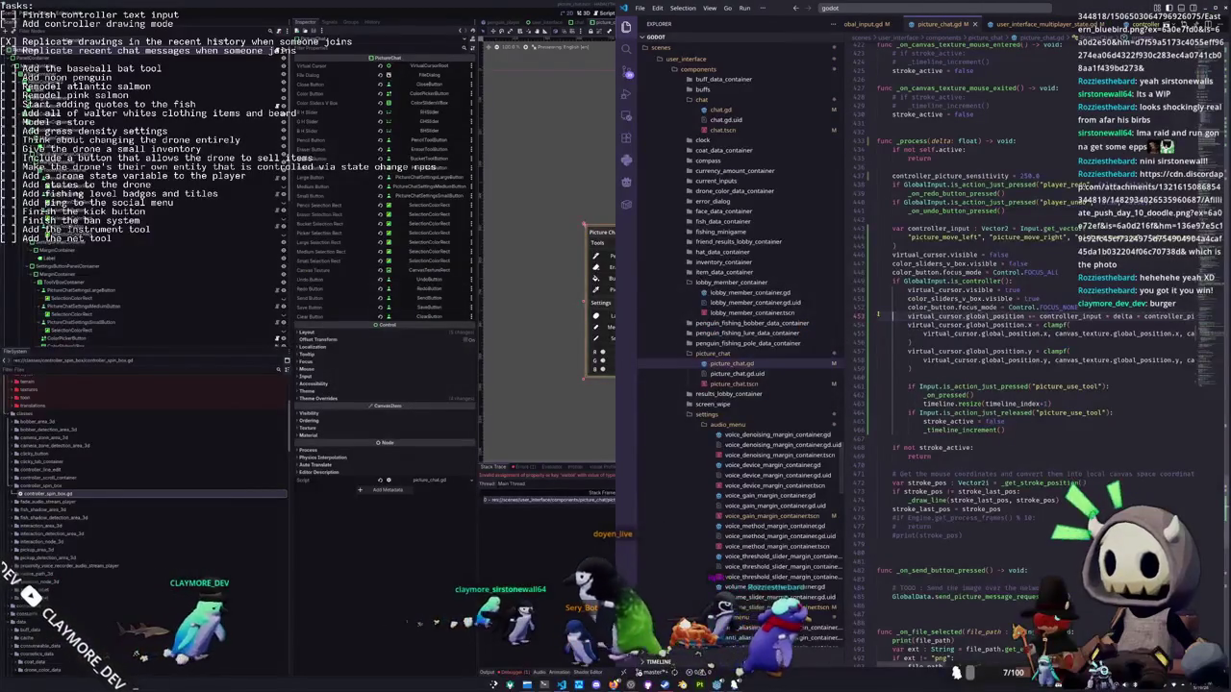
scroll(903, 297, "up", 12)
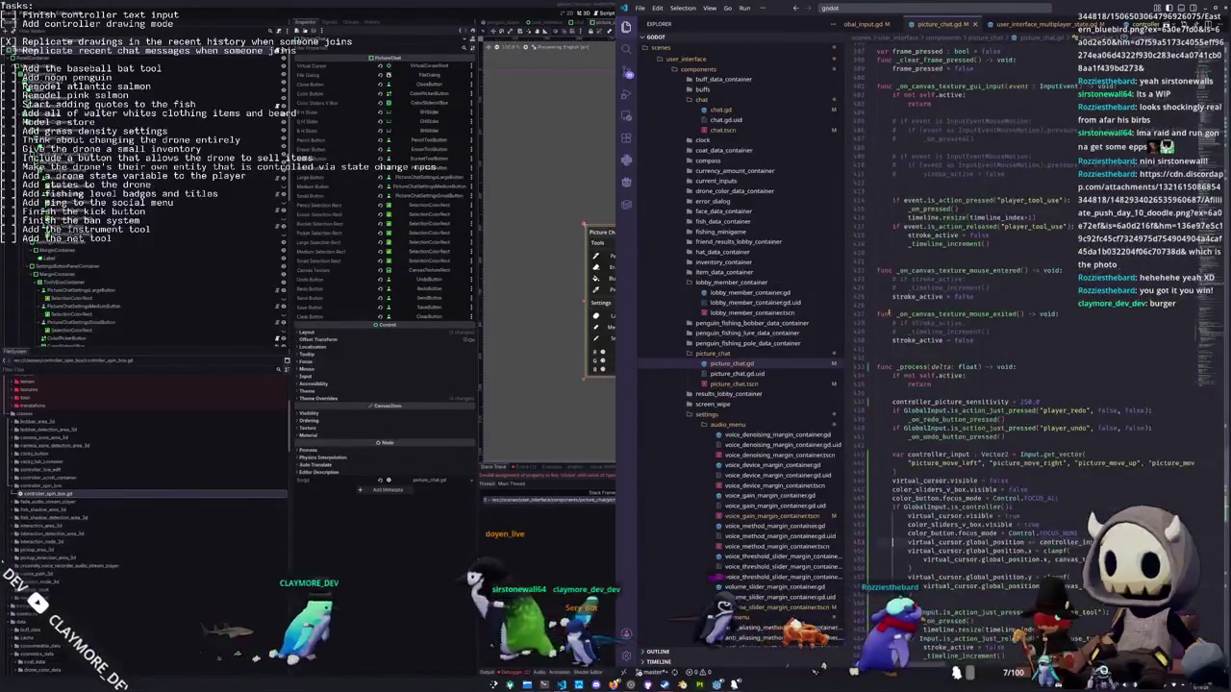
scroll(887, 315, "up", 15)
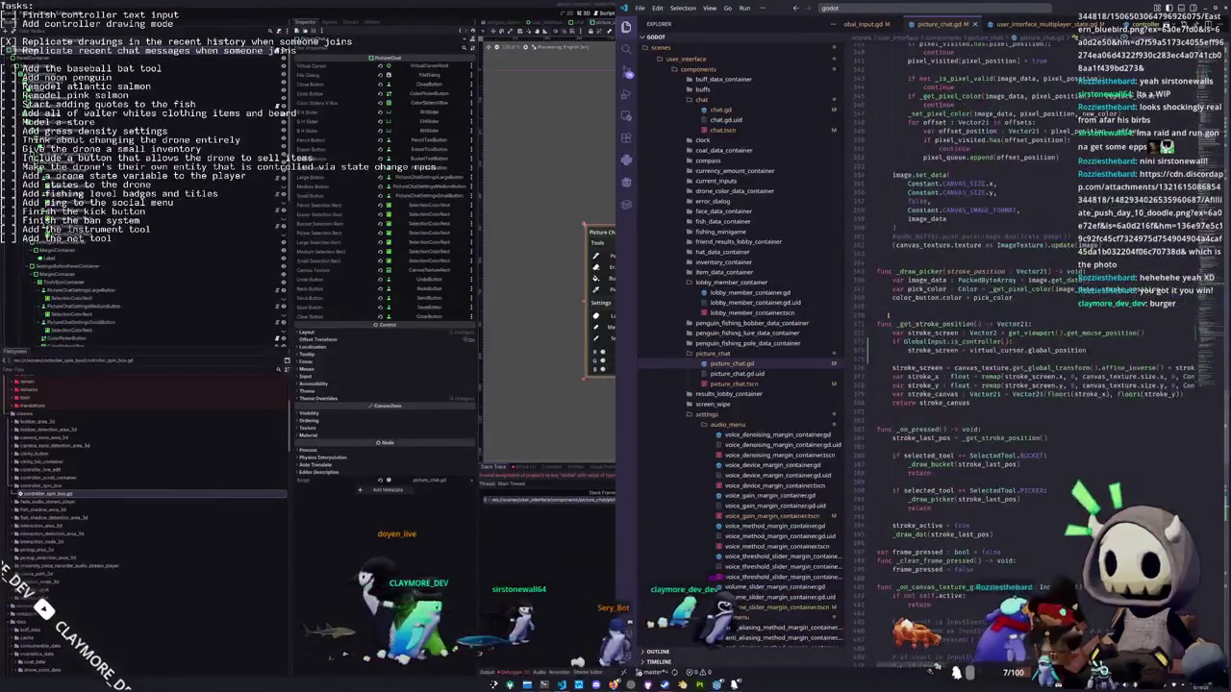
scroll(888, 316, "up", 20)
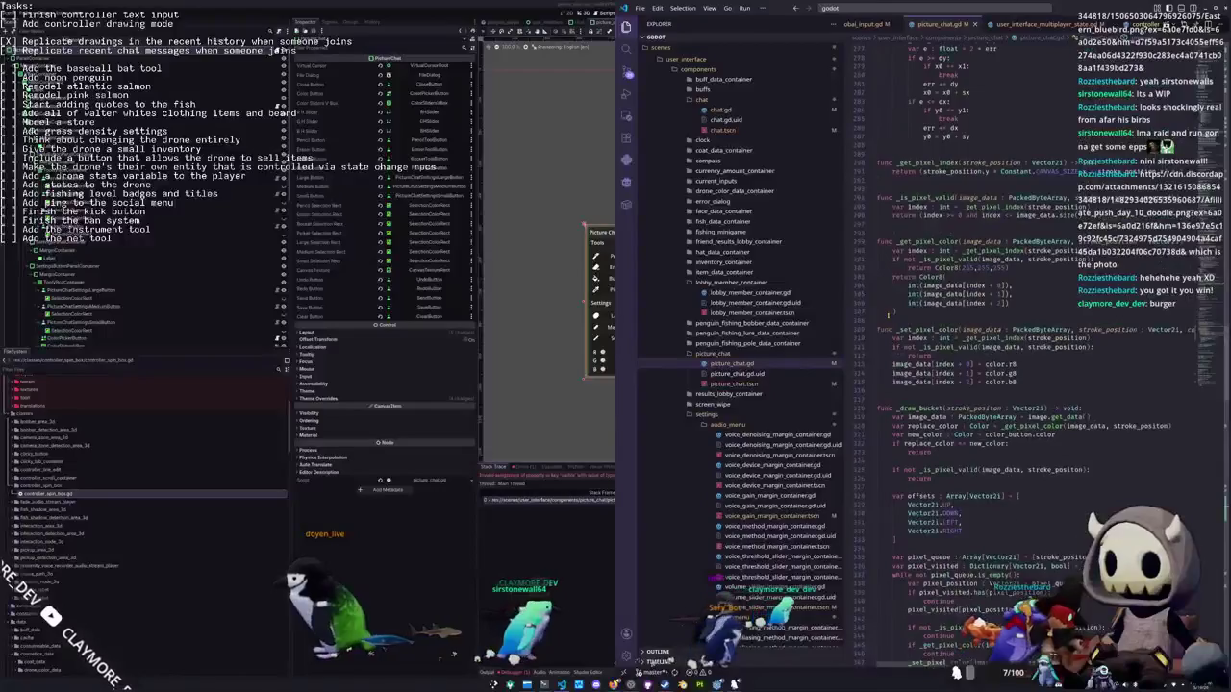
scroll(888, 314, "up", 13)
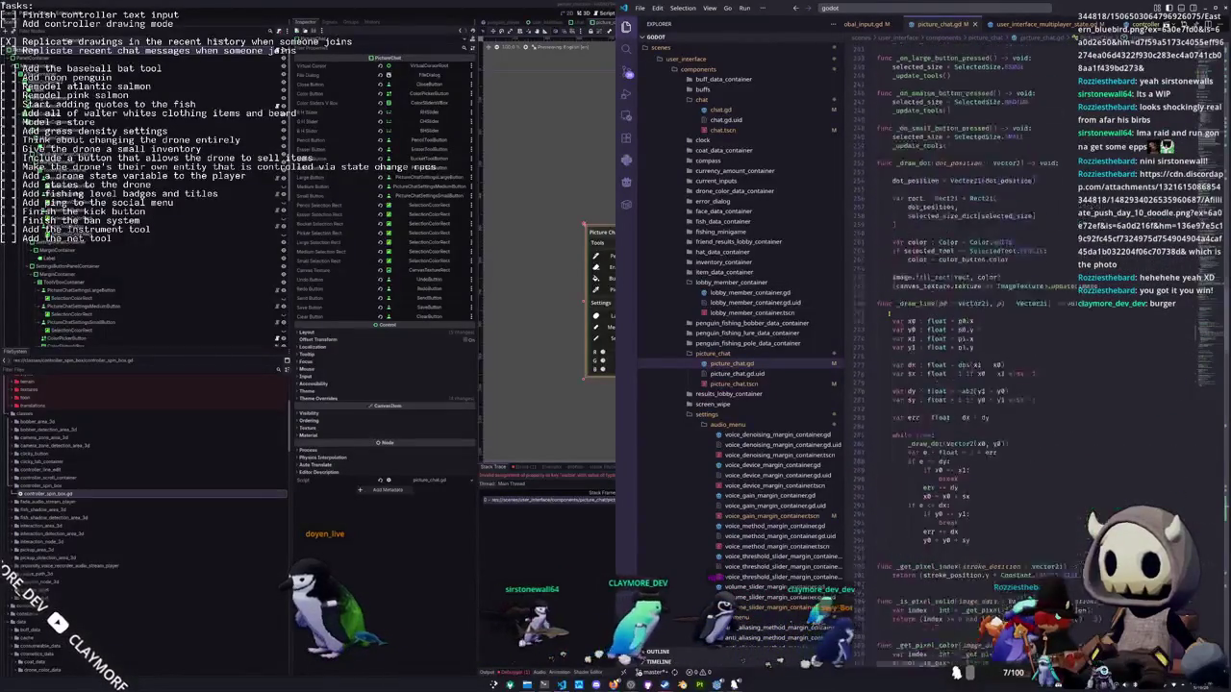
scroll(890, 312, "up", 20)
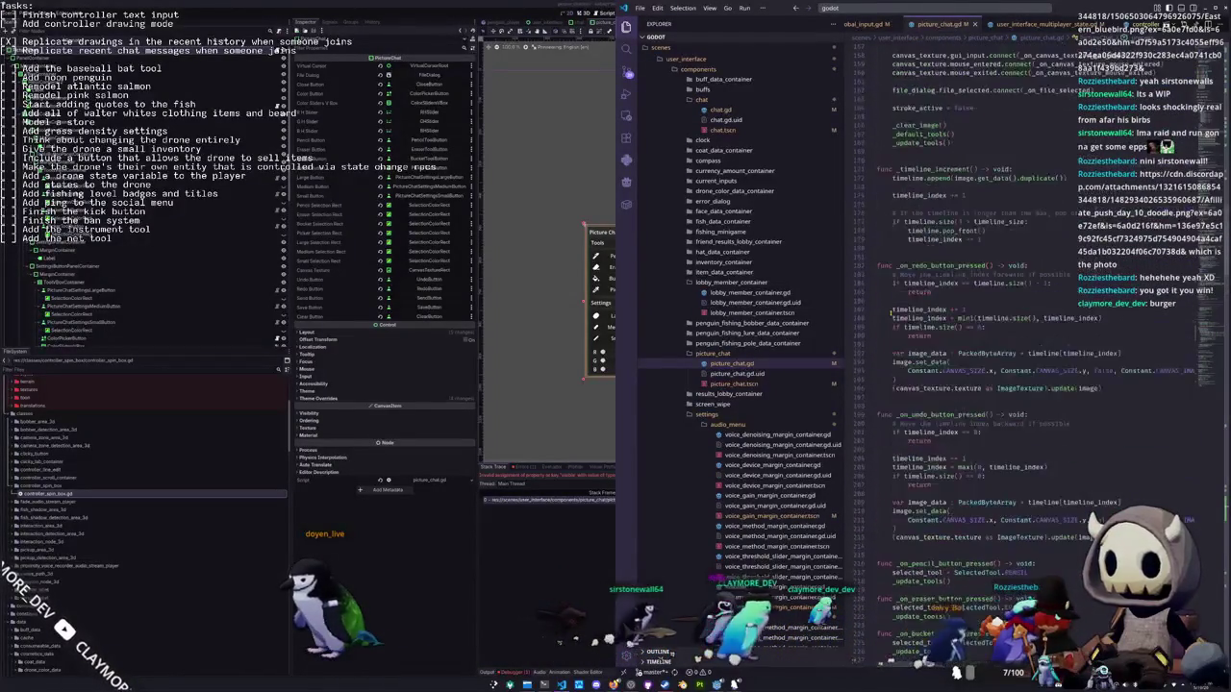
scroll(889, 312, "up", 7)
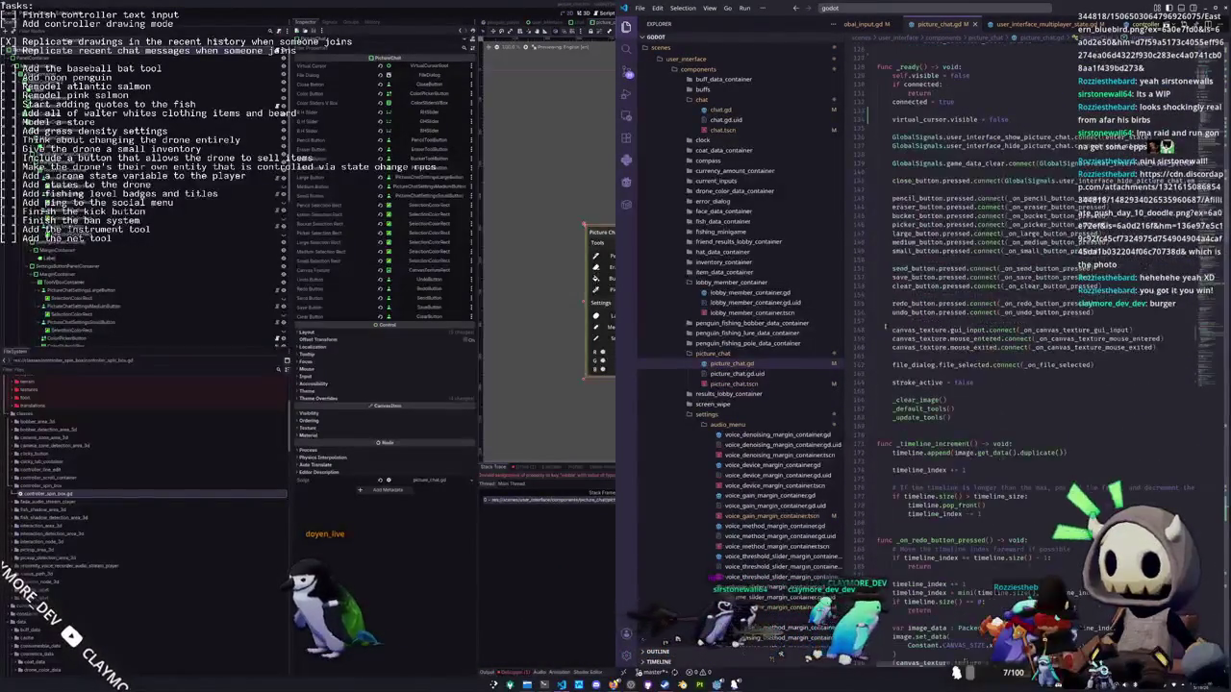
left_click(887, 432)
type("func _on_")
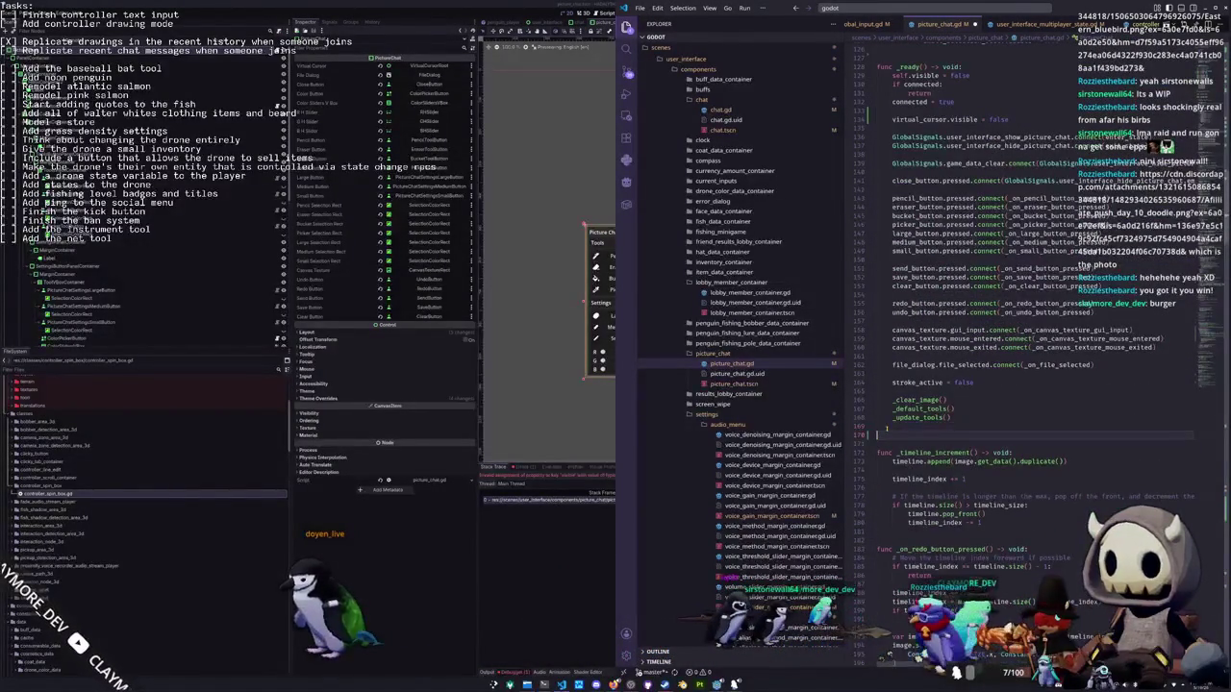
type("h_")
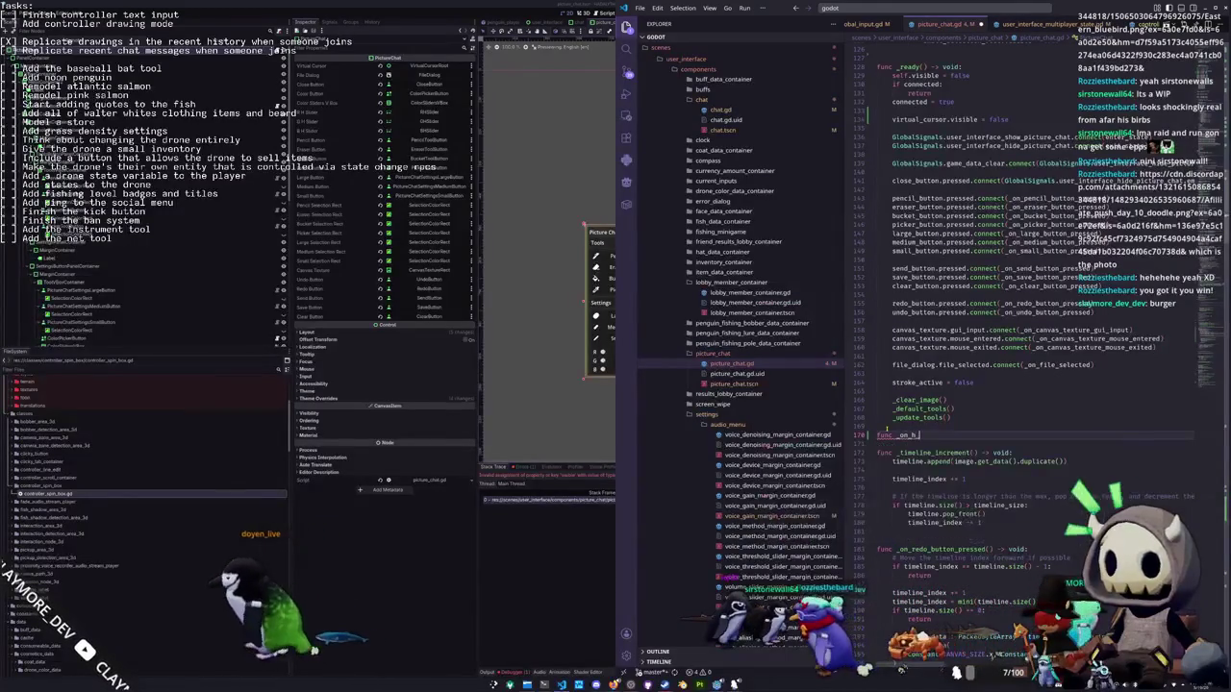
type("slider_value_change")
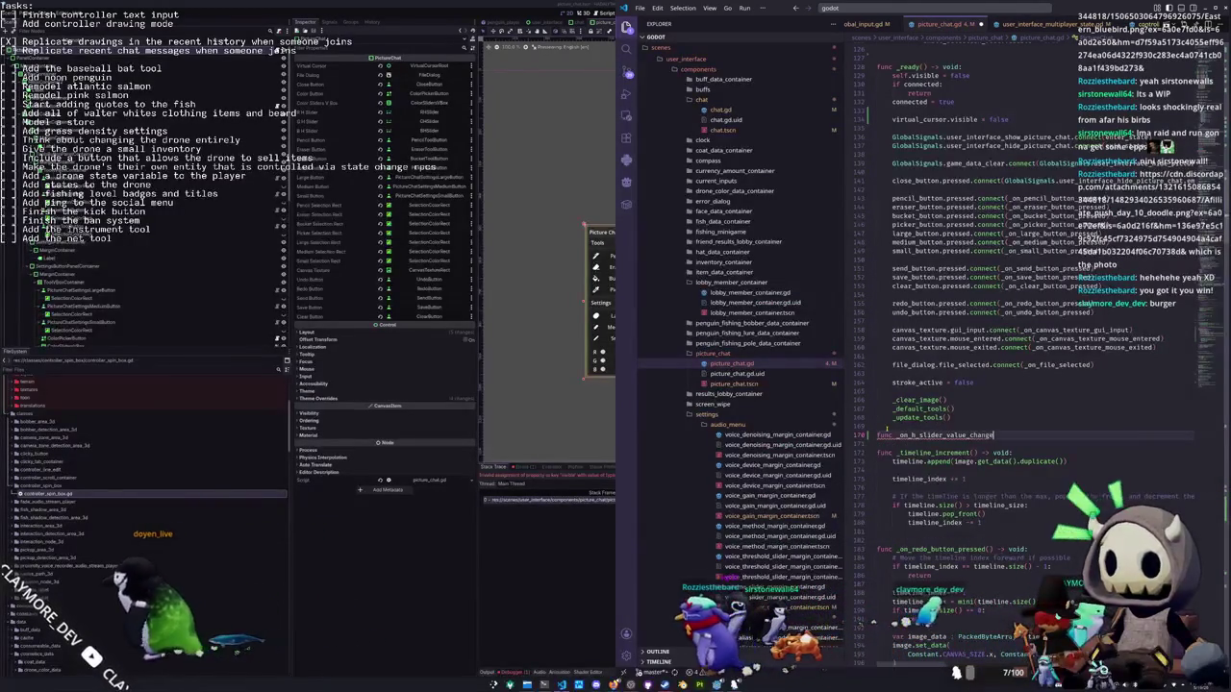
type("d() -> void:")
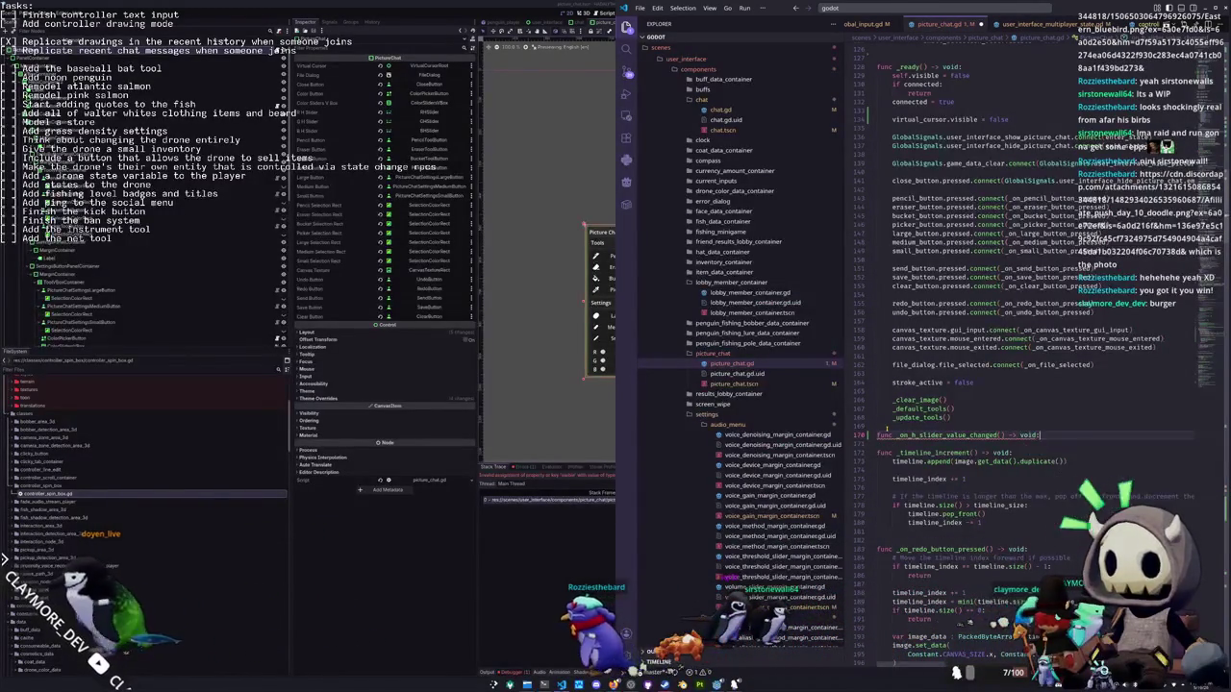
key("Return")
type("pass")
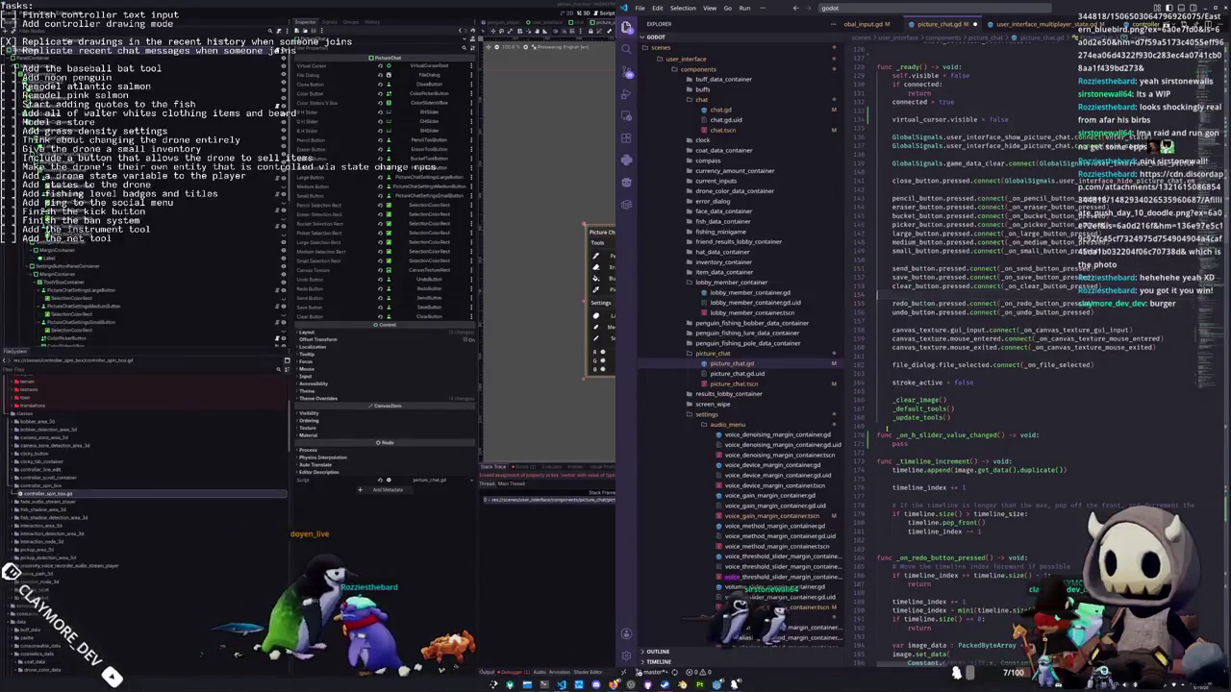
double_click(916, 215)
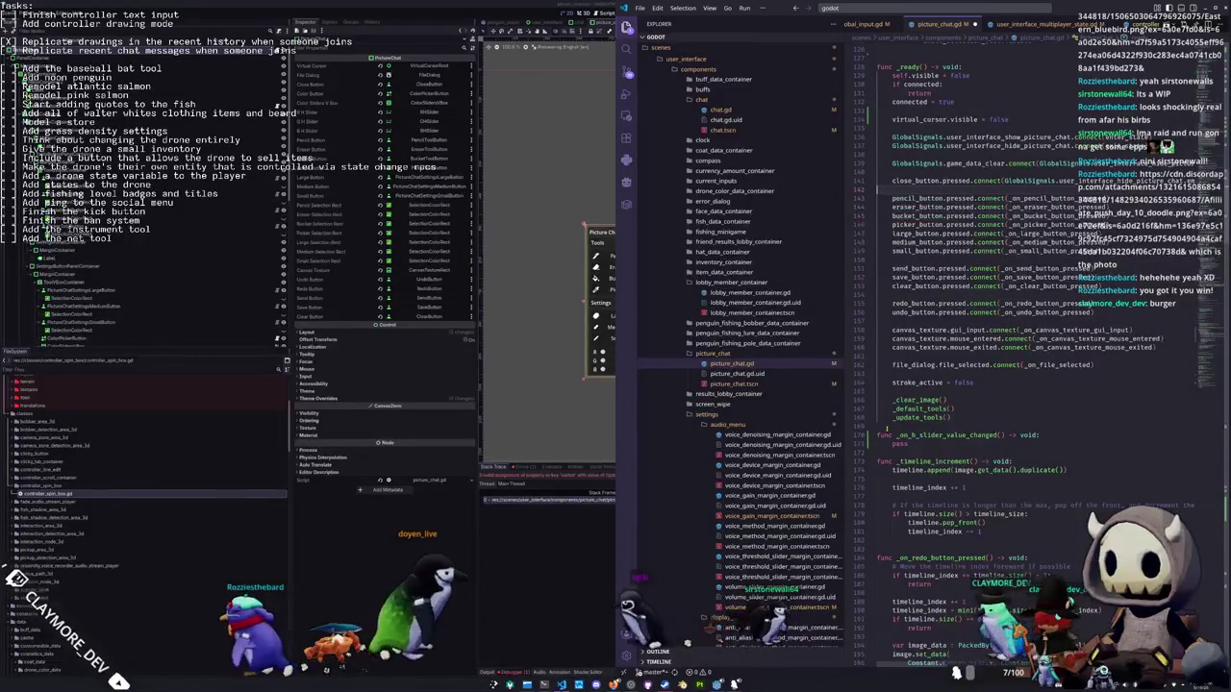
double_click(909, 163)
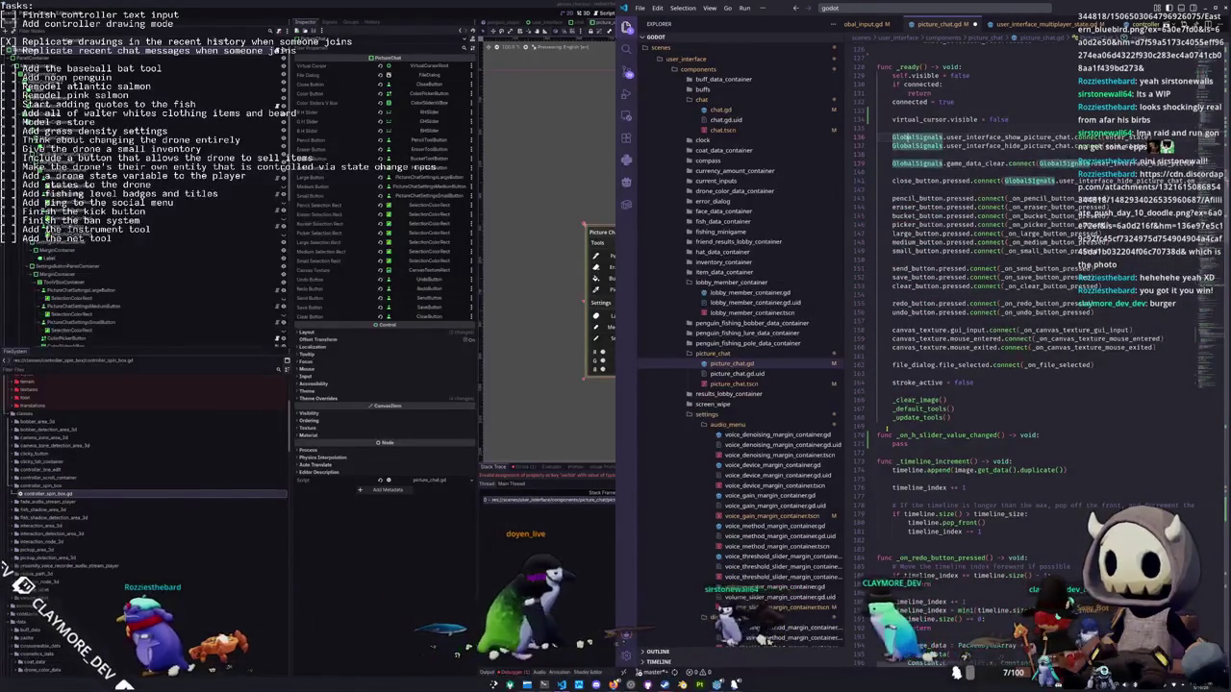
left_click(895, 128)
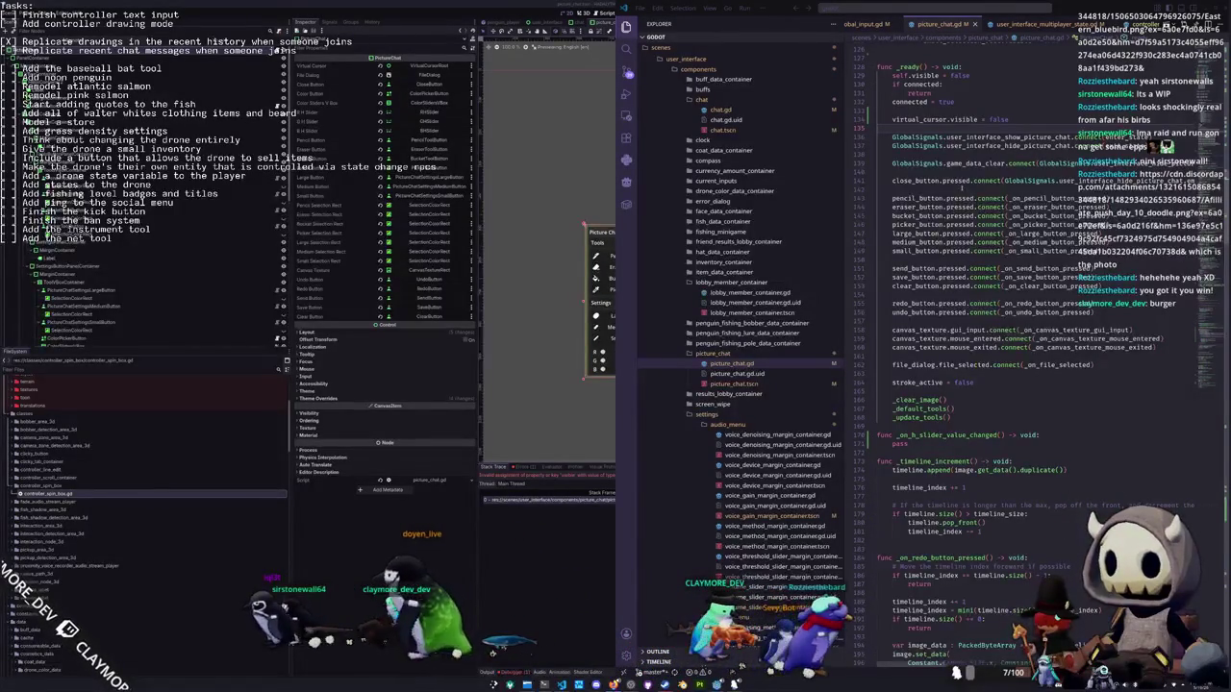
Add r_h_slider.value_changed.connect(_on_h_slider_value_changed) in _ready below stroke_active = false
left_click(966, 190)
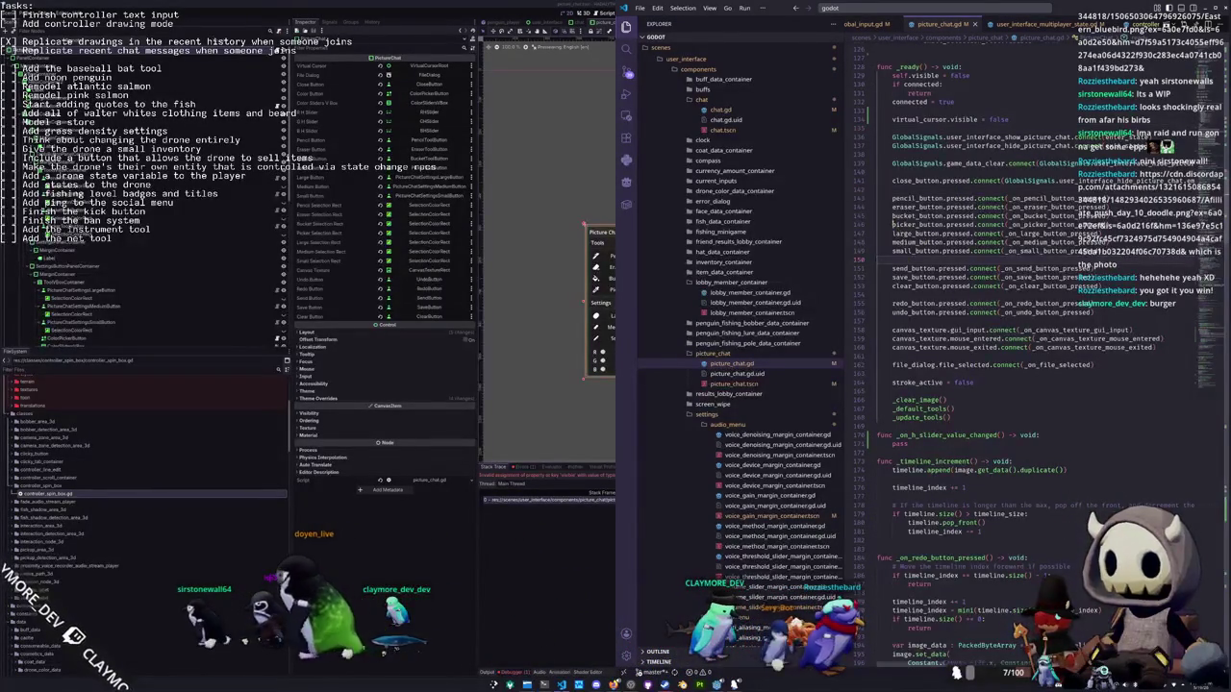
left_click(893, 391)
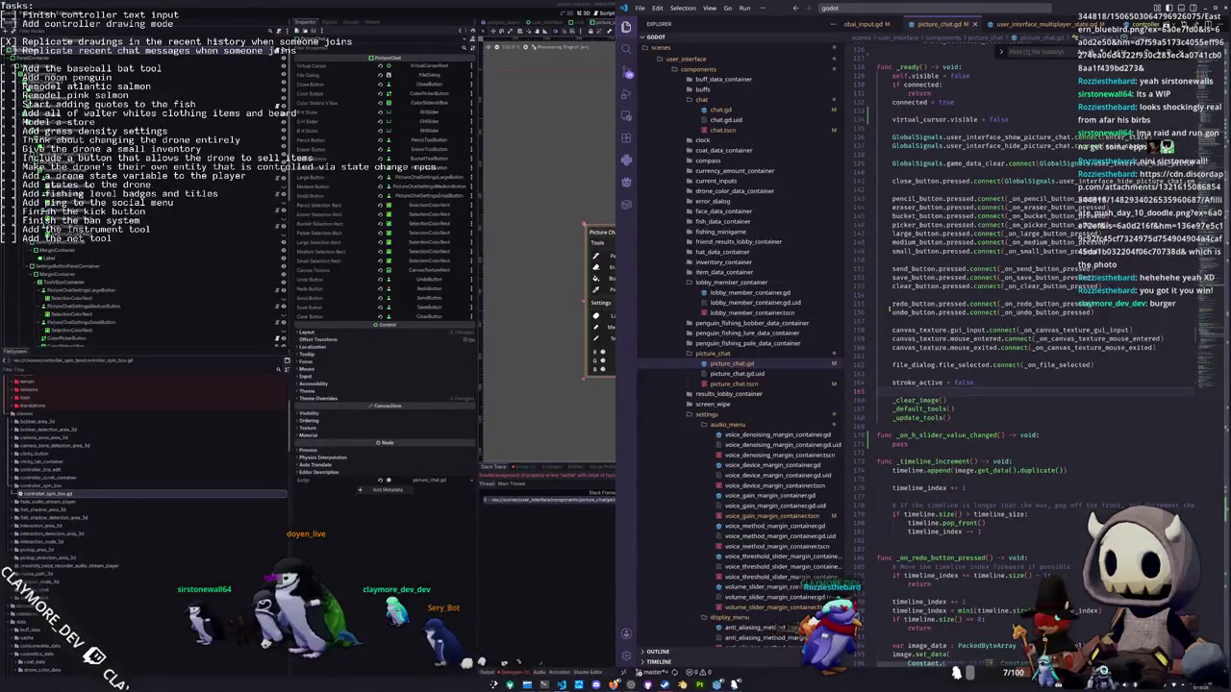
type("var color : Color = Color.WHITE")
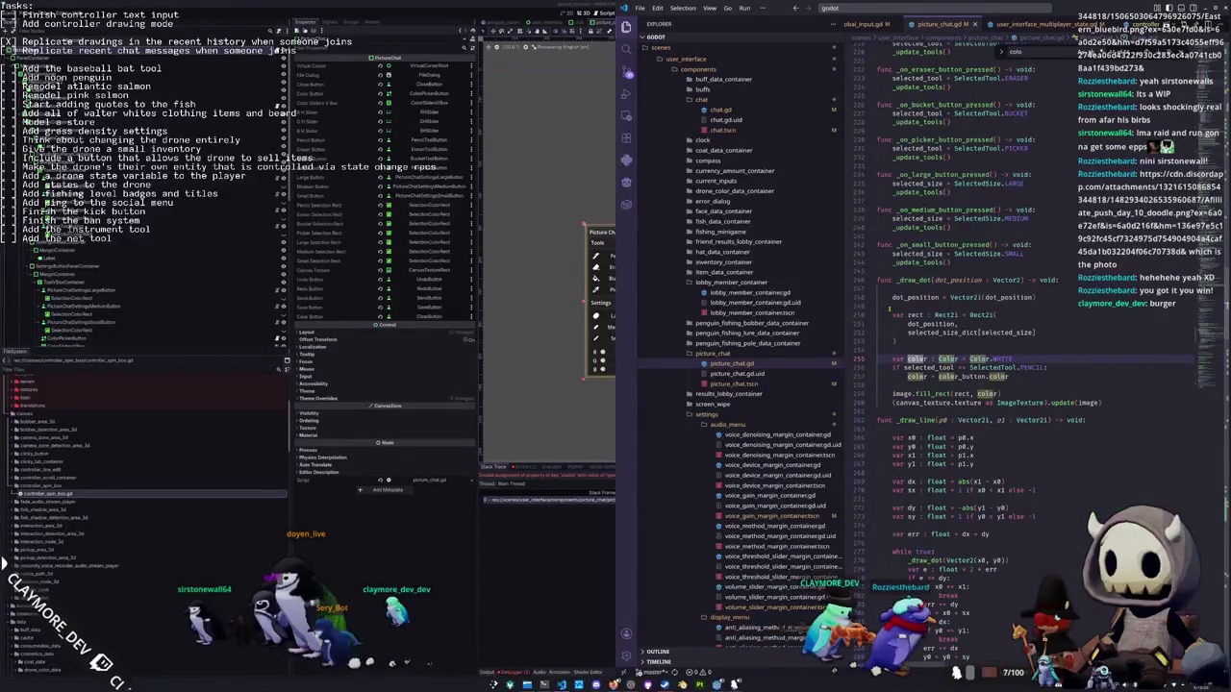
key("Return")
key("Return")
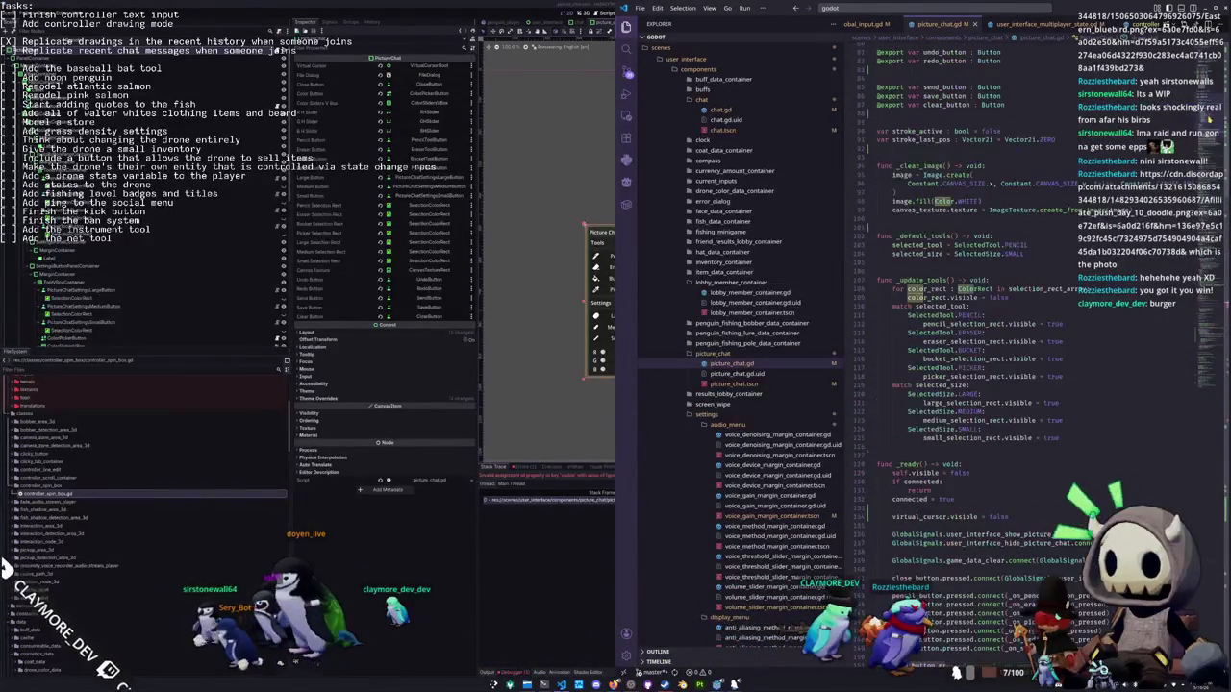
scroll(941, 262, "down", 8)
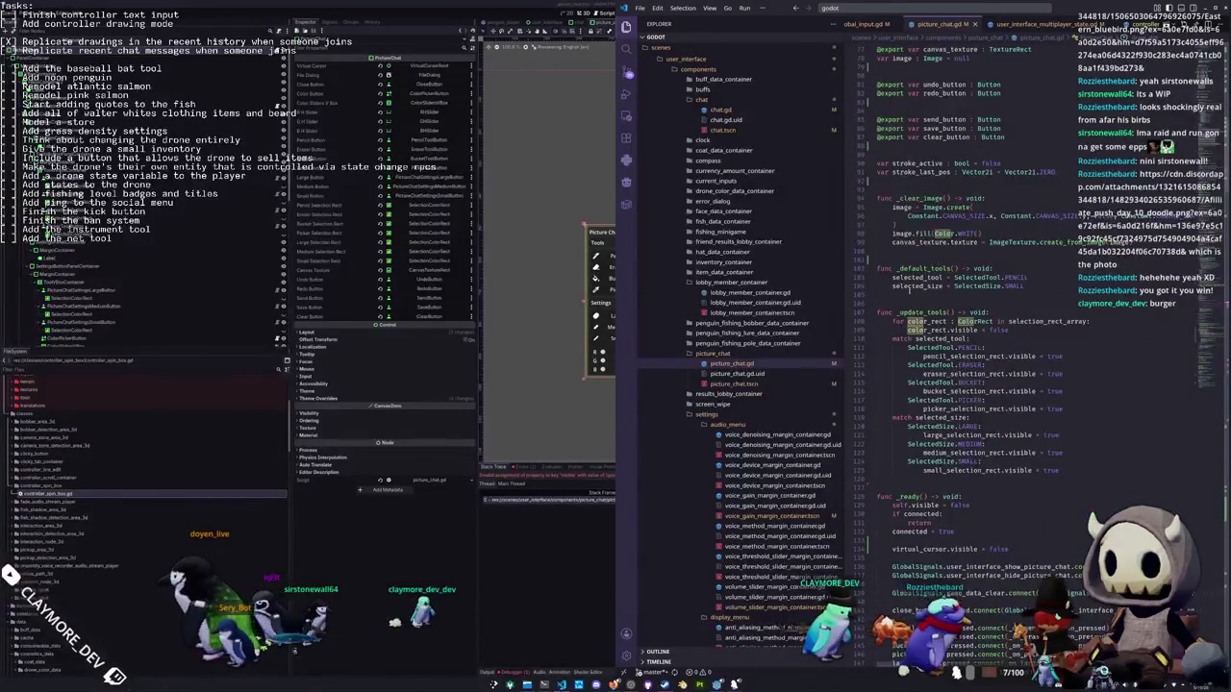
left_click(904, 515)
key("Return")
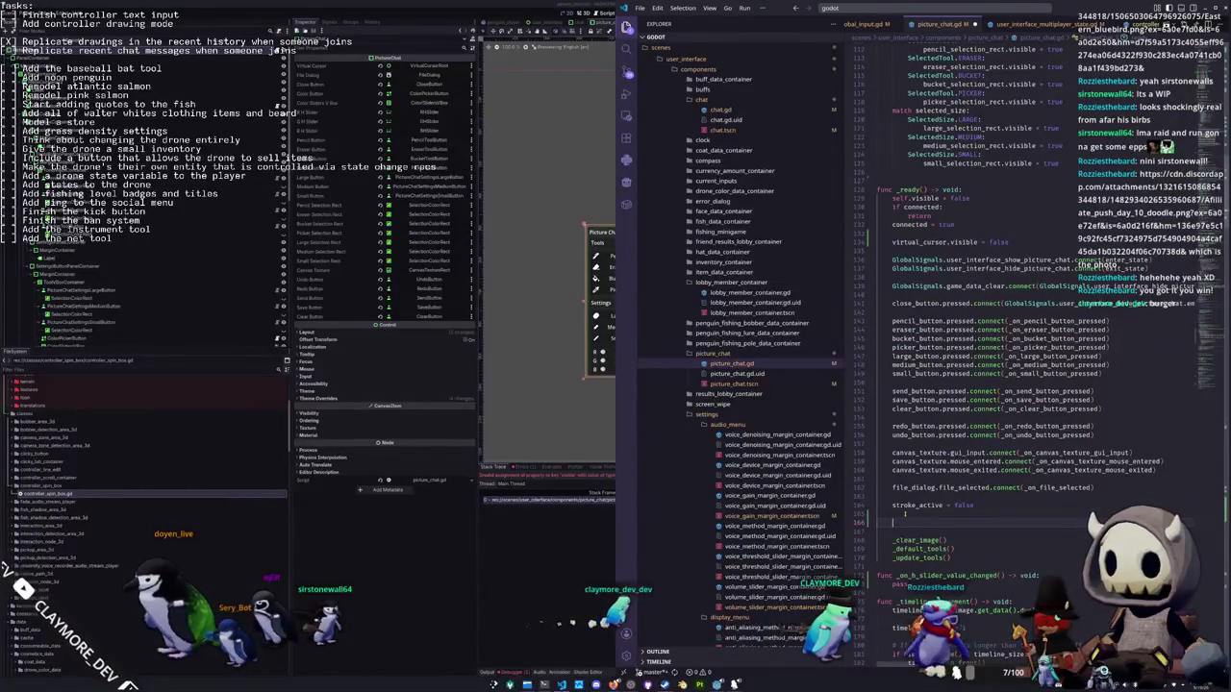
type("r")
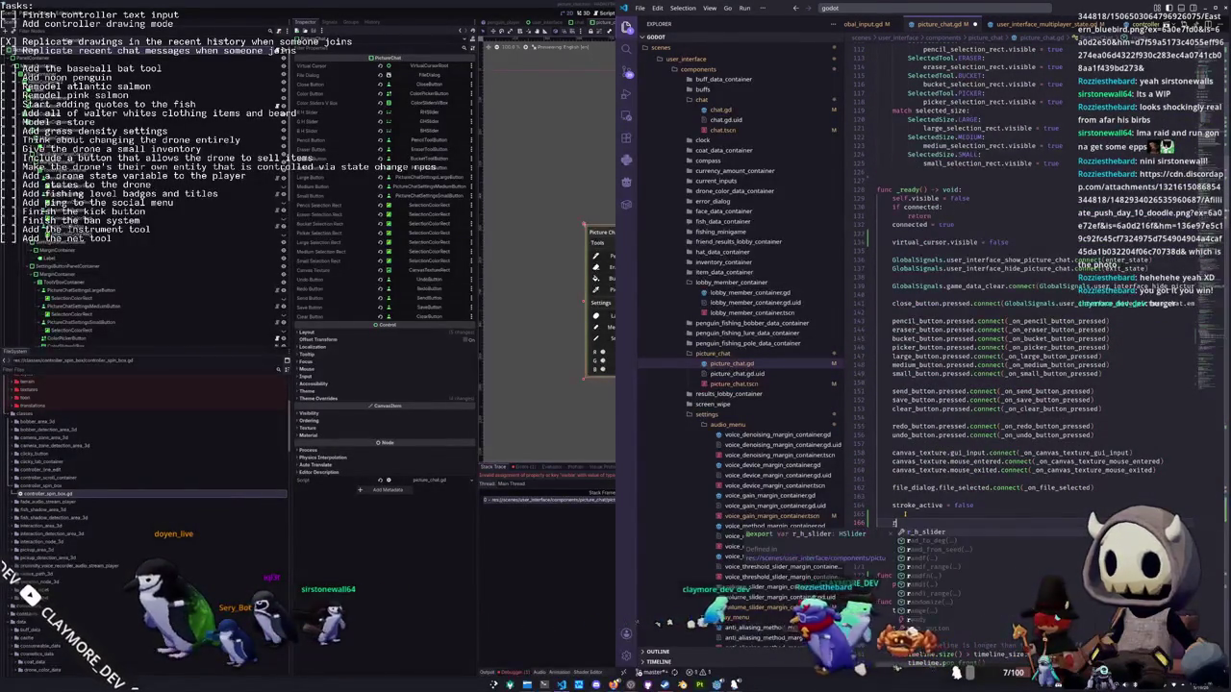
type("_h_slider.value_changed")
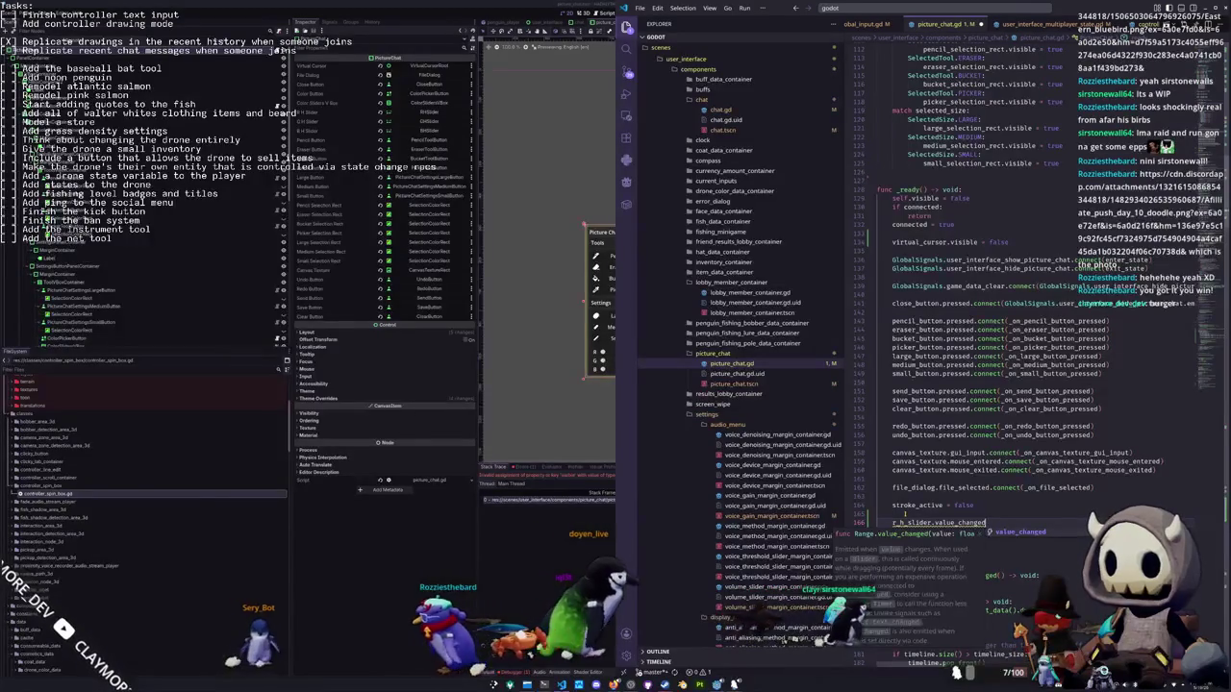
type(".connect")
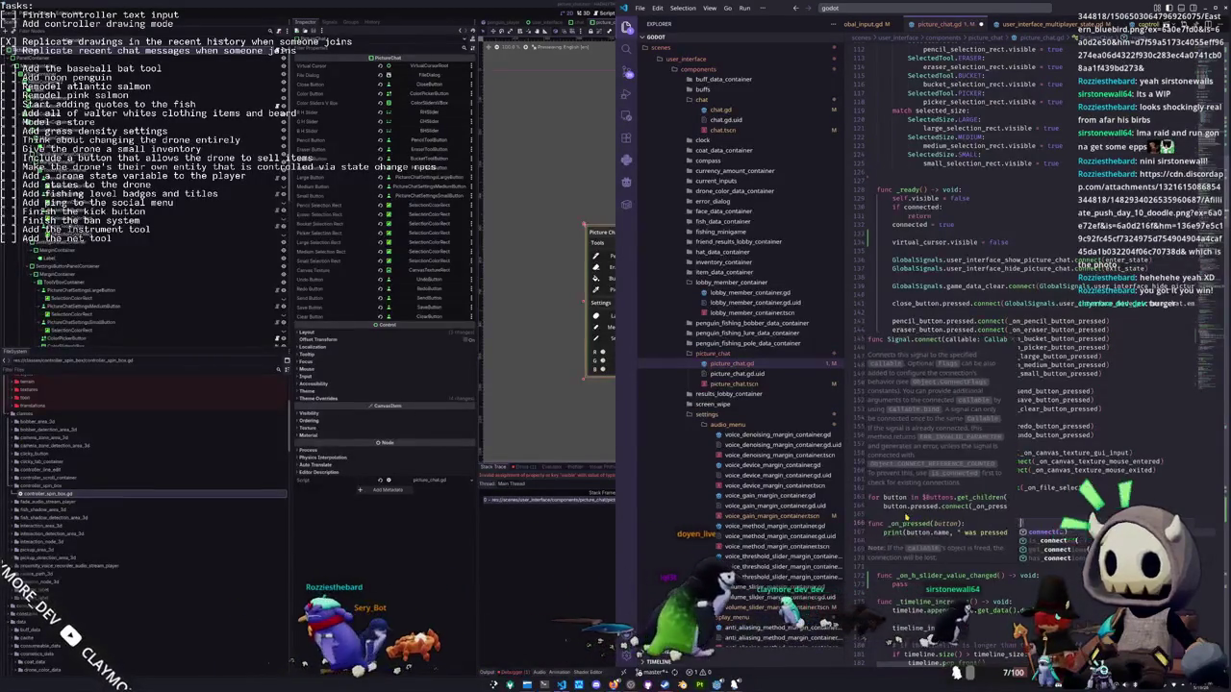
type("(_on_h_slid")
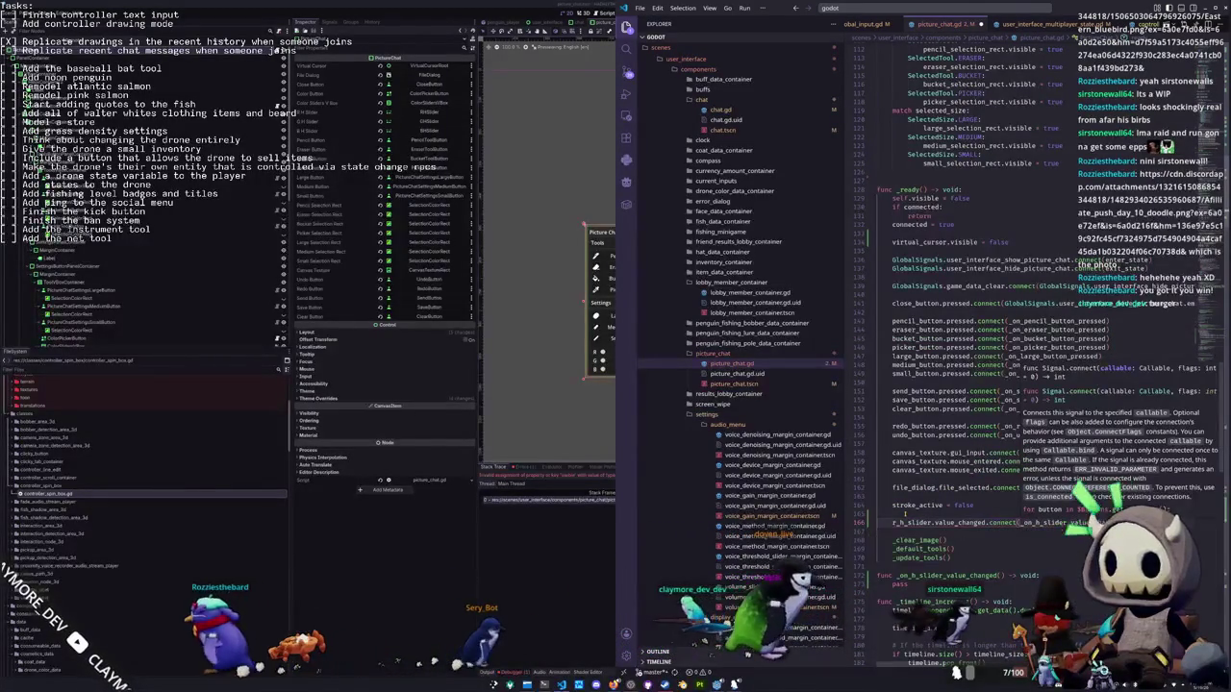
type("er_valu")
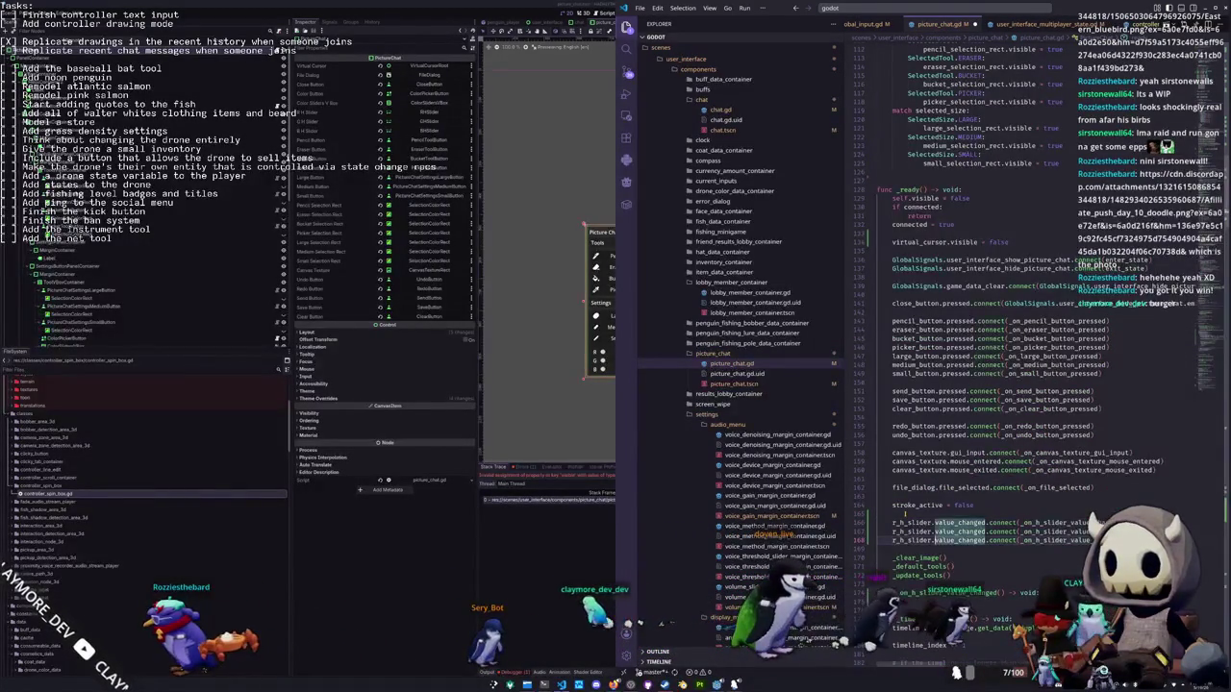
key("Escape")
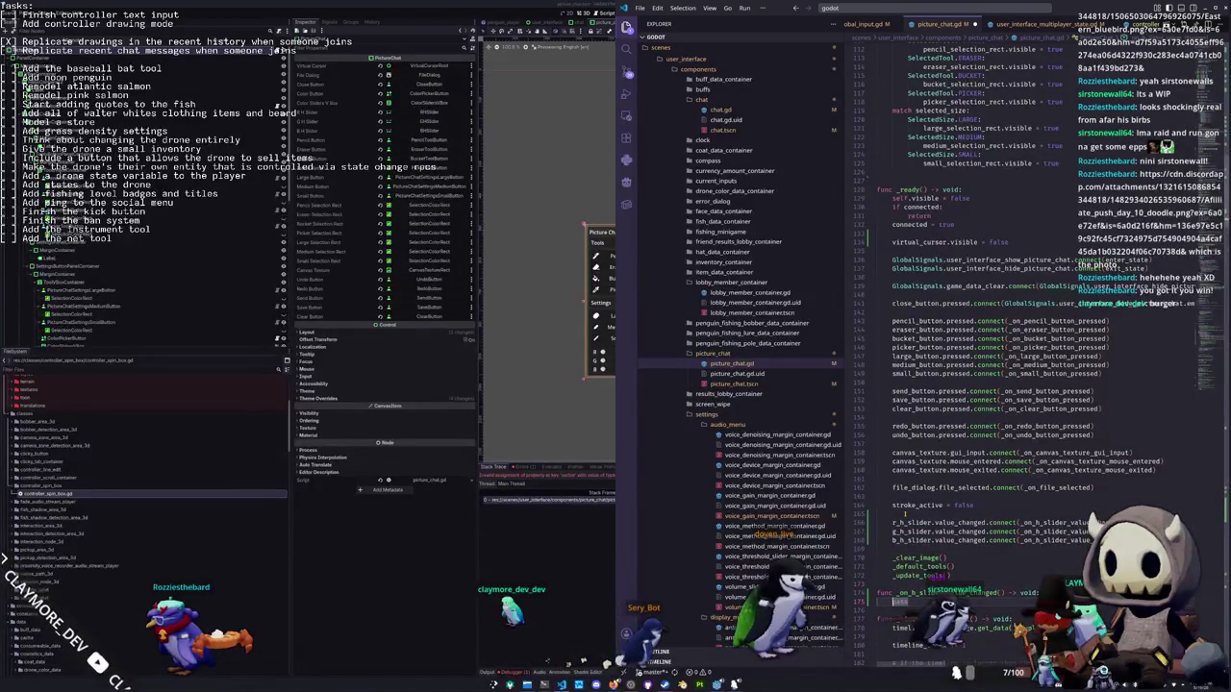
Set color_button.color = Color(r/max, g/max, b/max) in the handler and connect g_h_slider and b_h_slider too
type("color_button.col")
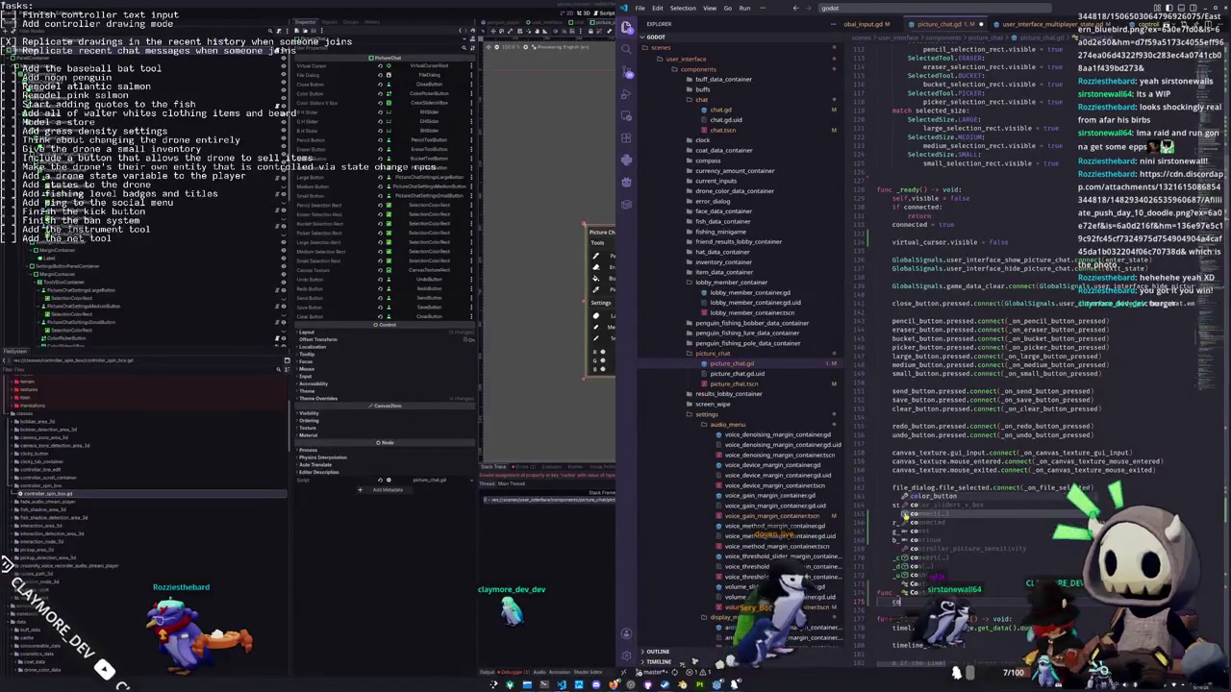
key("Return")
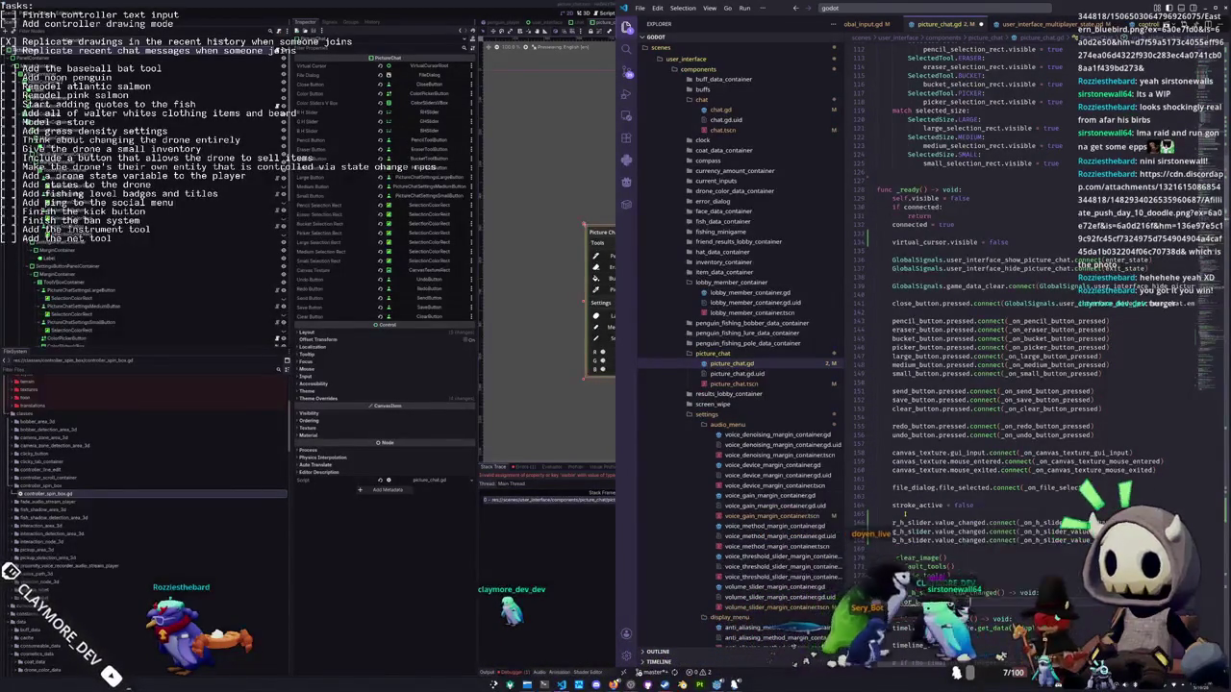
type("= Color(")
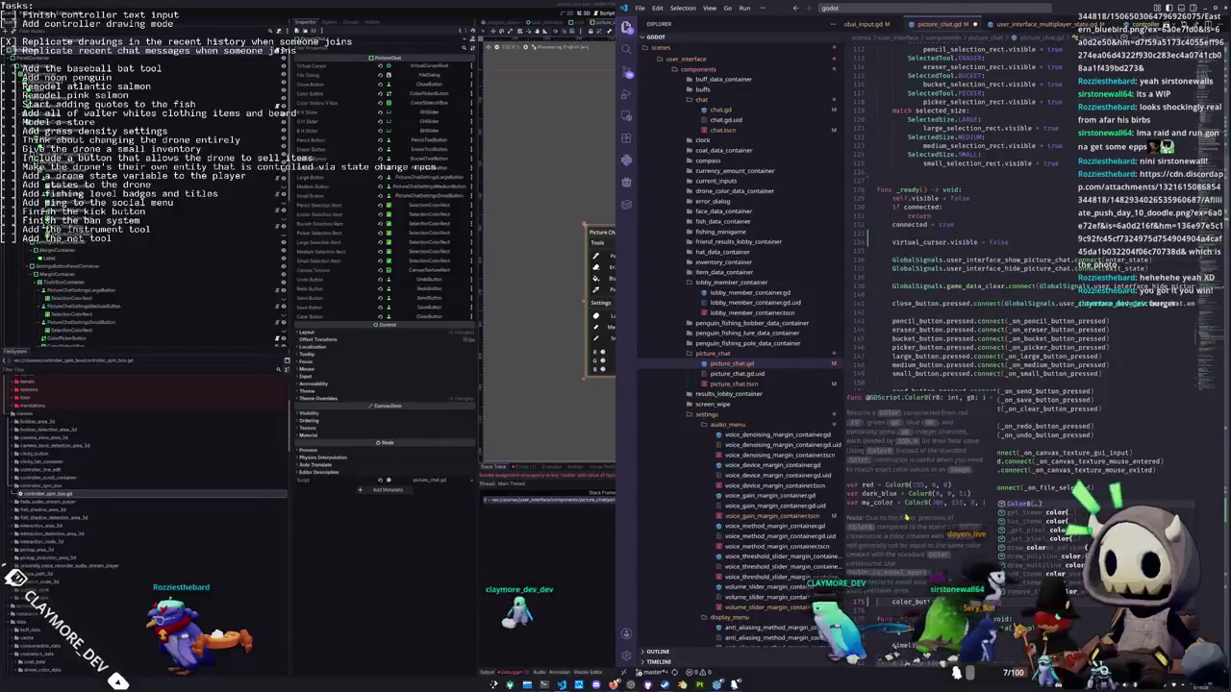
mouse_move(906, 516)
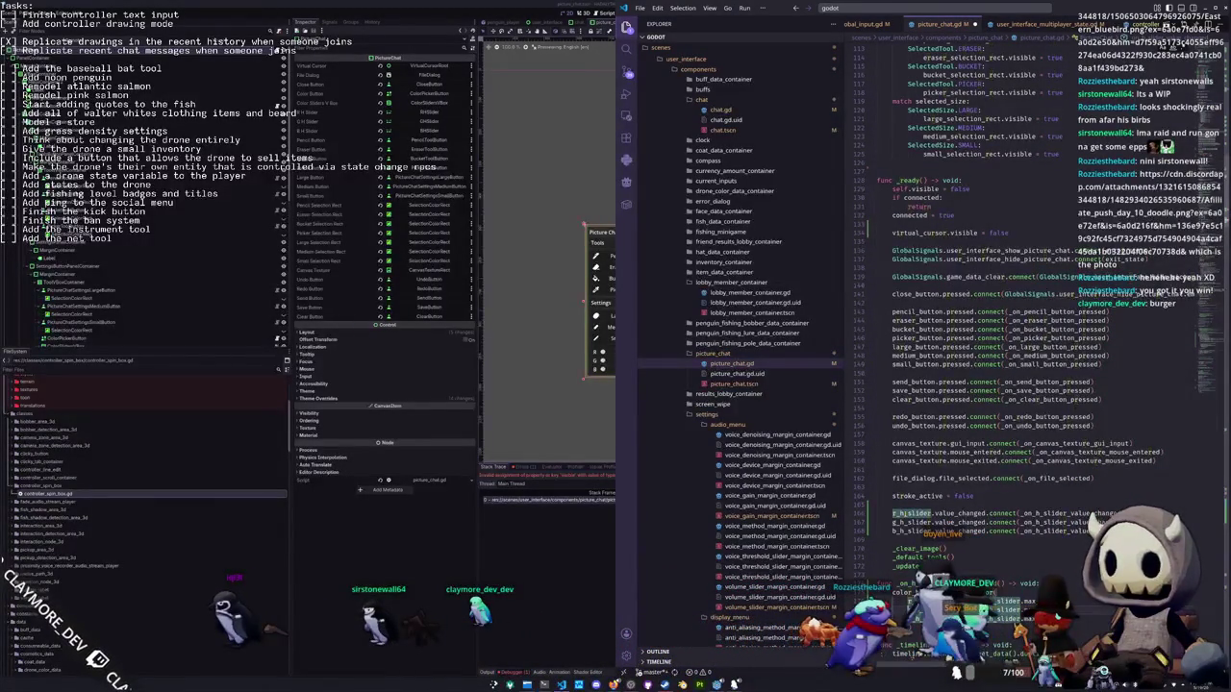
double_click(909, 522)
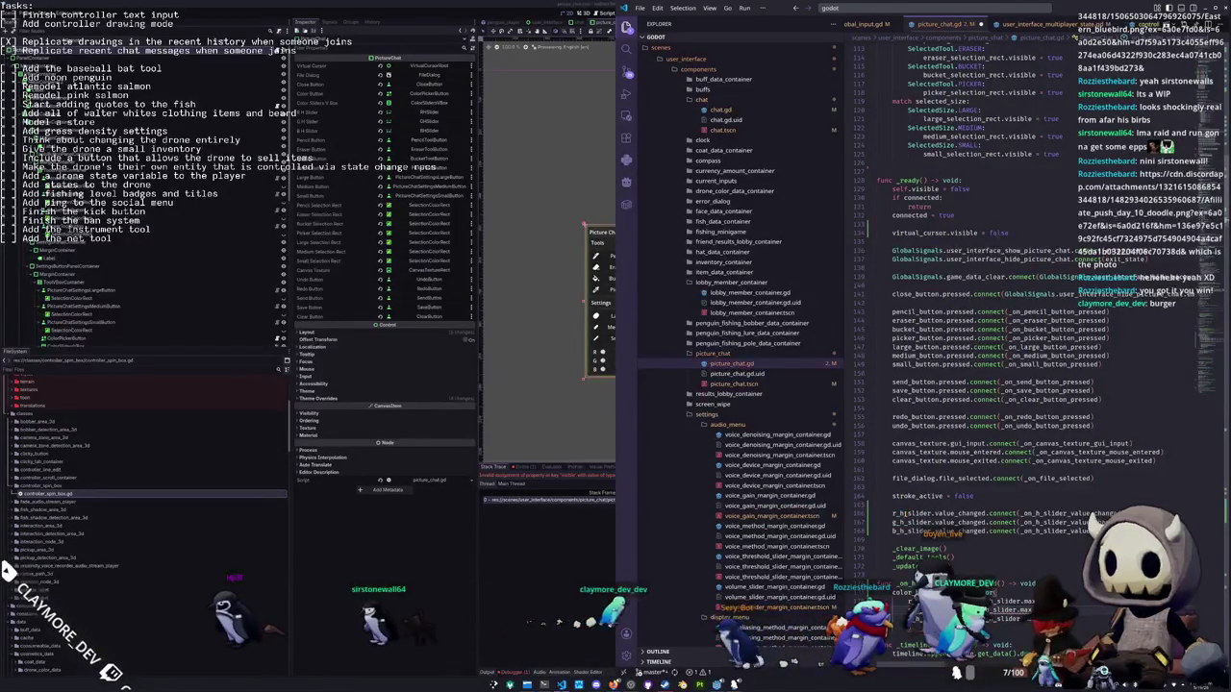
double_click(909, 531)
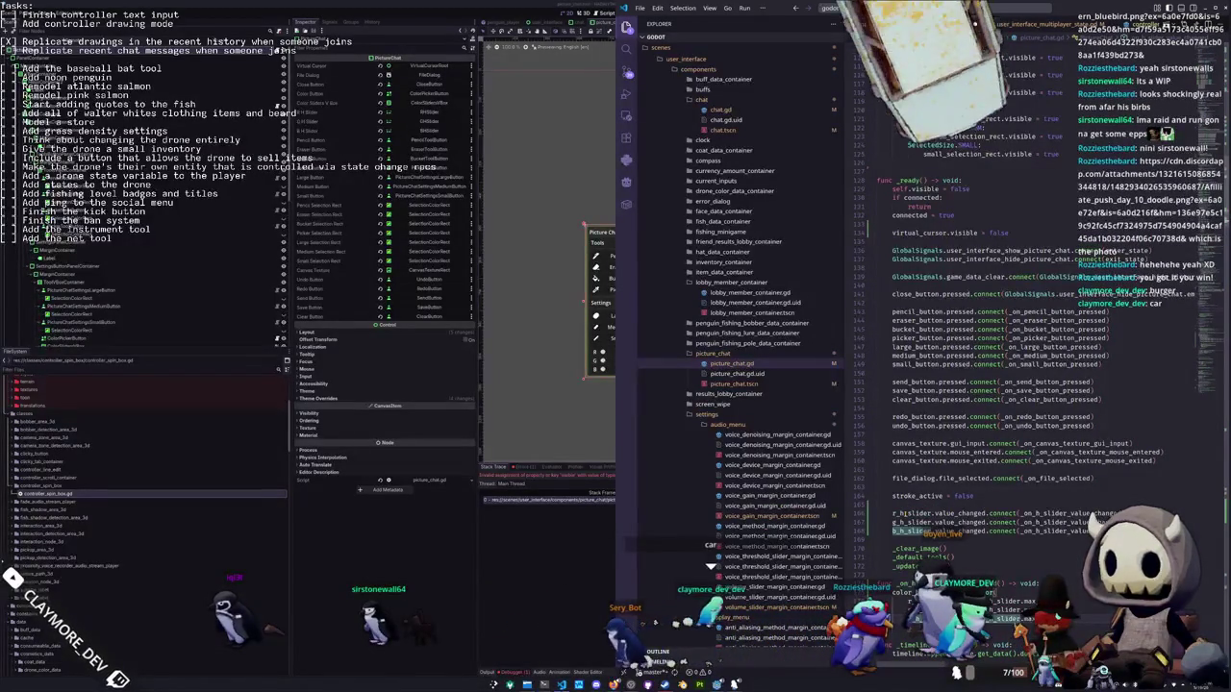
scroll(961, 385, "down", 1)
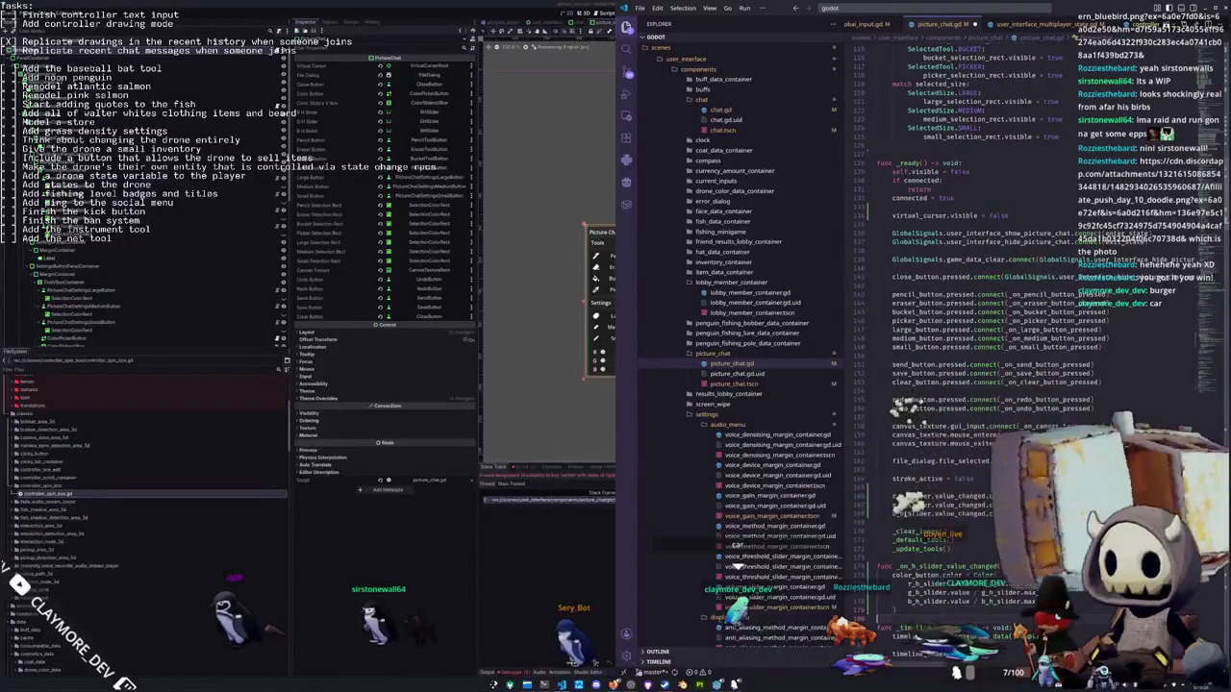
scroll(904, 512, "down", 1)
key("Return")
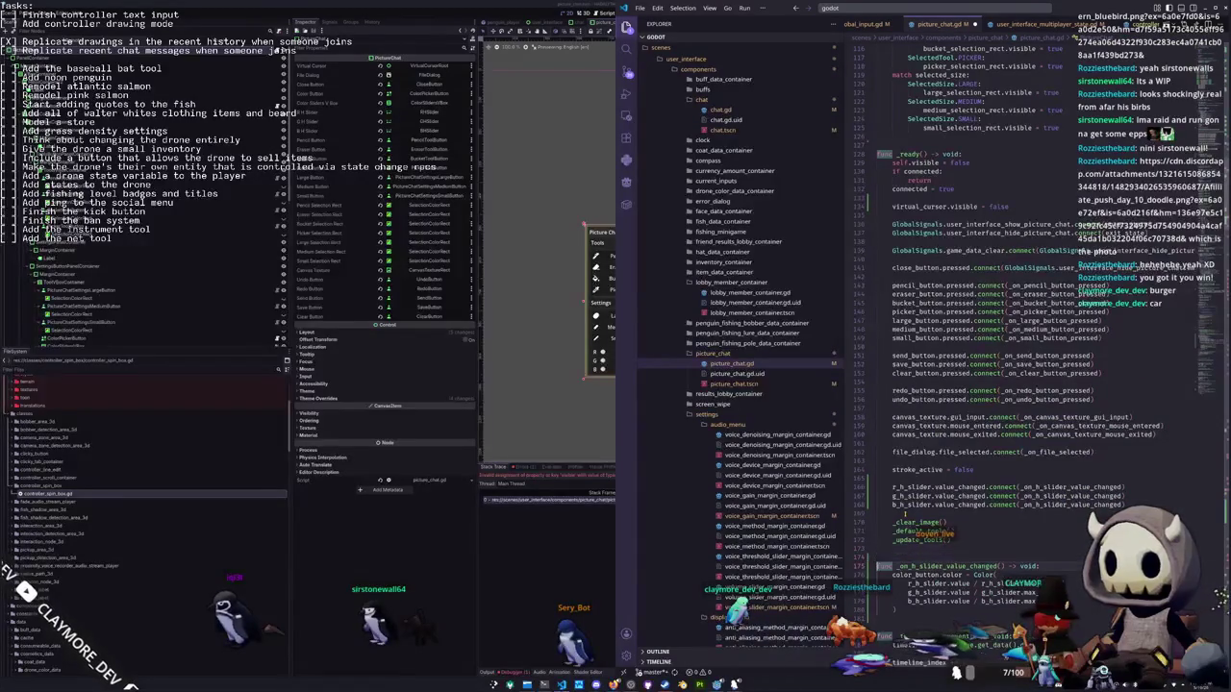
scroll(961, 385, "down", 4)
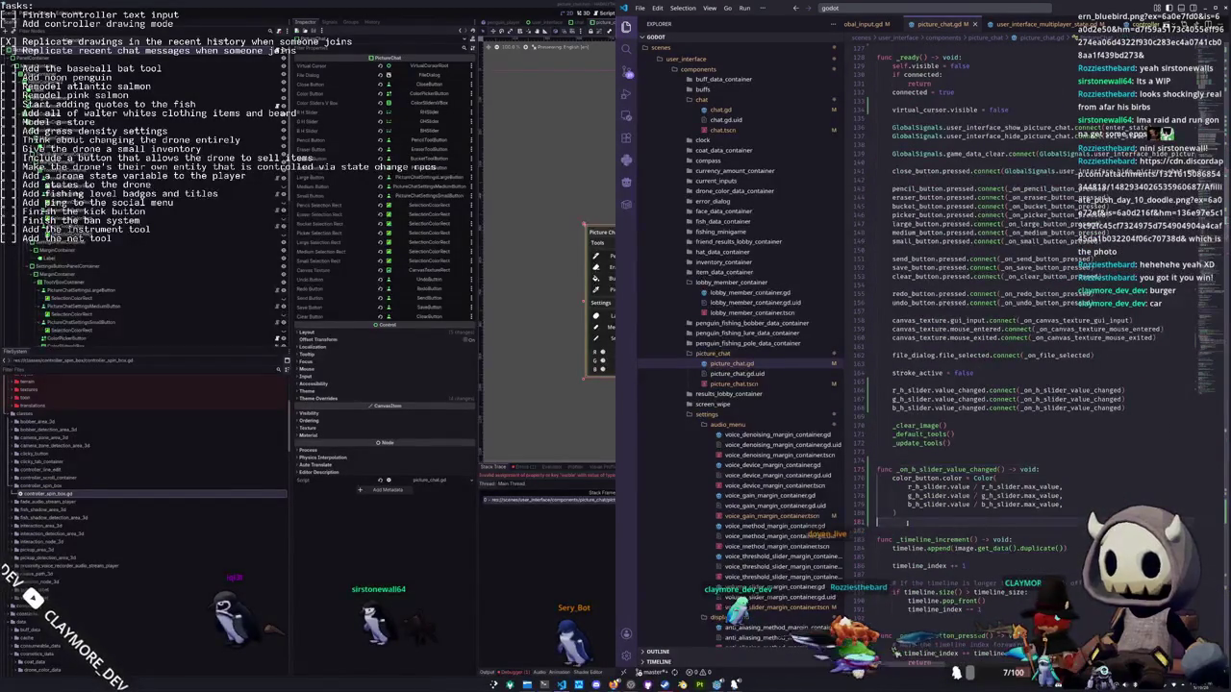
left_click(556, 594)
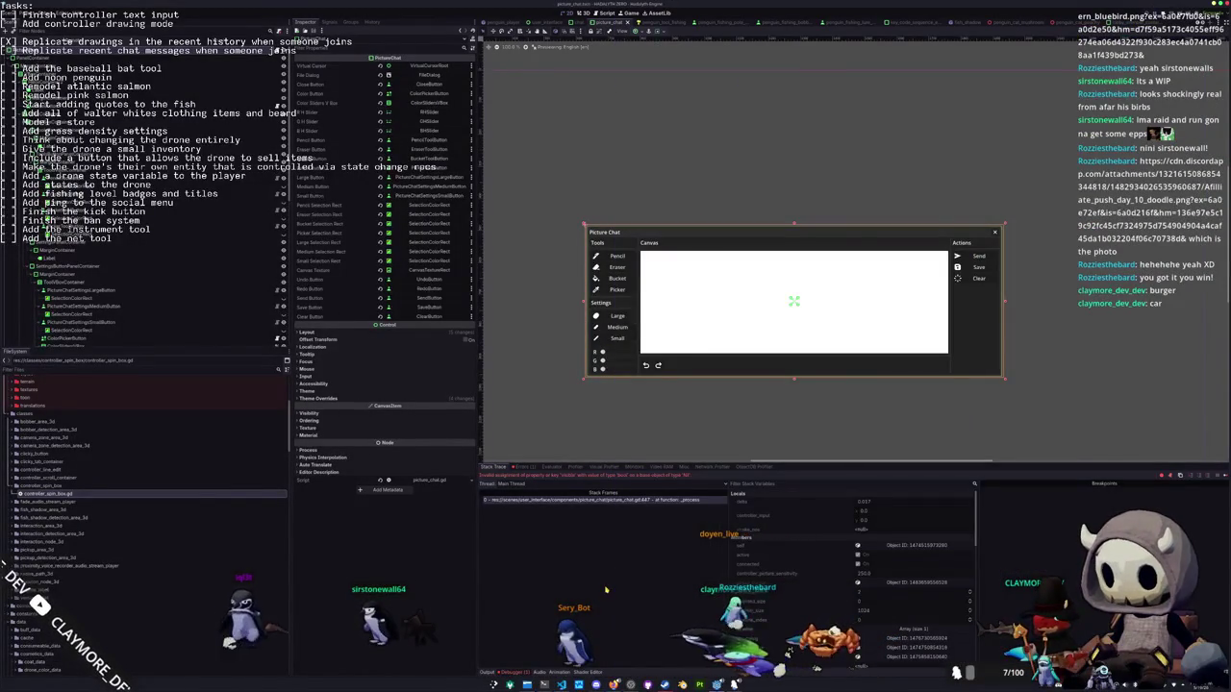
Stop the debug session, relaunch the game, start Singleplayer and open Picture Chat with P
key("F8")
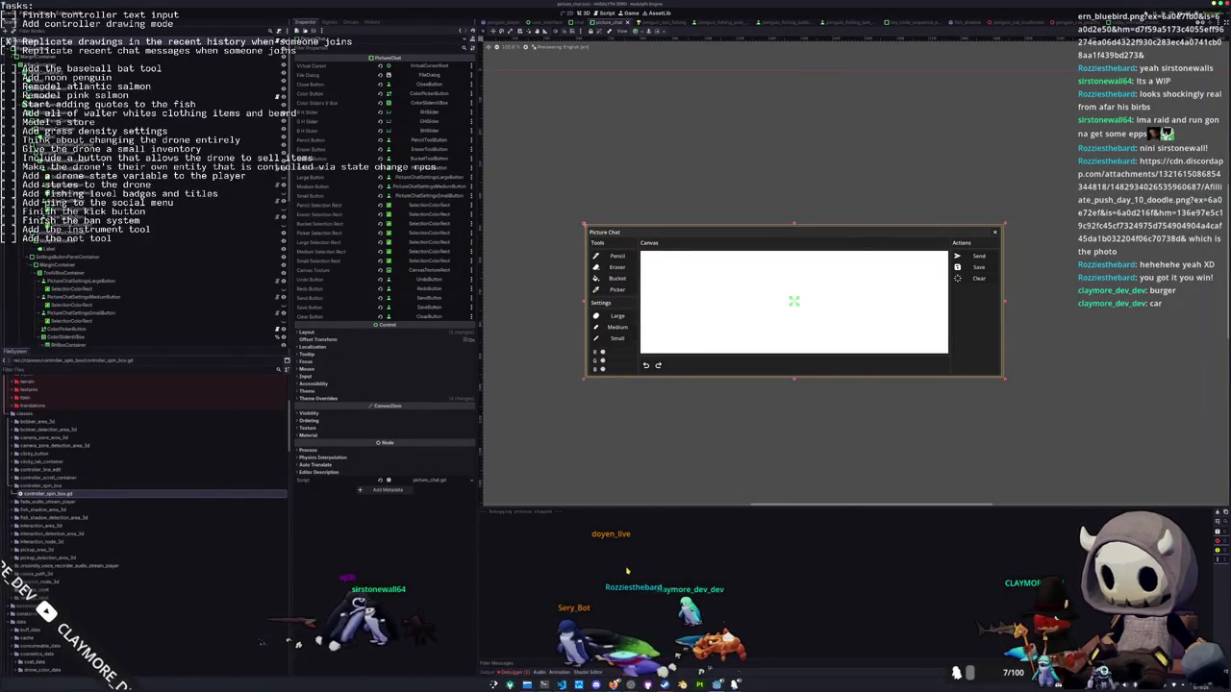
key("F5")
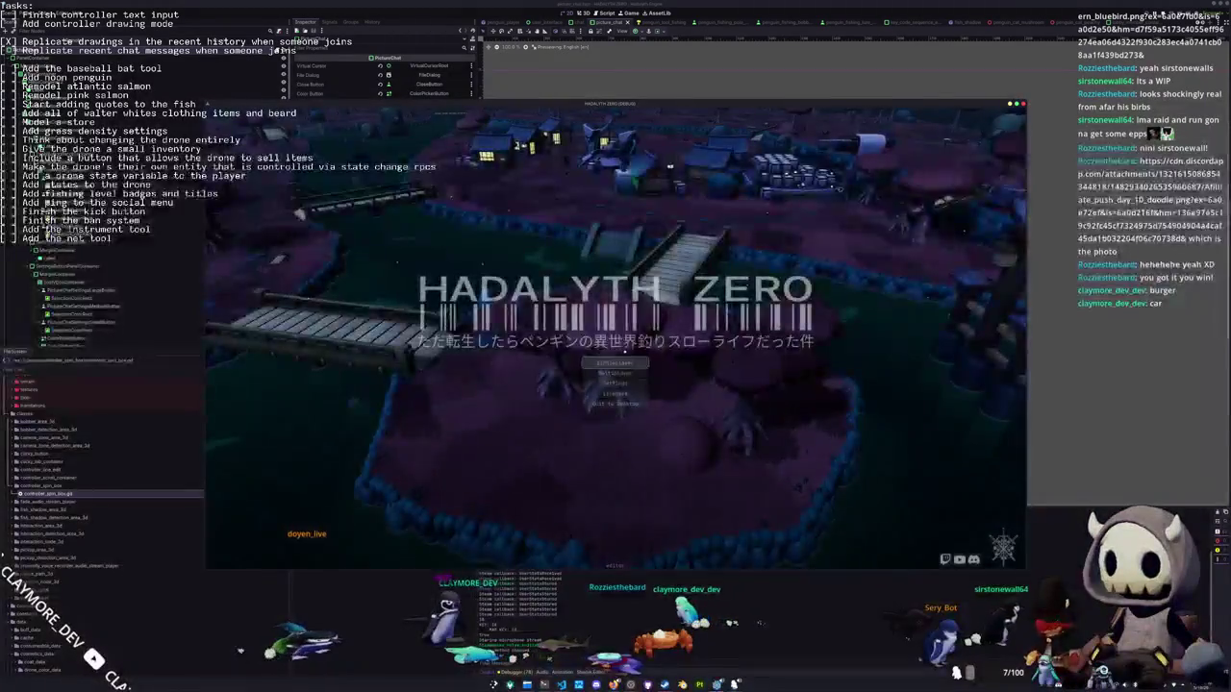
key("Return")
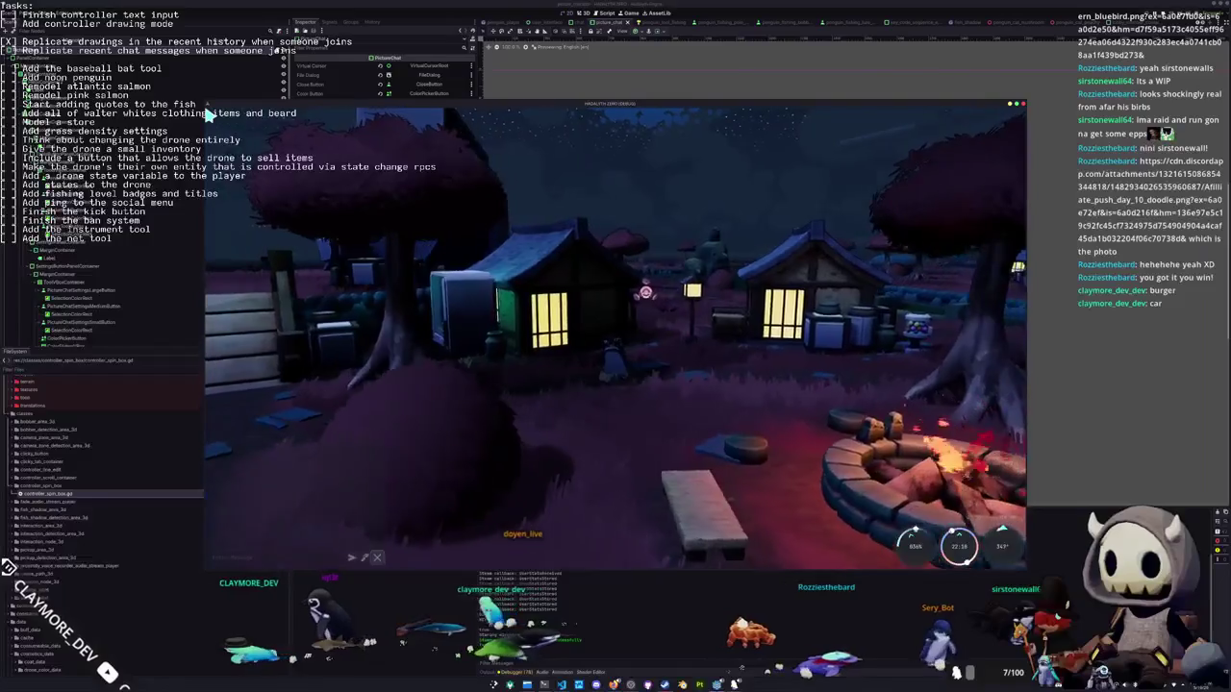
key("p")
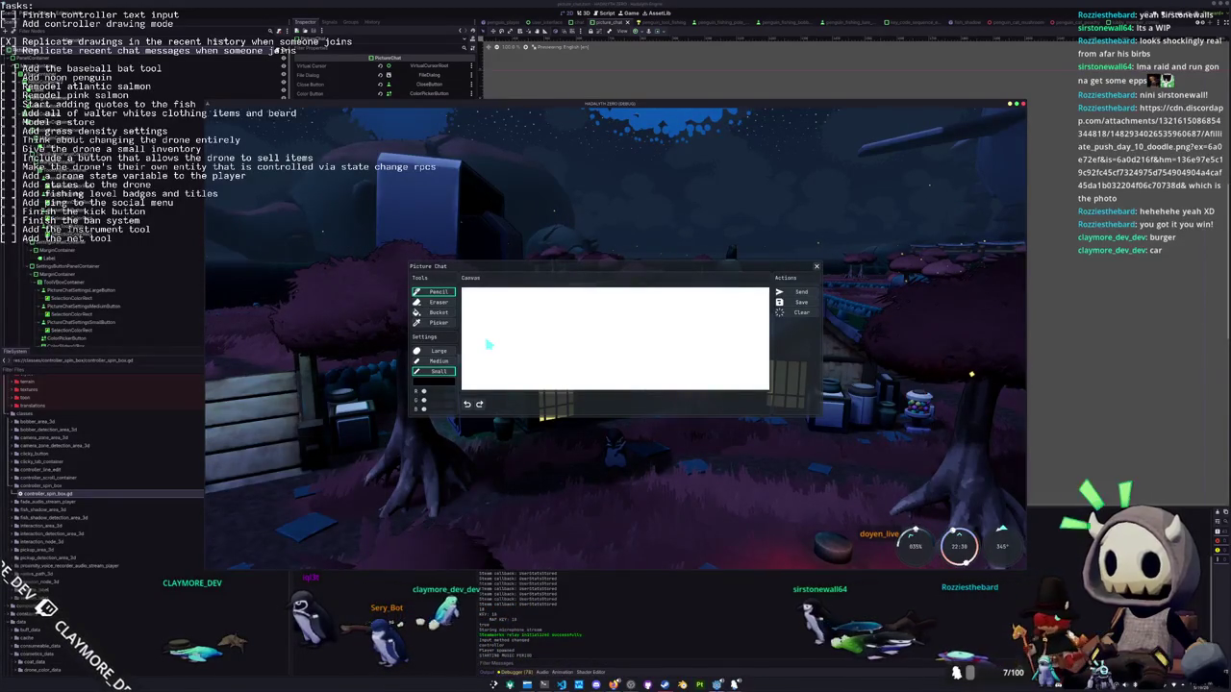
Close the Picture Chat window in the running game and reopen it
key("Escape")
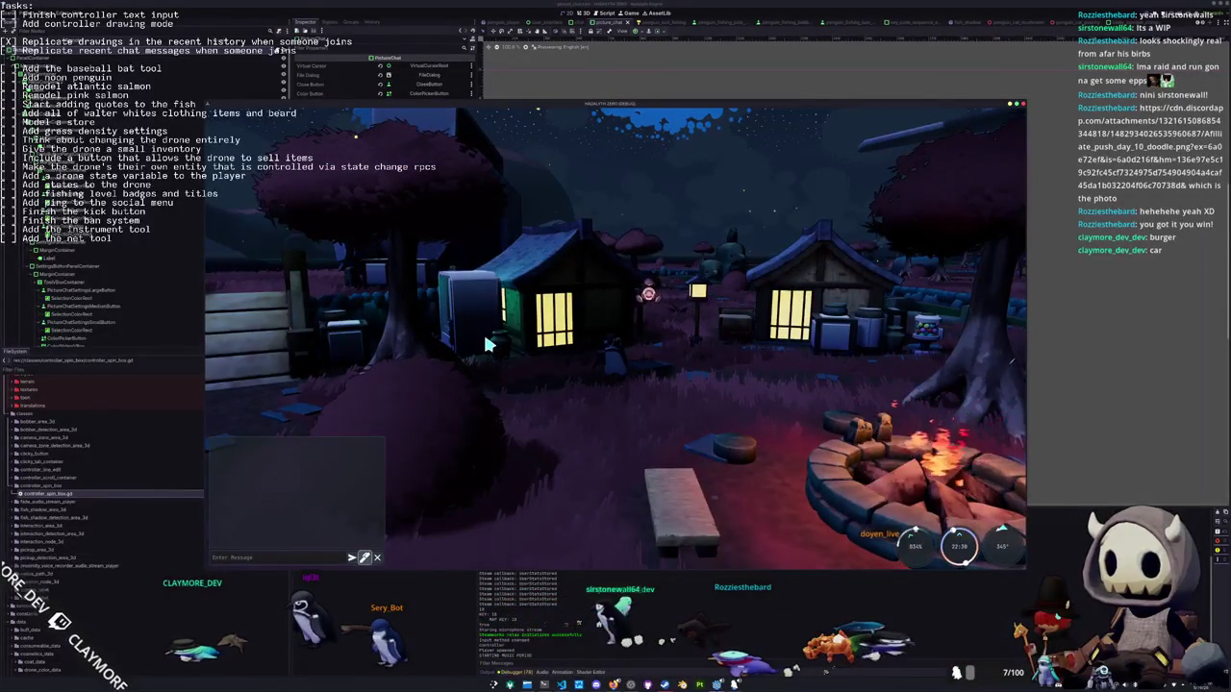
left_click(487, 343)
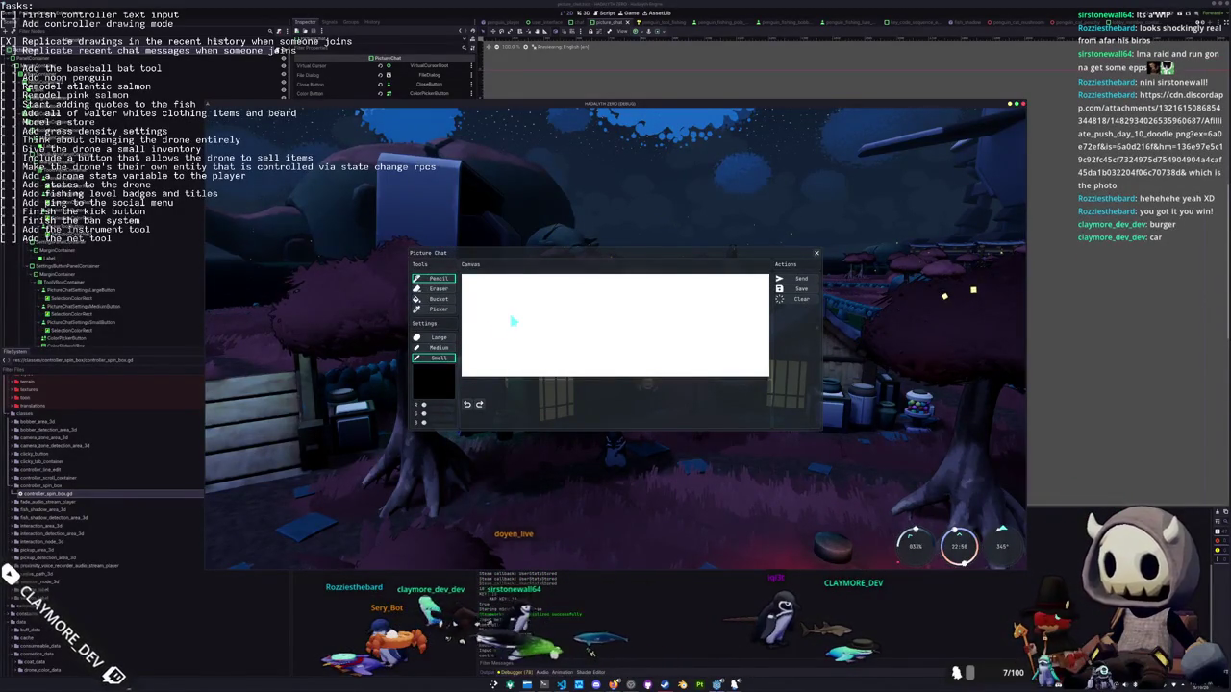
key("Escape")
key("p")
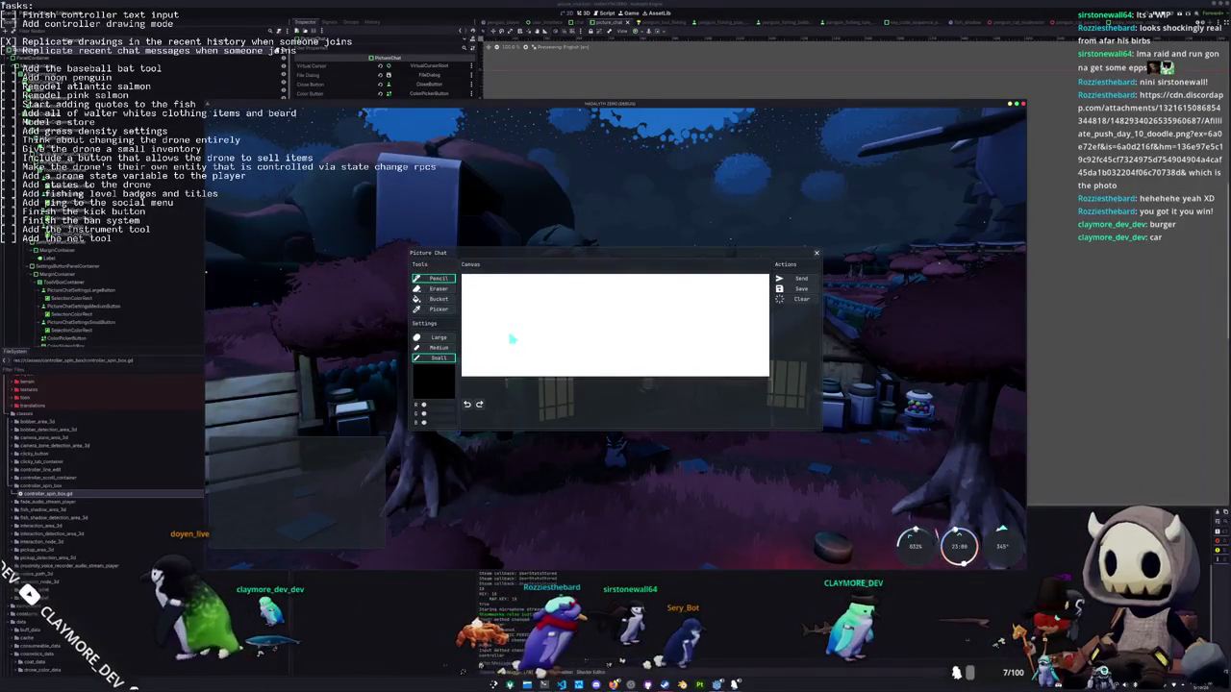
Draw a small loop and a long wavy line on the canvas, then close it and stop the game
left_click_drag(525, 328, 530, 351)
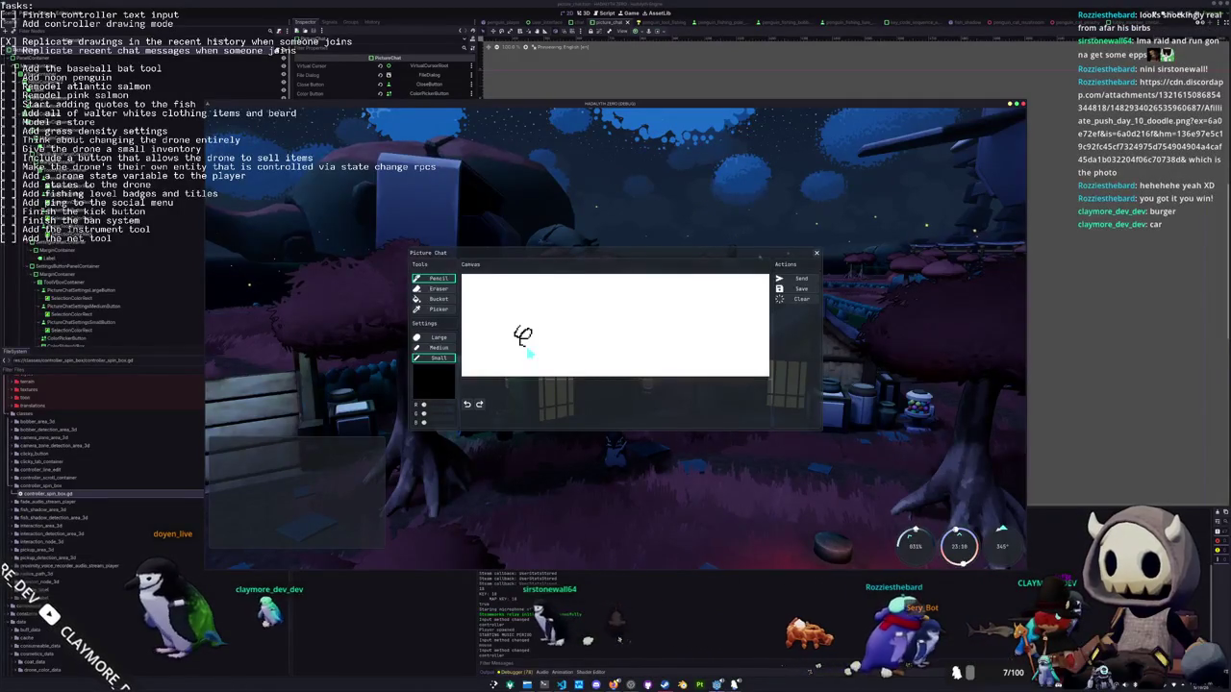
mouse_move(544, 329)
left_mouse_down()
mouse_move(632, 341)
mouse_move(717, 310)
mouse_move(684, 352)
mouse_move(723, 358)
left_mouse_up()
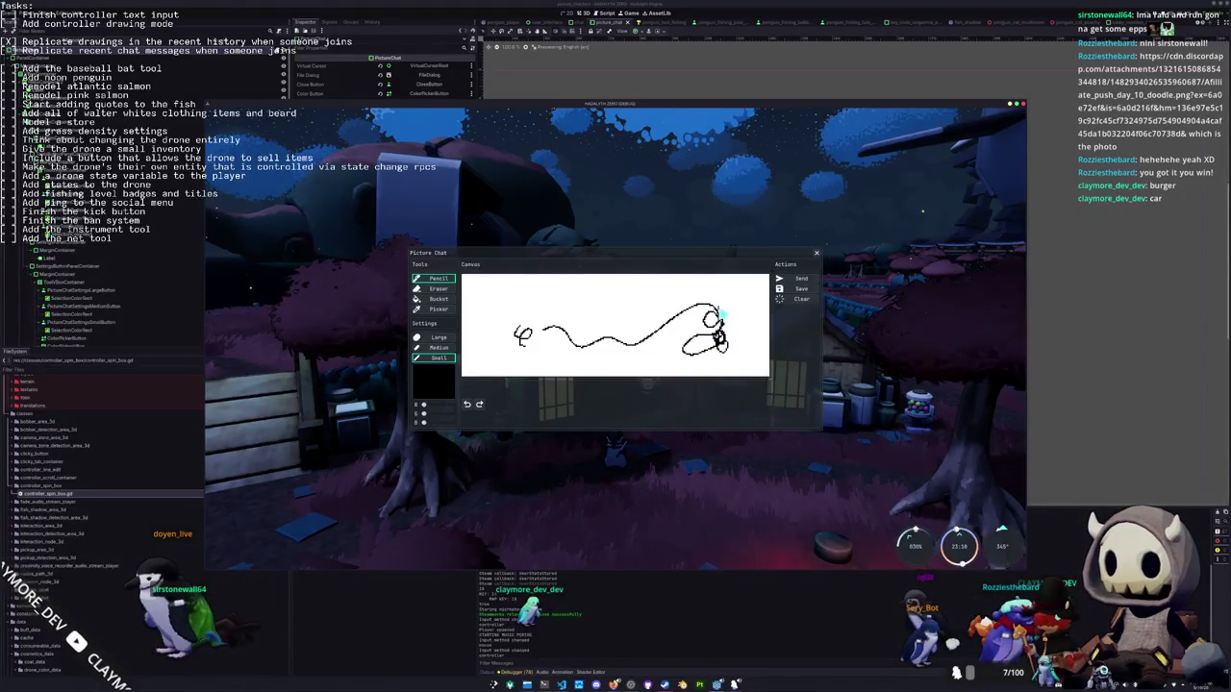
key("Escape")
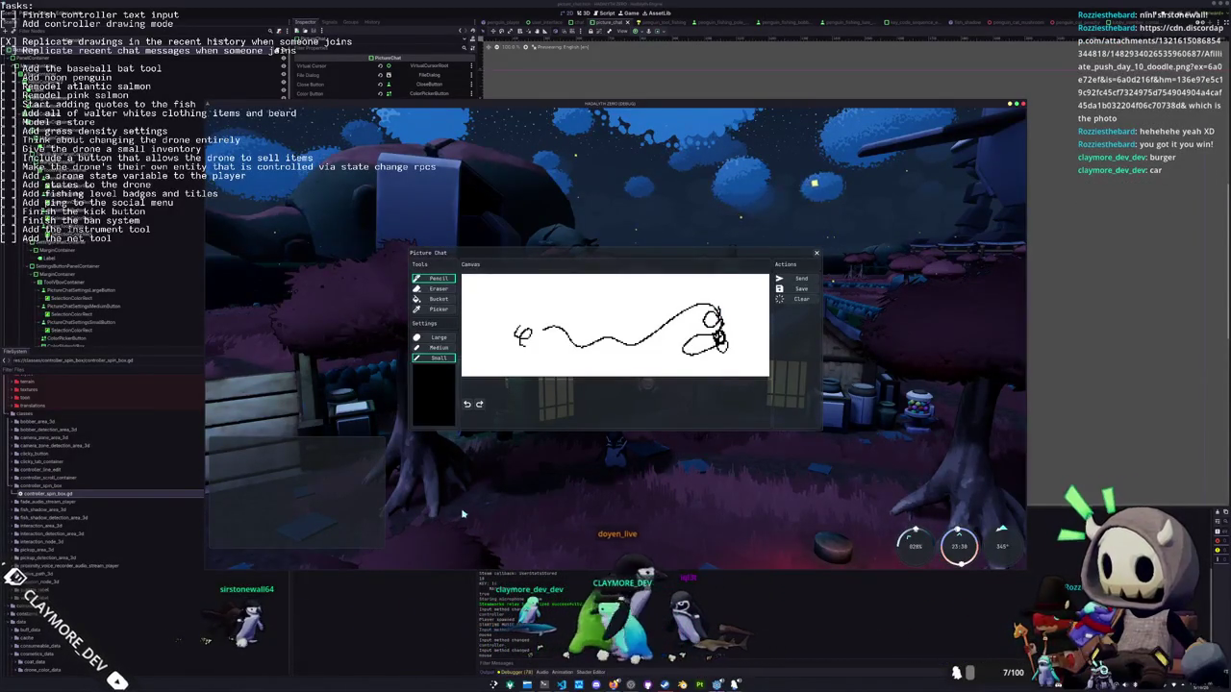
key("Escape")
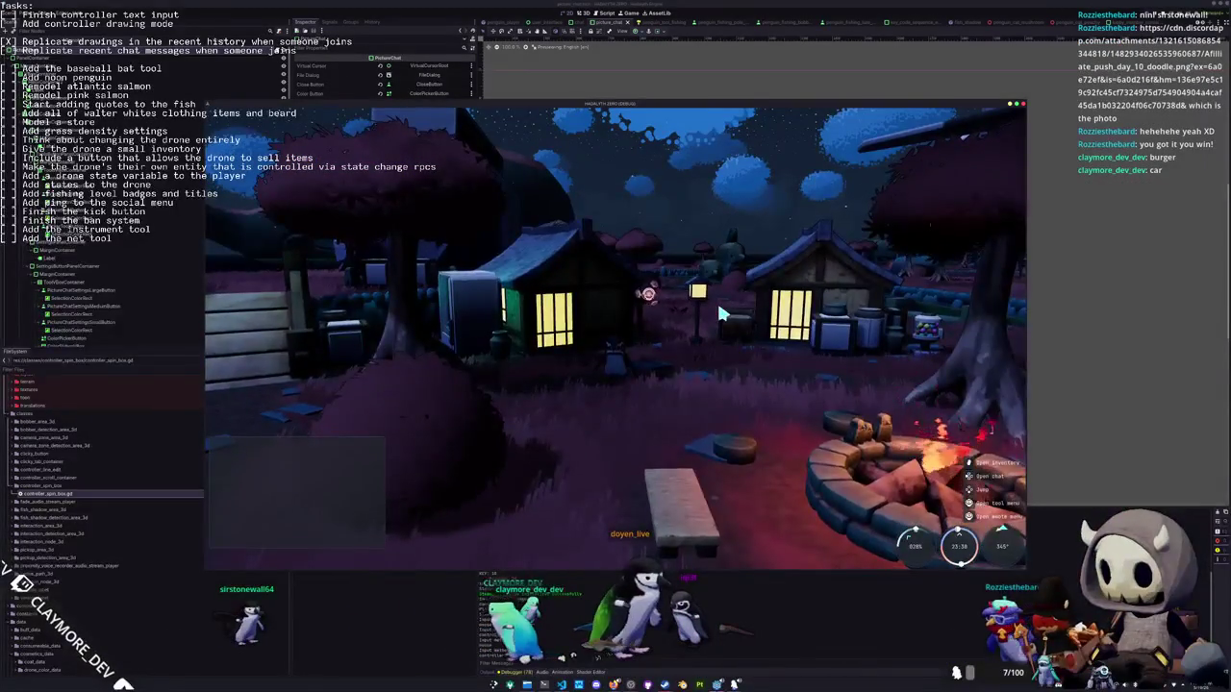
key("F8")
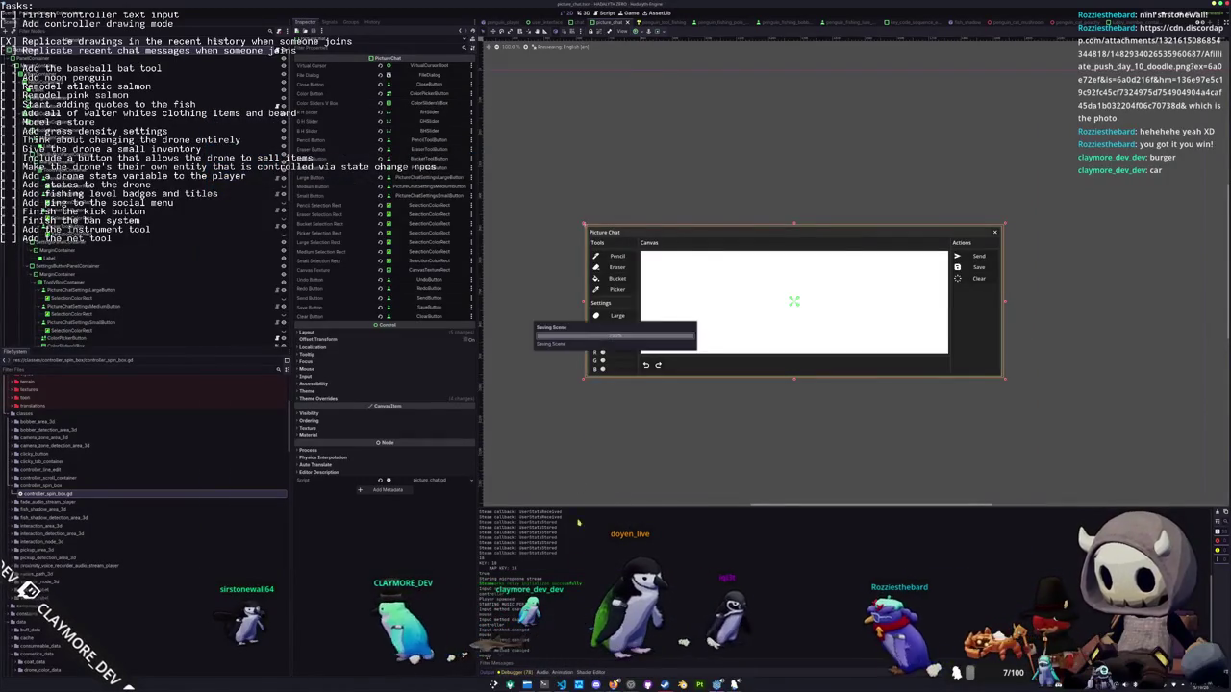
Adjust the ColorPickerButton's Layout Custom Minimum Size Y up, then back down slightly
left_click(603, 364)
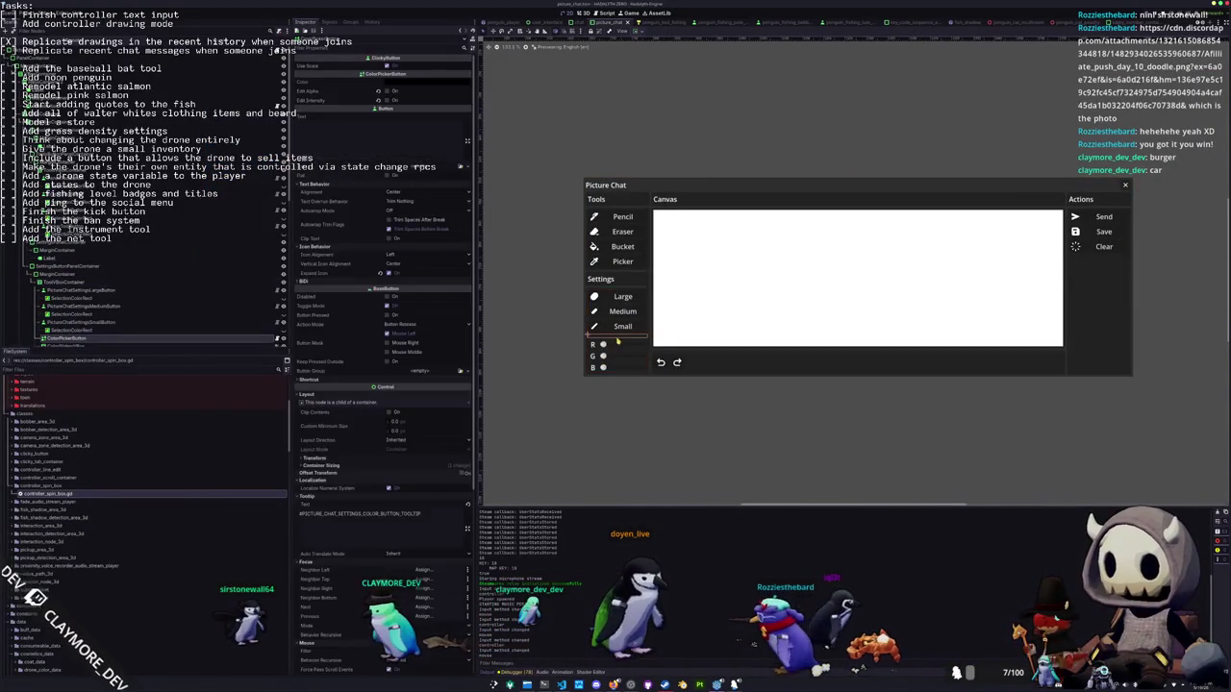
left_click(641, 32)
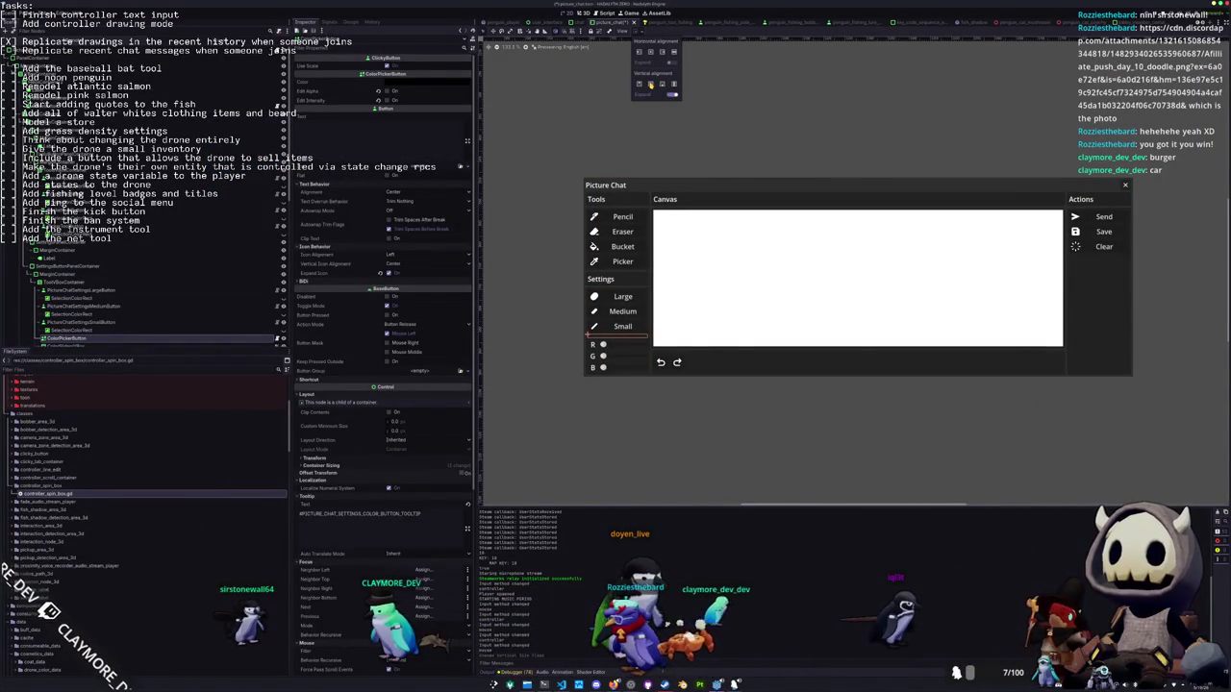
scroll(336, 490, "down", 5)
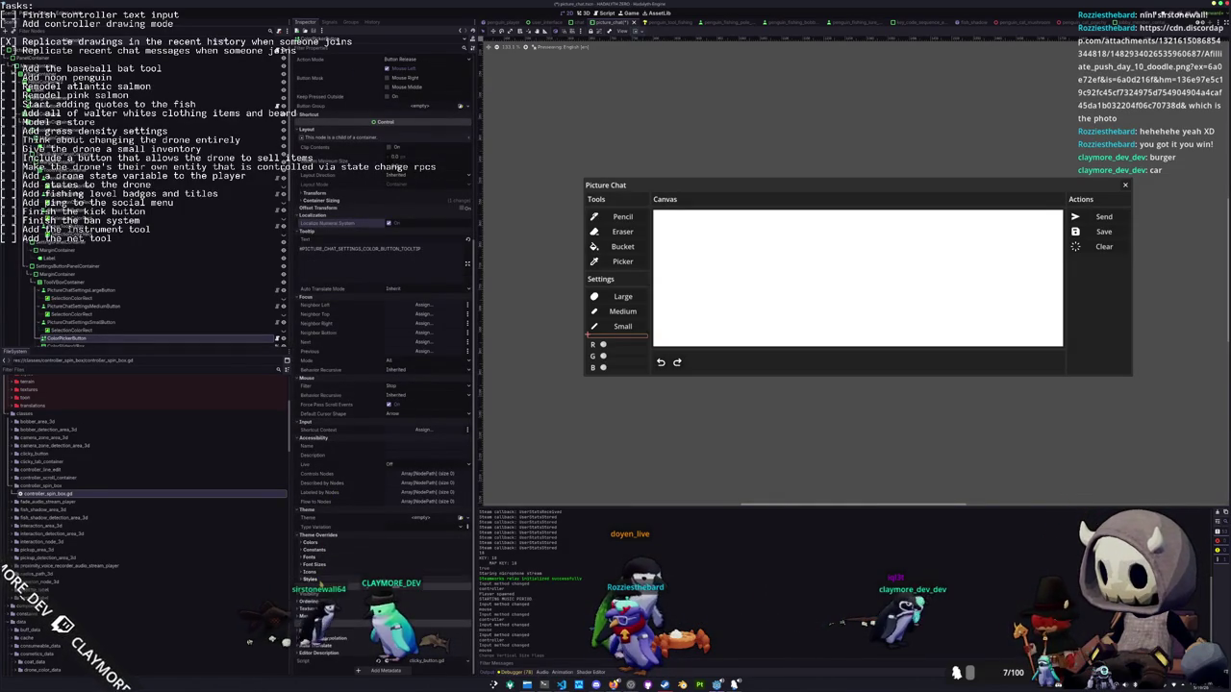
scroll(337, 487, "up", 5)
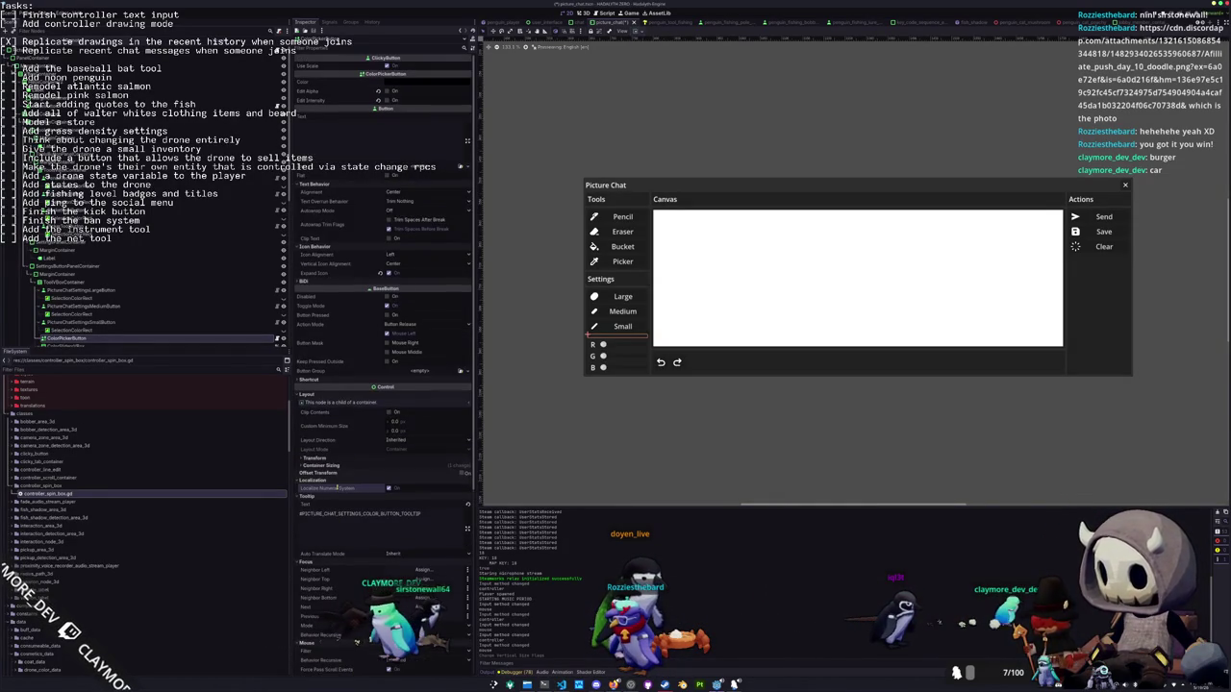
scroll(376, 339, "down", 3)
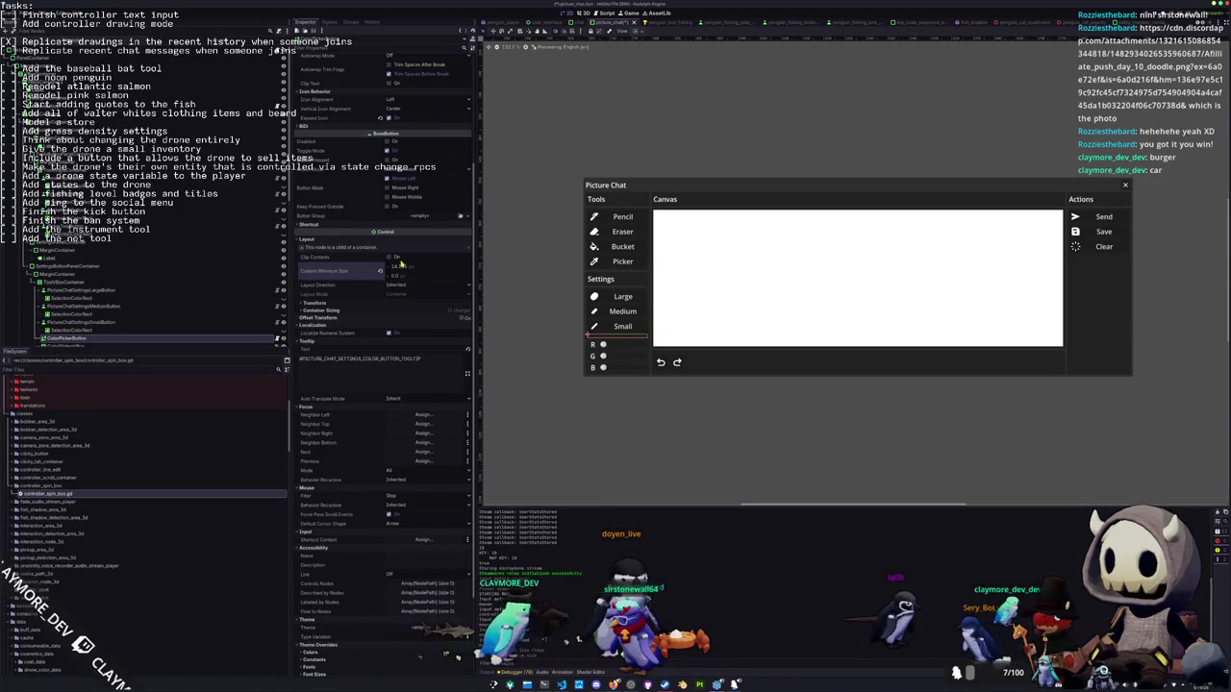
left_click_drag(402, 276, 402, 276)
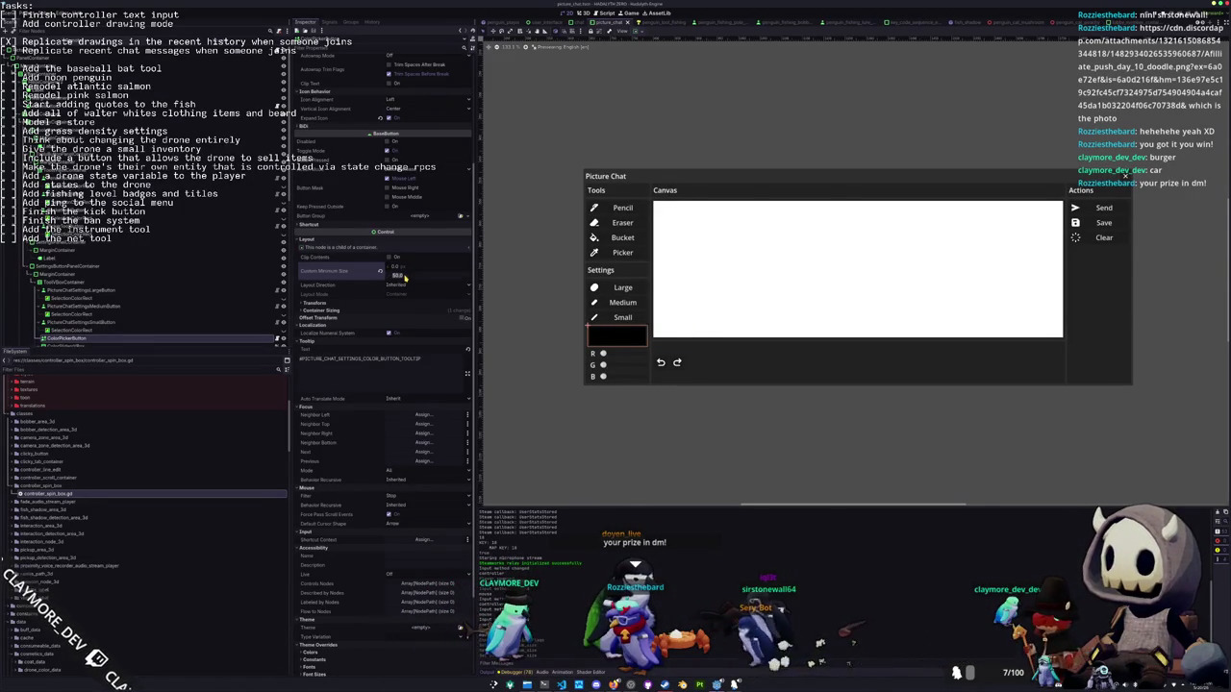
left_click_drag(405, 277, 405, 277)
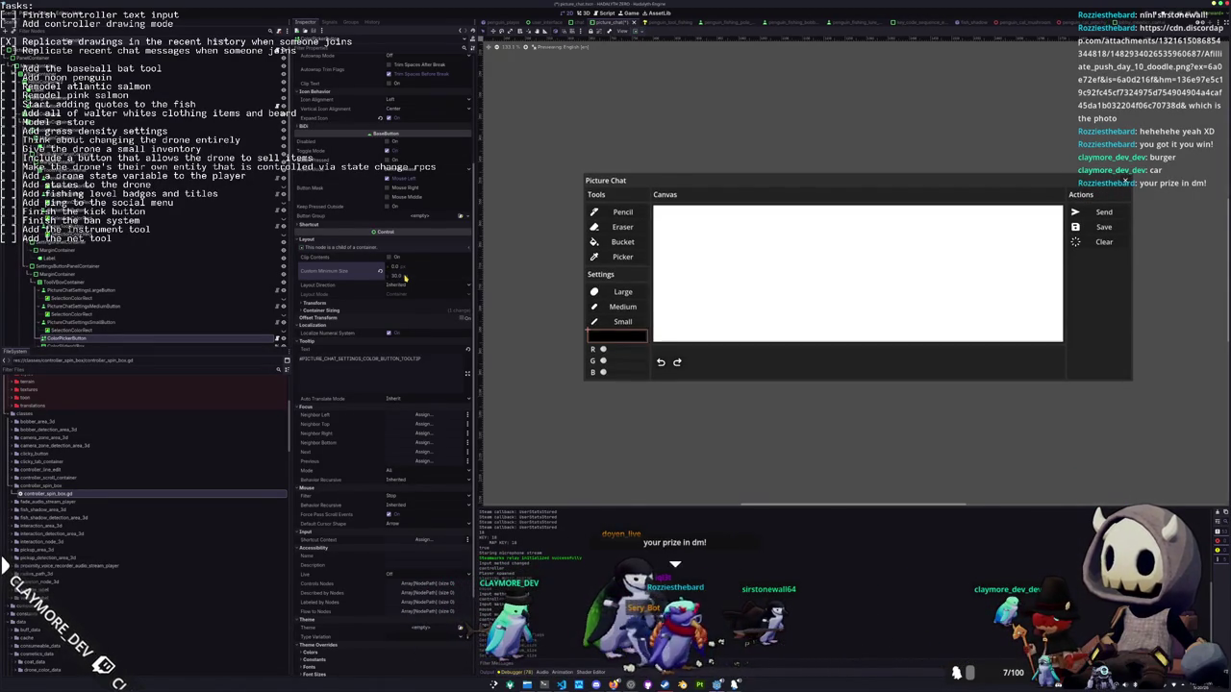
Compare against PictureChatSettingsSmallButton's Transform size, then reselect the ColorPickerButton
left_click(77, 322)
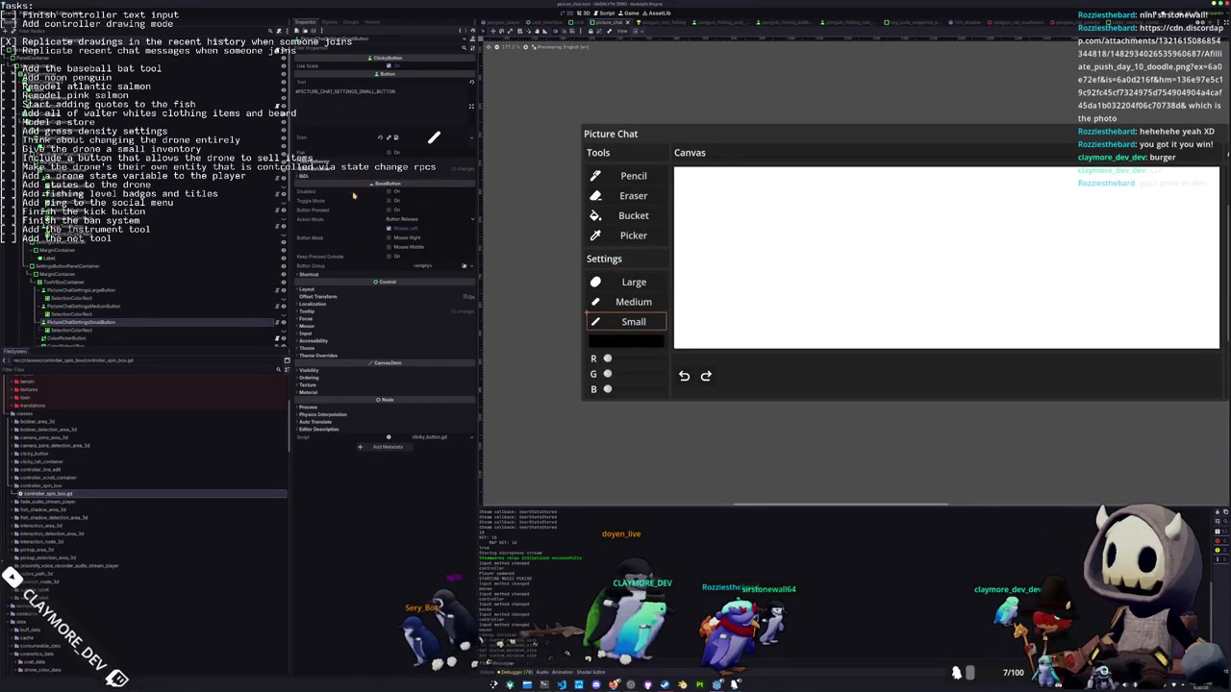
left_click(340, 290)
left_click(340, 354)
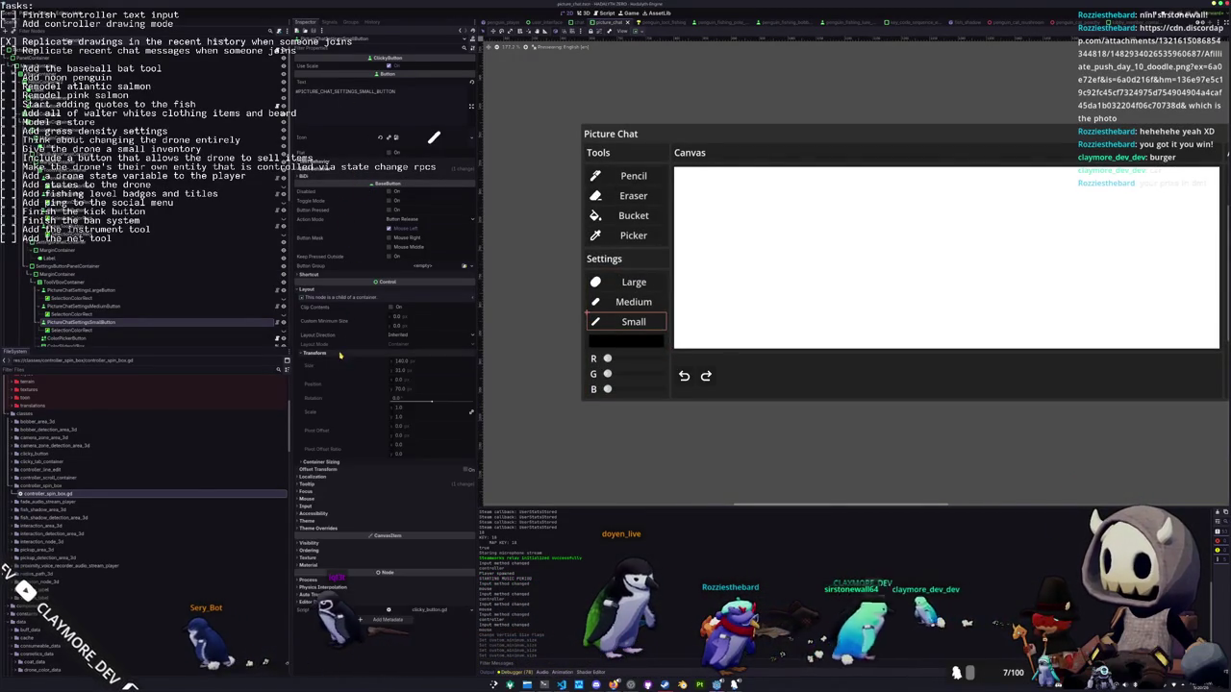
left_click(585, 340)
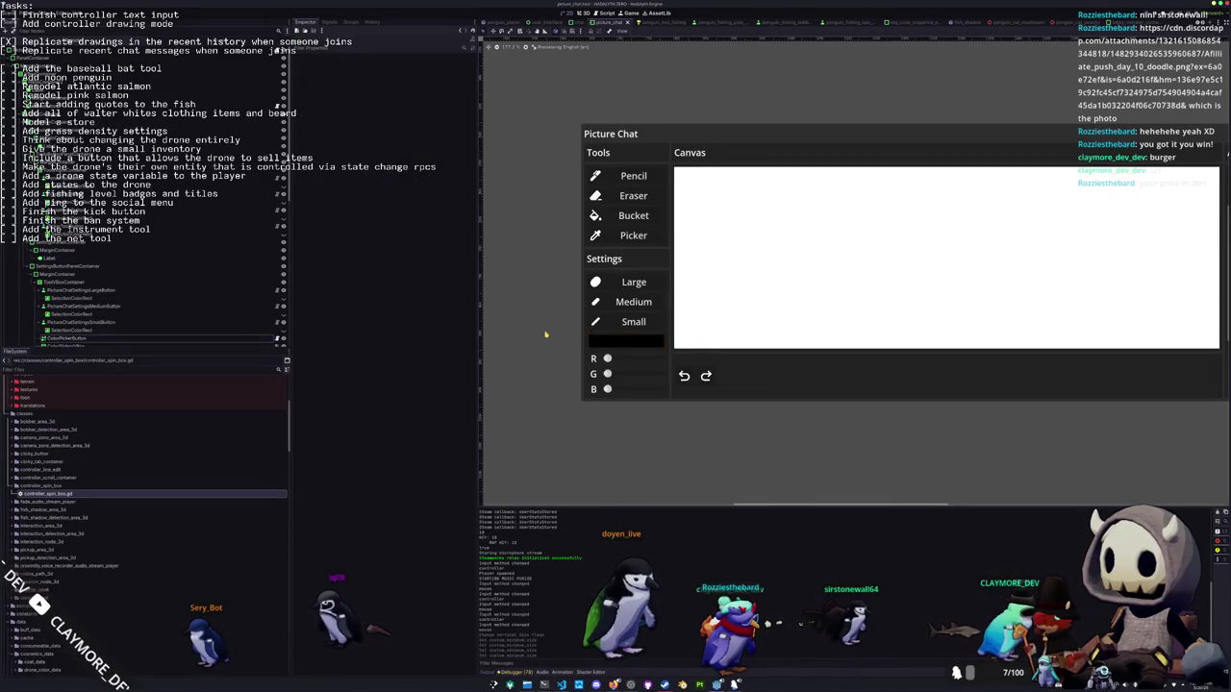
Leave the ColorPickerButton's Focus Mode at All, save the Picture Chat scene and run the project
left_click(551, 384)
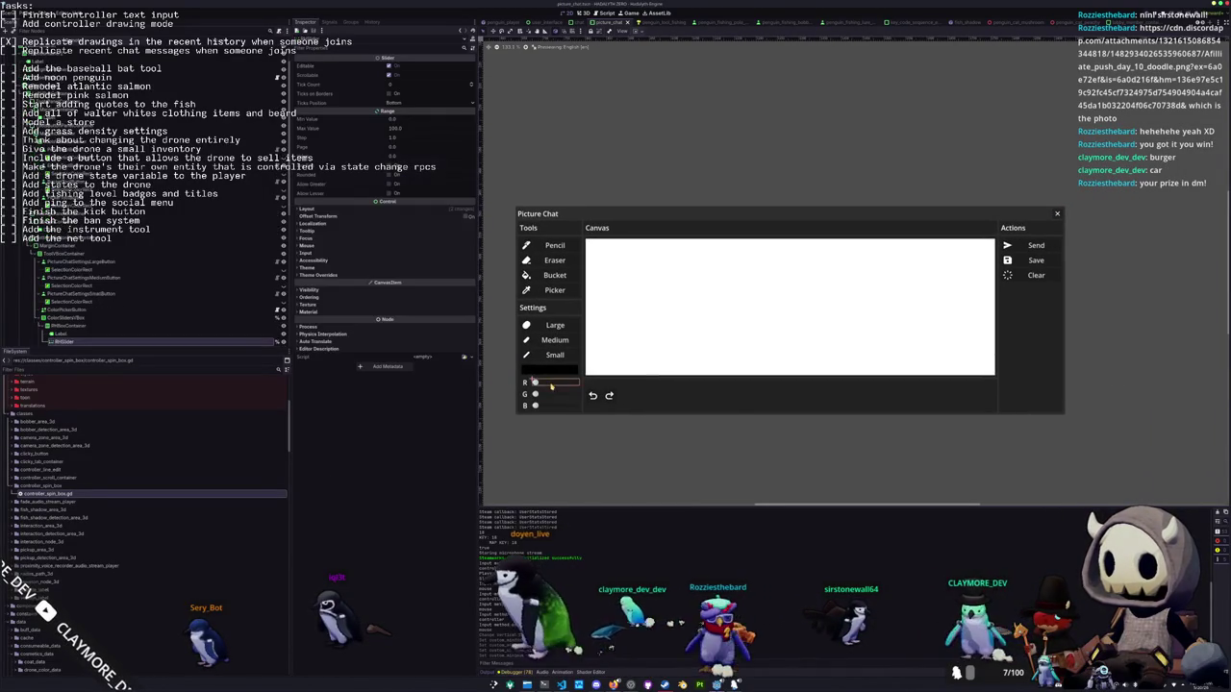
left_click(548, 369)
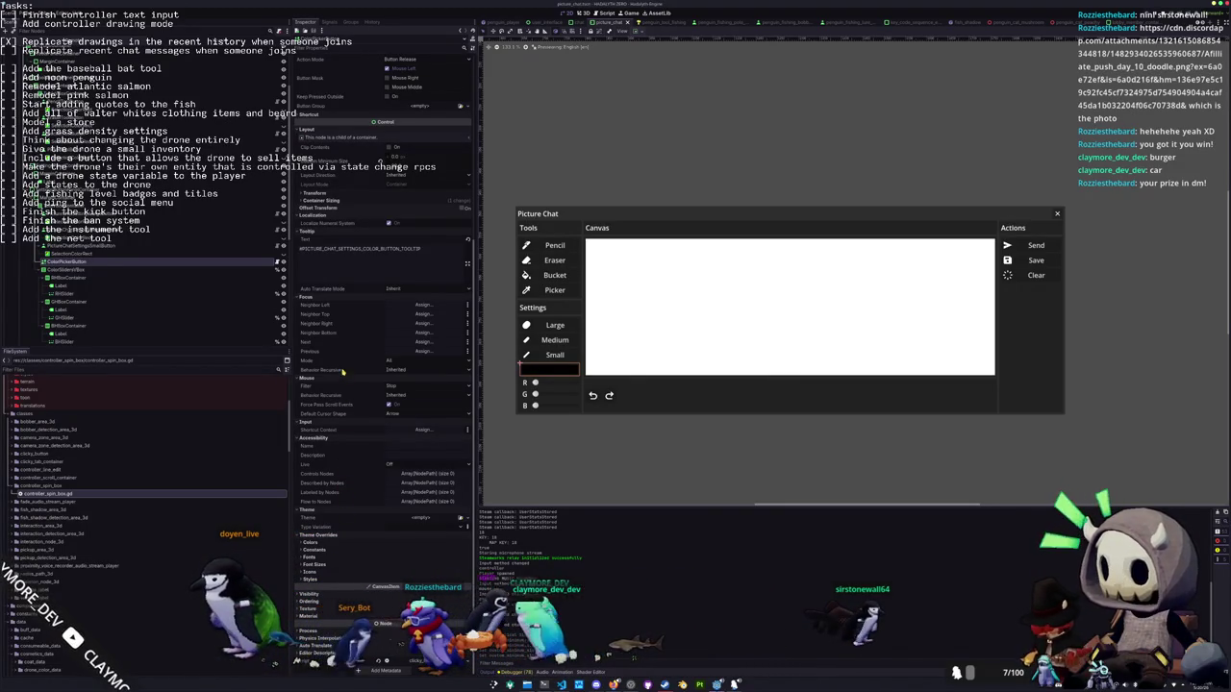
left_click(397, 363)
left_click(397, 363)
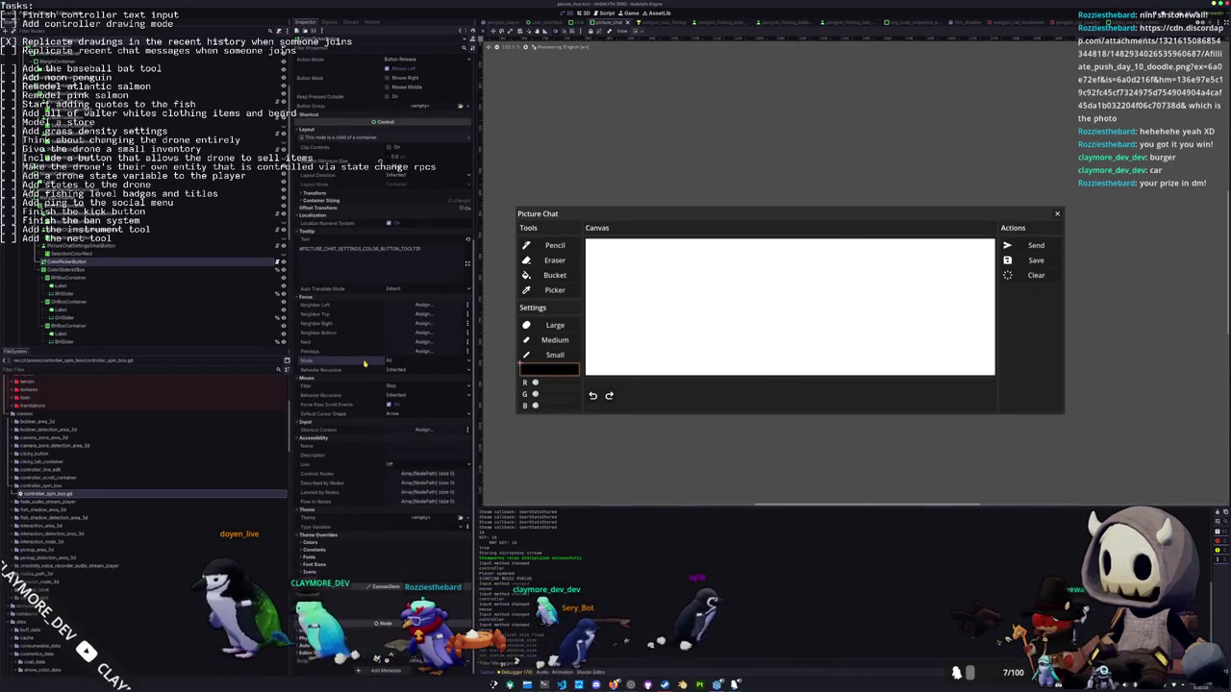
key("ctrl+s")
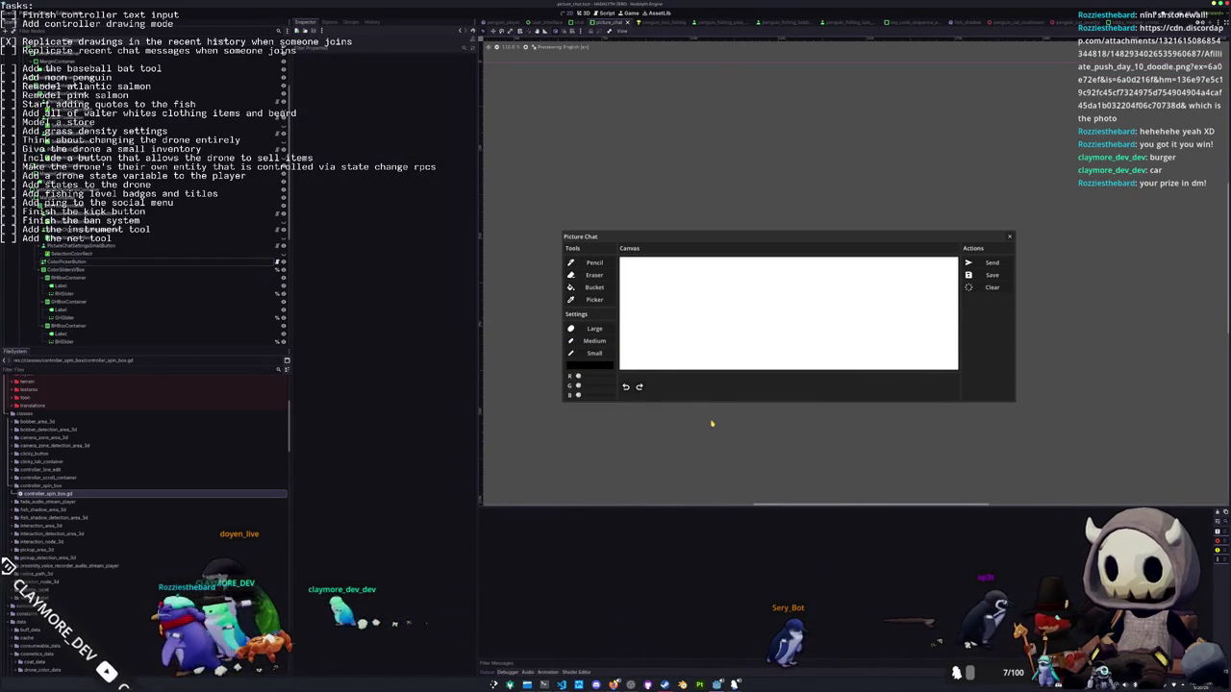
key("F5")
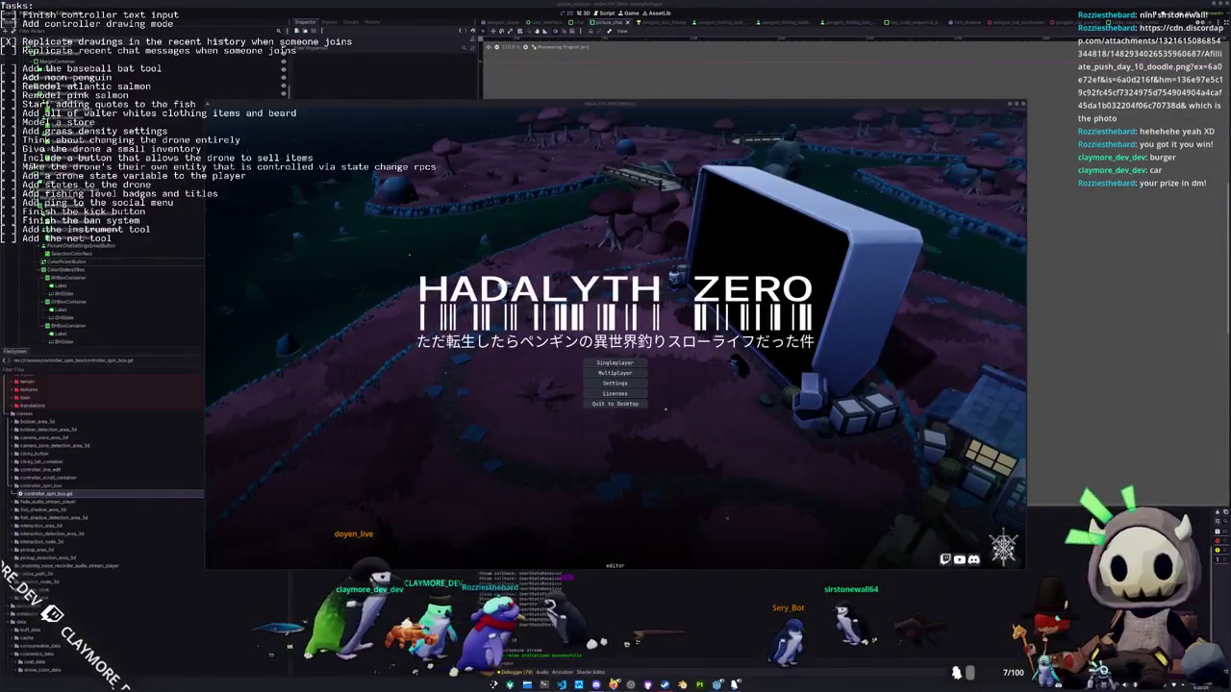
Shrink the Firefox window showing the penguin drawing, then focus the game and enter the world
mouse_move(613, 685)
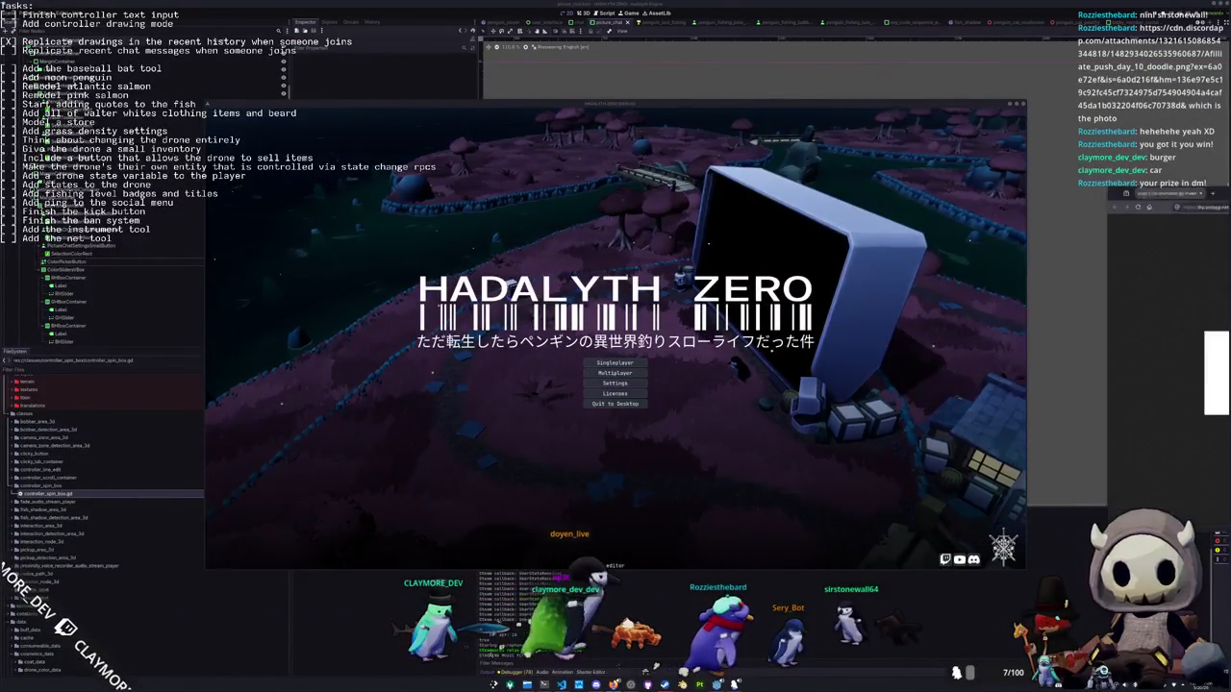
left_click(619, 667)
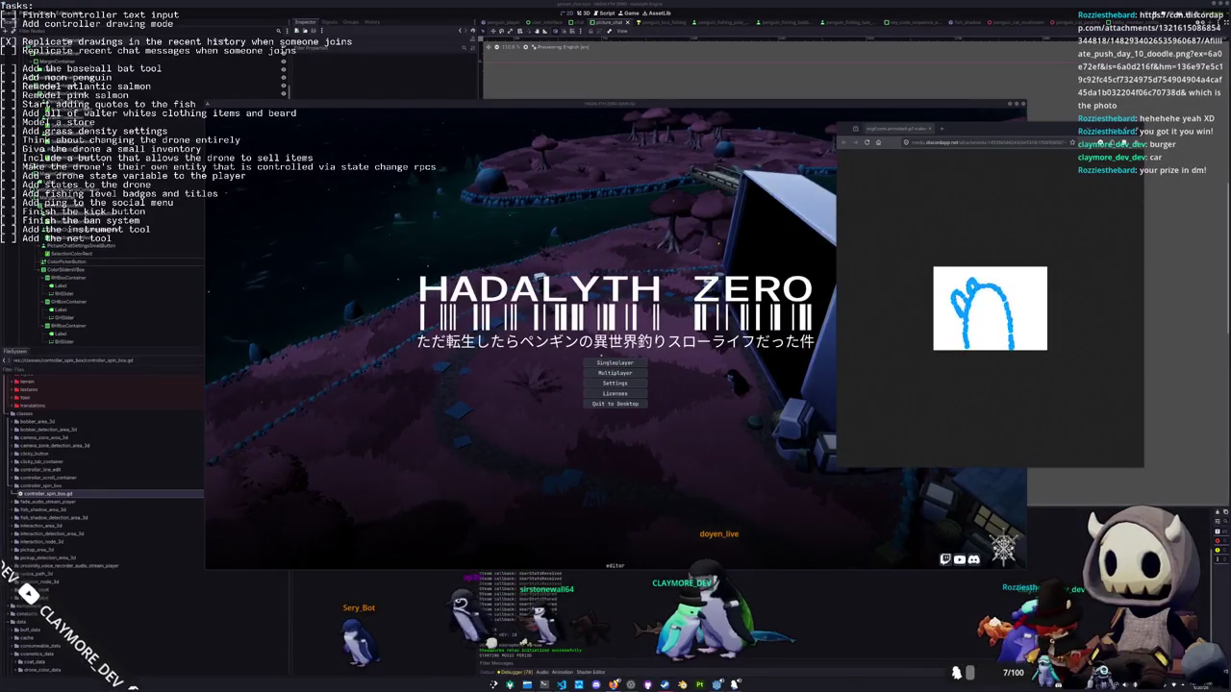
left_click_drag(1027, 137, 1059, 168)
mouse_move(869, 156)
left_mouse_down()
mouse_move(962, 240)
mouse_move(1010, 318)
mouse_move(1048, 342)
mouse_move(1035, 370)
mouse_move(1058, 21)
mouse_move(1070, 60)
left_mouse_up()
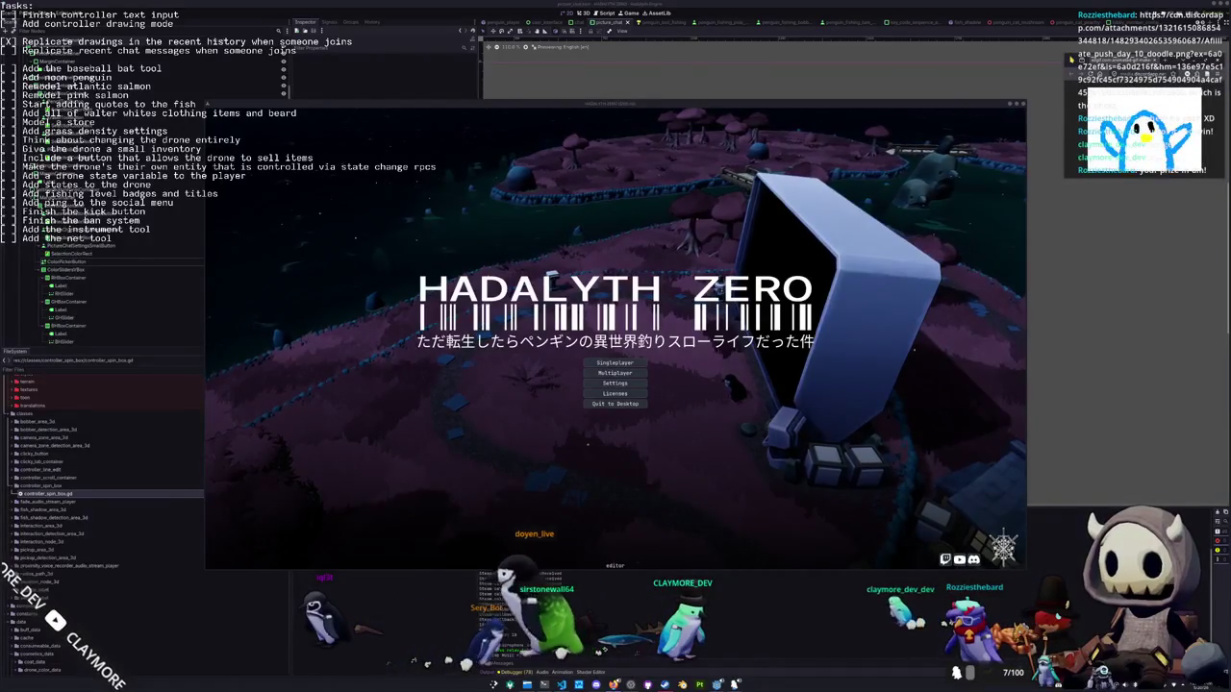
left_click(751, 365)
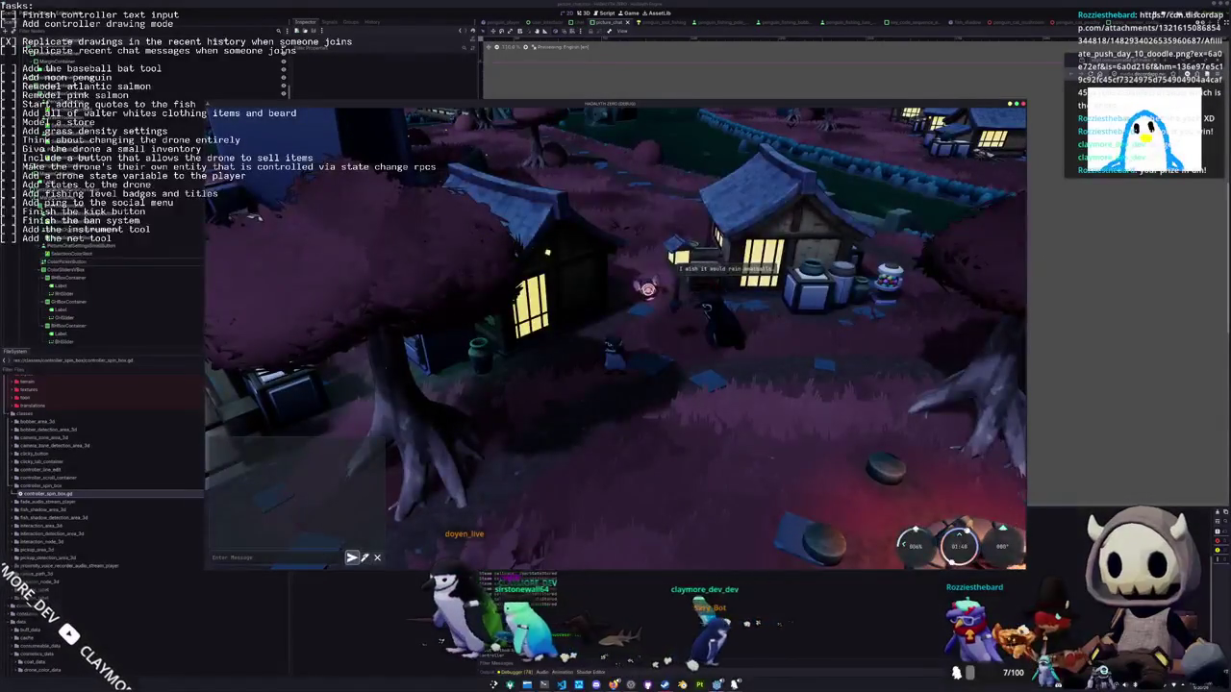
left_click(365, 557)
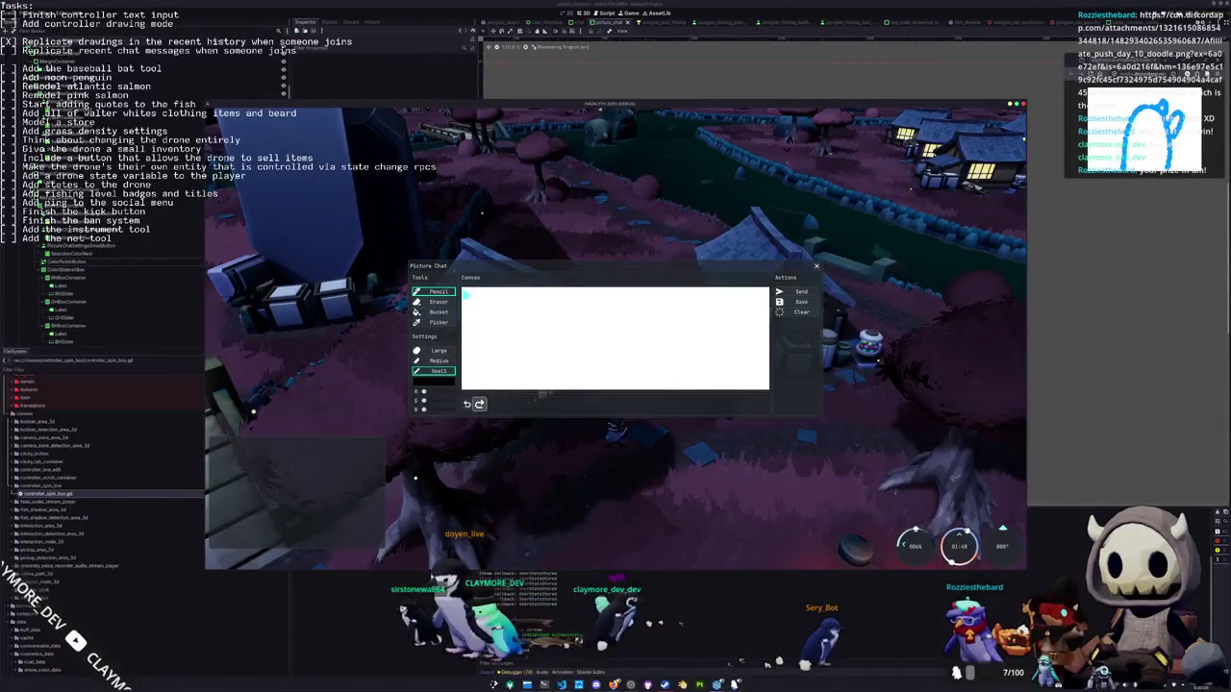
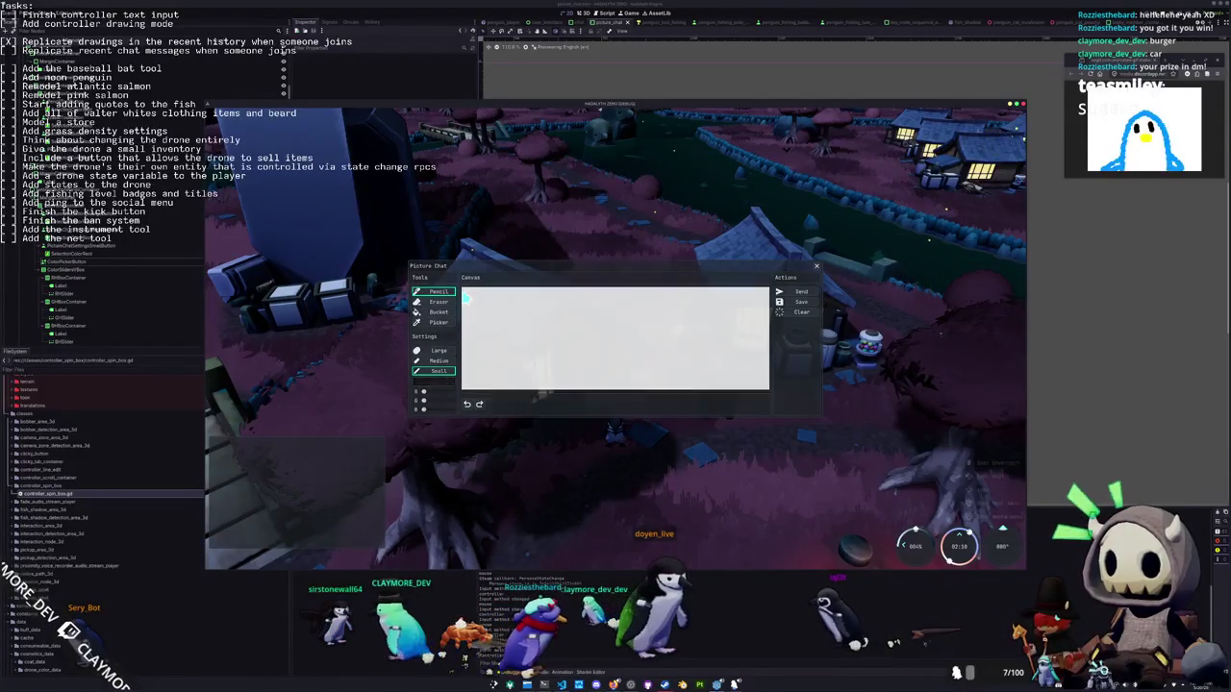
Restart the game, then open and close the Picture Chat panel over the game view
key("Escape")
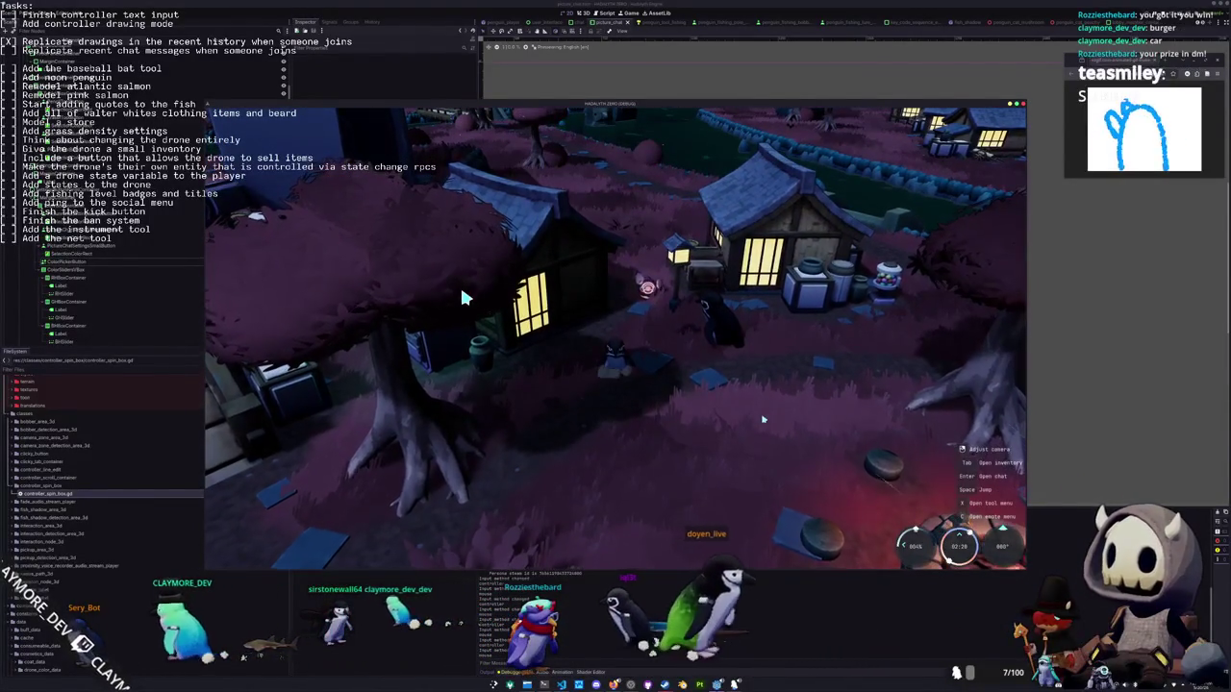
key("F5")
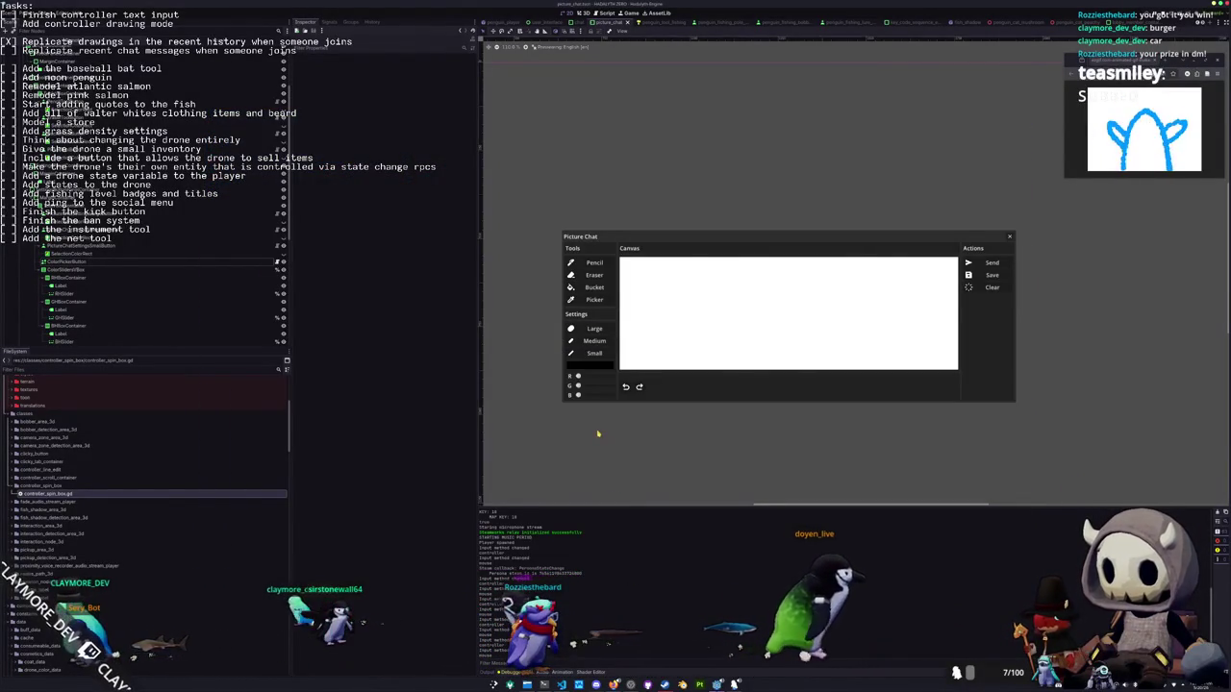
key("Tab")
key("Tab")
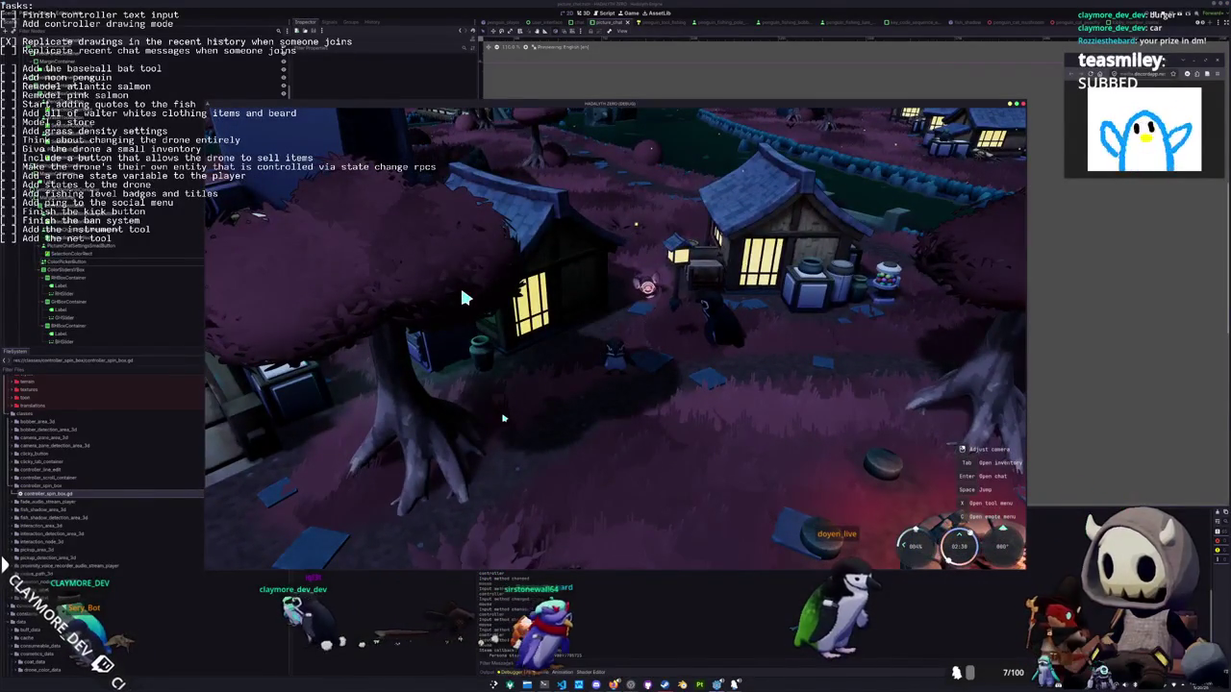
key("Return")
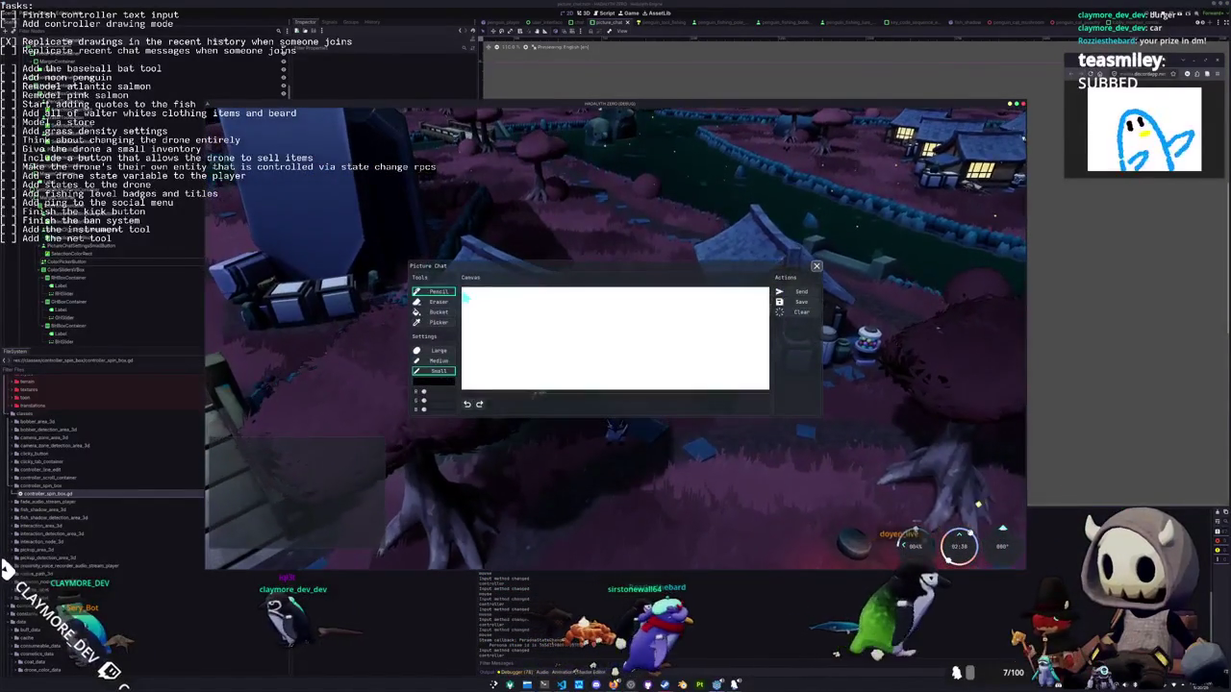
key("Escape")
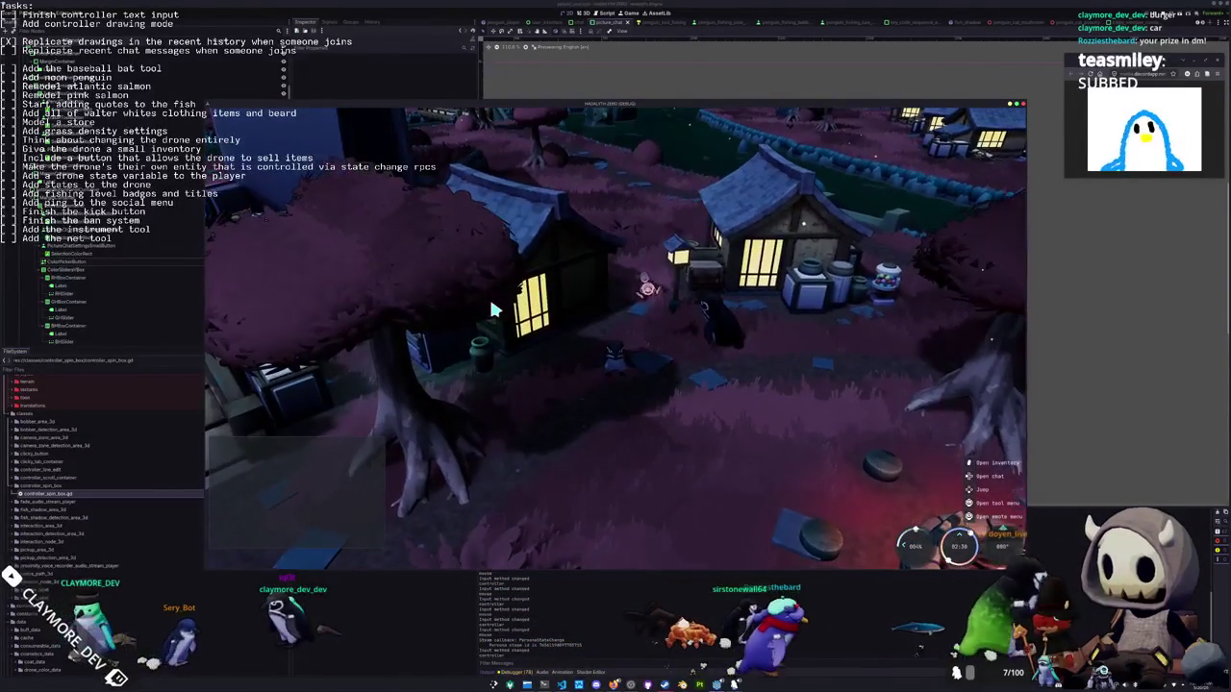
In exit_state of picture_chat.gd, replace GlobalInput.is_controller() with false for virtual_cursor.visible
key("alt+Tab")
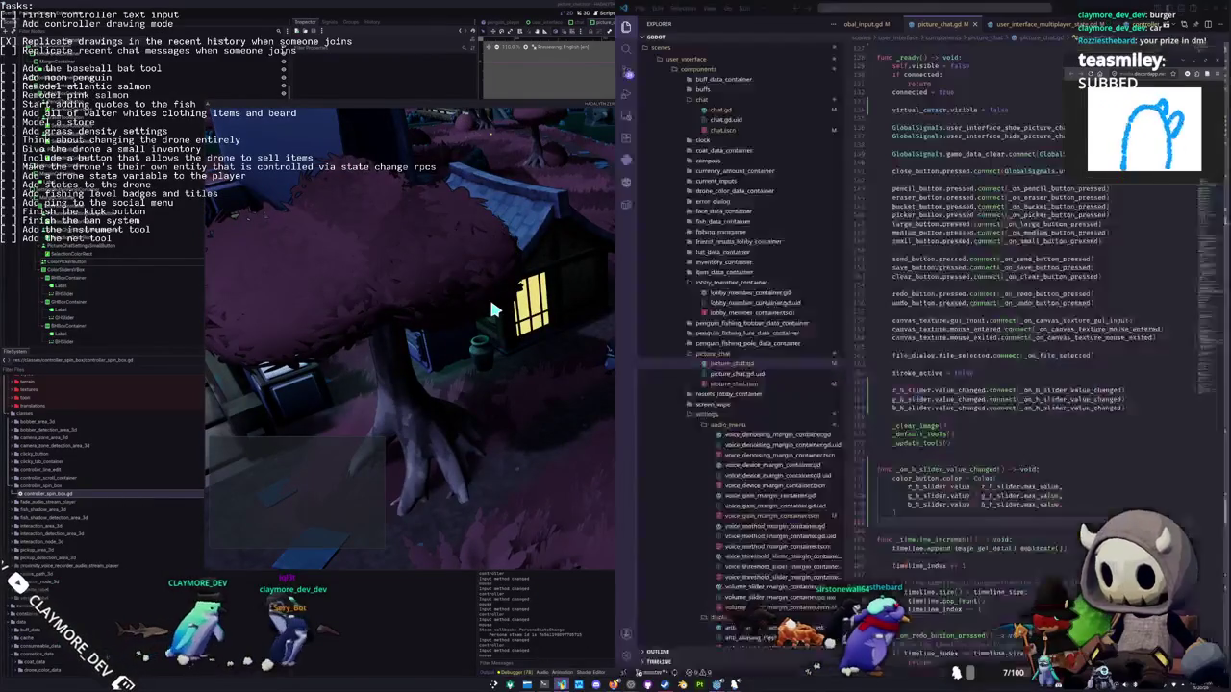
scroll(1019, 346, "up", 3)
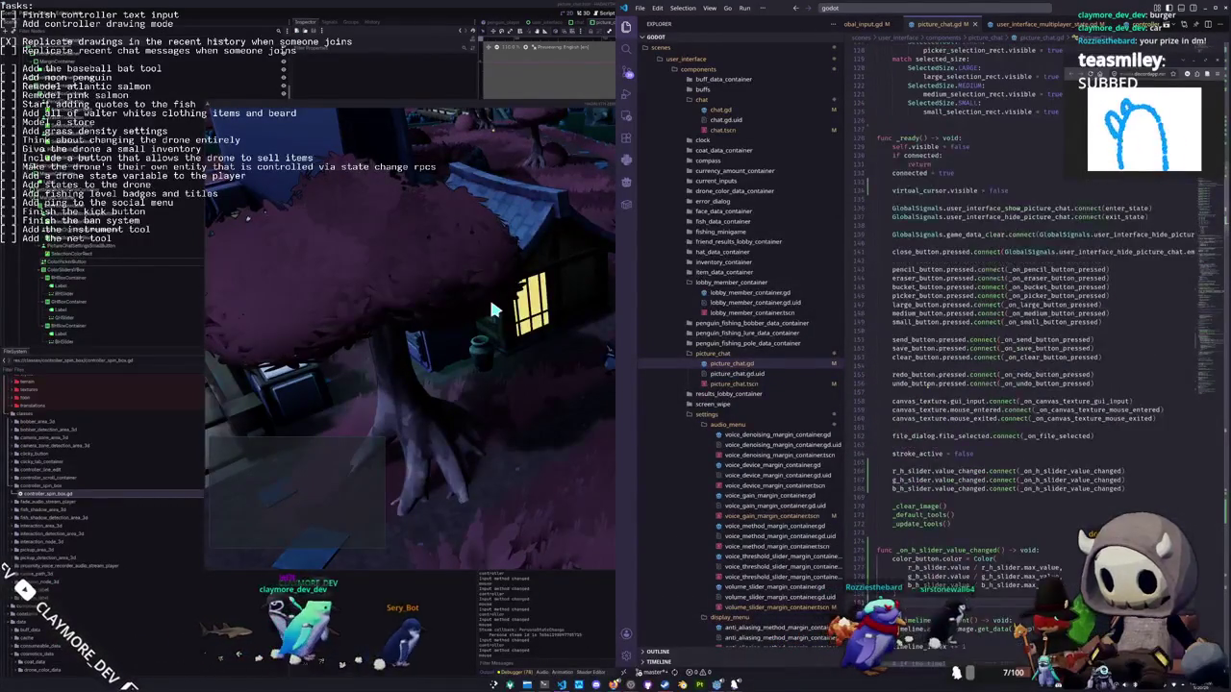
scroll(1019, 347, "up", 2)
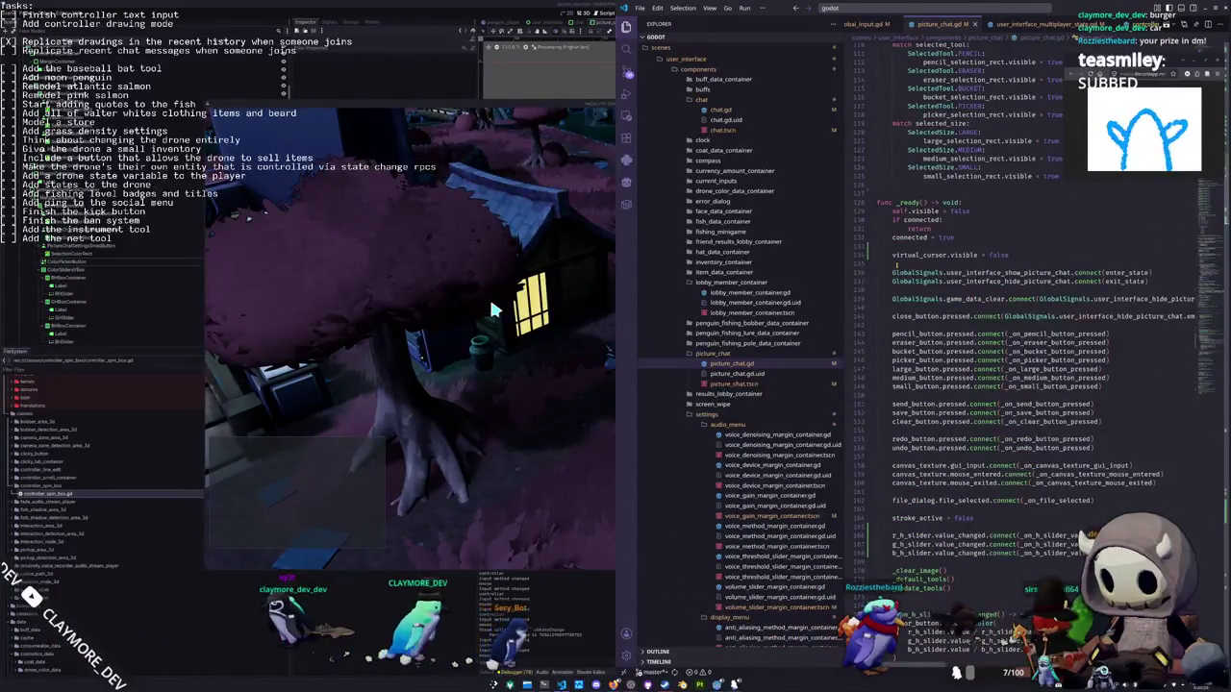
key("F3")
key("F3")
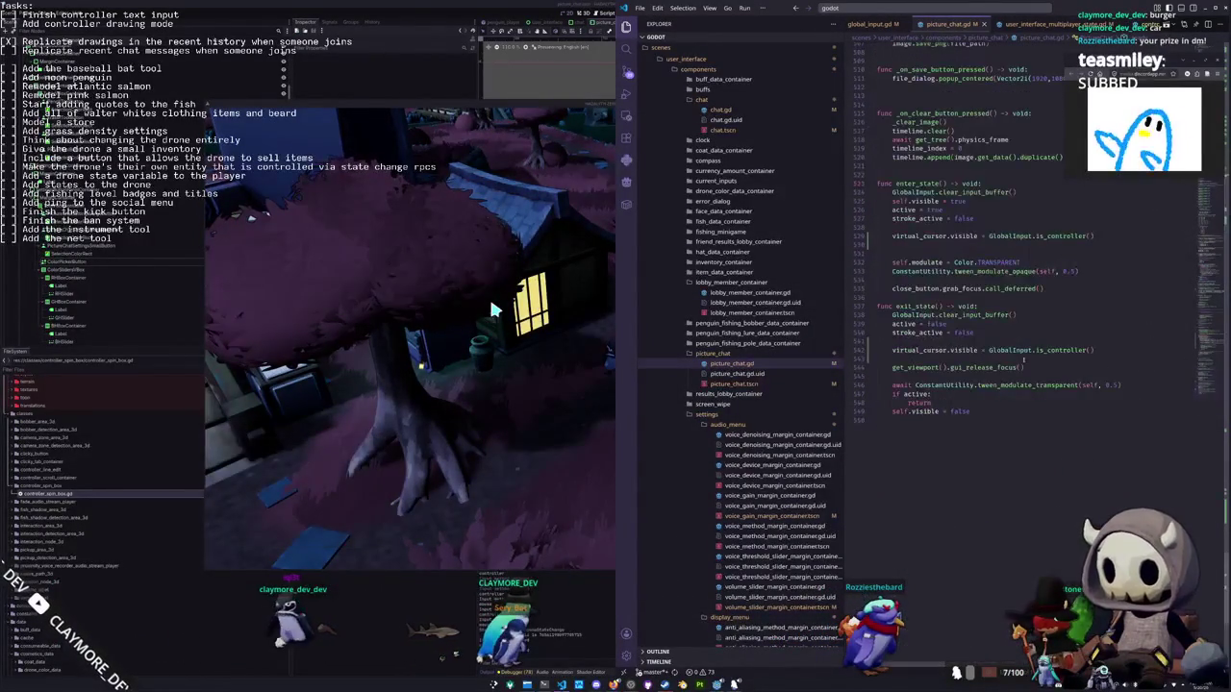
scroll(931, 360, "up", 1)
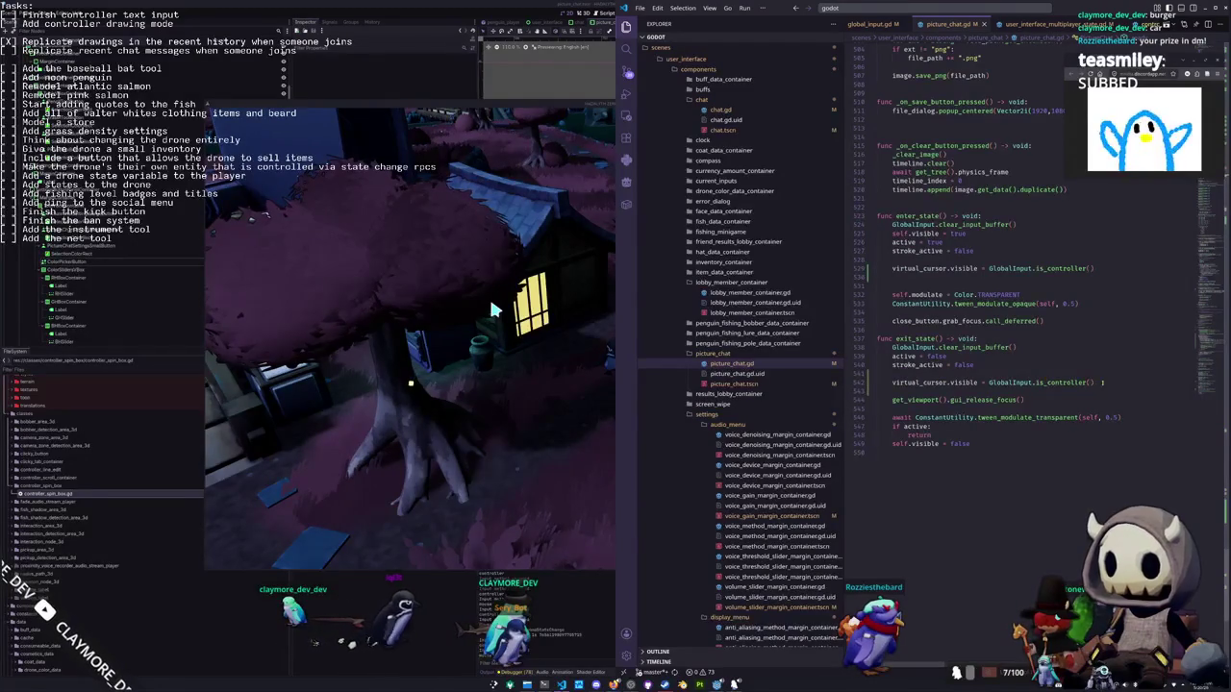
key("ctrl+shift+Left")
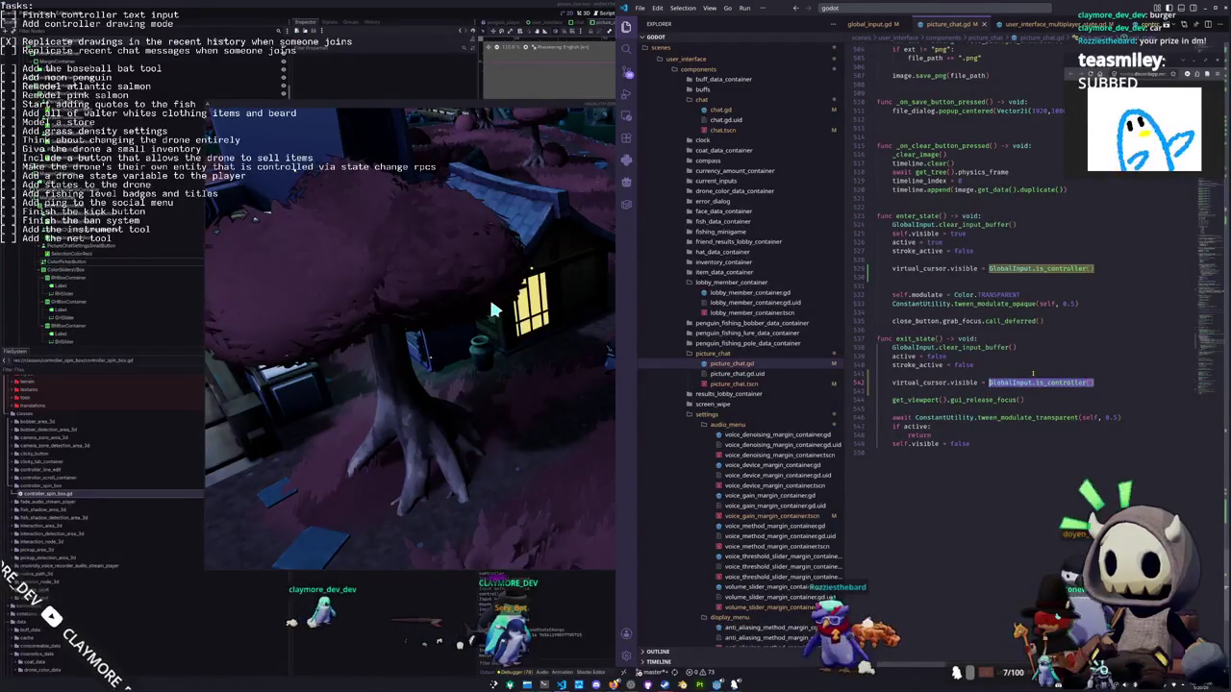
type("false")
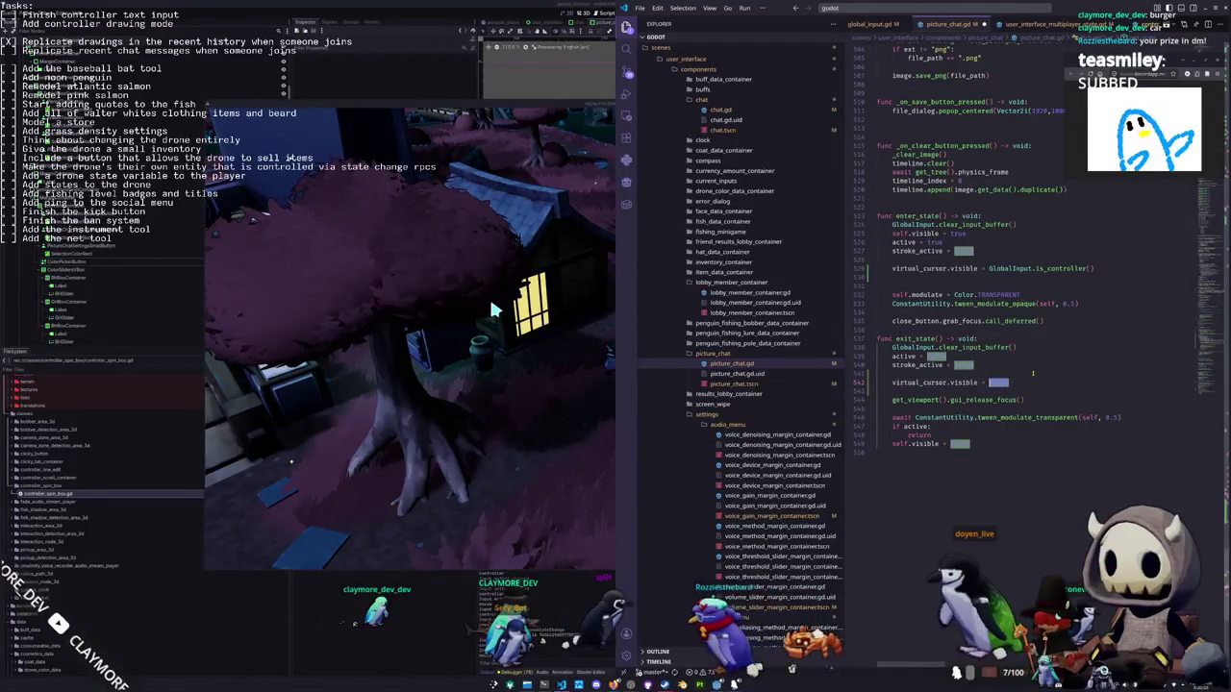
left_click(492, 310)
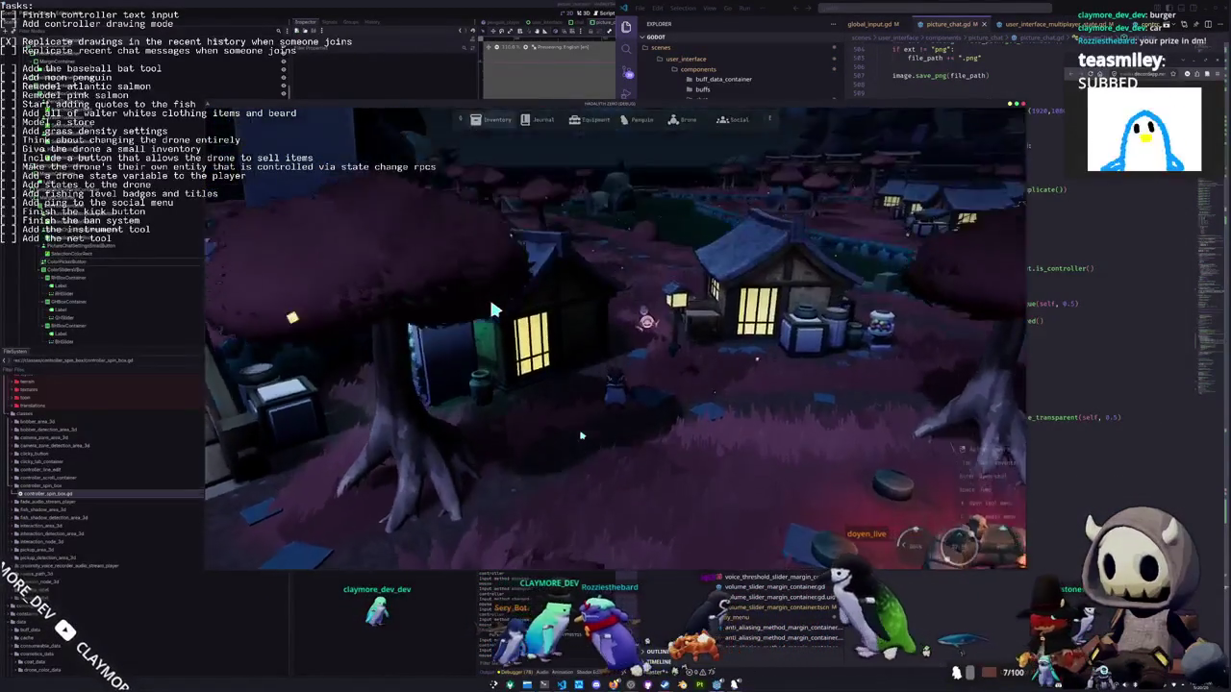
Open Picture Chat and draw a wavy line and a looping lower stroke with the pencil
key("p")
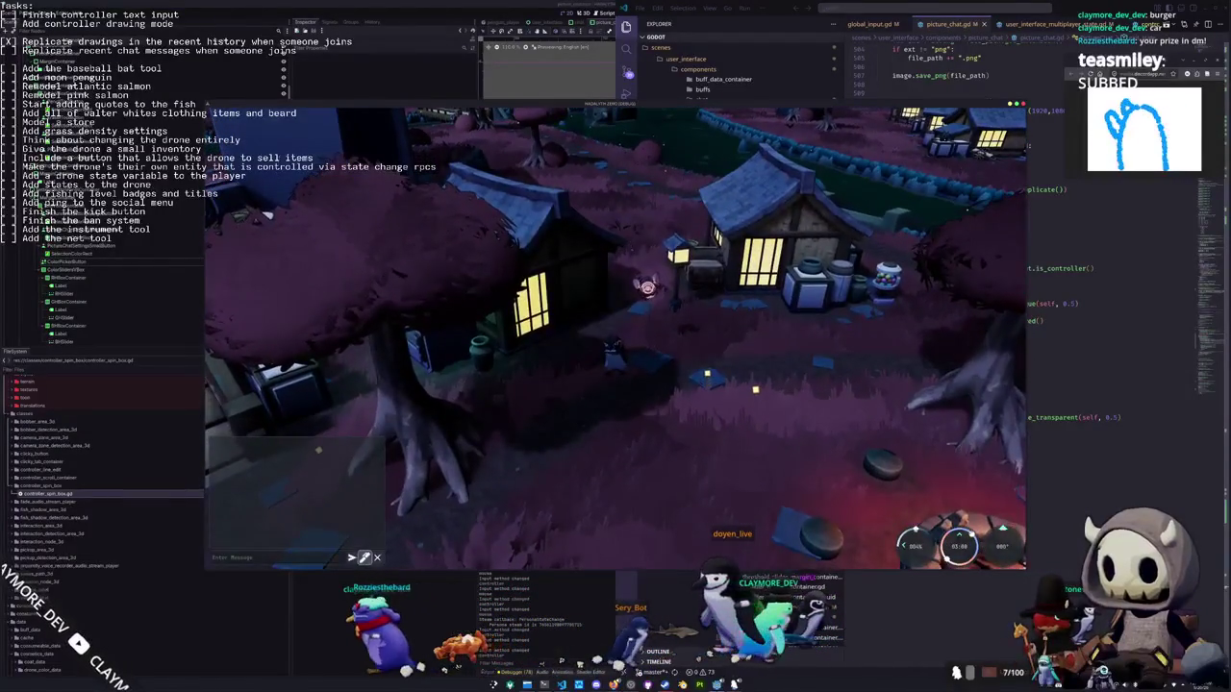
key("p")
mouse_move(534, 341)
left_mouse_down()
mouse_move(567, 330)
mouse_move(583, 352)
mouse_move(684, 341)
left_mouse_up()
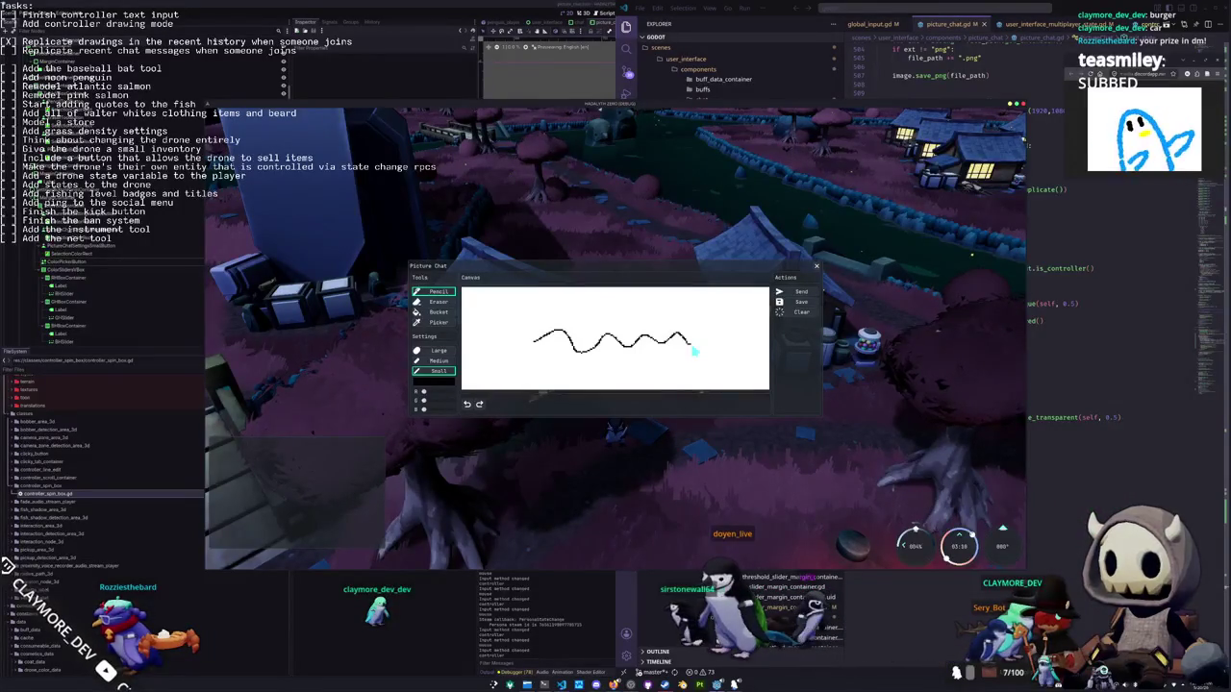
mouse_move(572, 368)
left_mouse_down()
mouse_move(497, 353)
mouse_move(494, 335)
mouse_move(540, 314)
left_mouse_up()
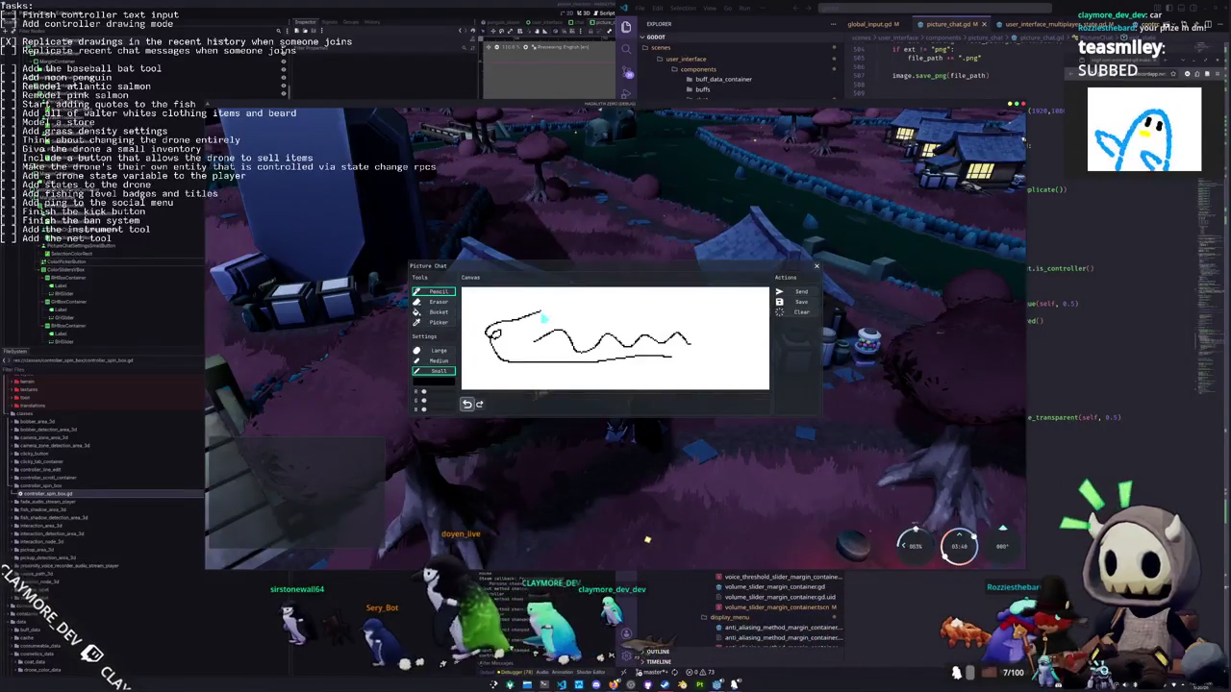
Close and reopen Picture Chat to confirm the drawing persists, then stop the game
key("alt+Tab")
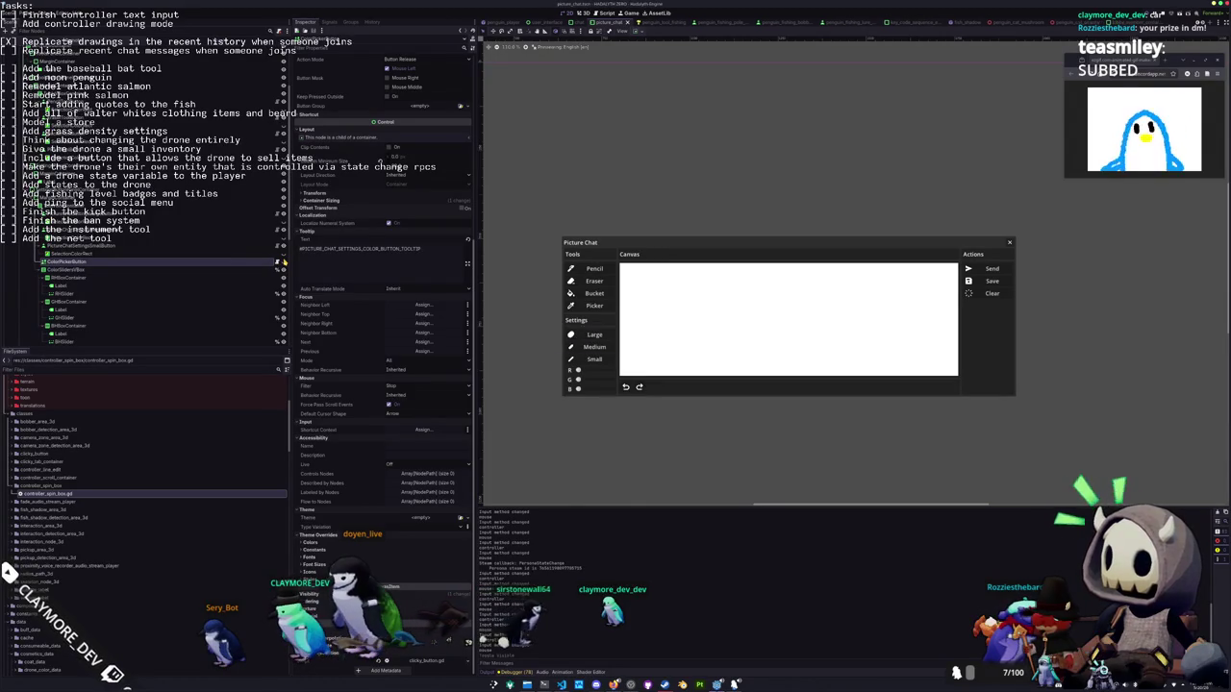
key("alt+Tab")
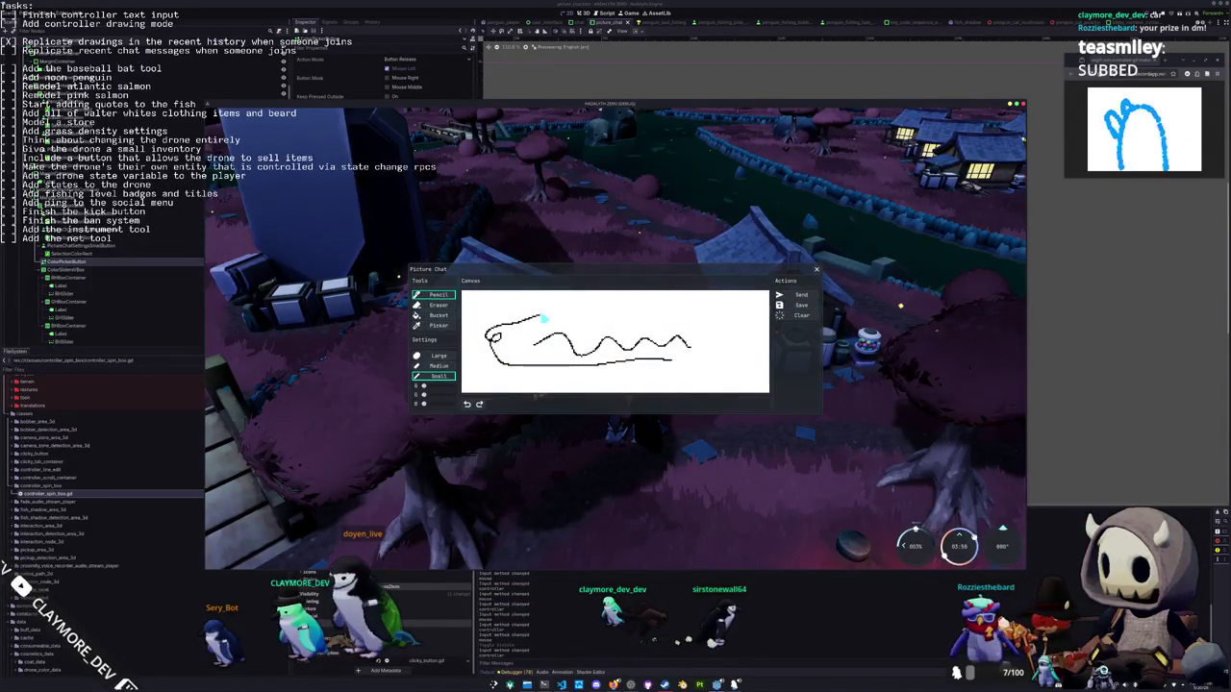
key("Escape")
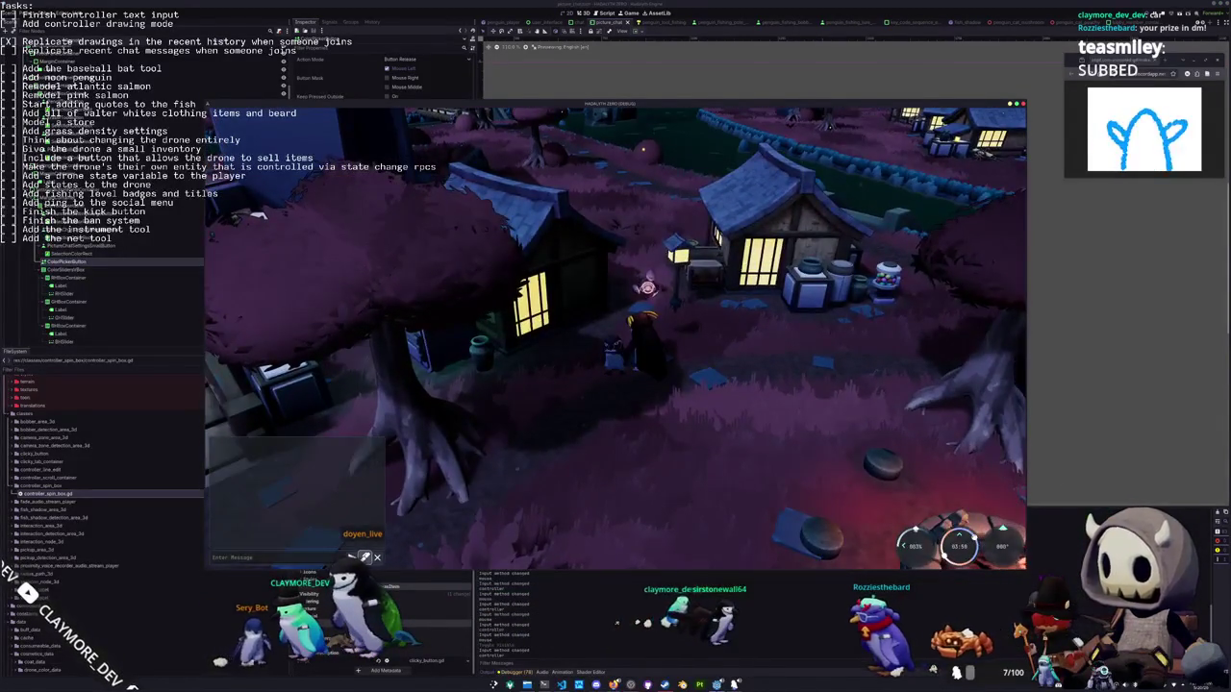
key("p")
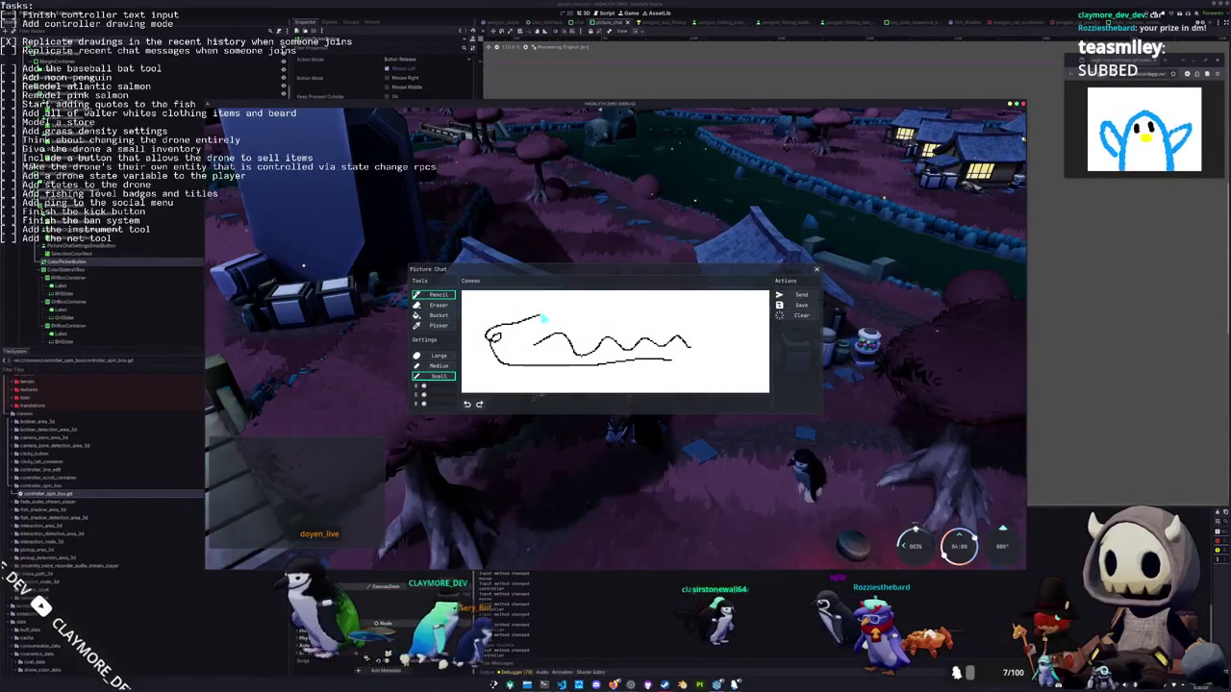
key("Escape")
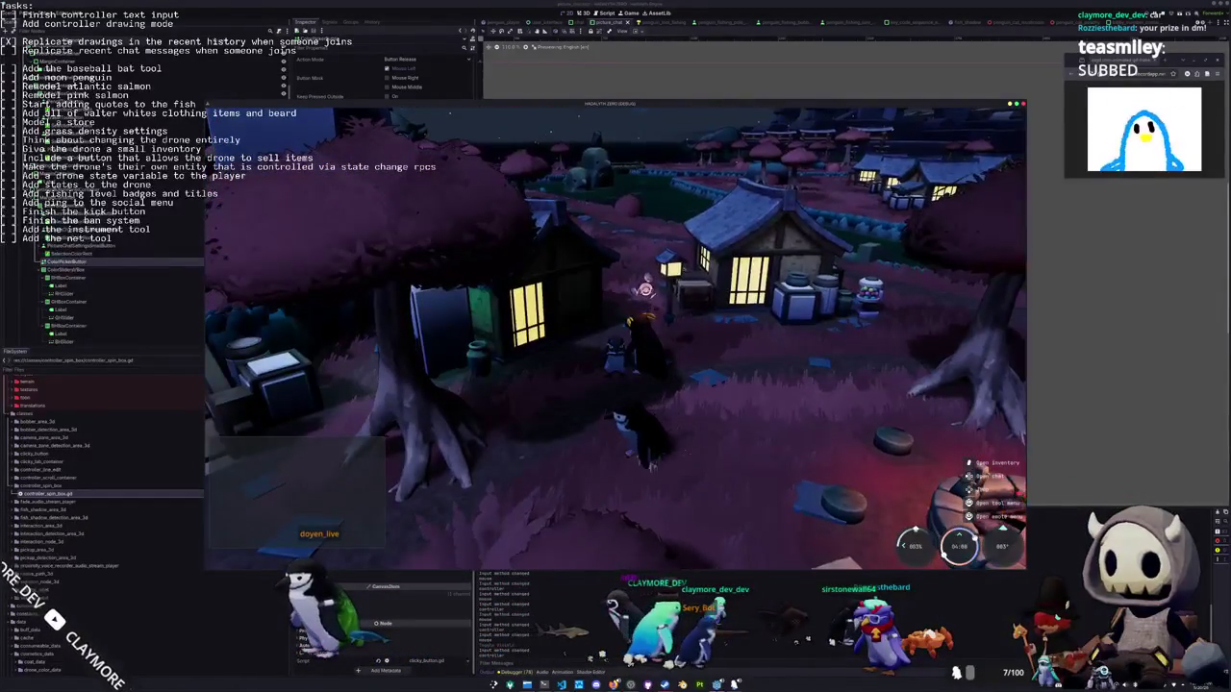
key("F8")
key("ctrl+s")
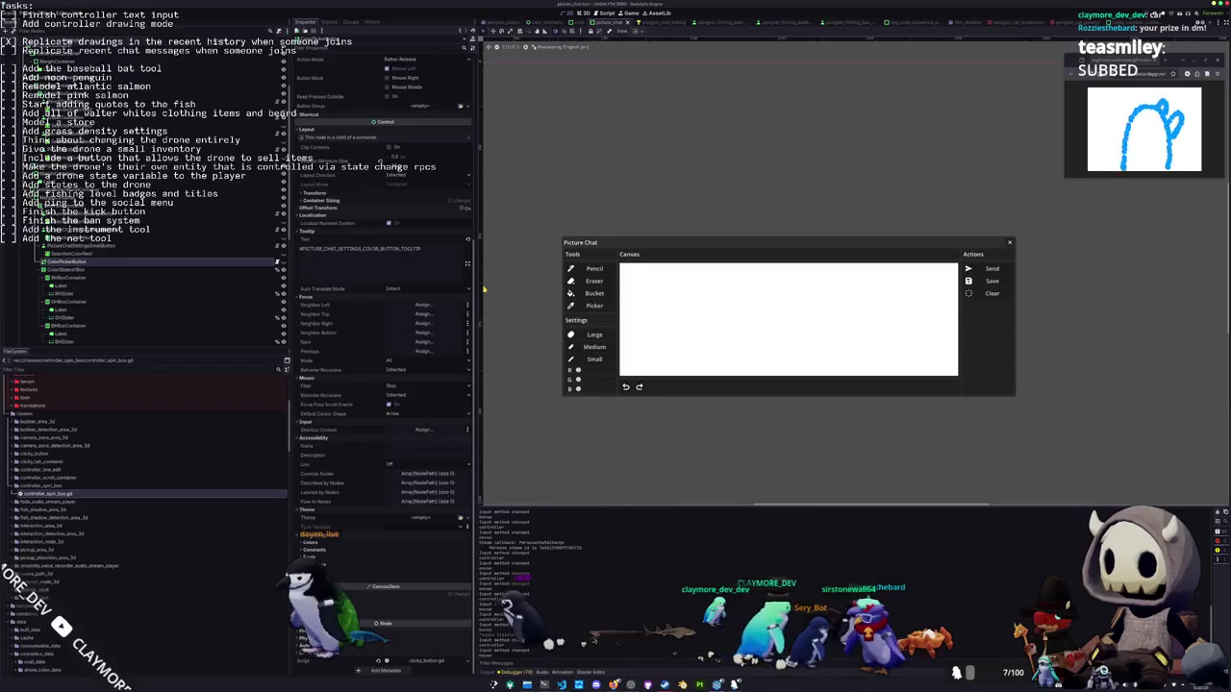
Expand Control > Focus in the Inspector and select the ColorSliderBox node
left_click(584, 378)
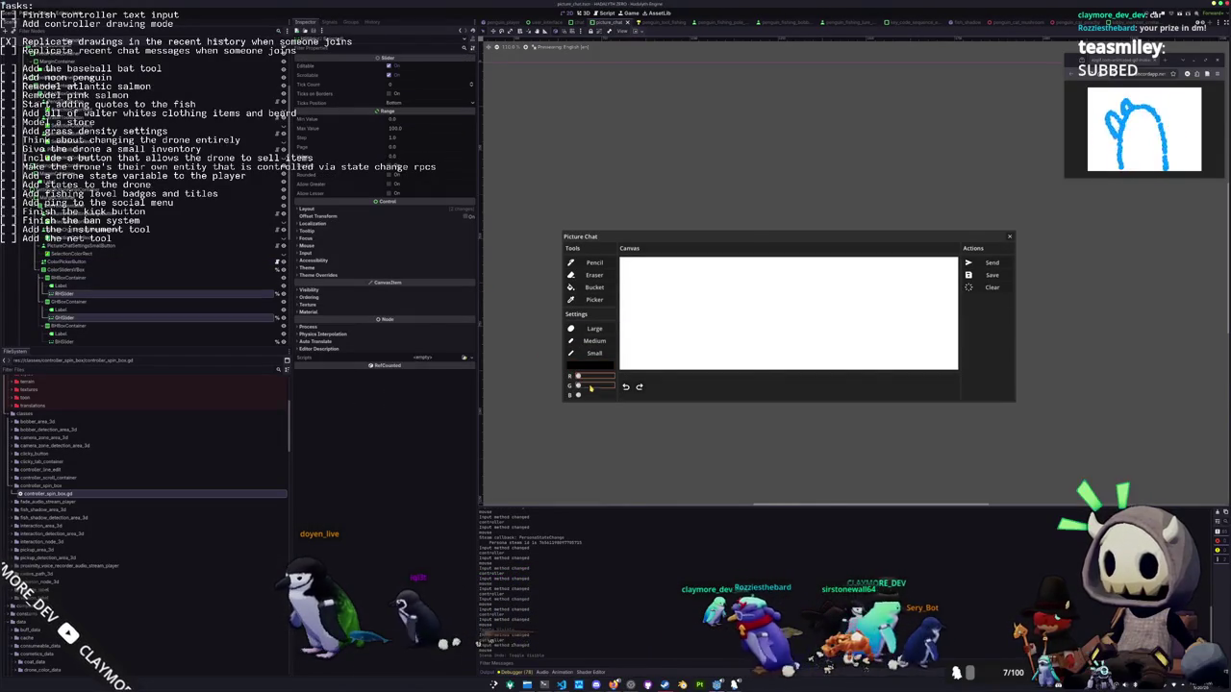
scroll(581, 428, "up", 2)
key("ctrl+s")
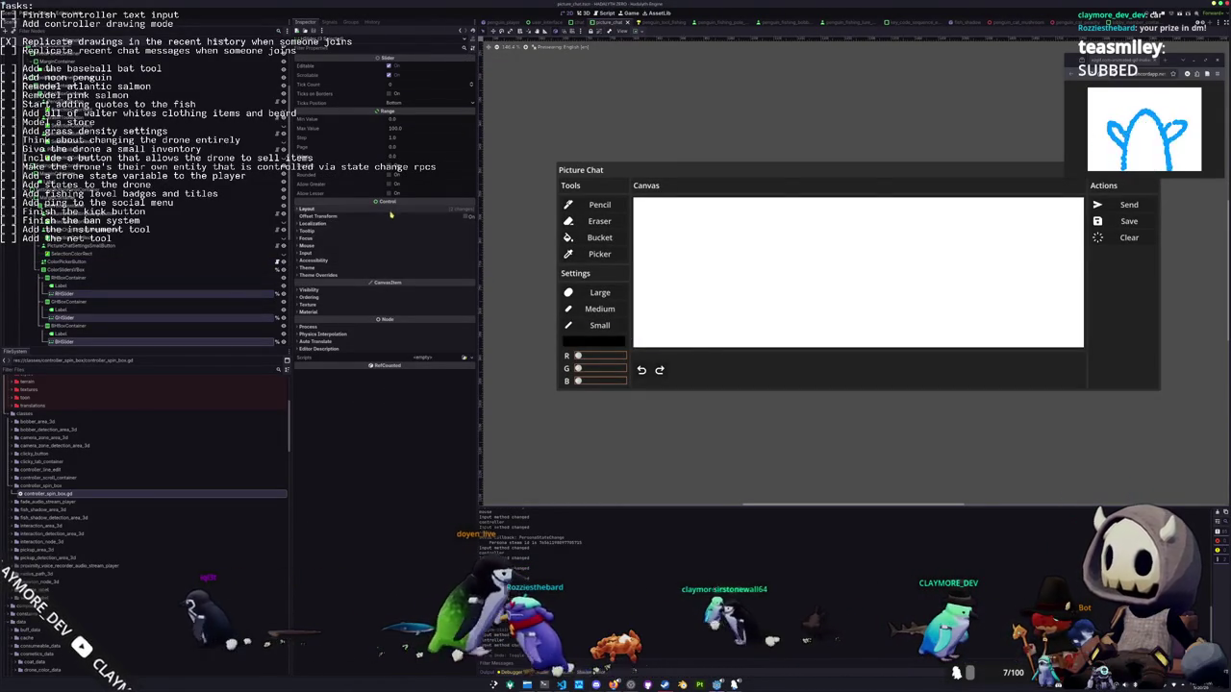
left_click(322, 239)
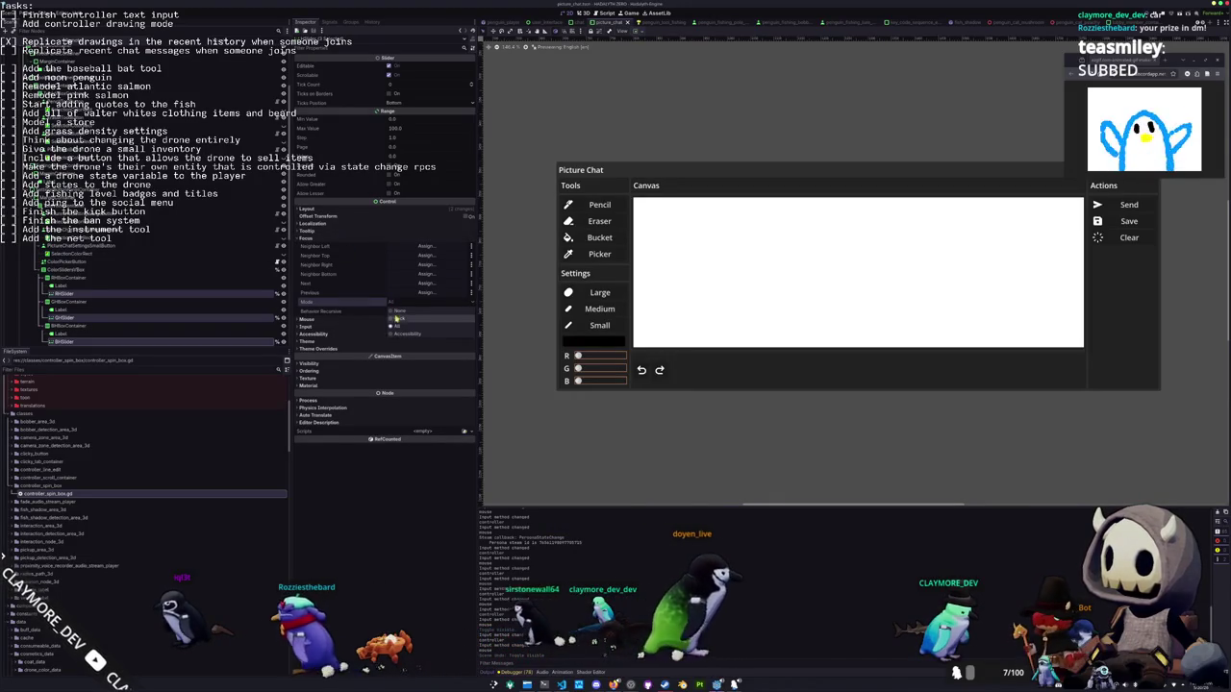
left_click(190, 271)
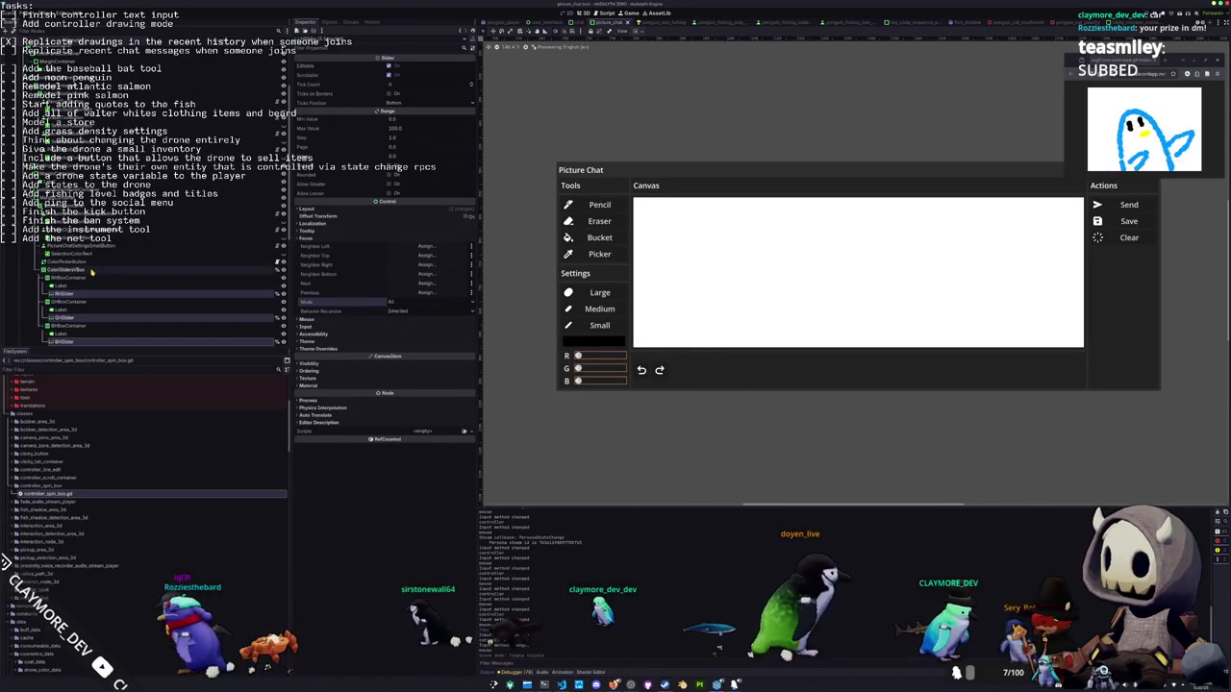
key("alt+Tab")
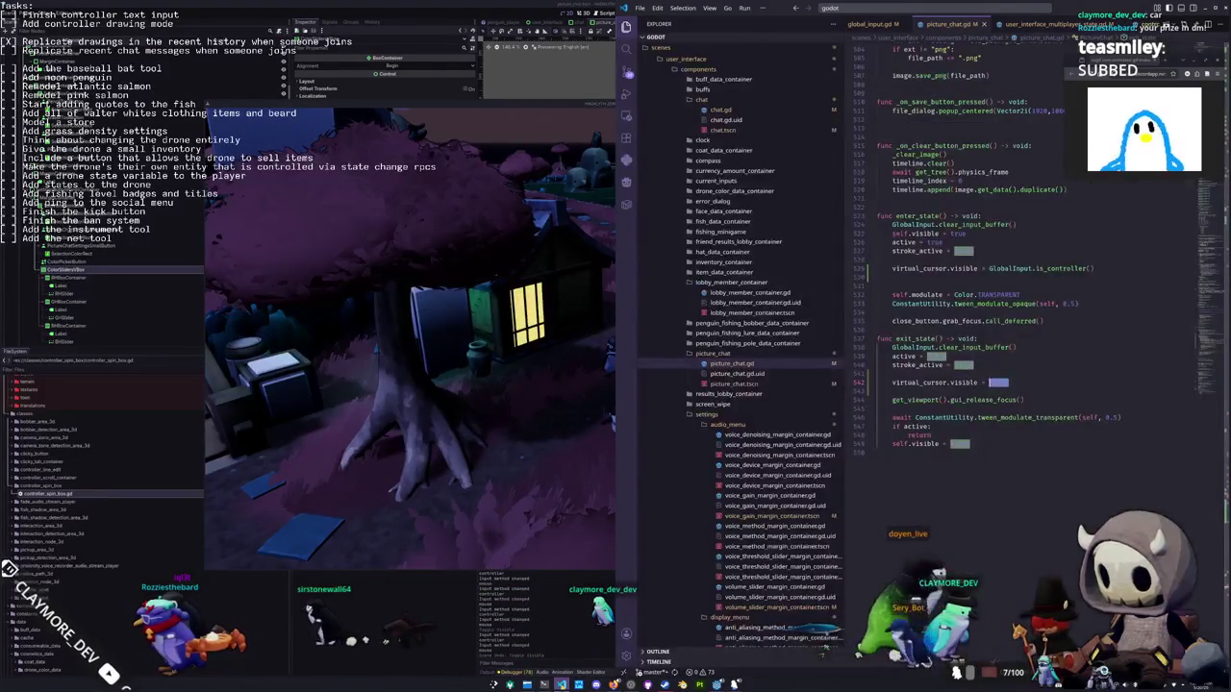
Review the focus_mode and FOCUS_NONE lines in _process, then run the game
scroll(860, 474, "up", 20)
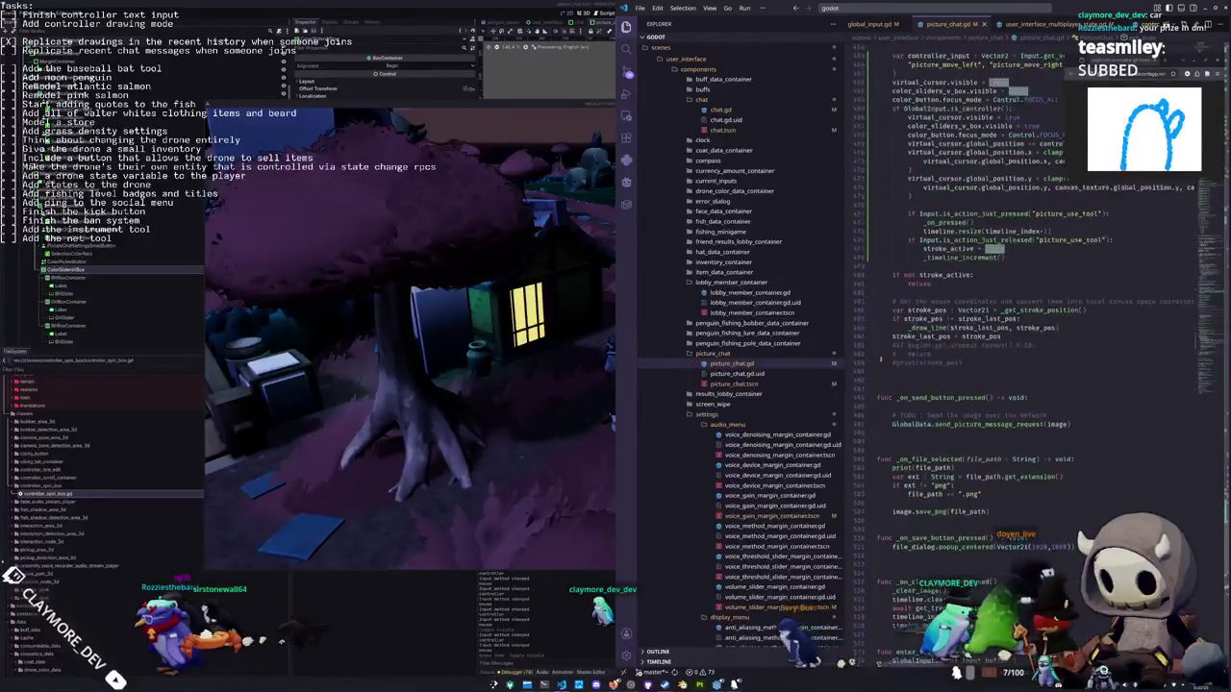
scroll(887, 337, "up", 3)
left_click(922, 252)
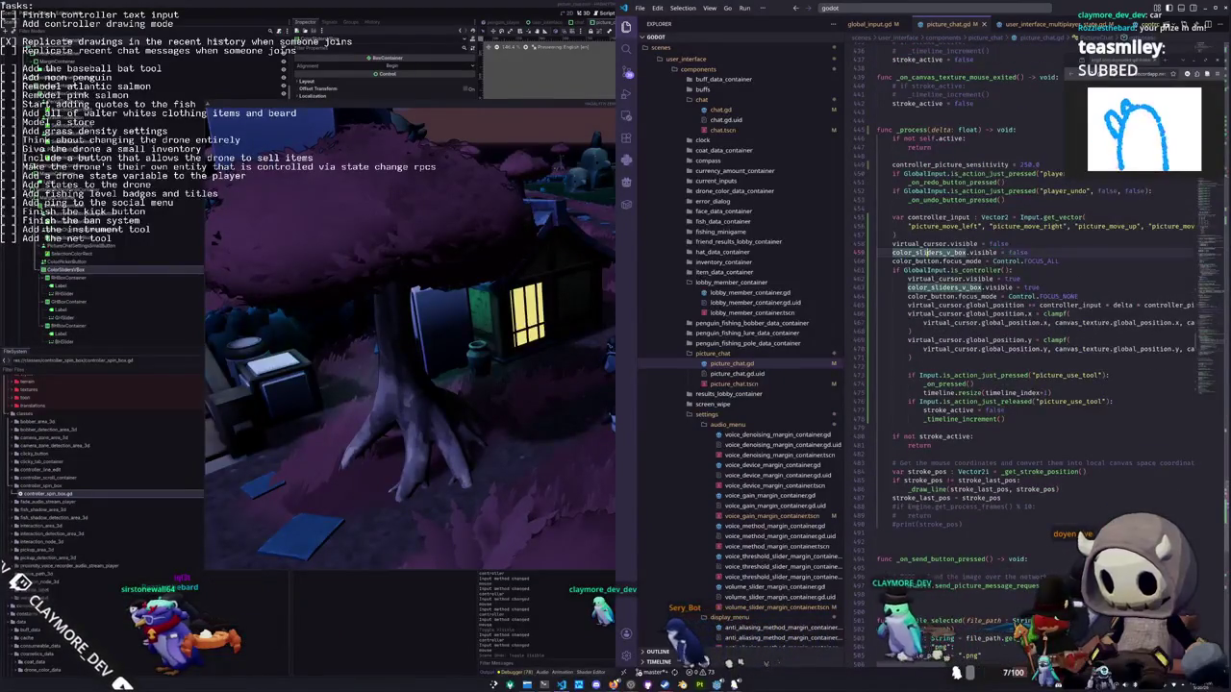
left_click(1055, 287)
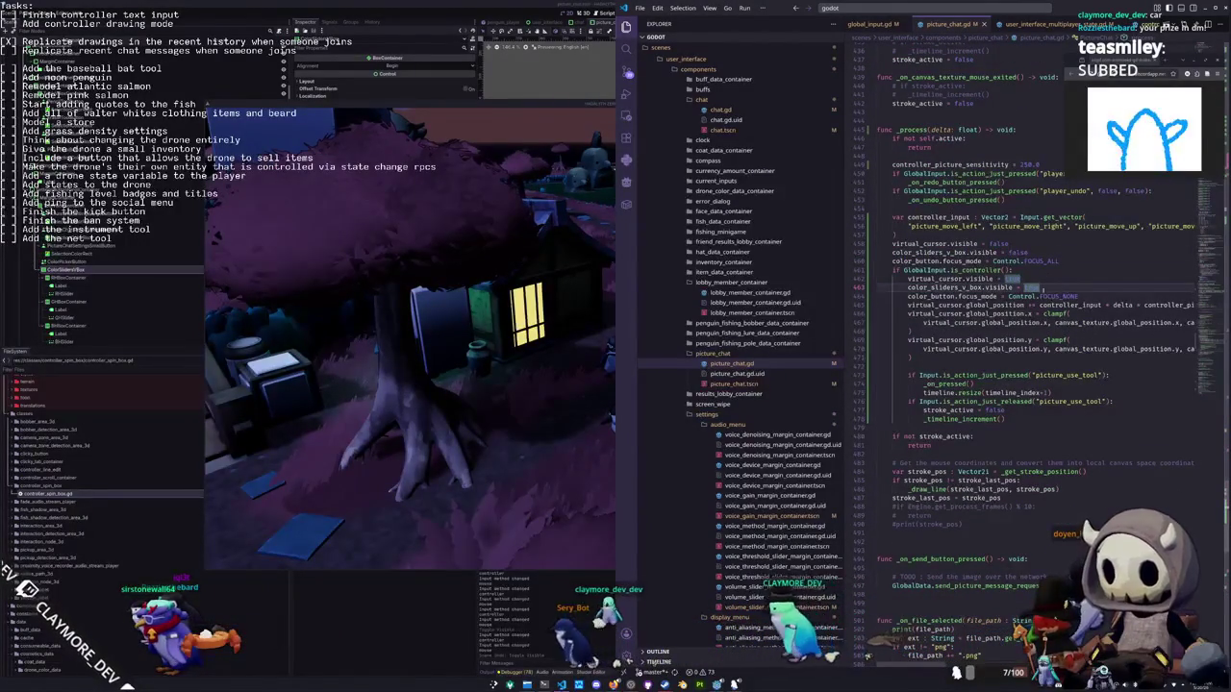
mouse_move(979, 297)
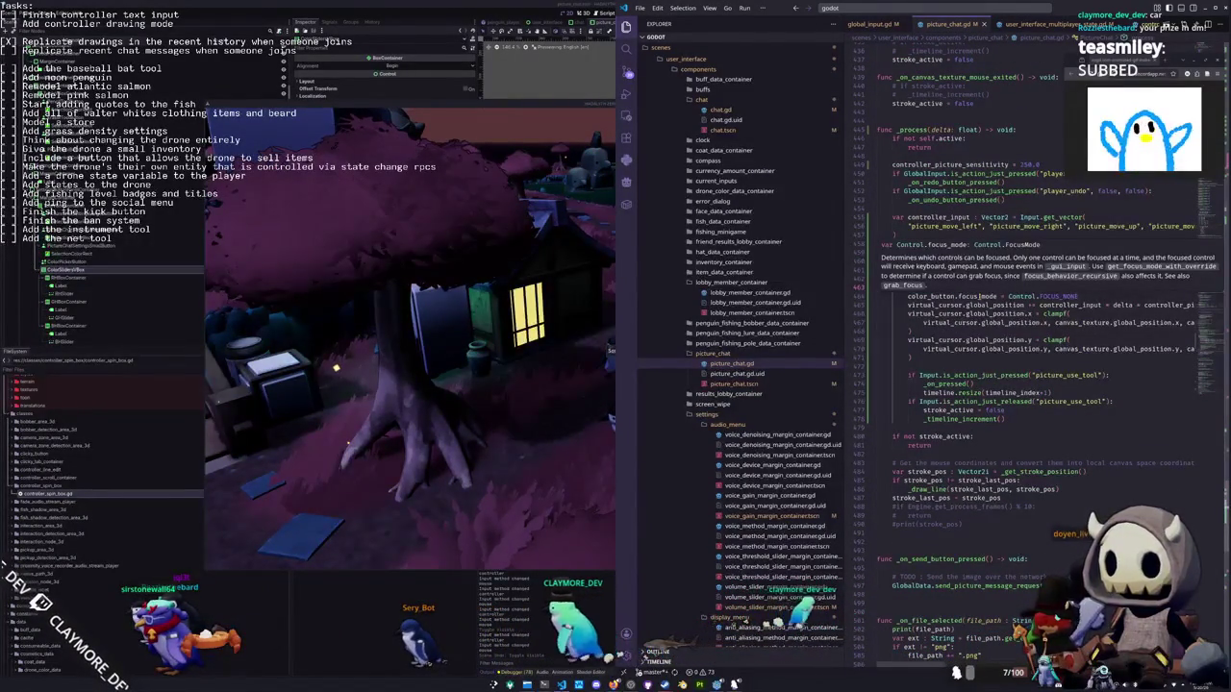
mouse_move(1065, 296)
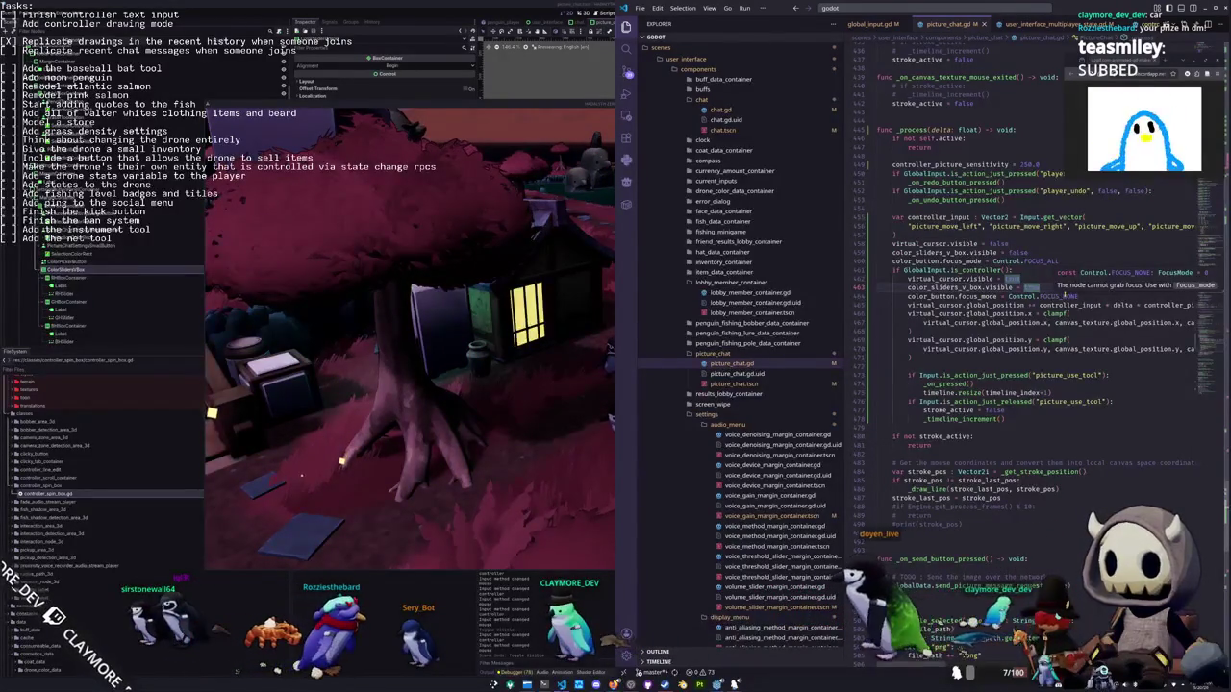
key("F6")
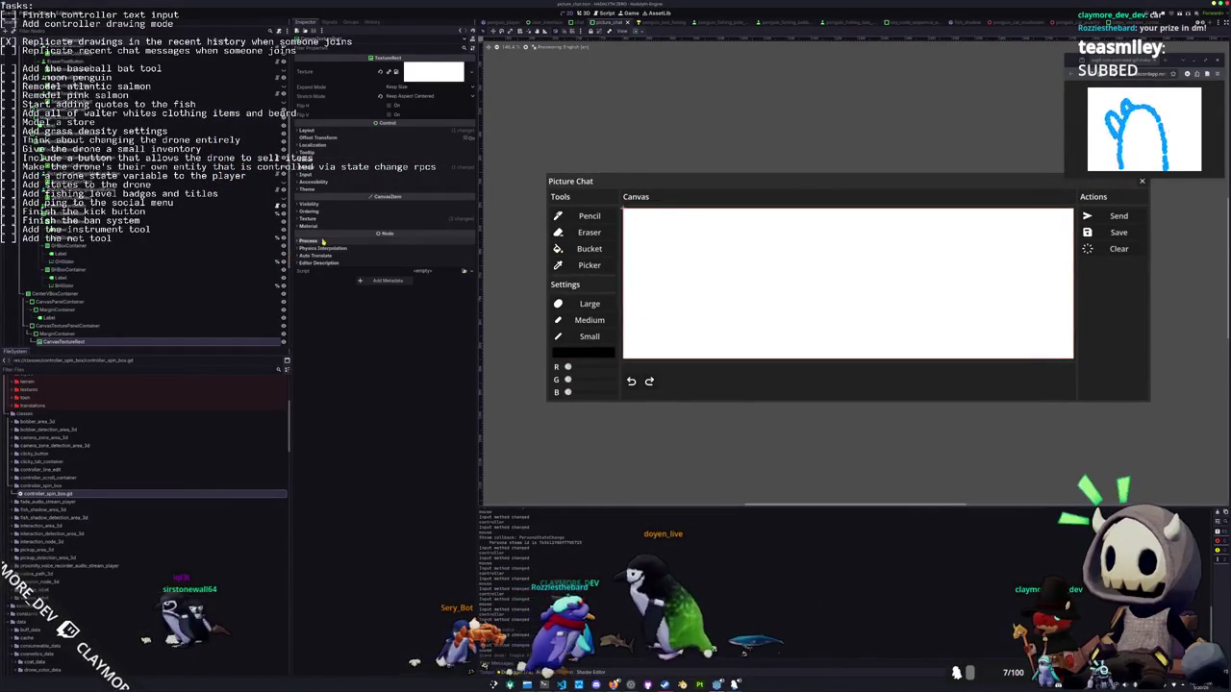
Expand the canvas texture's Focus settings, click the in-game R colour row, and open the Debugger
left_click(328, 159)
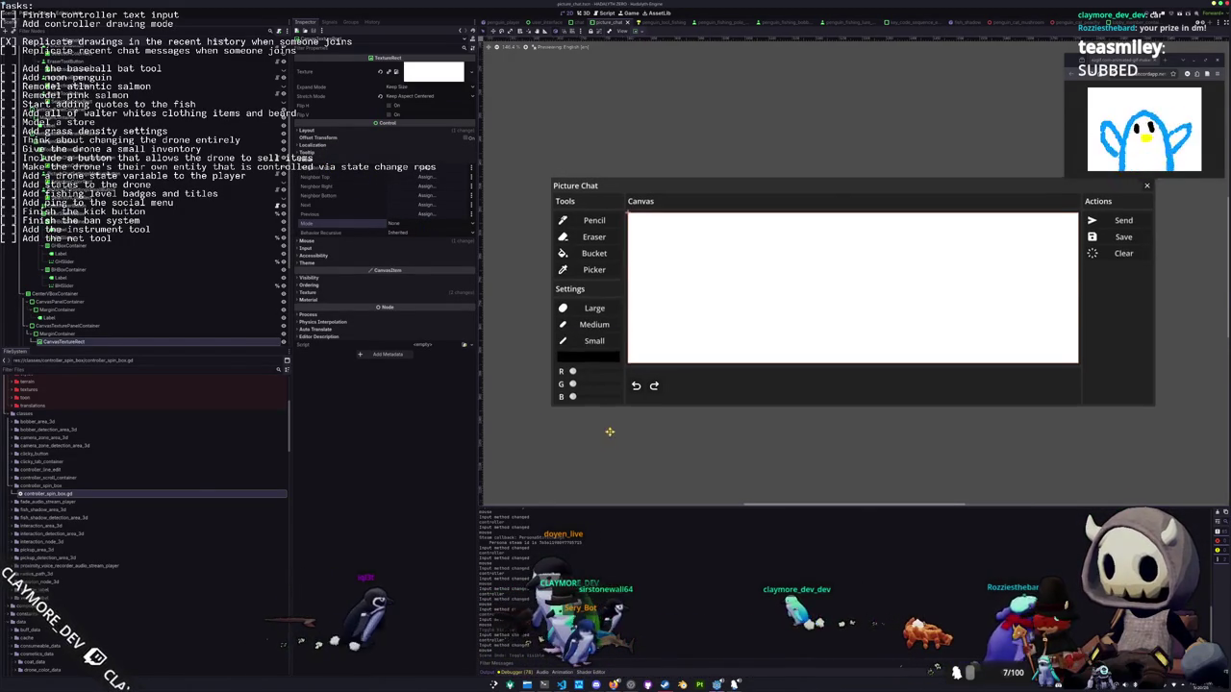
left_click(614, 388)
left_click(542, 673)
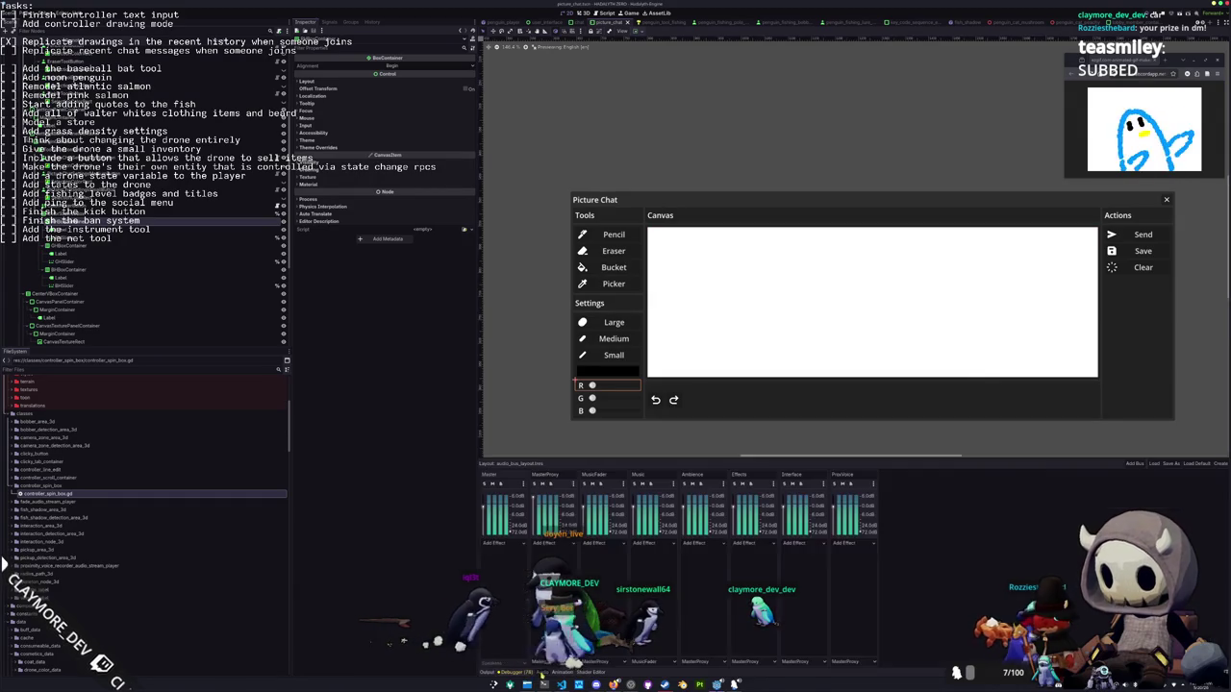
left_click(518, 673)
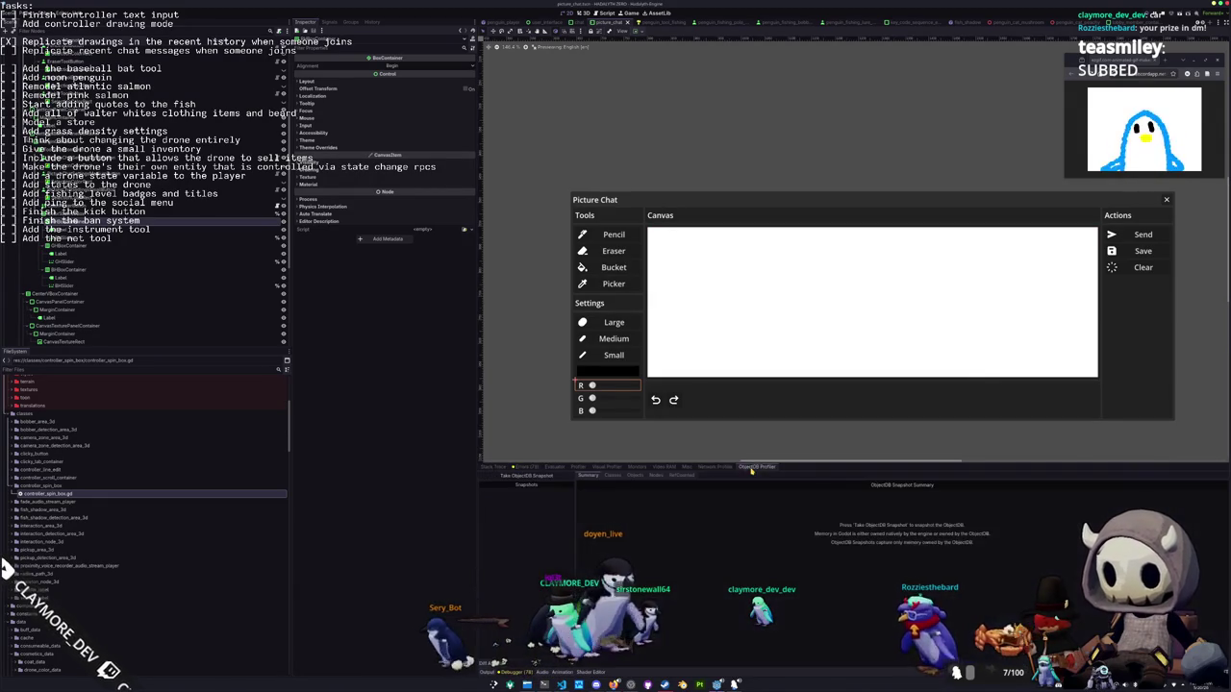
Read the debugger's Clicked Control details, then open a blank line atop _process in picture_chat.gd
left_click(689, 467)
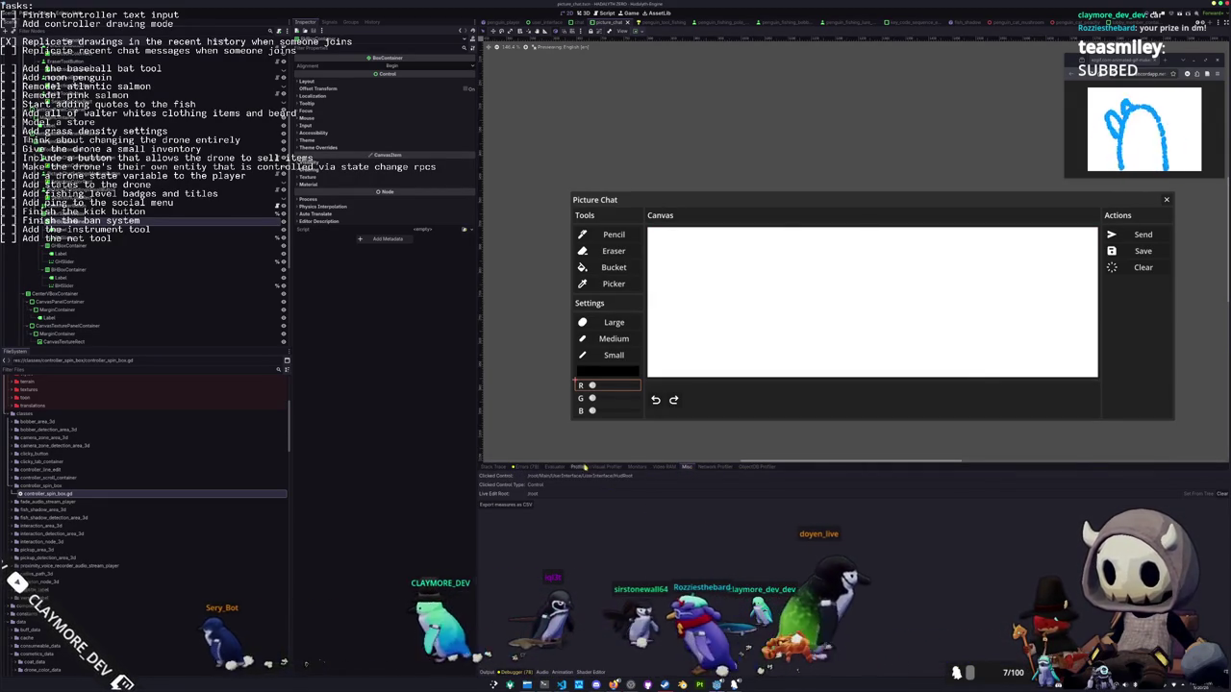
left_click(487, 672)
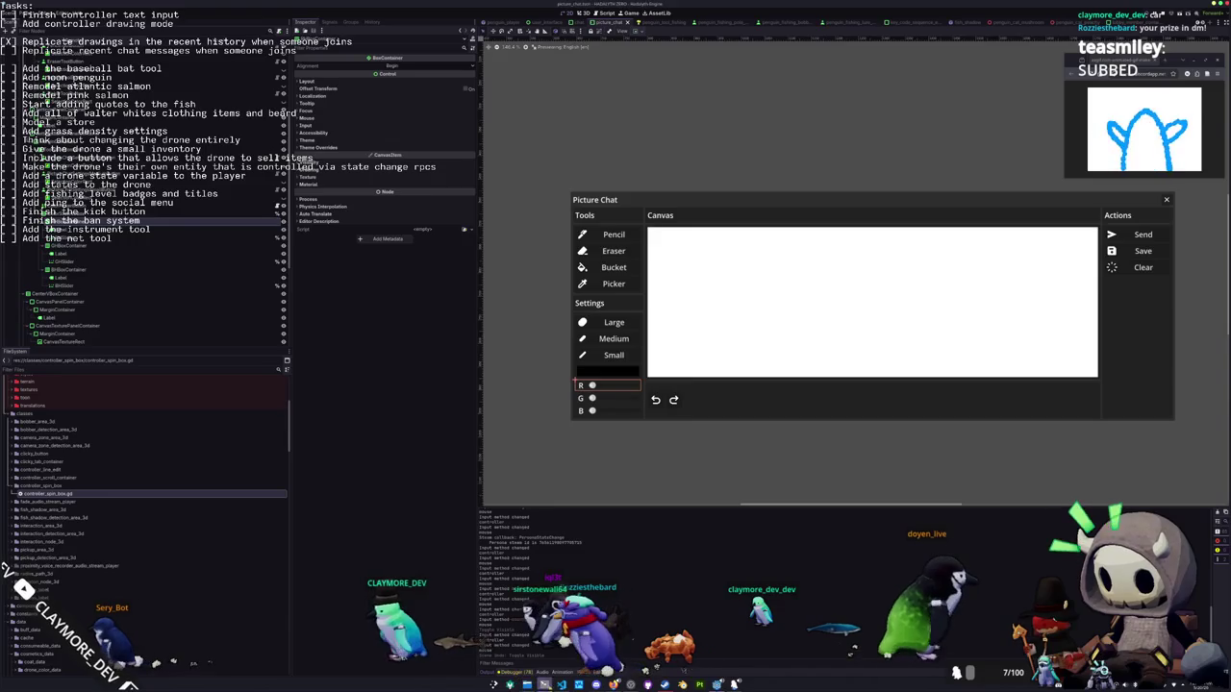
key("alt+Tab")
left_click(904, 221)
key("ctrl+x")
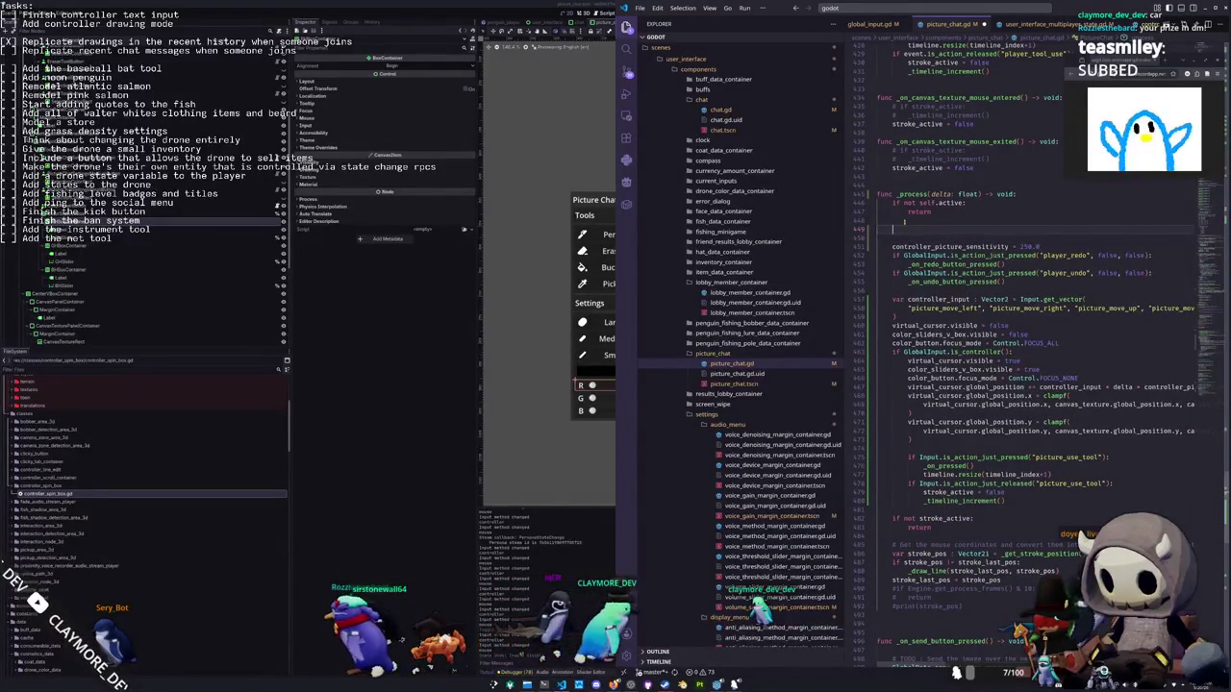
Replace the sensitivity line atop _process with print(get_viewport().gui_get_focus_owner())
key("Return")
key("Return")
key("Up")
key("Up")
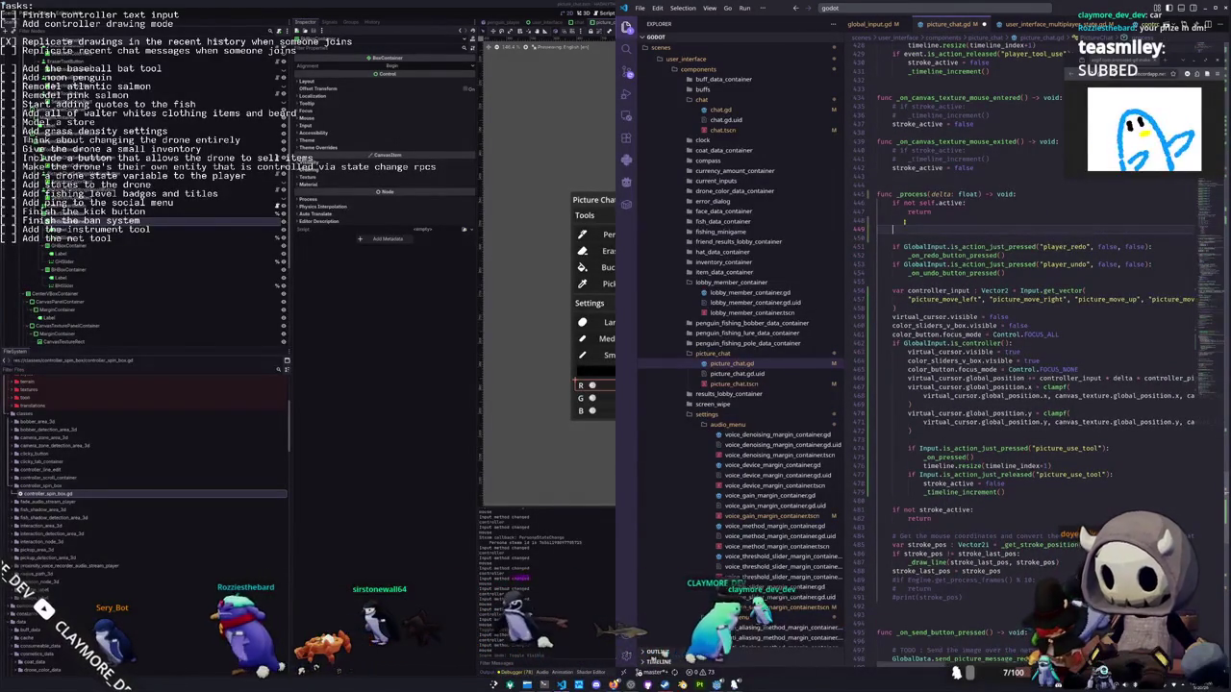
type("get_vie")
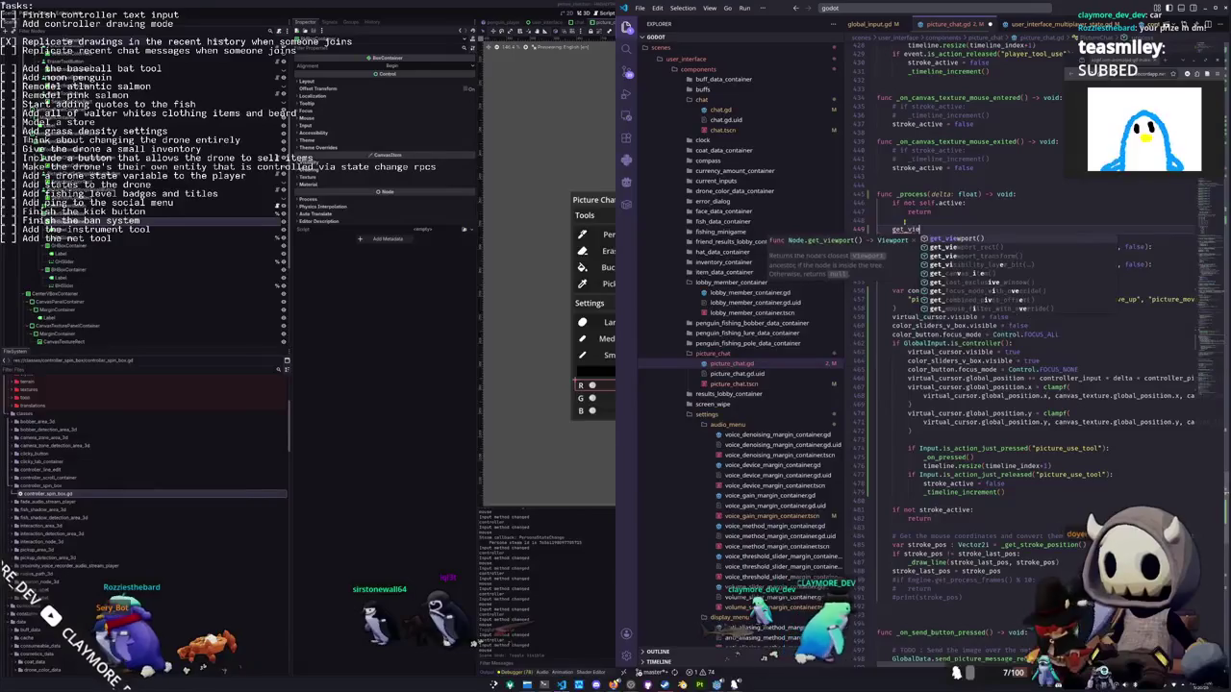
type("wport().")
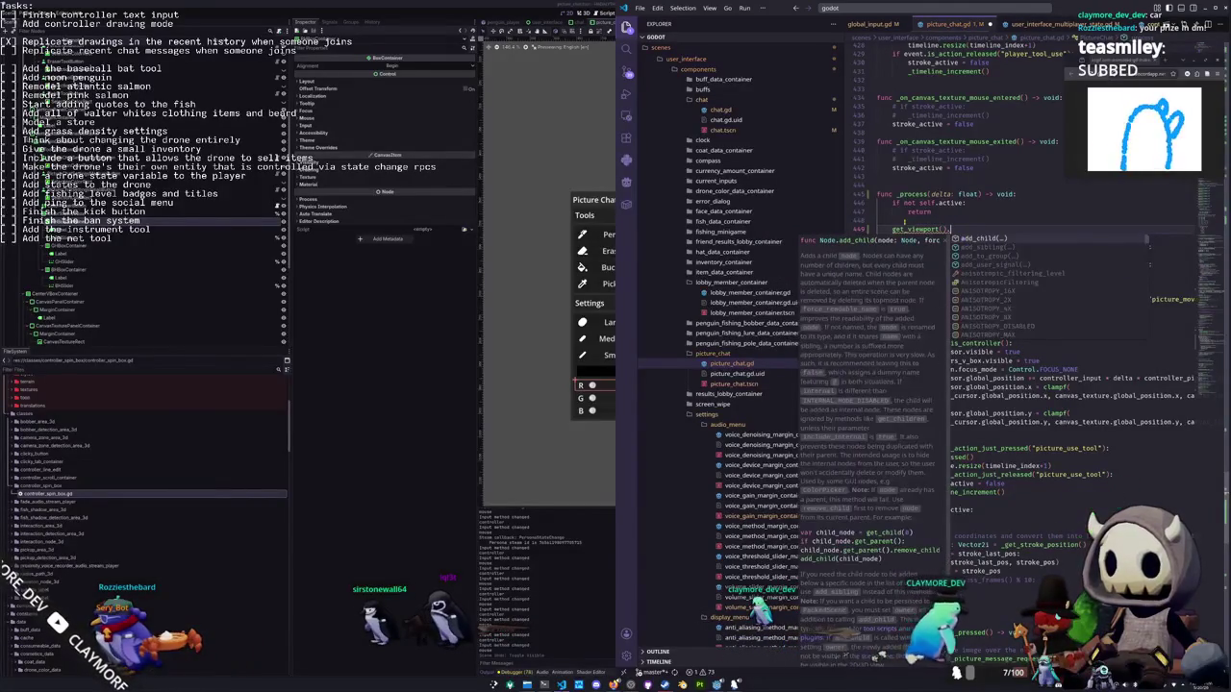
type("gui_get_fo")
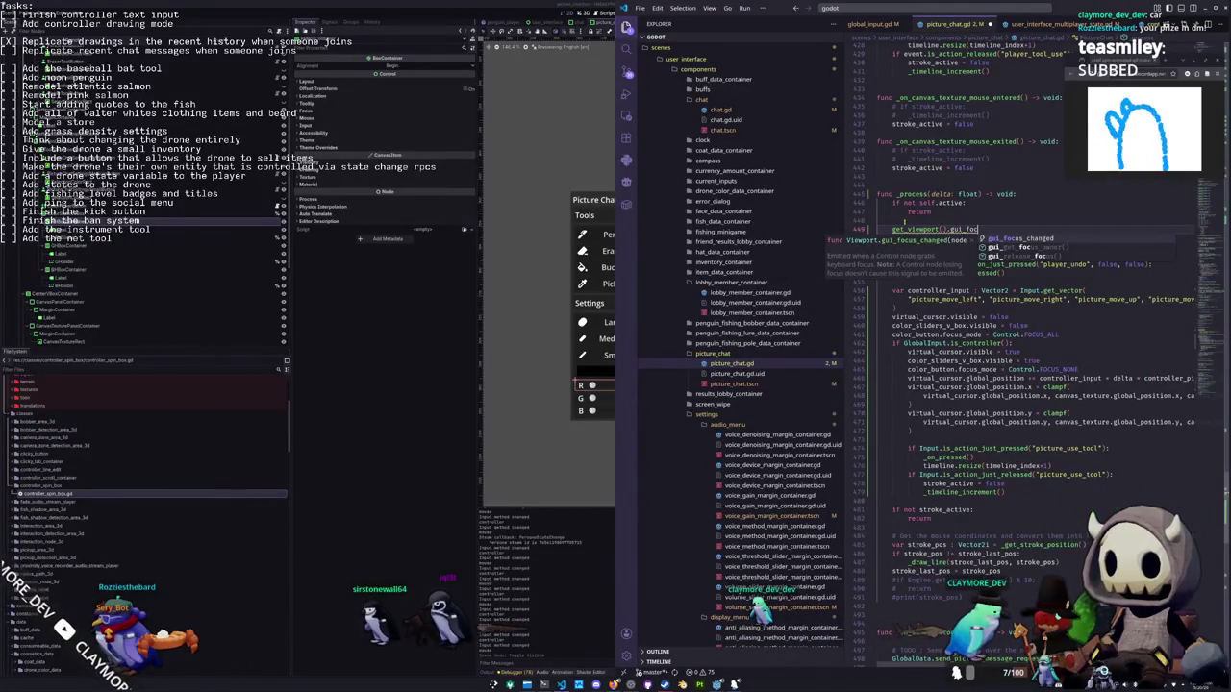
key("Return")
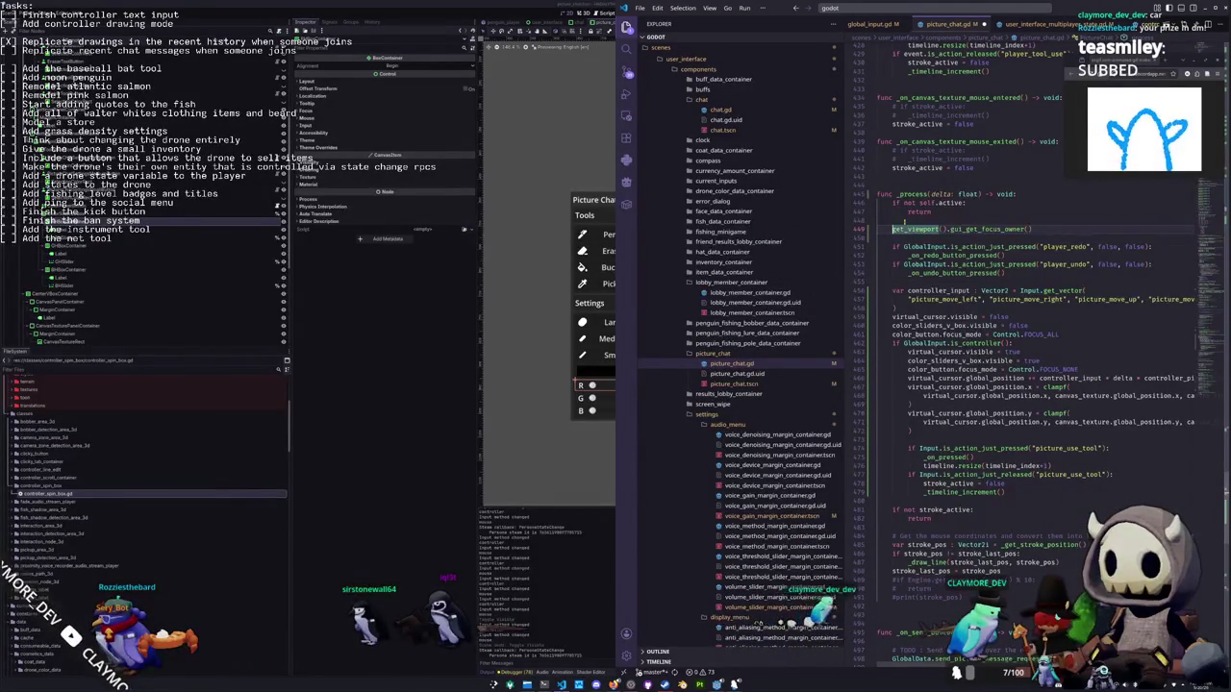
type("print(")
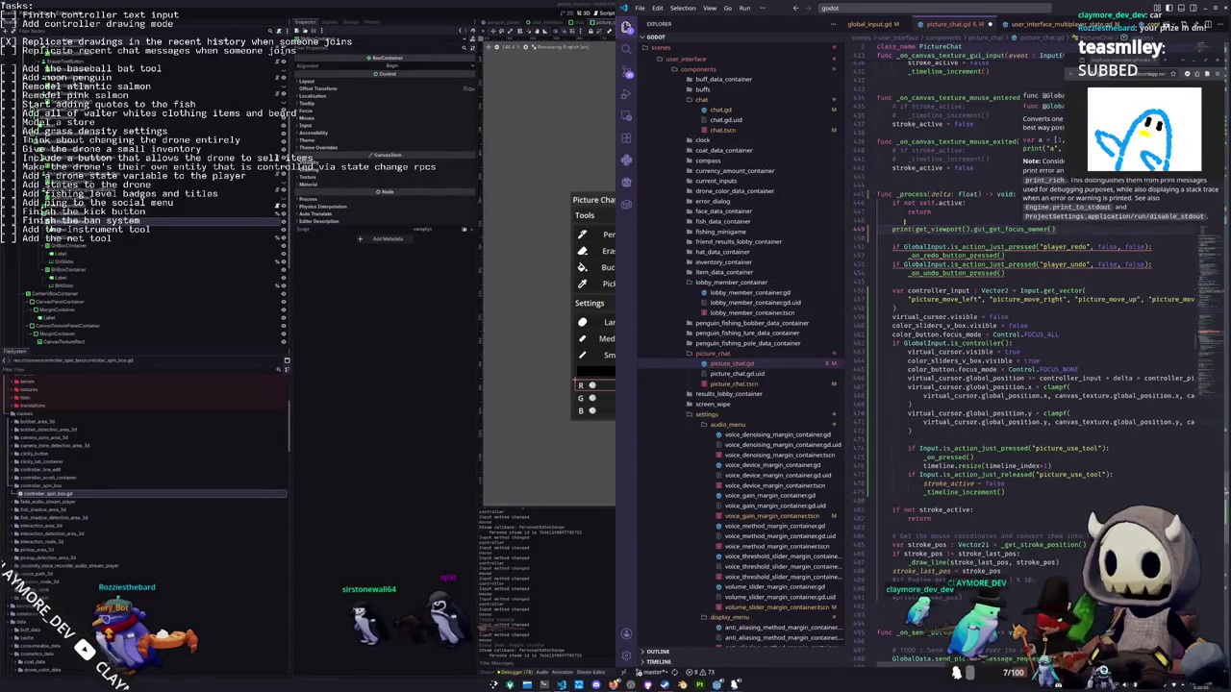
type(")")
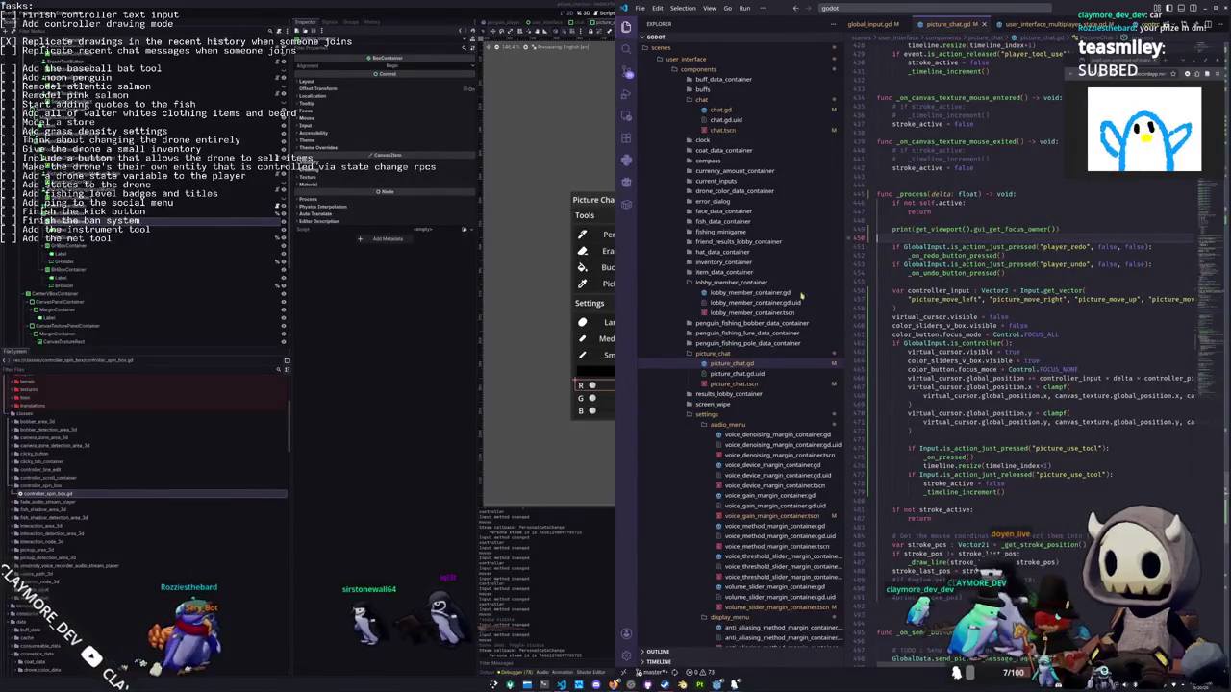
key("alt+Tab")
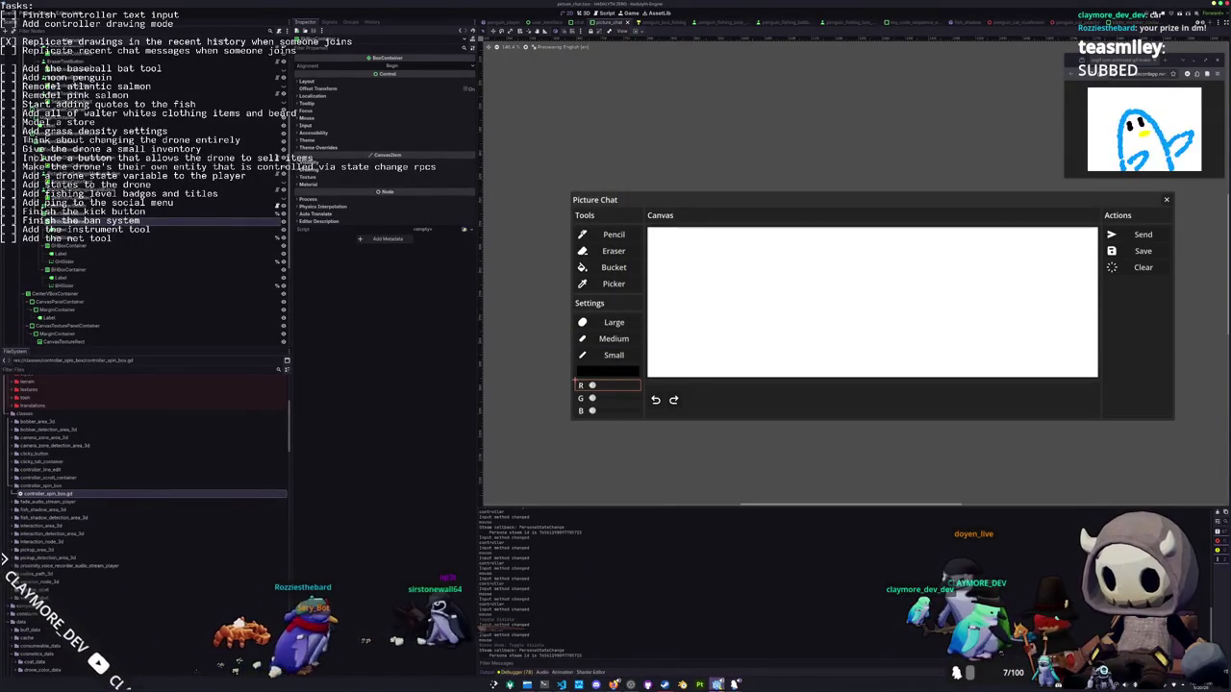
Open the in-game chat bar and the Picture Chat drawing panel
mouse_move(717, 685)
left_click(755, 618)
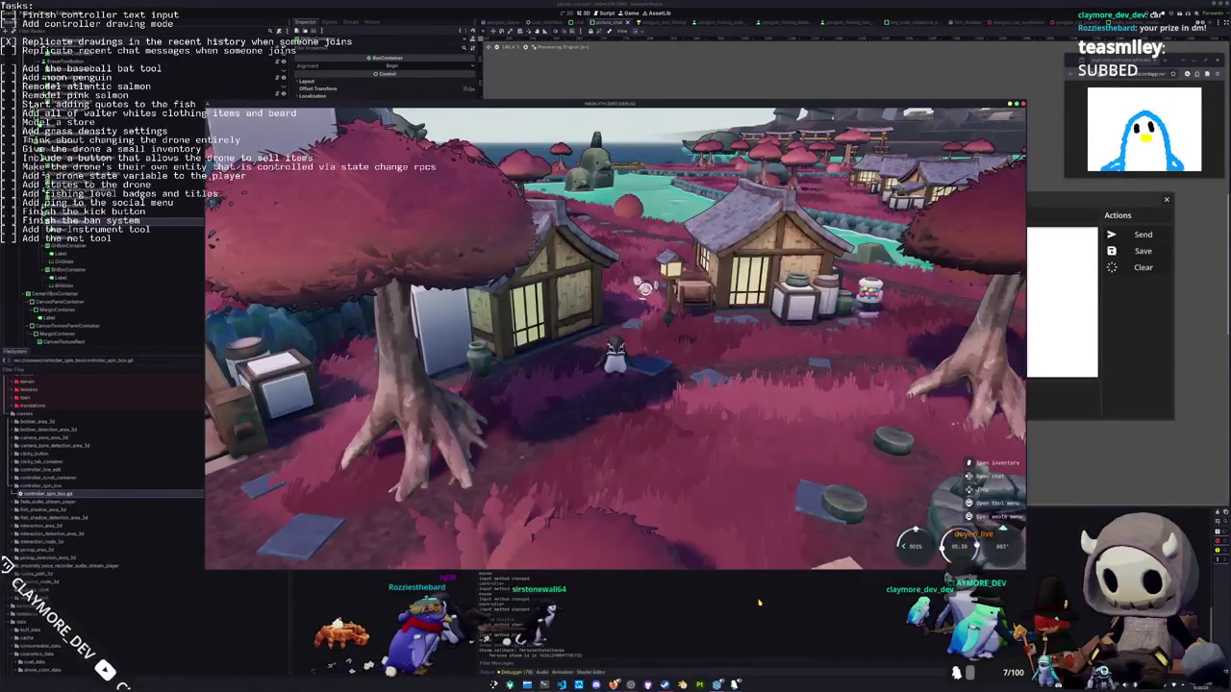
key("Return")
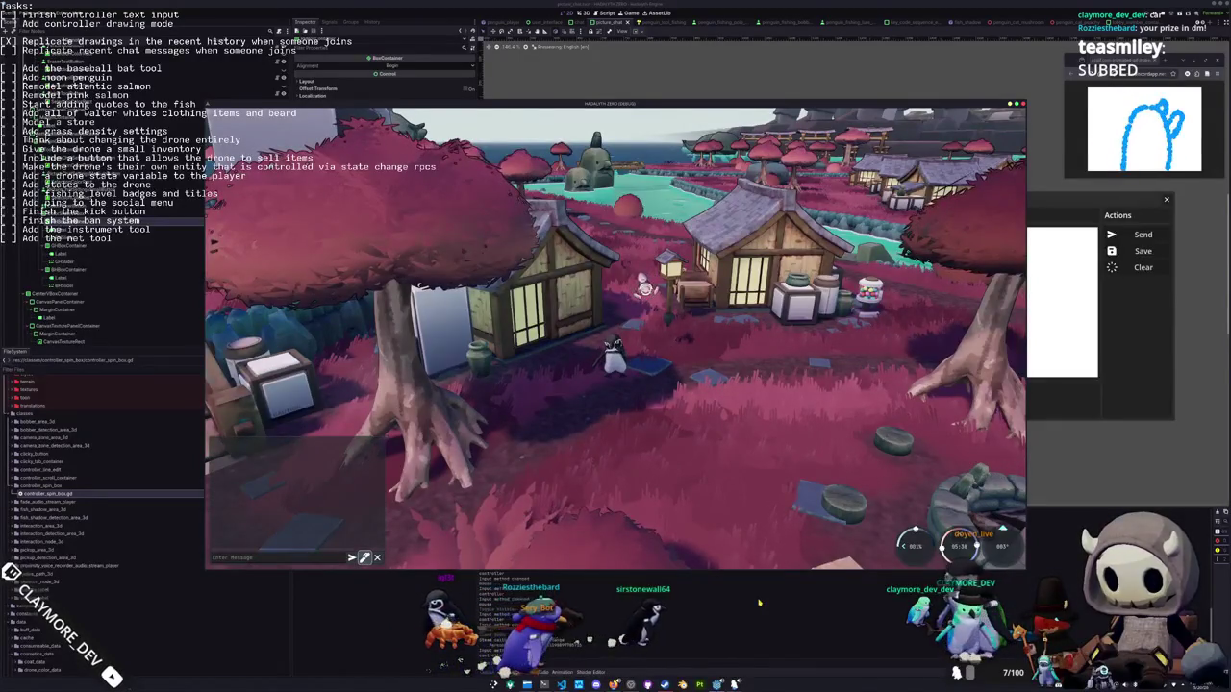
left_click(365, 557)
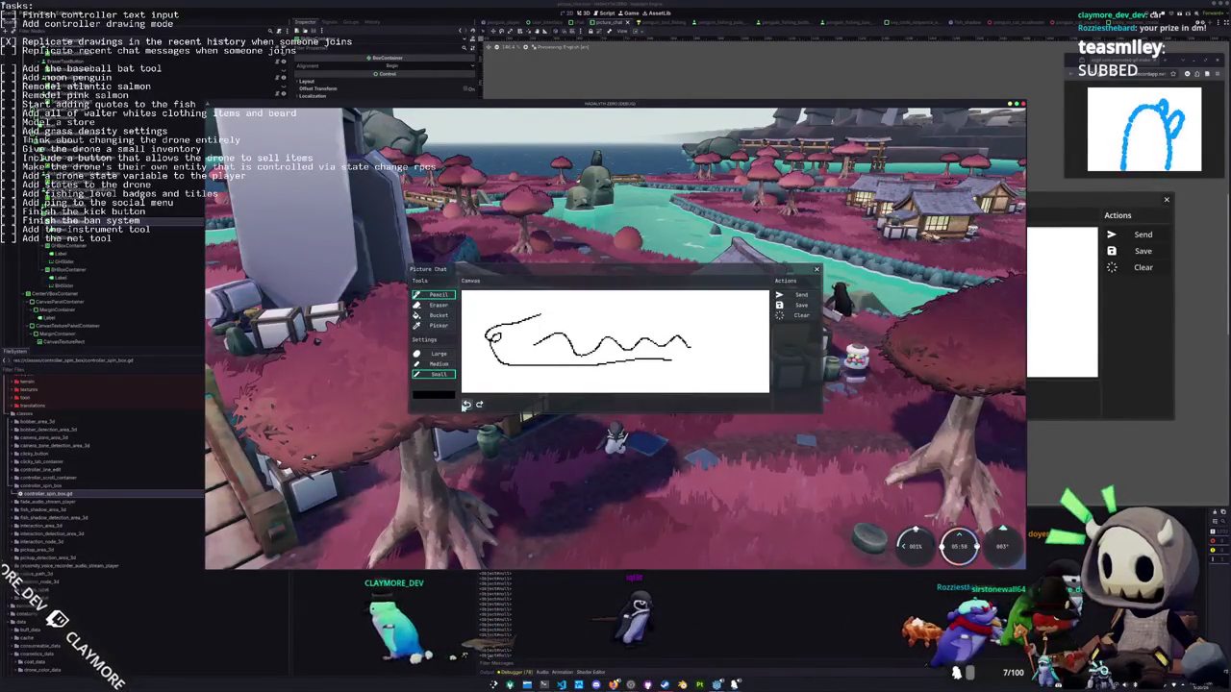
Show and hide the RGB colour sliders, close the panel, and stop the game
left_click(441, 396)
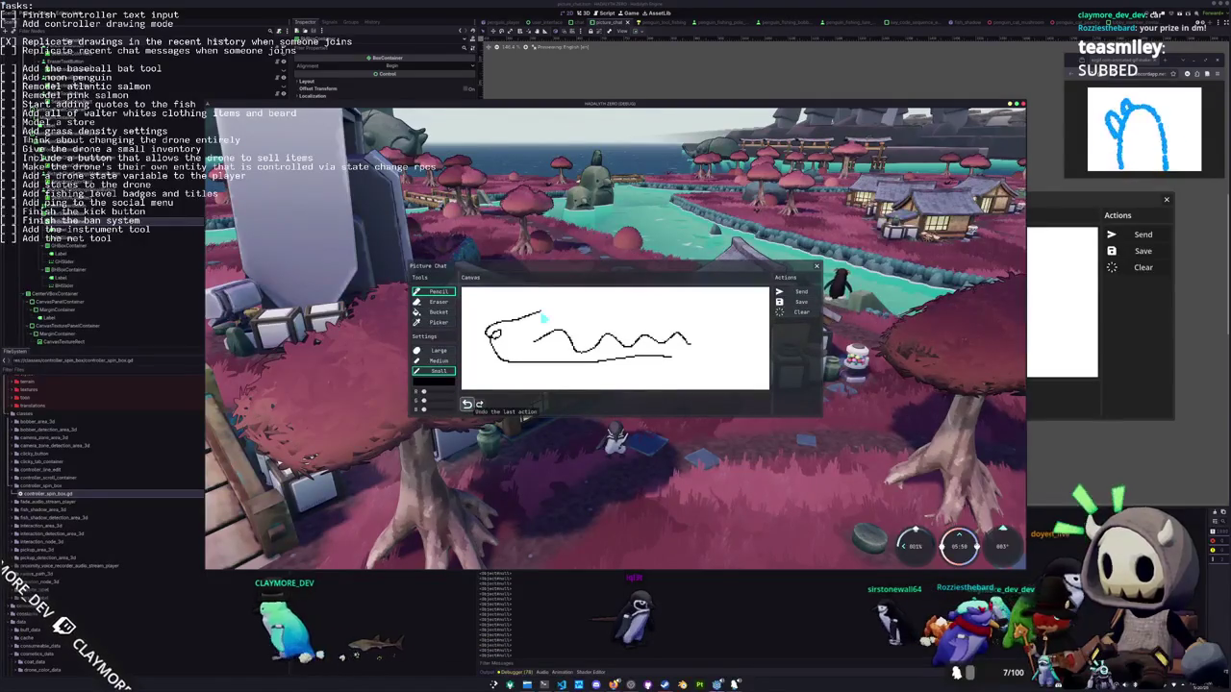
left_click(477, 462)
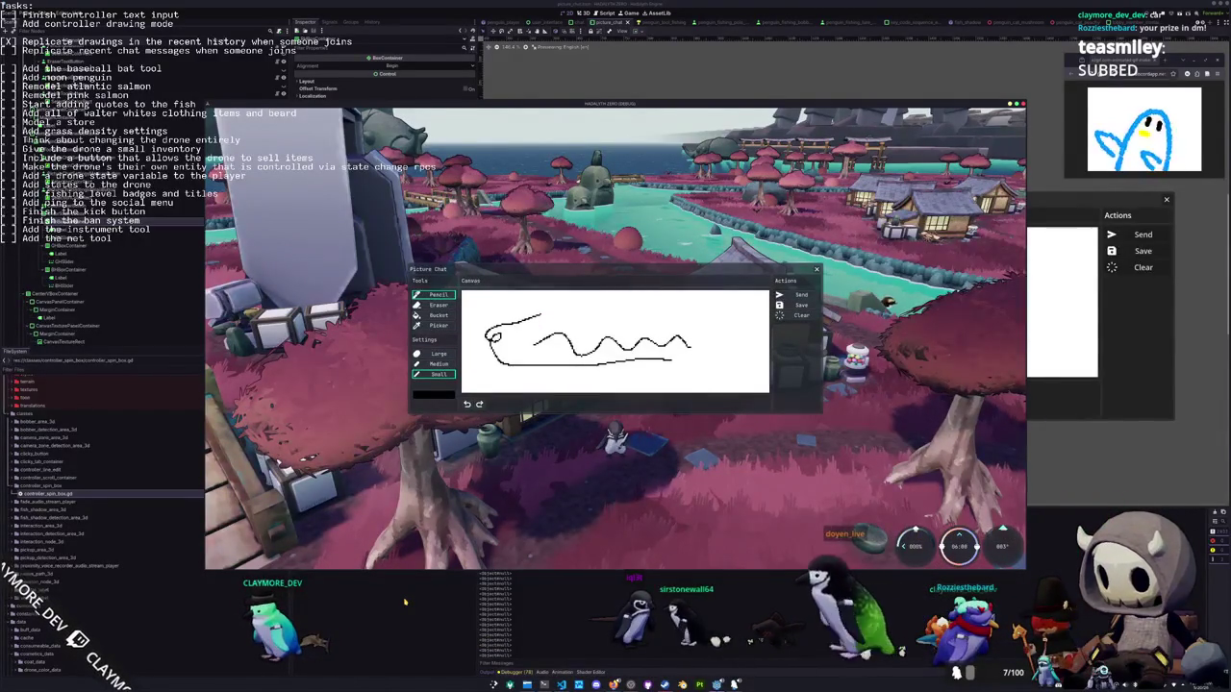
key("Escape")
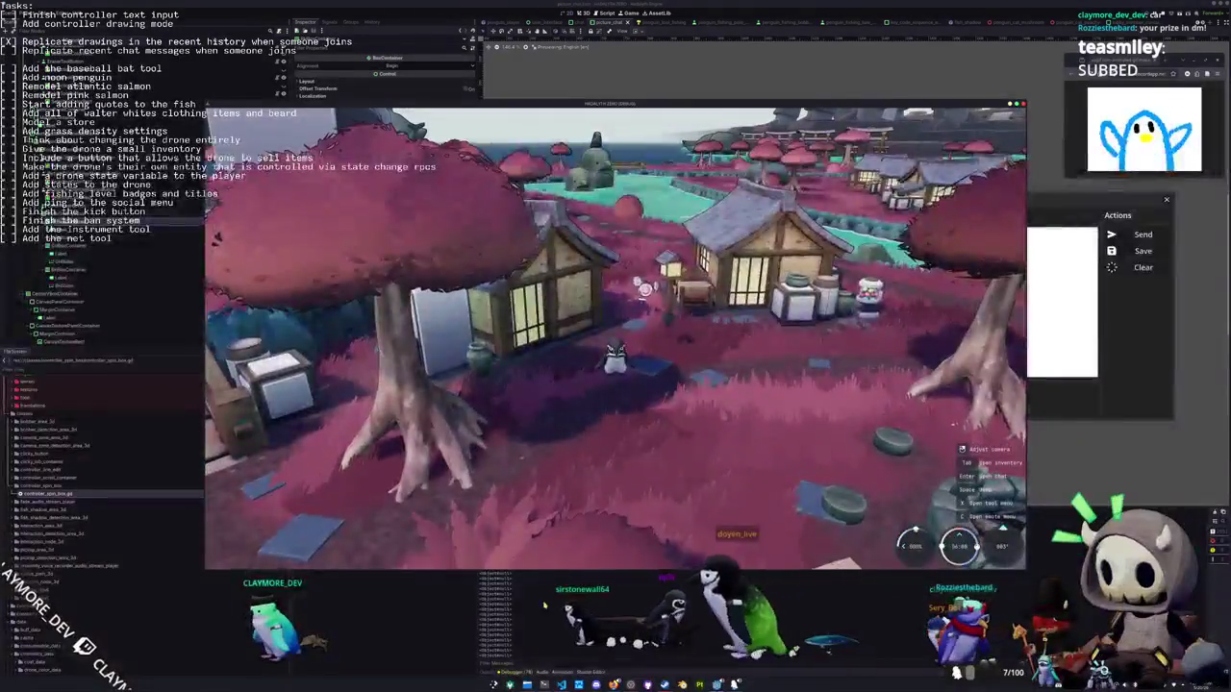
key("F8")
left_click(654, 399)
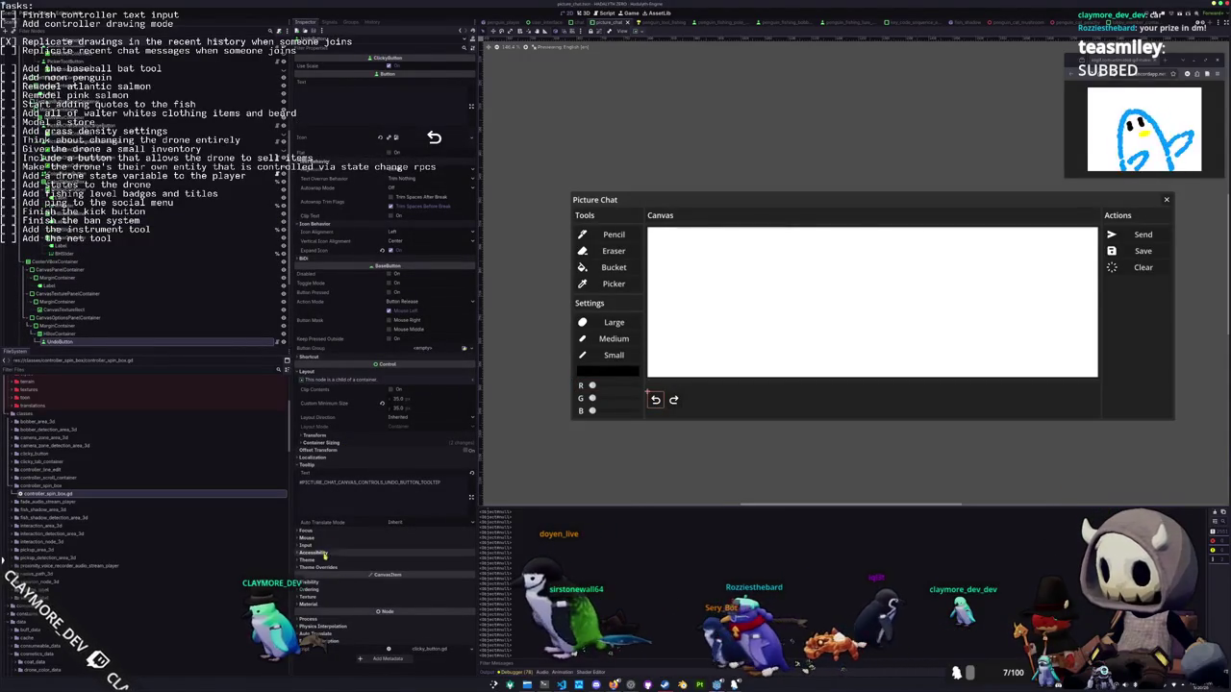
Assign RHSlider as the UndoButton's Focus Neighbor Left through the Select a Node dialog
left_click(348, 532)
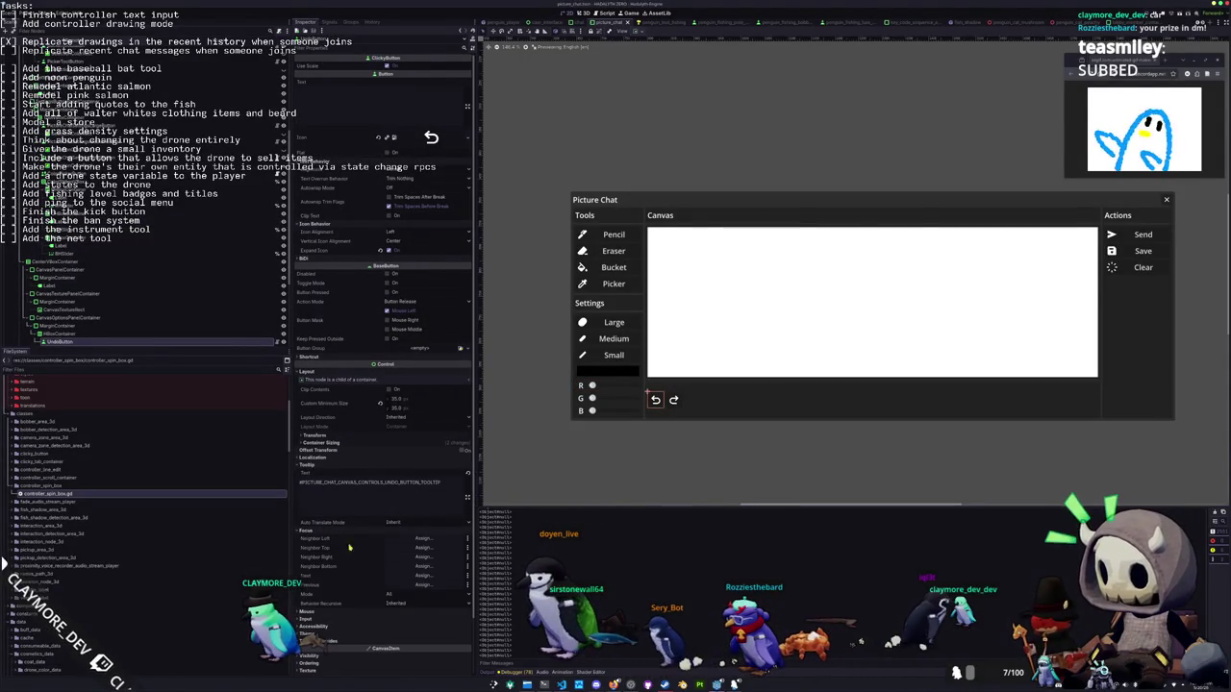
left_click(401, 540)
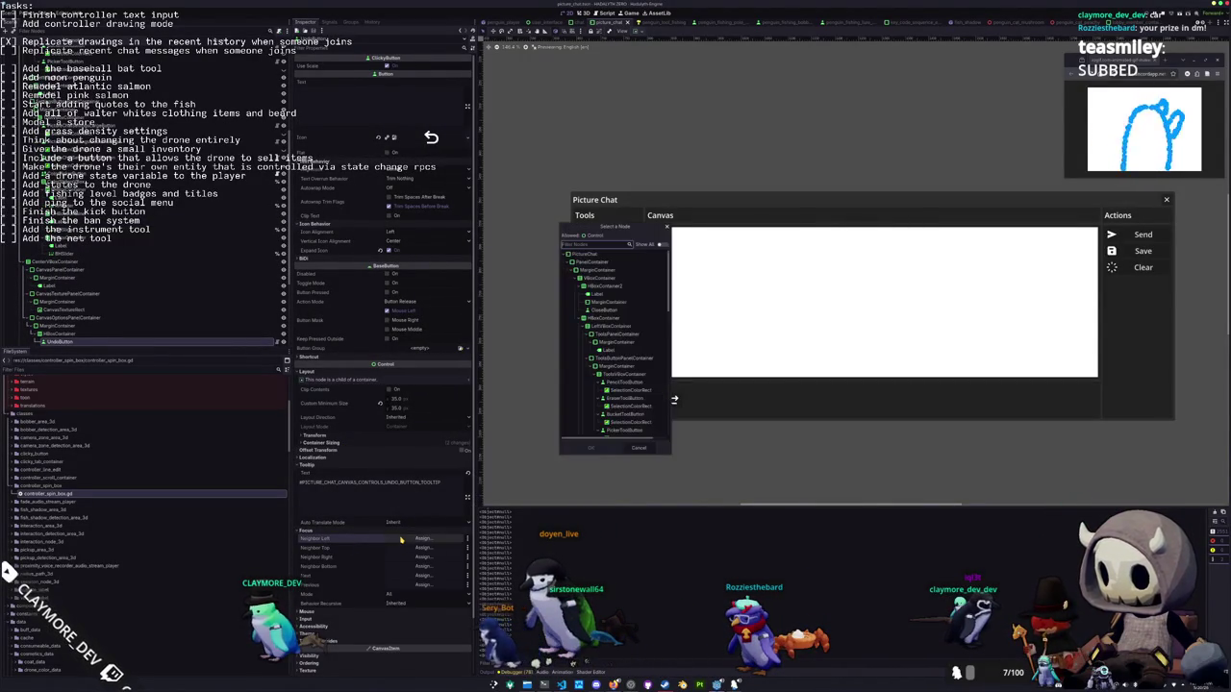
scroll(602, 398, "down", 10)
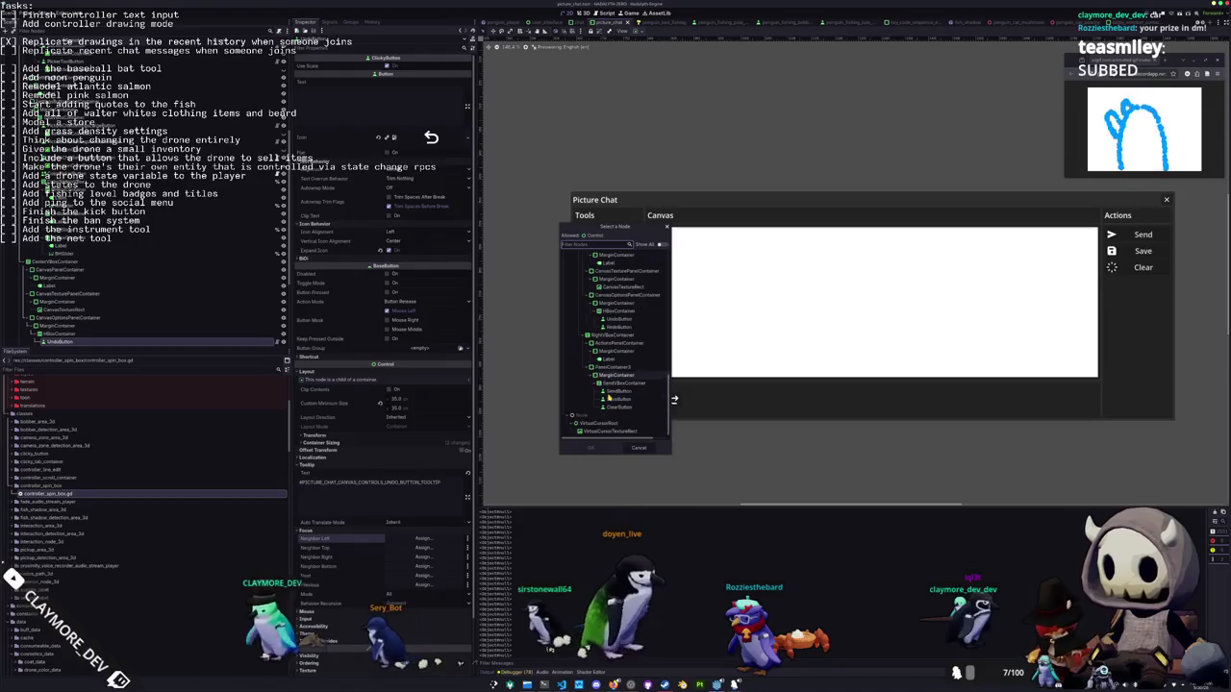
scroll(607, 353, "up", 5)
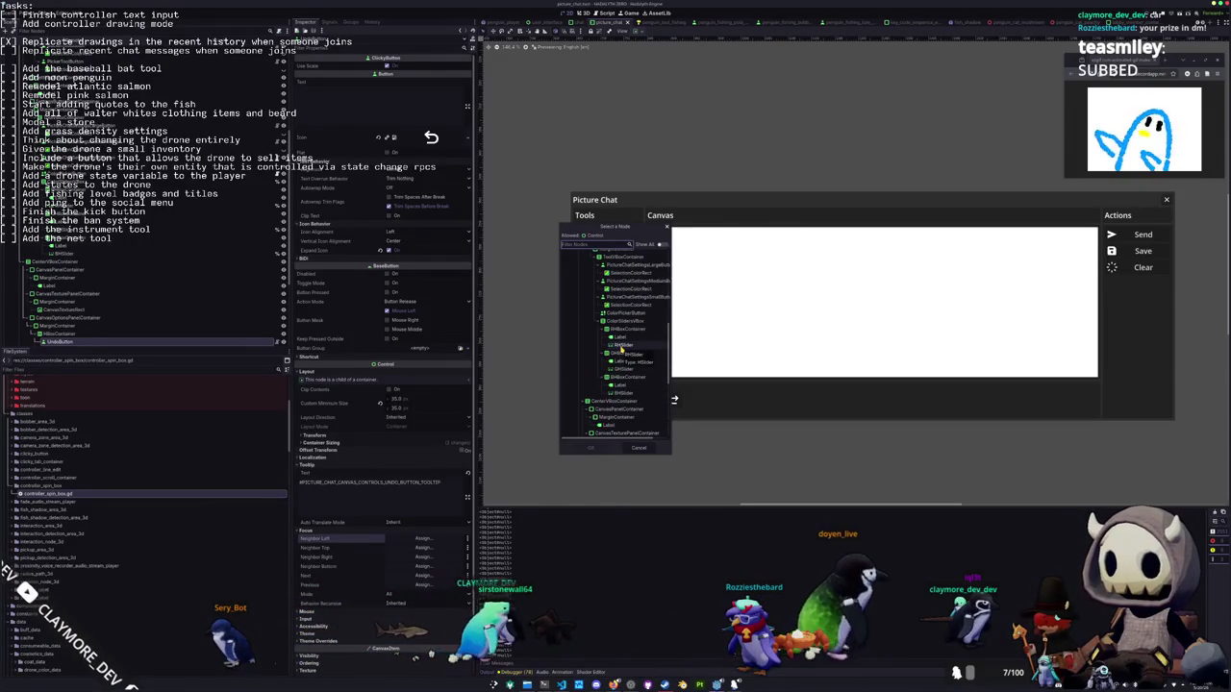
double_click(619, 344)
scroll(598, 451, "down", 2)
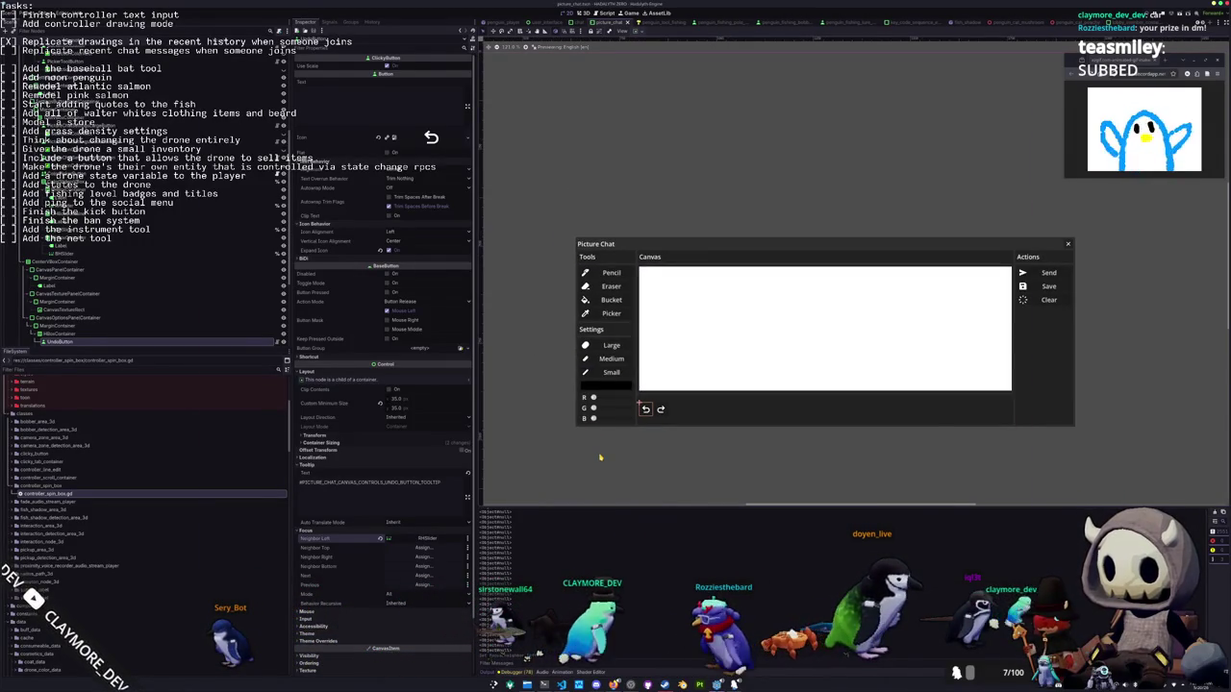
key("alt+Tab")
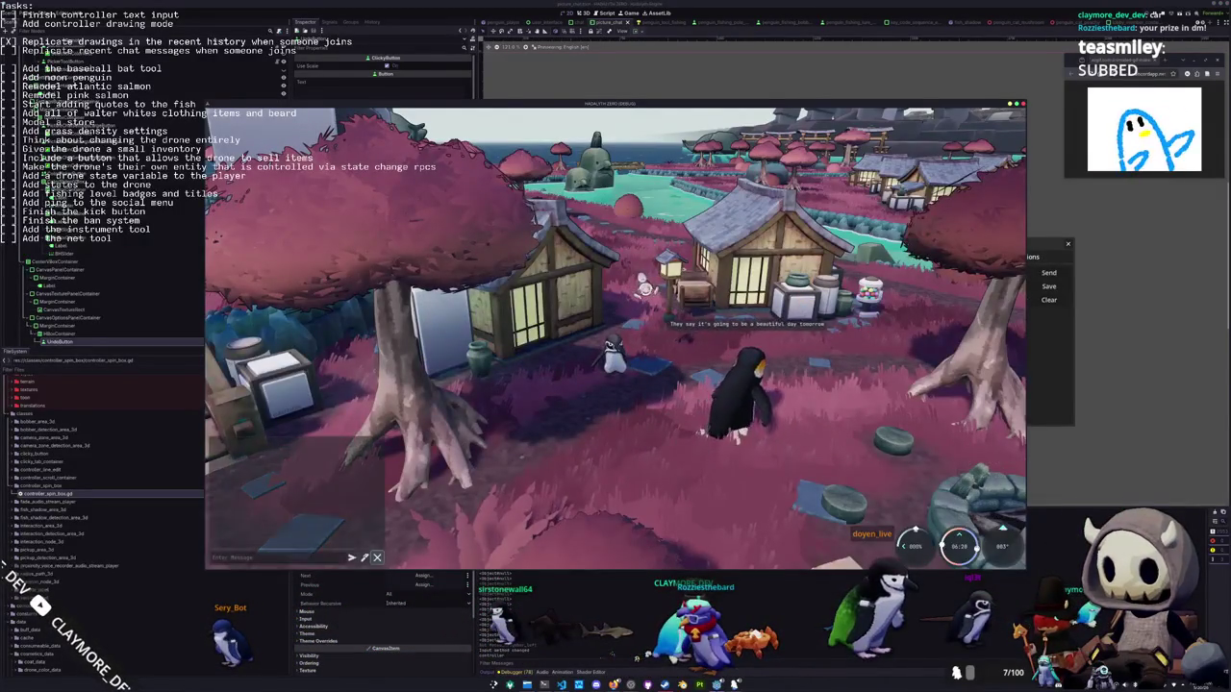
Toggle Picture Chat with P and Esc in-game, then stop (F8) and relaunch (F5) the game
key("p")
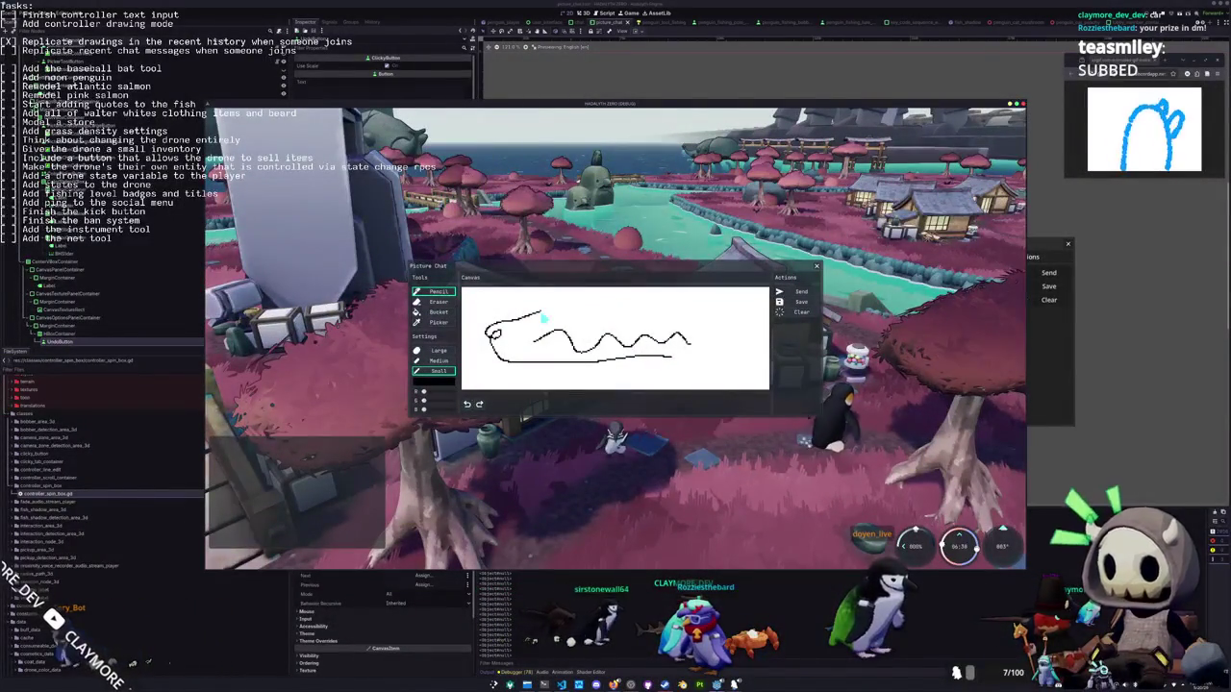
key("Escape")
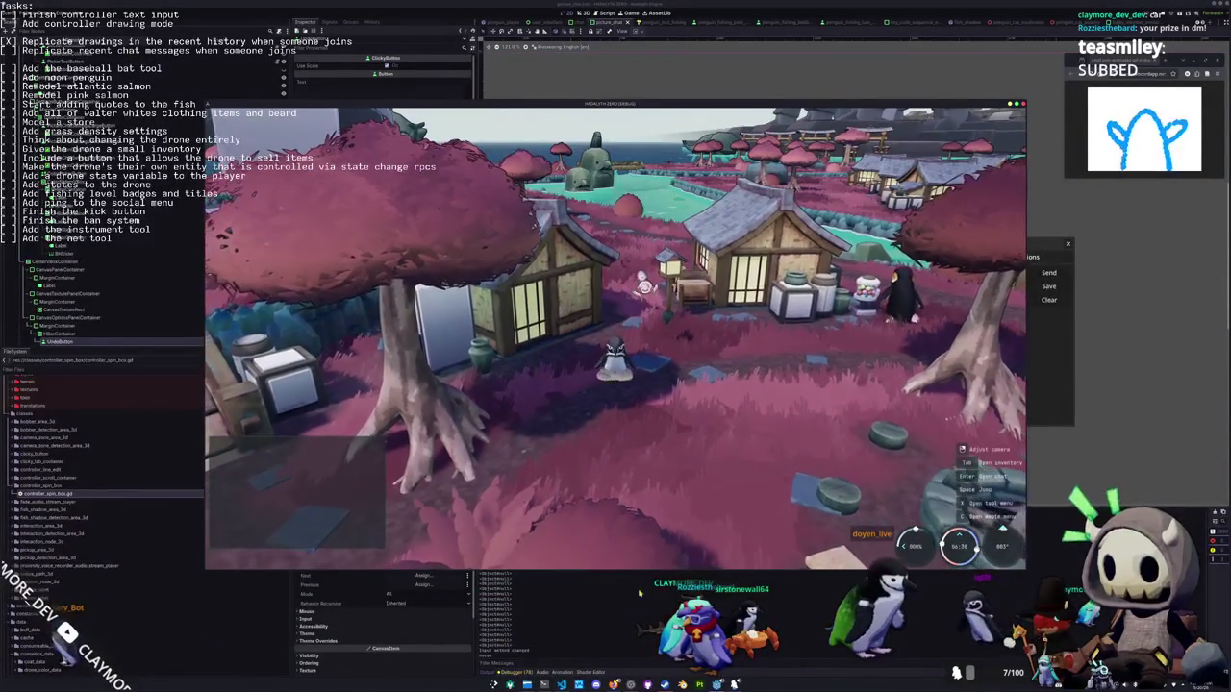
key("F8")
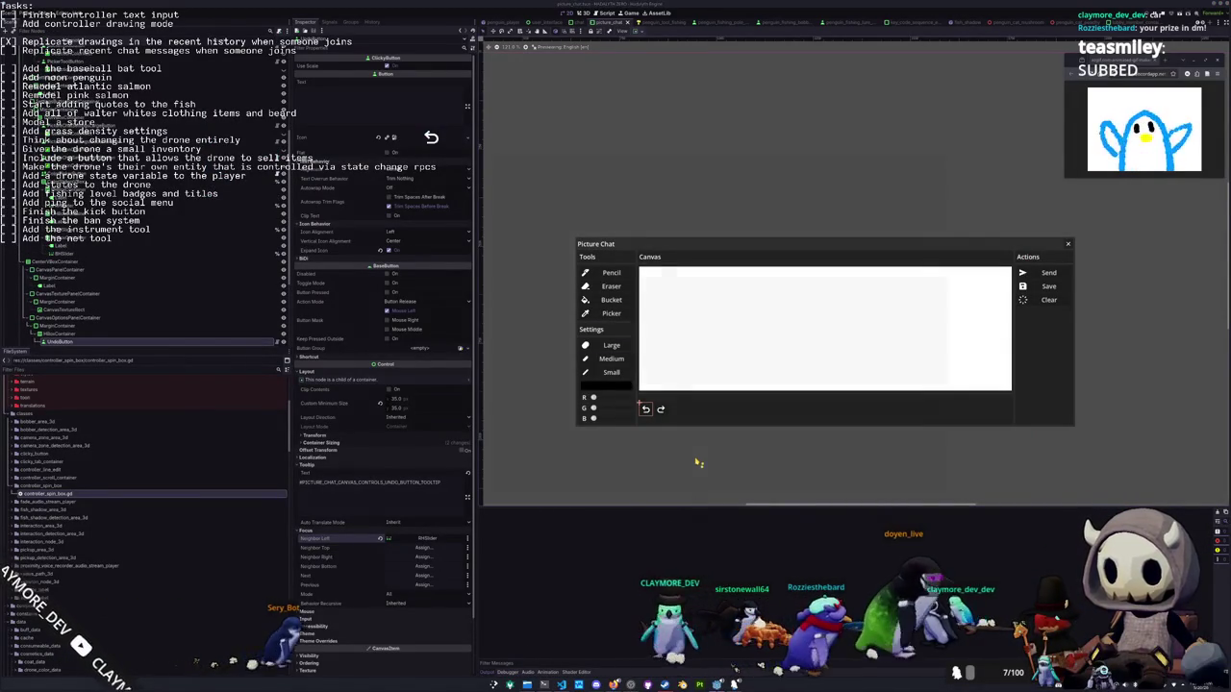
key("F5")
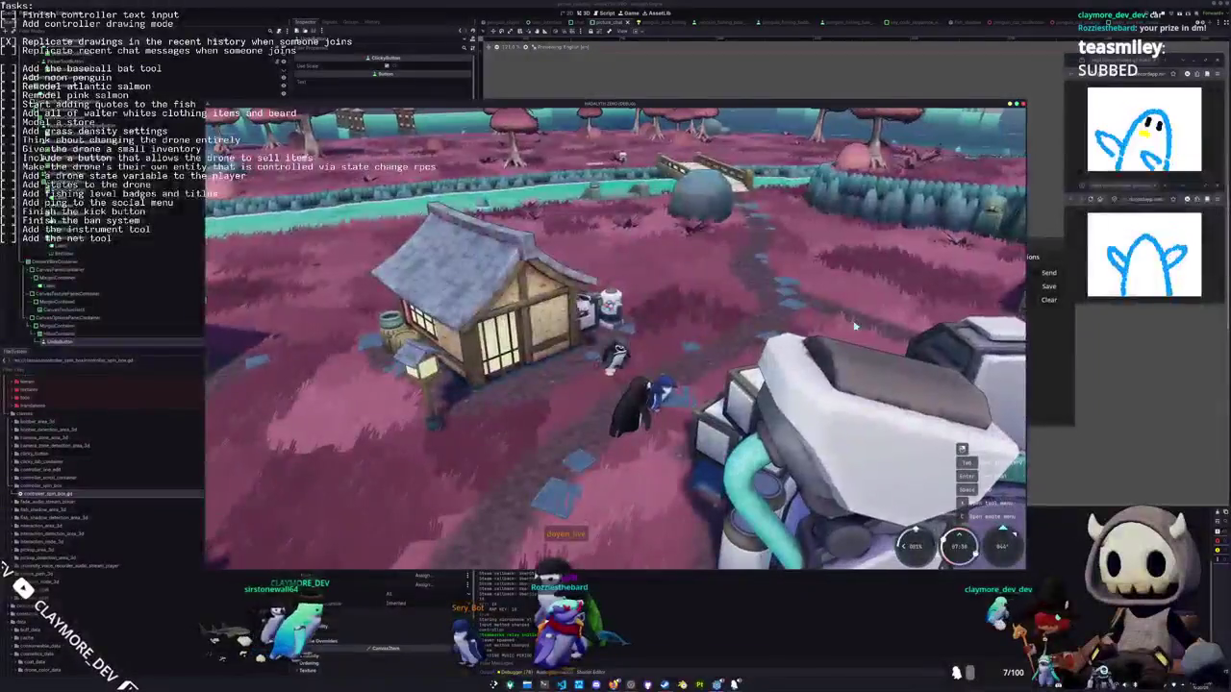
Toggle the Picture Chat panel four times with its hotkey and Esc, leaving it open on an empty canvas
key("e")
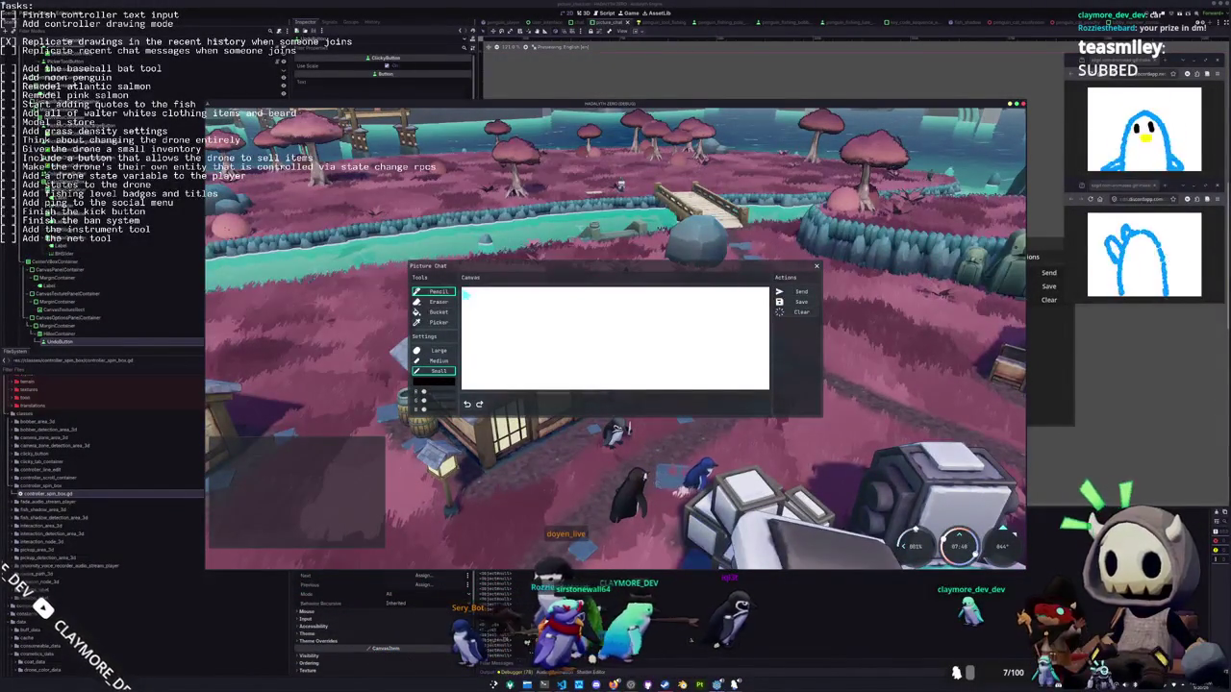
key("Escape")
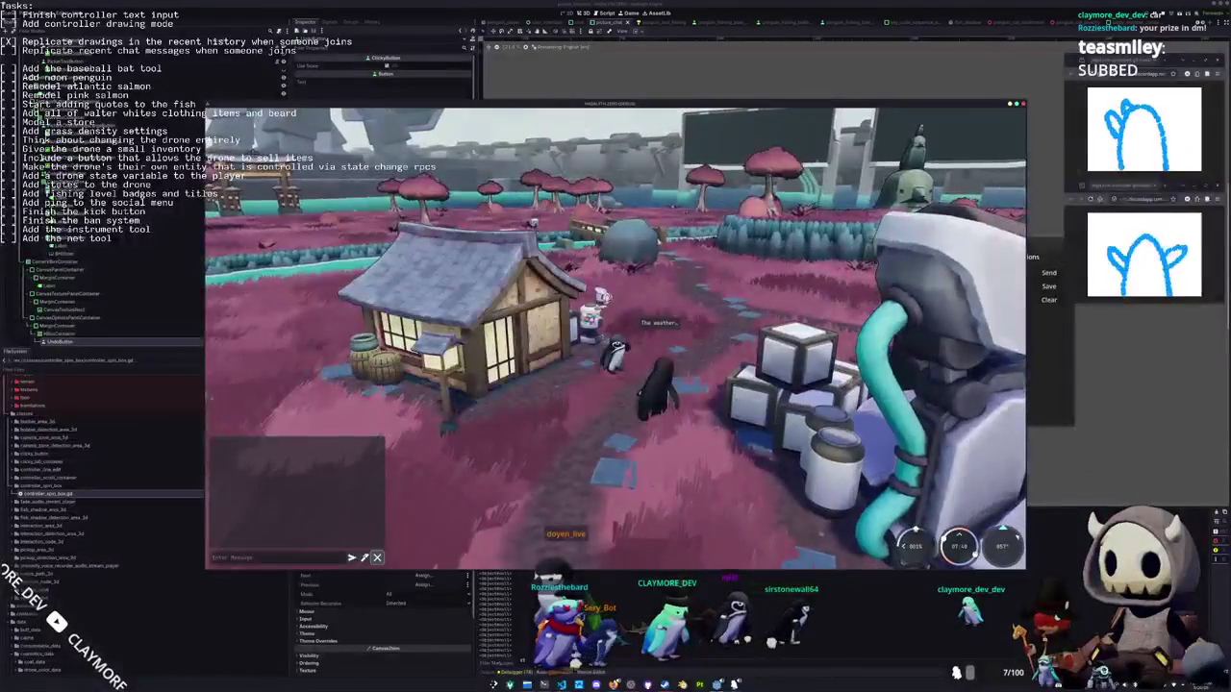
key("p")
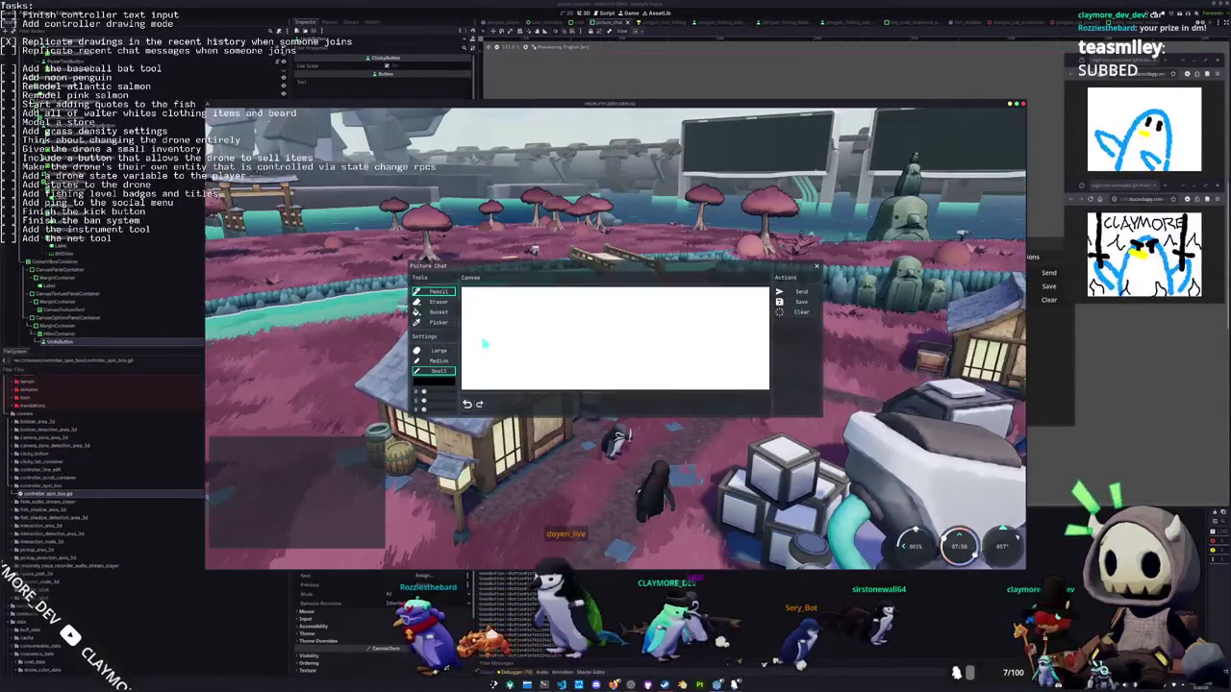
key("Escape")
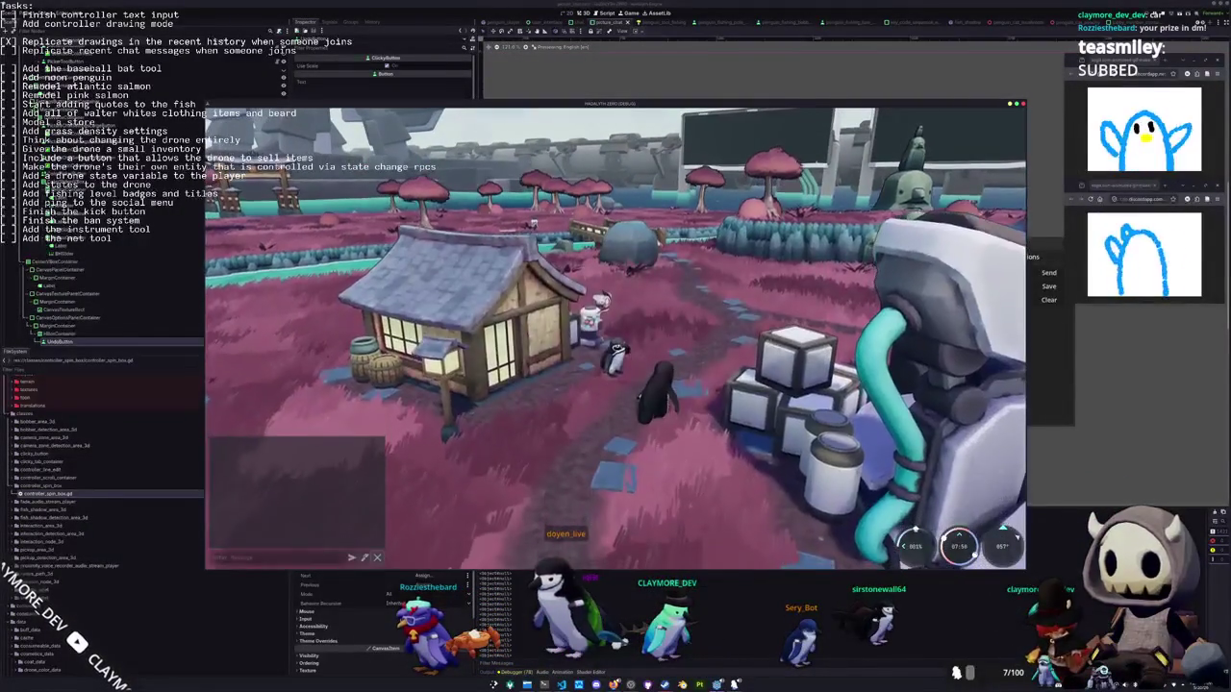
key("p")
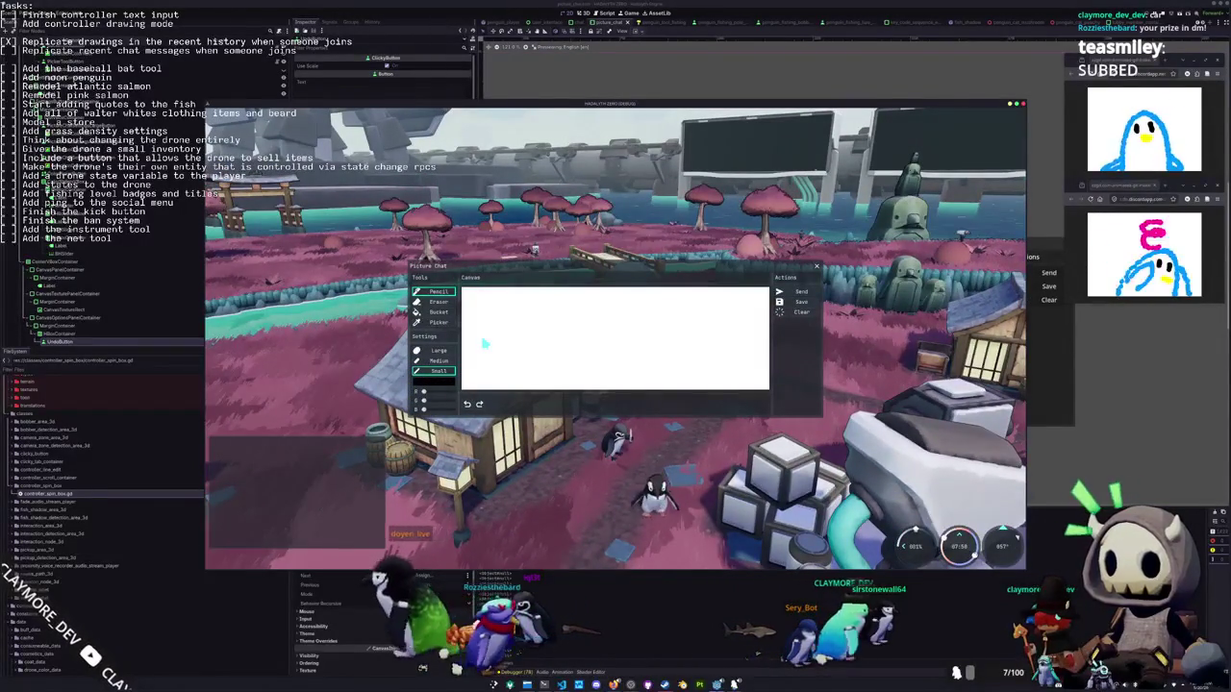
key("Escape")
key("p")
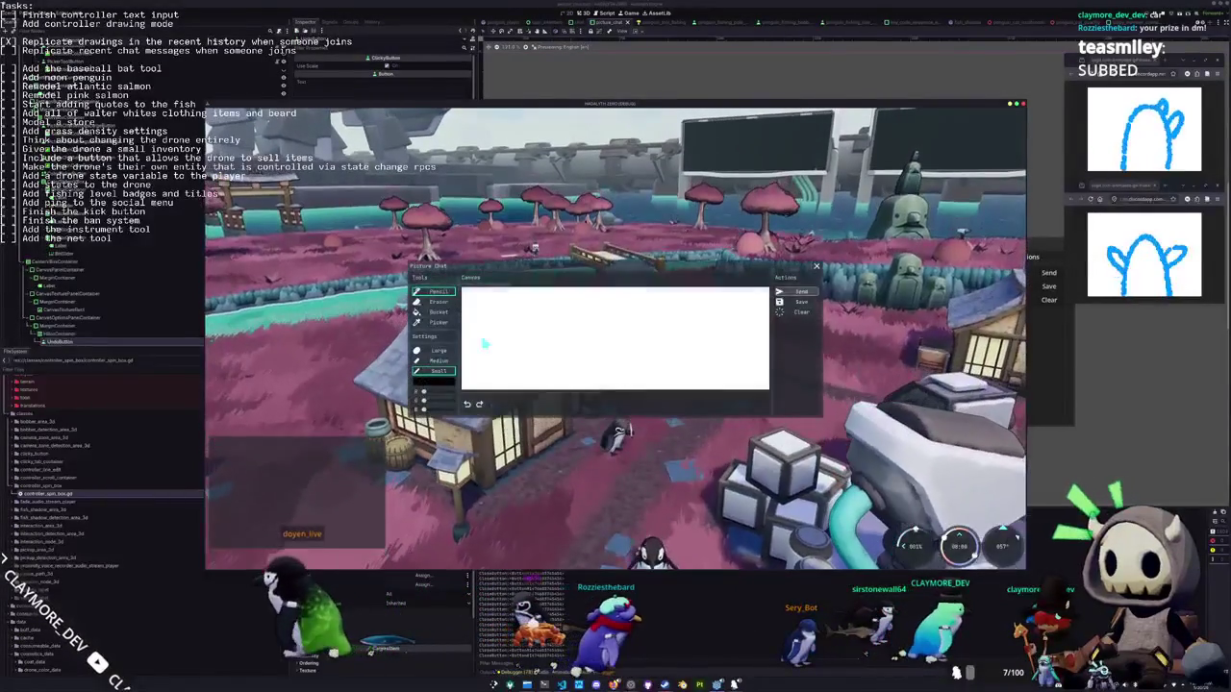